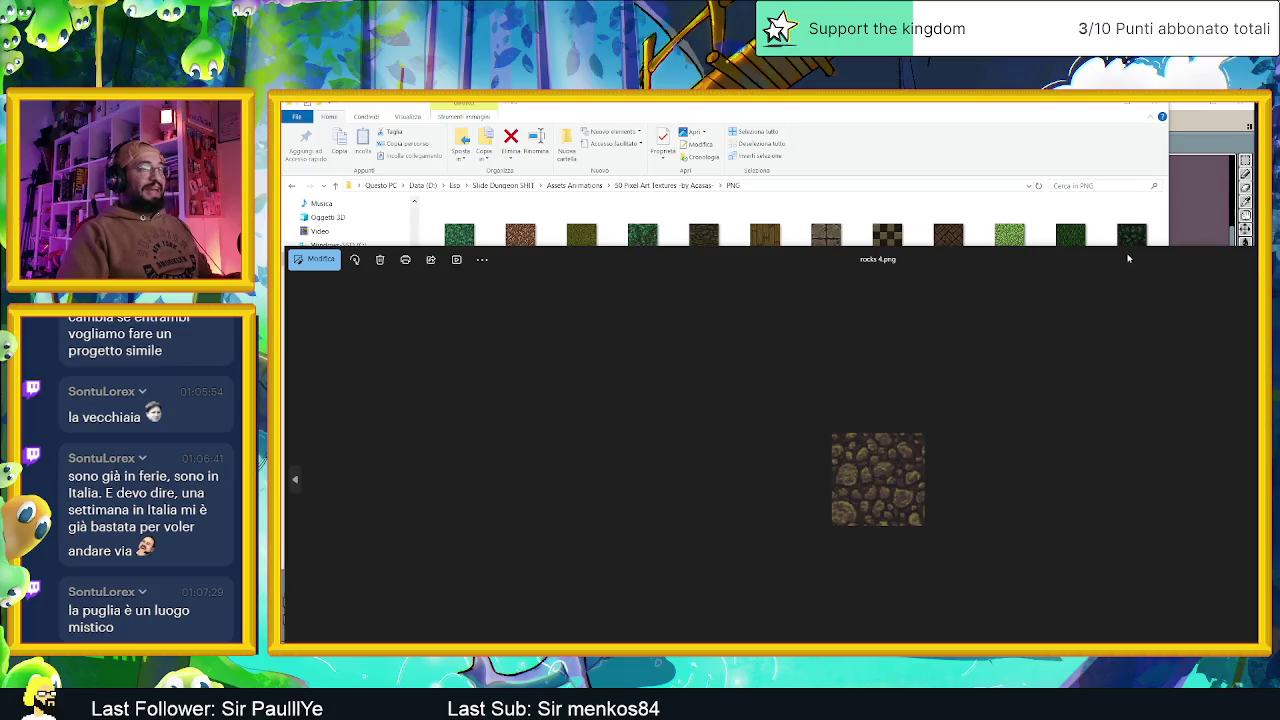
Close the rocks 4 preview, then open floor 3.png and zoom in to inspect it.
left_click(1131, 231)
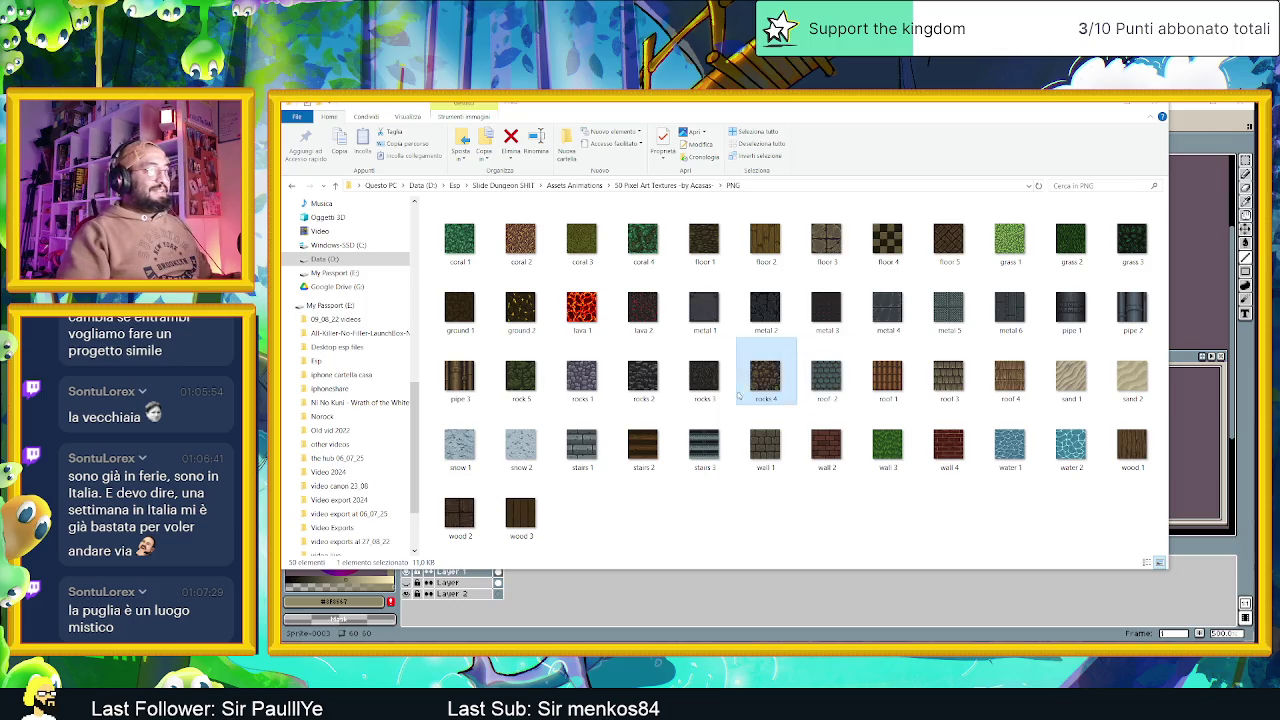
left_click(778, 500)
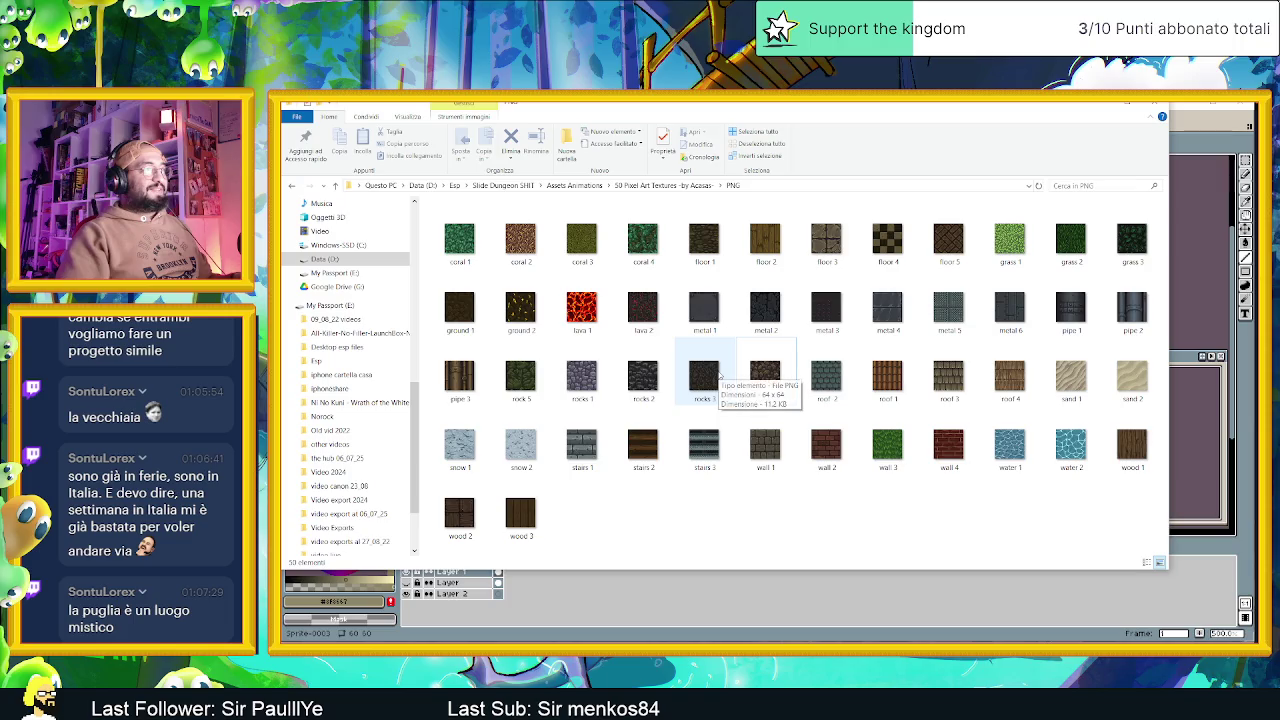
left_click(836, 250)
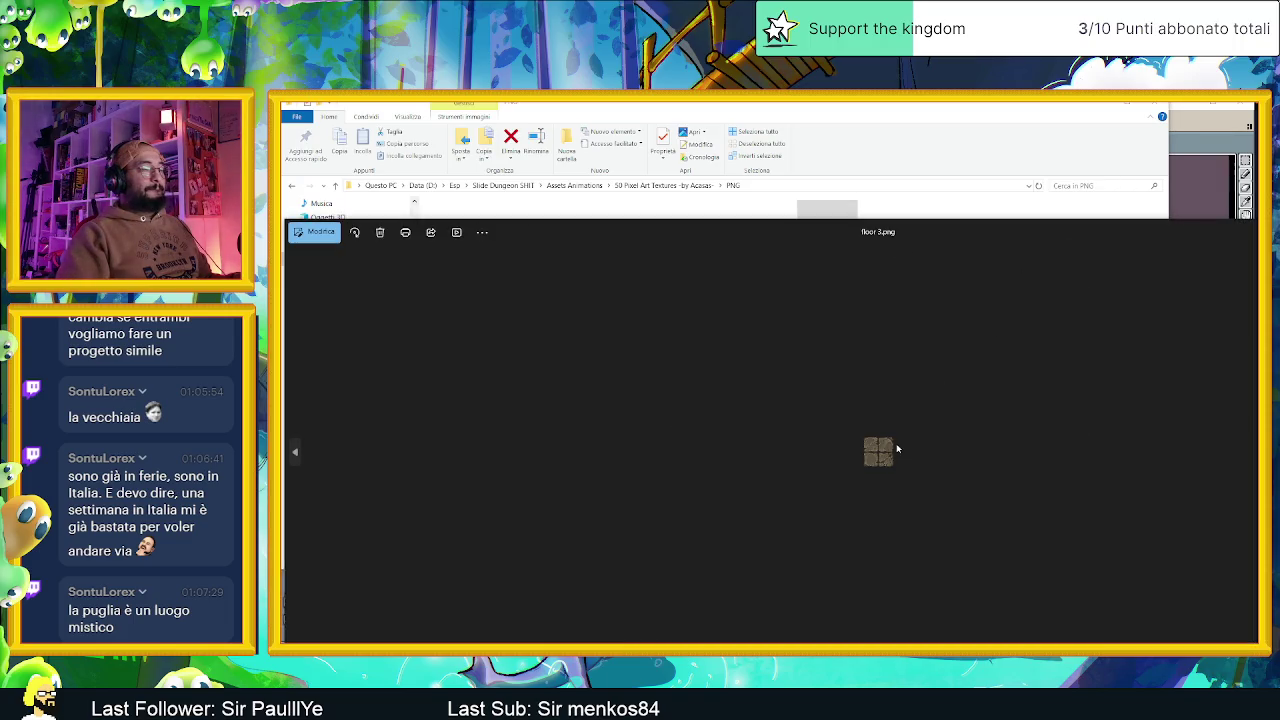
scroll(896, 448, "up", 2)
scroll(897, 449, "up", 2)
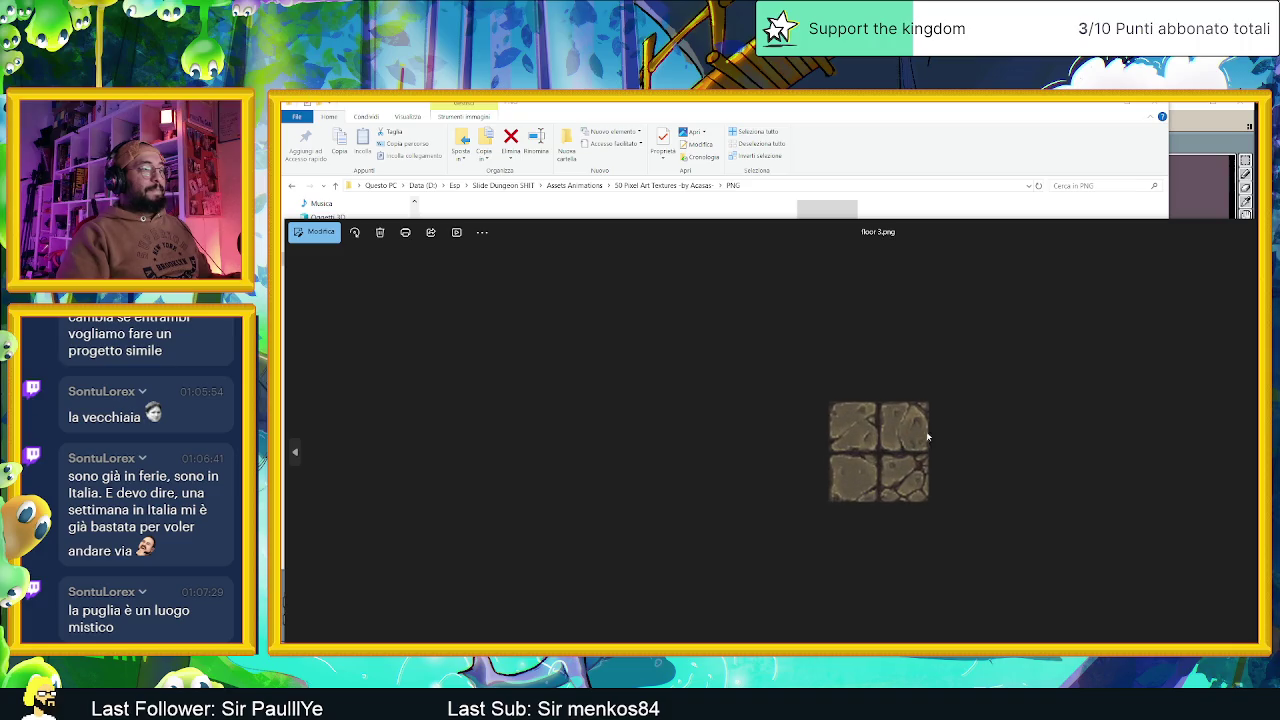
Close the floor 3 preview and return to the Aseprite tile sprite.
left_click(1054, 251)
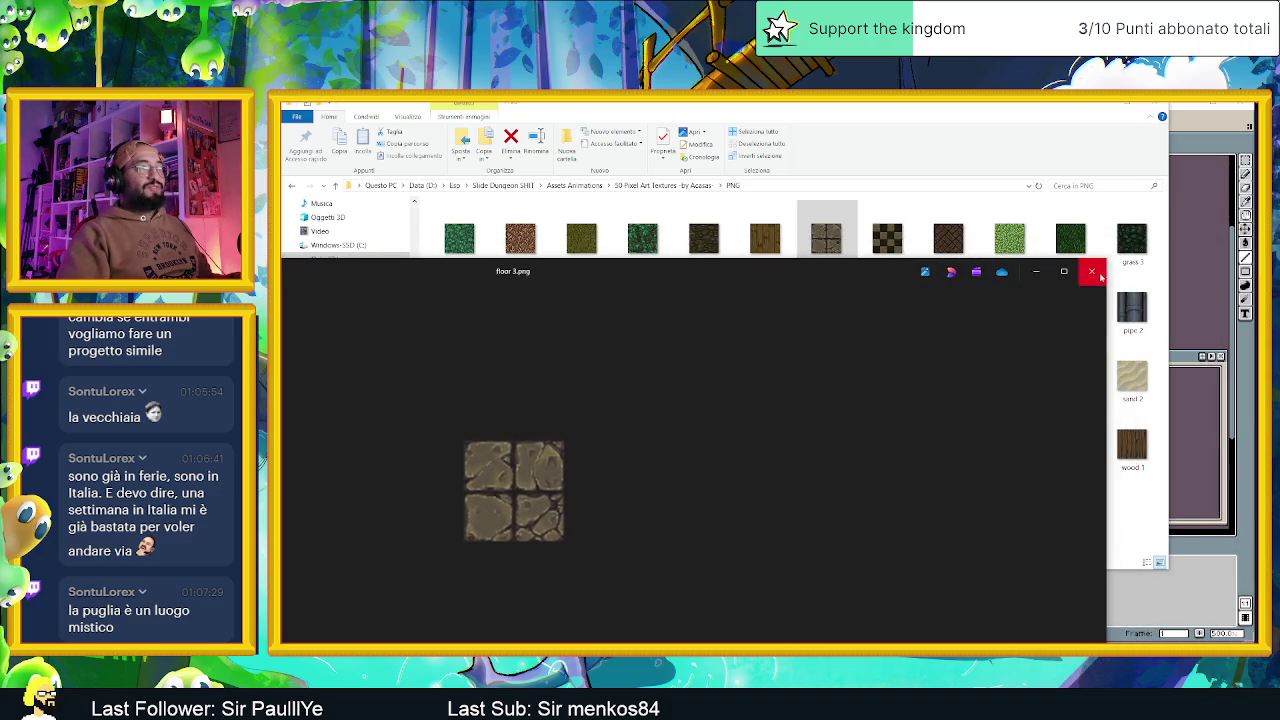
left_click(1088, 272)
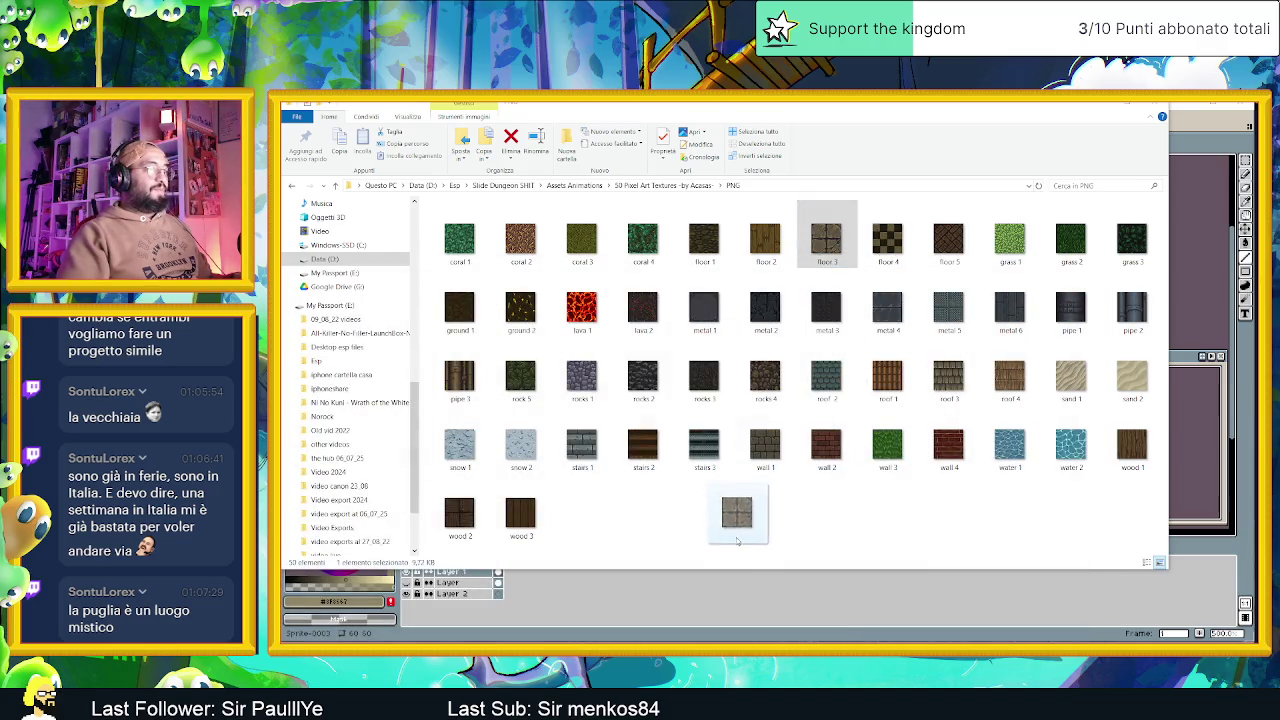
key("alt+Tab")
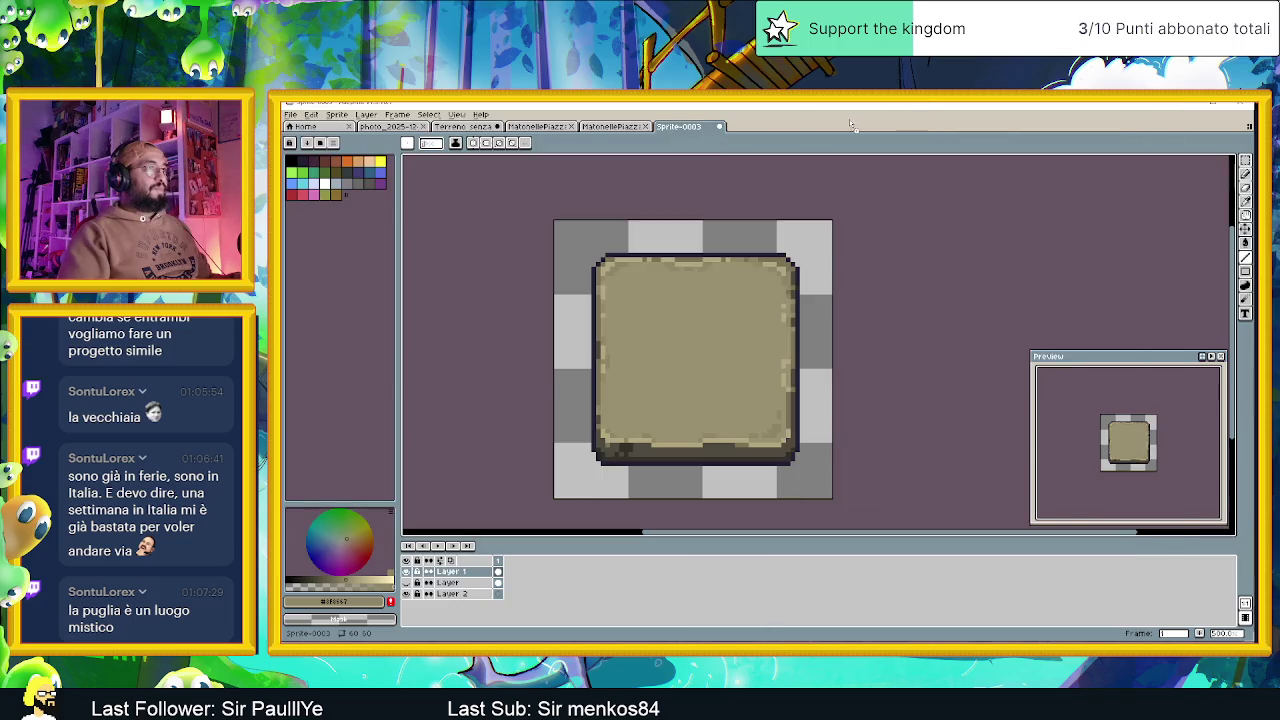
Open floor 3.png in Aseprite as a single image and copy its entire canvas.
left_click_drag(891, 229, 855, 126)
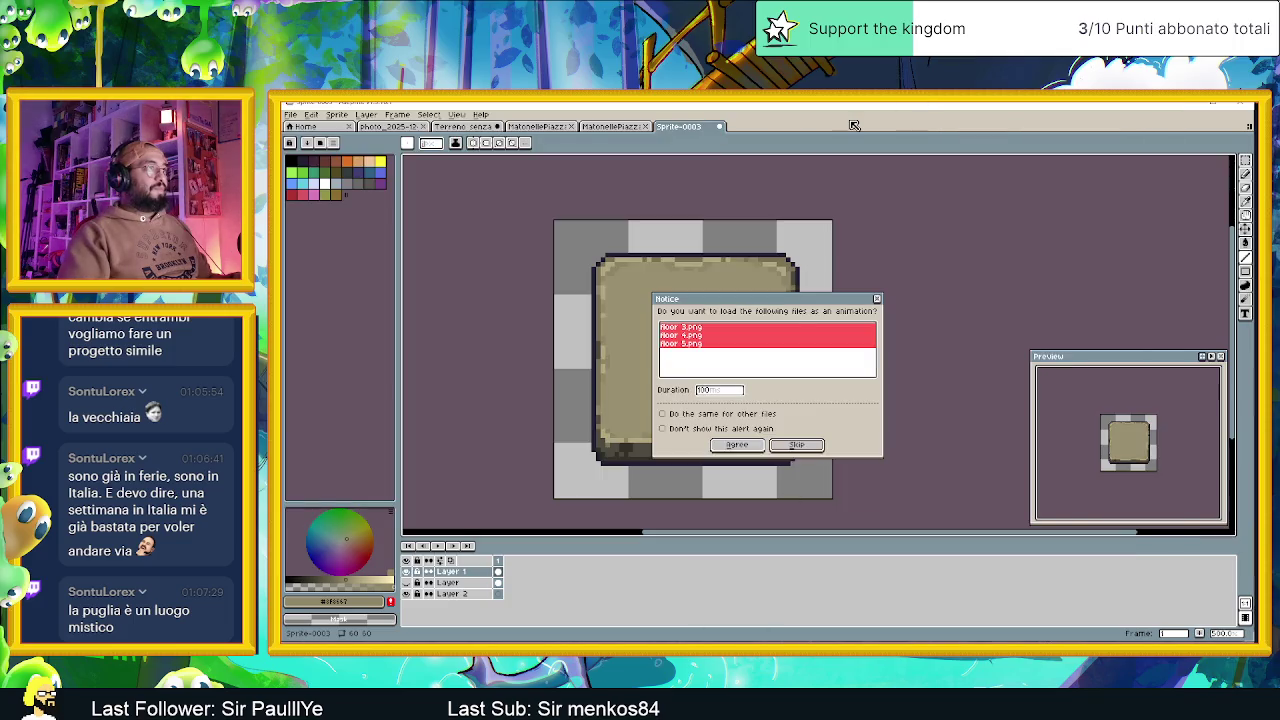
left_click(777, 450)
scroll(858, 331, "up", 1)
scroll(858, 331, "up", 1)
key("ctrl+a")
key("ctrl+c")
Paste the texture into Sprite-0003, try shrinking it to about 48 pixels, then cancel.
left_click(679, 126)
key("ctrl+v")
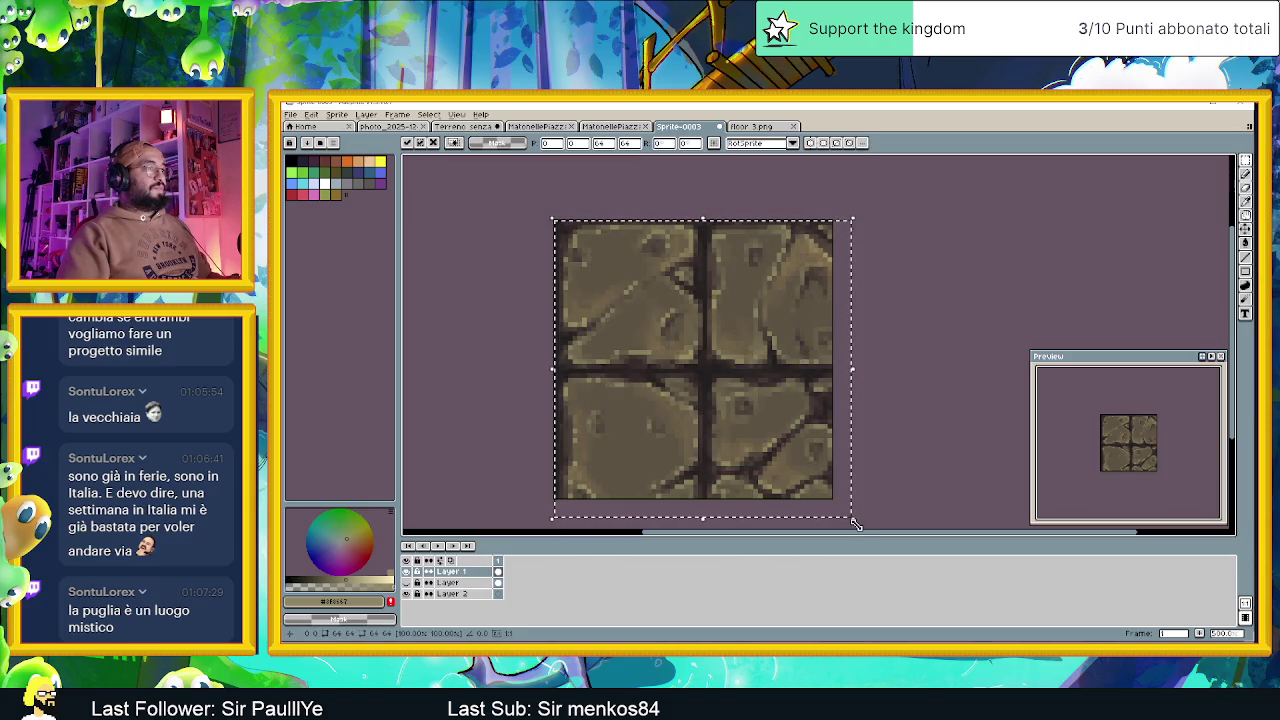
left_click_drag(855, 526, 767, 456)
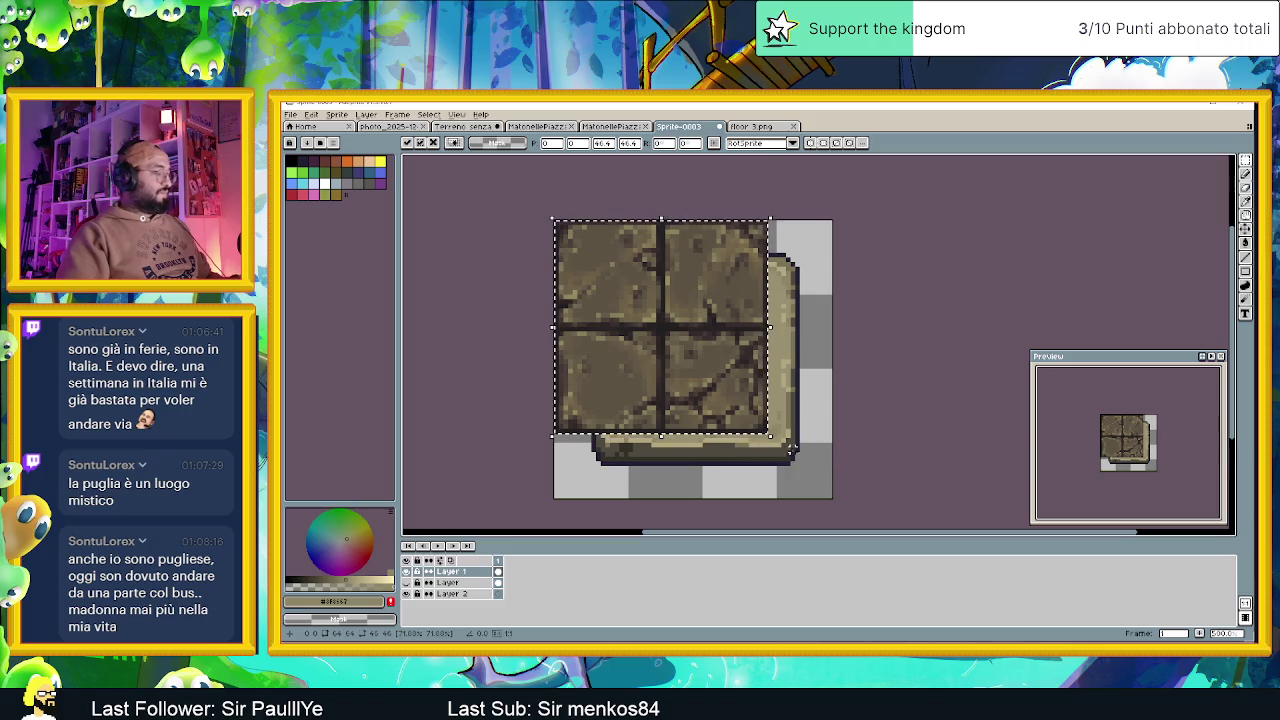
key("Escape")
right_click(466, 571)
mouse_move(481, 567)
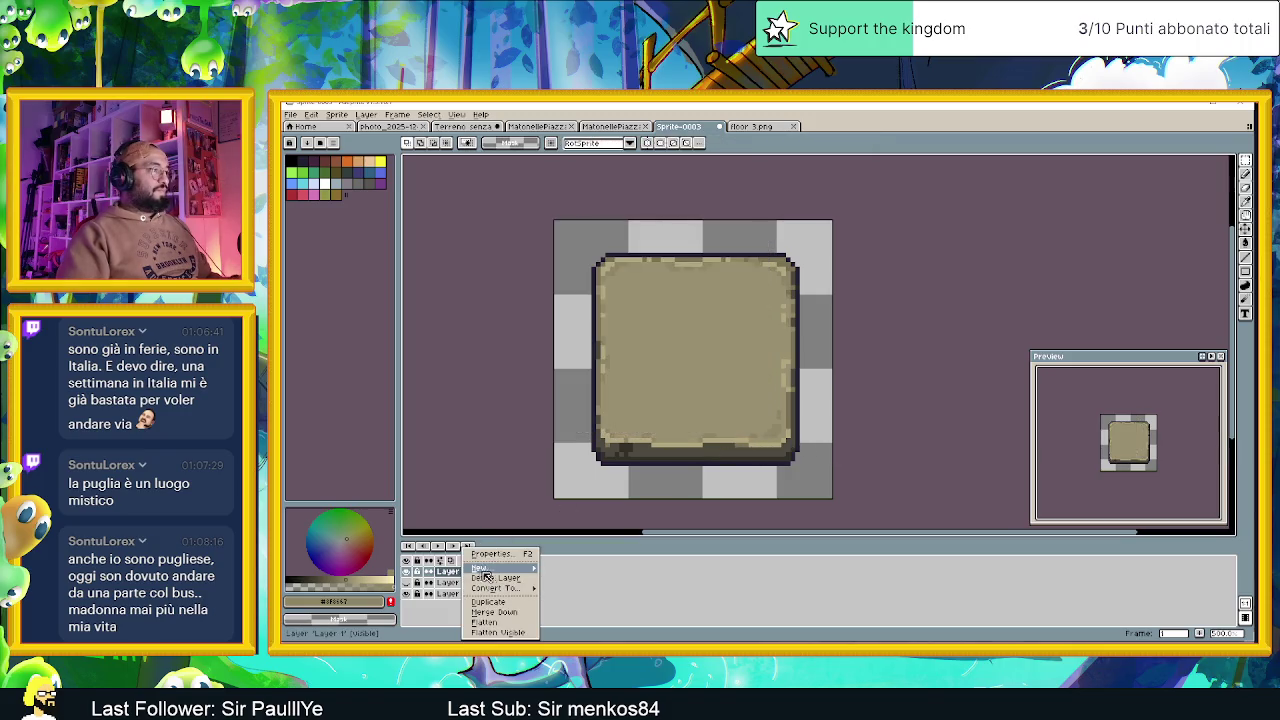
Add empty Layer 3 from the layer menu, then glance at Discord and minimize it.
left_click(553, 568)
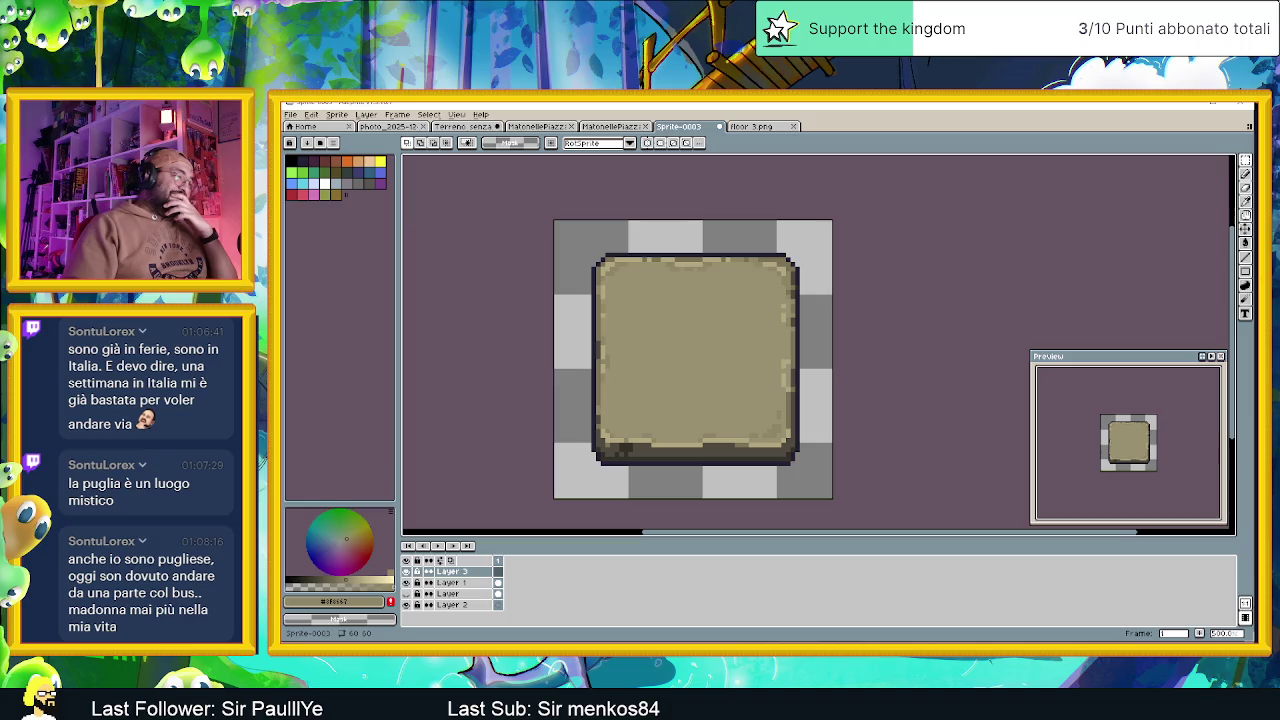
key("alt+Tab")
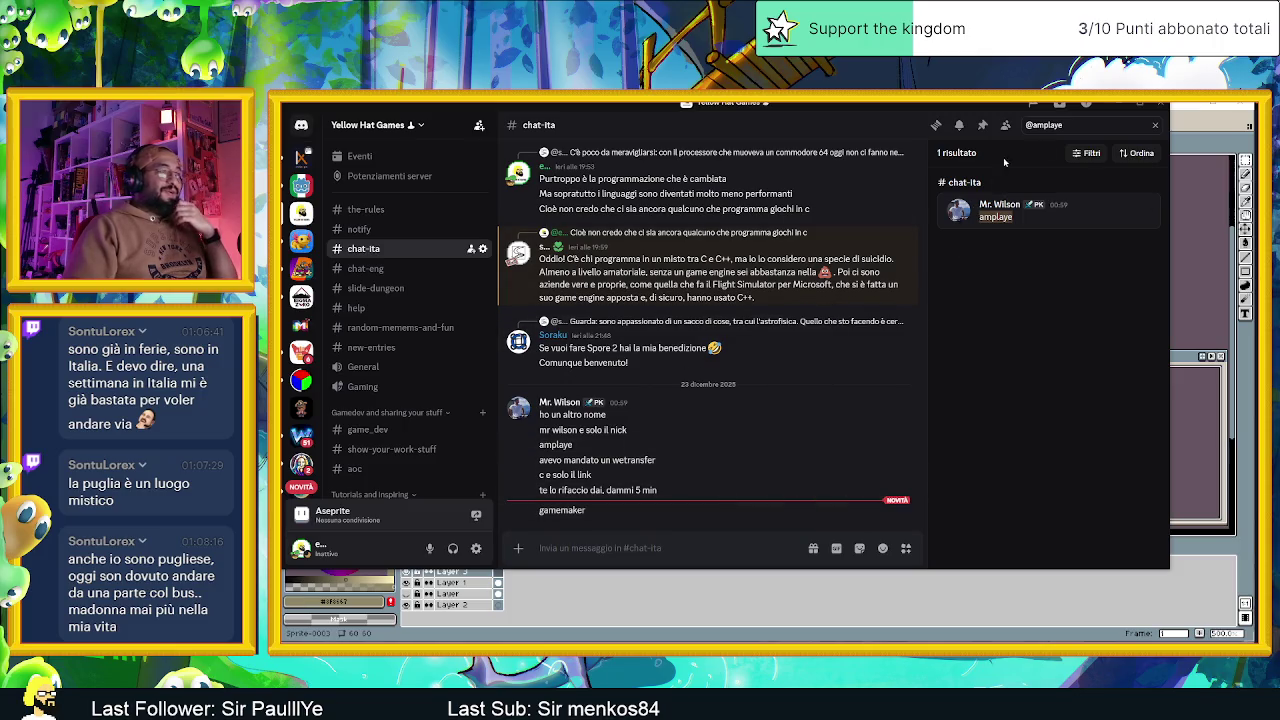
left_click(1115, 105)
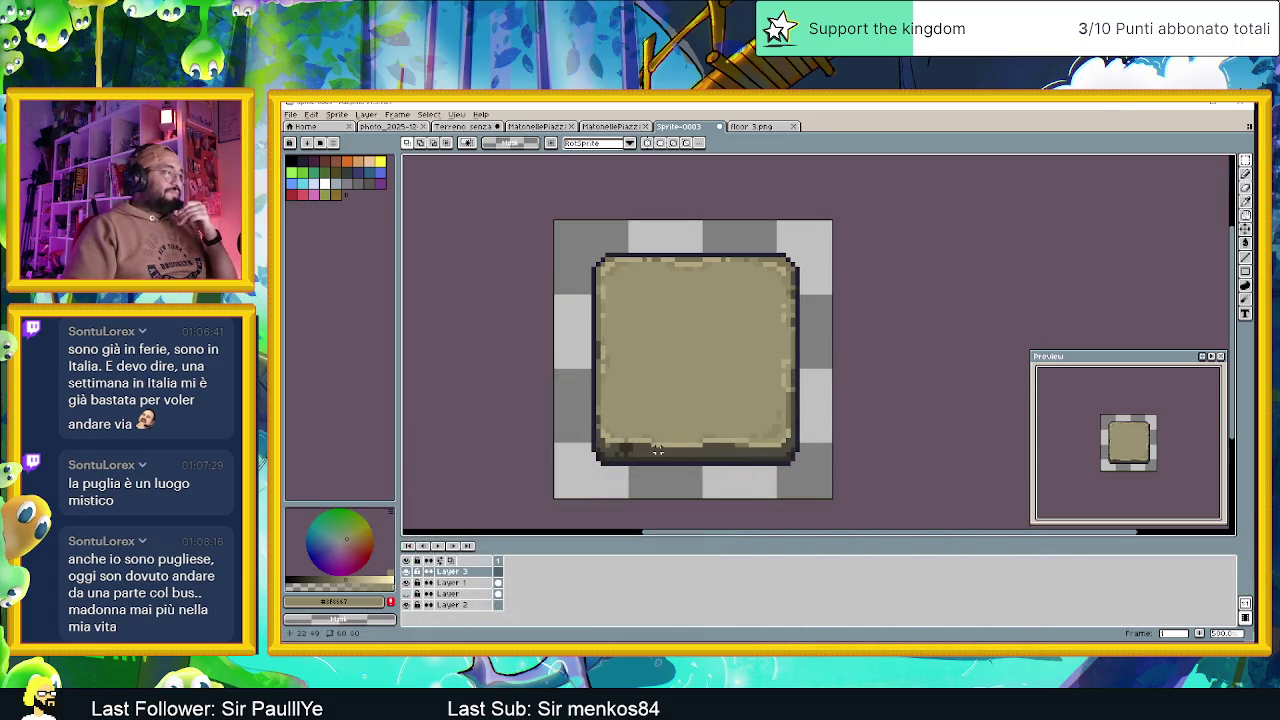
Paste the stone texture onto Layer 3, shift it down-right over the tile, and commit.
key("ctrl+v")
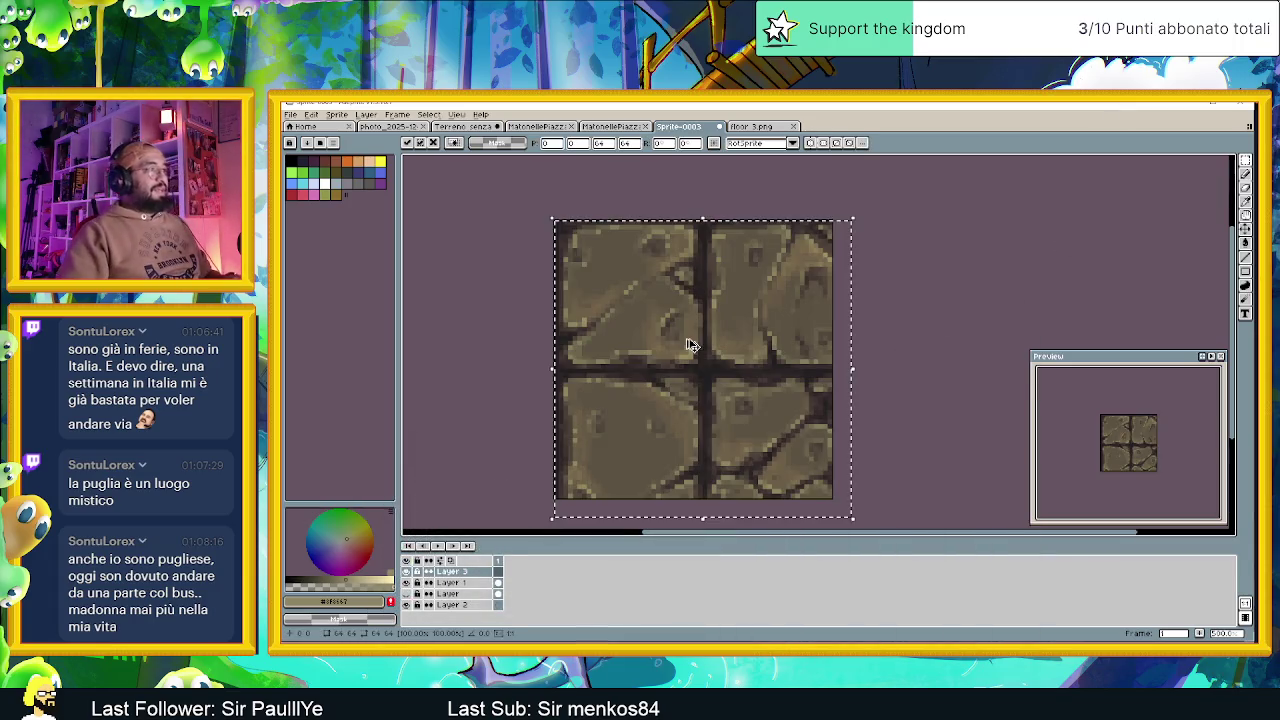
left_click_drag(740, 425, 824, 498)
scroll(787, 477, "down", 1)
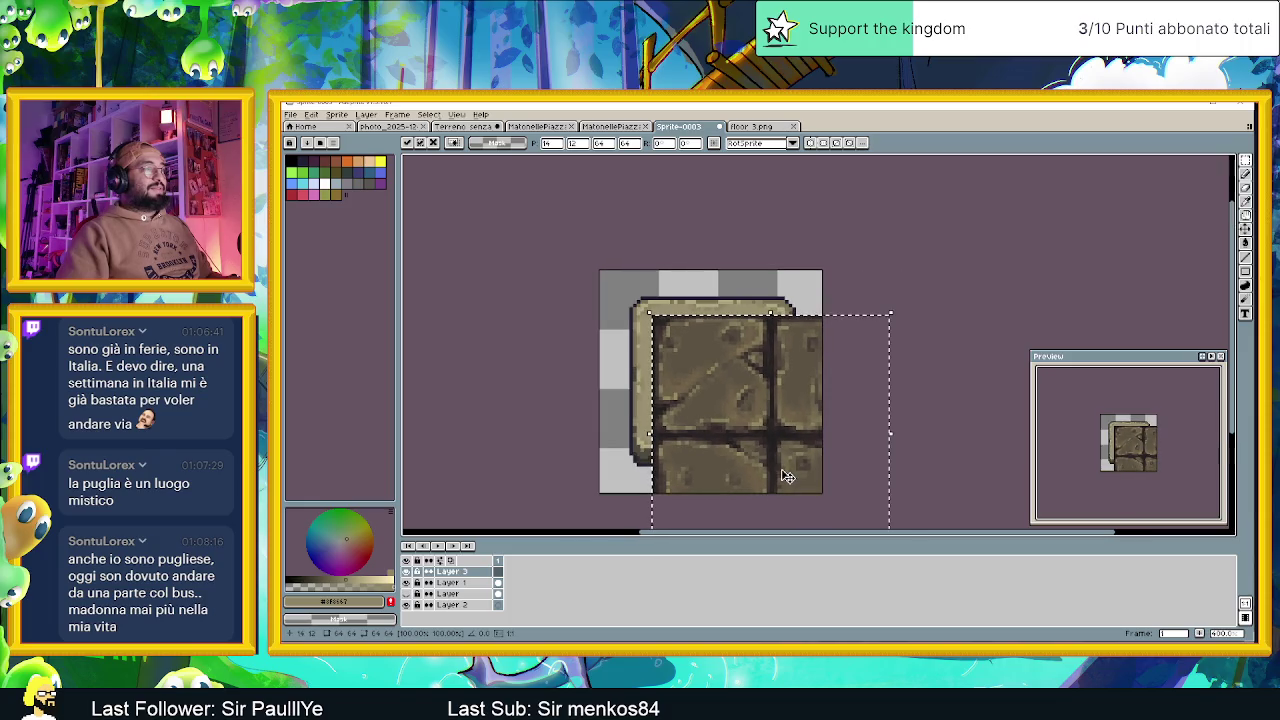
scroll(786, 477, "up", 1)
scroll(702, 425, "up", 1)
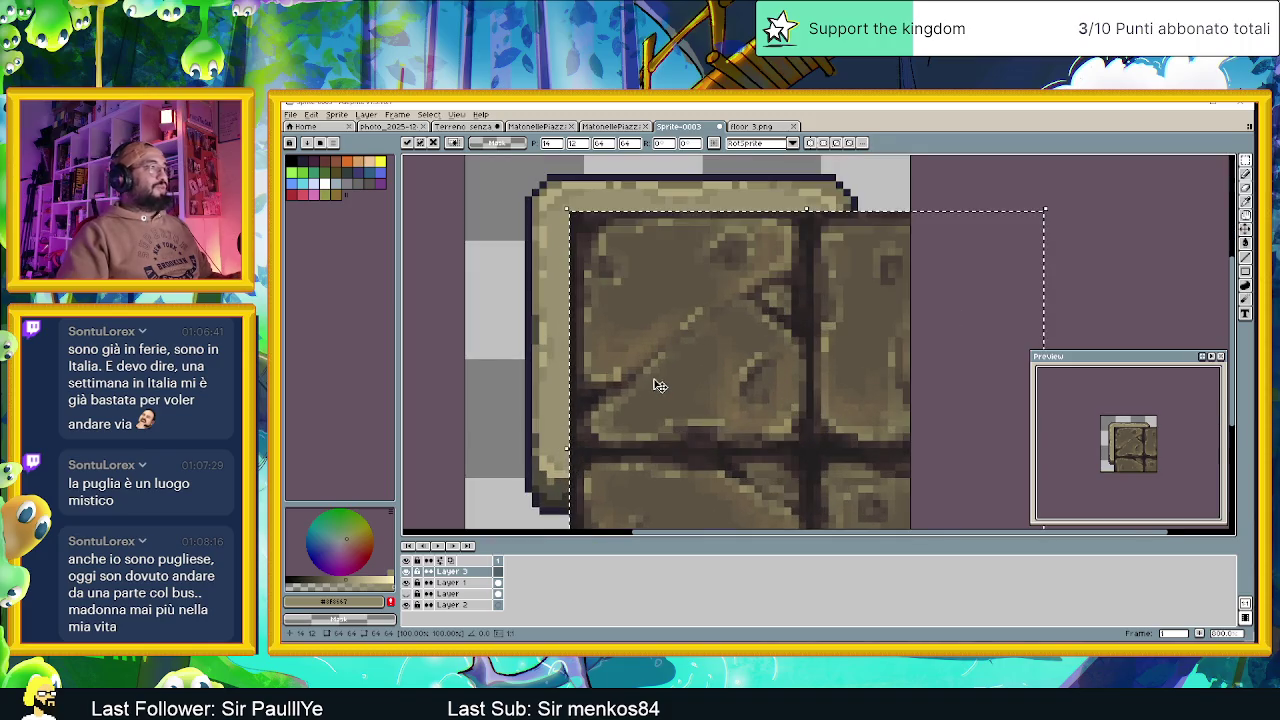
left_click(541, 311)
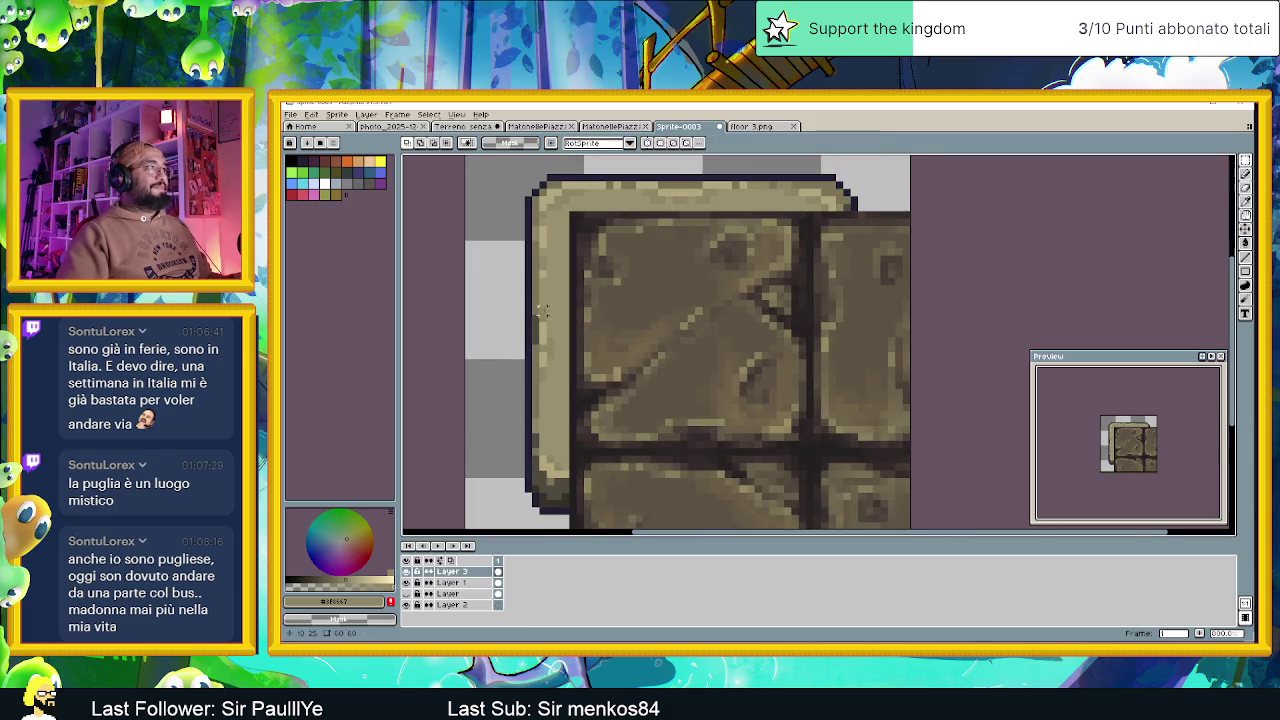
Sample the dark crack colour, try a Paint Bucket fill around the tile, then undo it.
left_click(578, 385, "alt")
left_click(1245, 242)
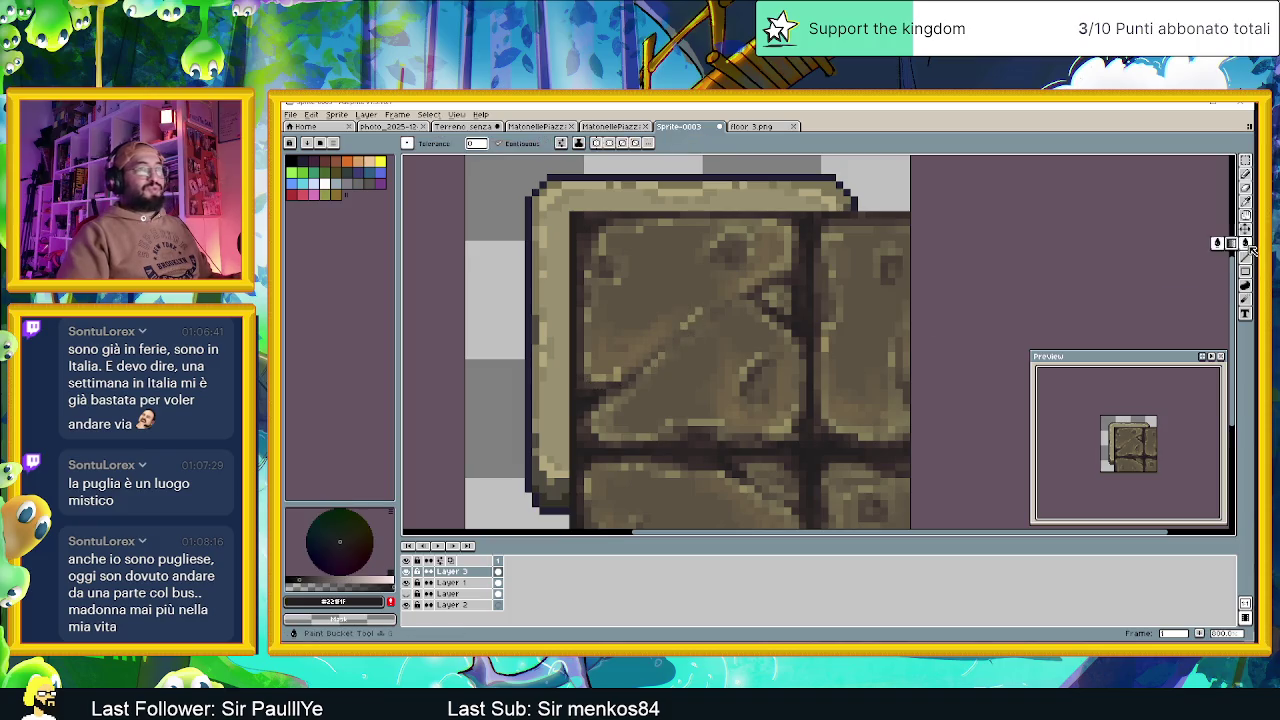
left_click(702, 183)
key("ctrl+z")
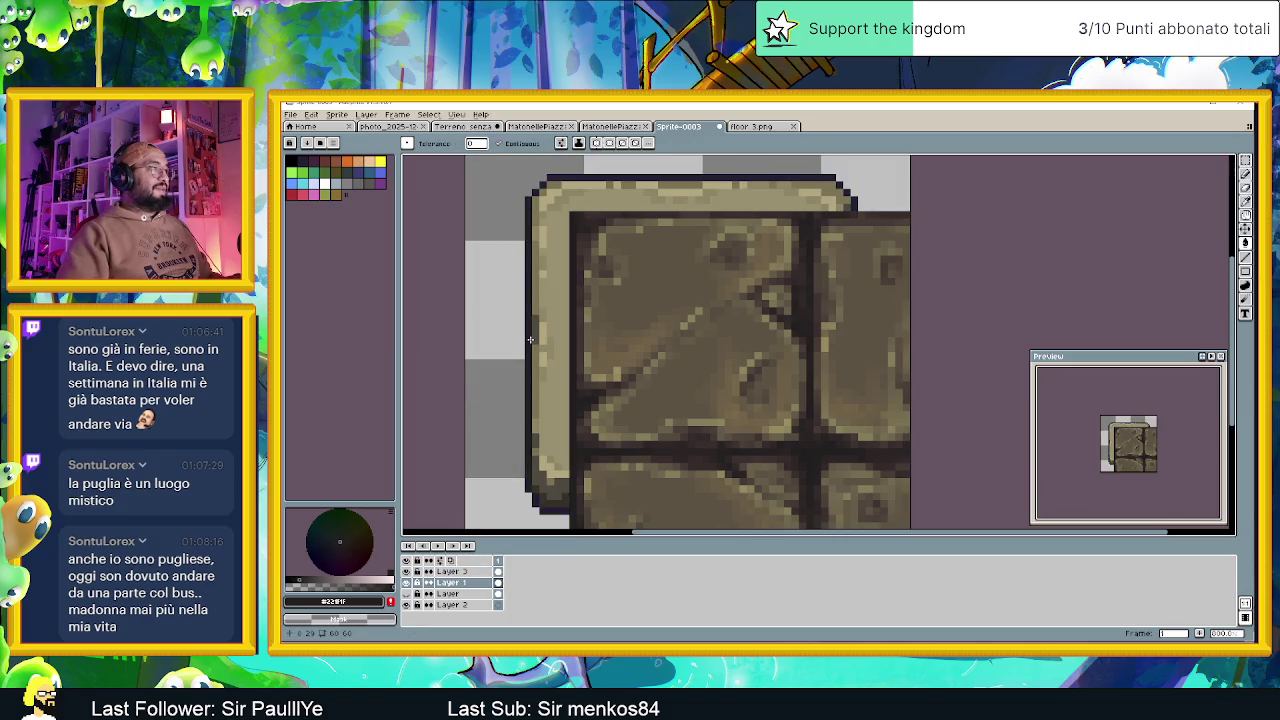
scroll(530, 340, "down", 1)
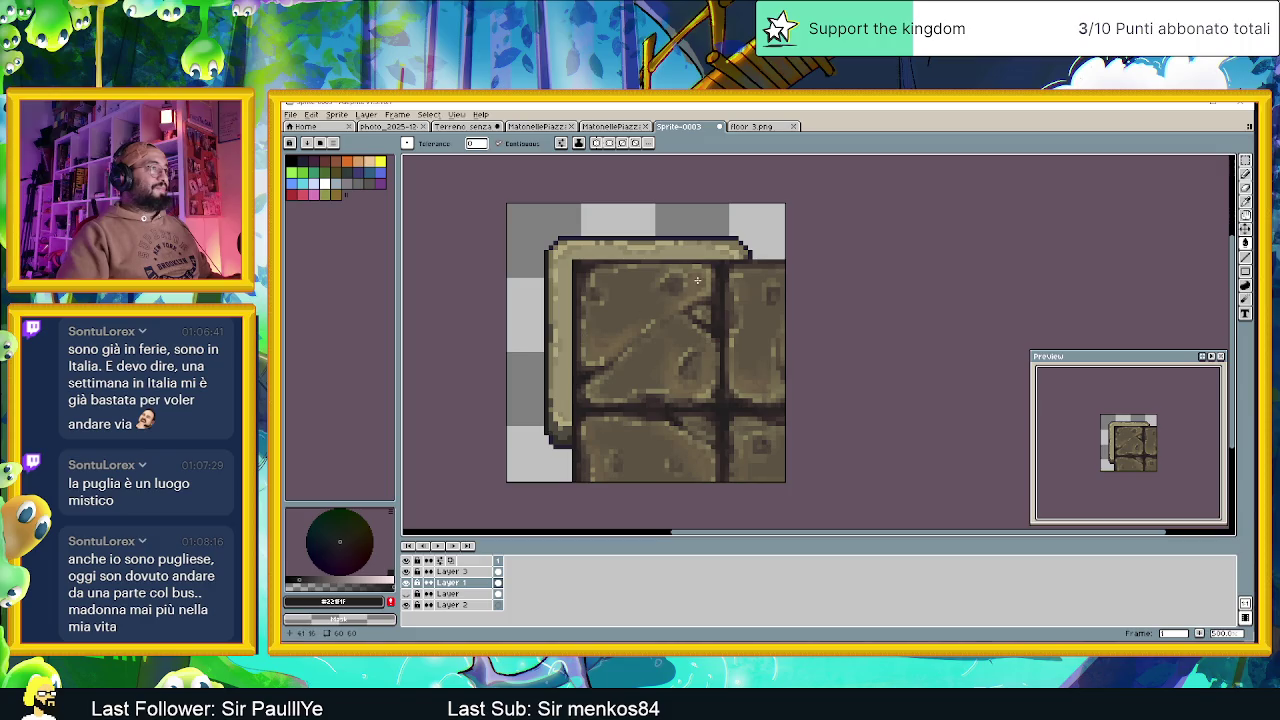
Hide Layer 3 and zoom in on the plain beveled tile.
left_click(406, 571)
scroll(717, 344, "up", 1)
scroll(717, 344, "up", 1)
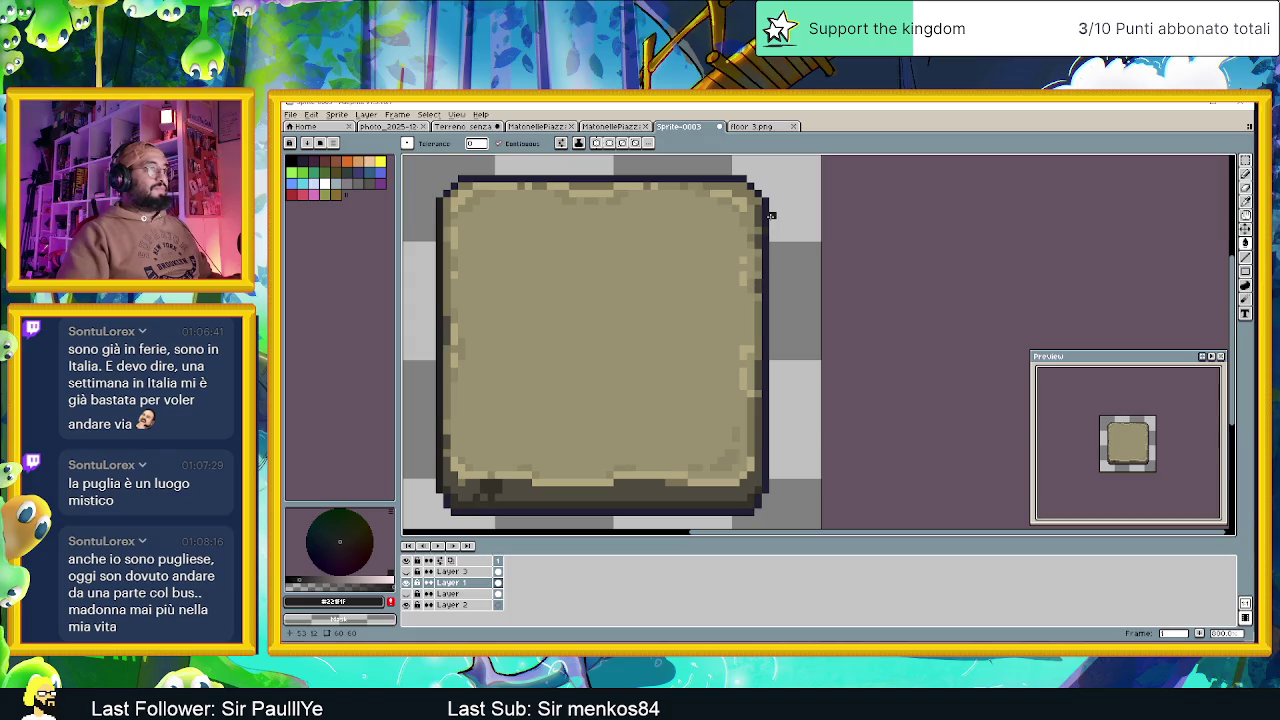
scroll(755, 187, "up", 1)
scroll(549, 263, "up", 1)
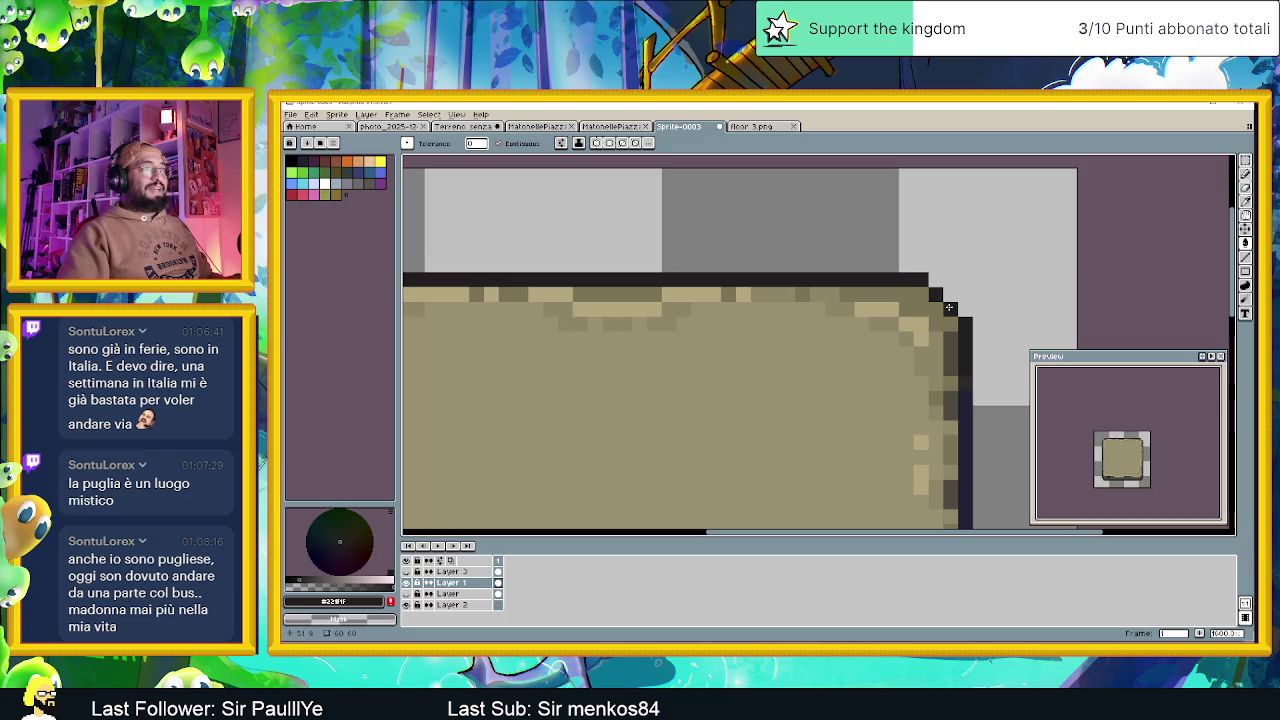
scroll(950, 440, "down", 1)
scroll(900, 500, "down", 1)
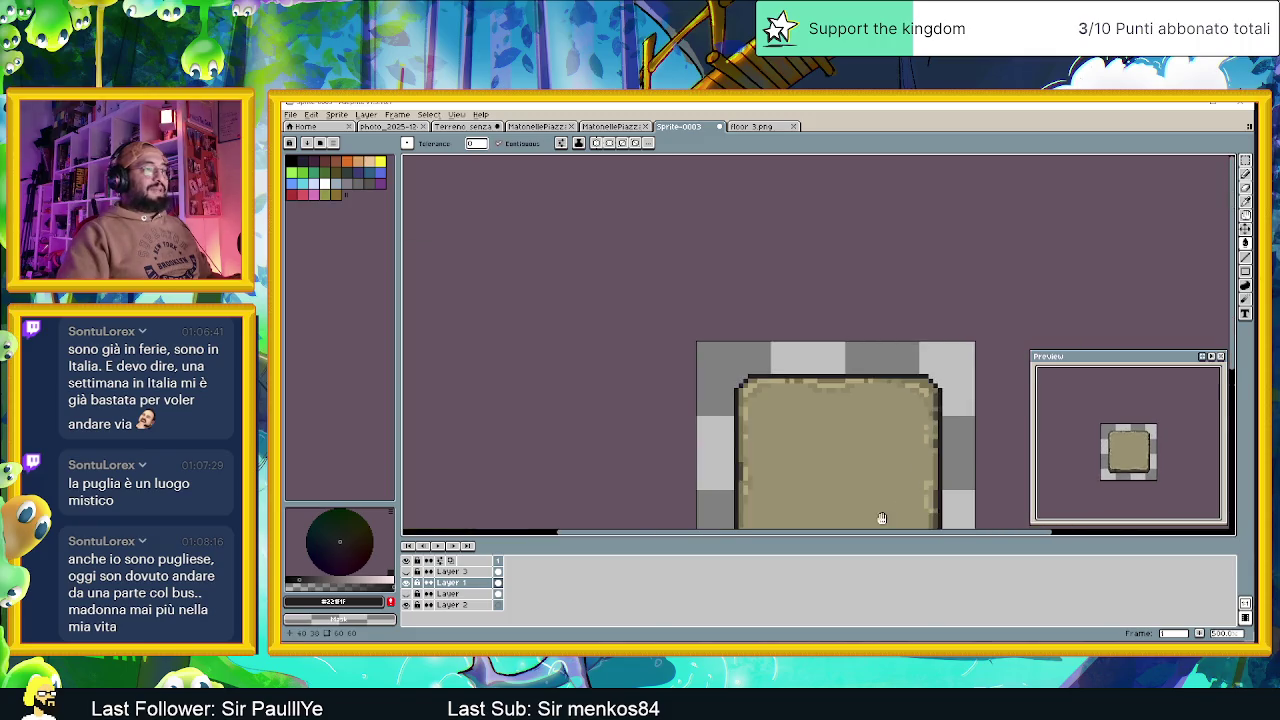
Inspect the bevel at the bottom-right, bottom-left and top-left corners, then recentre the tile.
left_click_drag(881, 518, 770, 362)
scroll(814, 410, "up", 3)
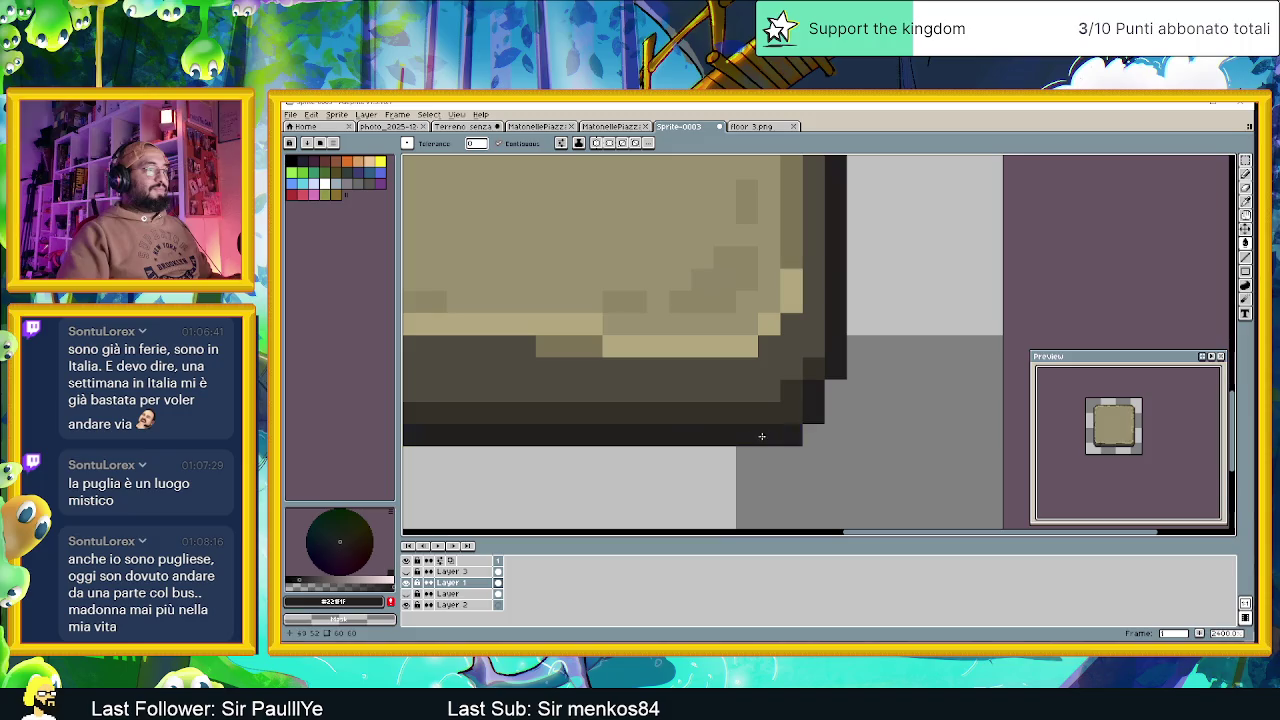
scroll(557, 380, "down", 2)
left_click_drag(557, 380, 603, 443)
scroll(524, 504, "up", 1)
scroll(524, 504, "down", 1)
scroll(524, 504, "down", 1)
left_click_drag(510, 194, 531, 194)
scroll(560, 229, "up", 3)
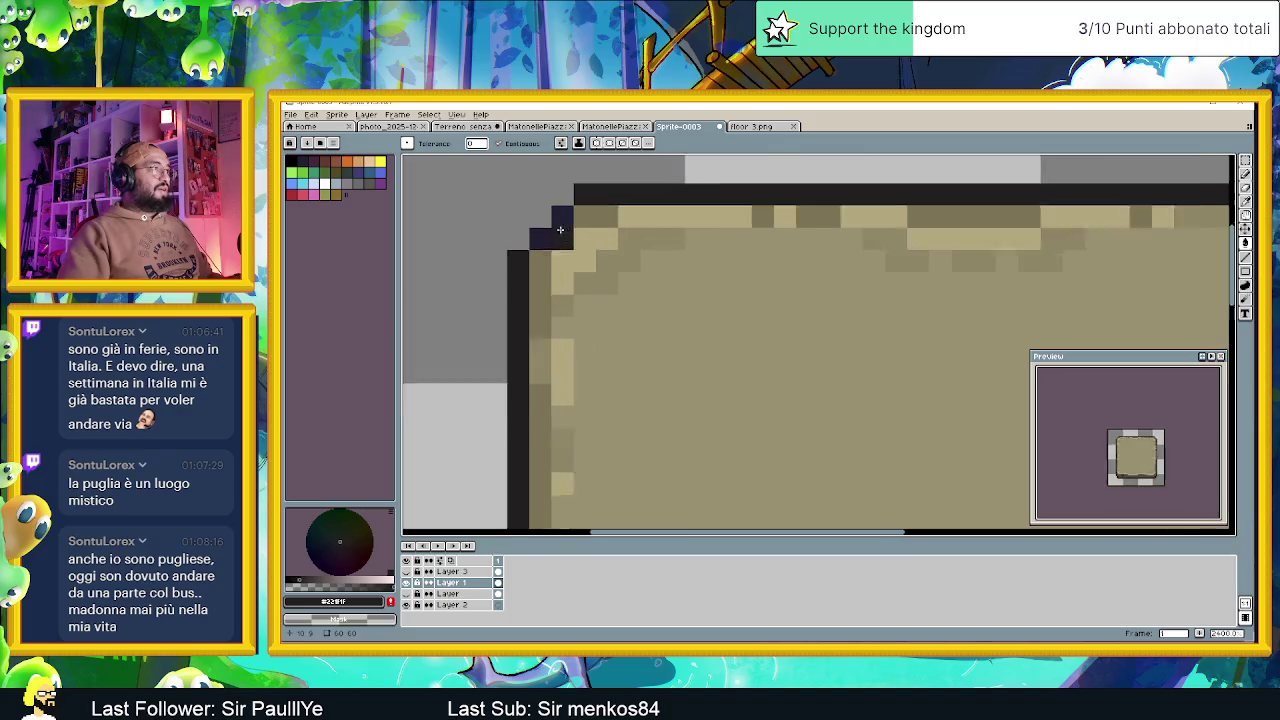
scroll(560, 229, "up", 1)
scroll(570, 215, "down", 3)
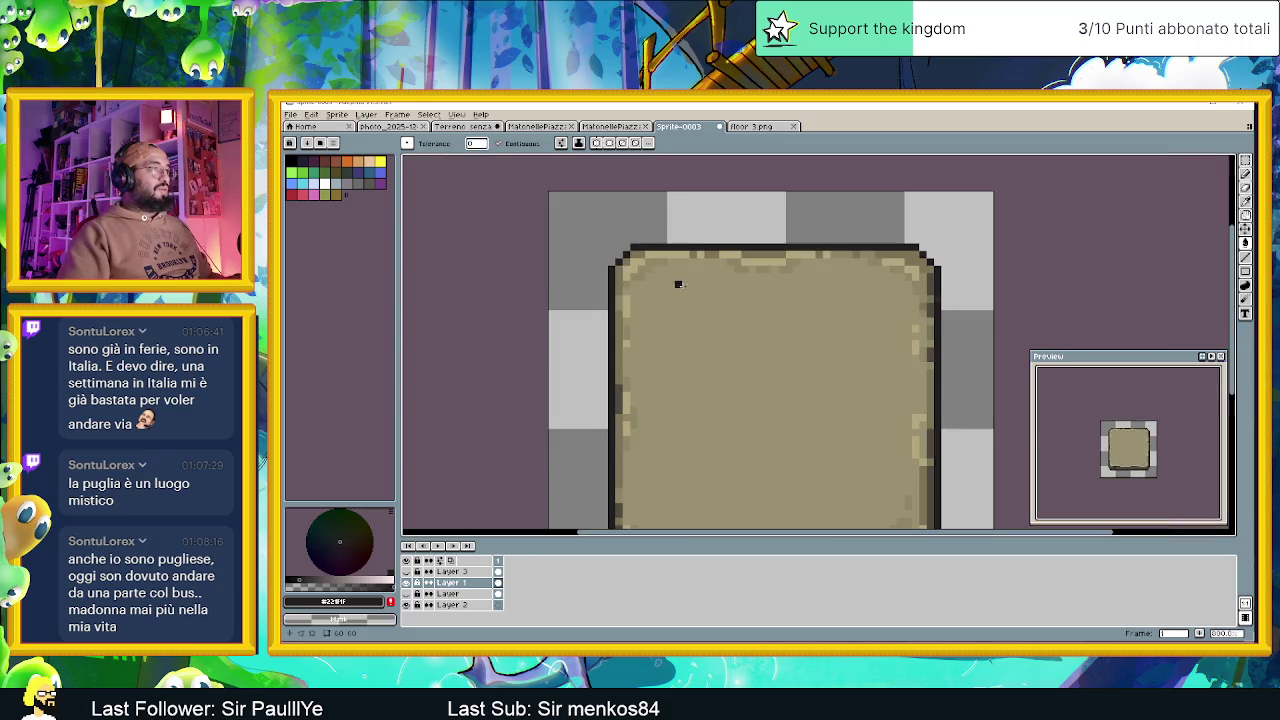
scroll(674, 280, "down", 1)
mouse_move(797, 357)
left_mouse_down()
mouse_move(791, 323)
mouse_move(811, 347)
mouse_move(721, 330)
left_mouse_up()
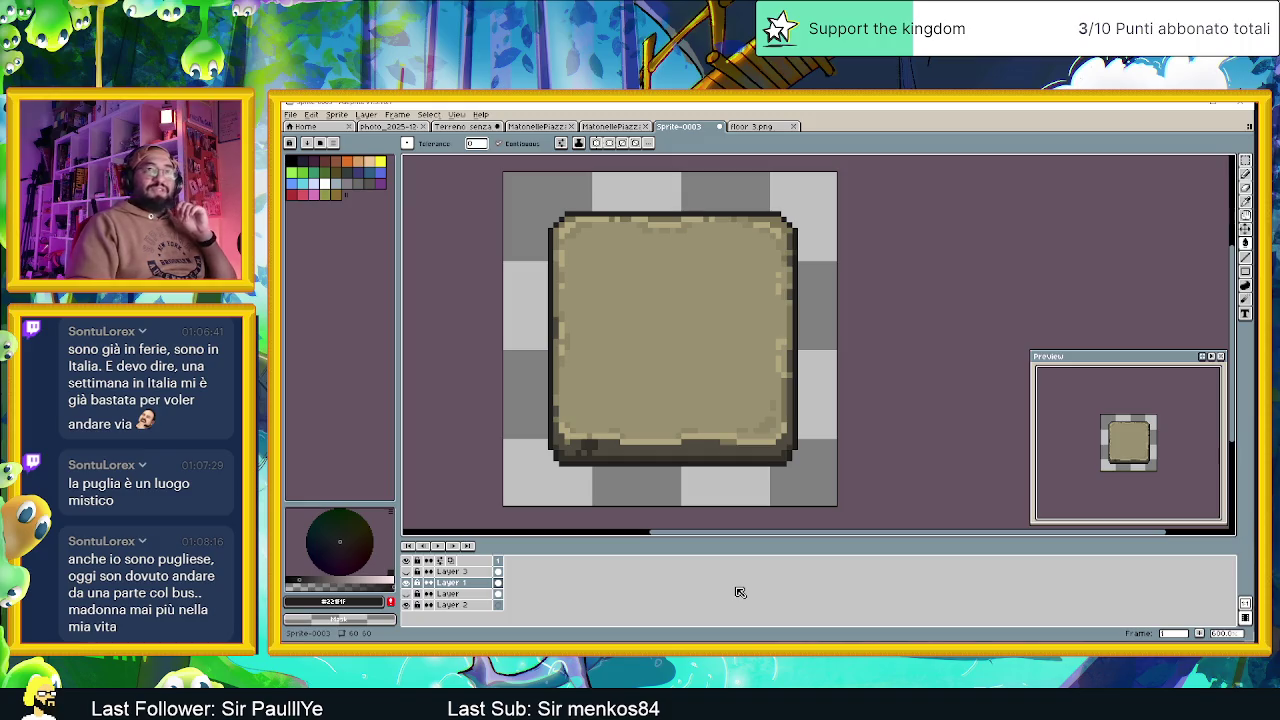
key("alt+Tab")
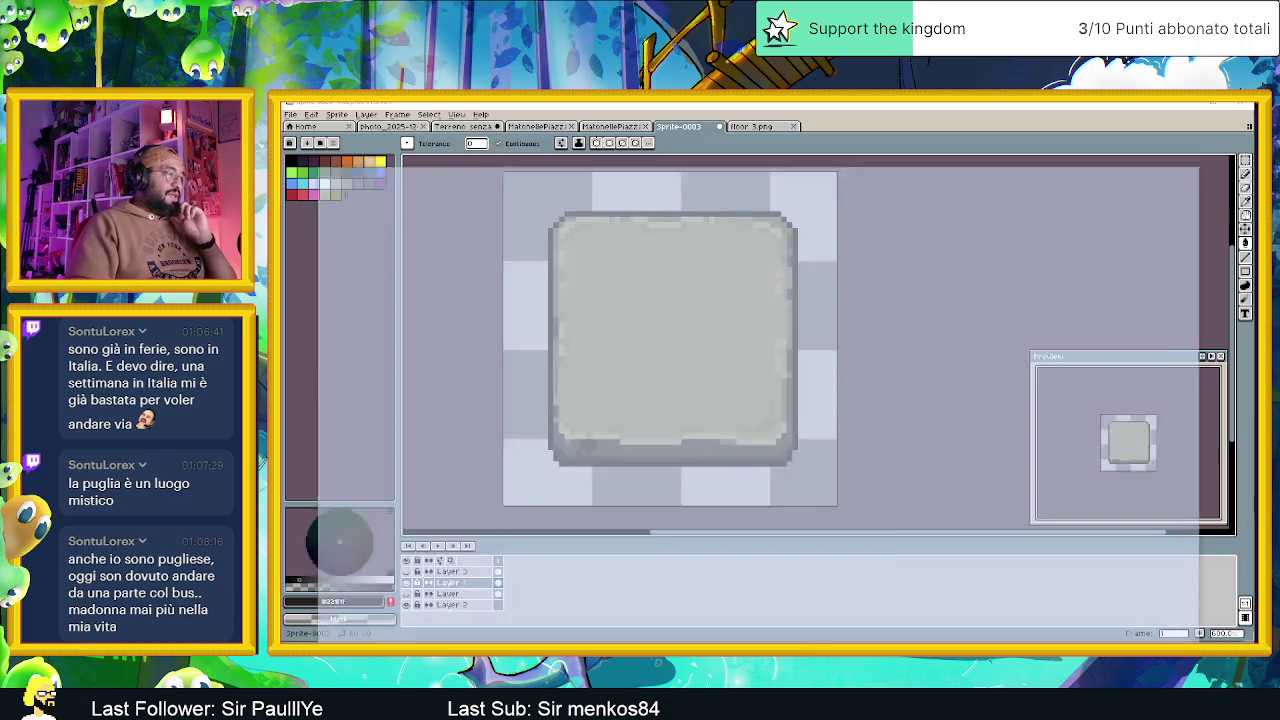
key("alt+Tab")
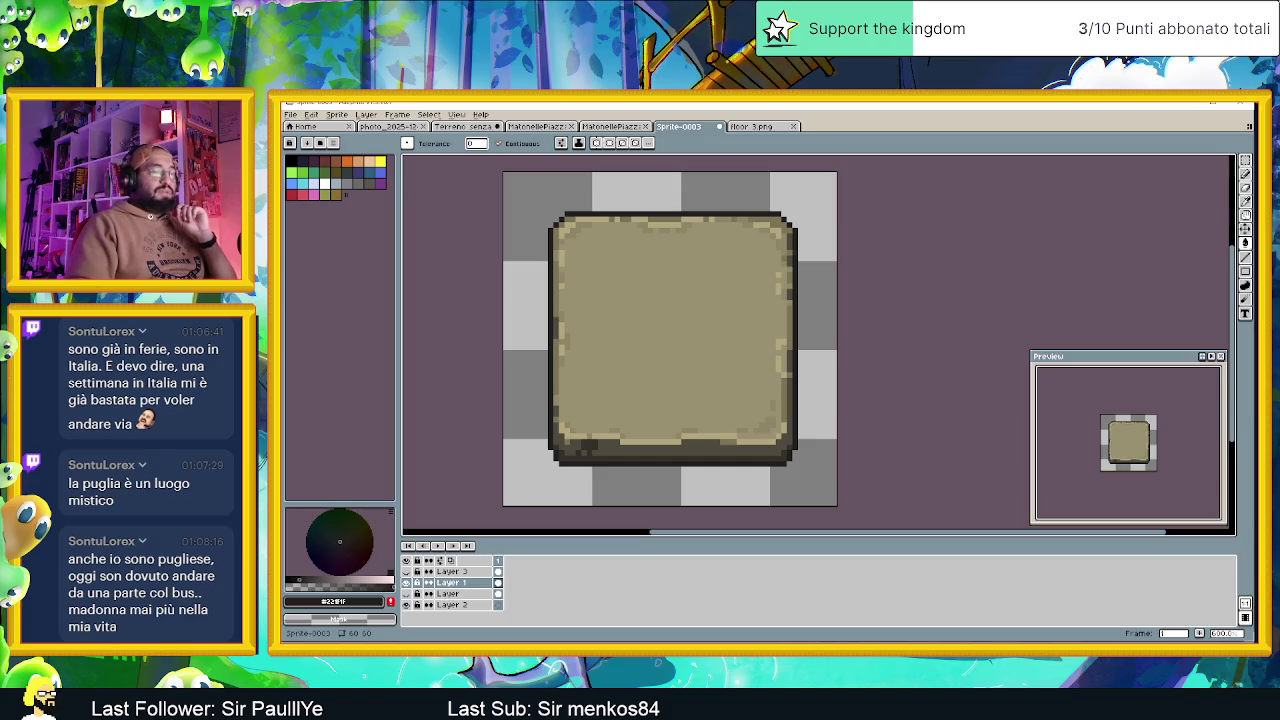
key("alt+Tab")
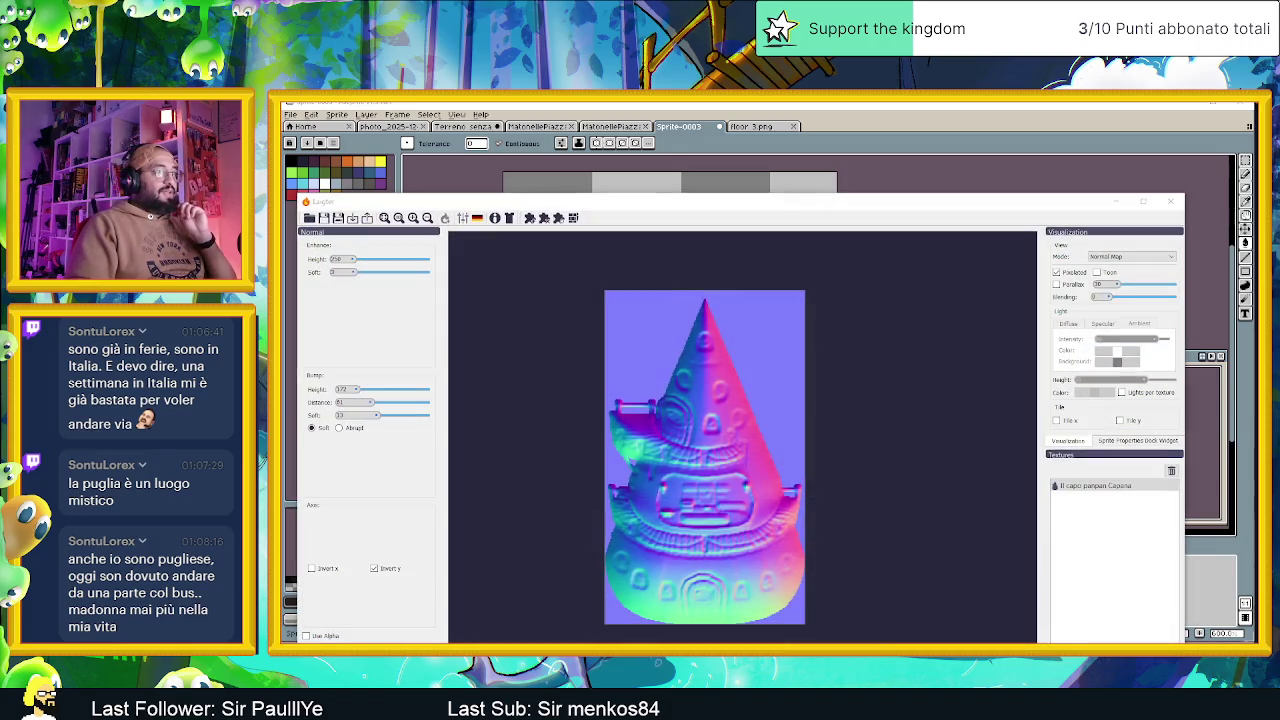
key("alt+Tab")
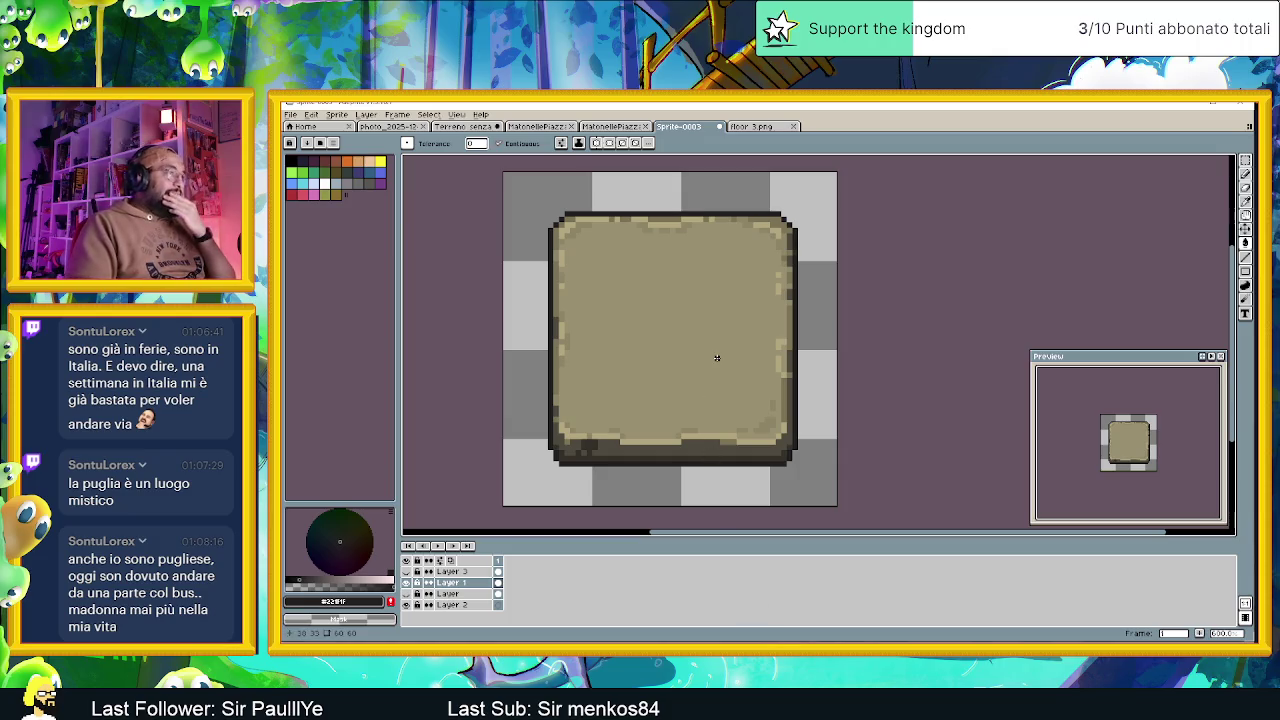
key("alt+Tab")
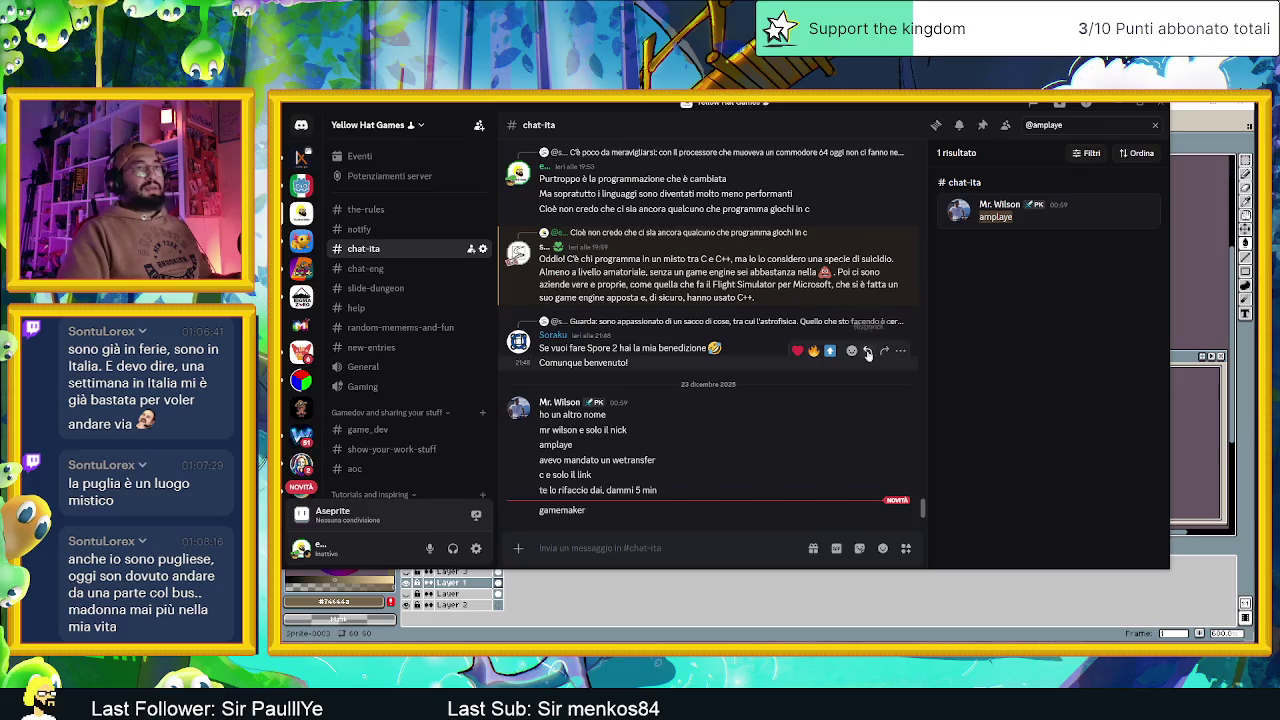
left_click(1115, 106)
scroll(525, 414, "up", 2)
scroll(518, 408, "up", 1)
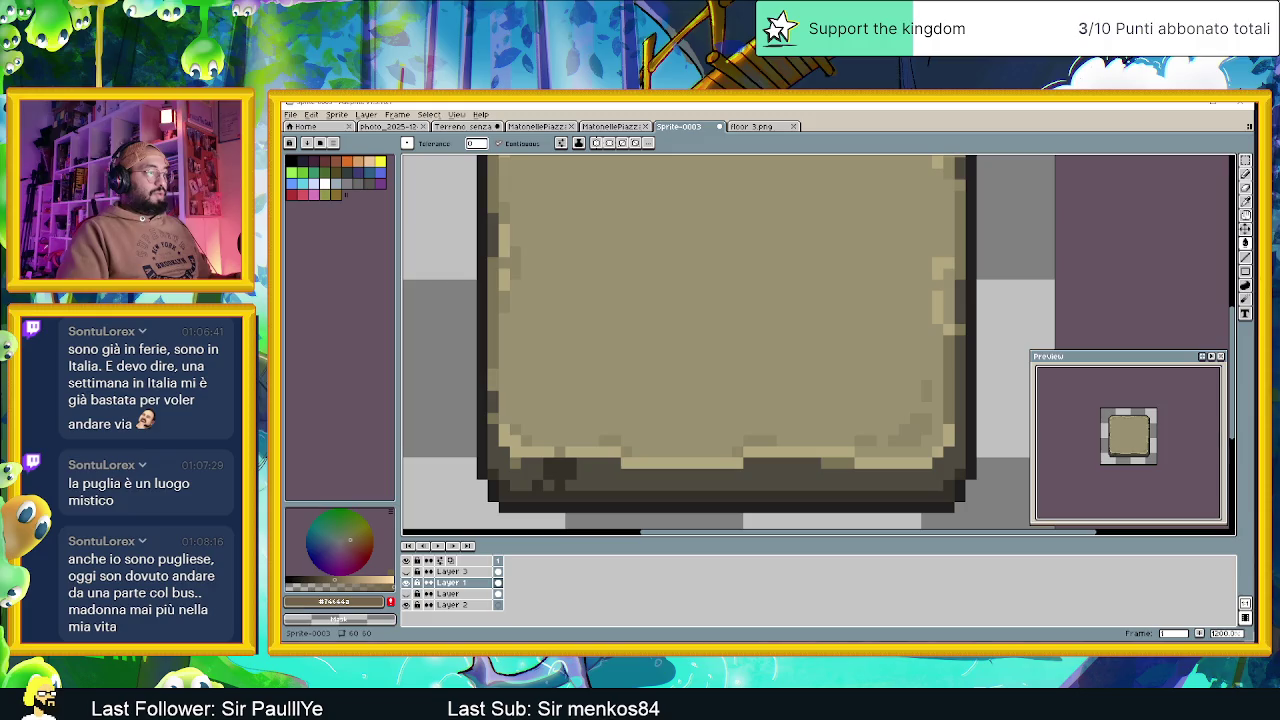
Return to Aseprite and turn Layer 3's stone texture visible again, zooming the canvas.
key("alt+Tab")
key("alt+Tab")
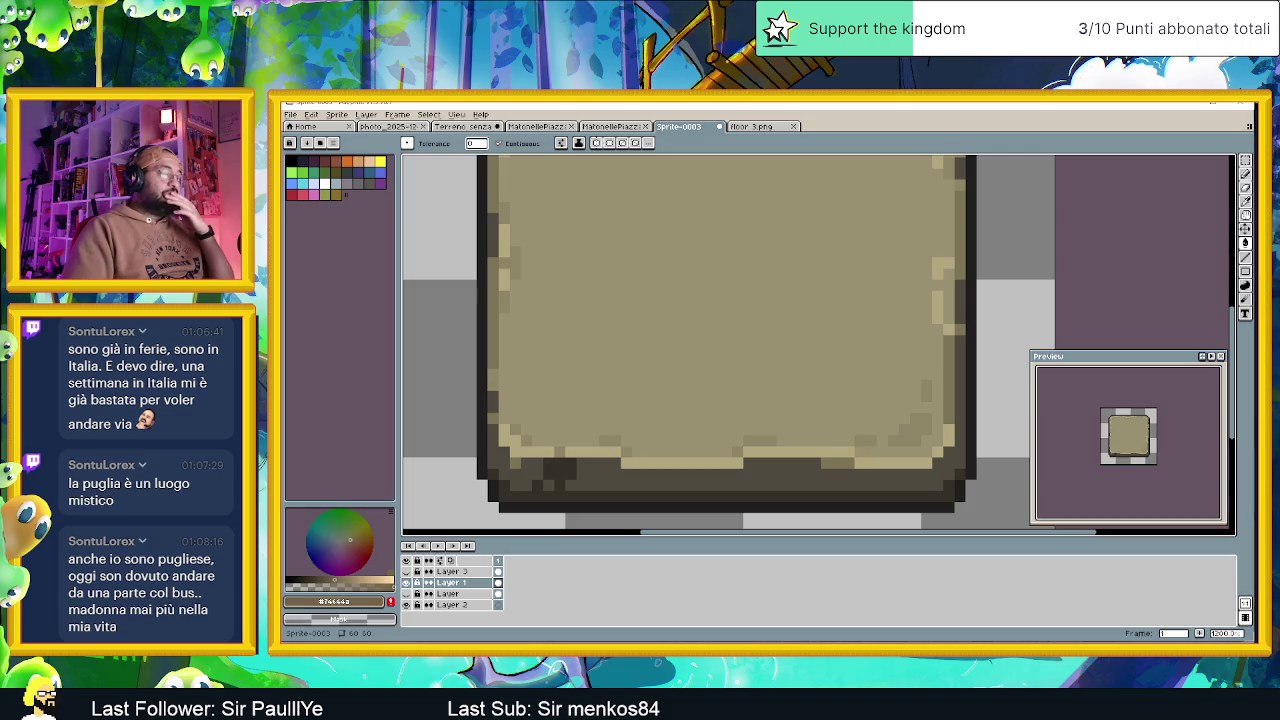
scroll(717, 384, "down", 2)
scroll(736, 311, "up", 1)
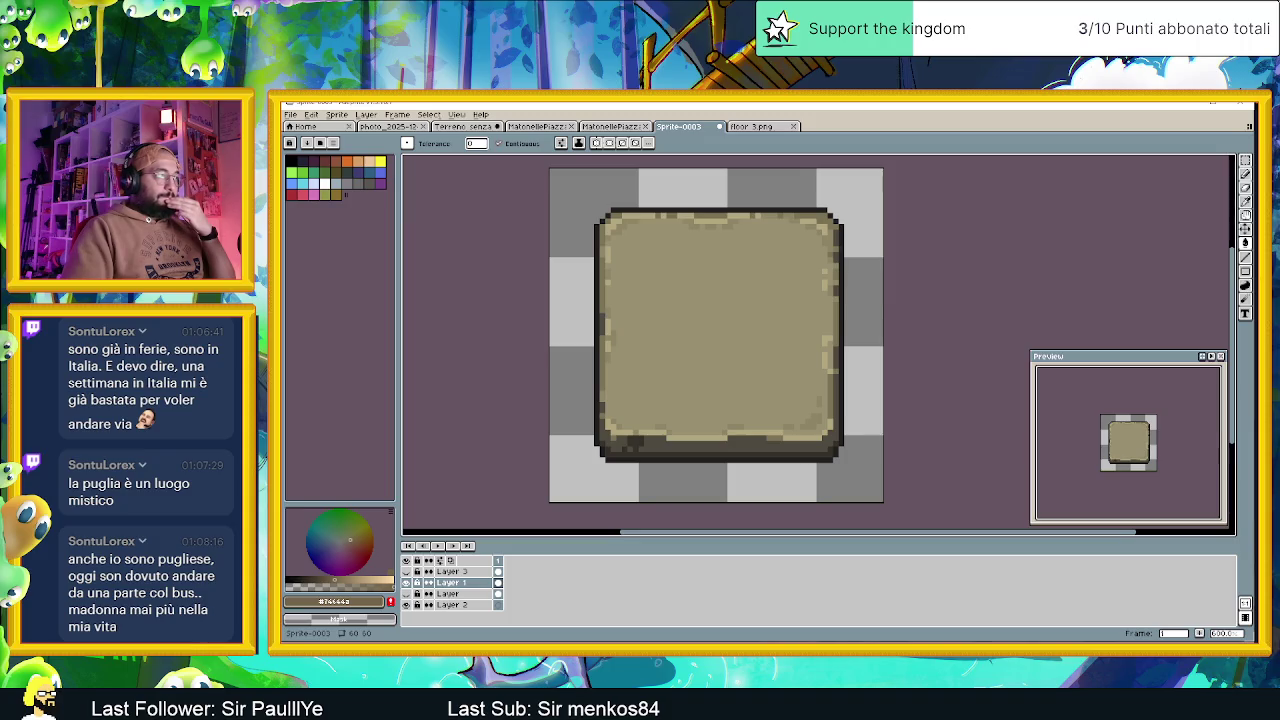
left_click(406, 572)
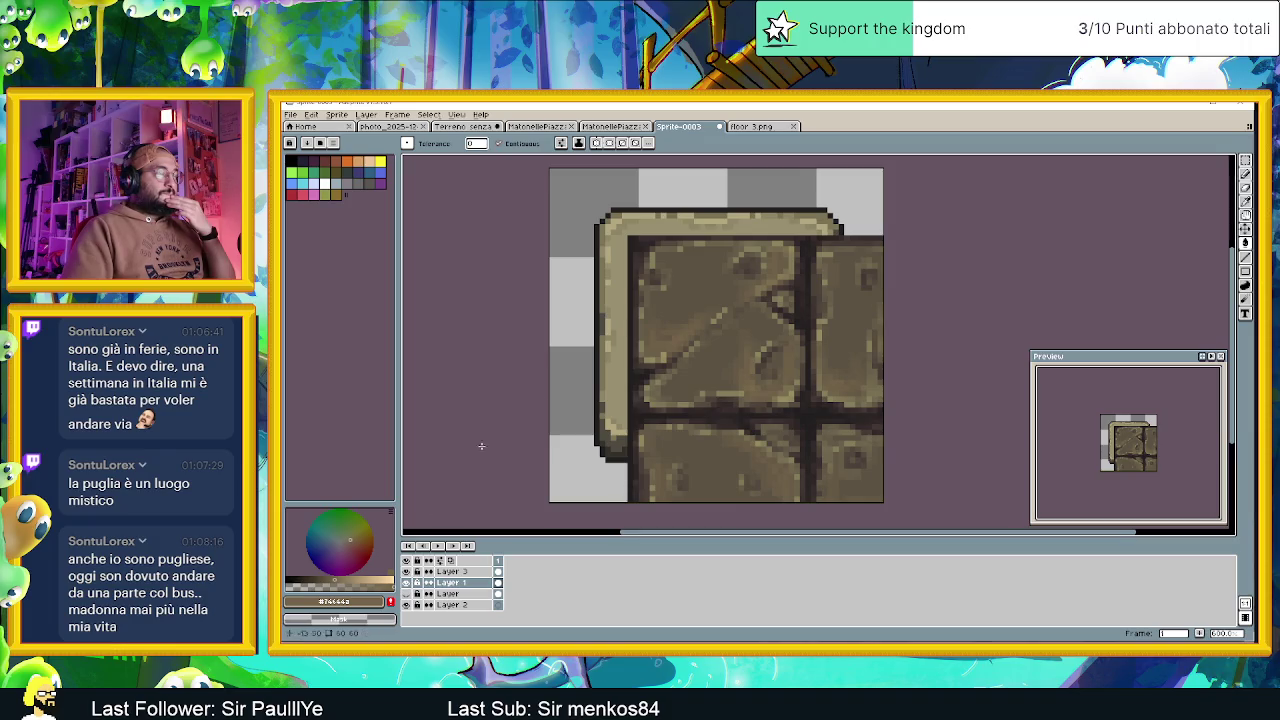
scroll(698, 340, "down", 4)
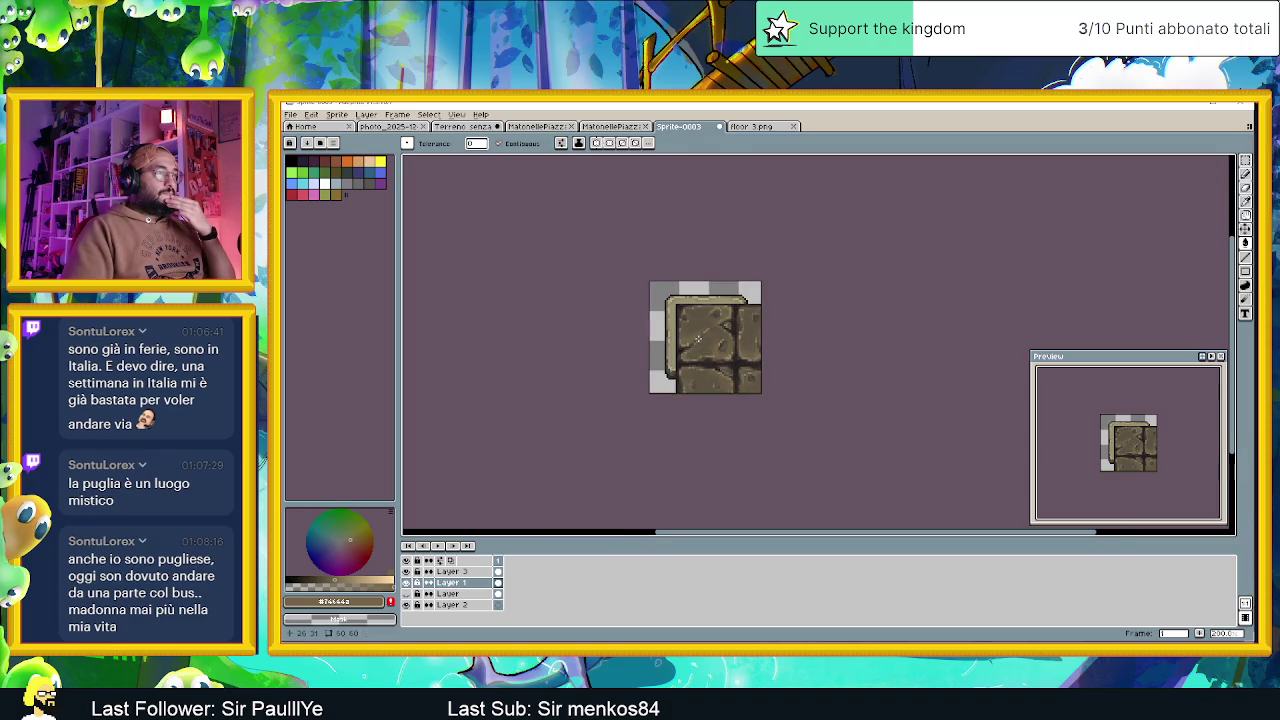
scroll(698, 340, "up", 1)
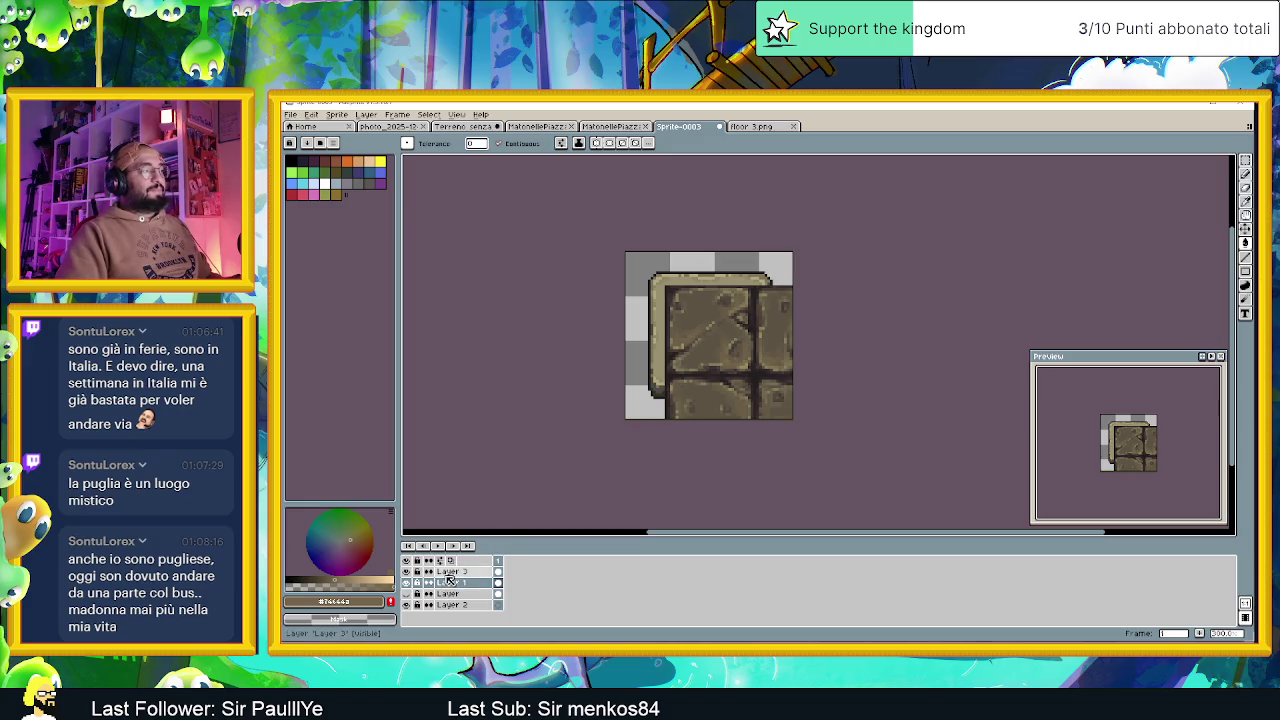
Try Layer 3 in Multiply mode at opacities from 13% up to 24%.
double_click(450, 571)
left_click(540, 312)
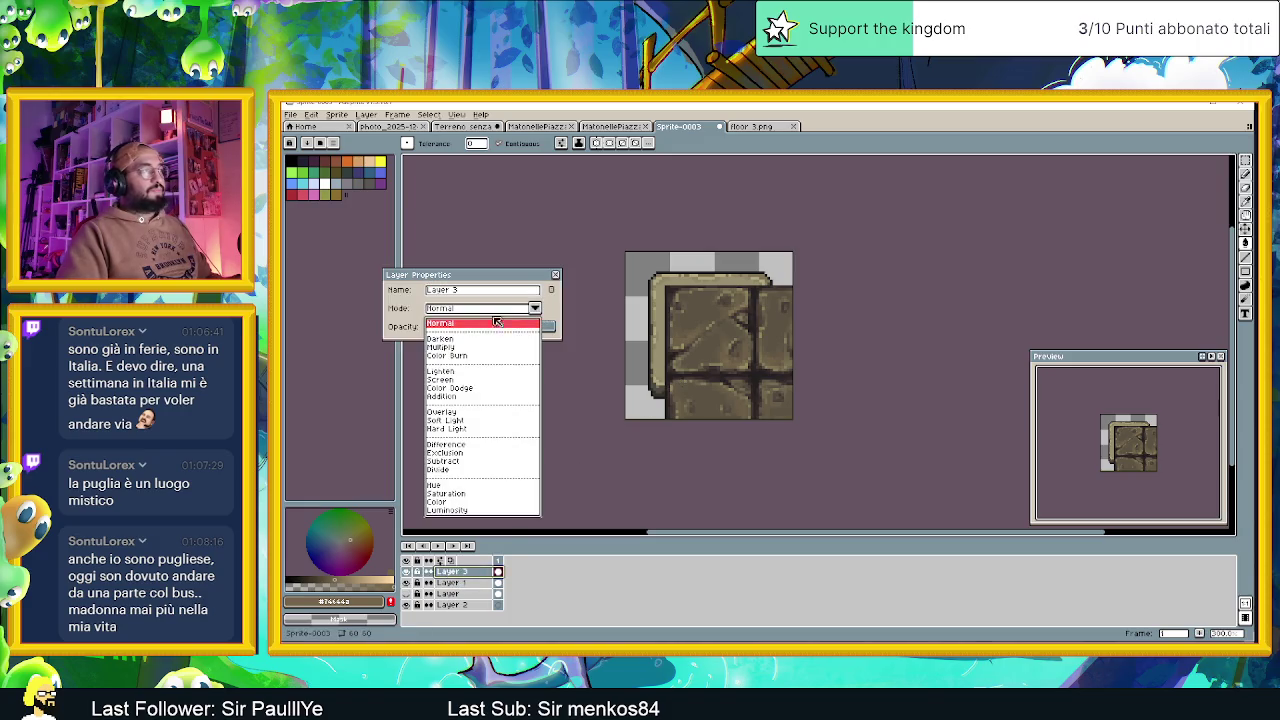
left_click(458, 350)
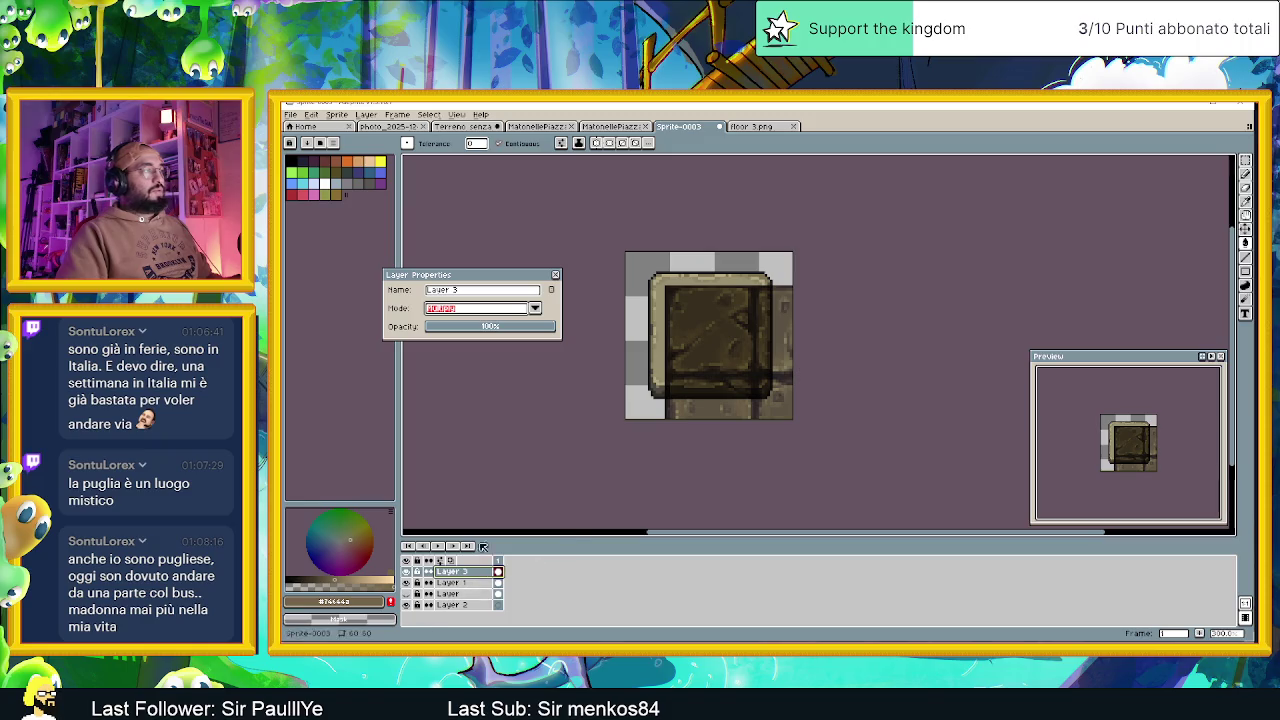
left_click(449, 328)
left_click_drag(449, 333, 457, 333)
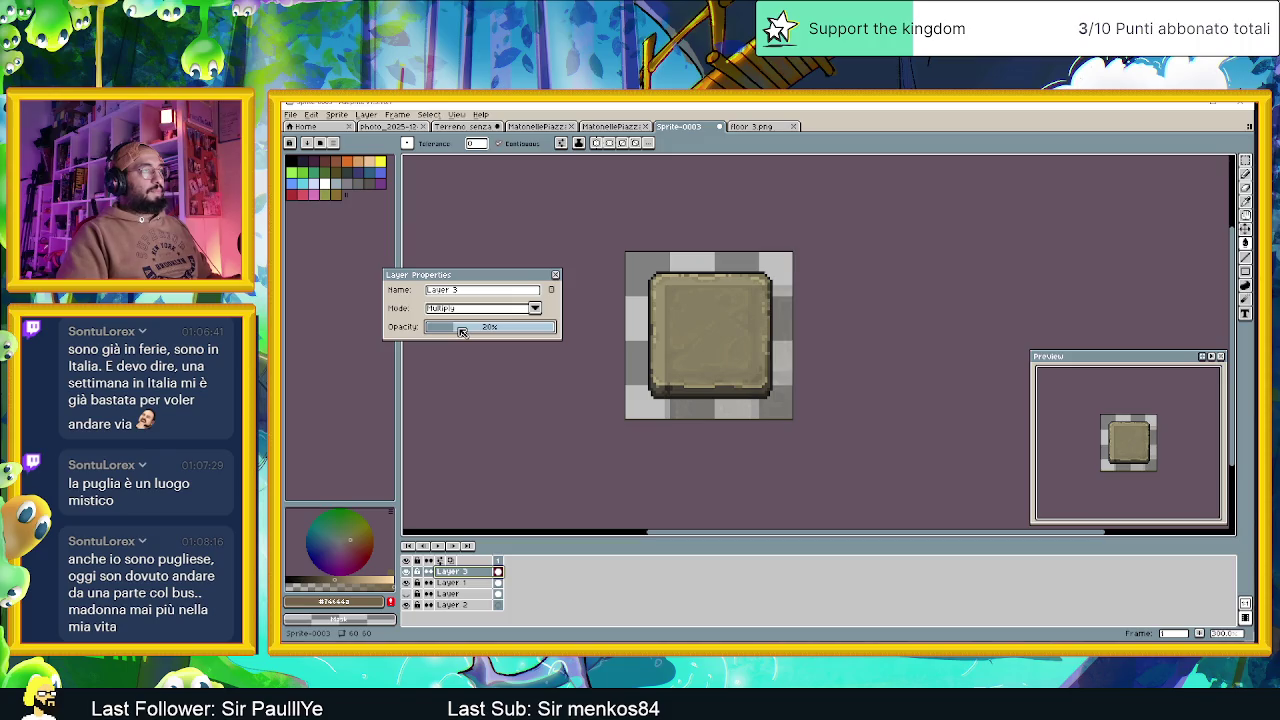
left_click_drag(469, 331, 501, 333)
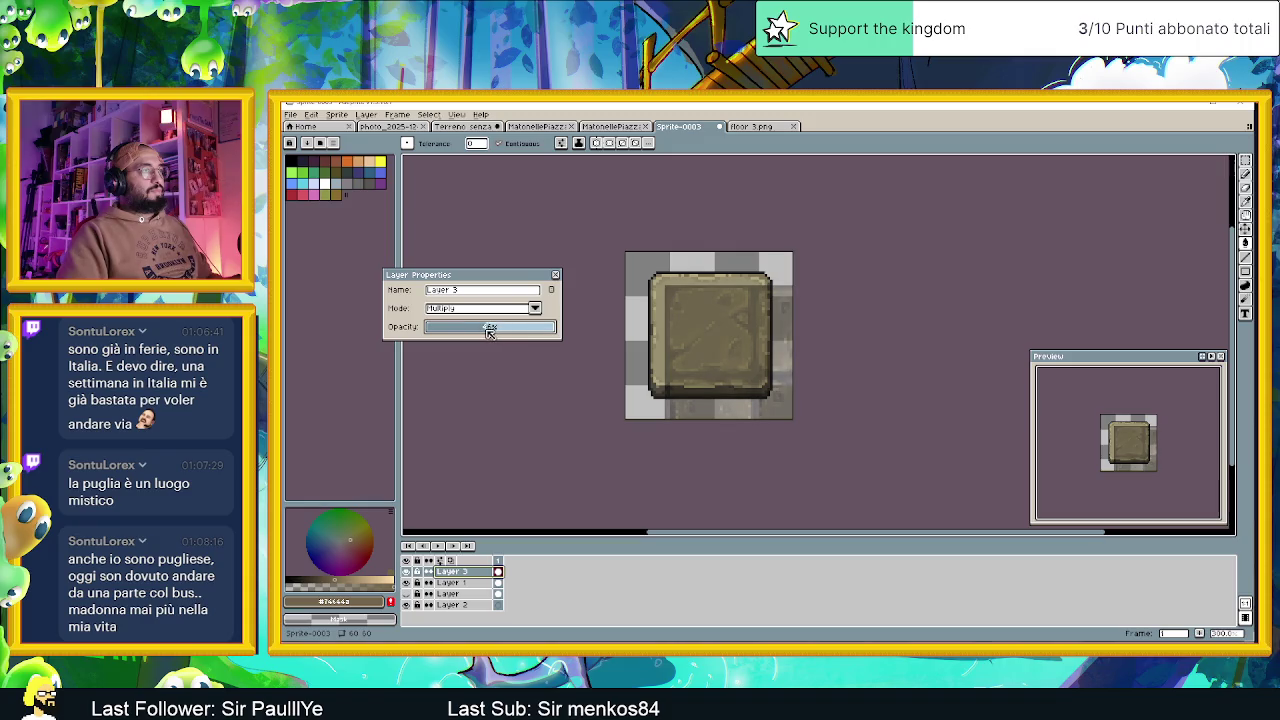
Switch Layer 3 to Overlay mode at 100% opacity and close Layer Properties.
left_click(536, 308)
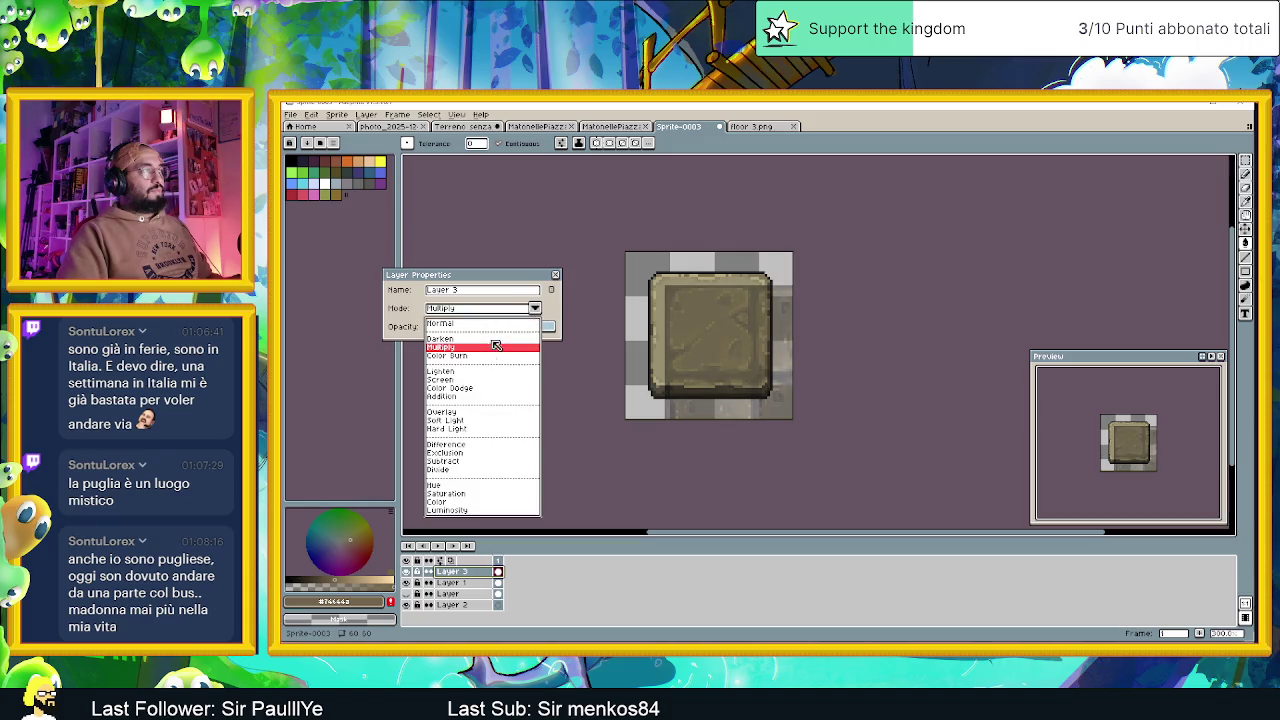
left_click(478, 413)
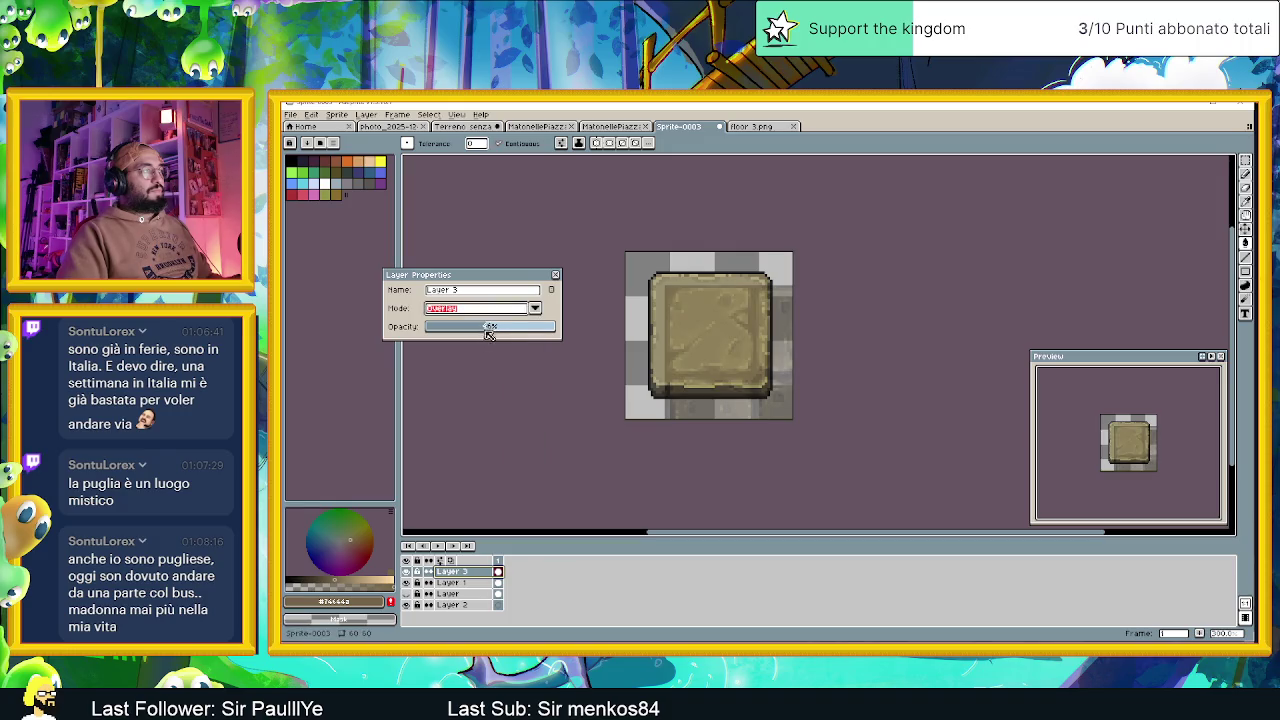
left_click_drag(488, 327, 558, 328)
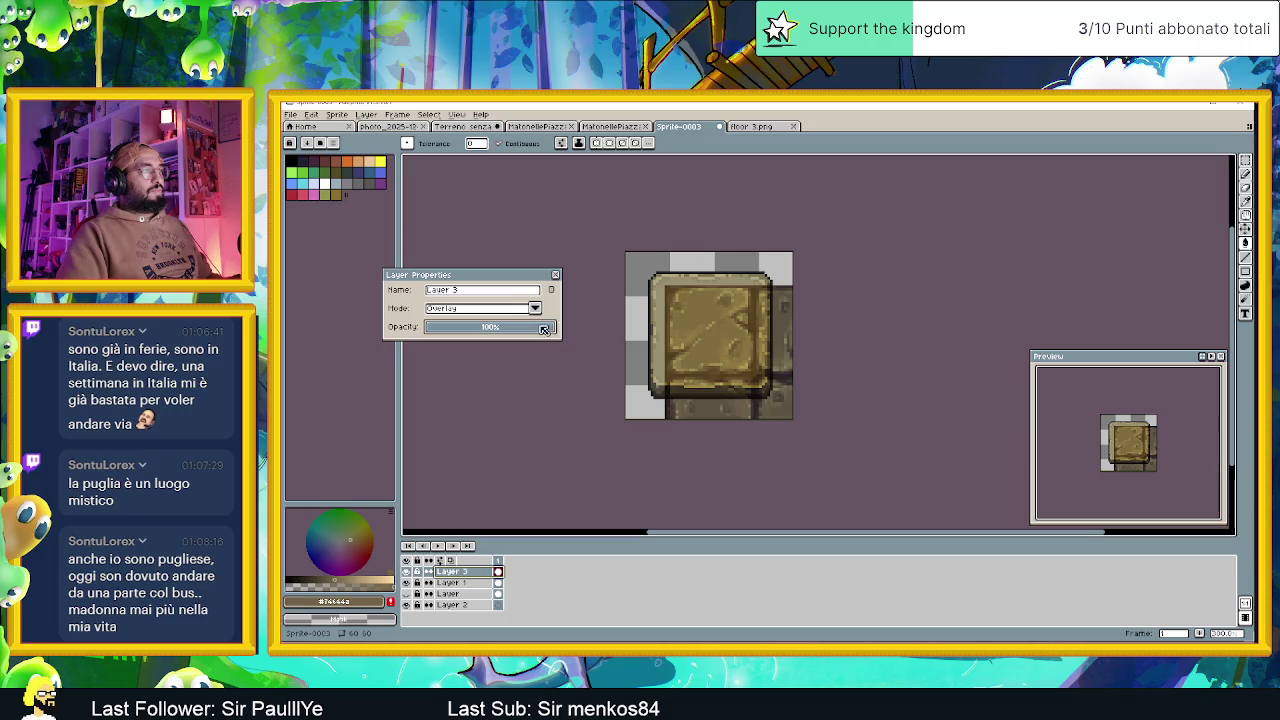
left_click(535, 310)
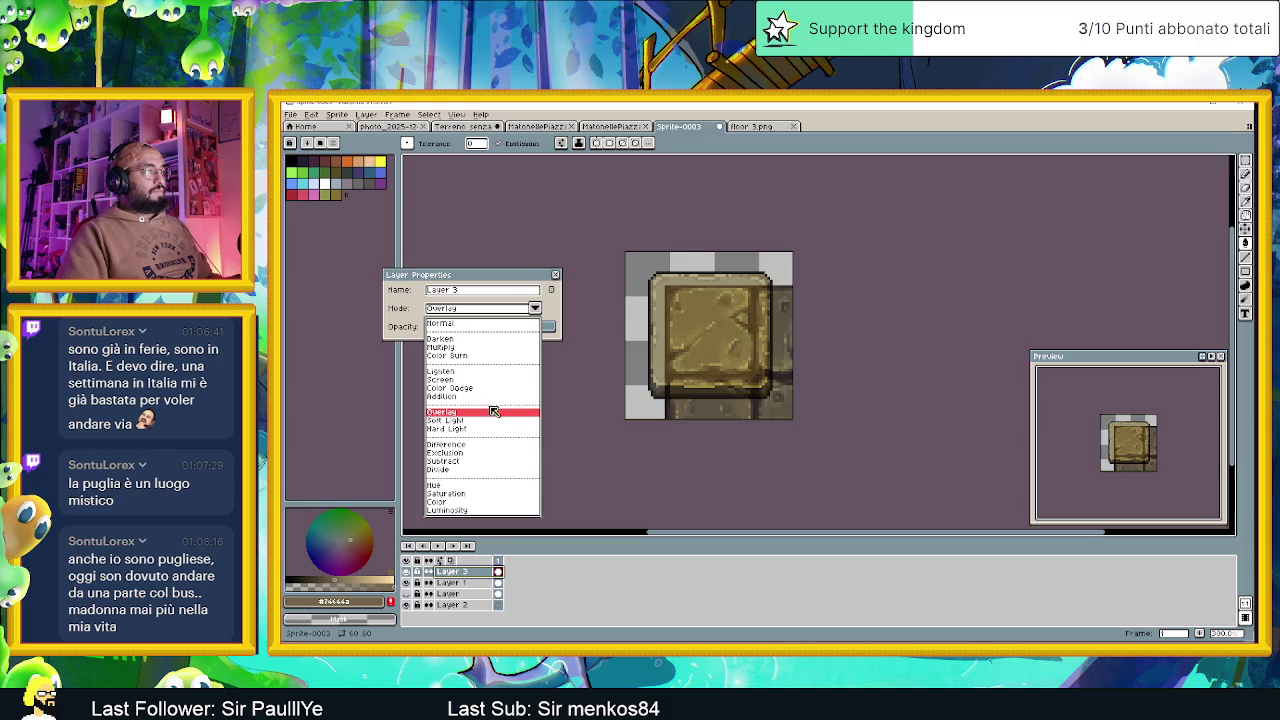
left_click(555, 275)
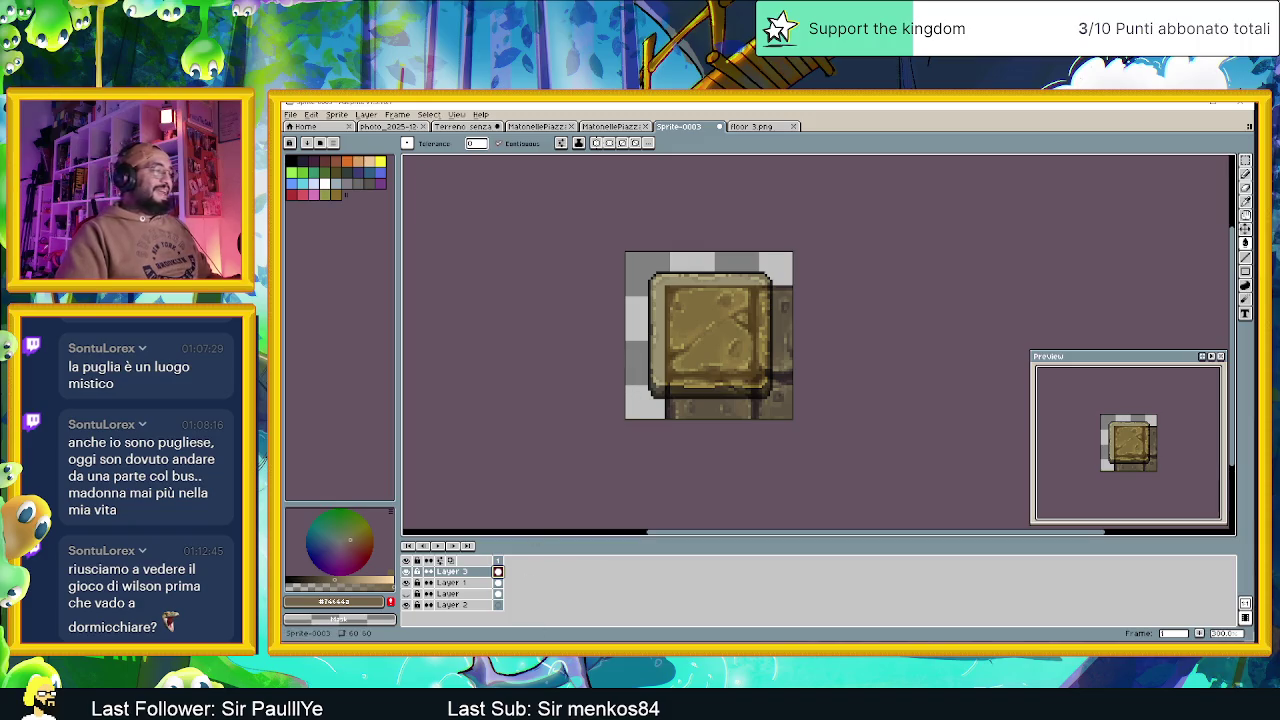
key("alt+Tab")
mouse_move(640, 467)
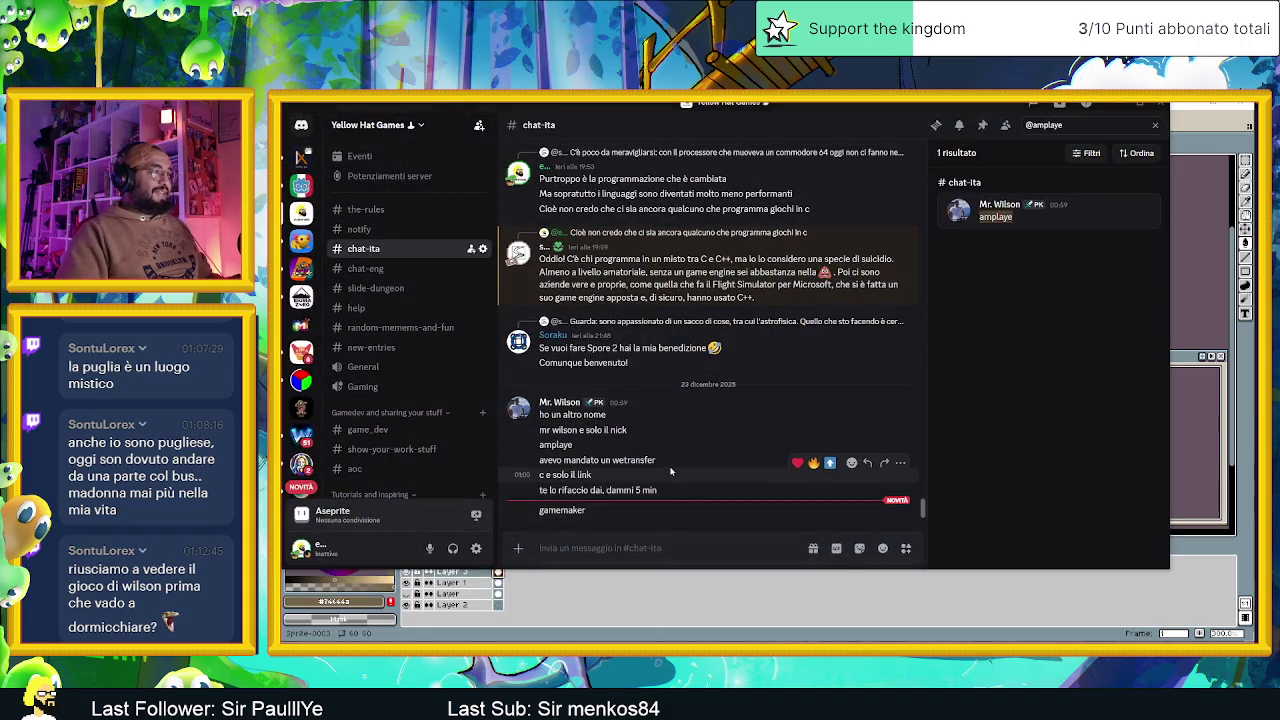
Search the chat-ita channel for messages from a user by their username.
scroll(671, 465, "up", 2)
scroll(671, 465, "down", 2)
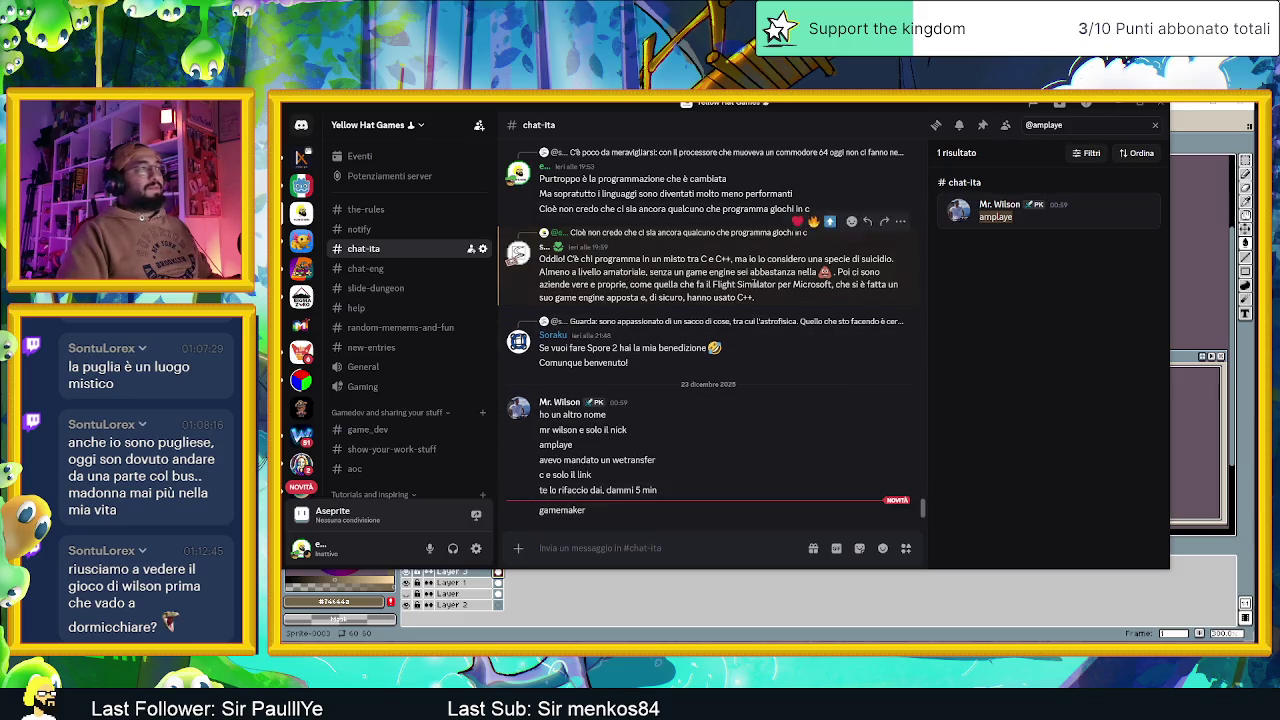
scroll(755, 286, "up", 5)
scroll(755, 286, "up", 5)
scroll(755, 286, "up", 5)
scroll(755, 286, "up", 5)
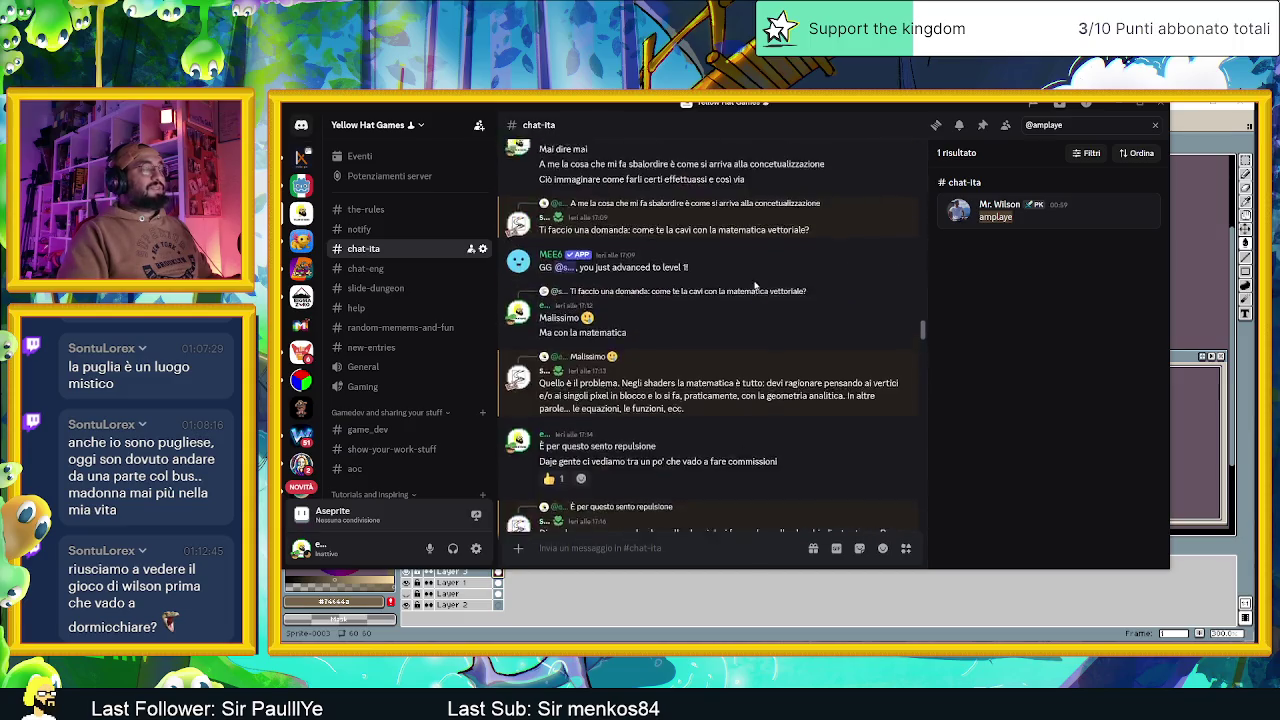
scroll(755, 286, "up", 5)
scroll(755, 286, "up", 3)
key("ctrl+f")
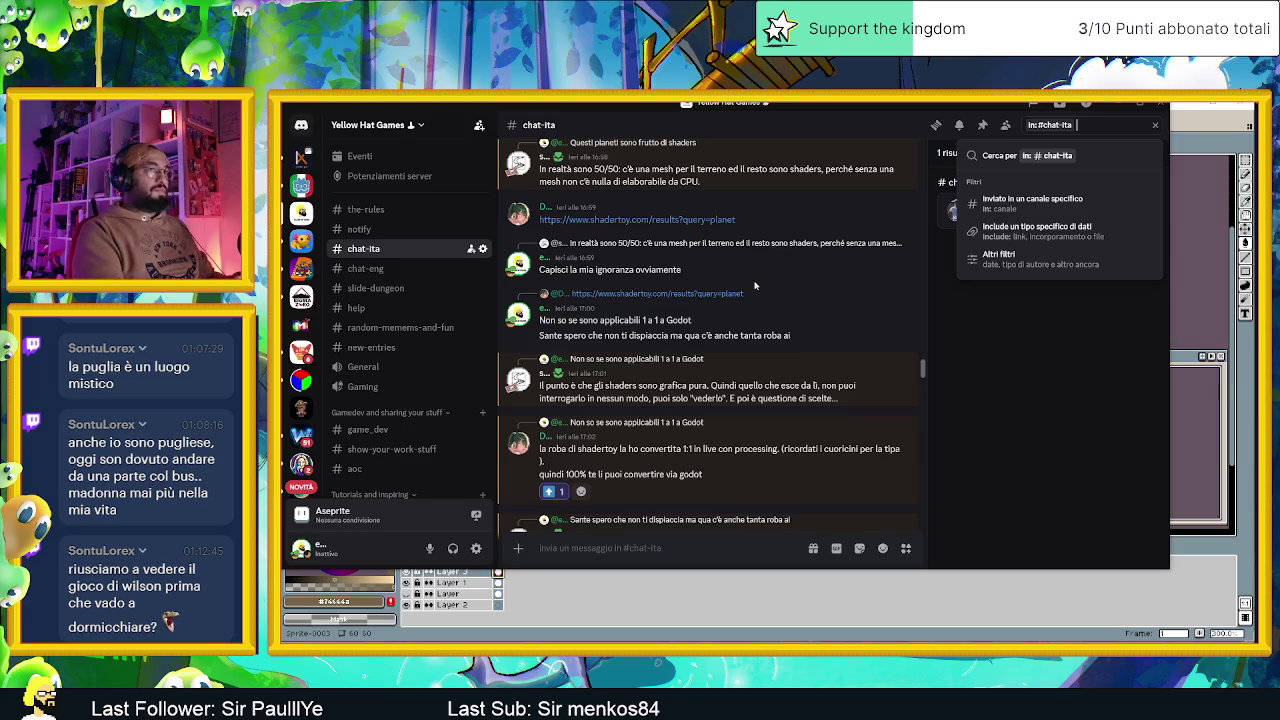
type("mr")
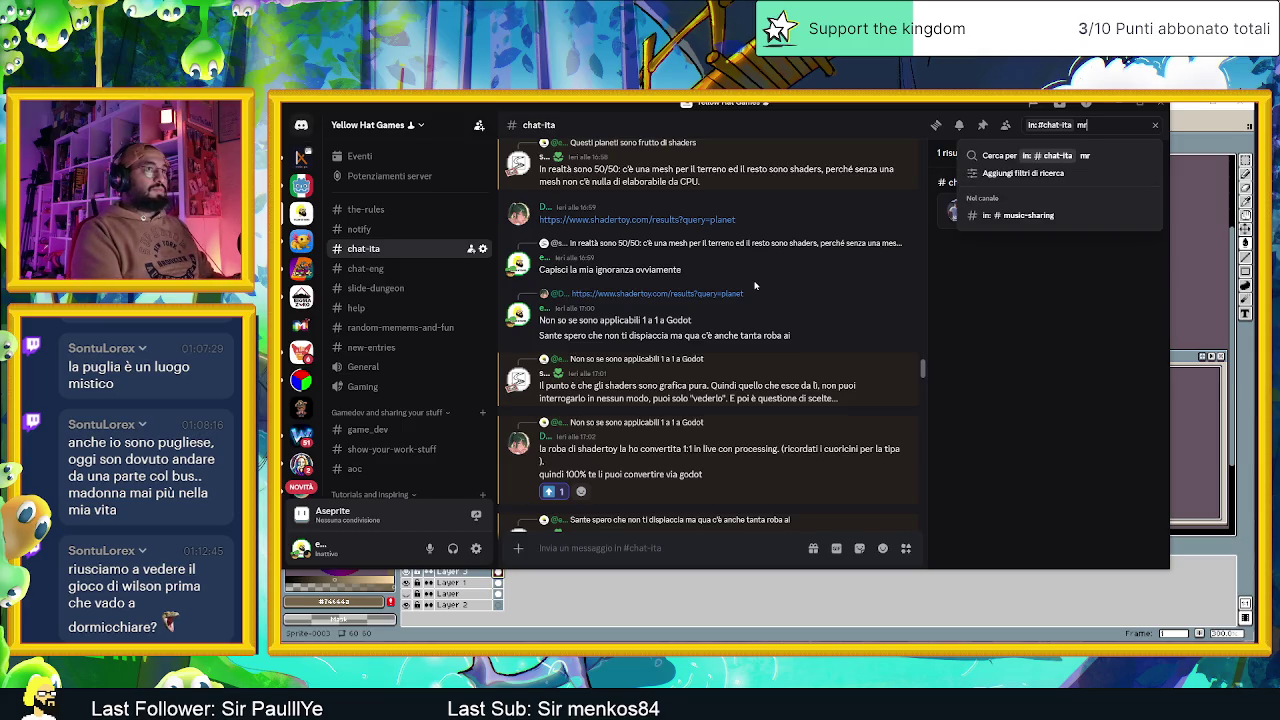
type(".wilso")
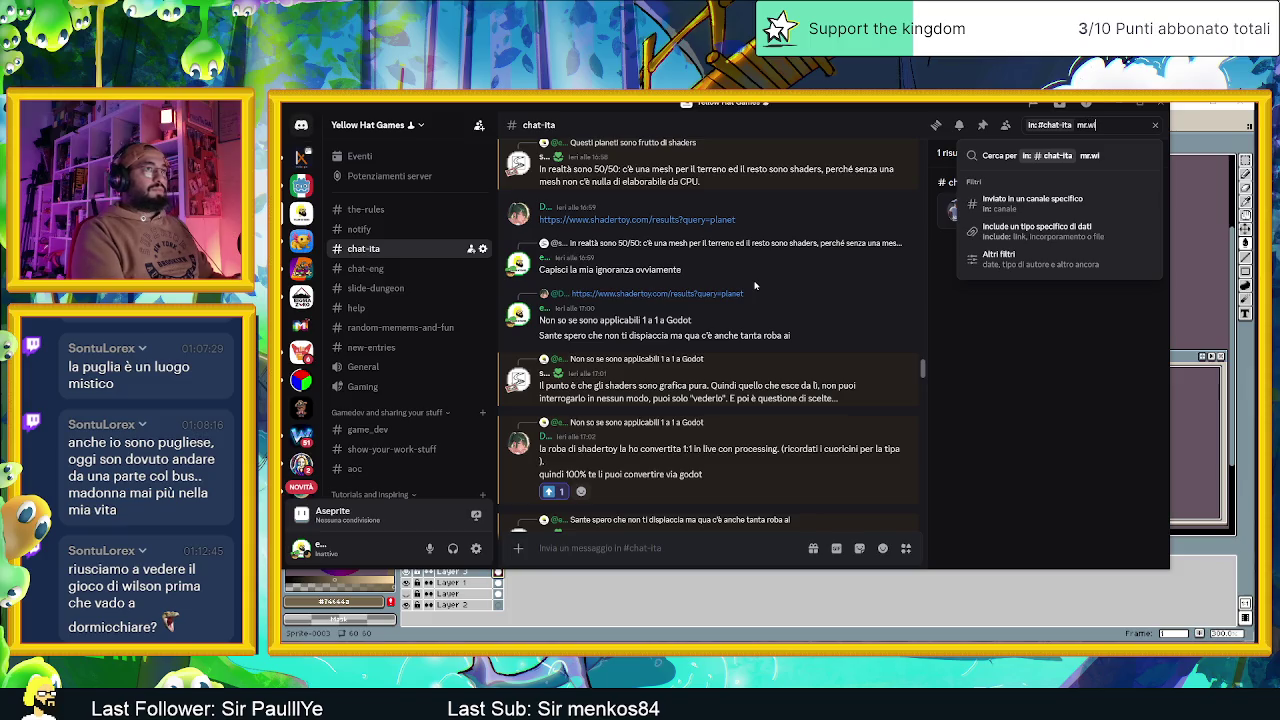
type("n")
key("Return")
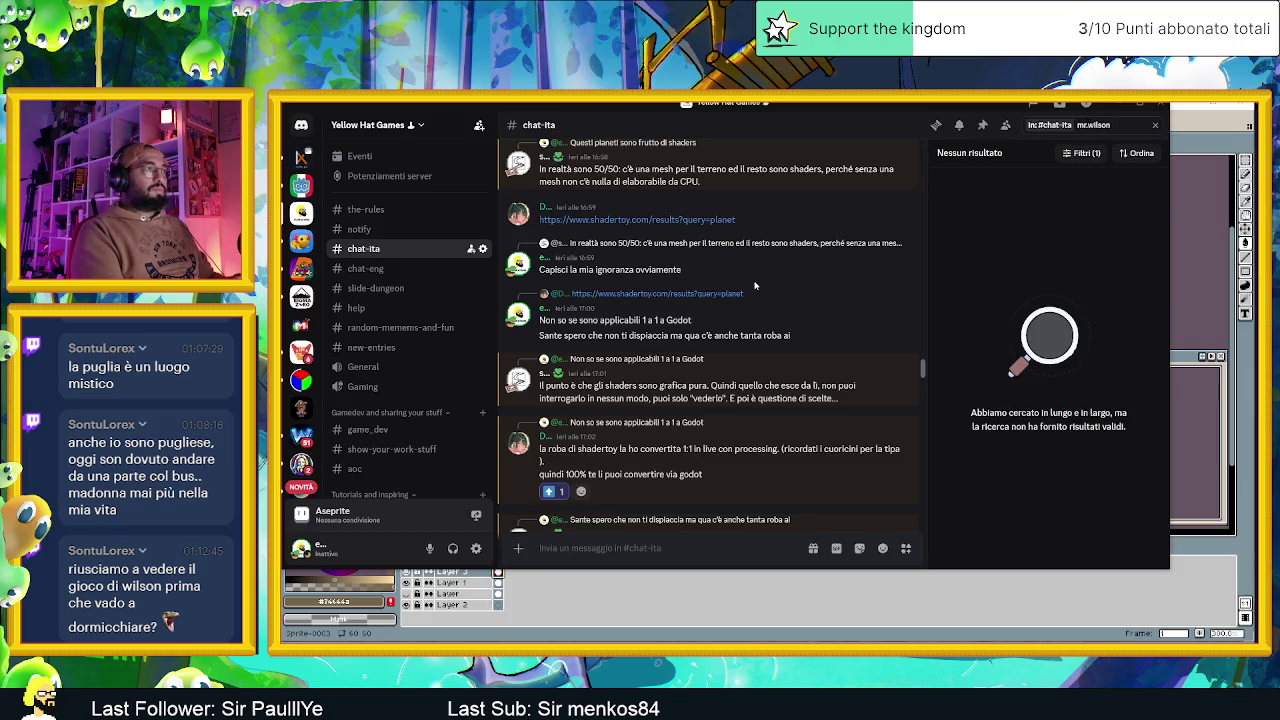
Retry the search as a user mention, then open the full filters and author-type list.
key("BackSpace")
key("BackSpace")
key("BackSpace")
key("BackSpace")
type("@mr")
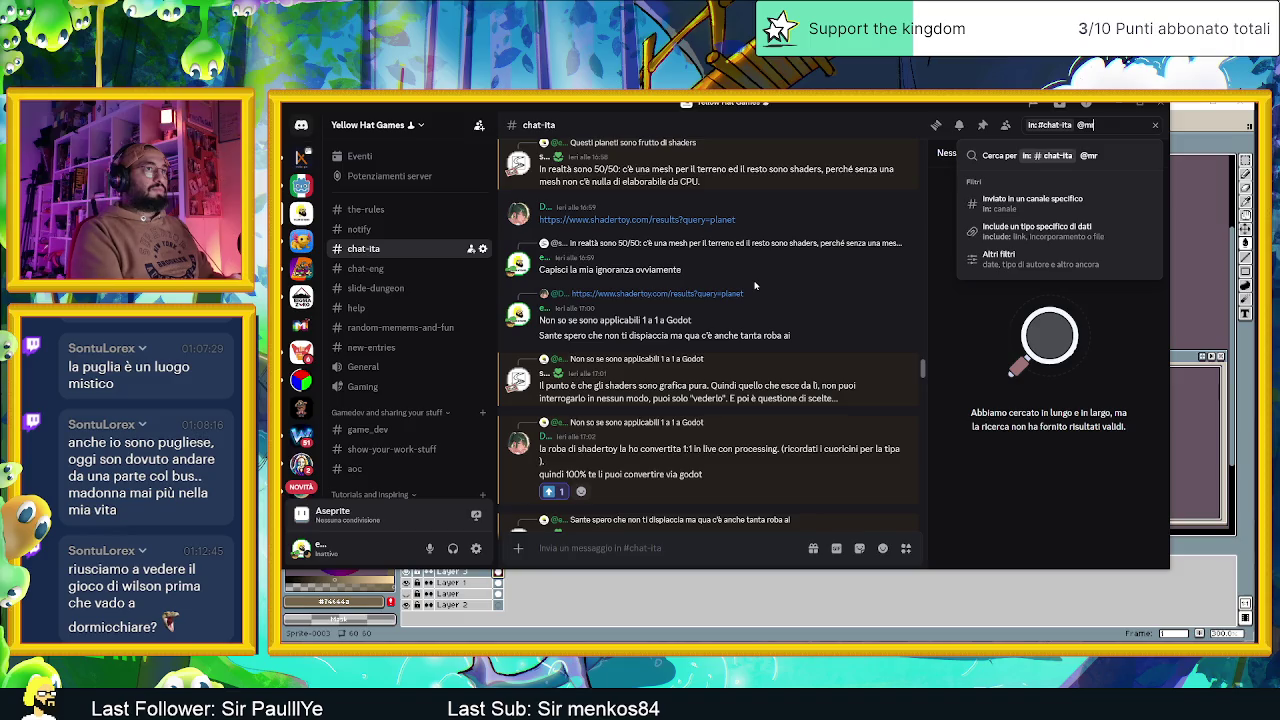
type(".wilso")
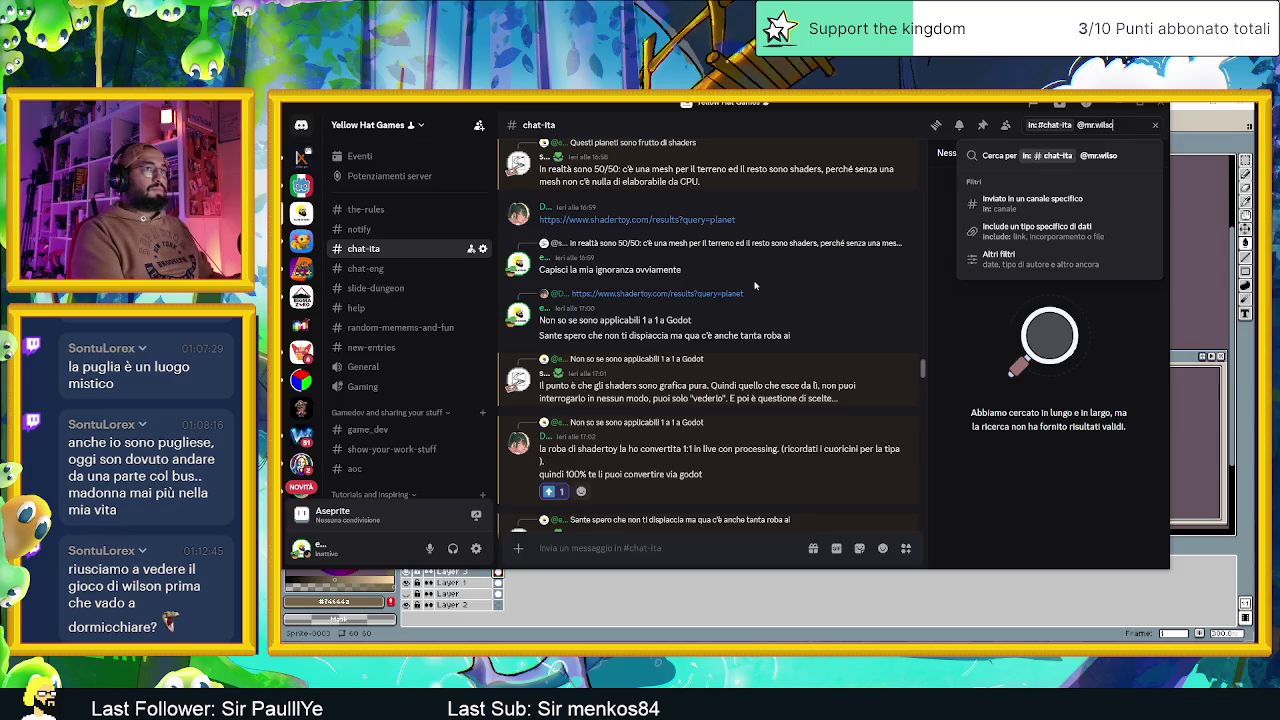
key("Return")
key("BackSpace")
key("BackSpace")
key("BackSpace")
key("BackSpace")
key("BackSpace")
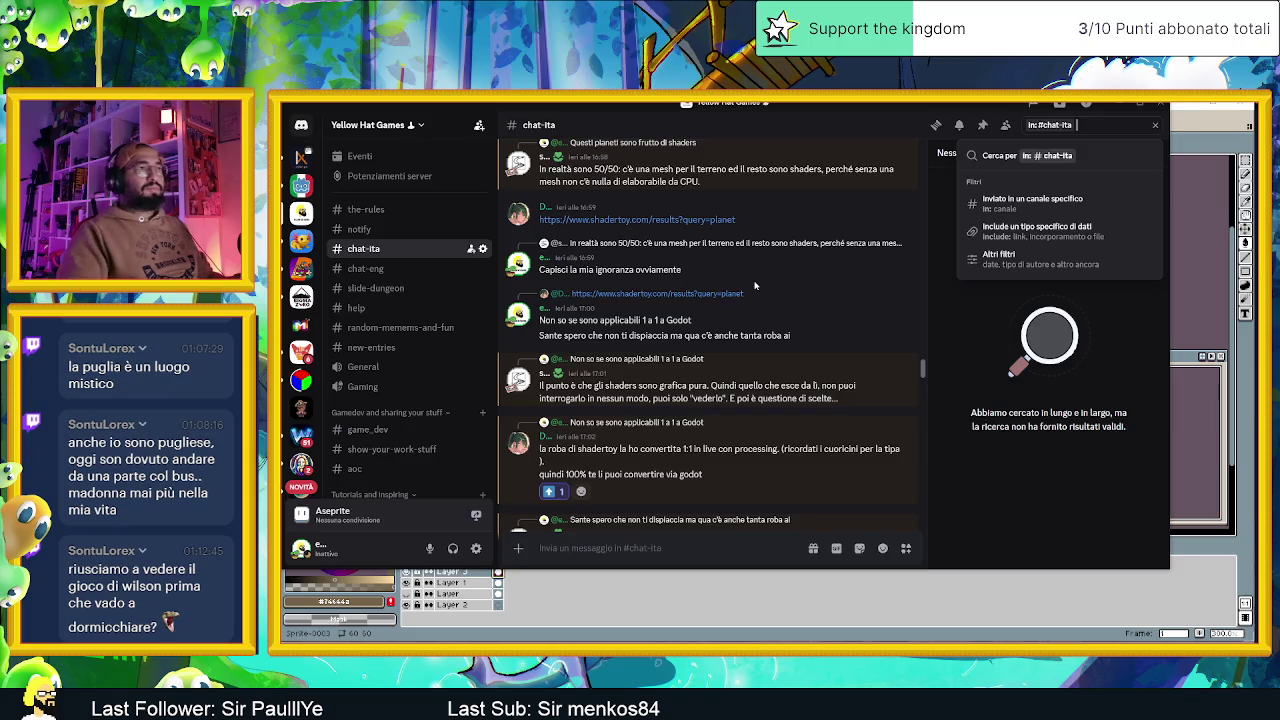
left_click(1059, 262)
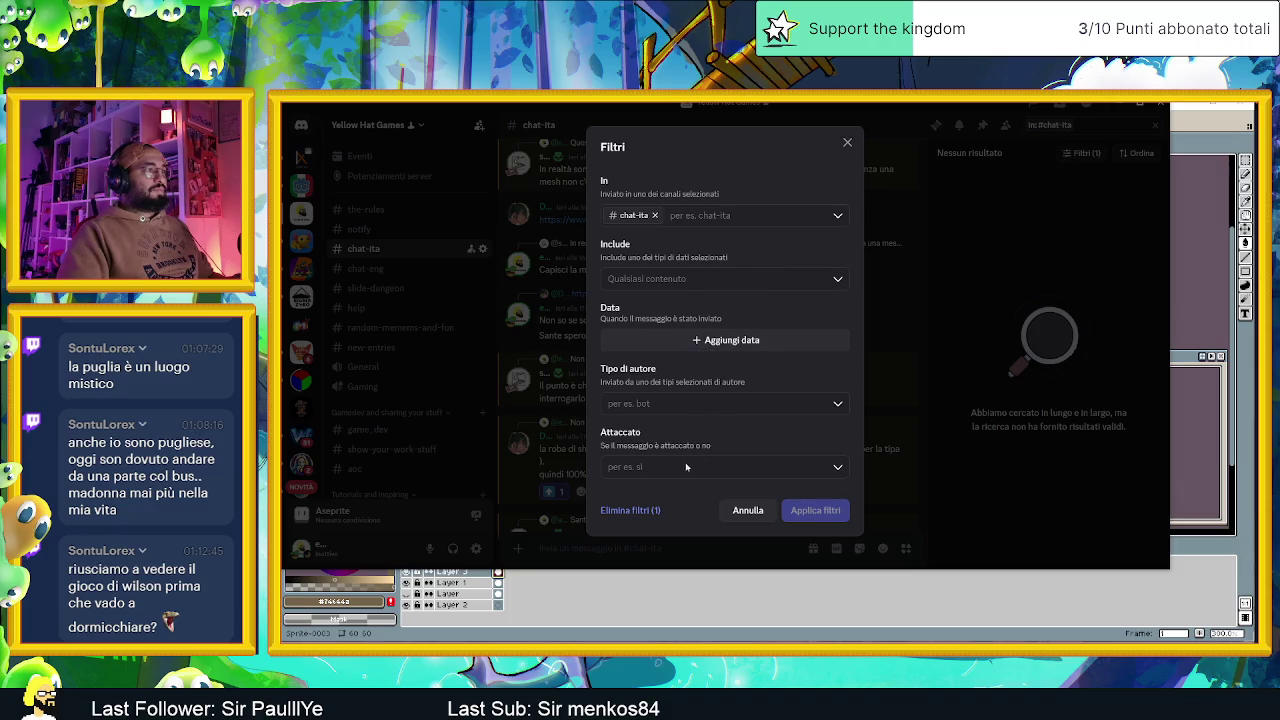
left_click(696, 402)
Limit the search to messages from users and jump to the first match.
left_click(820, 331)
left_click(826, 517)
left_click(826, 517)
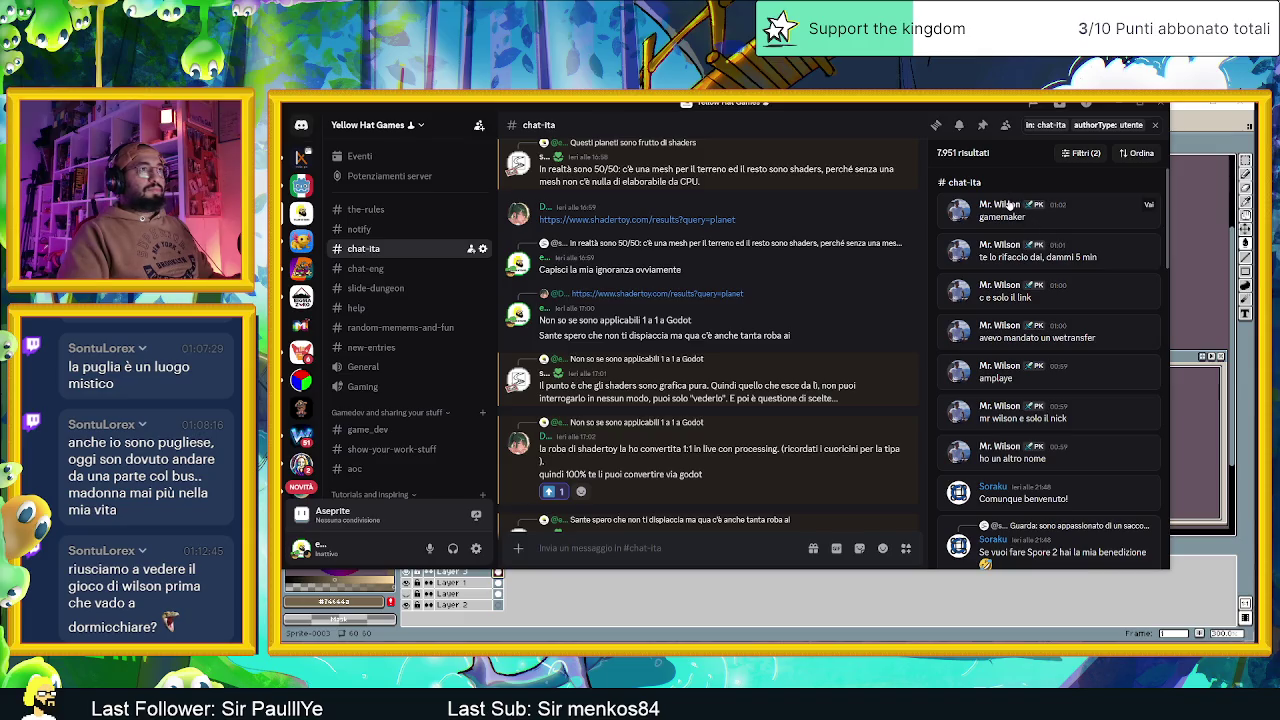
left_click(1010, 205)
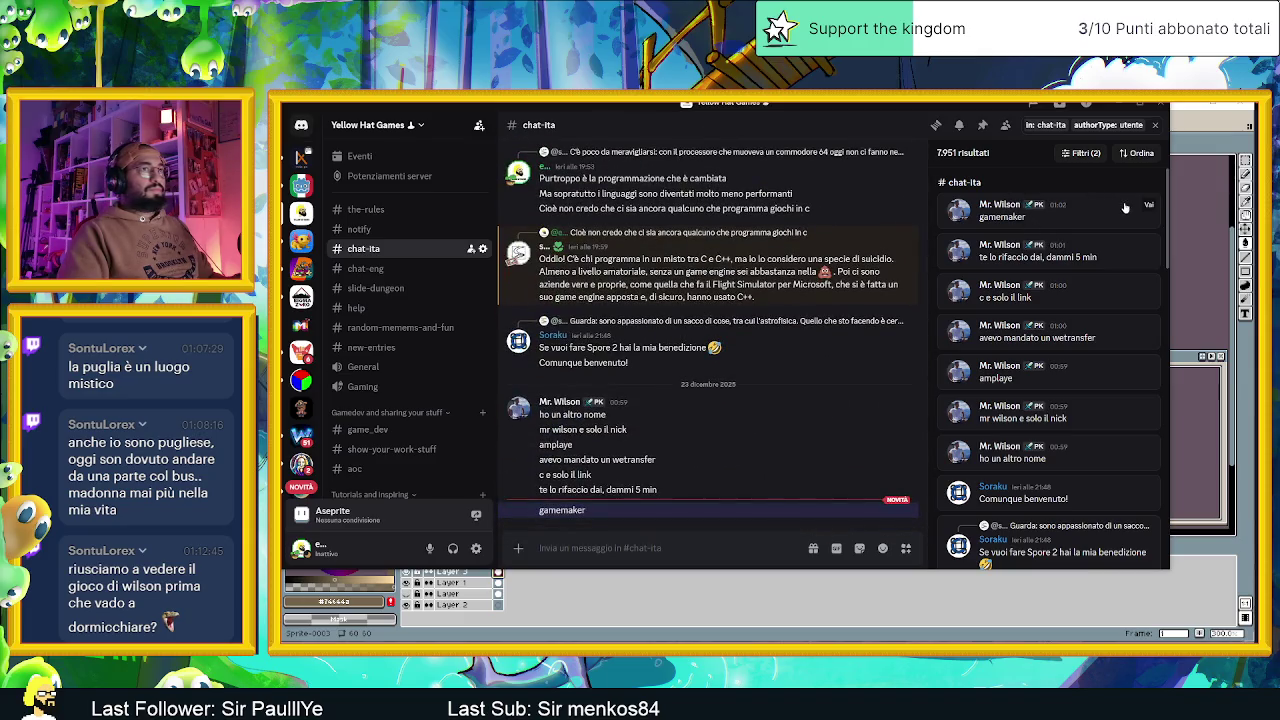
Edit the author filter to the user's name and rerun the search, leaving 3 results.
left_click(1134, 125)
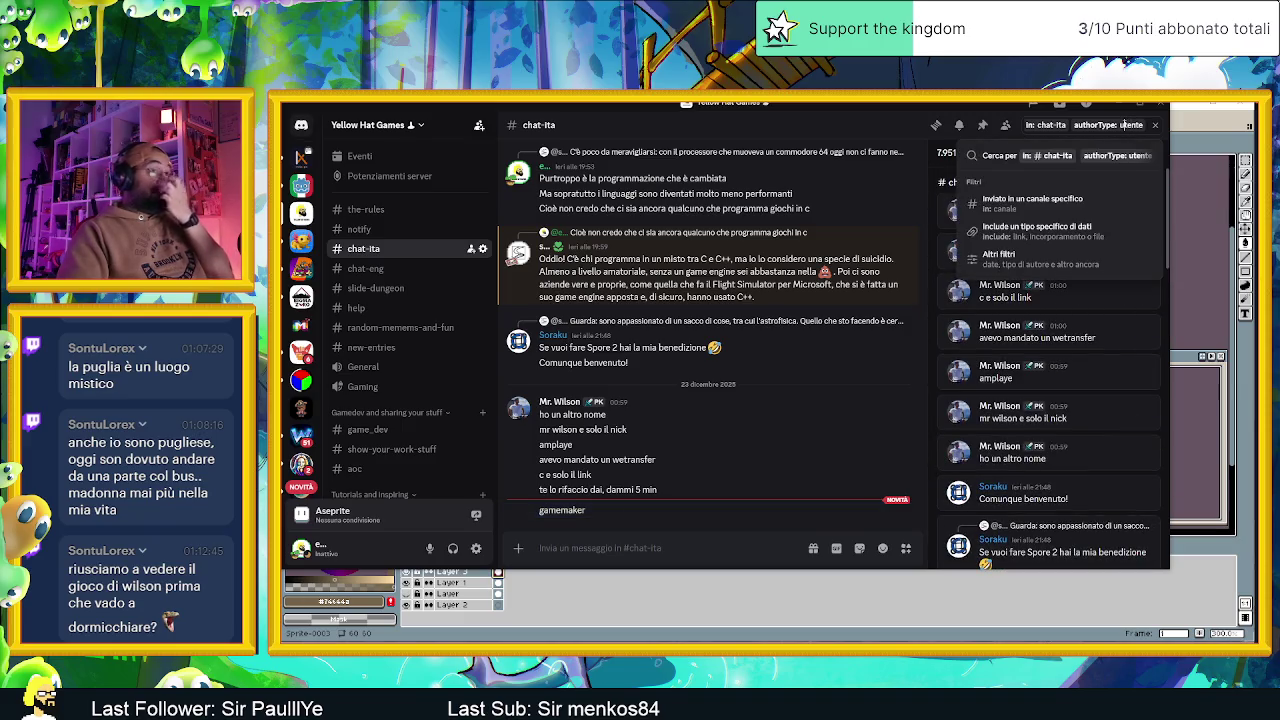
key("BackSpace")
key("BackSpace")
key("BackSpace")
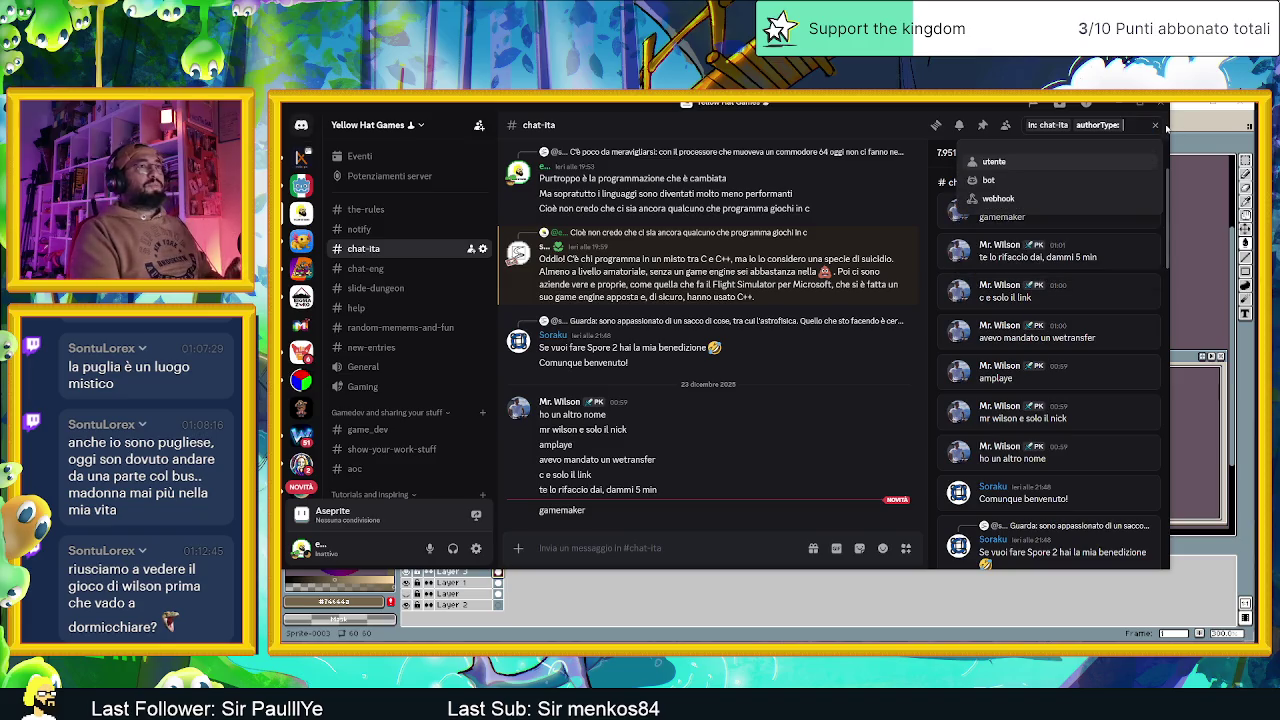
type("mr")
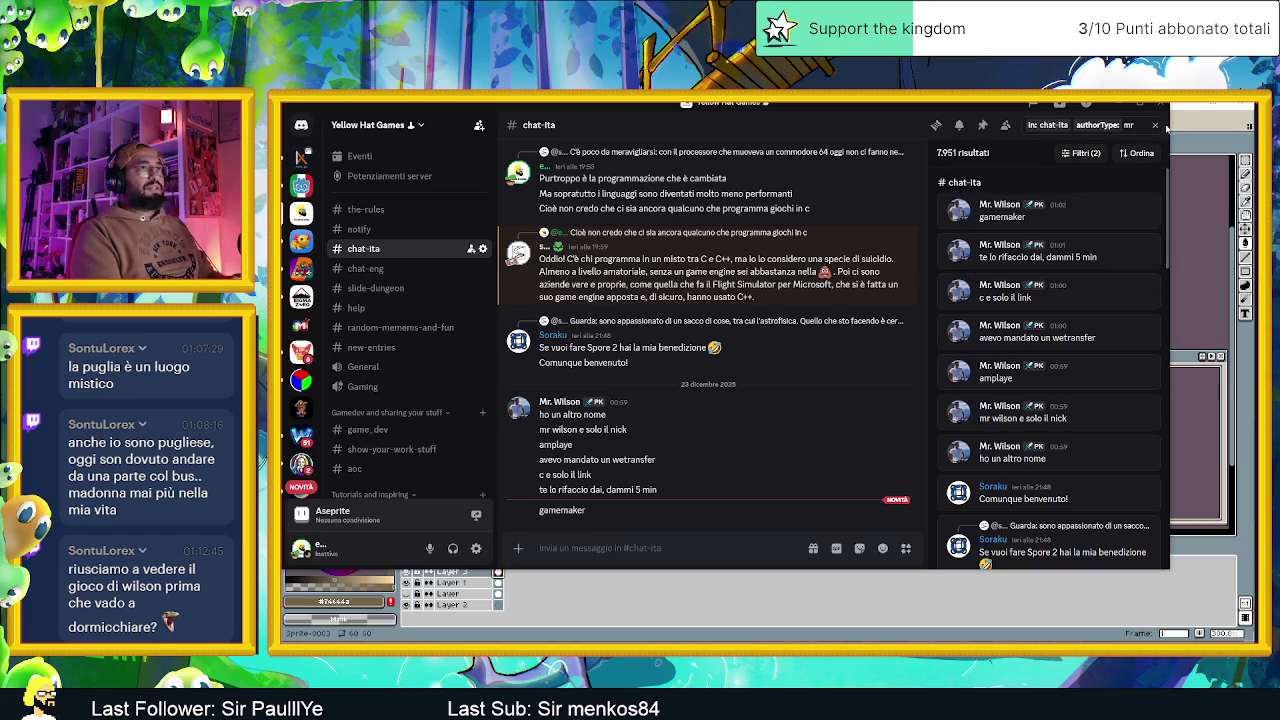
type(" wilson")
key("BackSpace")
key("BackSpace")
key("BackSpace")
key("BackSpace")
key("BackSpace")
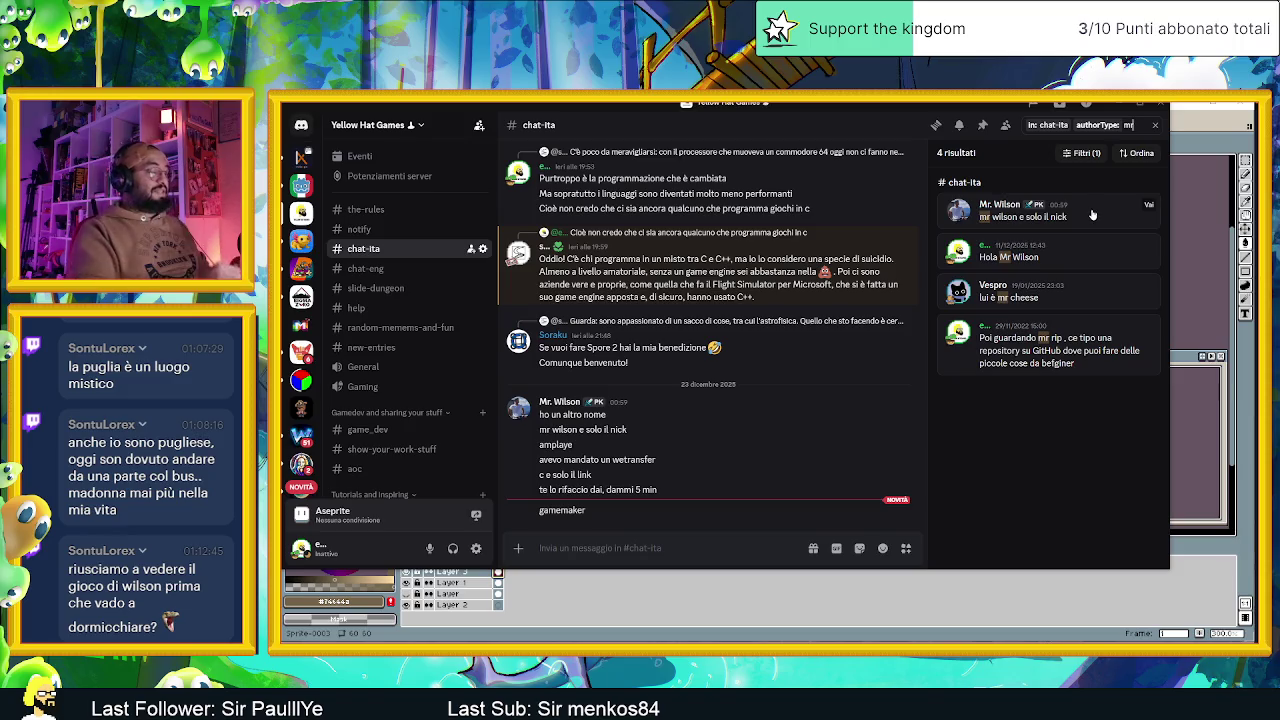
key("BackSpace")
key("BackSpace")
type("MR")
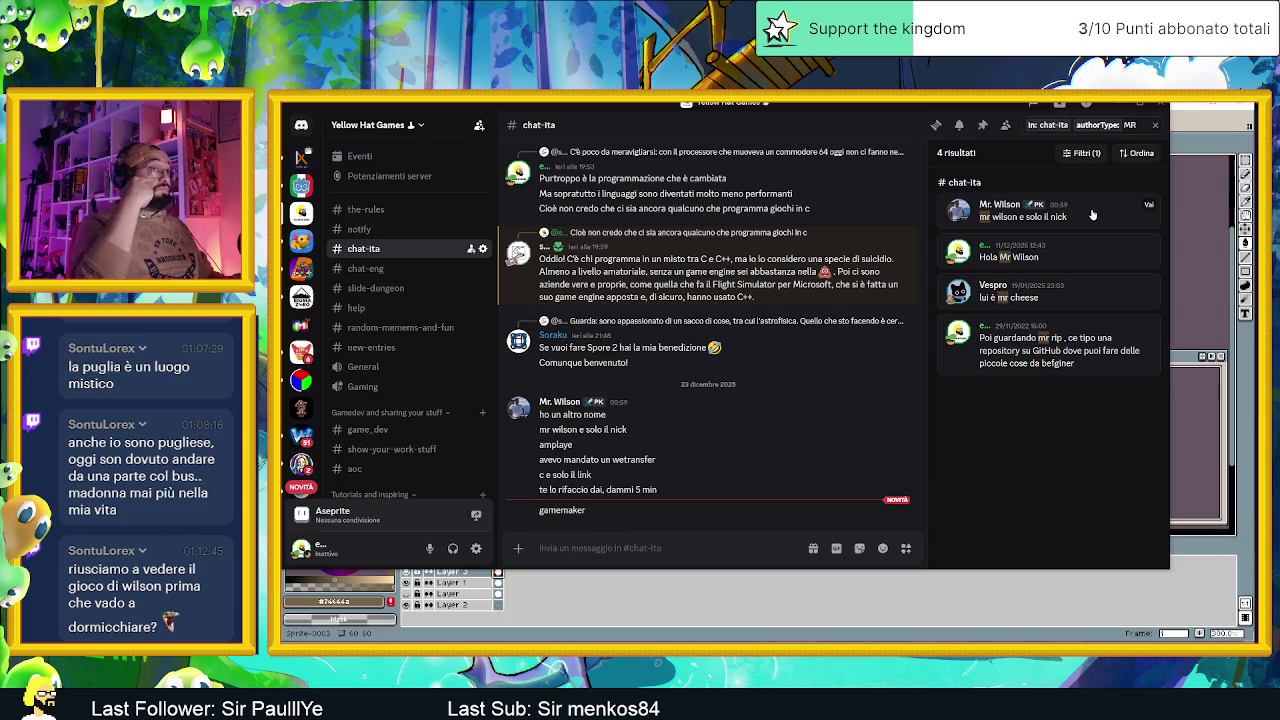
key("Return")
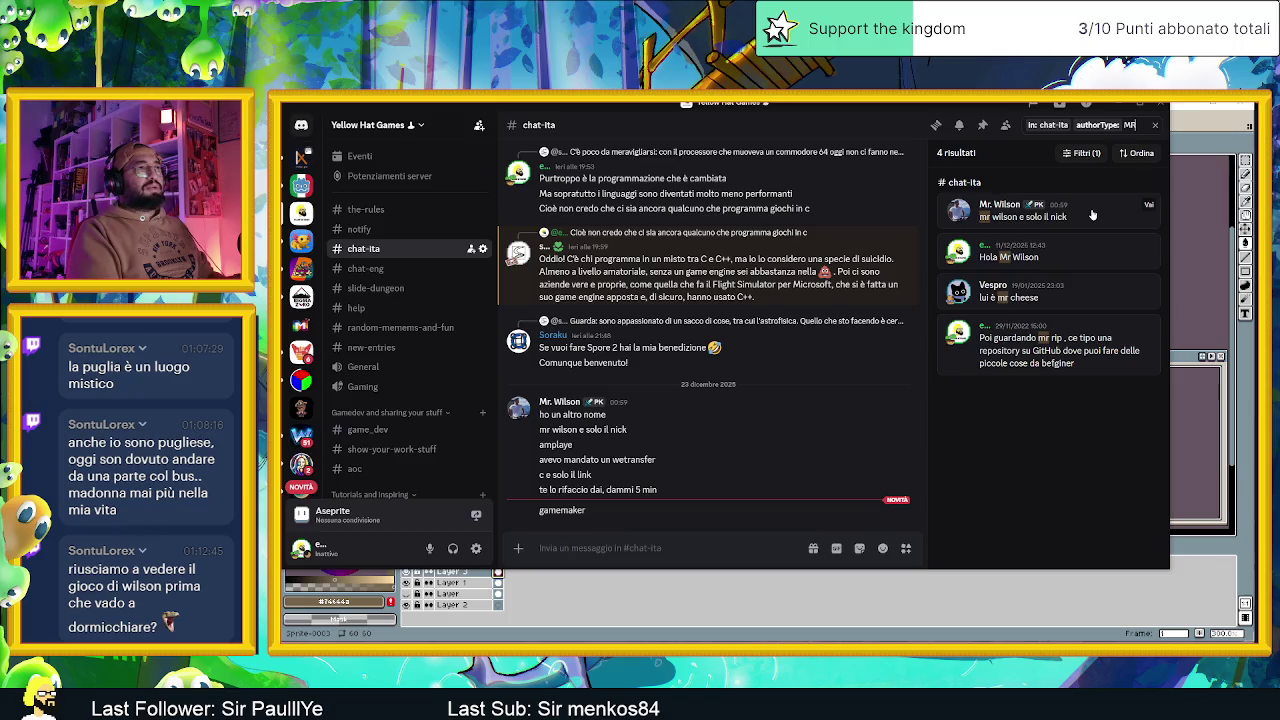
key("BackSpace")
key("BackSpace")
type("wilson")
key("Return")
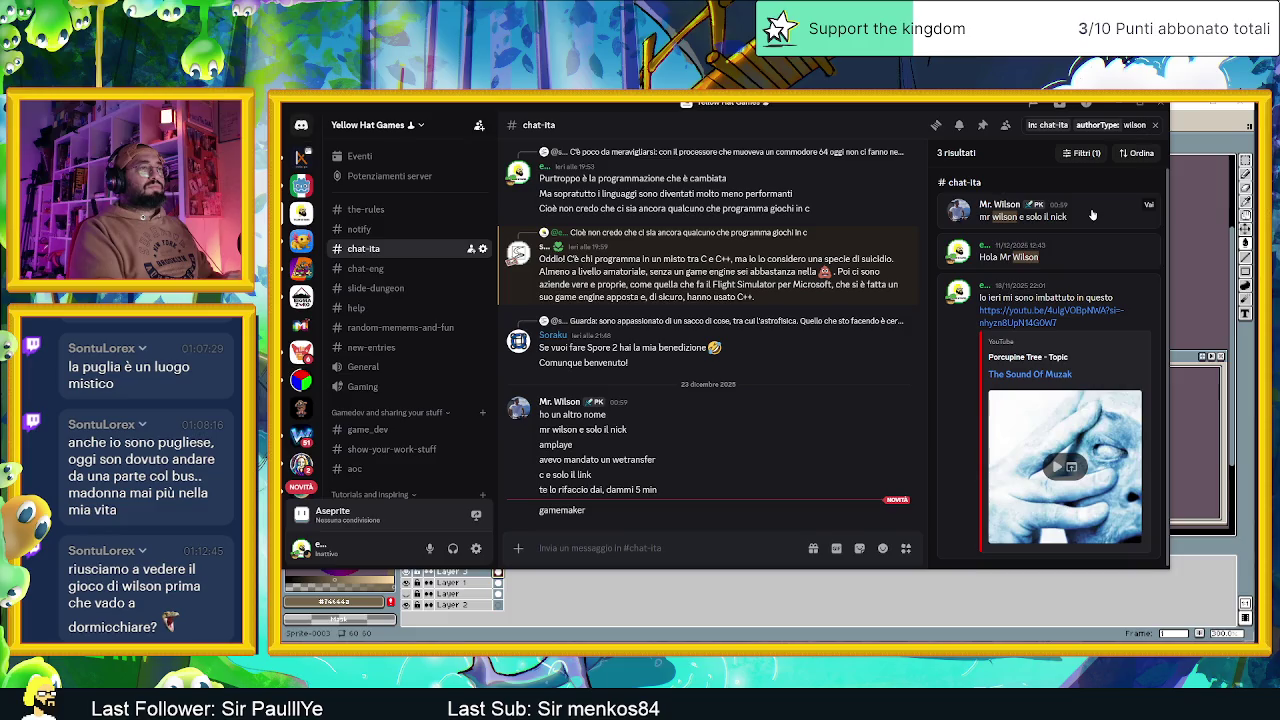
scroll(1081, 269, "down", 1)
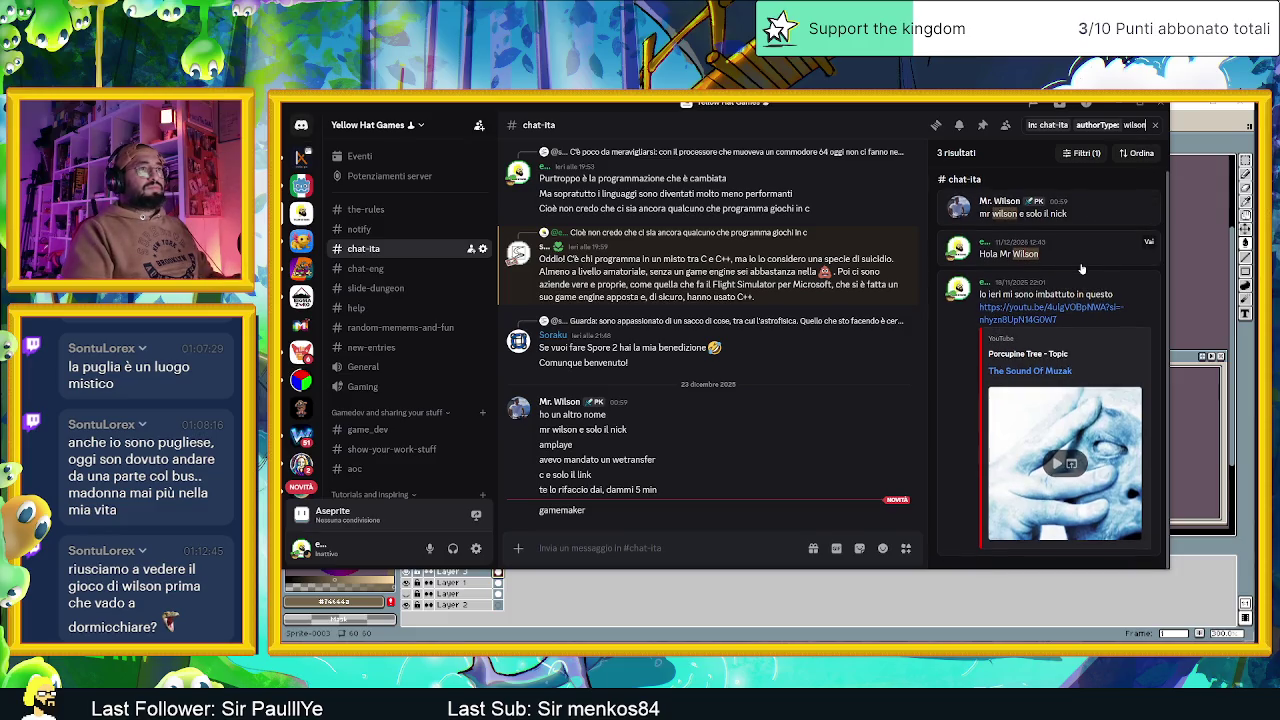
Jump to the older greeting result and scroll through the surrounding chat-ita messages.
left_click(1103, 264)
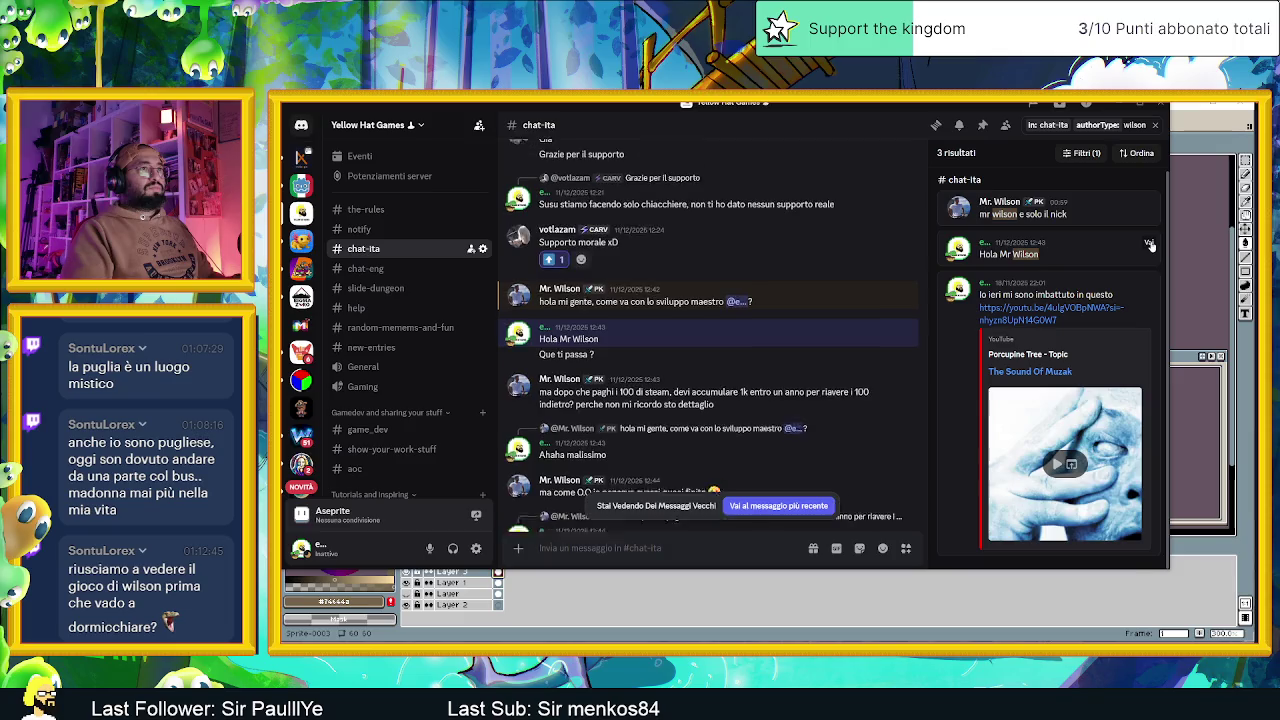
scroll(783, 368, "down", 3)
scroll(783, 368, "down", 3)
scroll(783, 370, "down", 3)
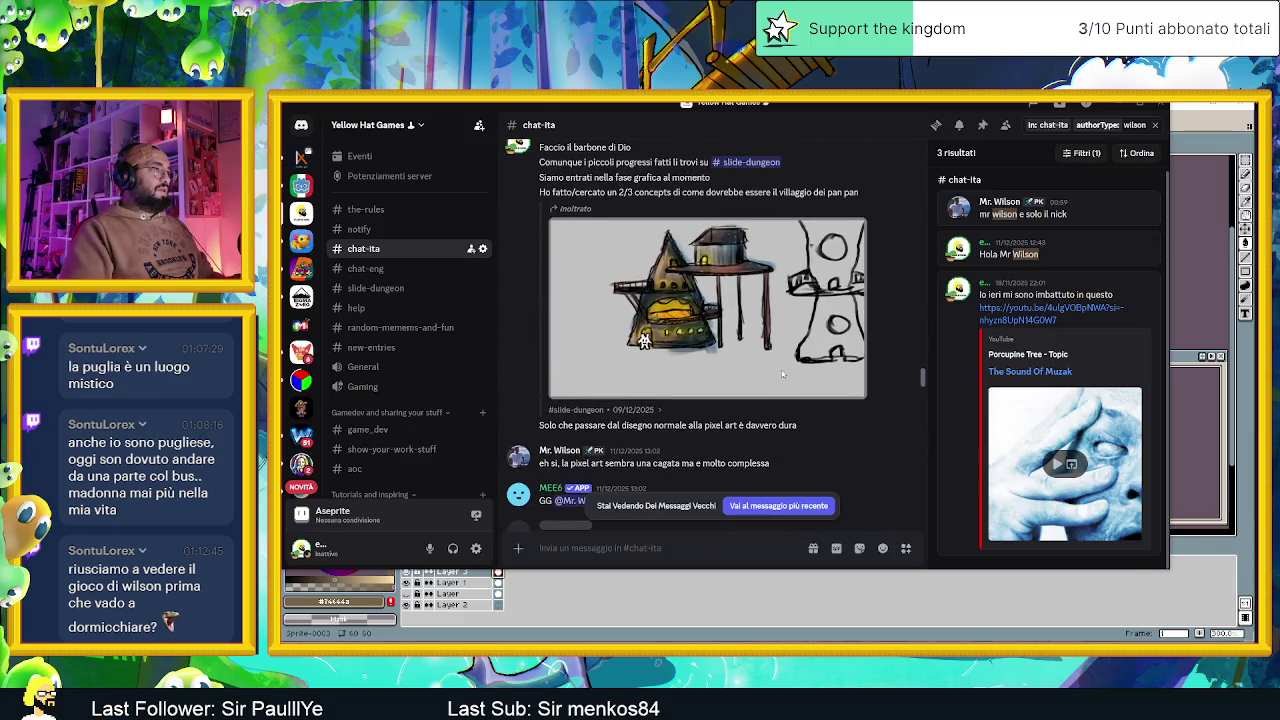
scroll(782, 374, "down", 3)
scroll(782, 374, "down", 2)
scroll(782, 374, "down", 3)
scroll(782, 374, "down", 3)
scroll(782, 374, "down", 3)
scroll(782, 374, "down", 3)
scroll(782, 374, "down", 3)
scroll(782, 374, "down", 3)
scroll(782, 374, "down", 3)
scroll(782, 374, "up", 2)
scroll(760, 350, "up", 1)
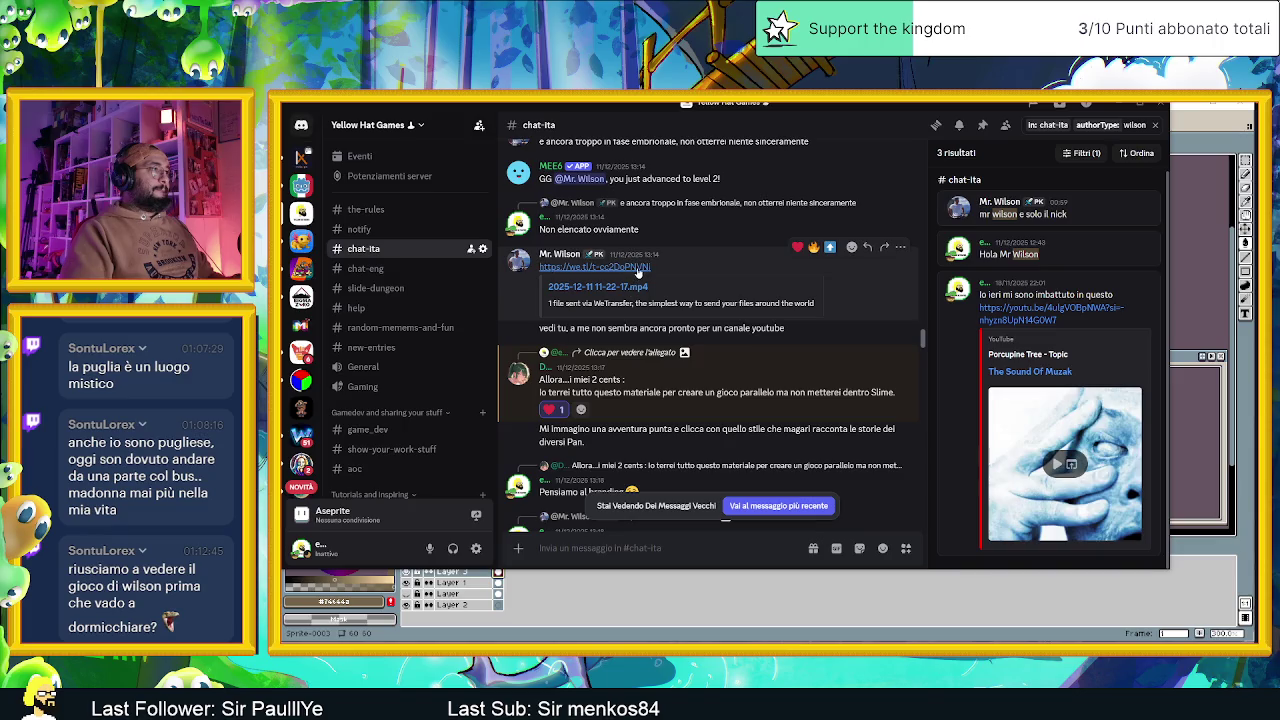
Open the shared WeTransfer link, find it expired, and return to the Discord chat.
left_click(637, 268)
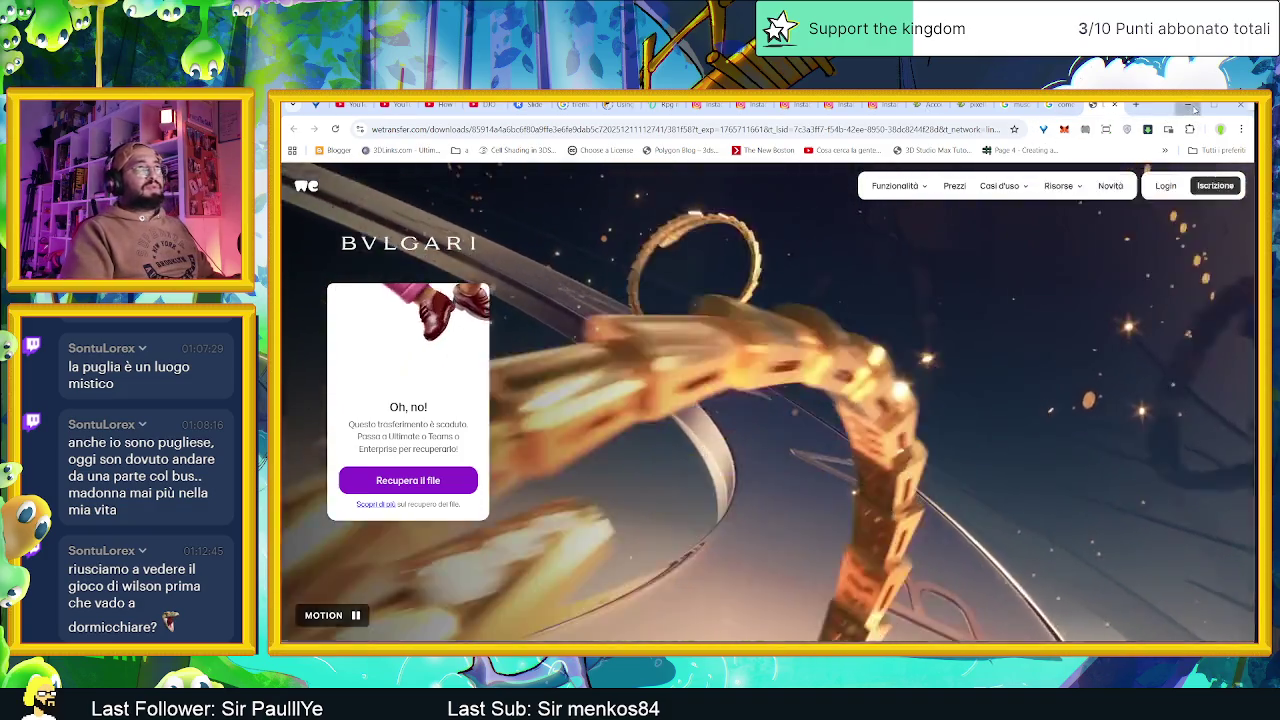
key("alt+Tab")
scroll(746, 371, "down", 3)
scroll(746, 372, "down", 3)
scroll(747, 374, "down", 3)
scroll(748, 378, "down", 3)
scroll(748, 378, "down", 3)
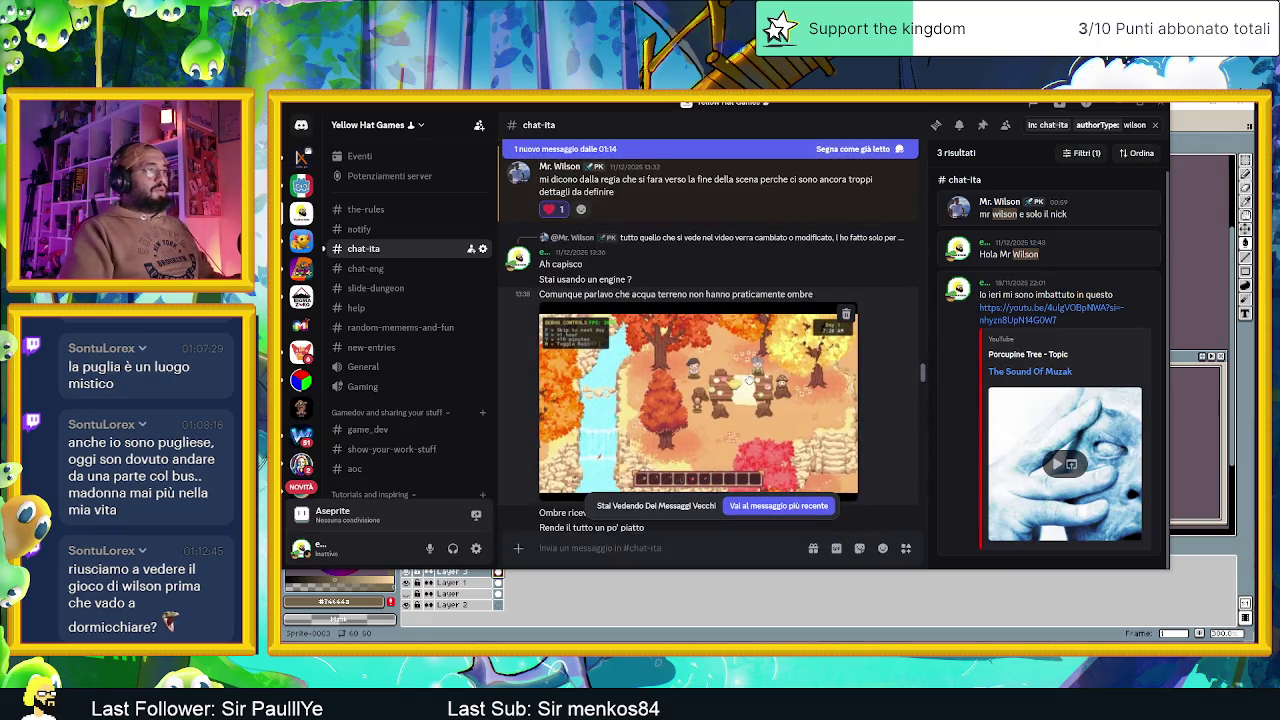
Enlarge the game screenshot, close it, and scroll down through chat-ita.
left_click(748, 376)
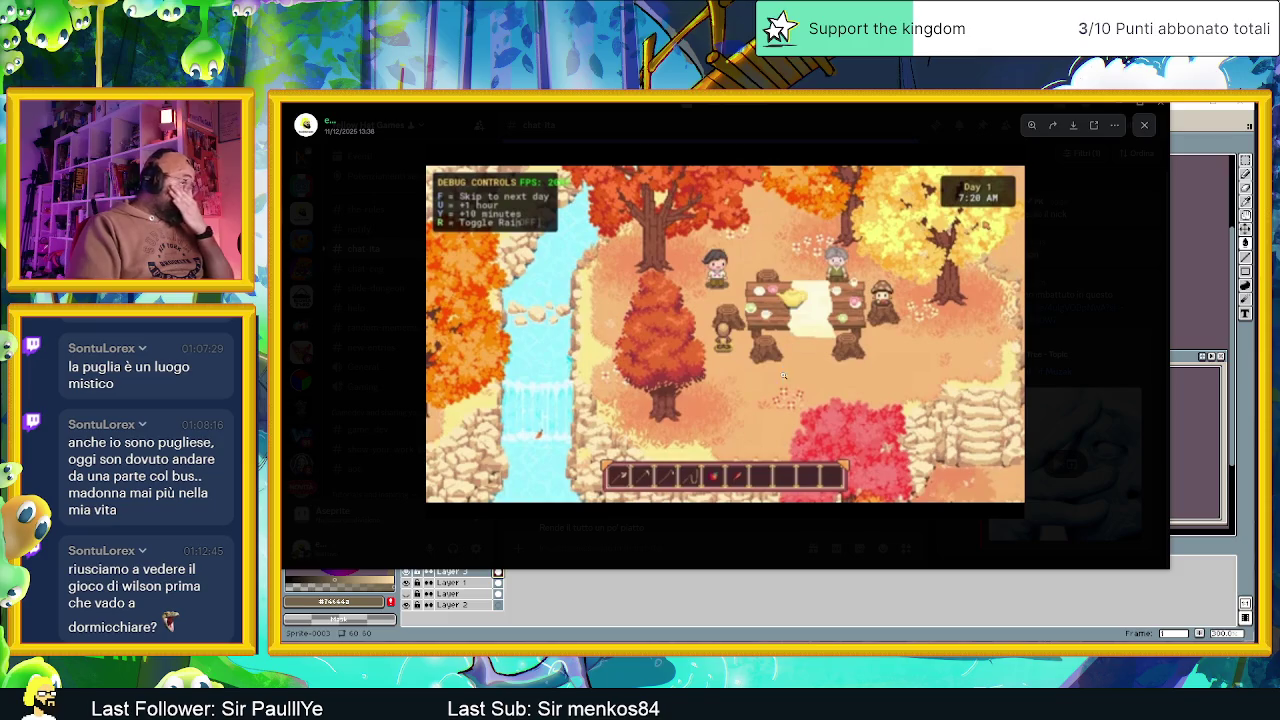
left_click(1080, 383)
scroll(833, 445, "down", 3)
scroll(833, 445, "down", 3)
scroll(833, 445, "down", 3)
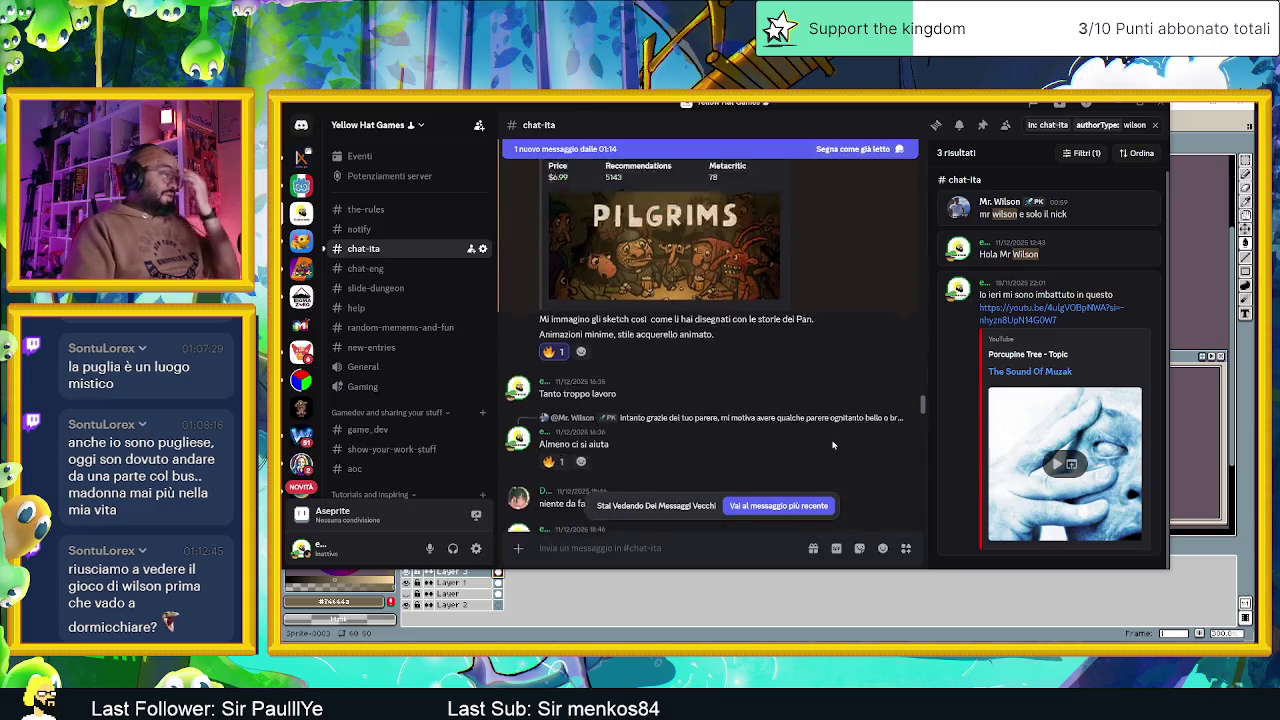
scroll(833, 445, "down", 1)
scroll(833, 445, "down", 3)
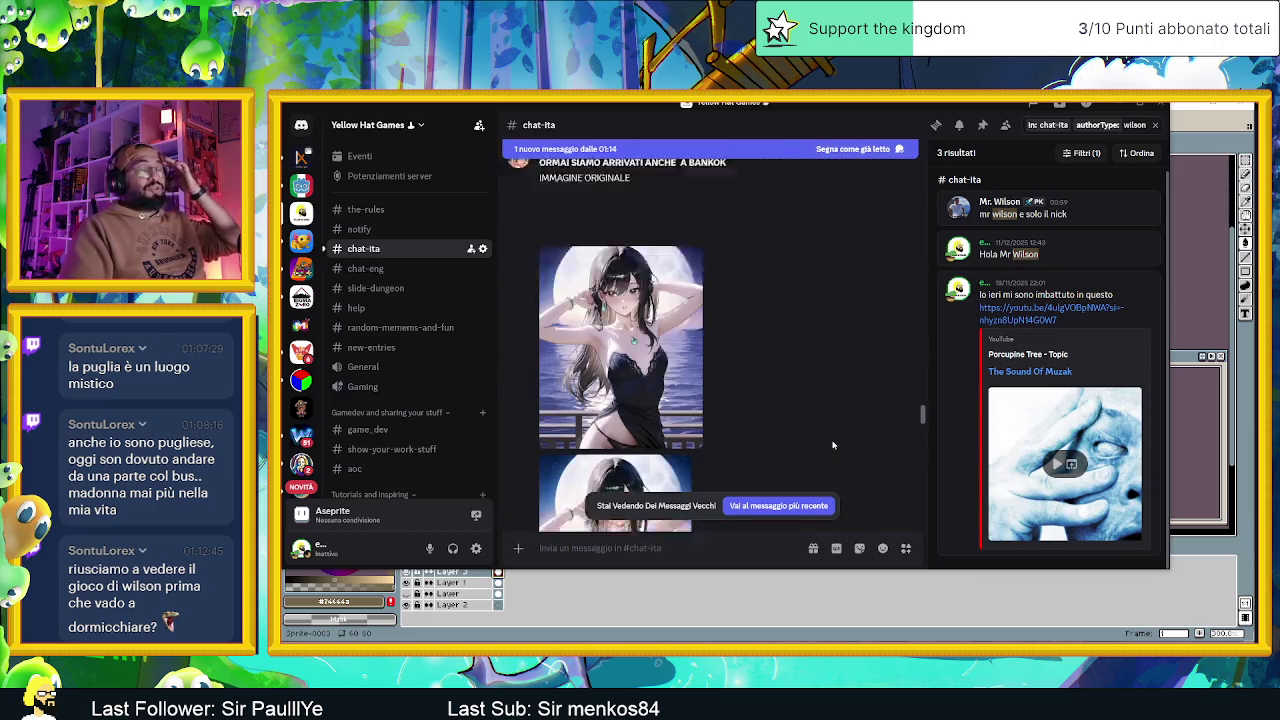
scroll(830, 448, "down", 3)
scroll(826, 452, "down", 3)
scroll(822, 458, "down", 3)
scroll(833, 446, "down", 3)
scroll(844, 434, "down", 3)
scroll(856, 423, "down", 3)
scroll(867, 411, "down", 3)
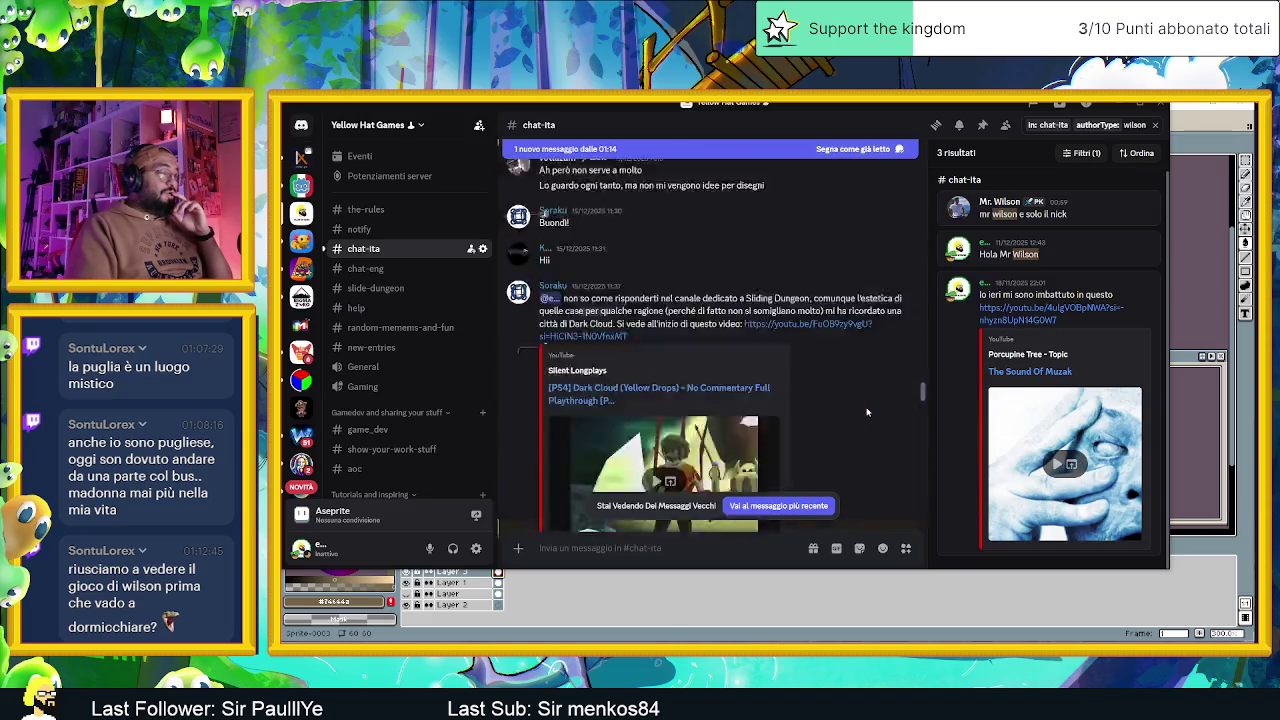
scroll(867, 411, "down", 3)
scroll(867, 411, "down", 2)
scroll(867, 411, "down", 2)
scroll(868, 411, "down", 2)
scroll(871, 412, "down", 2)
scroll(874, 412, "down", 2)
scroll(878, 413, "down", 2)
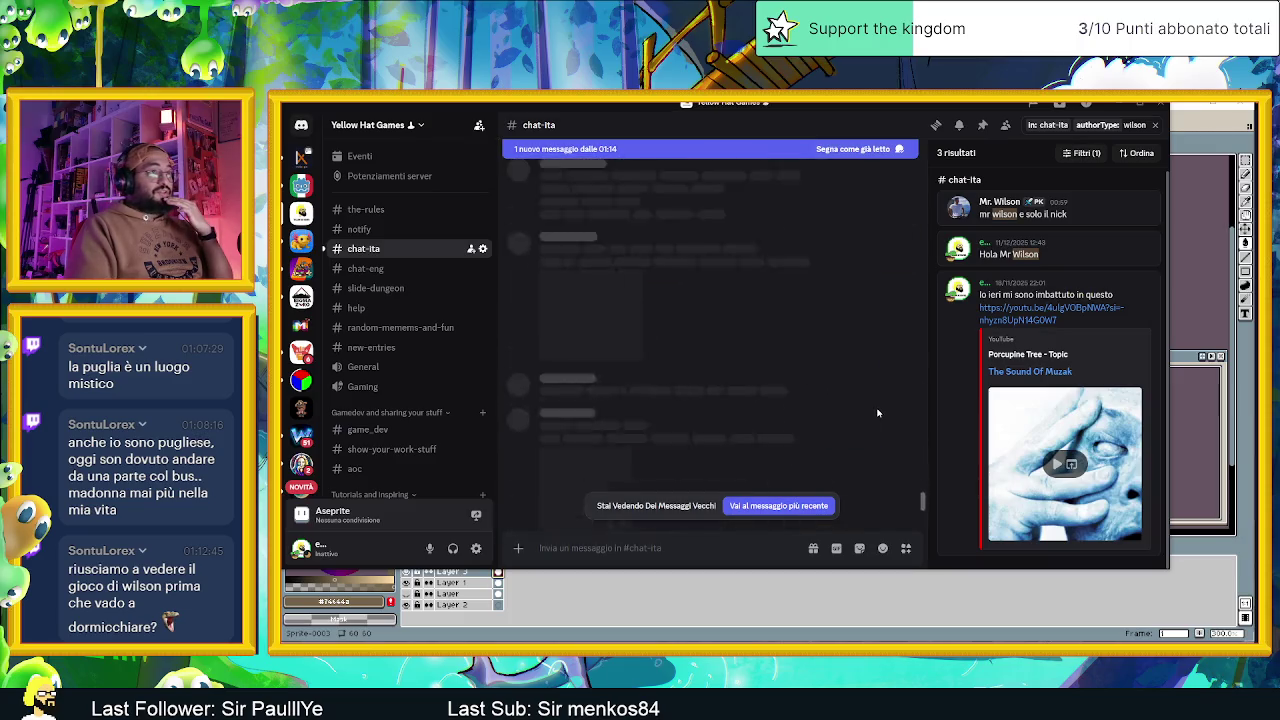
left_click(778, 505)
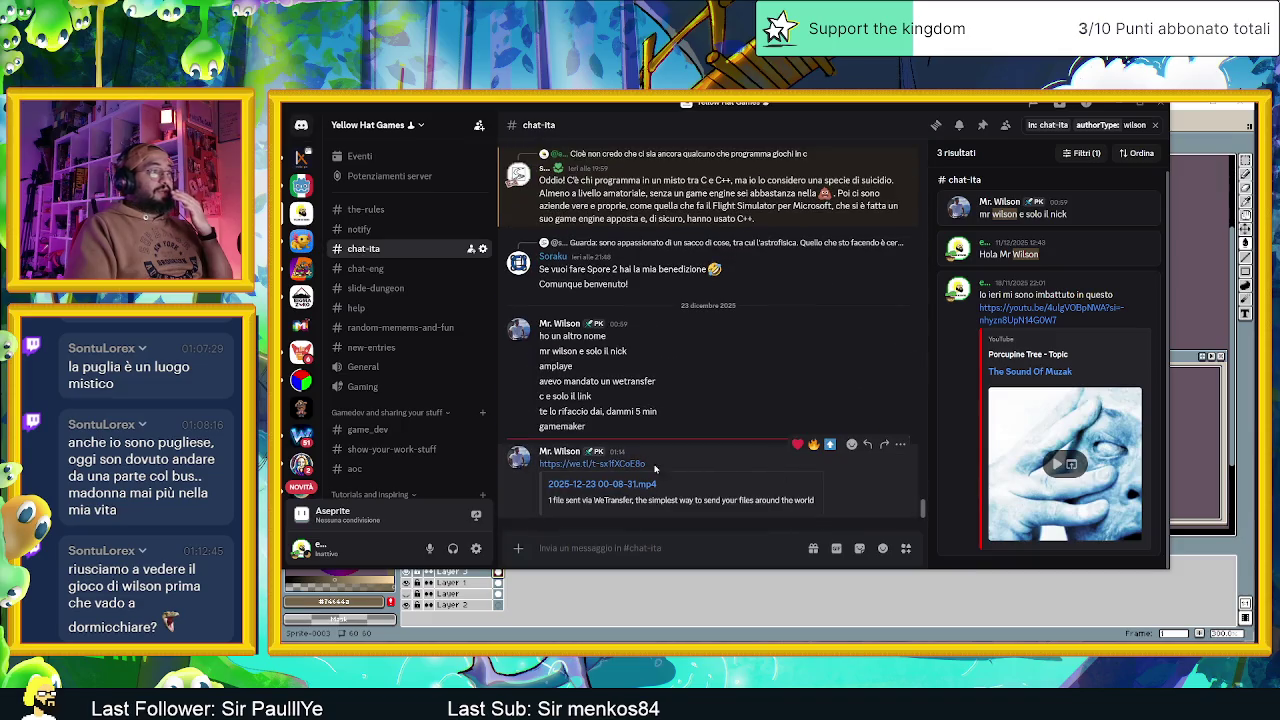
left_click(614, 484)
left_click(786, 382)
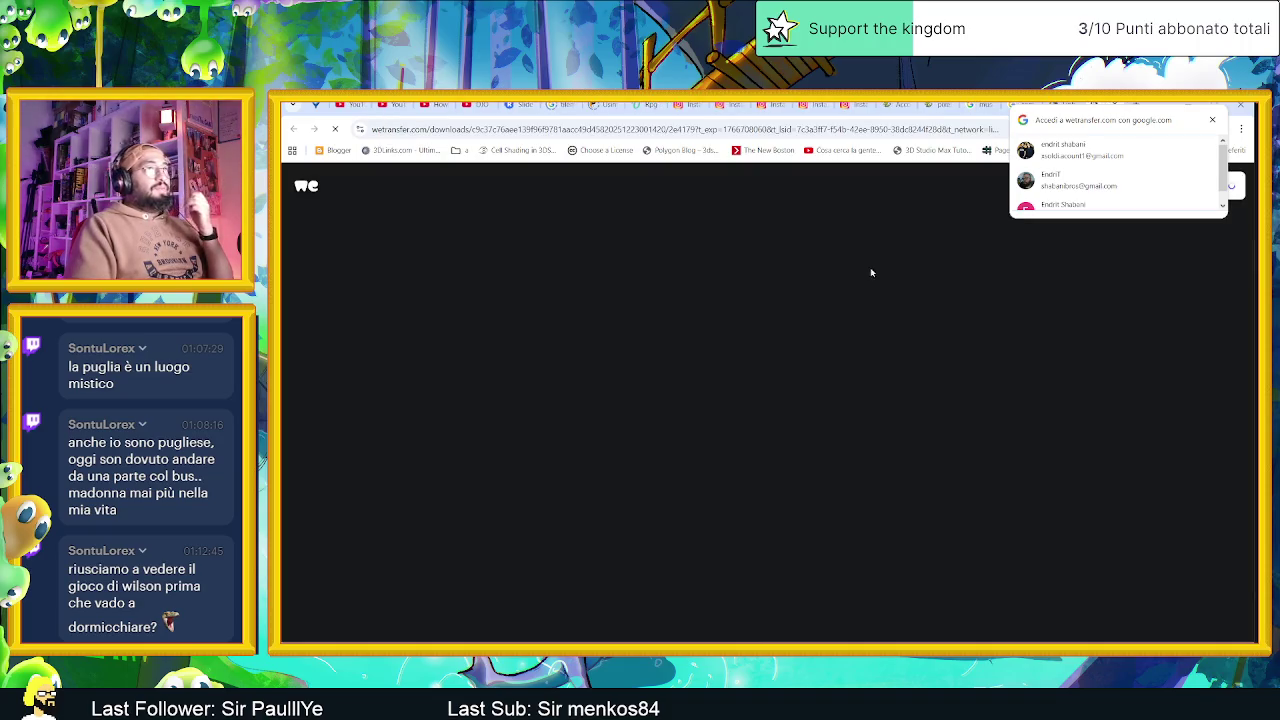
left_click(1211, 120)
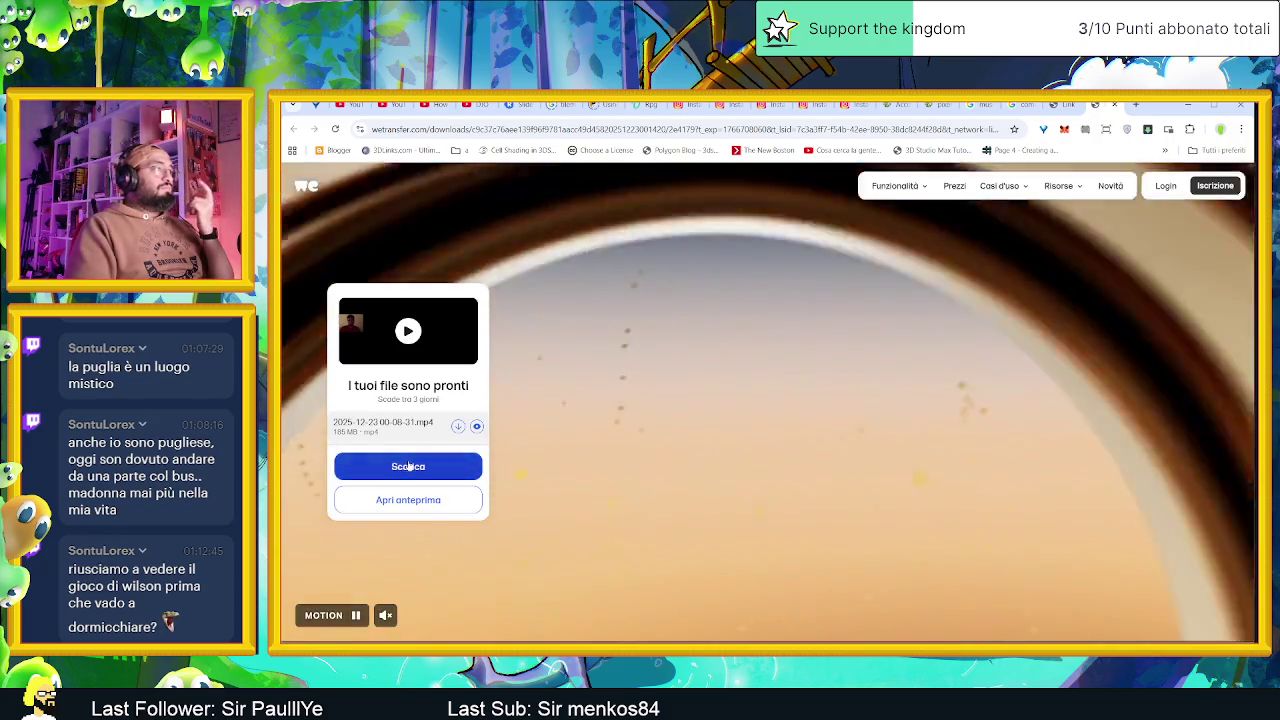
left_click(408, 466)
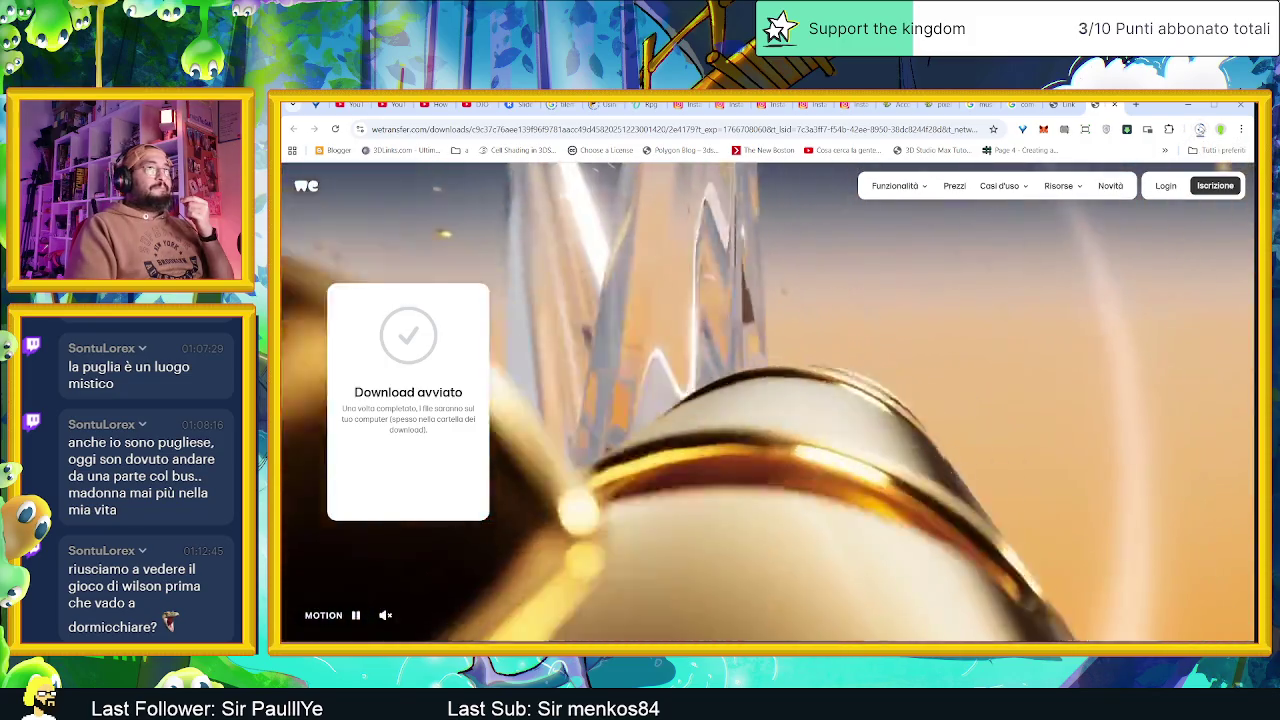
left_click(1200, 130)
left_click(1192, 155)
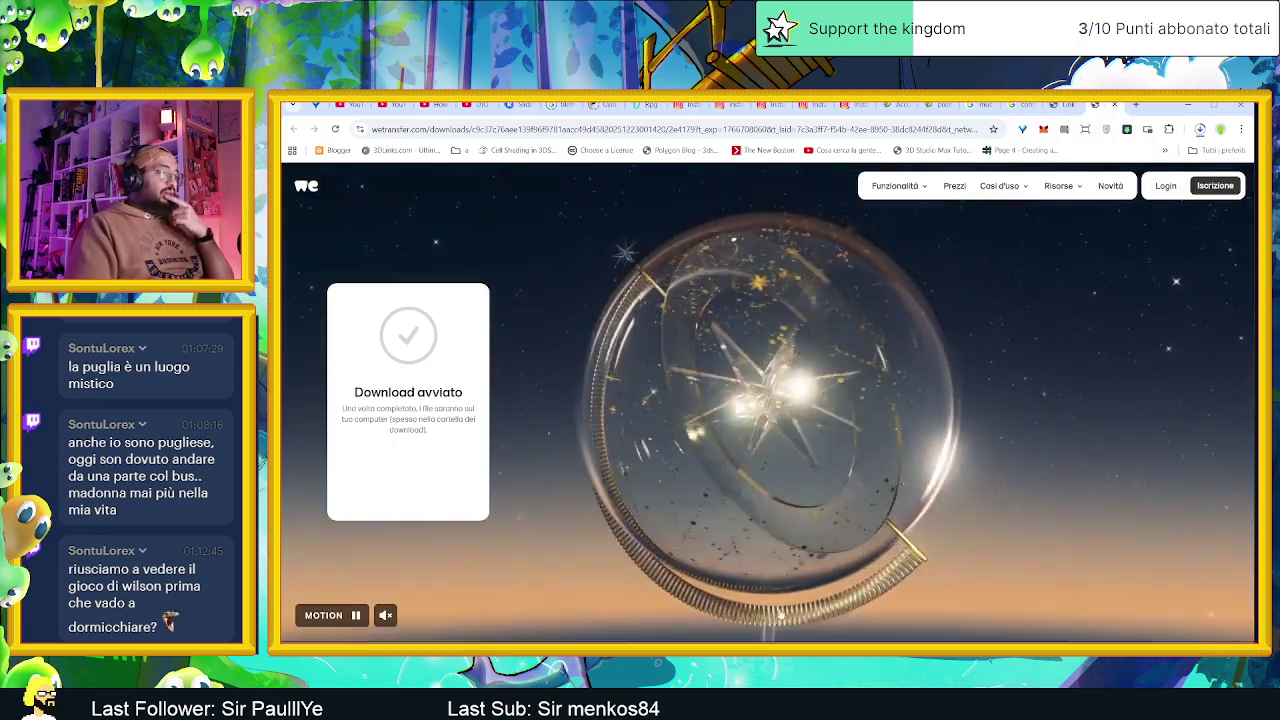
Return to the stone tile in Aseprite and open Layer 3's properties.
key("alt+Tab")
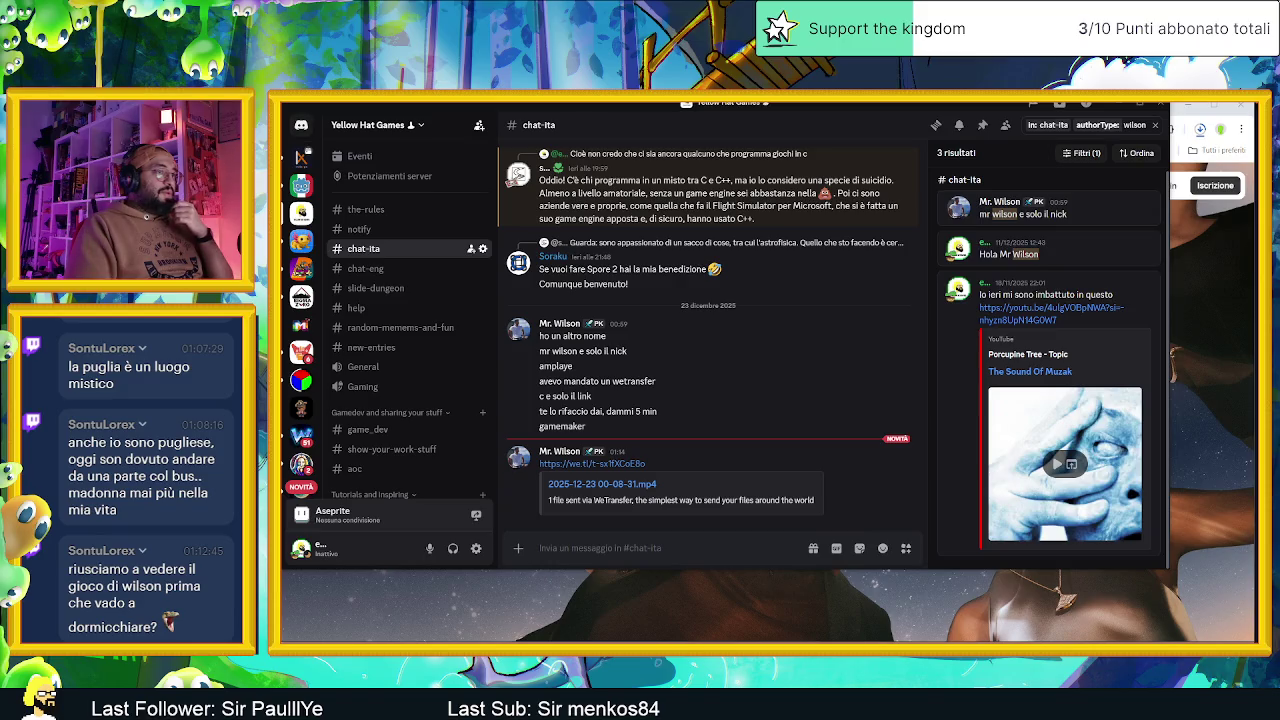
key("alt+Tab")
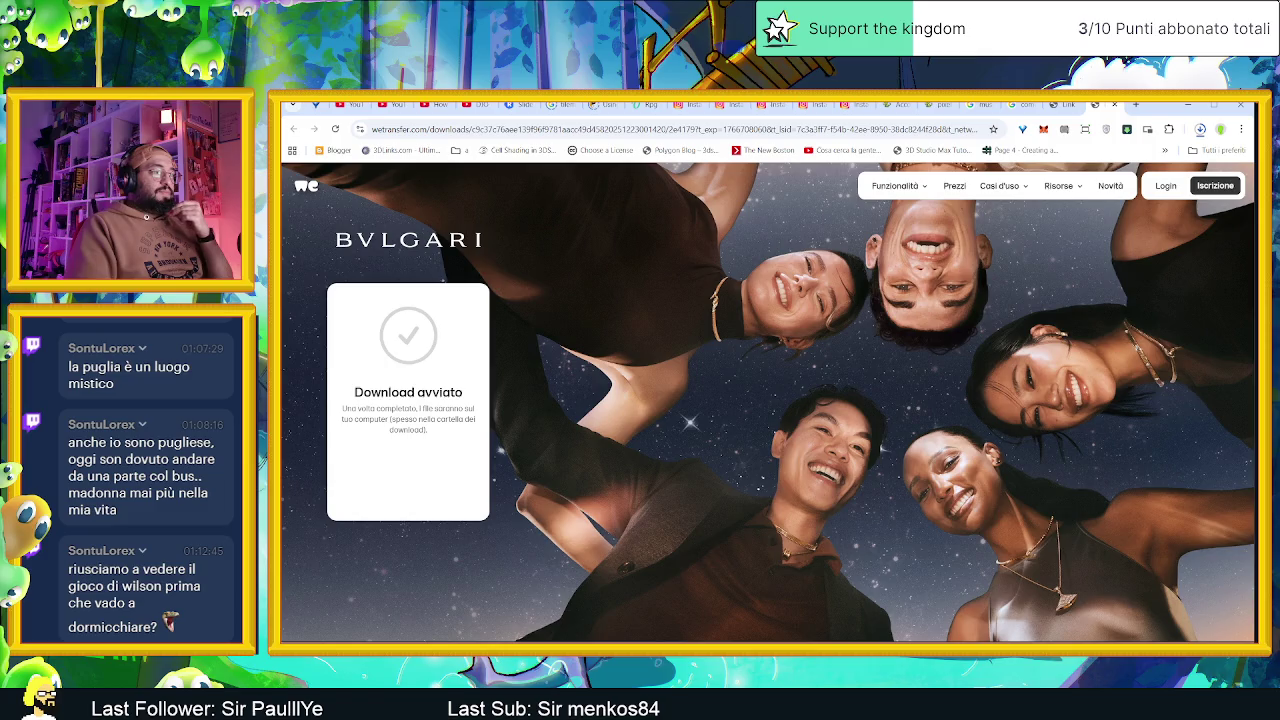
key("alt+Tab")
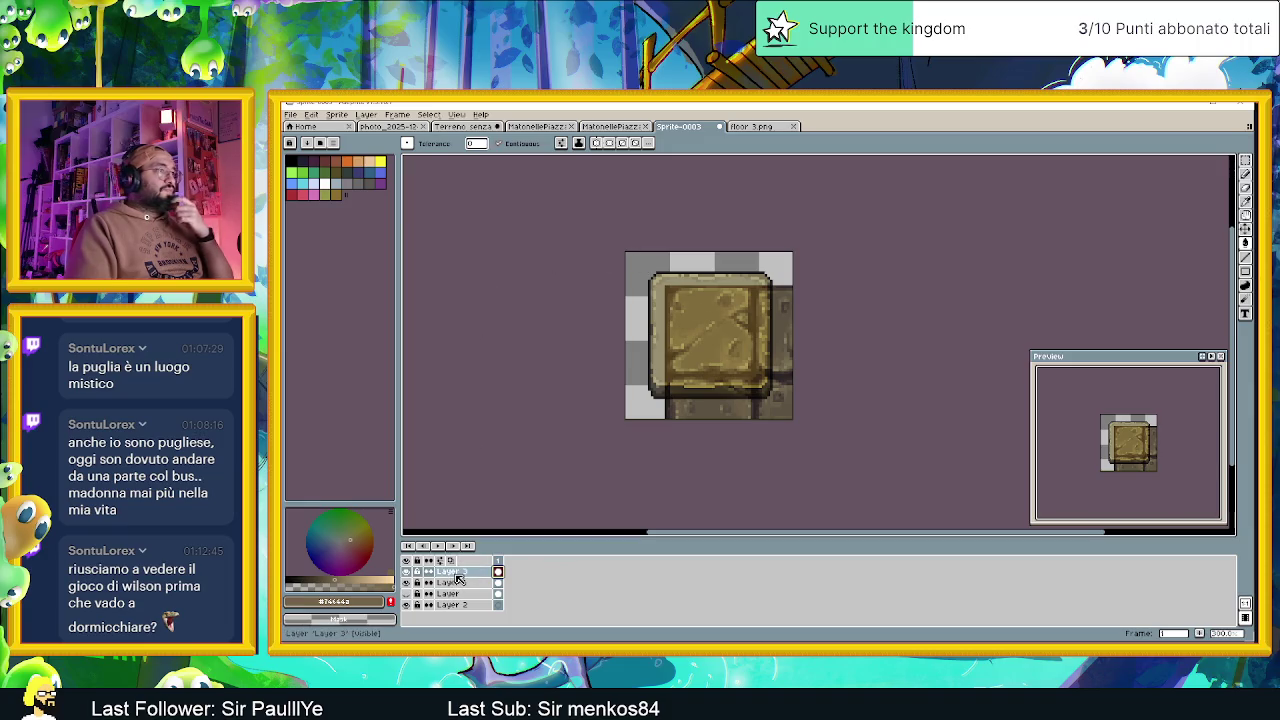
double_click(455, 574)
Try Layer 3 blend modes Soft Light, Hard Light, Difference, Exclusion, Subtract, Divide and Hue.
left_click(535, 308)
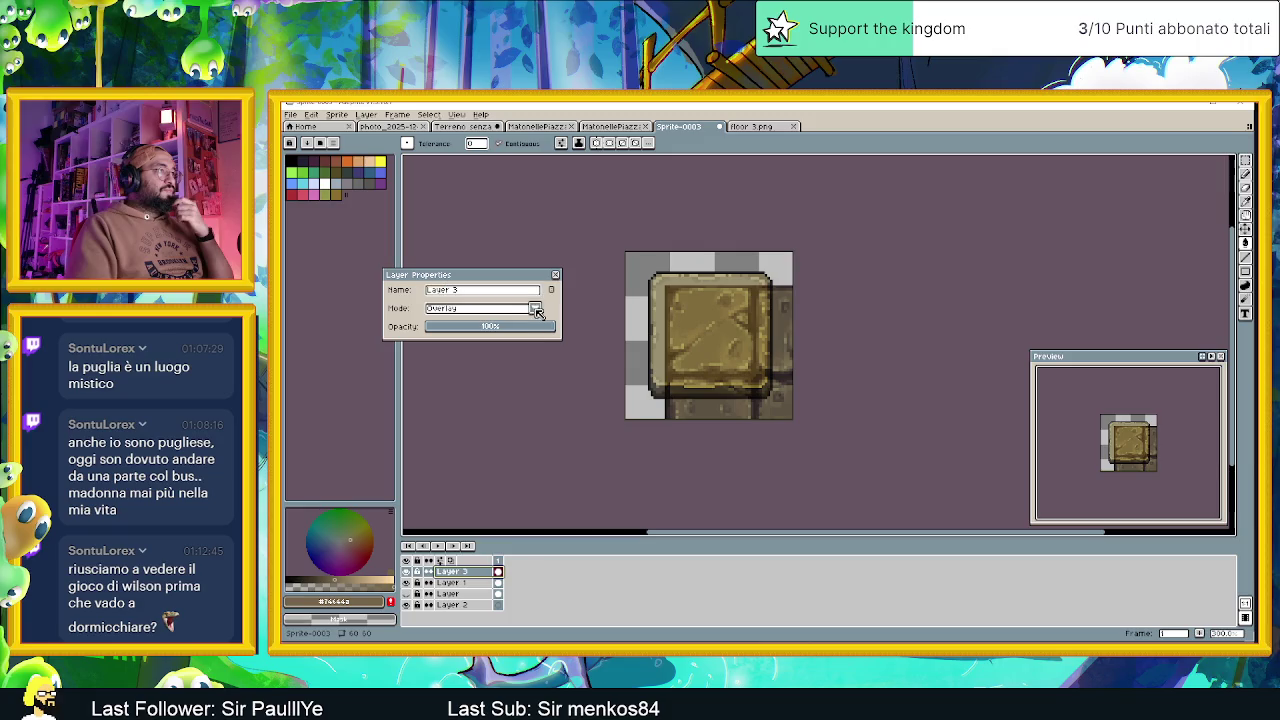
left_click(483, 420)
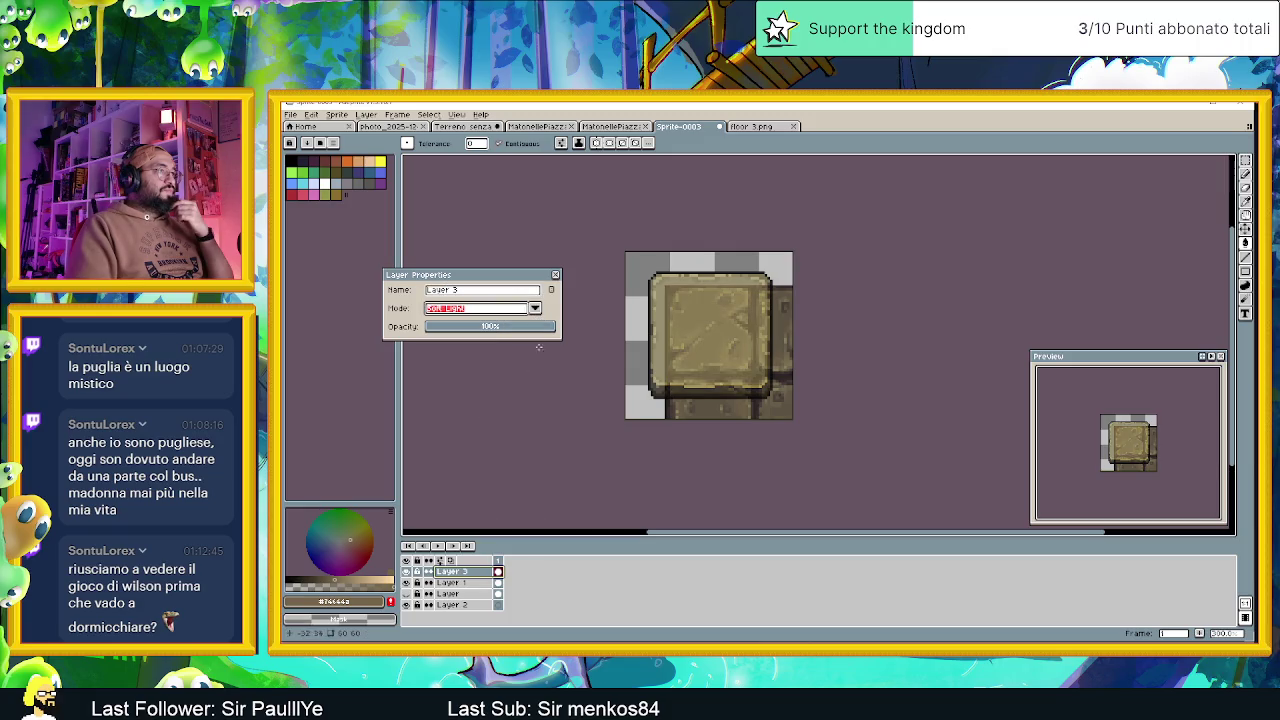
left_click(535, 310)
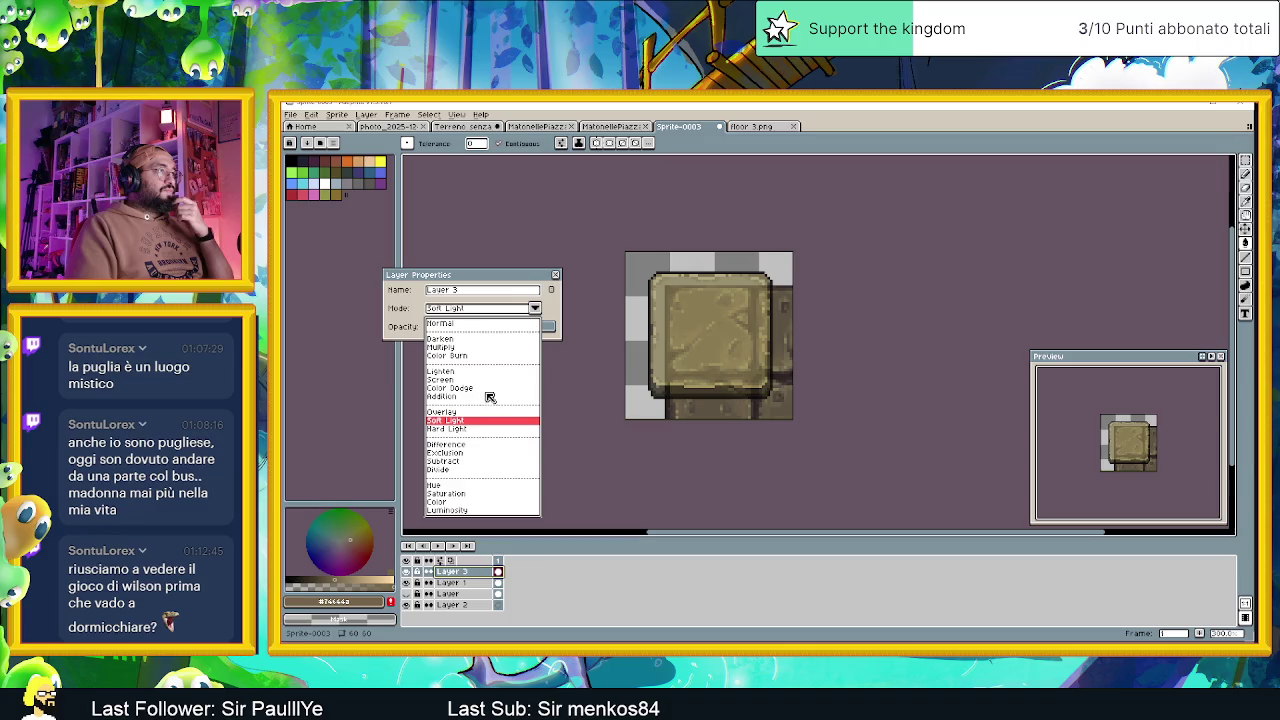
left_click(460, 429)
left_click(535, 308)
left_click(466, 448)
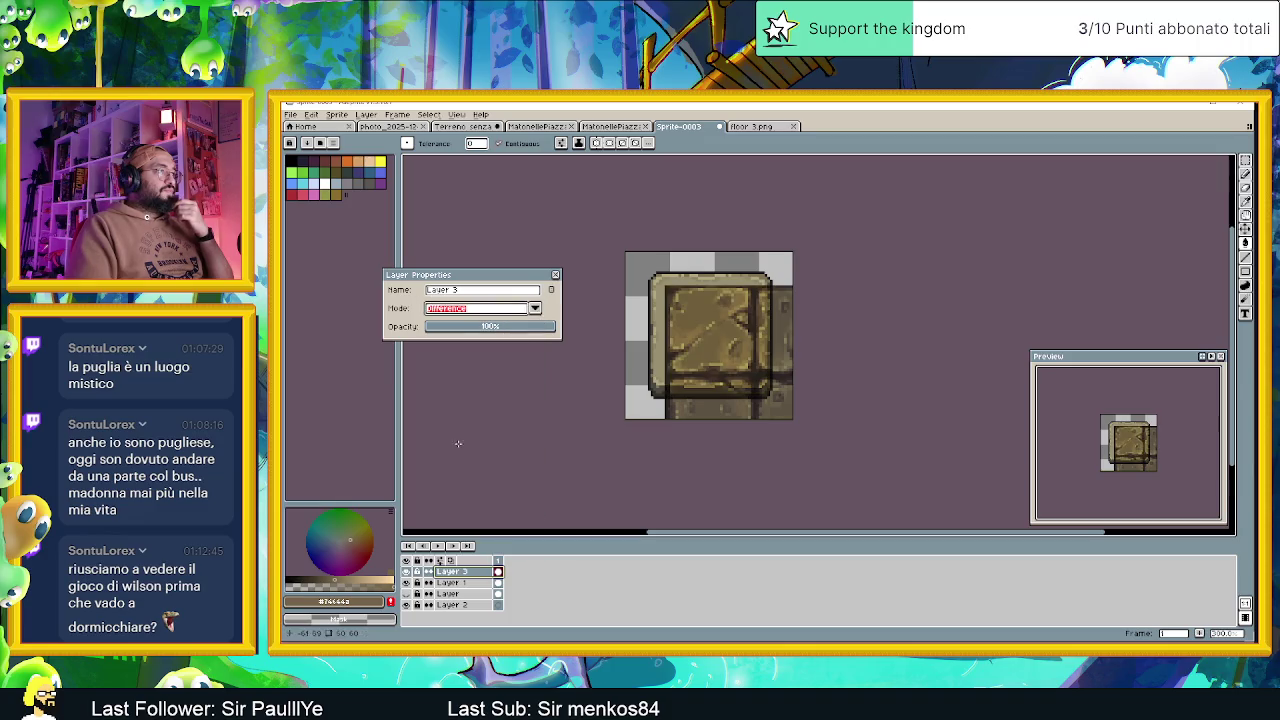
left_click(535, 310)
left_click(466, 452)
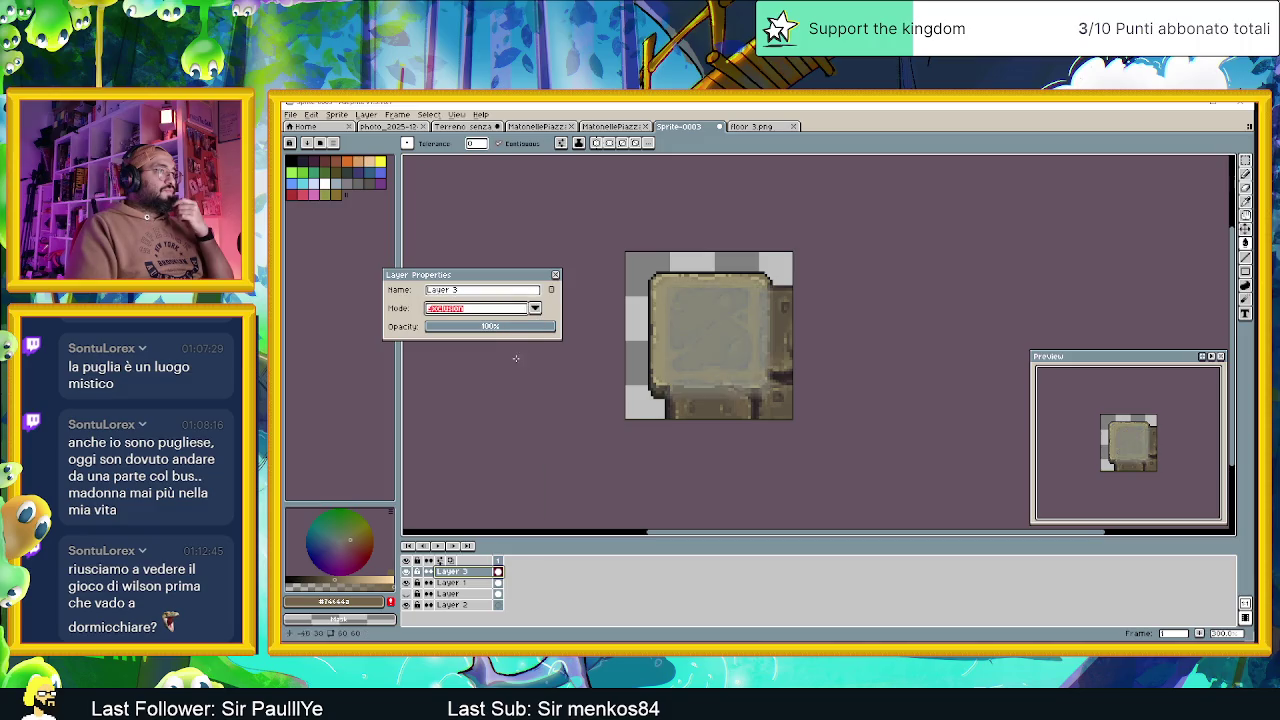
left_click(534, 310)
left_click(471, 462)
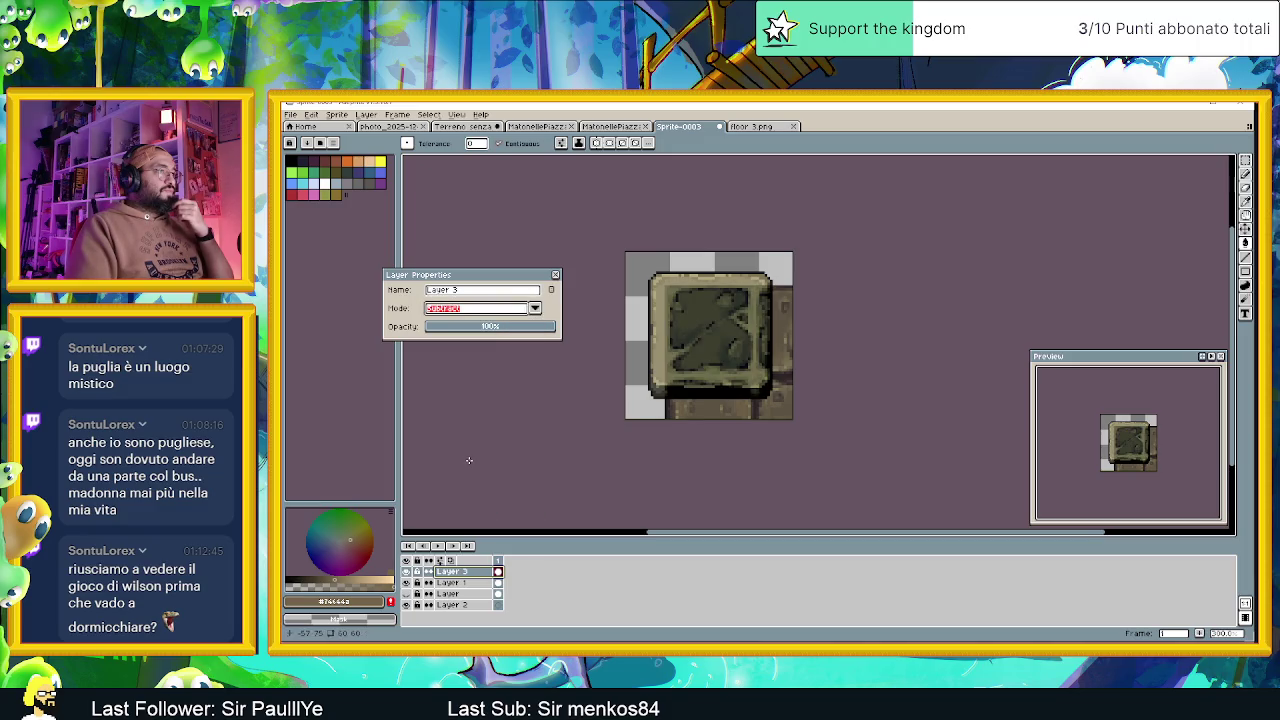
left_click(535, 309)
left_click(449, 469)
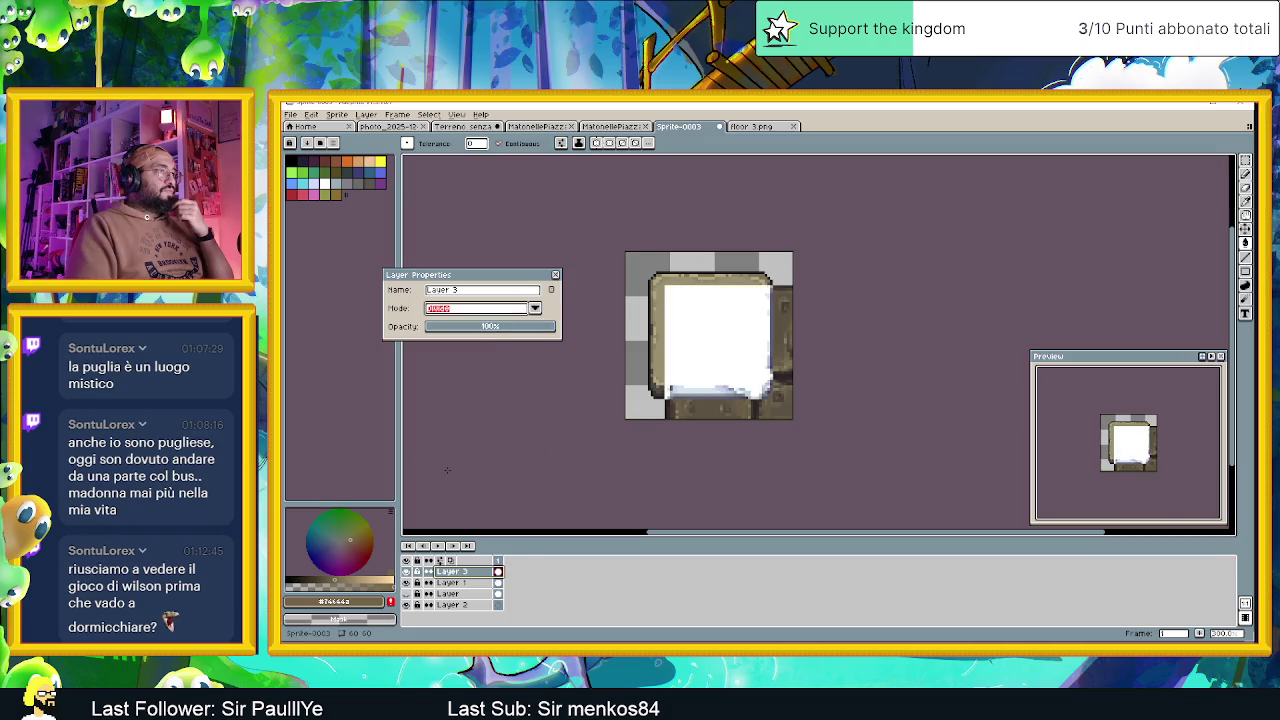
left_click(535, 309)
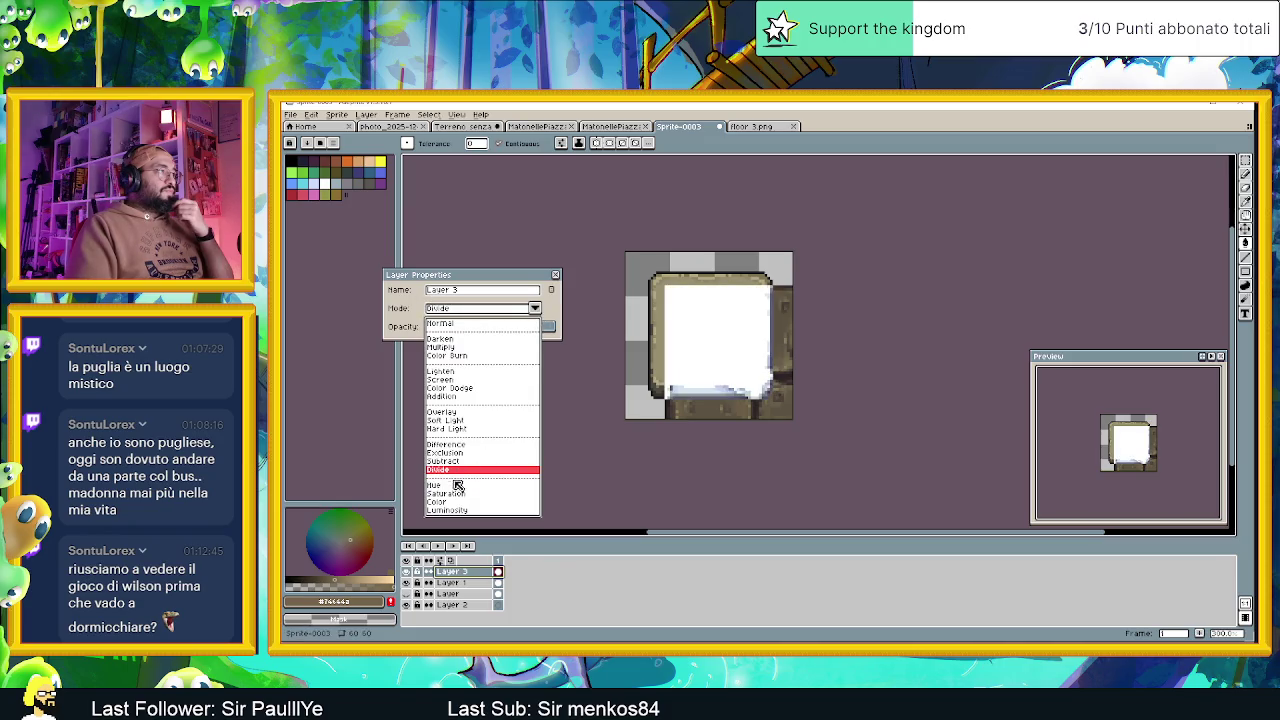
left_click(450, 484)
Try Saturation and Color, then settle Layer 3's blend mode on Luminosity.
left_click(535, 309)
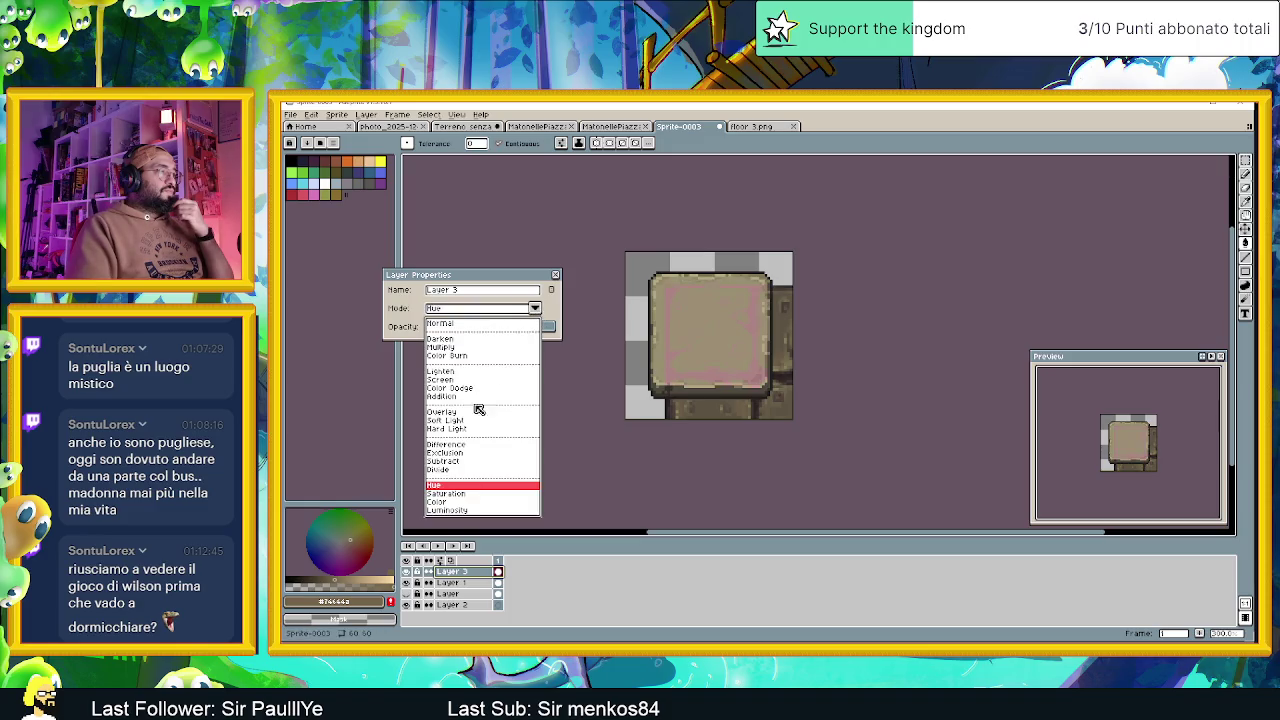
left_click(446, 492)
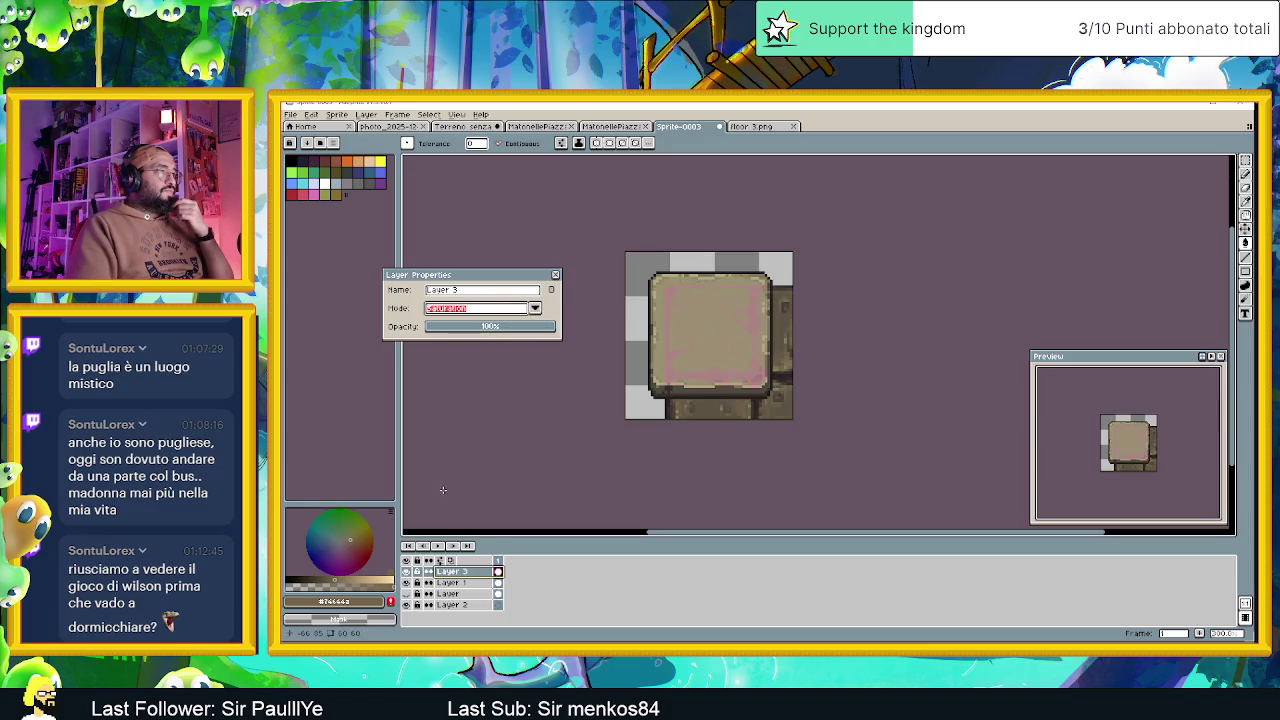
left_click(537, 309)
left_click(467, 509)
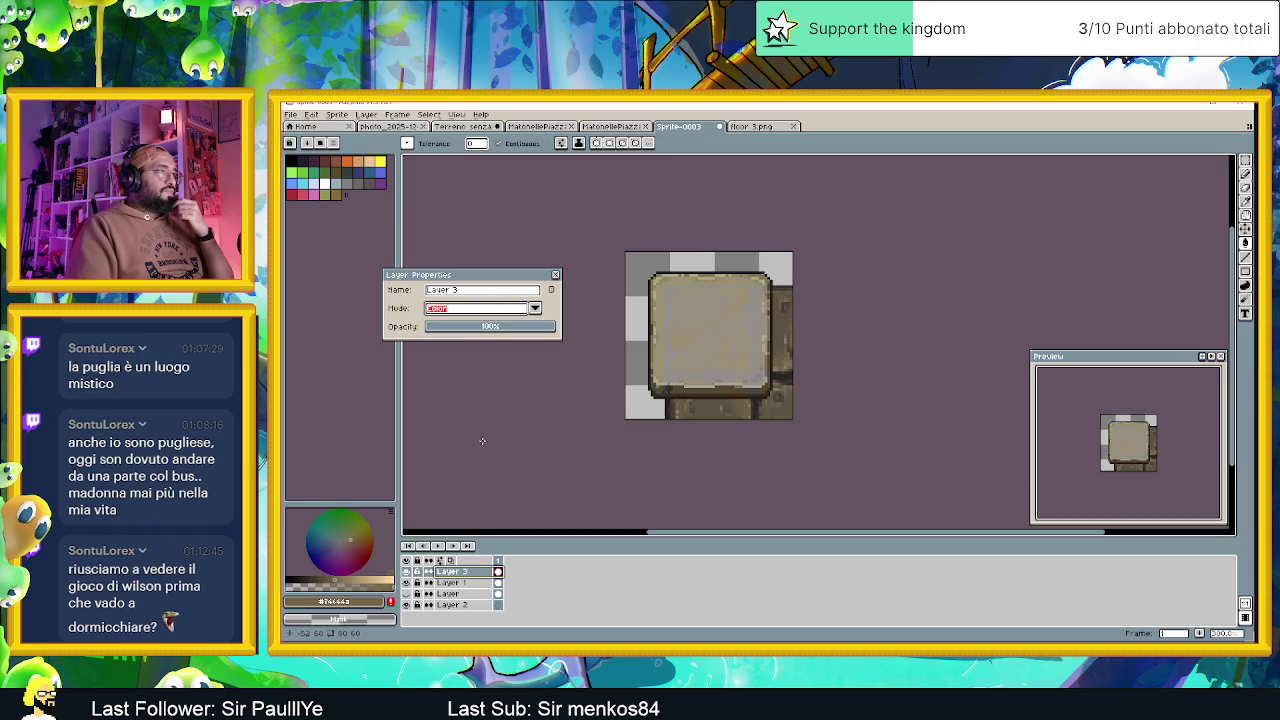
left_click(536, 310)
left_click(447, 511)
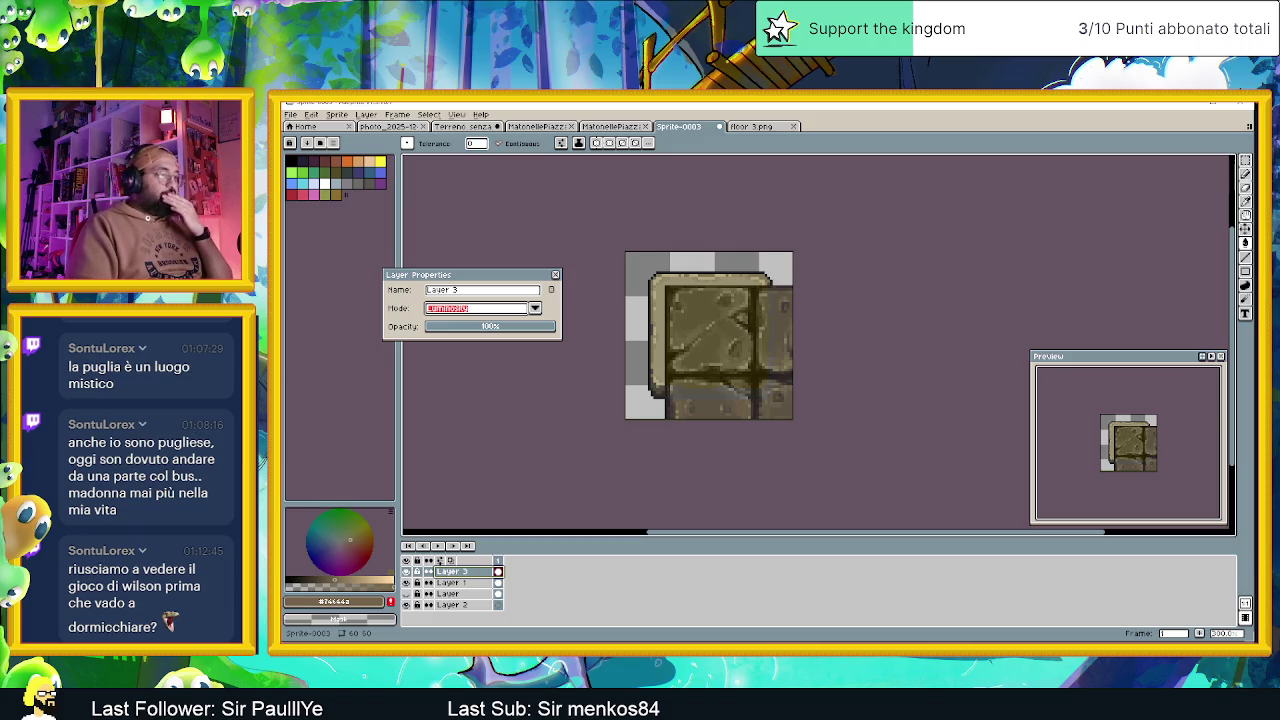
key("alt+Tab")
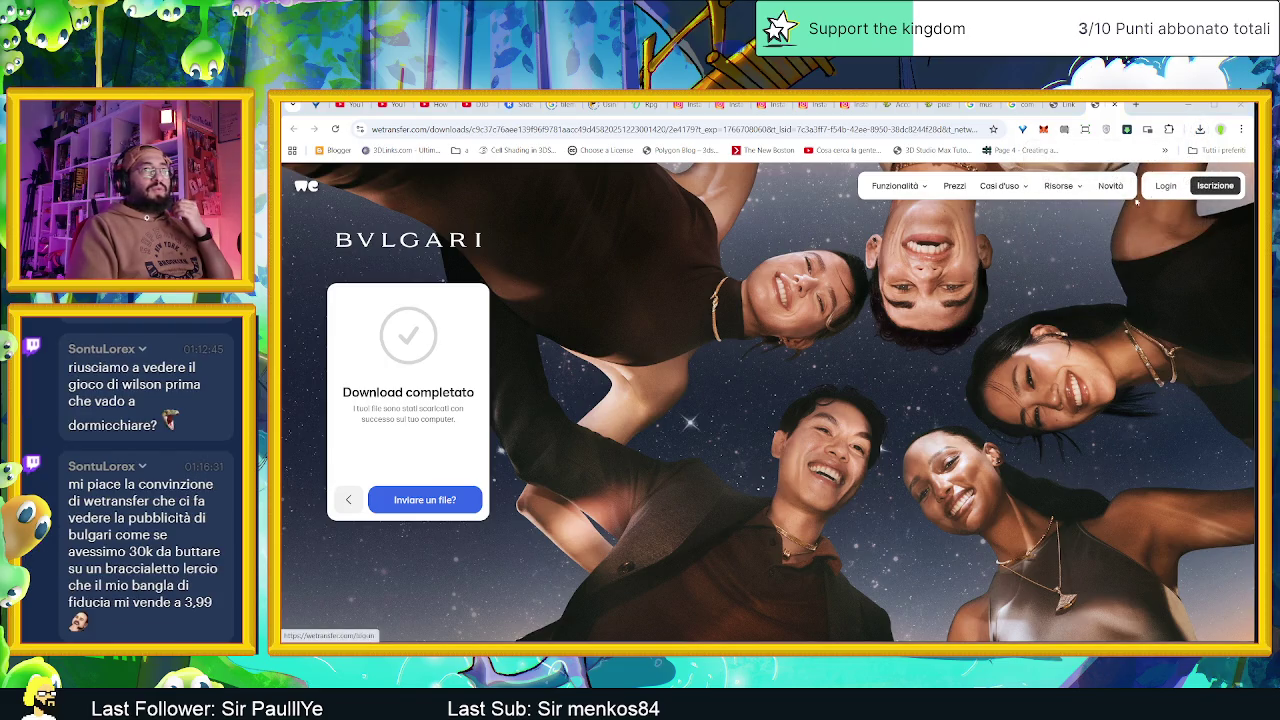
left_click(1200, 129)
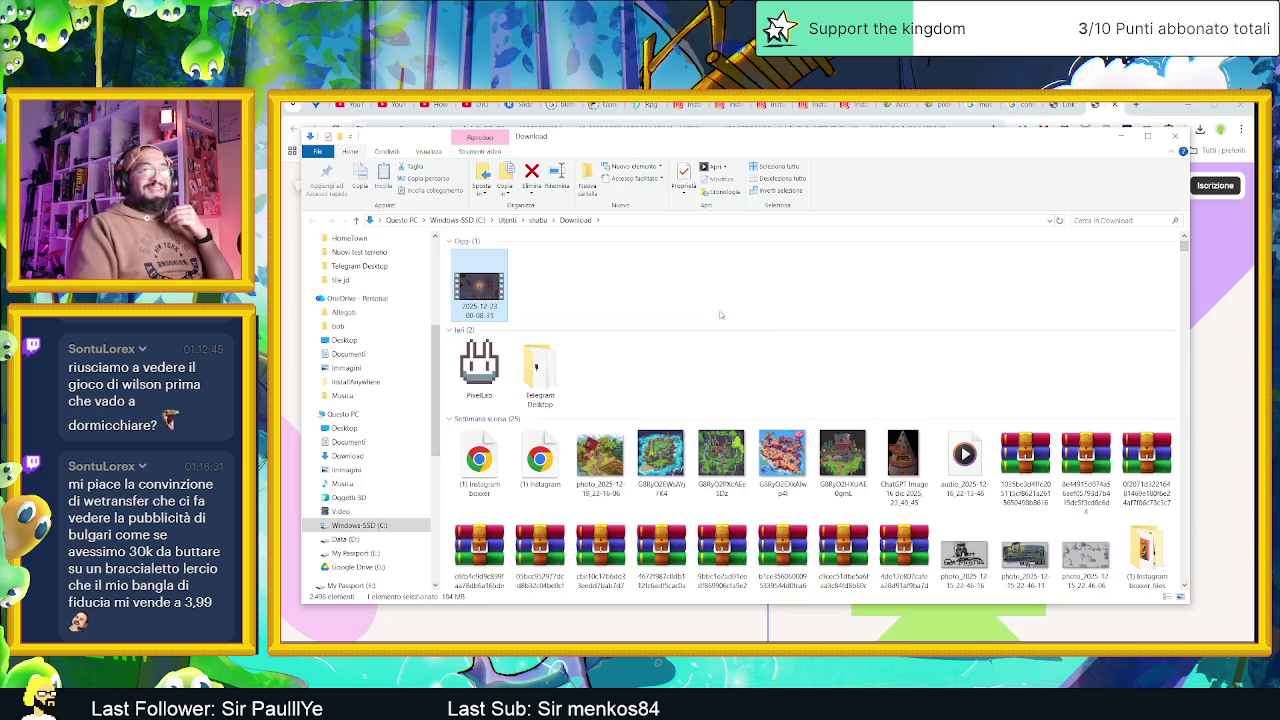
double_click(483, 283)
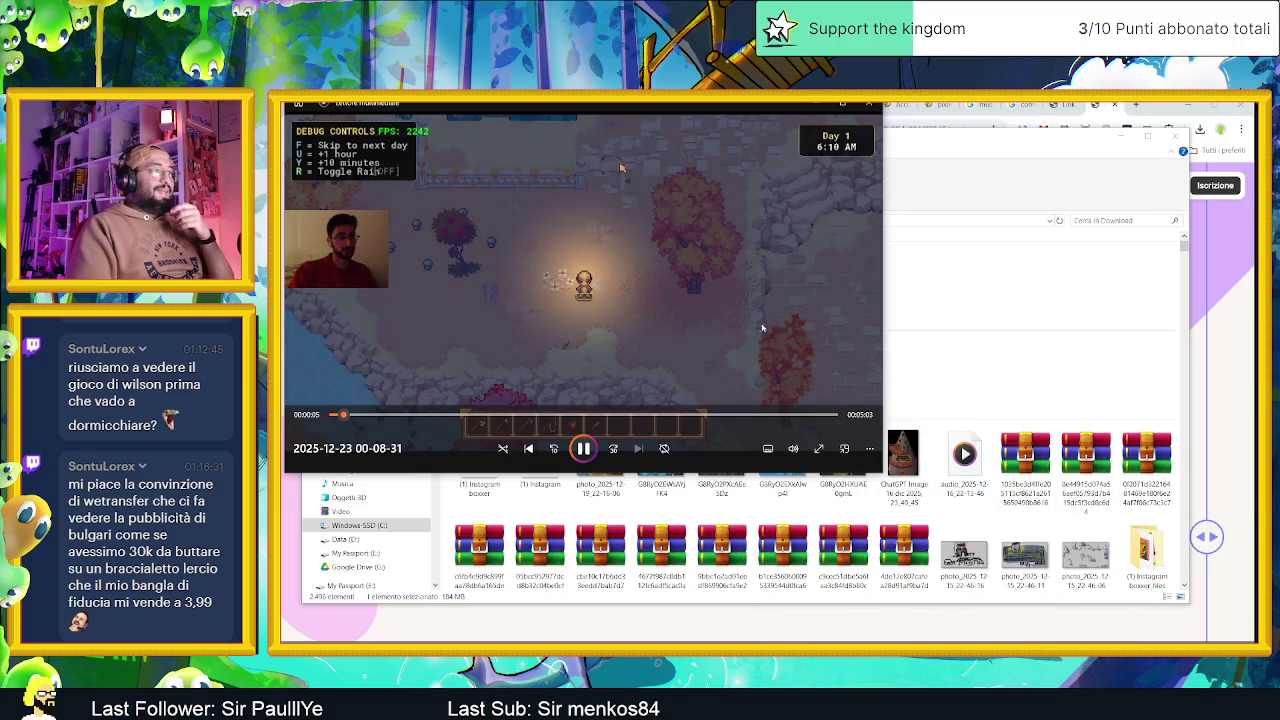
left_click_drag(677, 117, 791, 165)
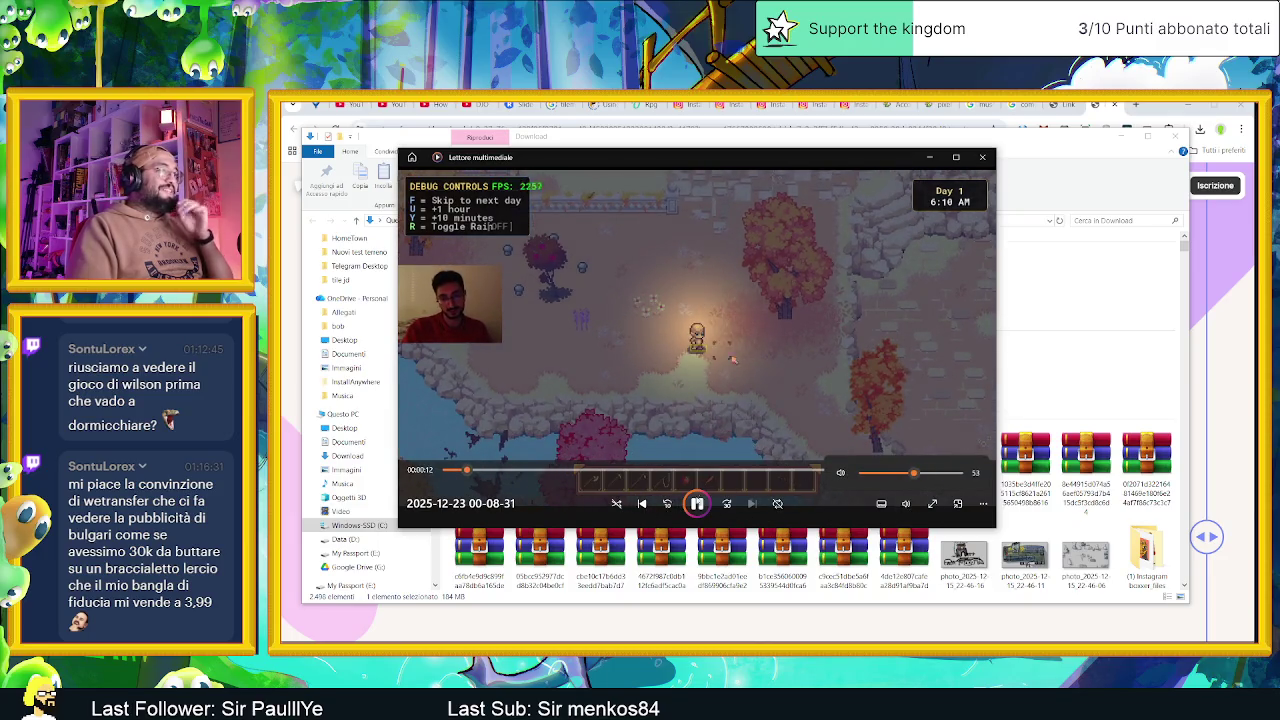
left_click(697, 503)
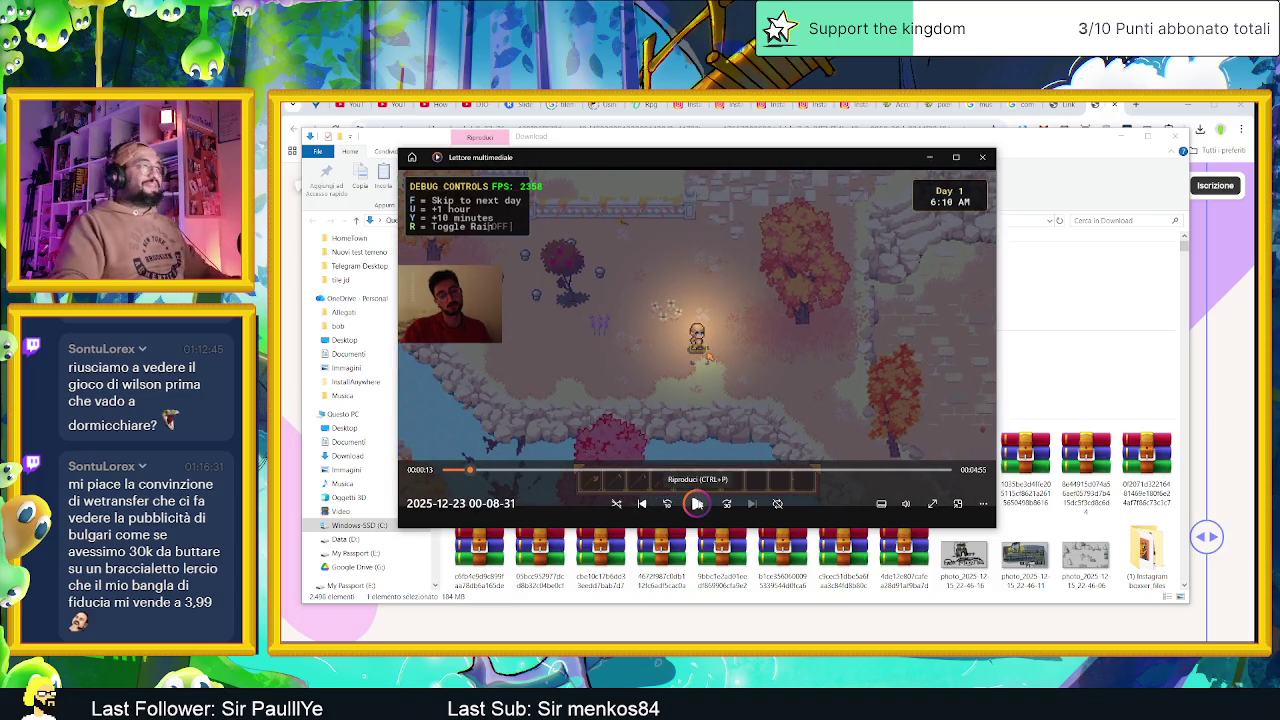
double_click(857, 170)
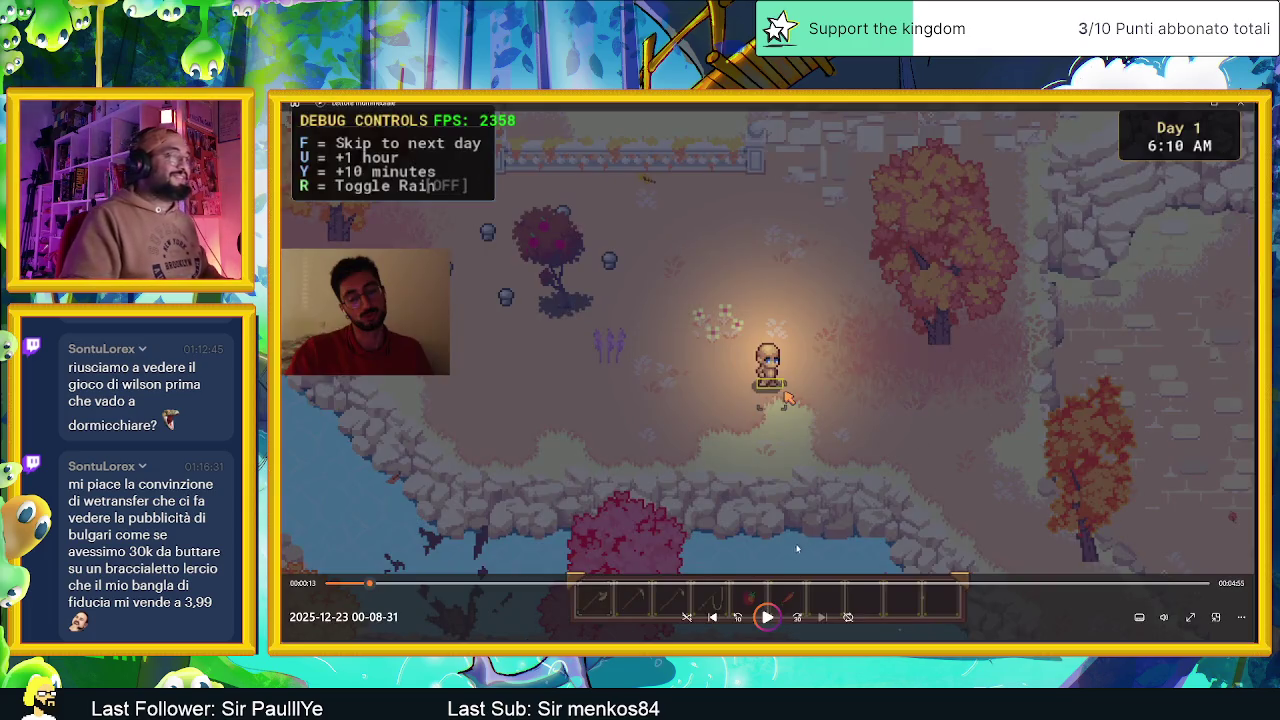
Restart the game recording from the beginning and pause it at 00:29.
left_click(291, 583)
left_click(767, 617)
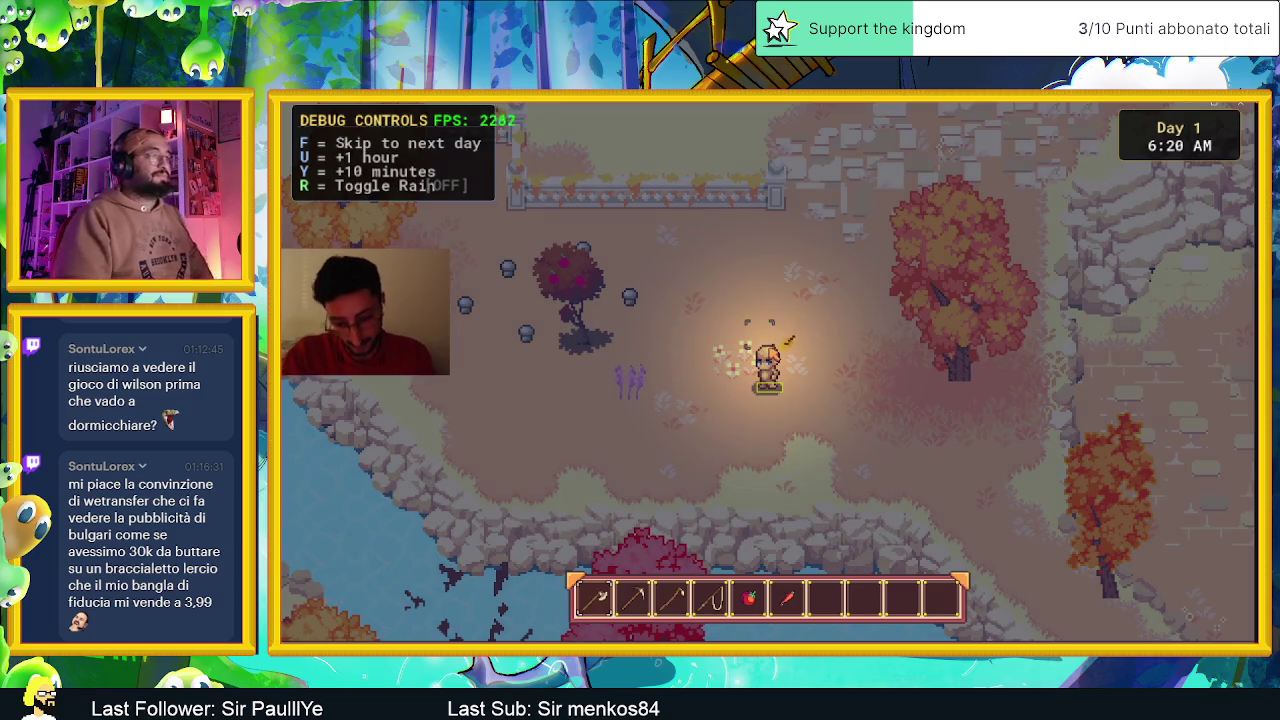
key("space")
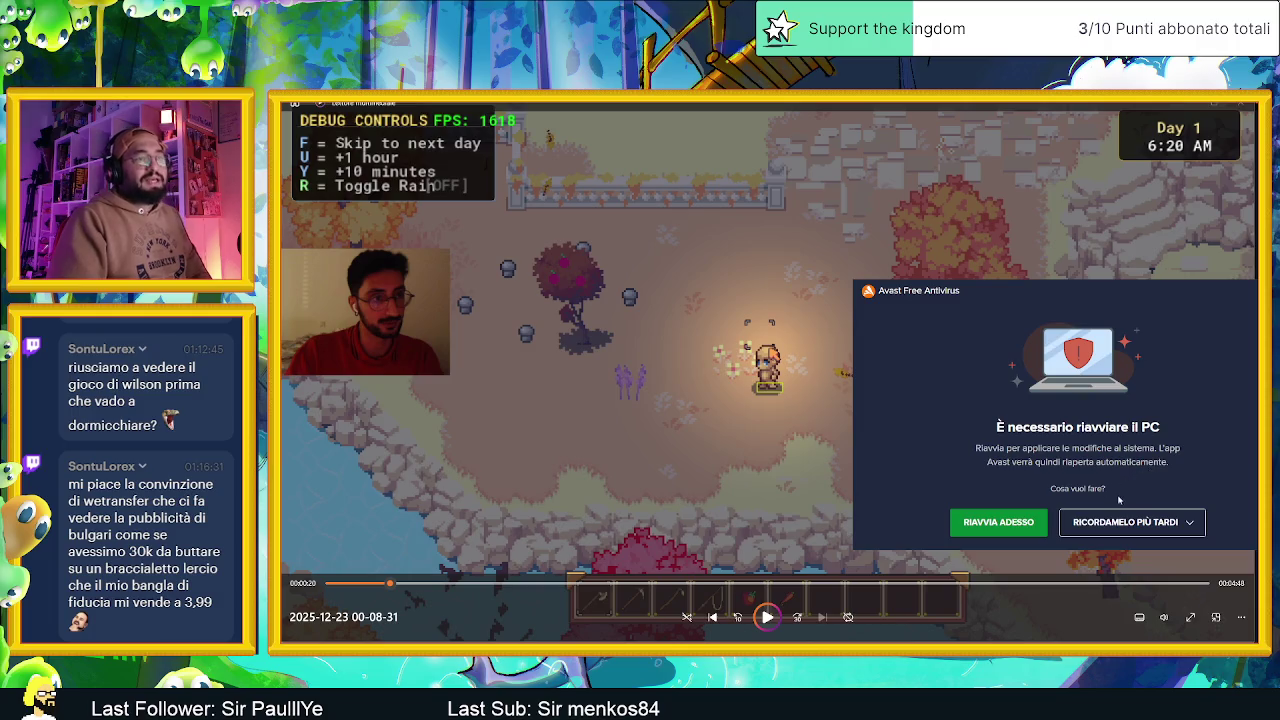
Postpone the Avast restart reminder to 'Il prossimo secolo'.
left_click(1158, 522)
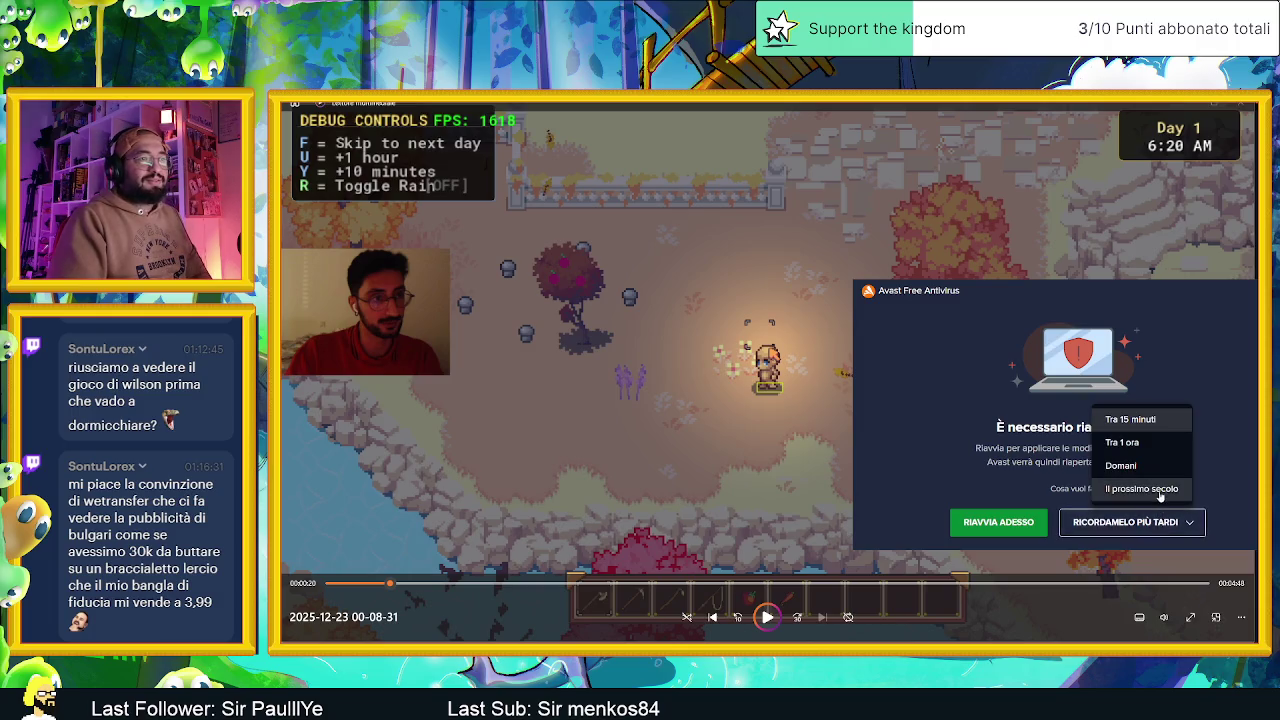
left_click(1162, 490)
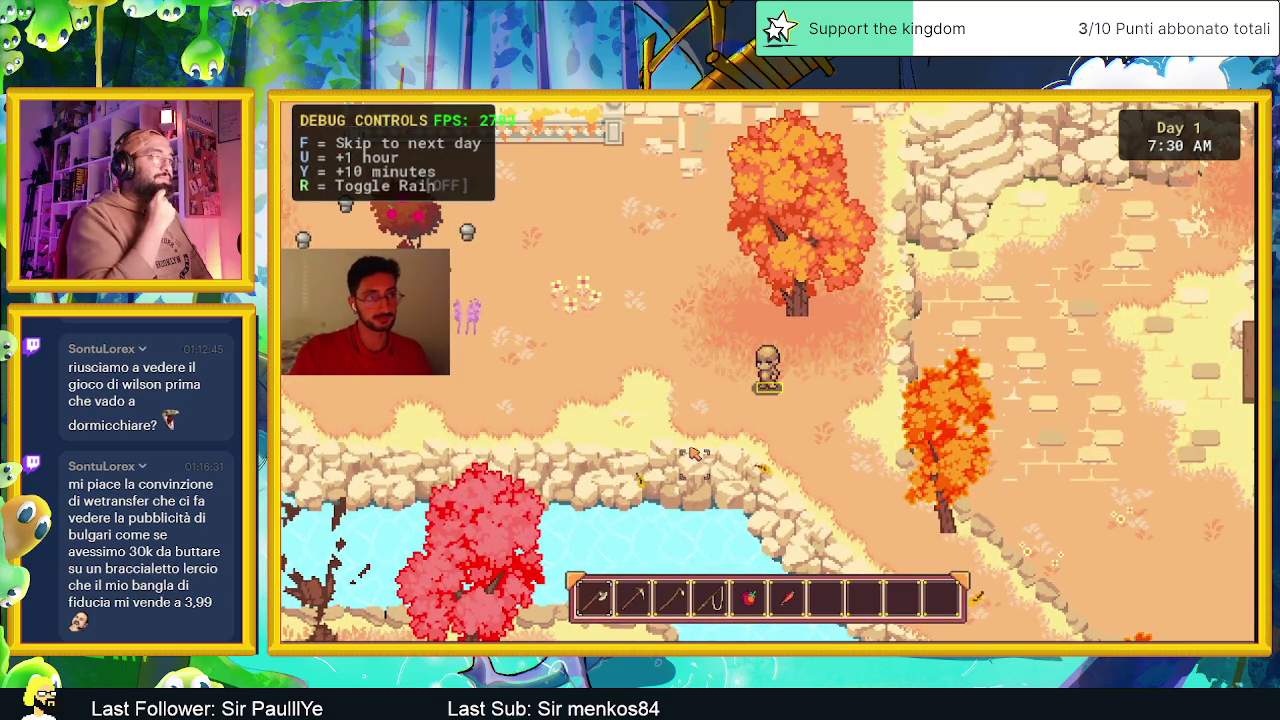
Pause the game recording at the autumn tea-table scene, then resume playback.
key("d")
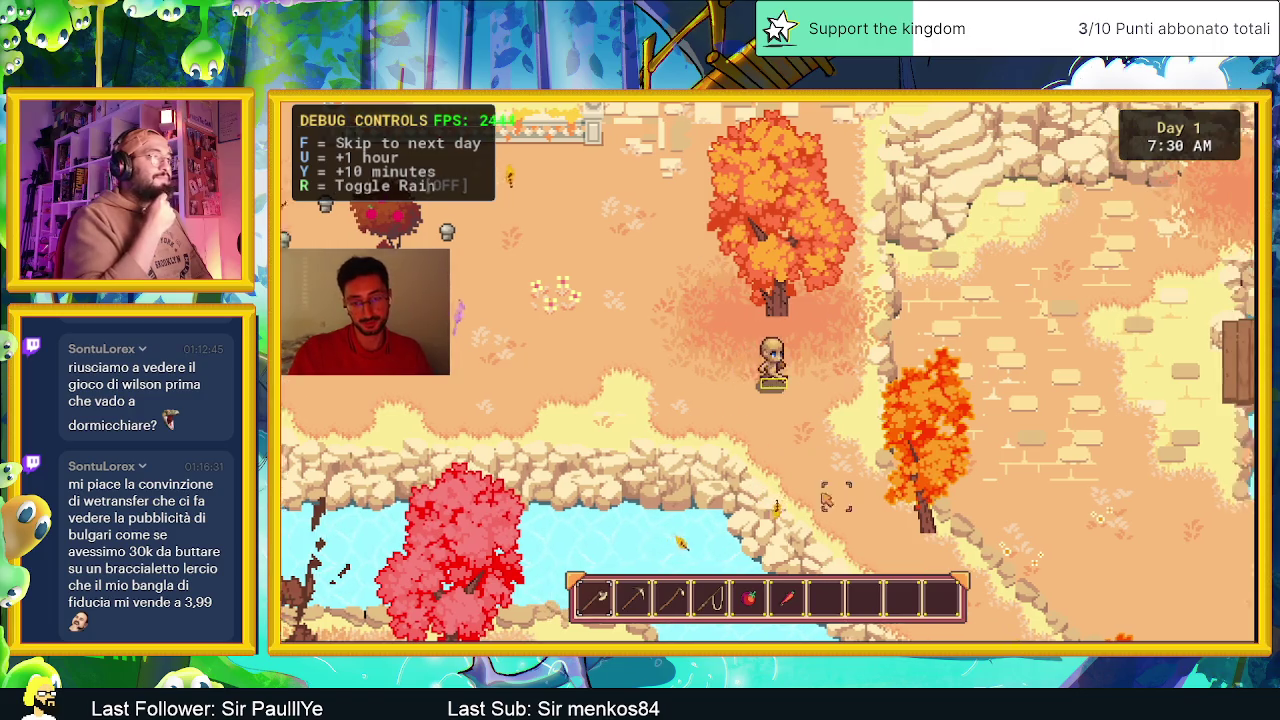
key("a")
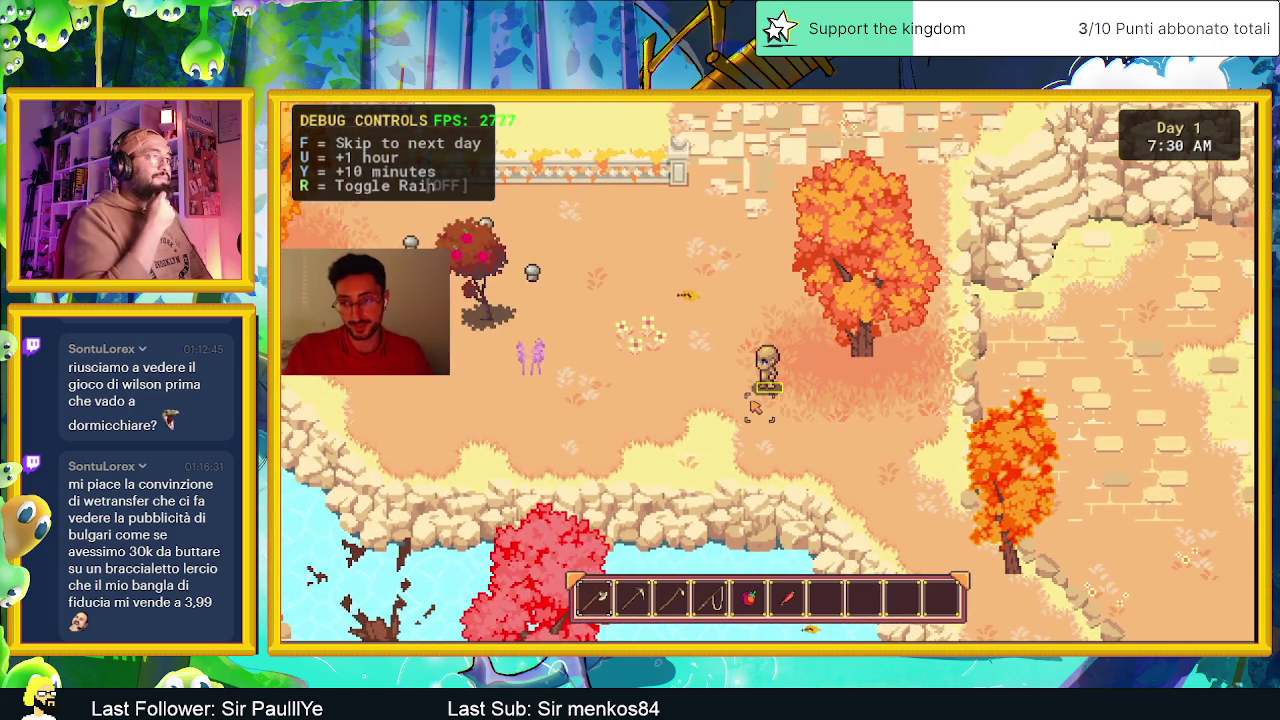
key("a")
key("a")
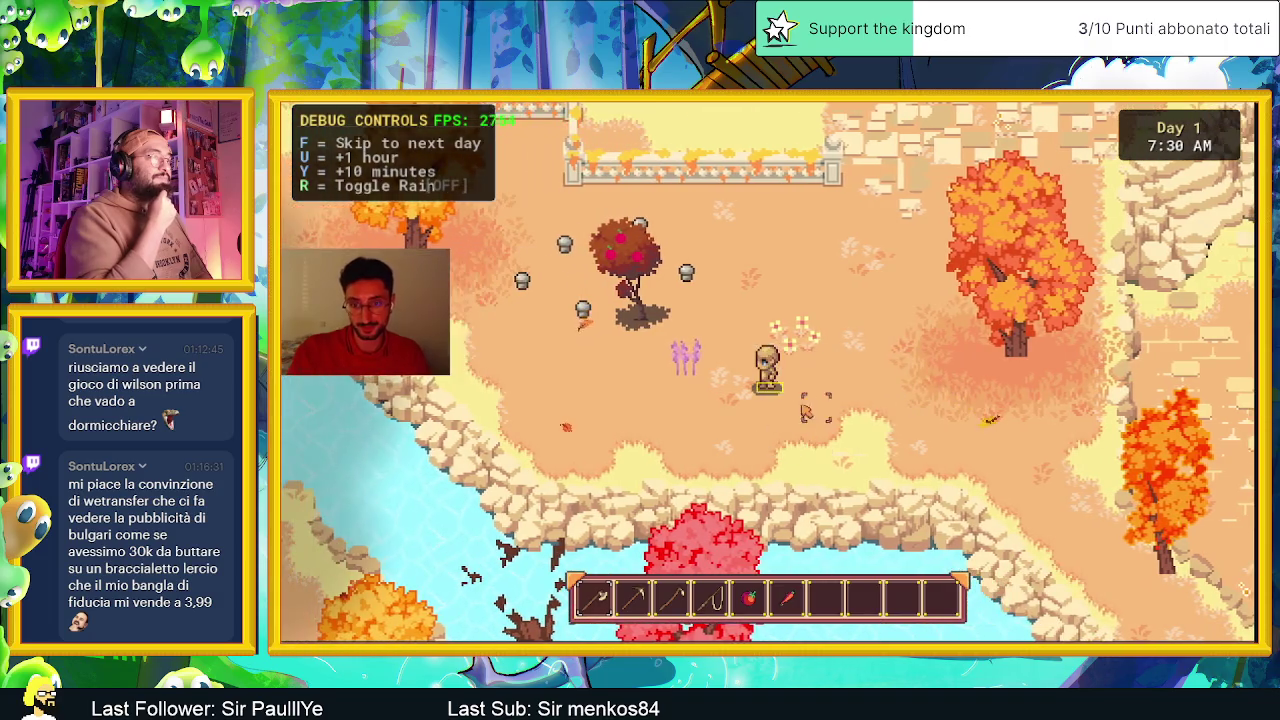
key("a")
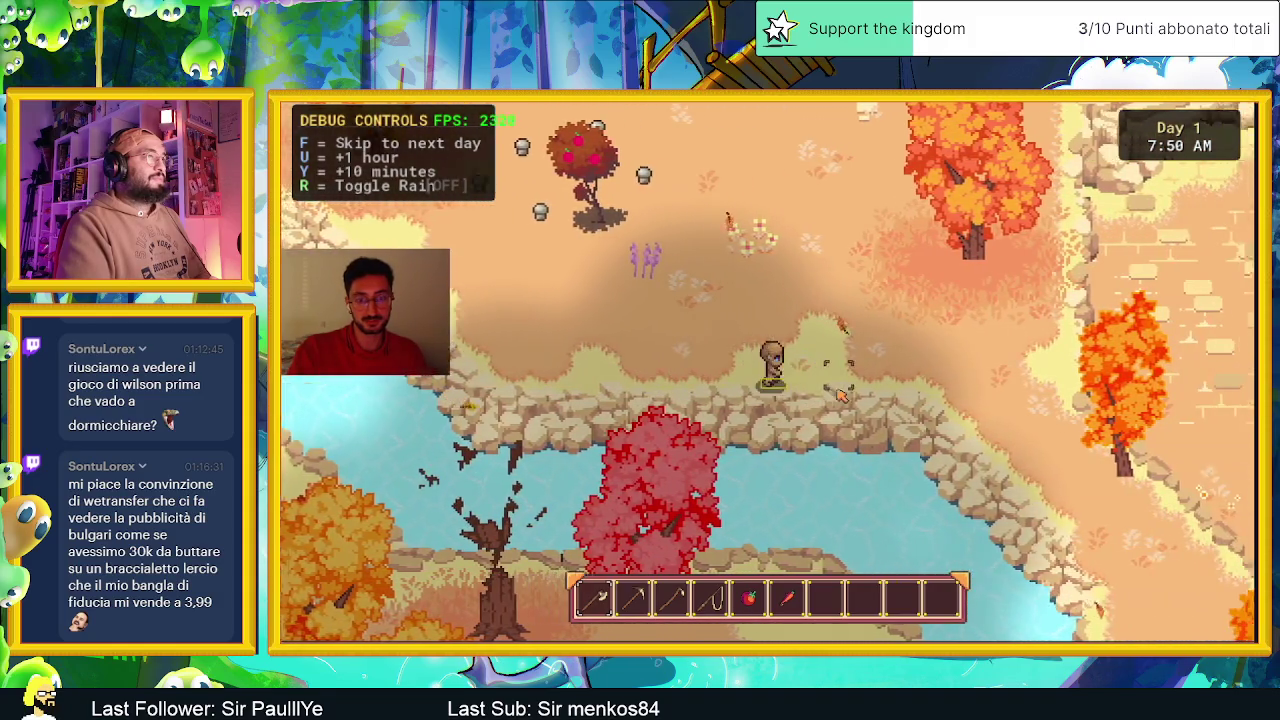
key("space")
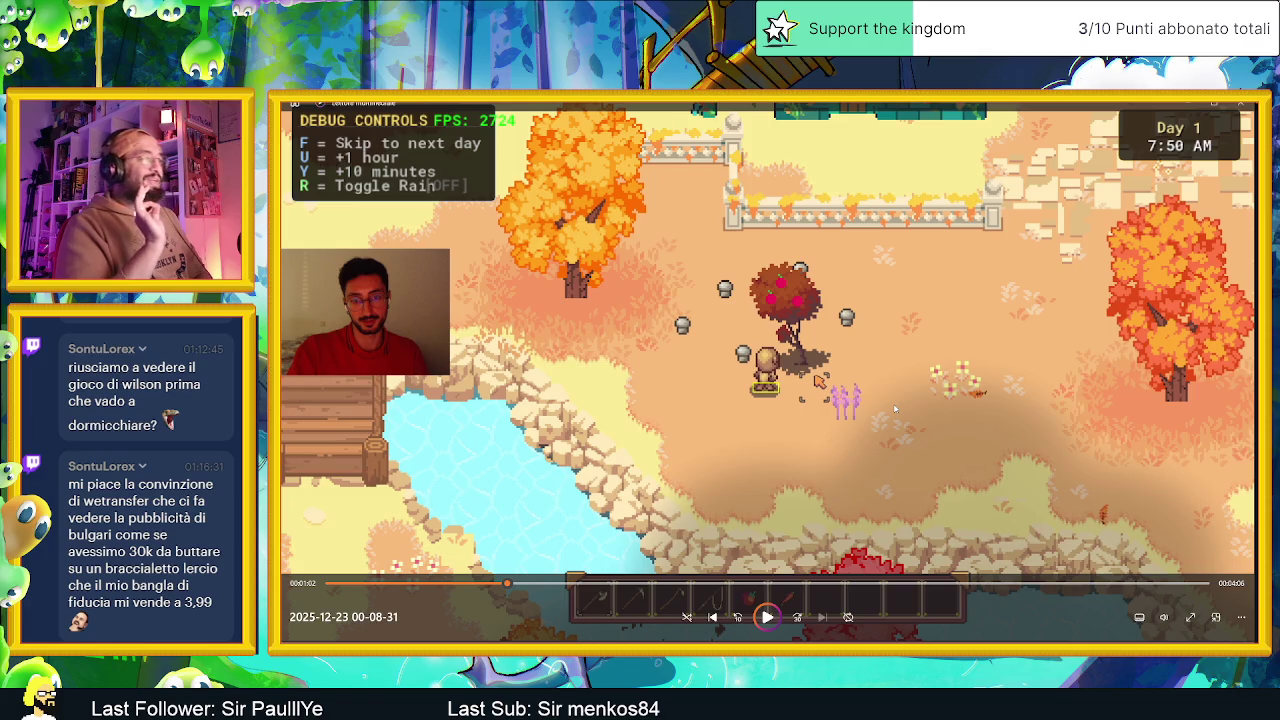
key("space")
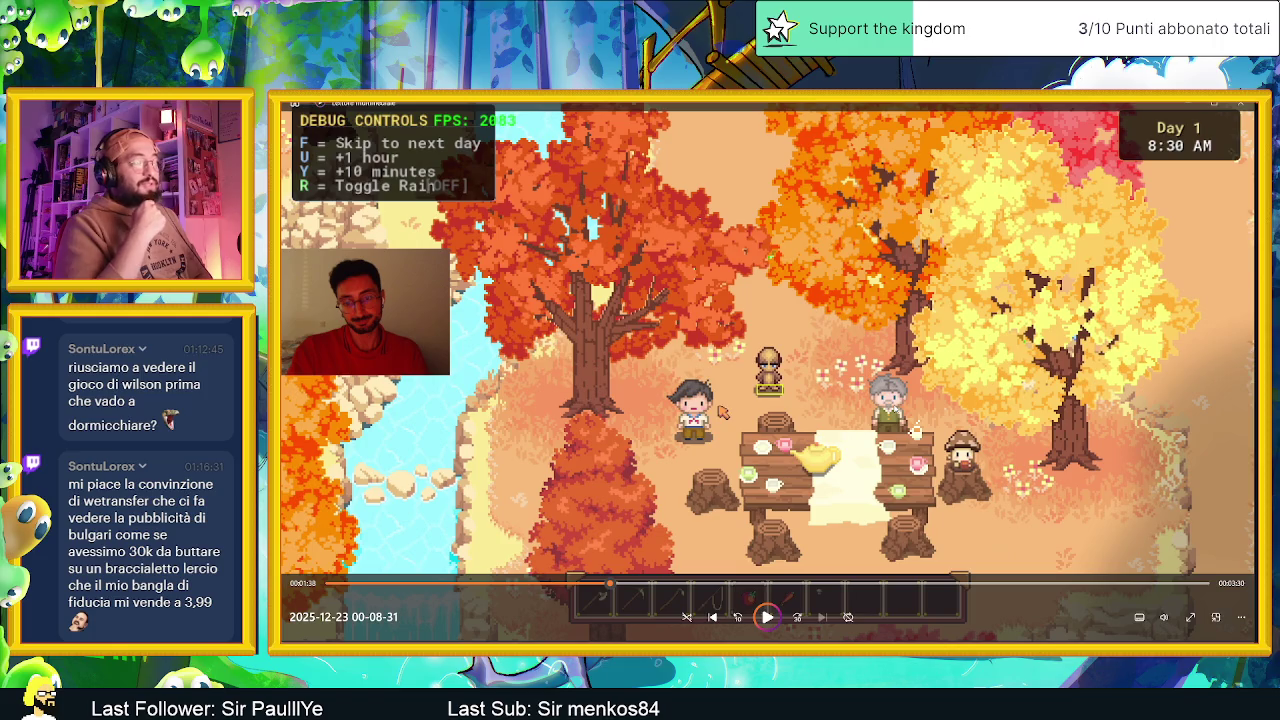
Pause and resume the recording, leaving it playing past the tea table toward the Wilson signpost café.
key("space")
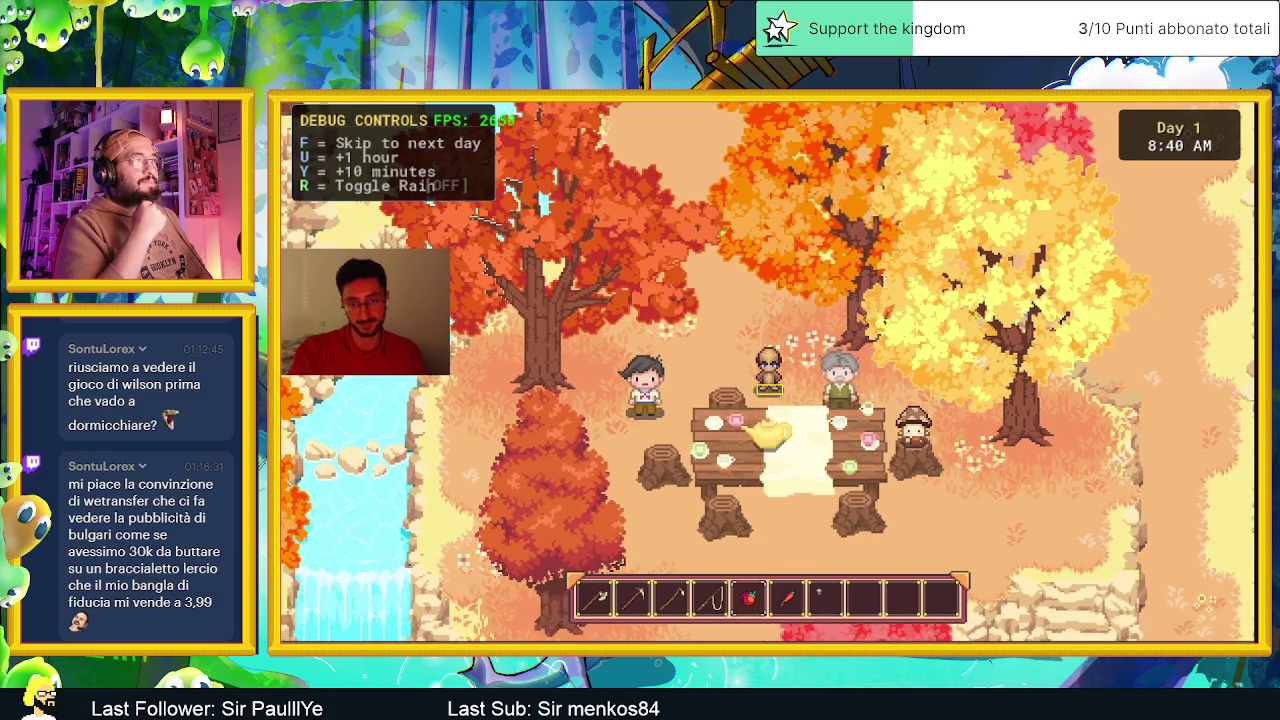
key("space")
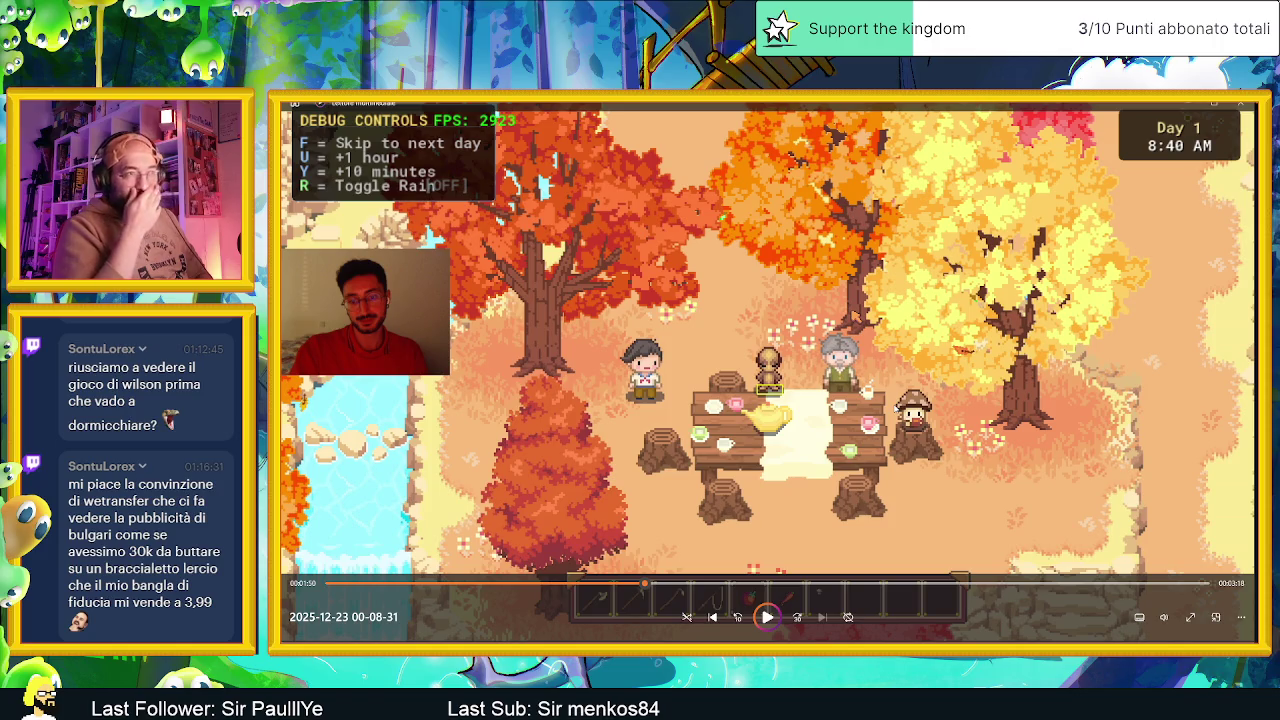
key("space")
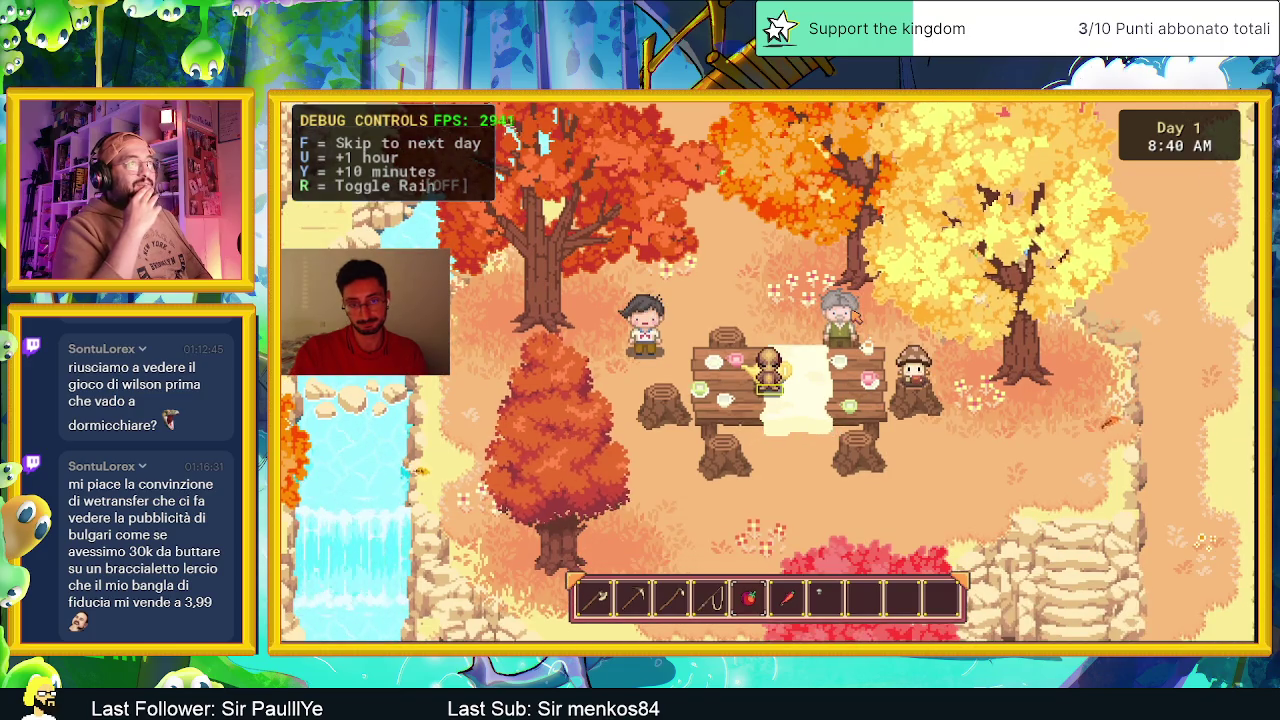
key("space")
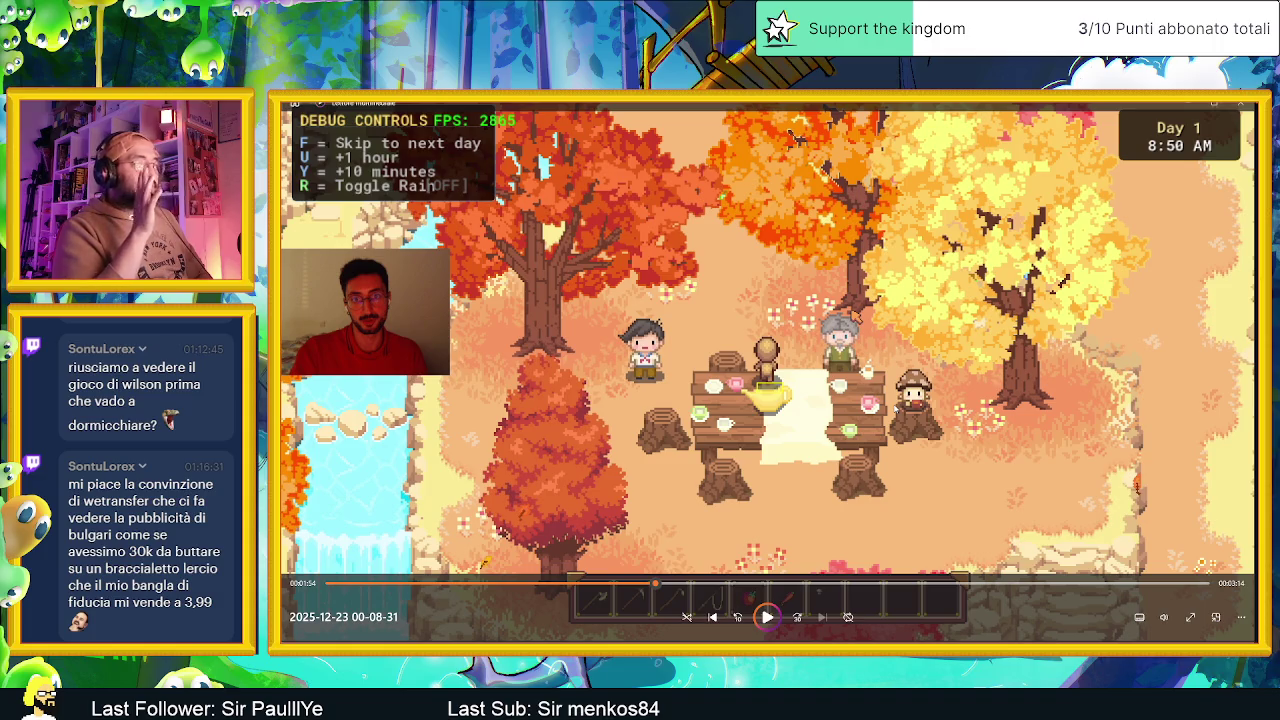
key("space")
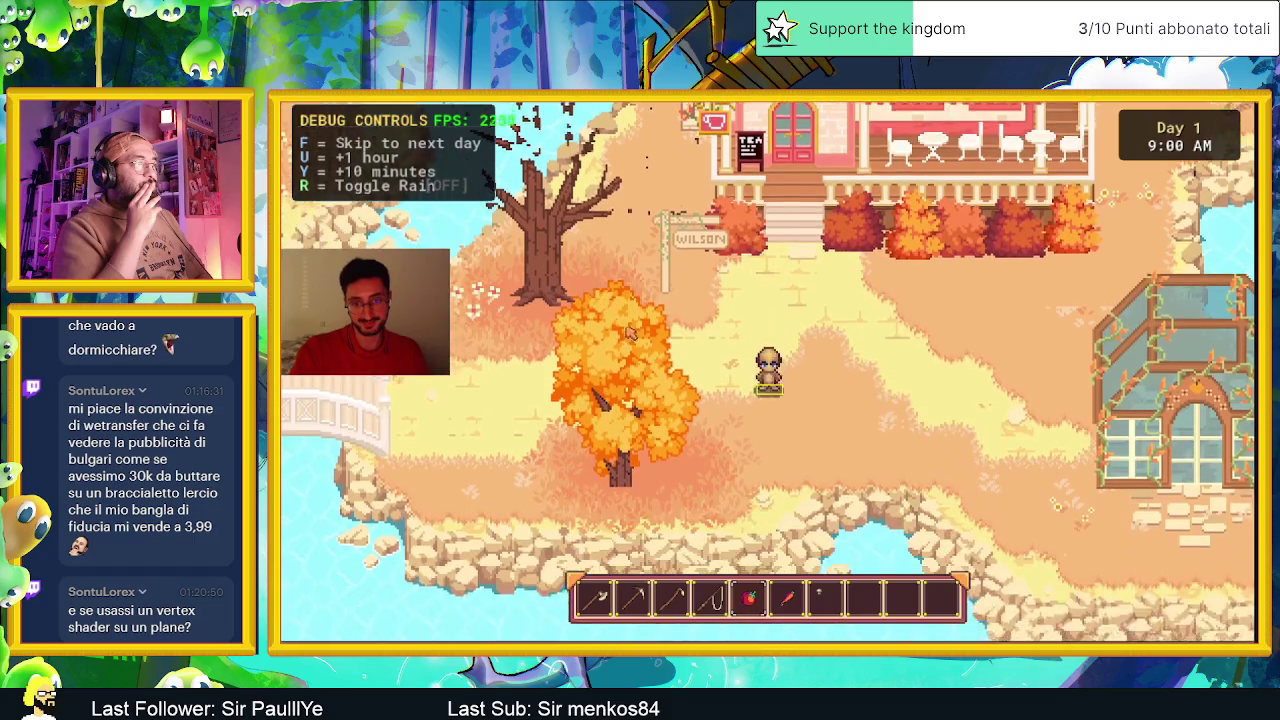
Jump back to the tea-table moment and play on toward the Day 2, 5:10 PM cottage scene near 3:51.
left_click(632, 336)
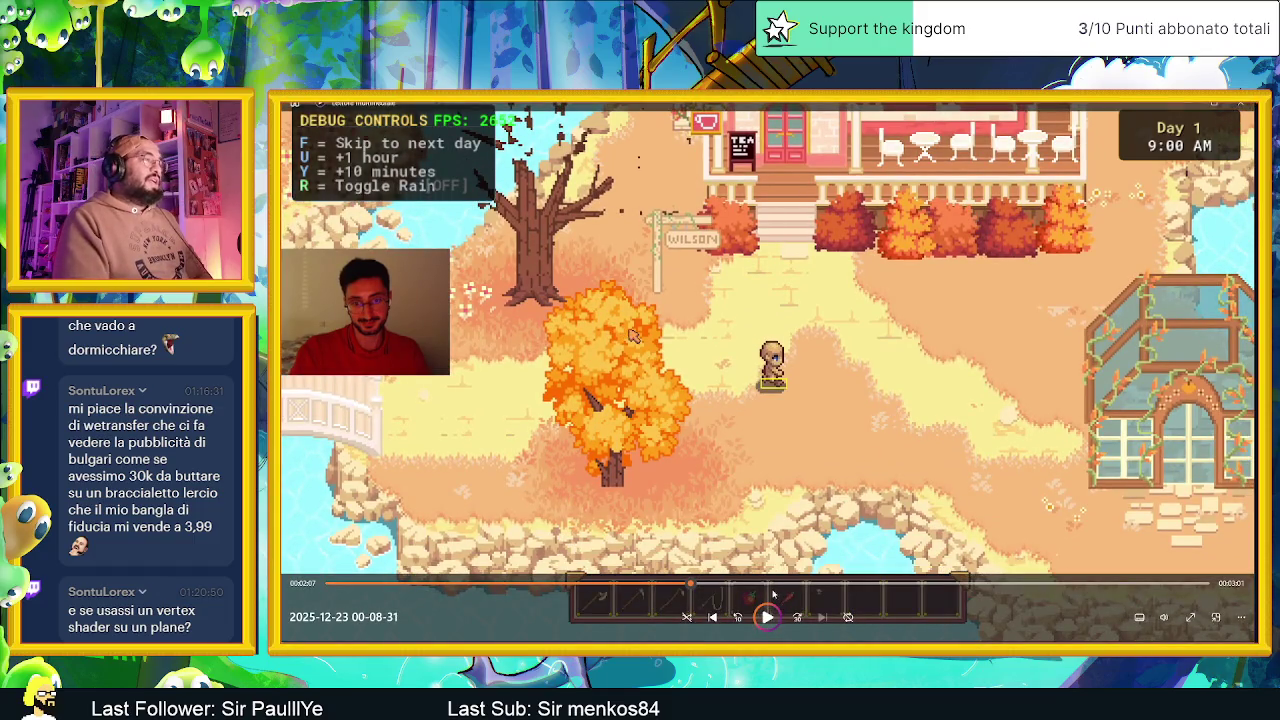
left_click(672, 583)
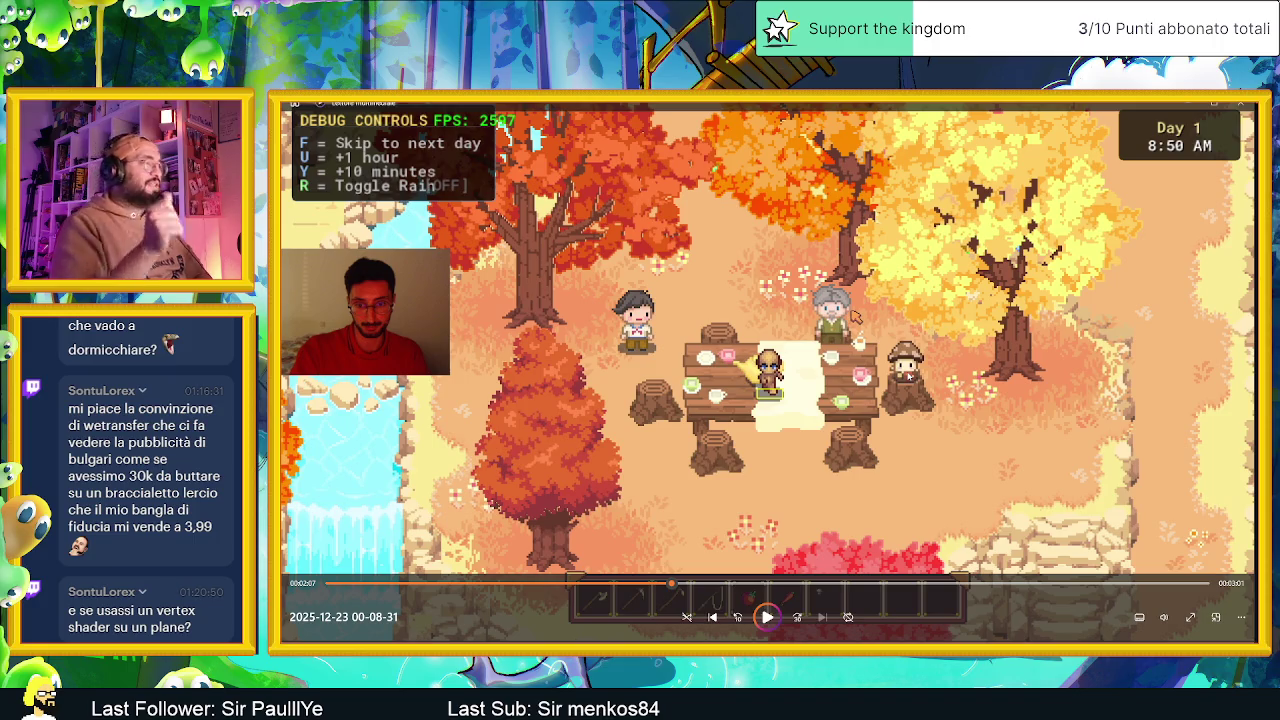
key("space")
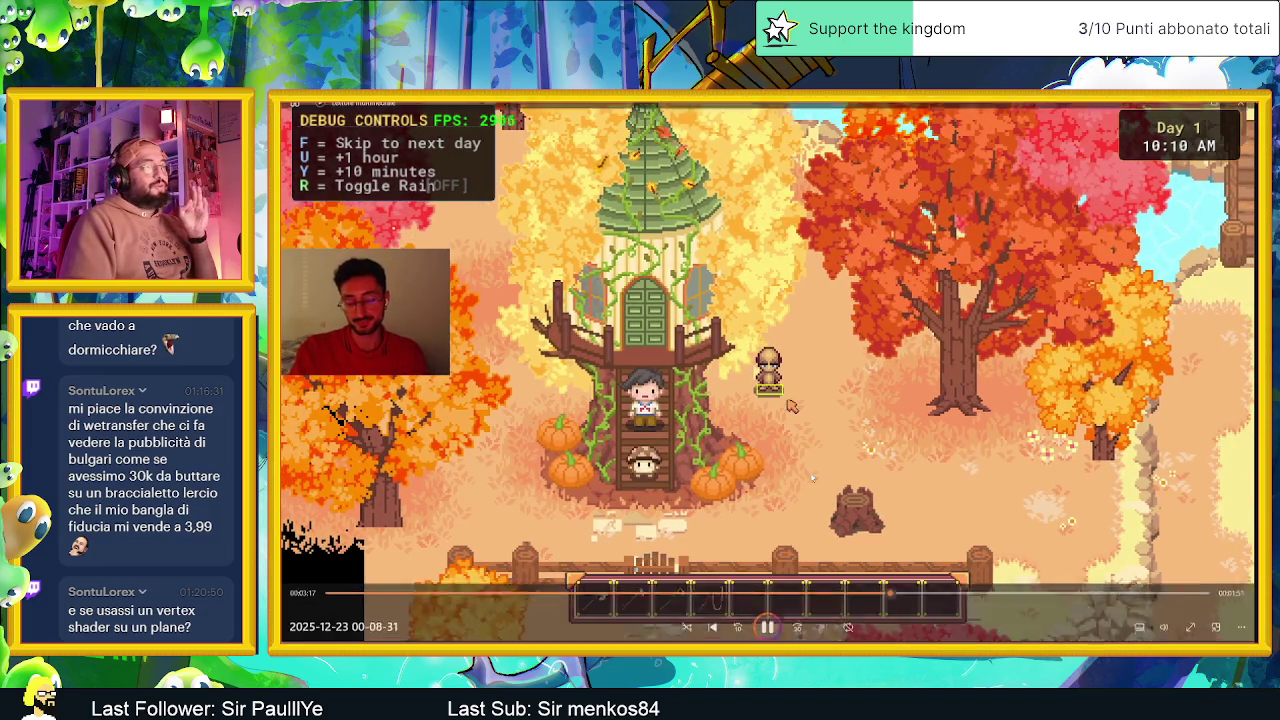
left_click(767, 617)
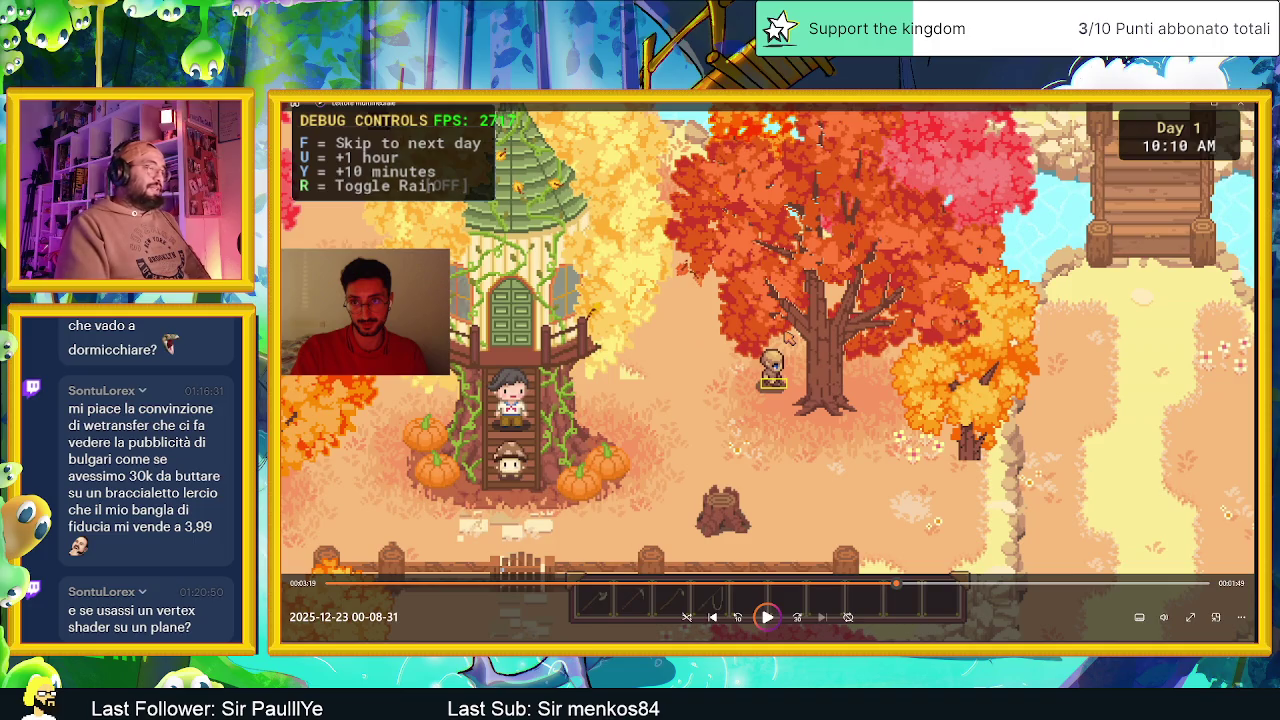
left_click(767, 617)
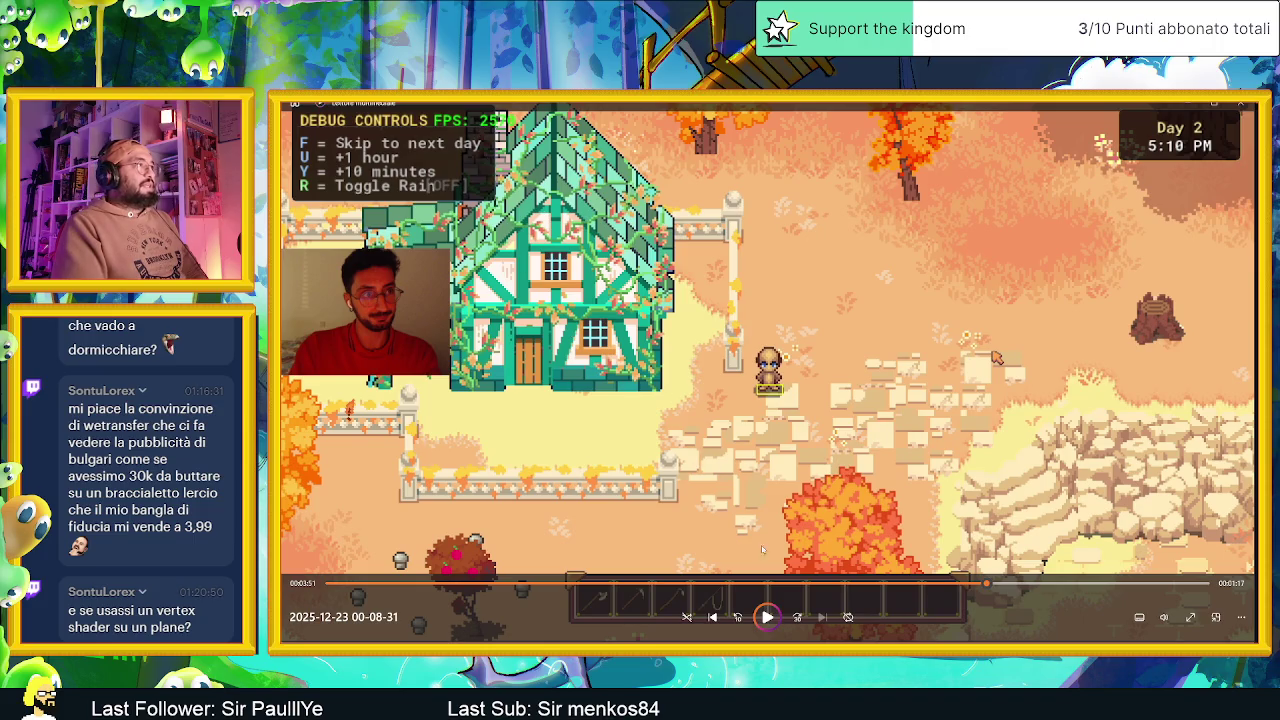
Resume the paused game clip and let it play to Day 3, 10:20 AM by the river.
left_click(770, 618)
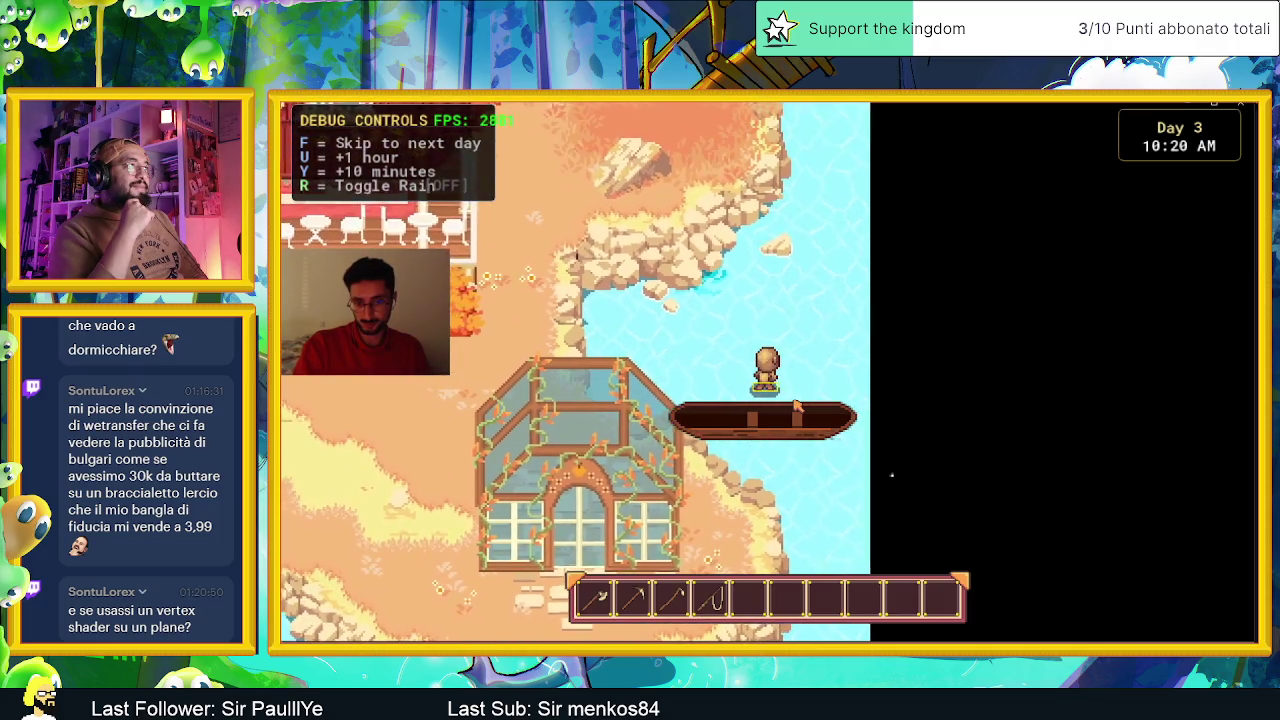
Let the tea-house gameplay clip run from the dock walk to its 05:08 end.
key("a")
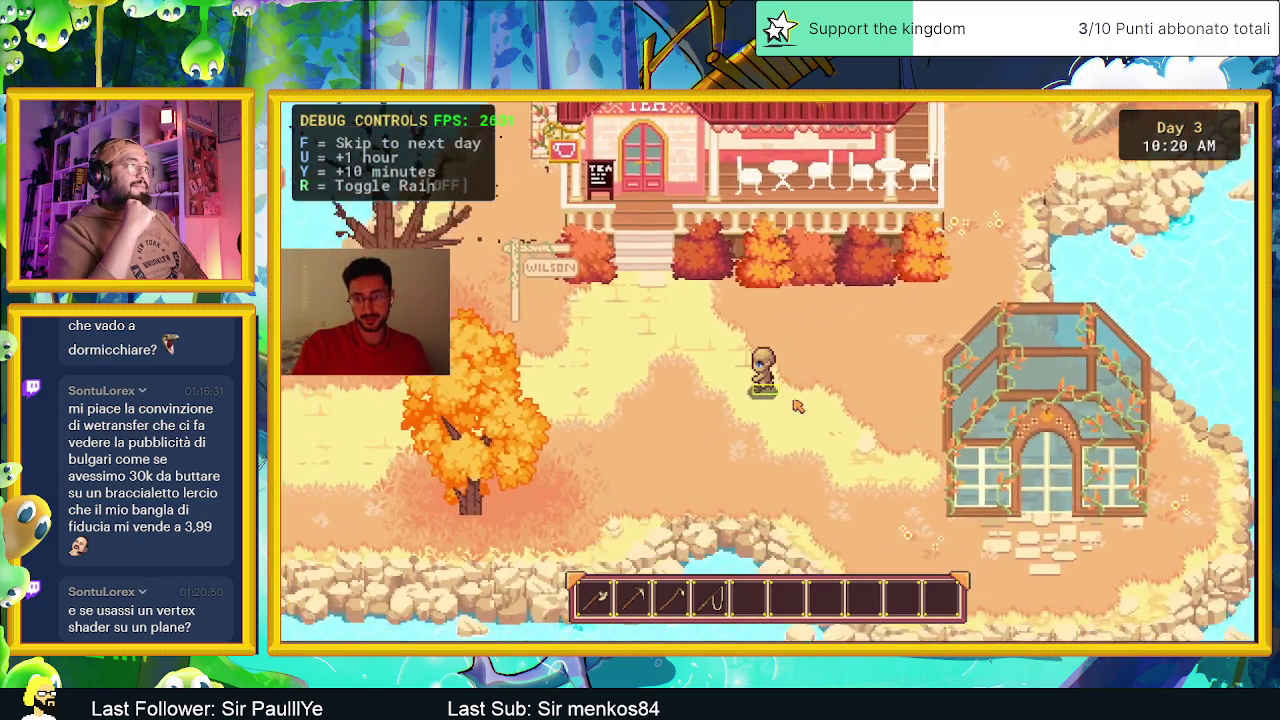
key("s")
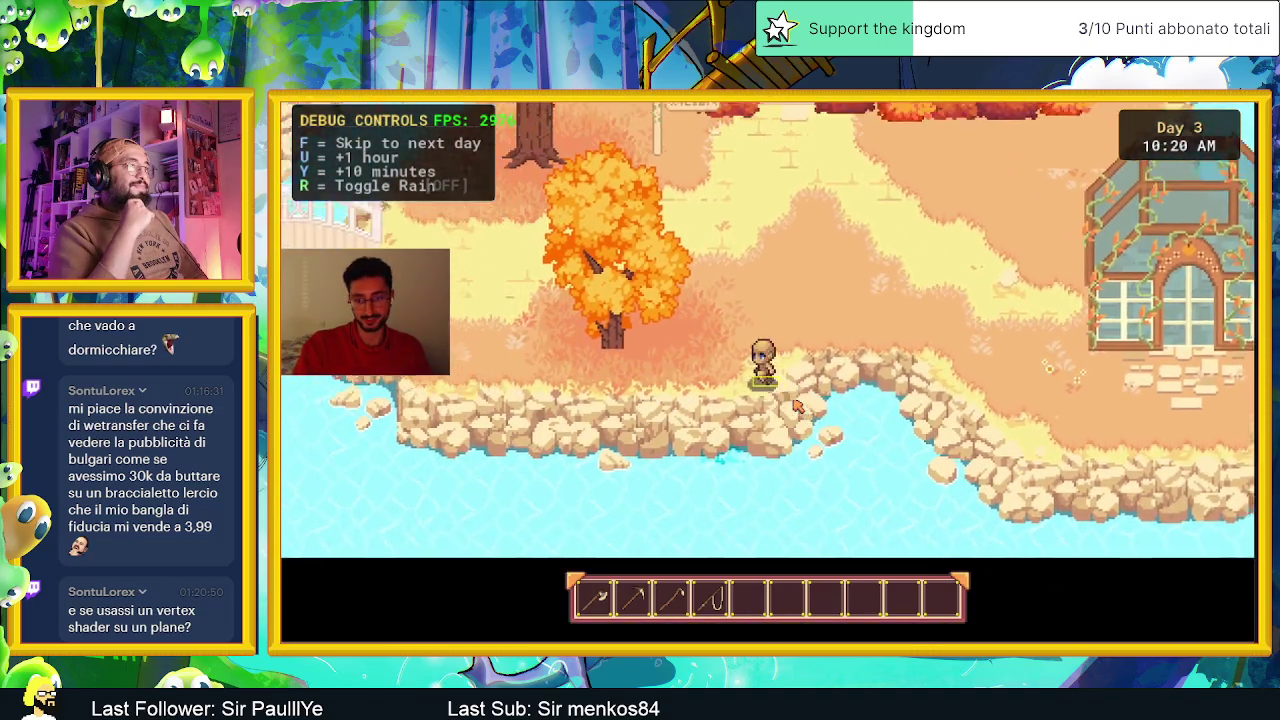
key("w")
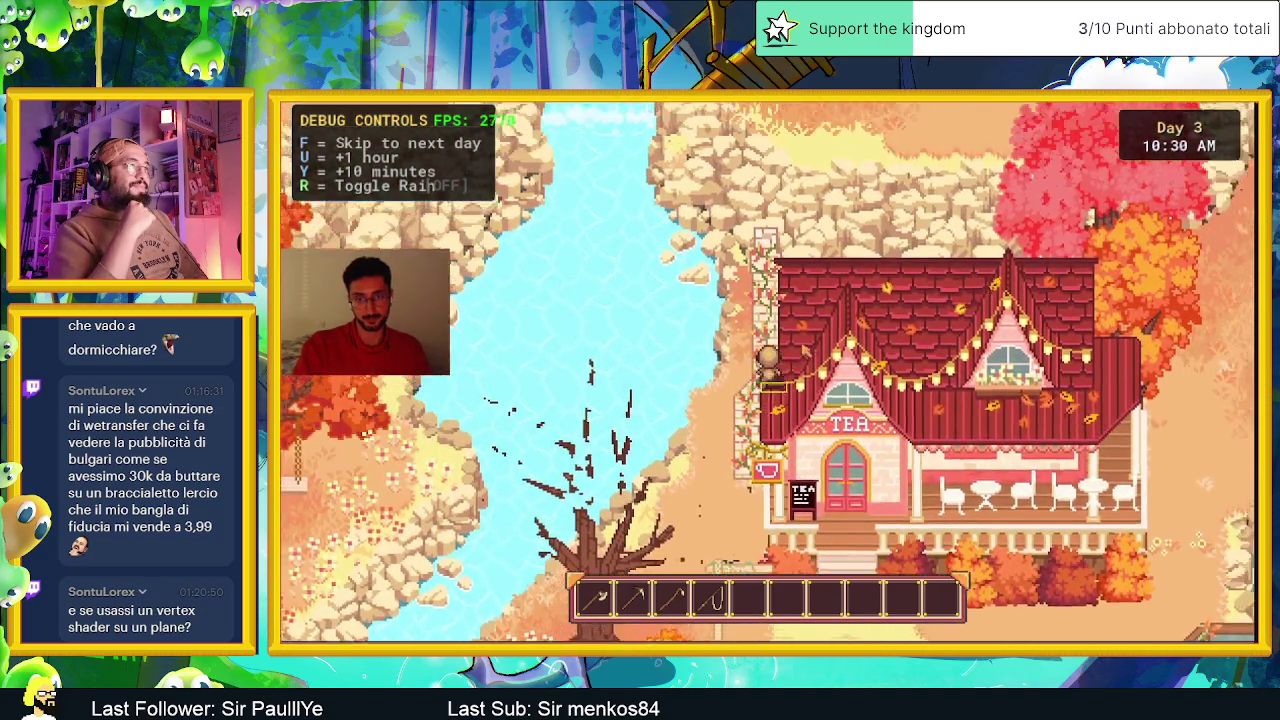
key("w")
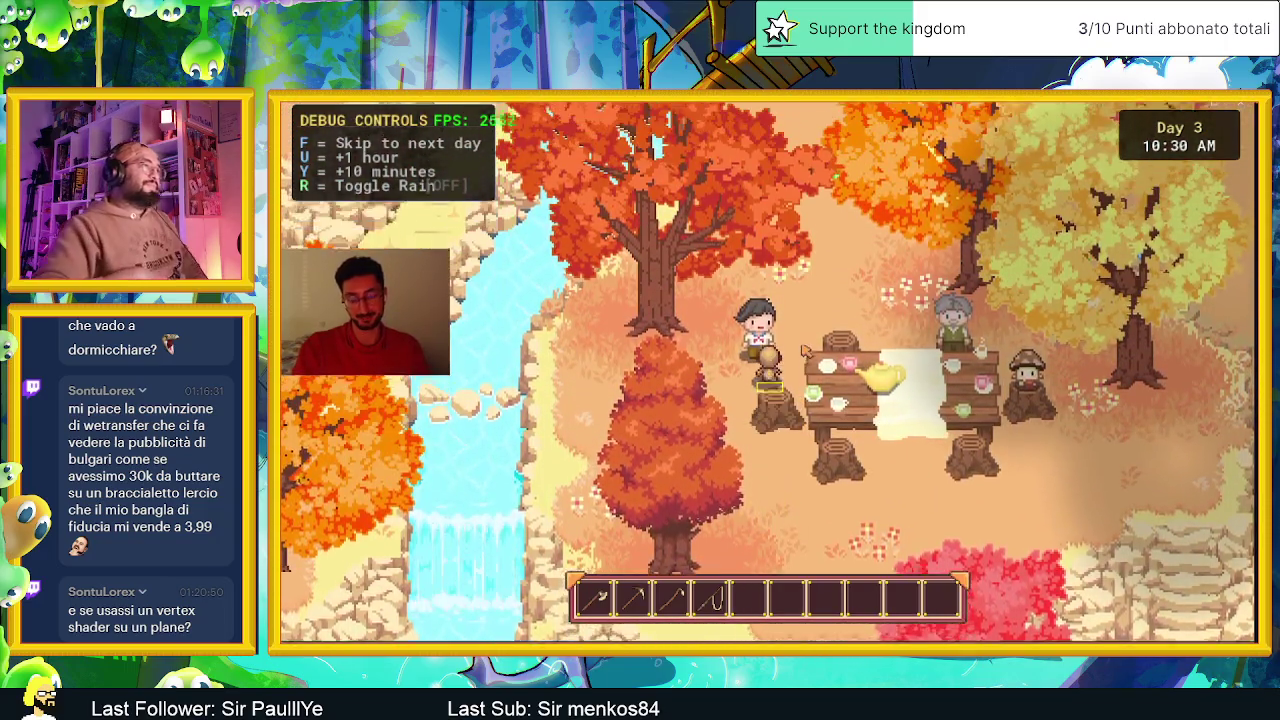
key("w")
key("s")
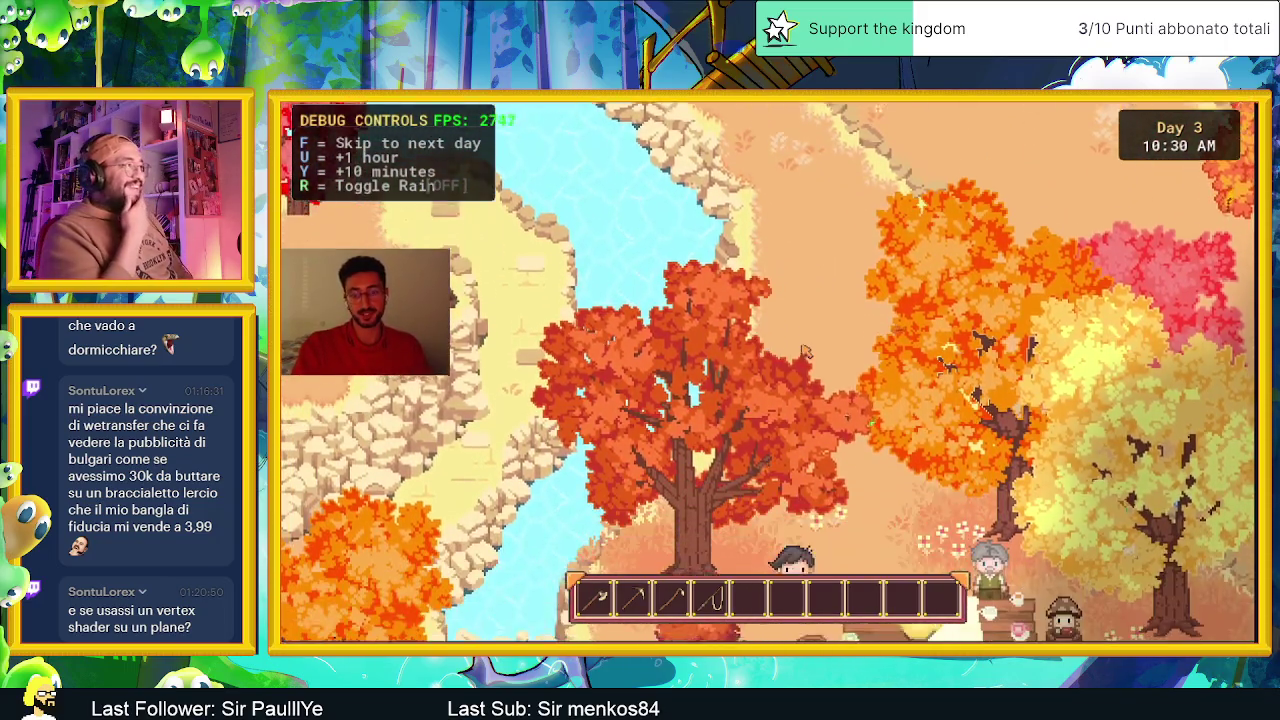
key("s")
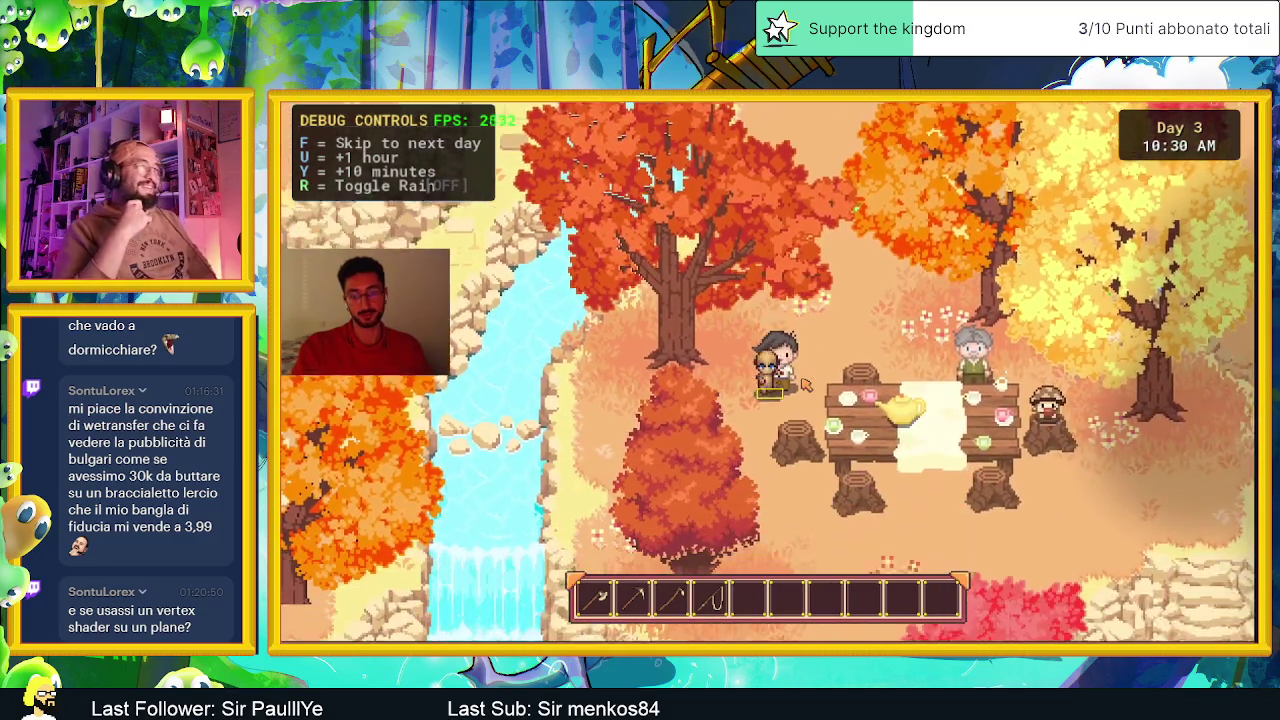
key("s")
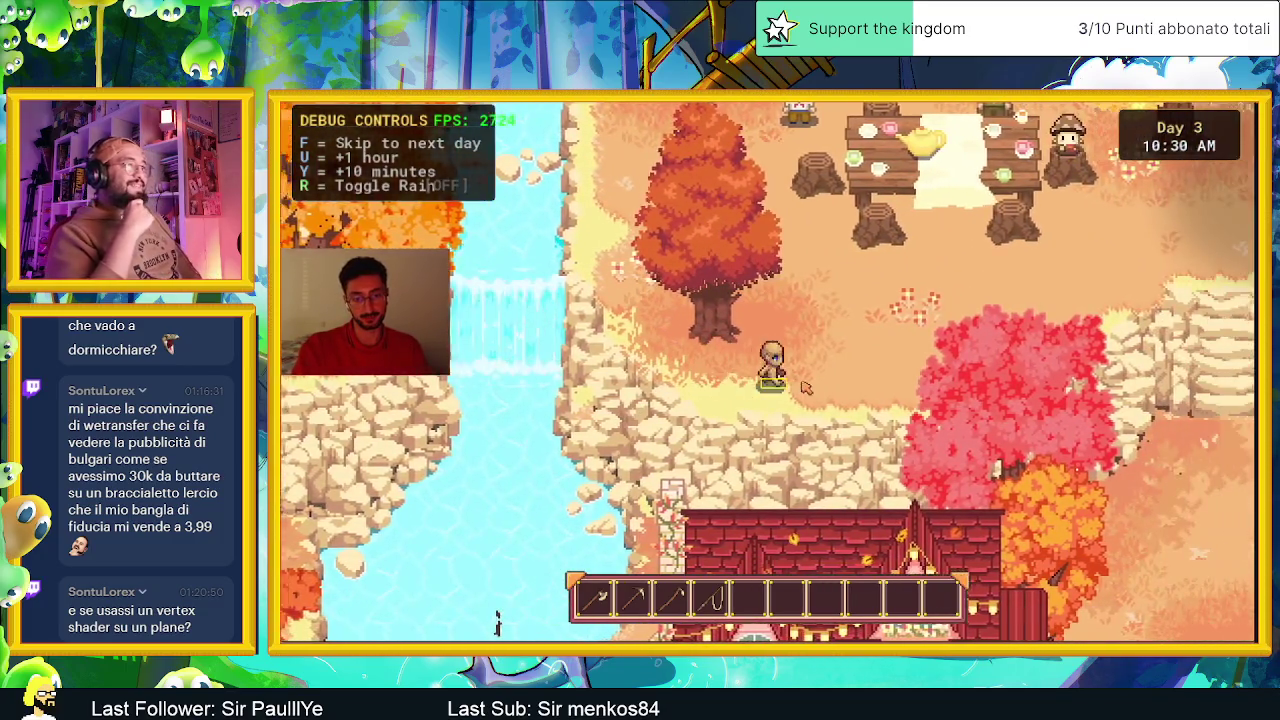
key("s")
key("d")
key("w")
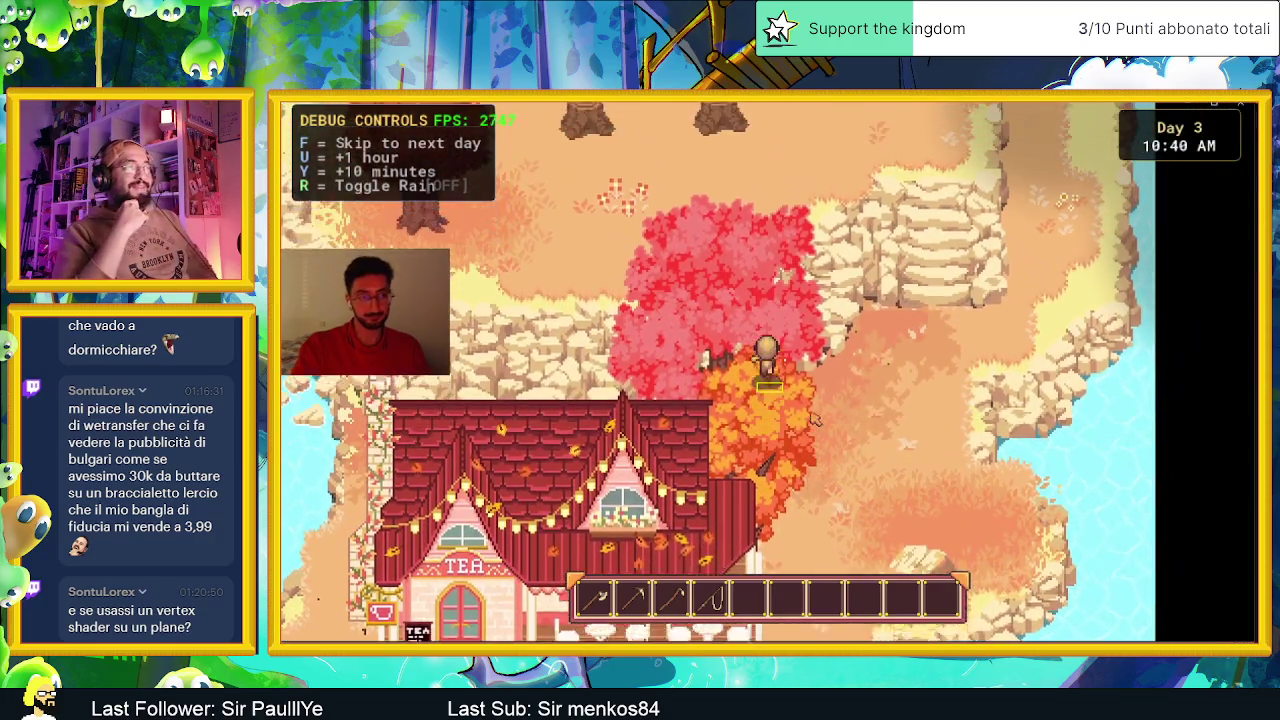
key("w")
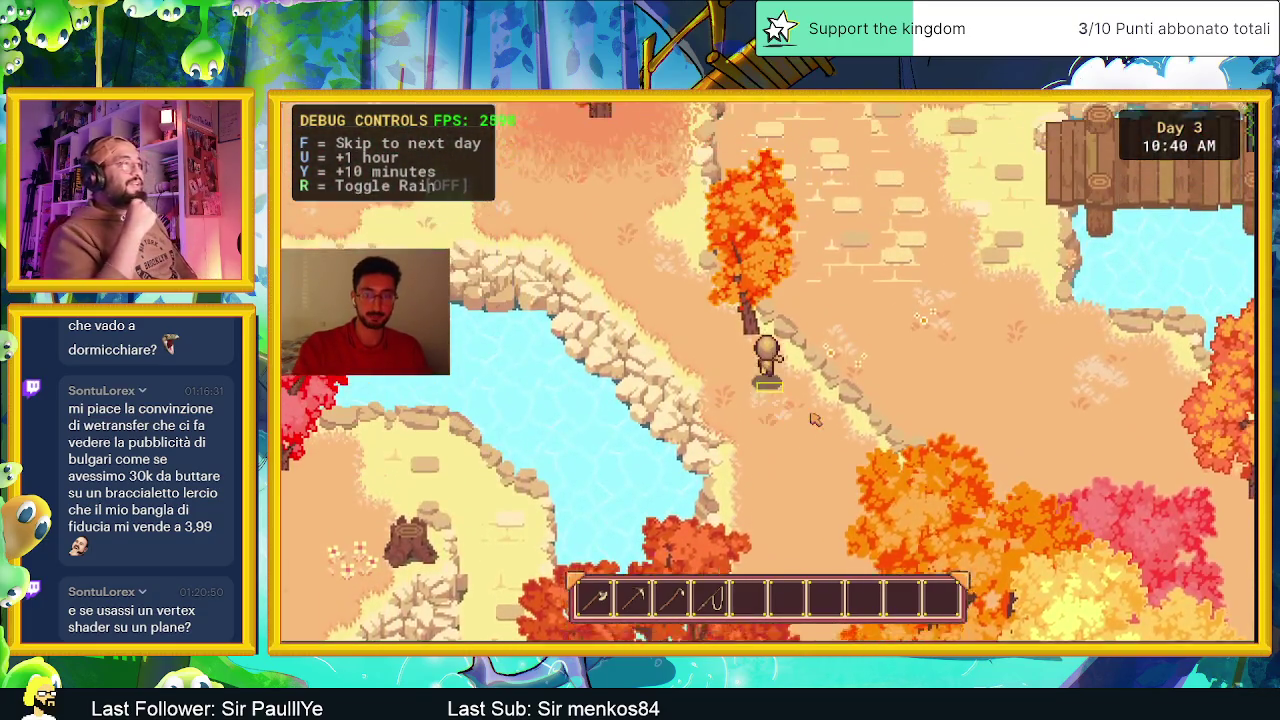
key("w")
key("d")
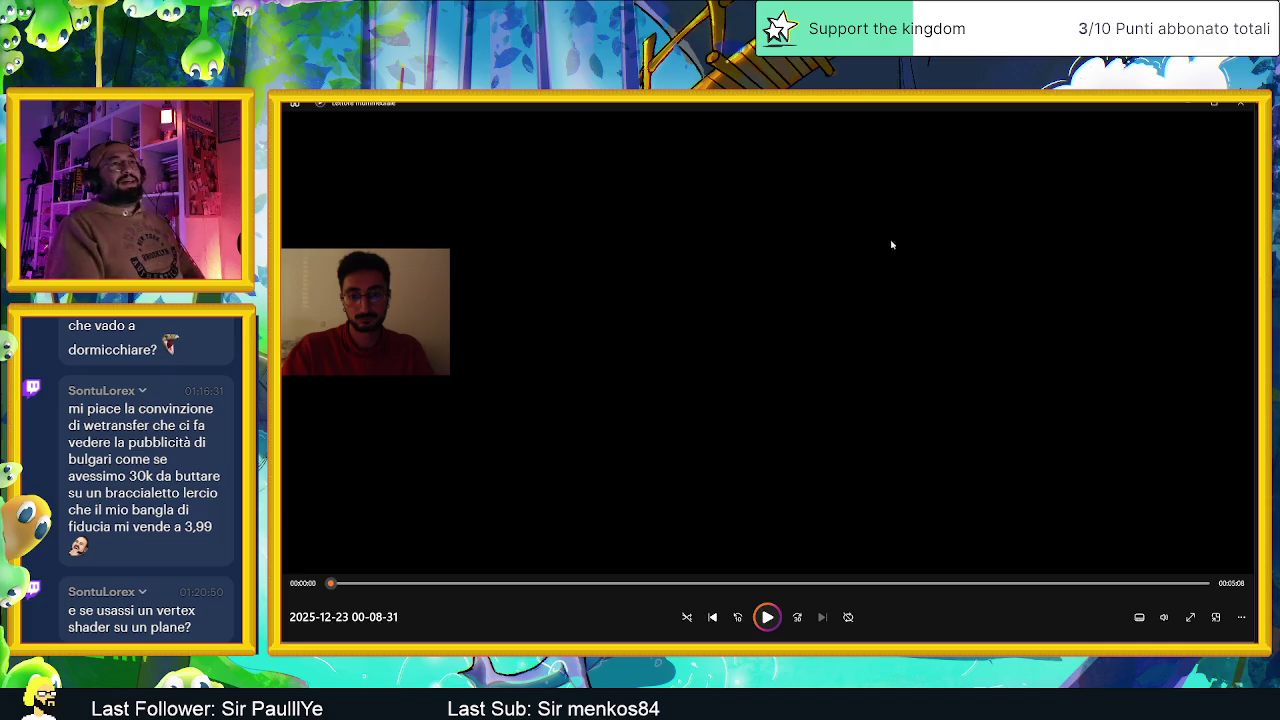
Close the media player and Explorer, browse the WeTransfer and moss image tabs, then return to Aseprite.
left_click(1245, 103)
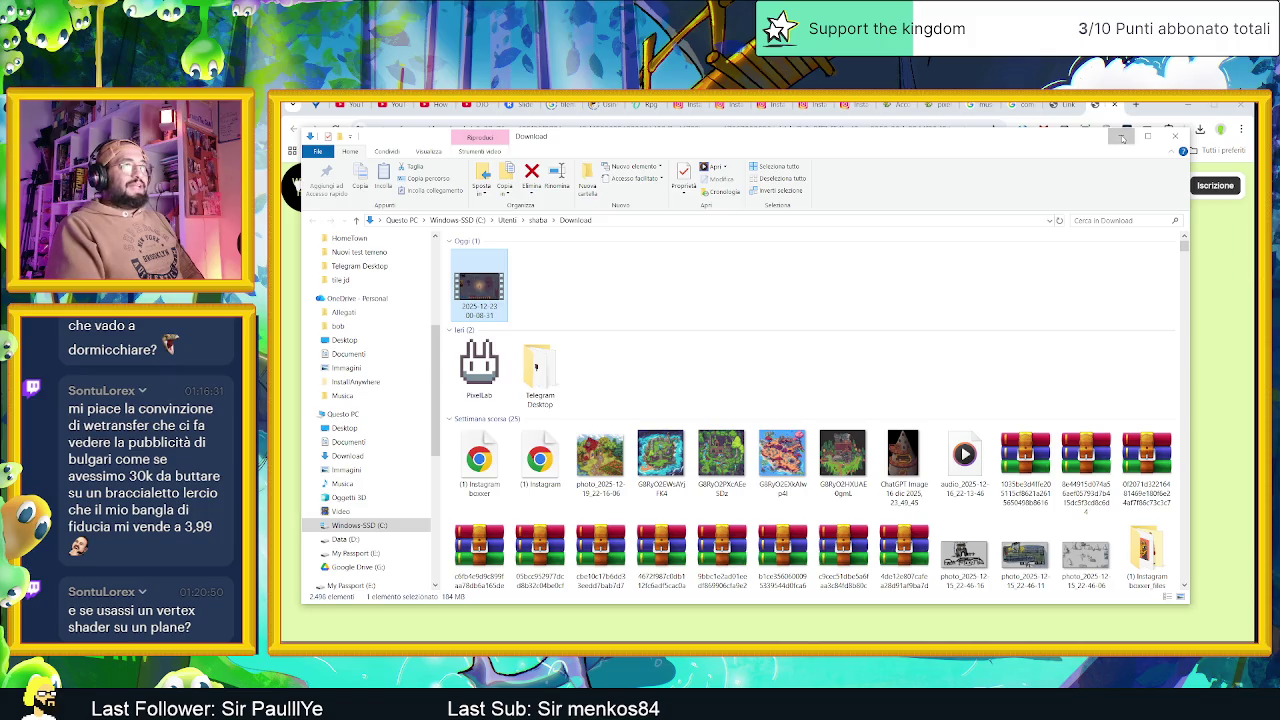
left_click(1122, 137)
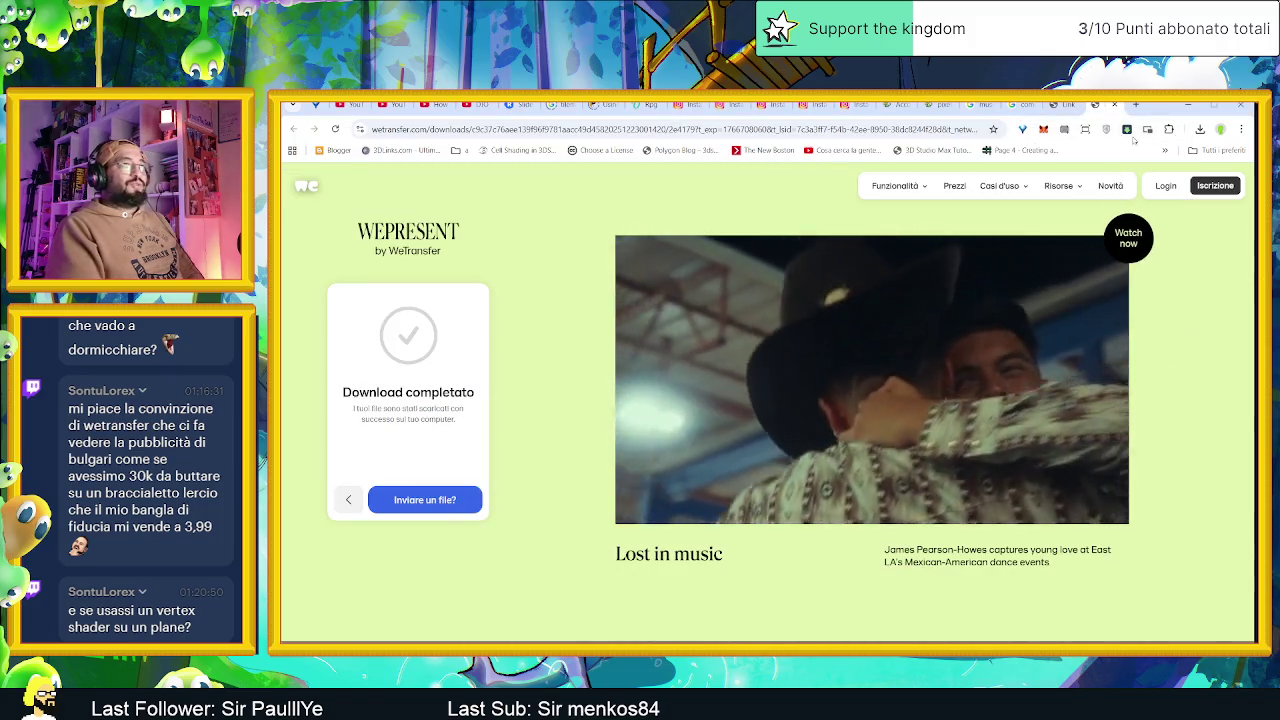
left_click(1114, 104)
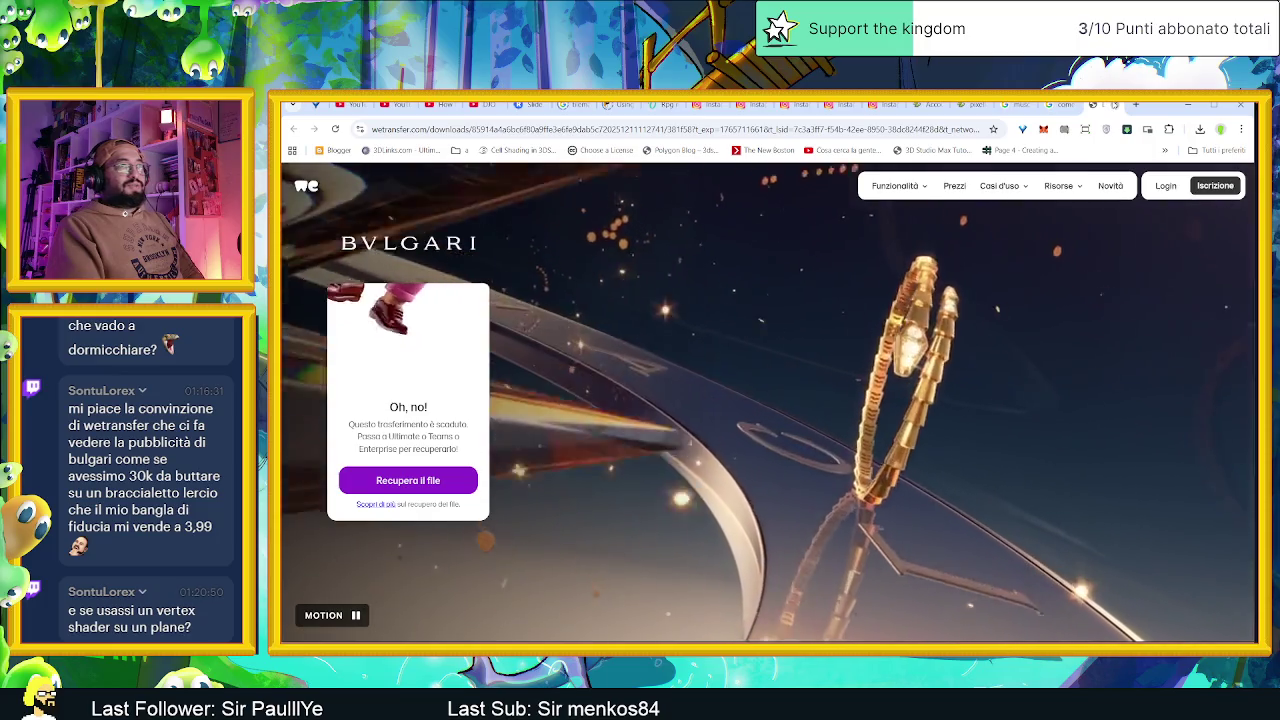
left_click(1114, 104)
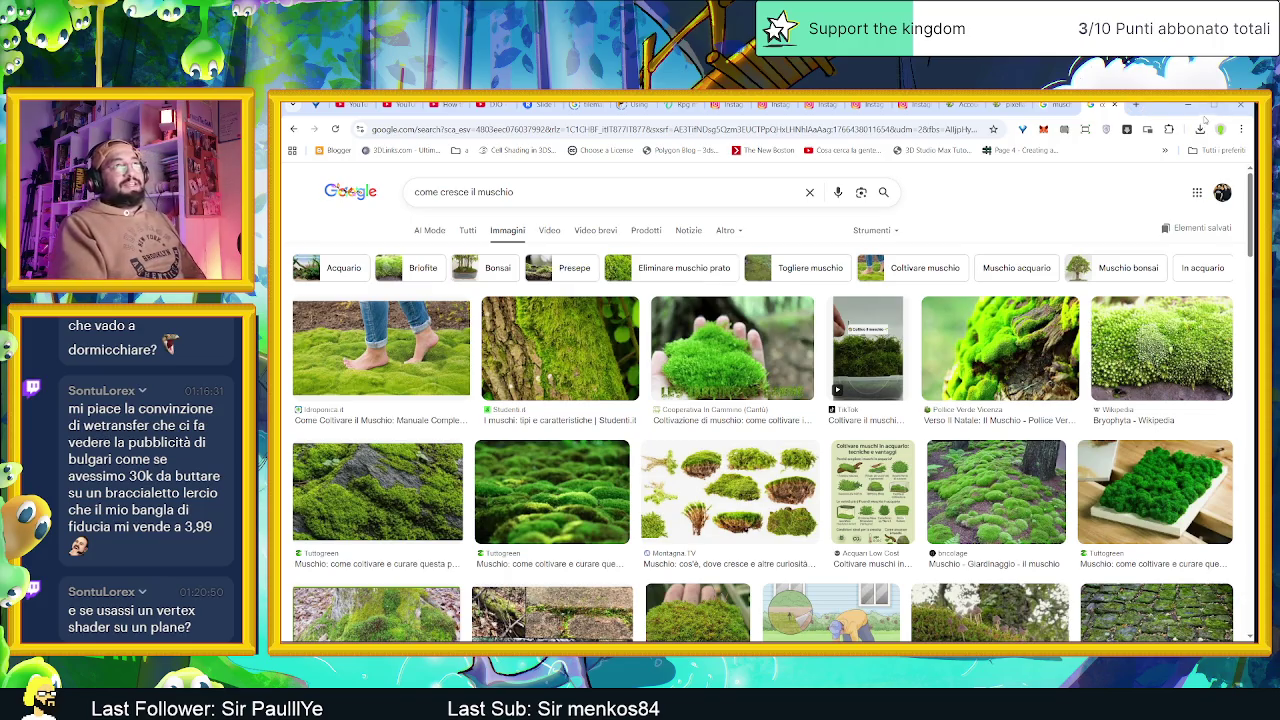
left_click(1188, 104)
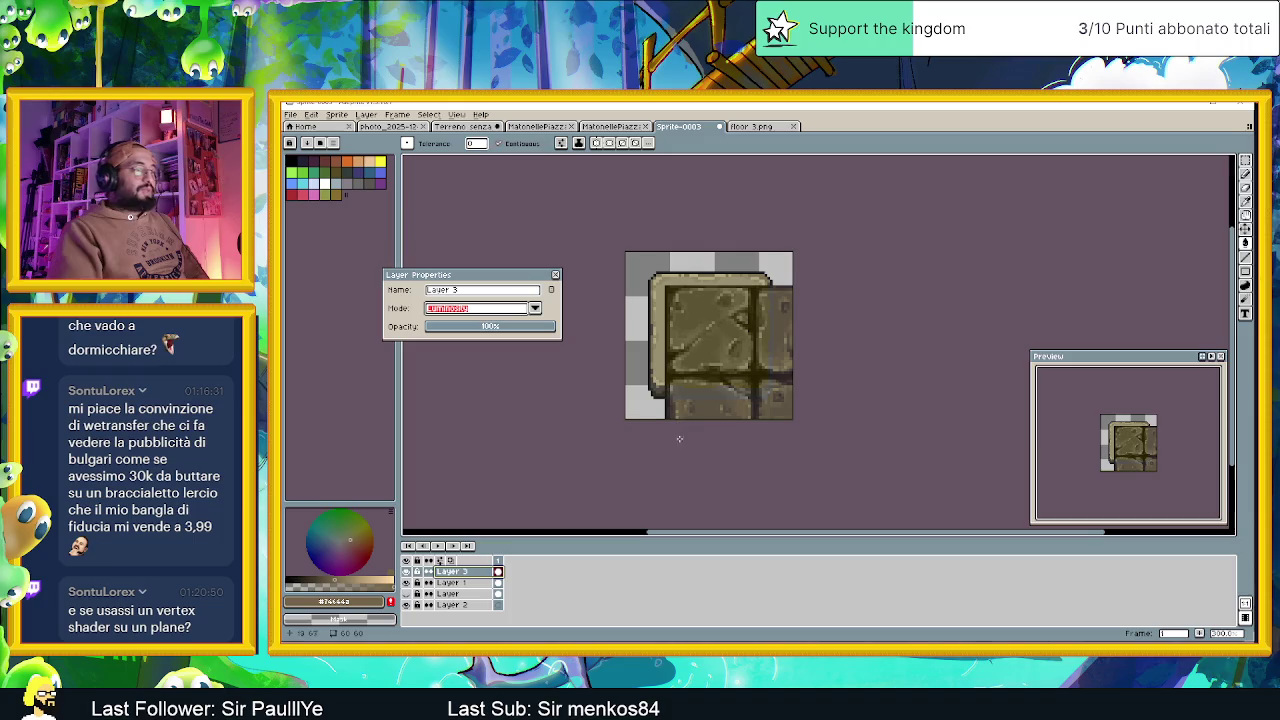
Set Layer 3's blend mode back to Normal and close Layer Properties.
scroll(748, 338, "up", 1)
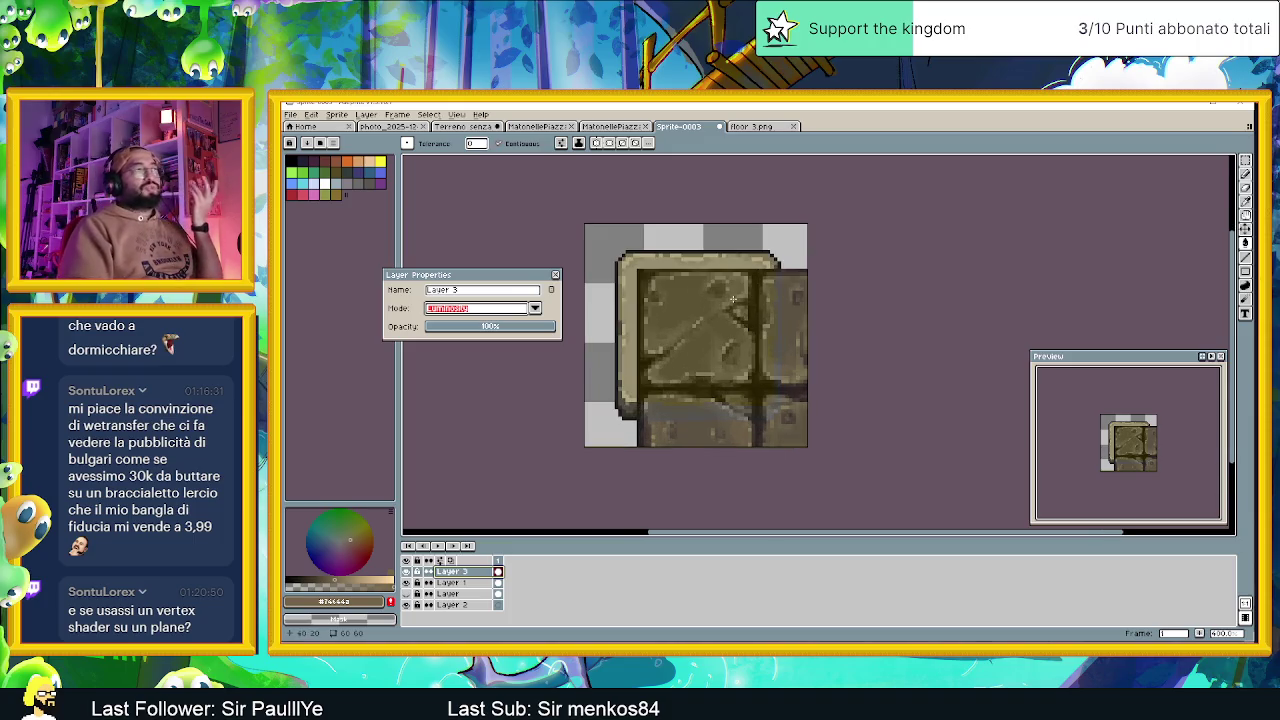
scroll(733, 298, "up", 1)
left_click_drag(733, 298, 779, 328)
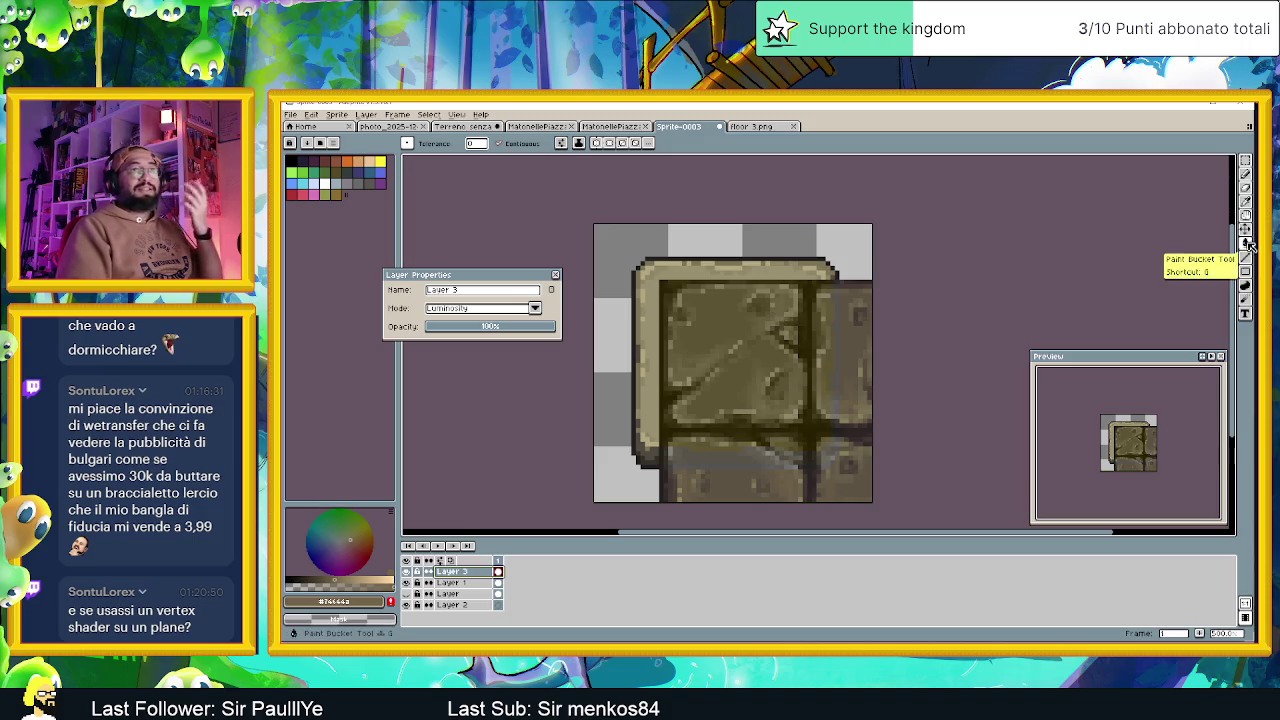
left_click(1245, 174)
scroll(667, 271, "up", 1)
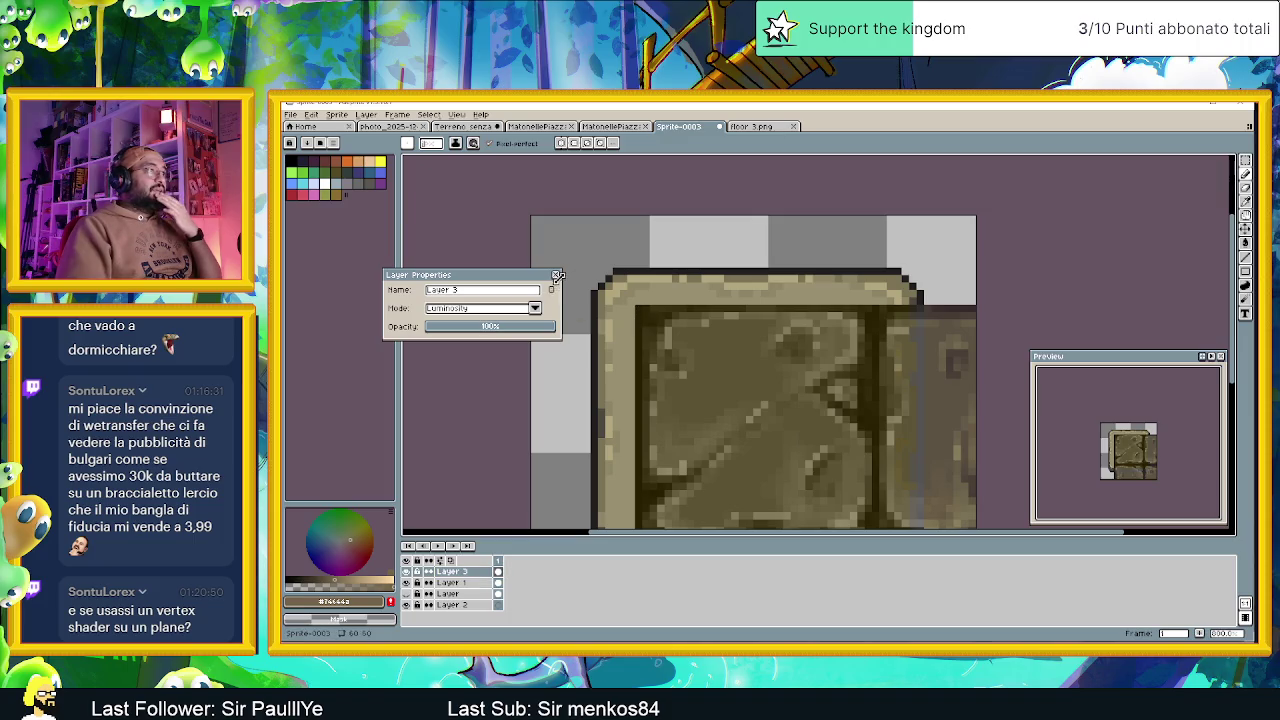
left_click(535, 310)
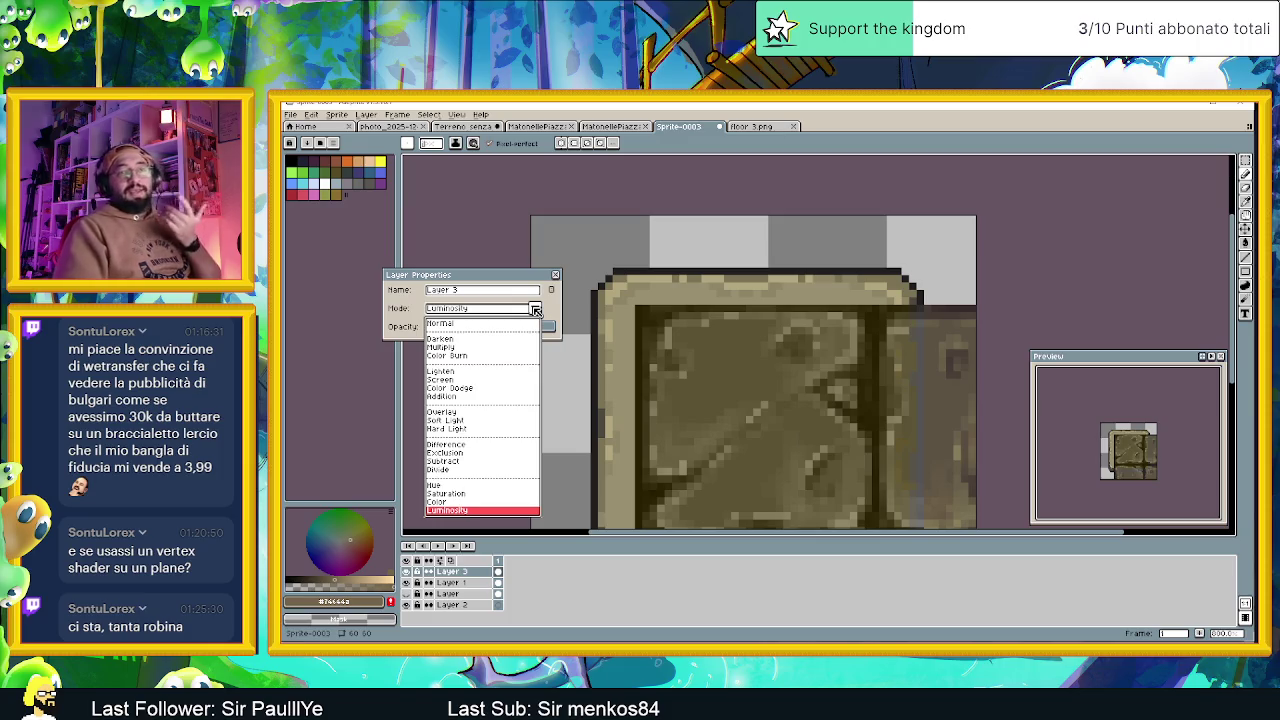
left_click(535, 310)
left_click(535, 310)
left_click(535, 310)
left_click(535, 310)
left_click(496, 330)
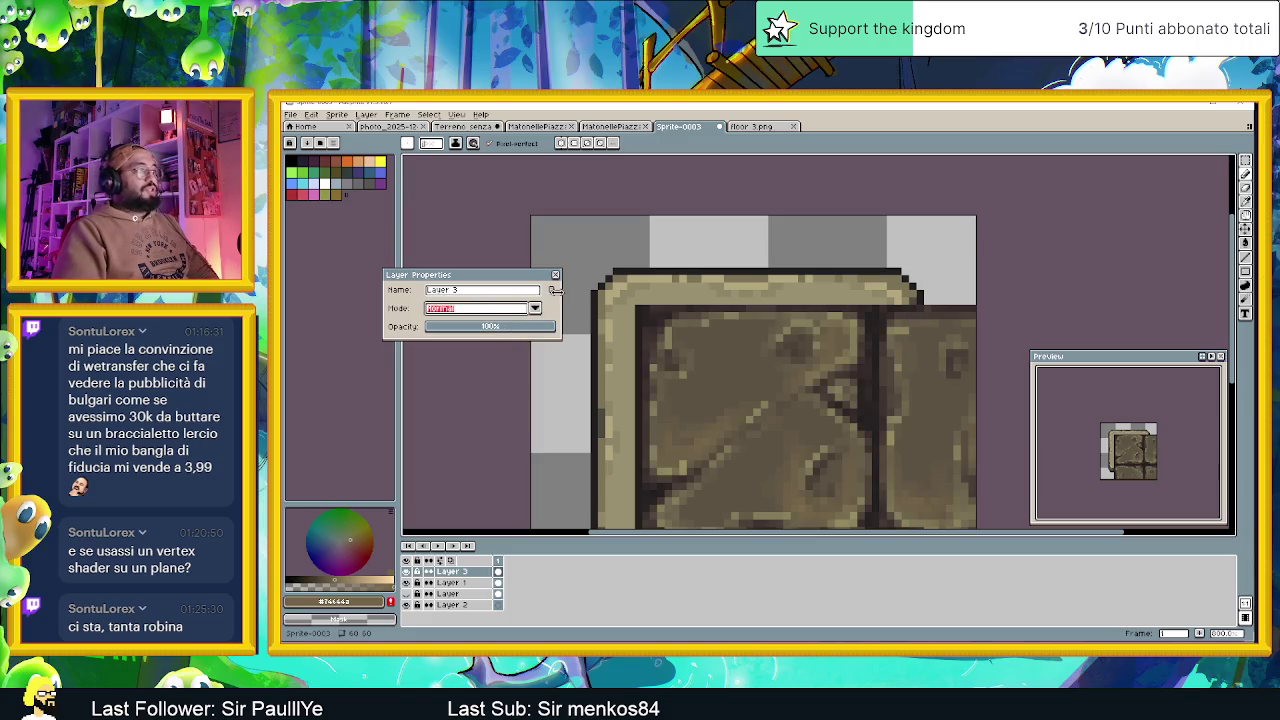
left_click(555, 274)
Draw a short light horizontal line across the stone tile with the Line tool.
scroll(645, 308, "up", 1)
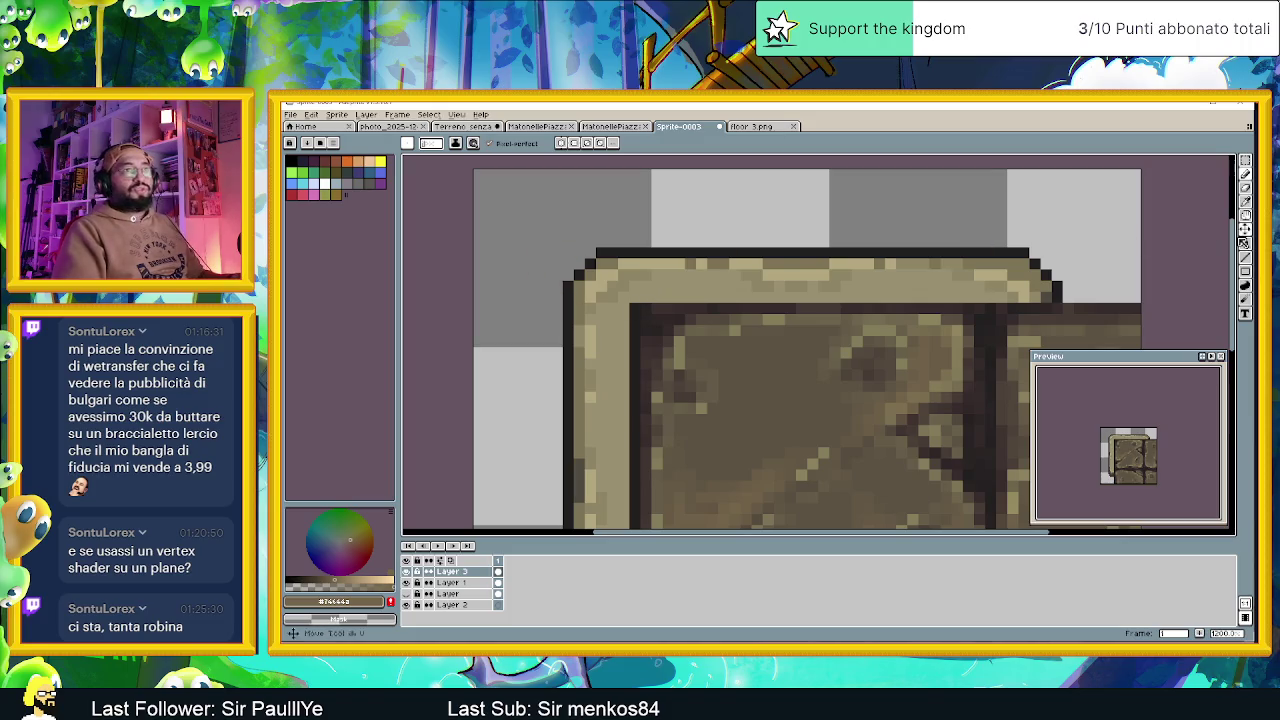
left_click(1245, 188)
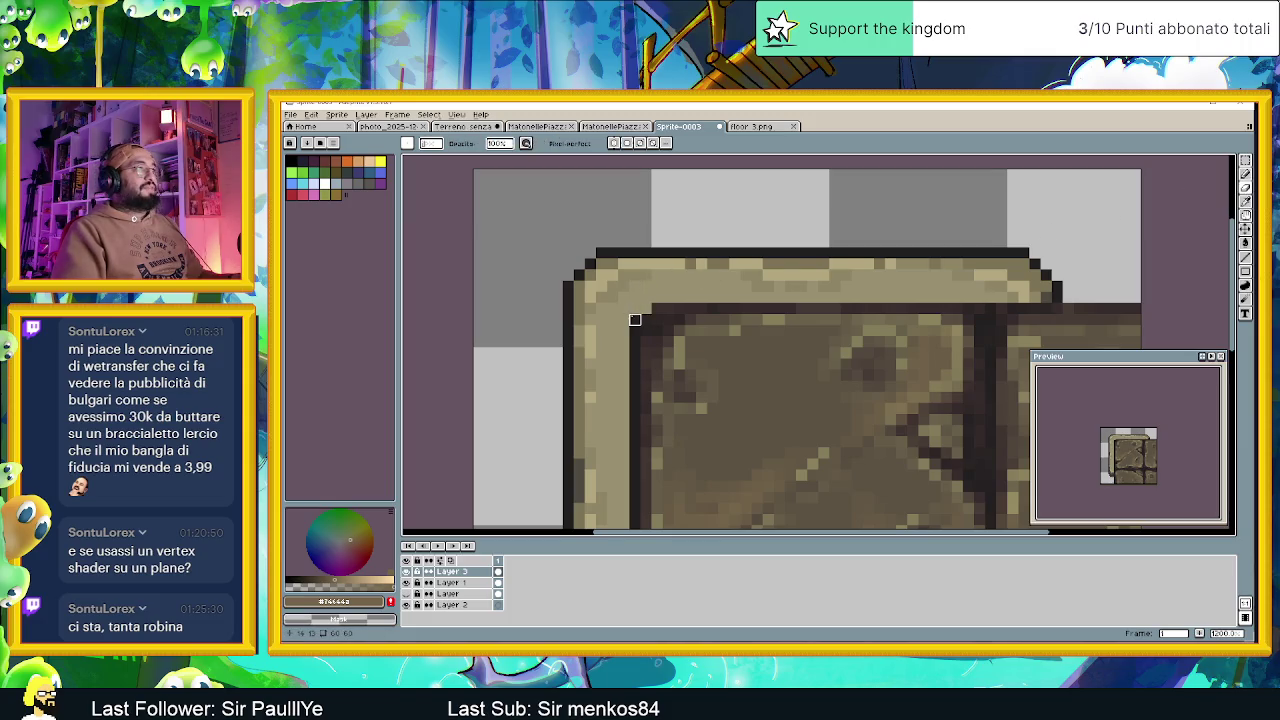
scroll(634, 341, "down", 4)
scroll(608, 277, "up", 1)
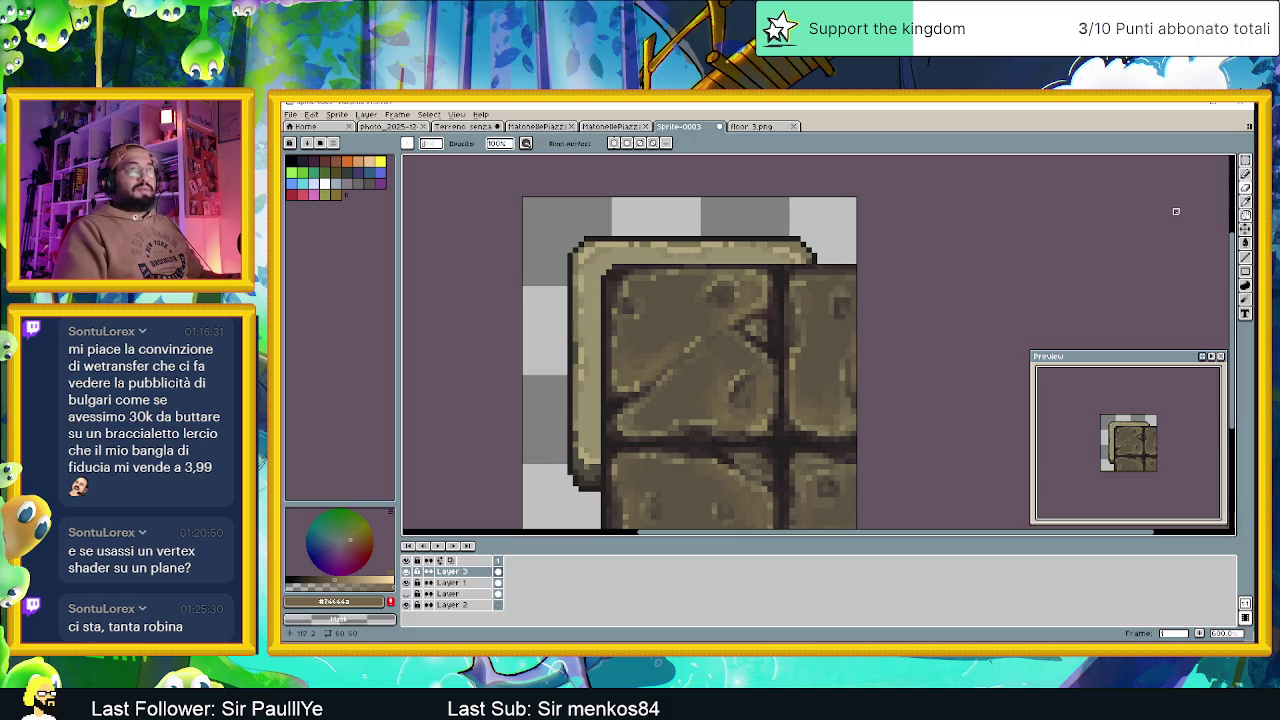
left_click(1245, 259)
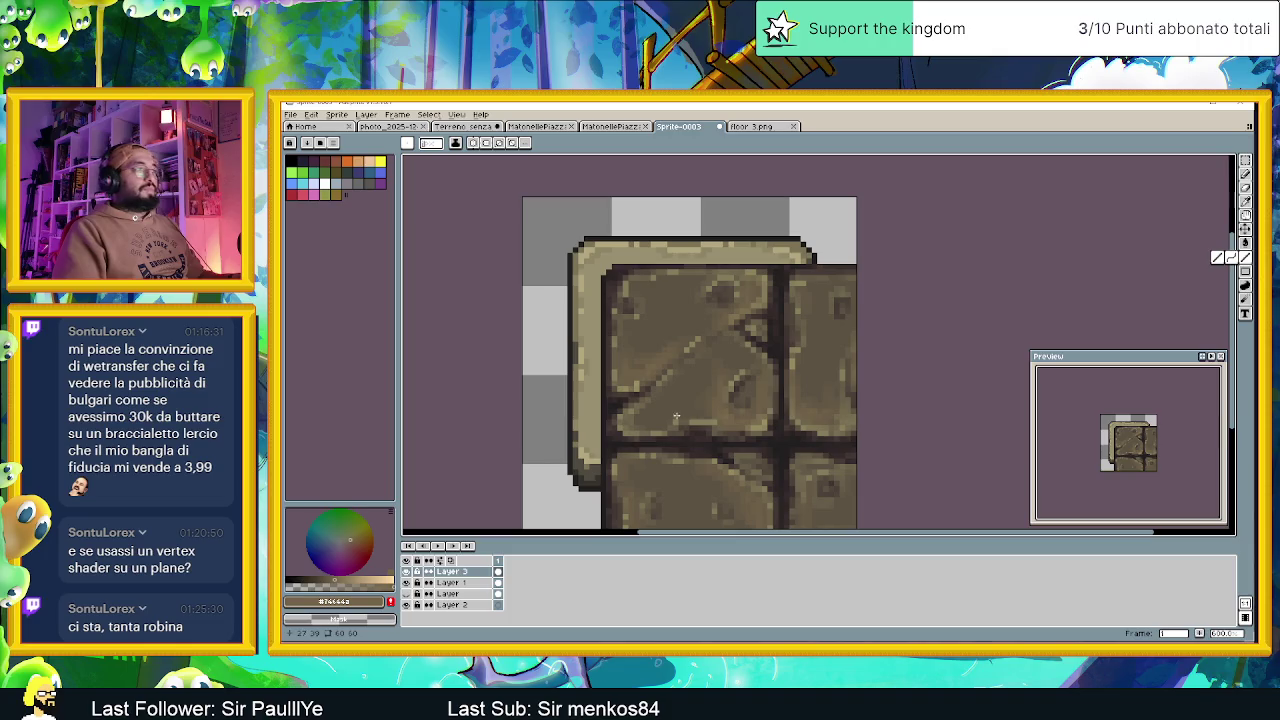
left_click_drag(602, 444, 918, 443)
Search Google for GameMaker pixel perfect.
key("alt+Tab")
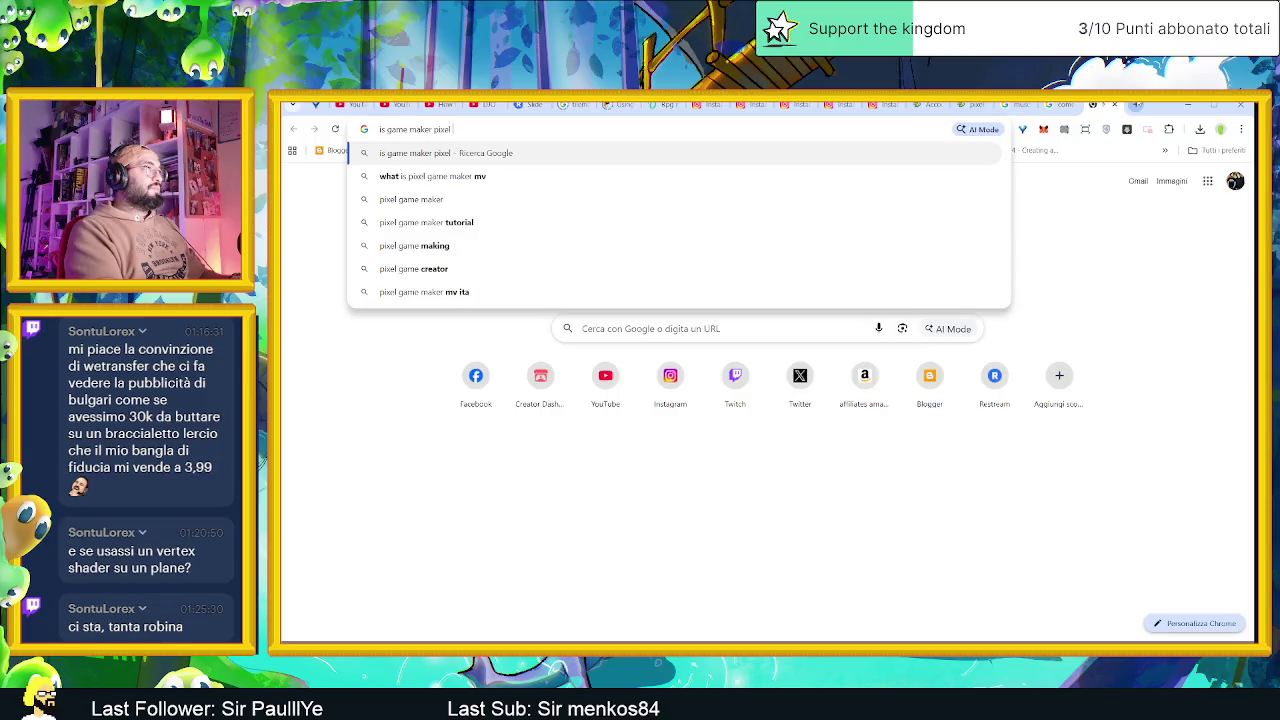
type("ferc")
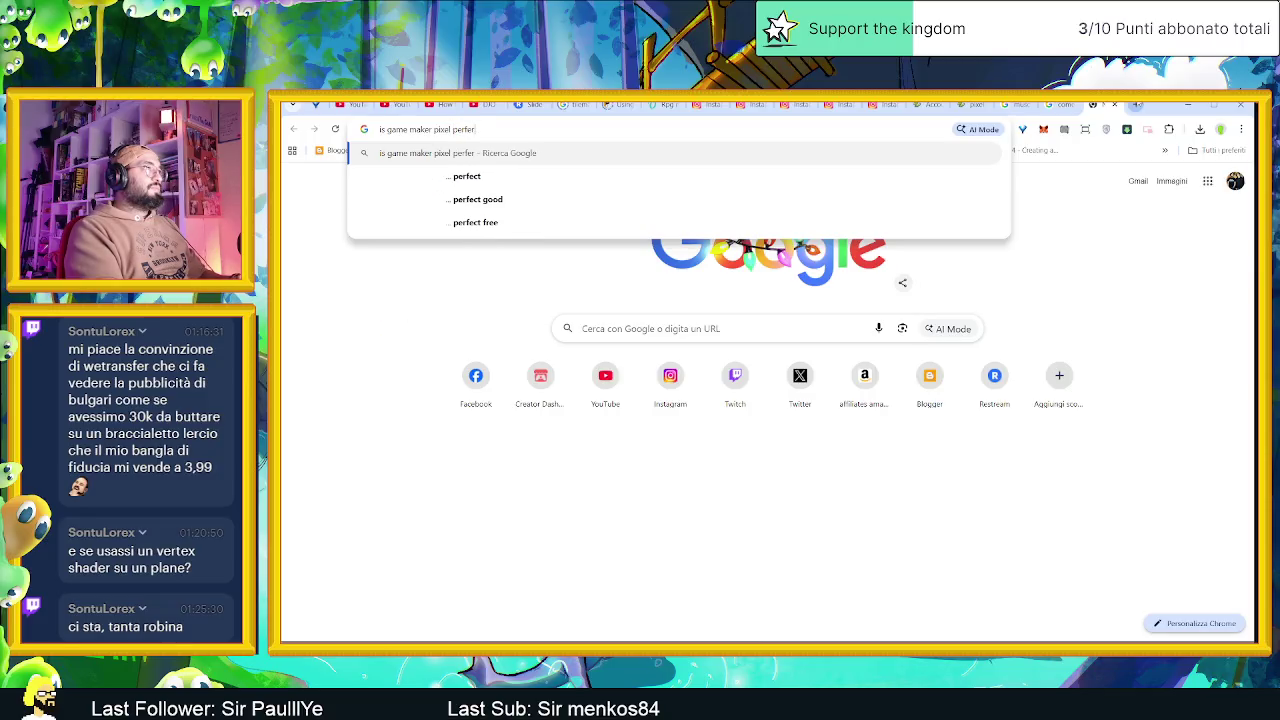
key("BackSpace")
type("ct")
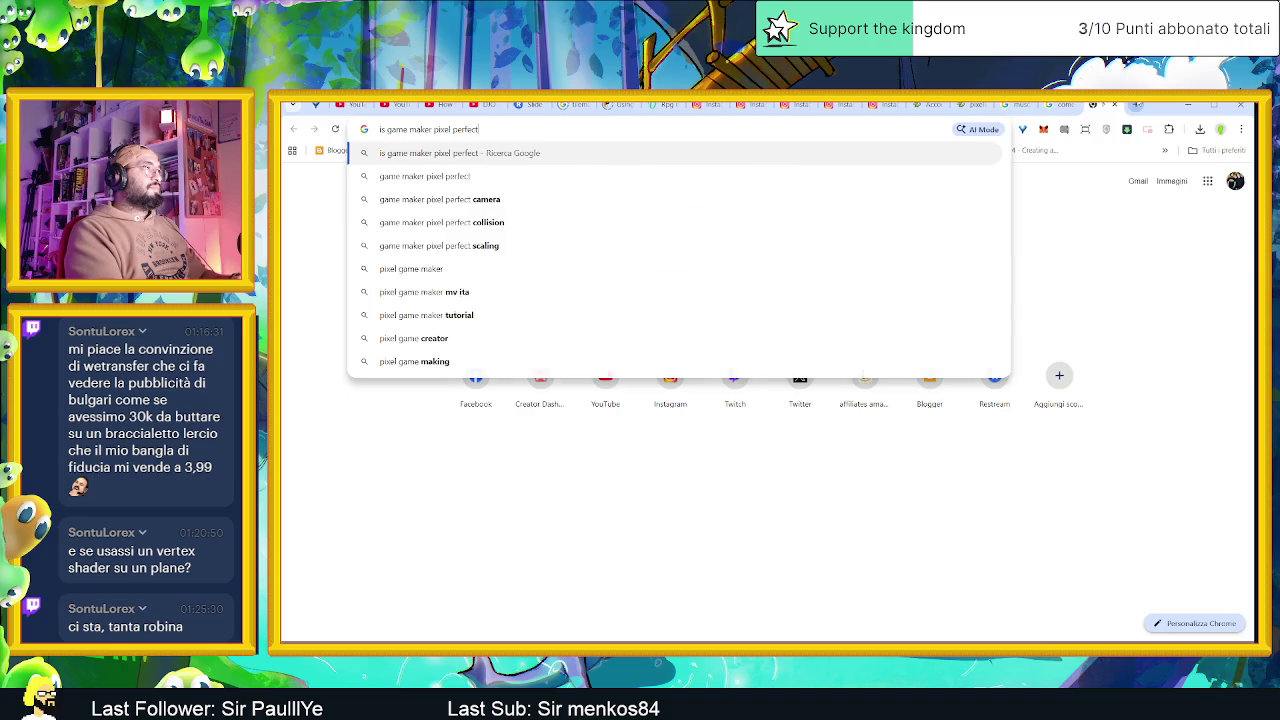
key("Return")
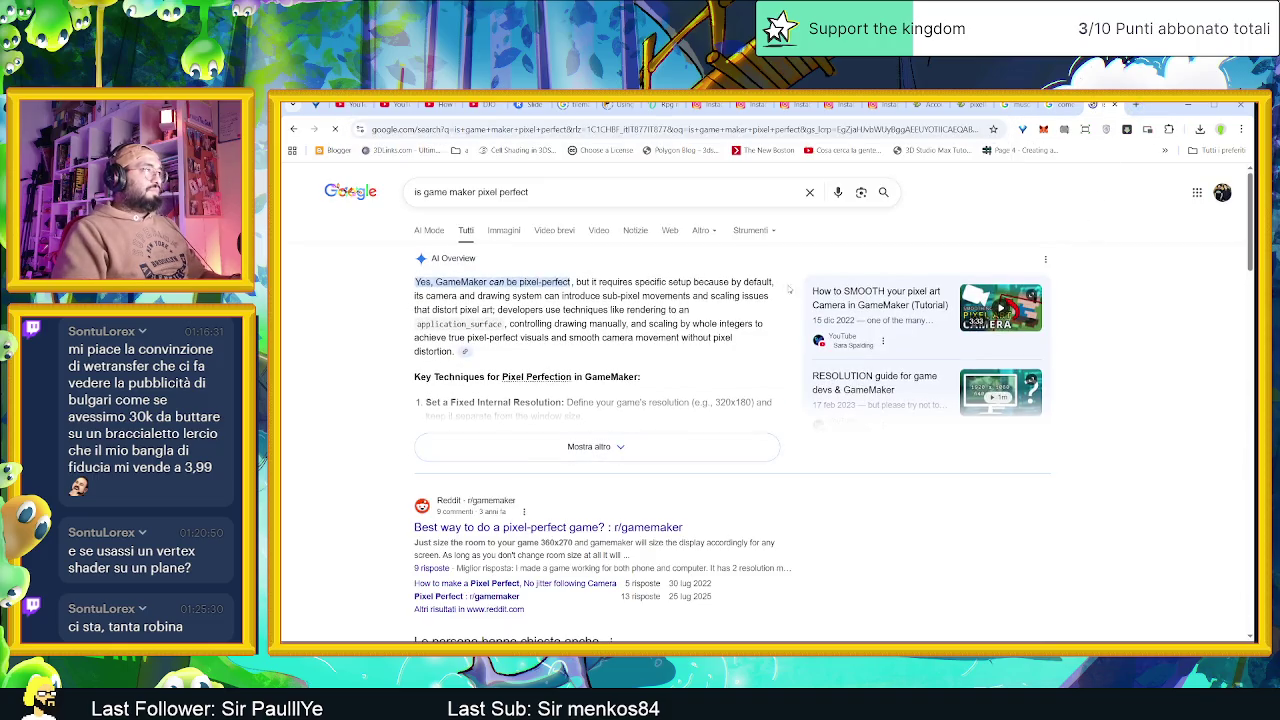
Search 'game maker subpixel' and skim the Reddit thread on subpixel movement.
left_click(449, 191)
key("ctrl+a")
type("game maker sub")
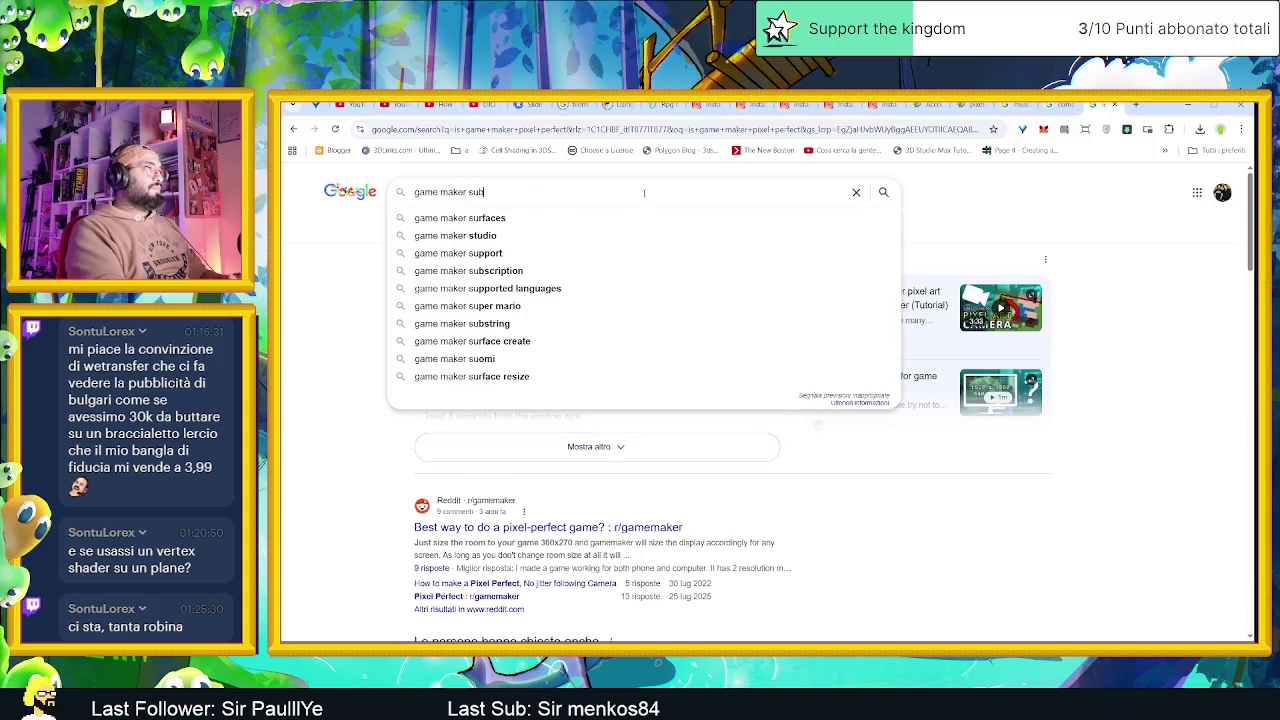
type("pixel")
key("Return")
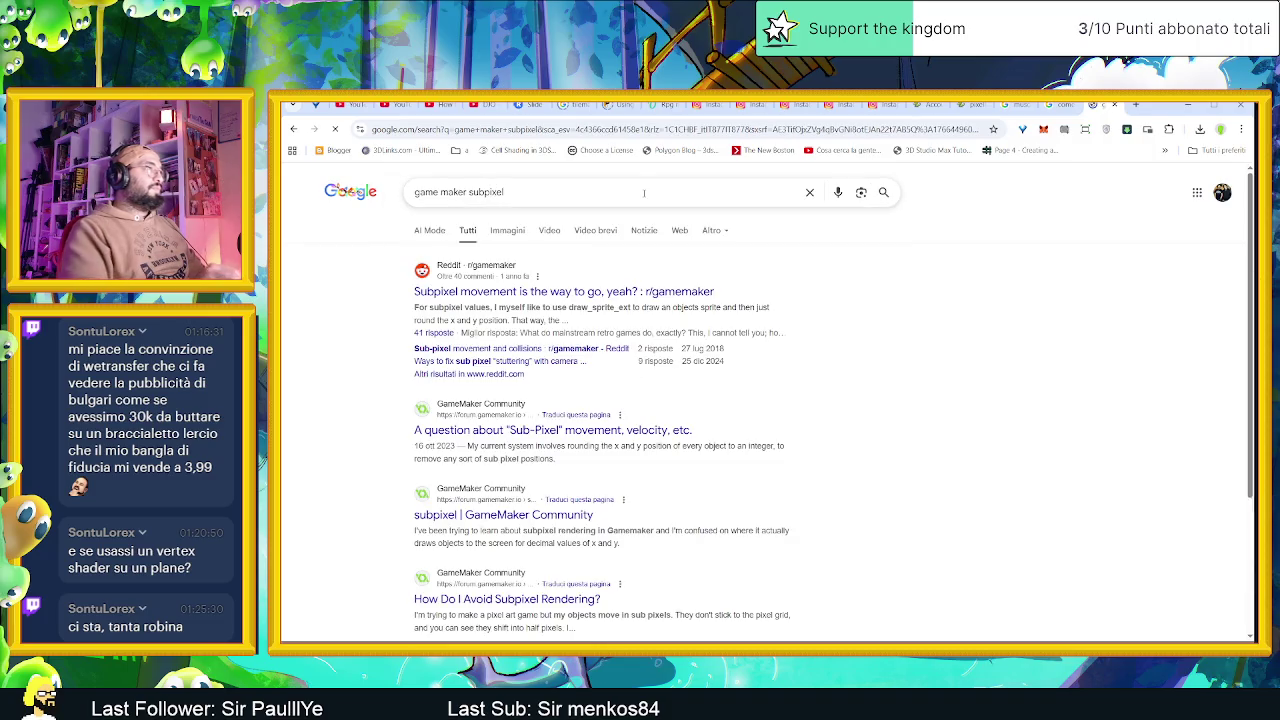
left_click(617, 292)
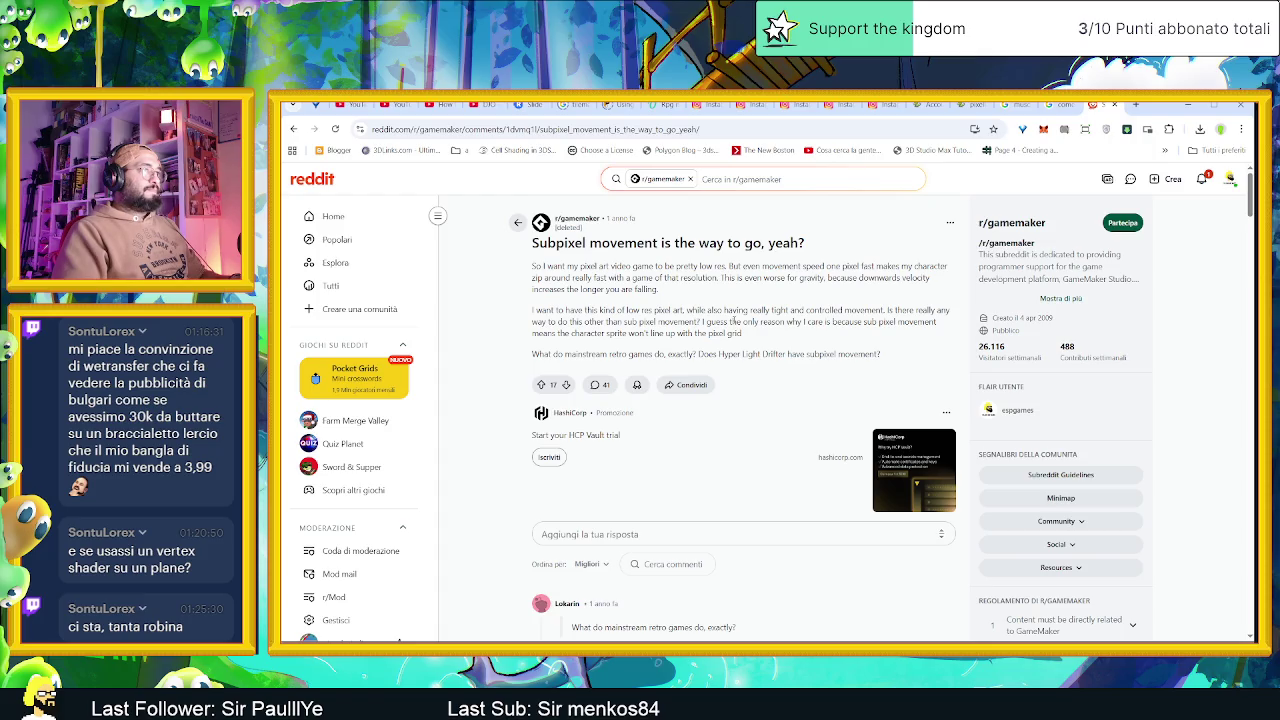
scroll(734, 320, "down", 1)
scroll(734, 320, "down", 2)
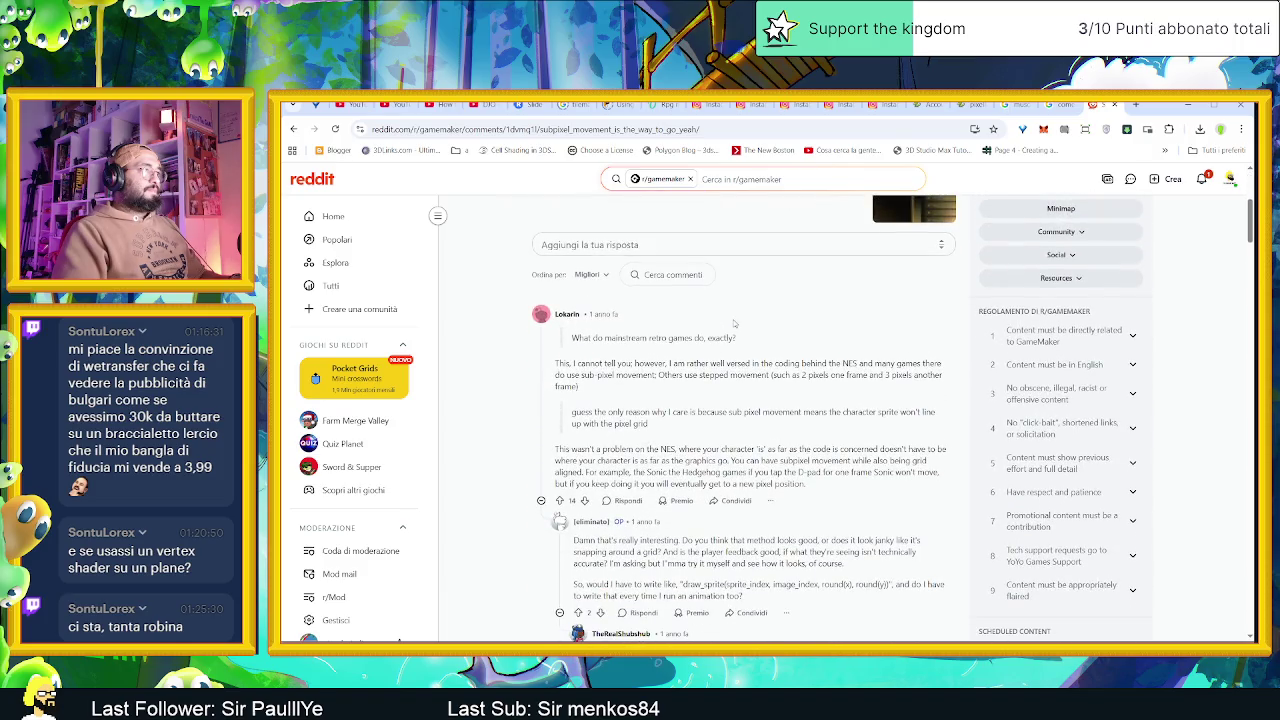
scroll(795, 353, "up", 1)
scroll(824, 372, "down", 1)
scroll(828, 374, "down", 4)
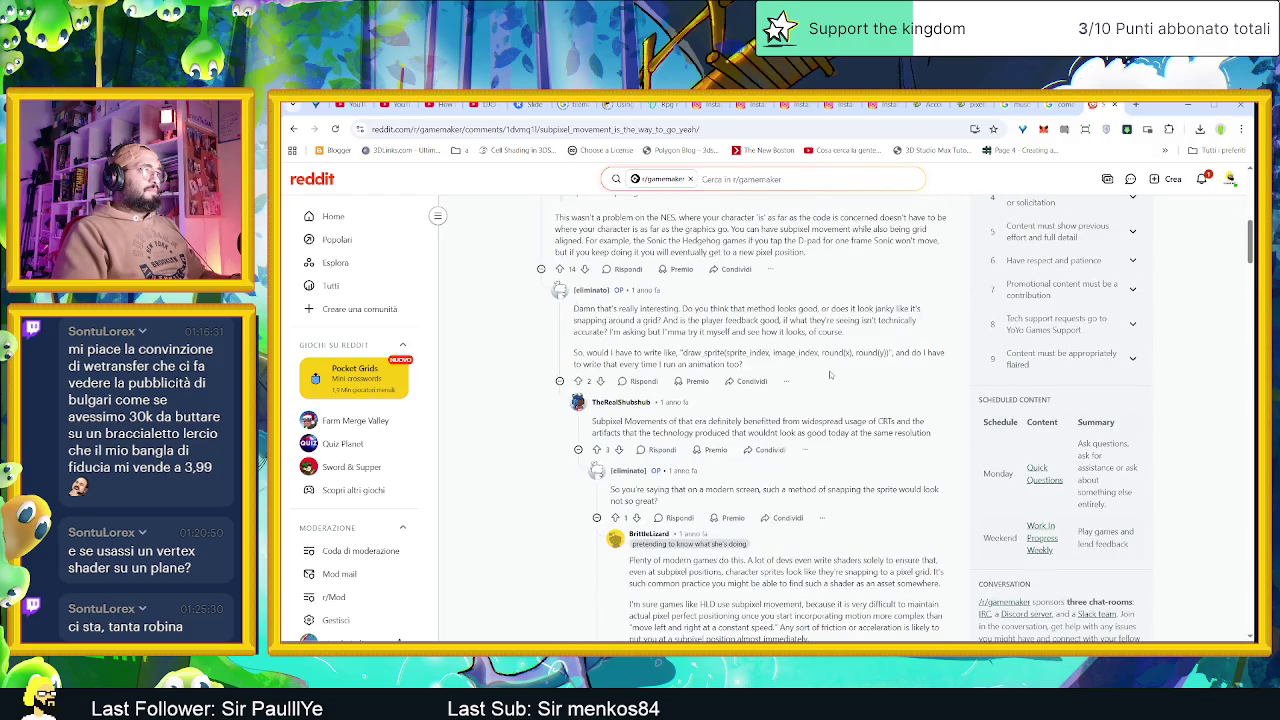
Read the GameMaker Community sub-pixel movement thread, glance at moss images, then return to Aseprite.
key("alt+Left")
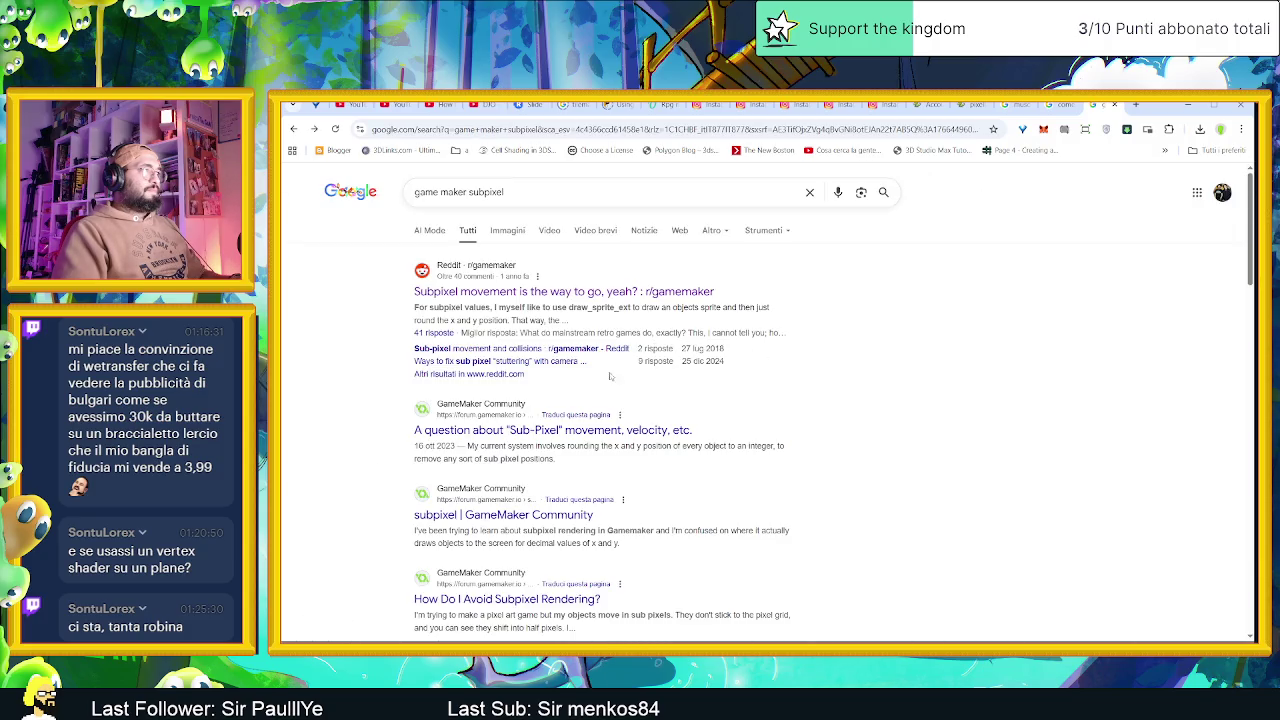
left_click(615, 440)
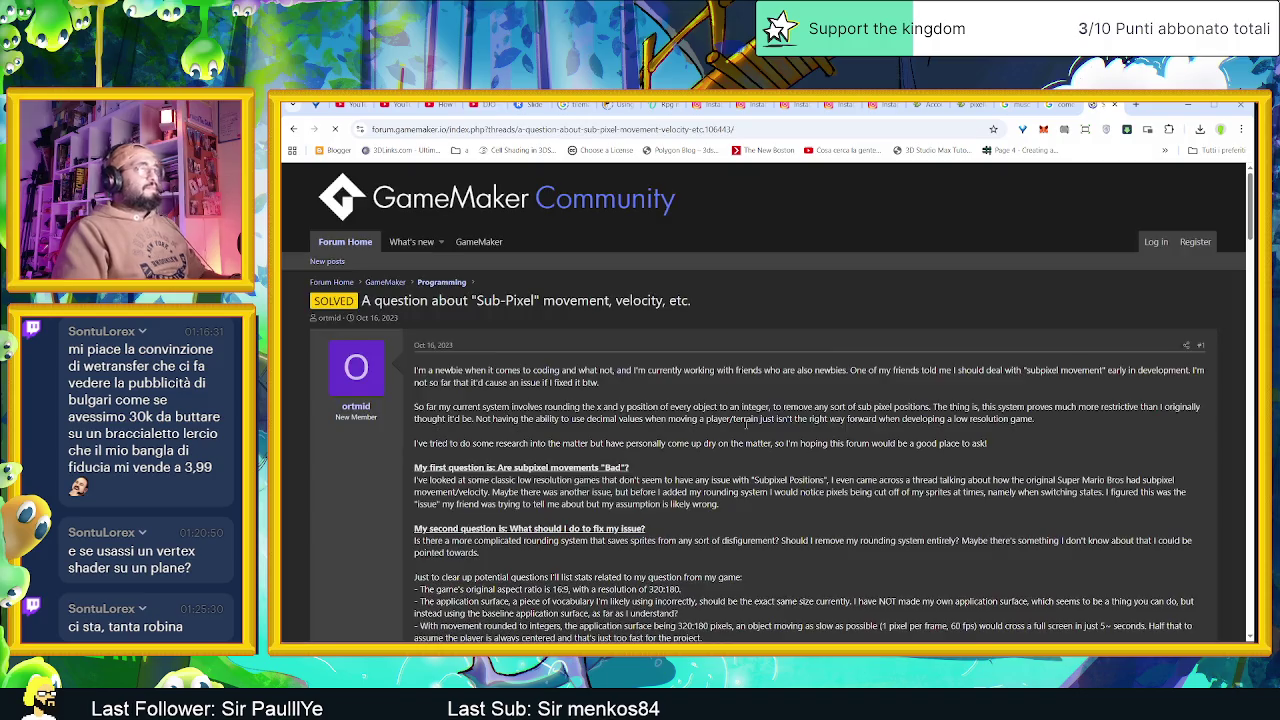
scroll(746, 425, "down", 2)
scroll(770, 424, "down", 3)
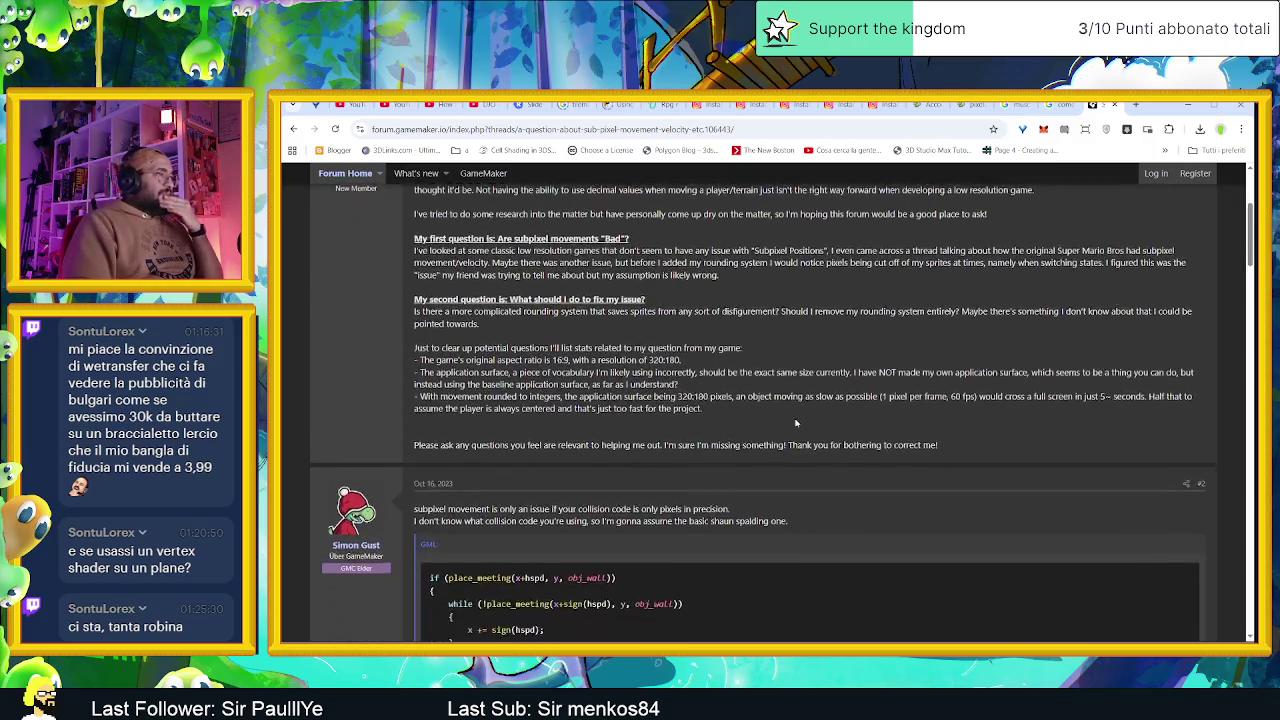
scroll(796, 423, "down", 1)
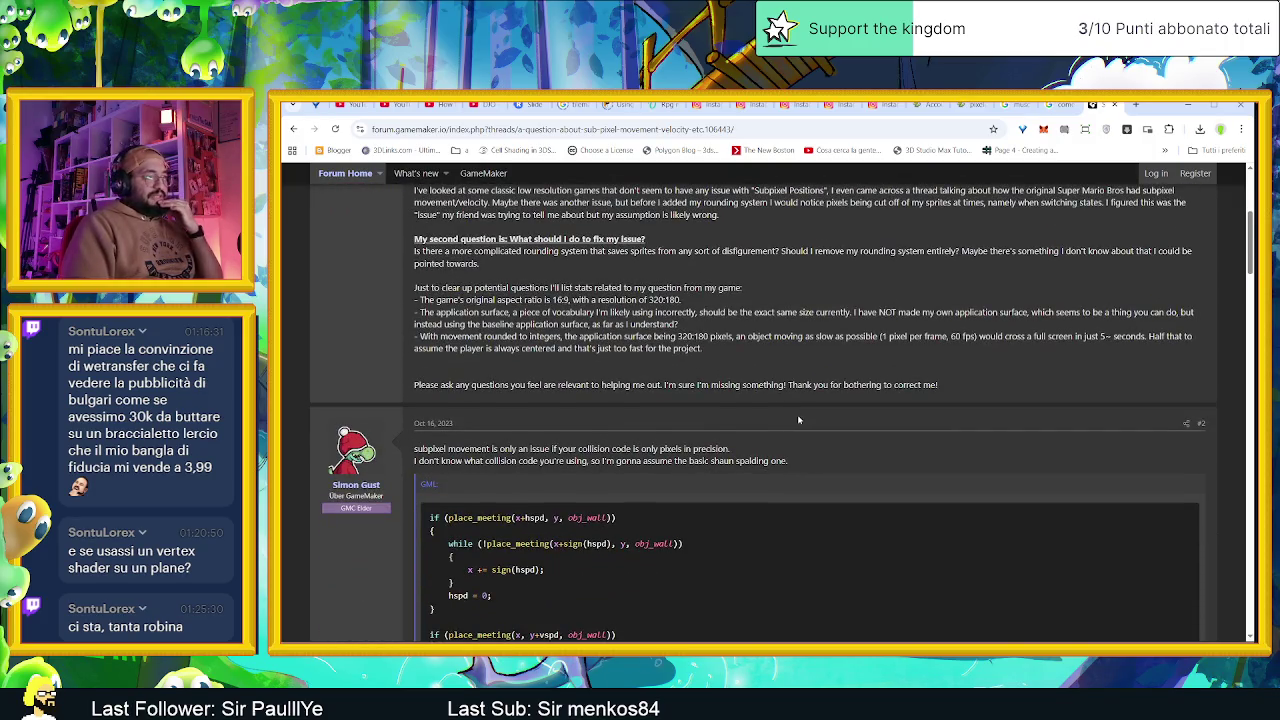
scroll(798, 418, "down", 1)
scroll(798, 415, "down", 1)
scroll(805, 410, "down", 3)
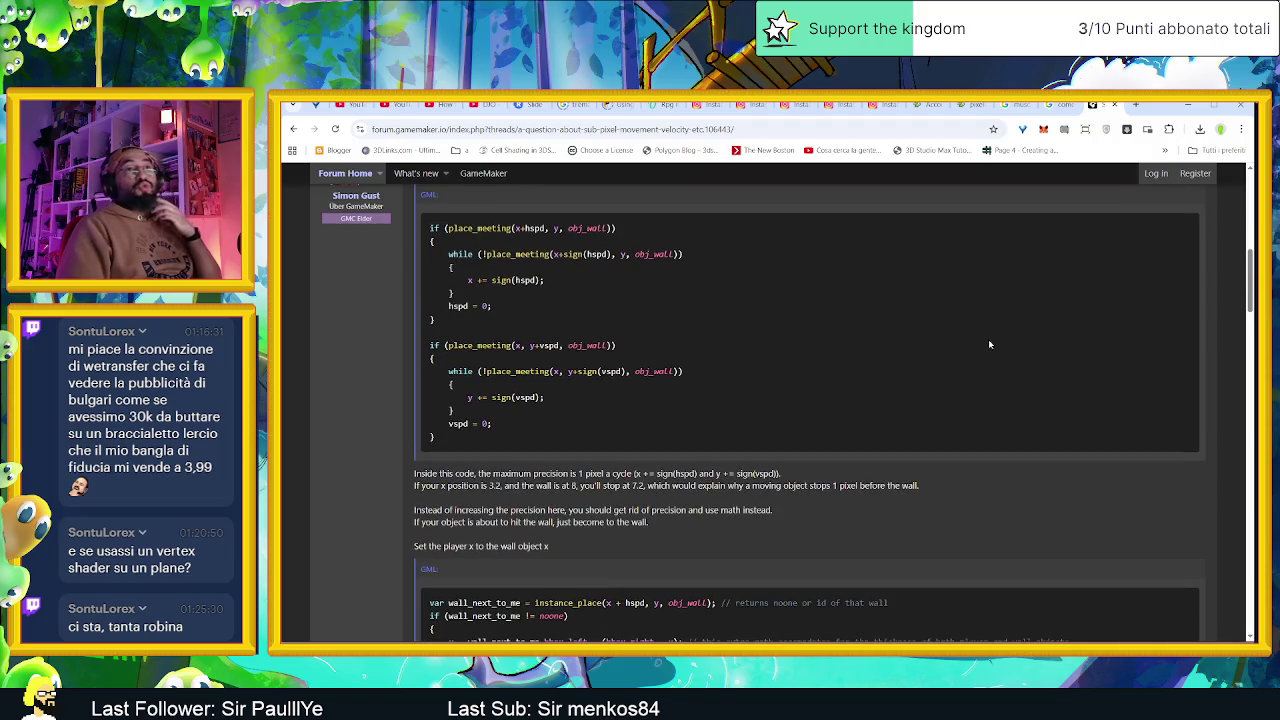
left_click(1121, 107)
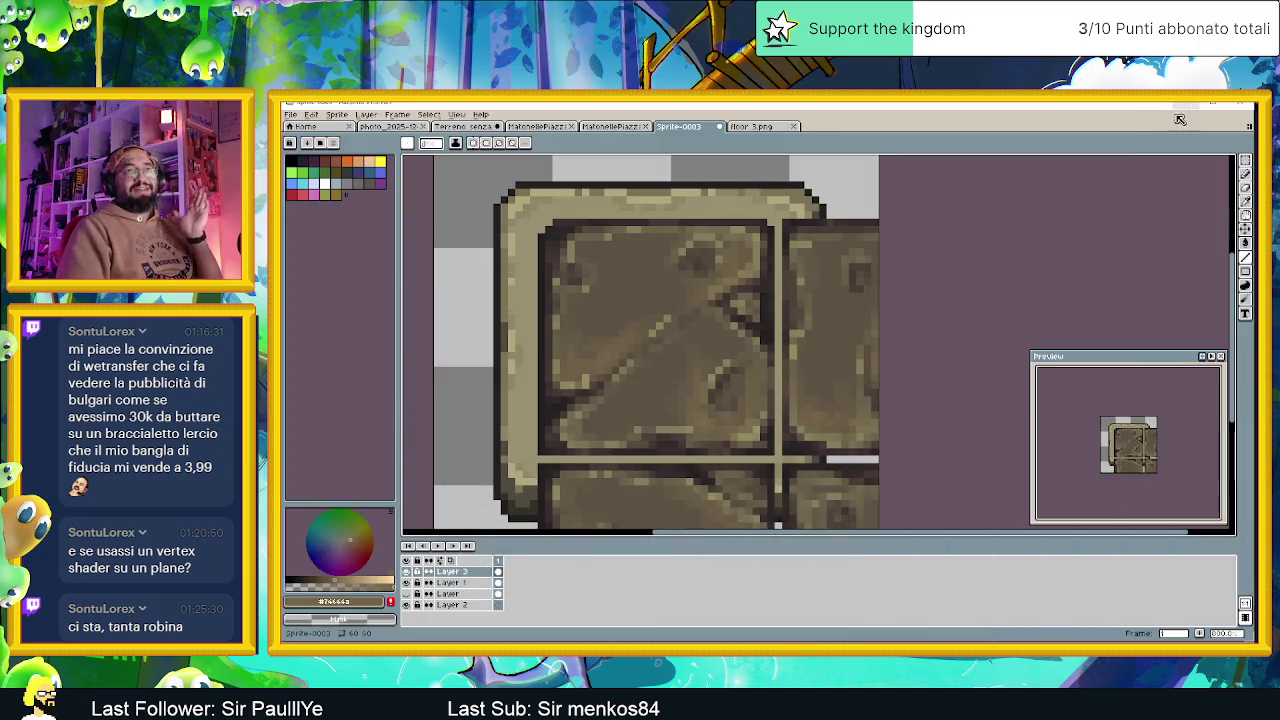
left_click(1187, 104)
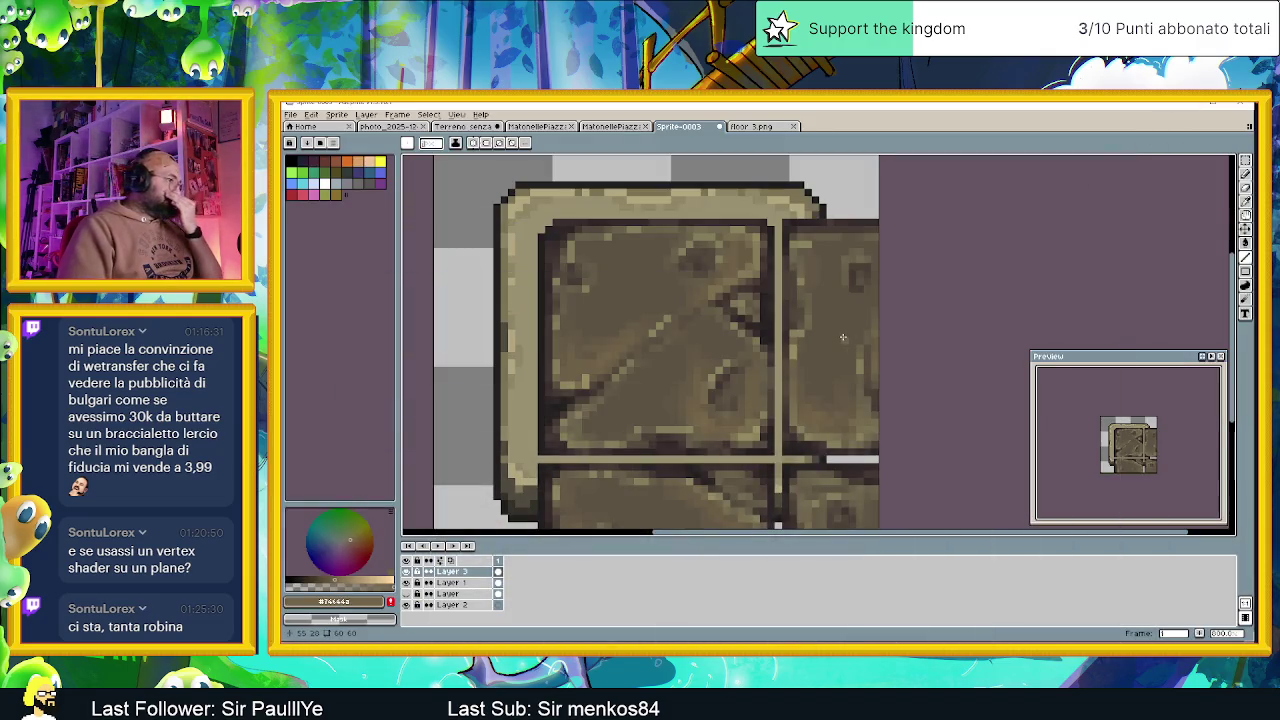
Delete the neighbouring tile strips on the right and bottom, leaving one framed stone tile.
key("minus")
key("minus")
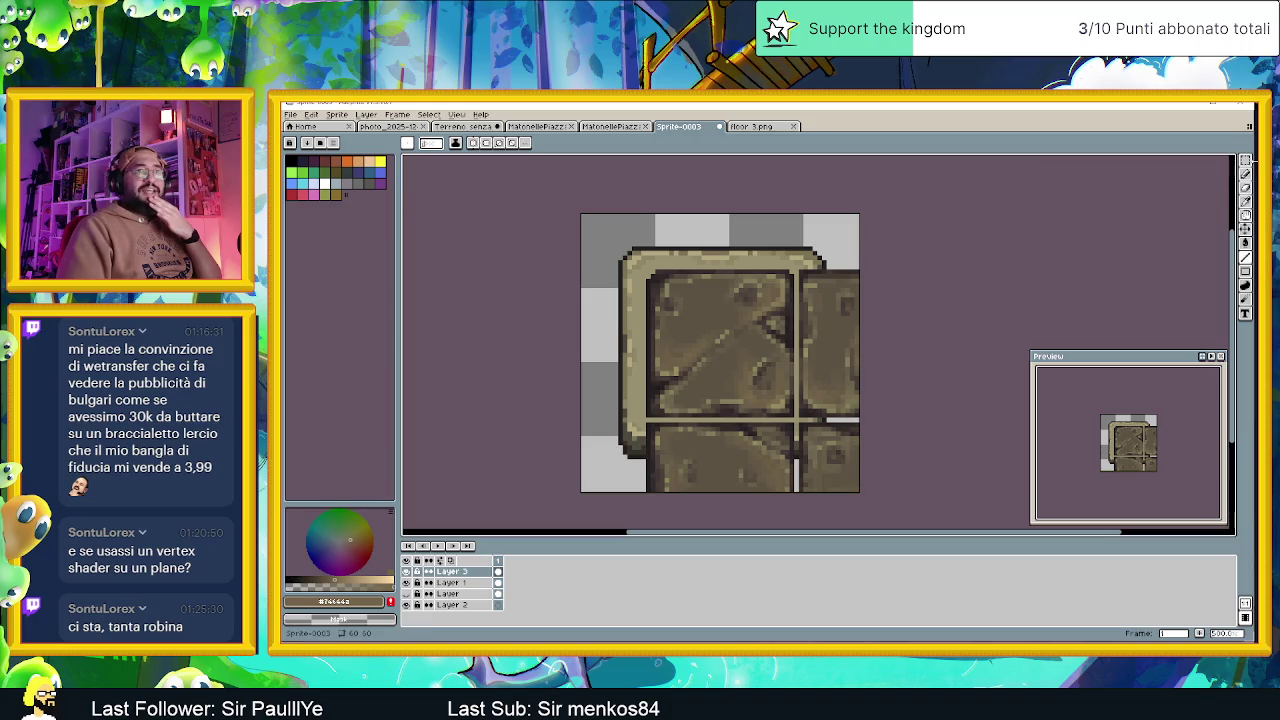
left_click(1245, 160)
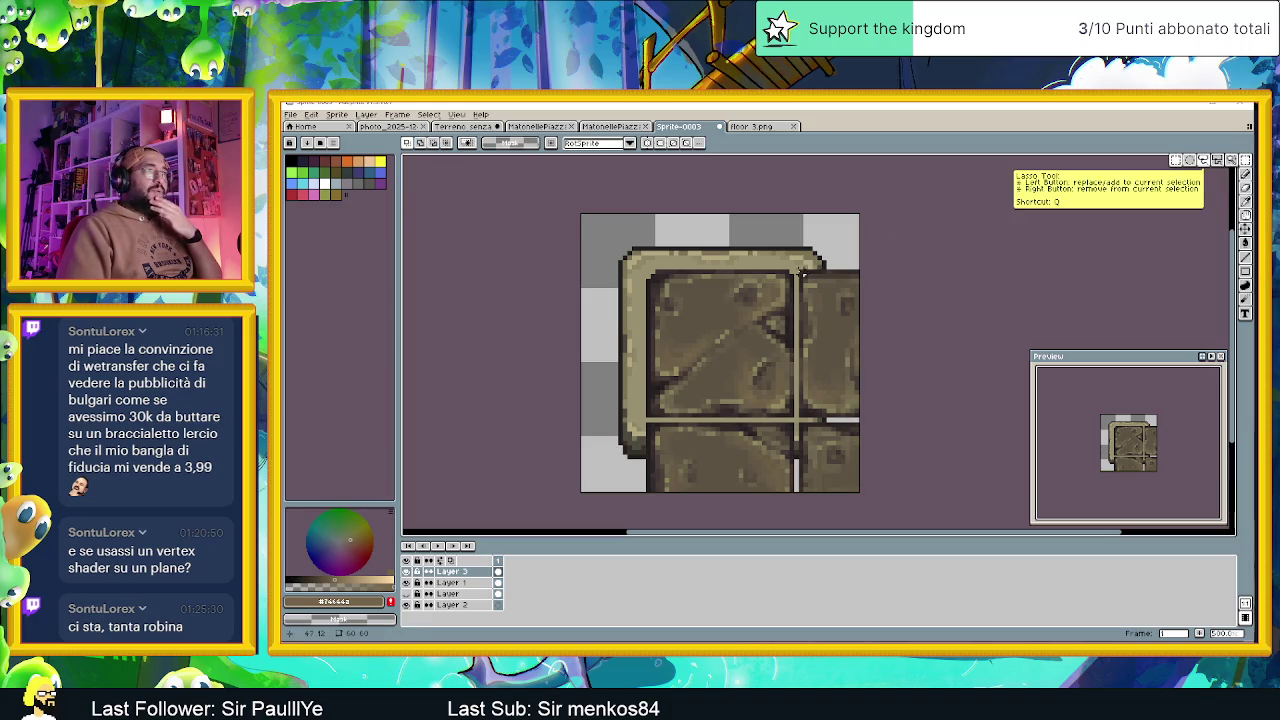
key("Delete")
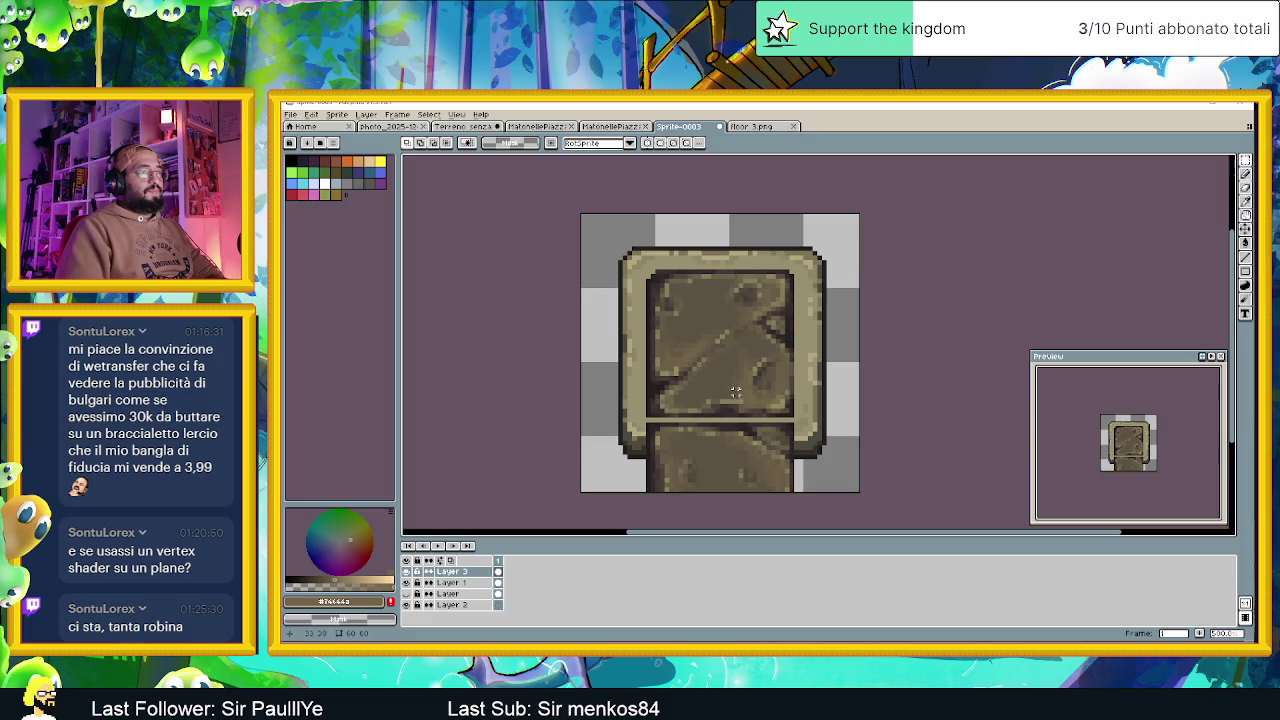
left_click_drag(630, 415, 852, 494)
key("Delete")
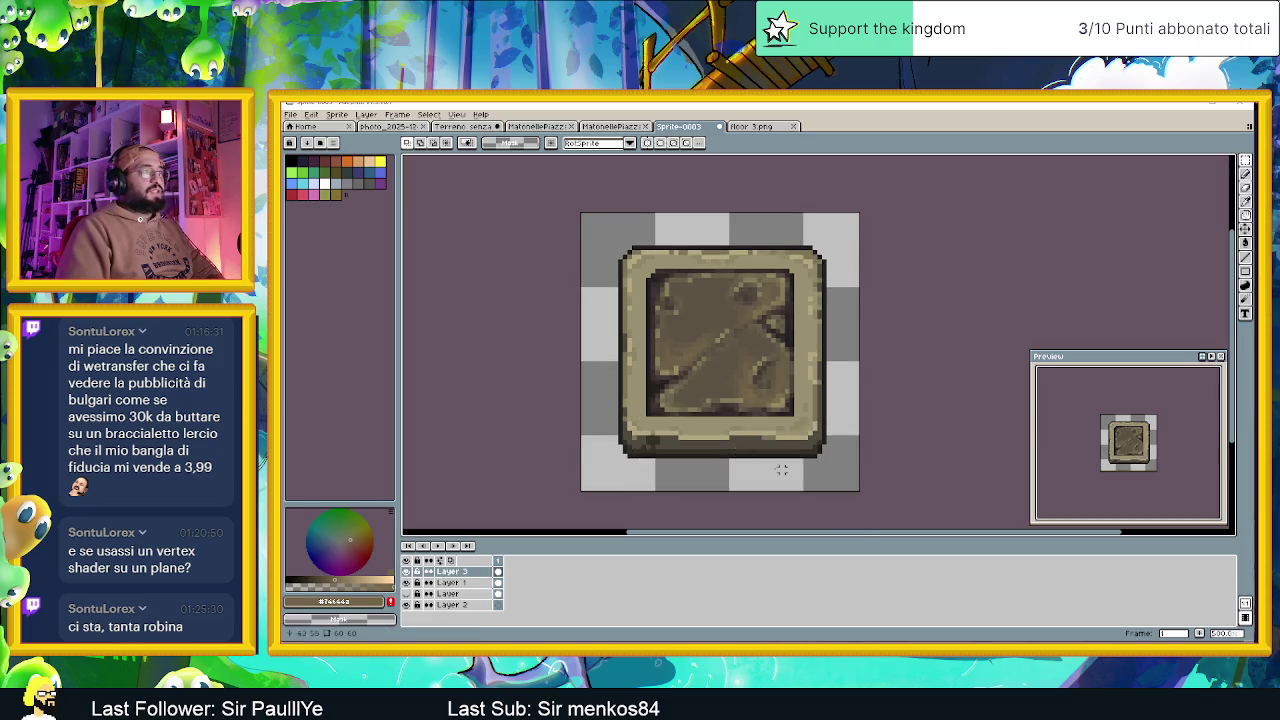
scroll(648, 376, "up", 1)
left_click_drag(652, 228, 652, 462)
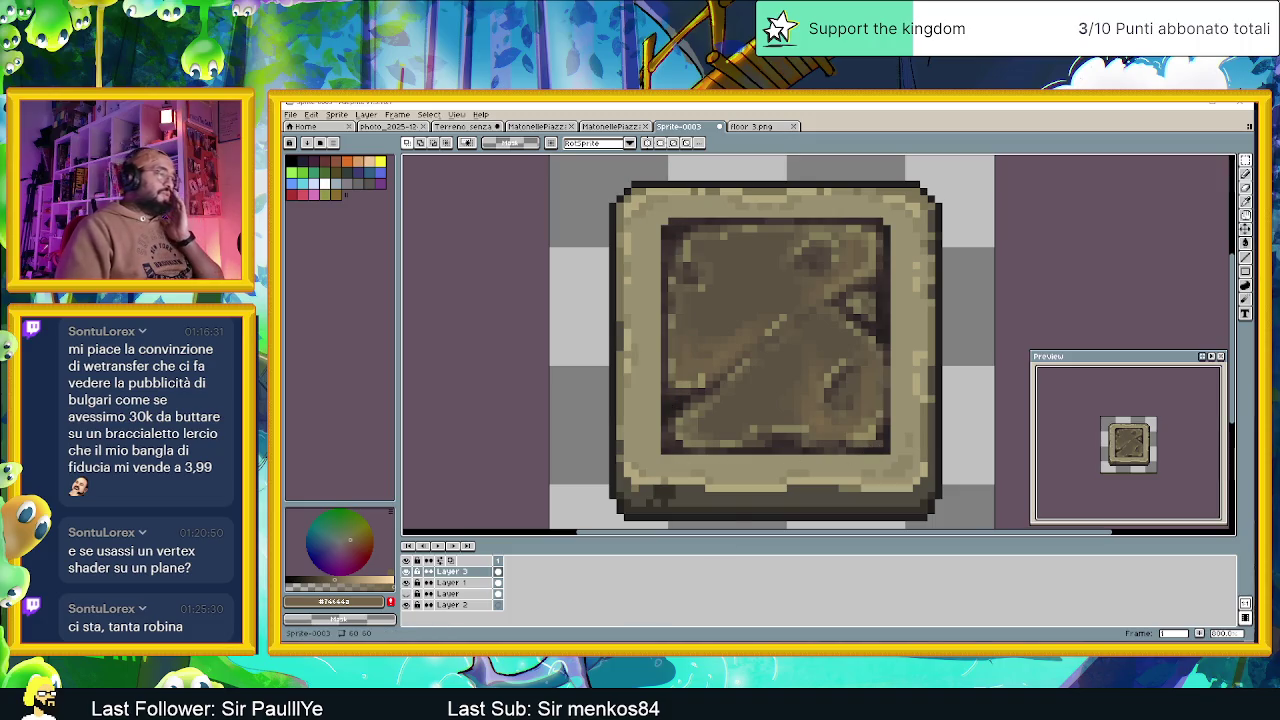
key("alt+Tab")
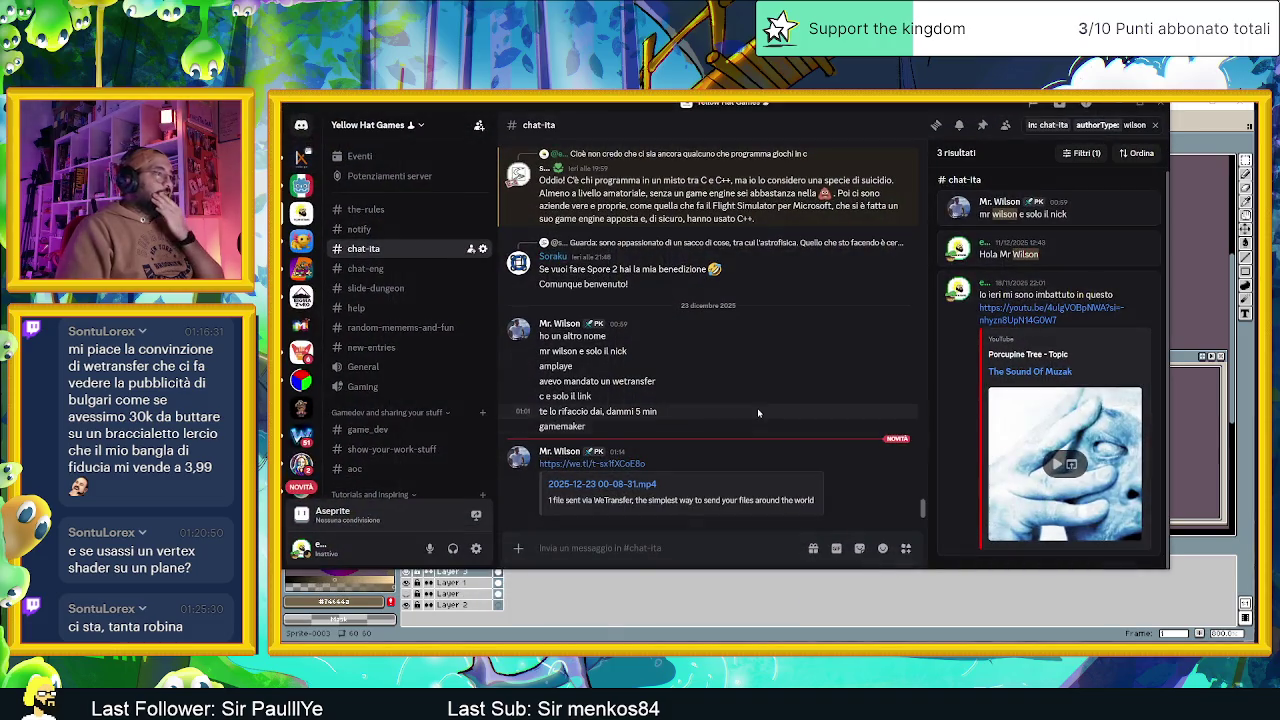
left_click(1122, 106)
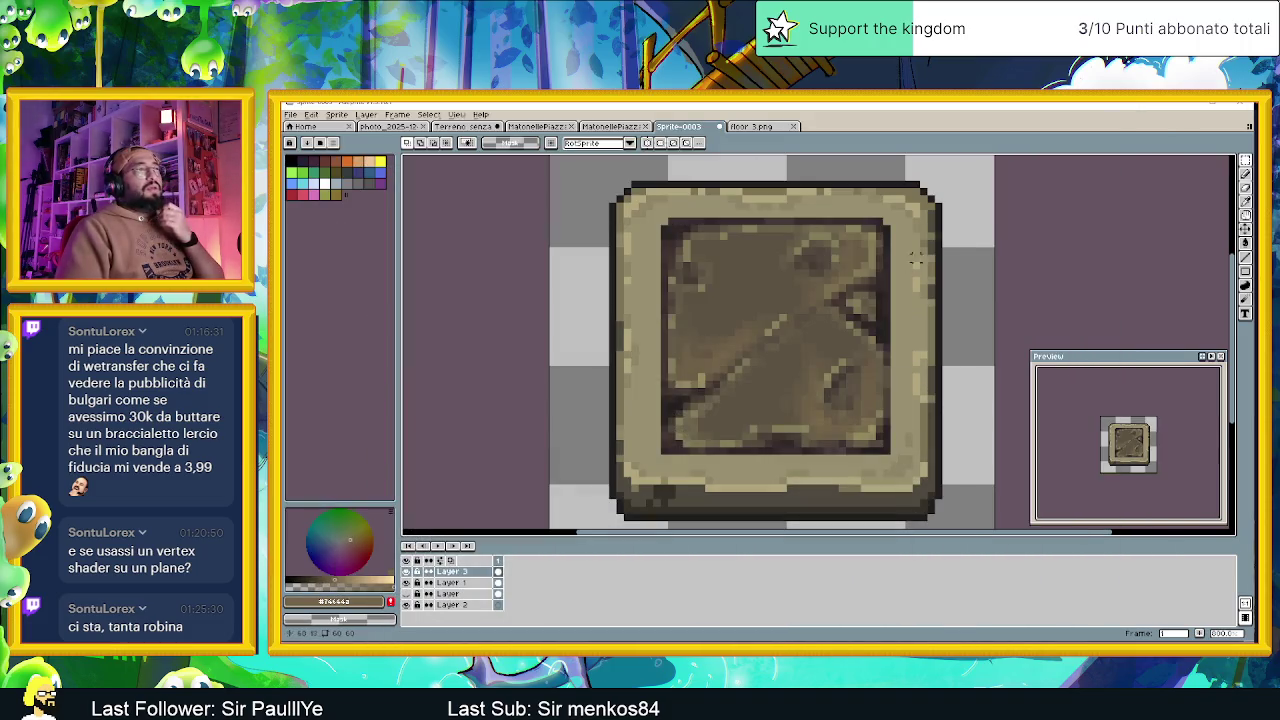
Select the tile's inner stone panel with a rectangular selection, then clear it.
left_click_drag(857, 376, 819, 350)
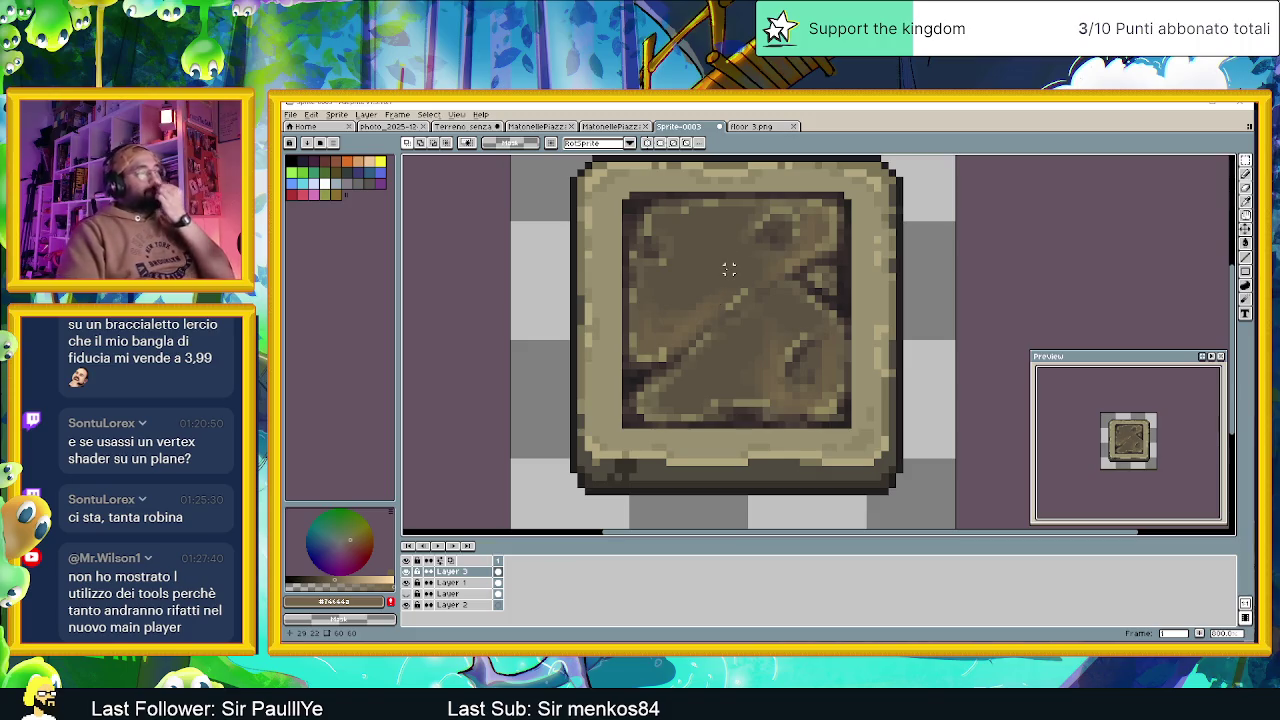
scroll(798, 275, "down", 1)
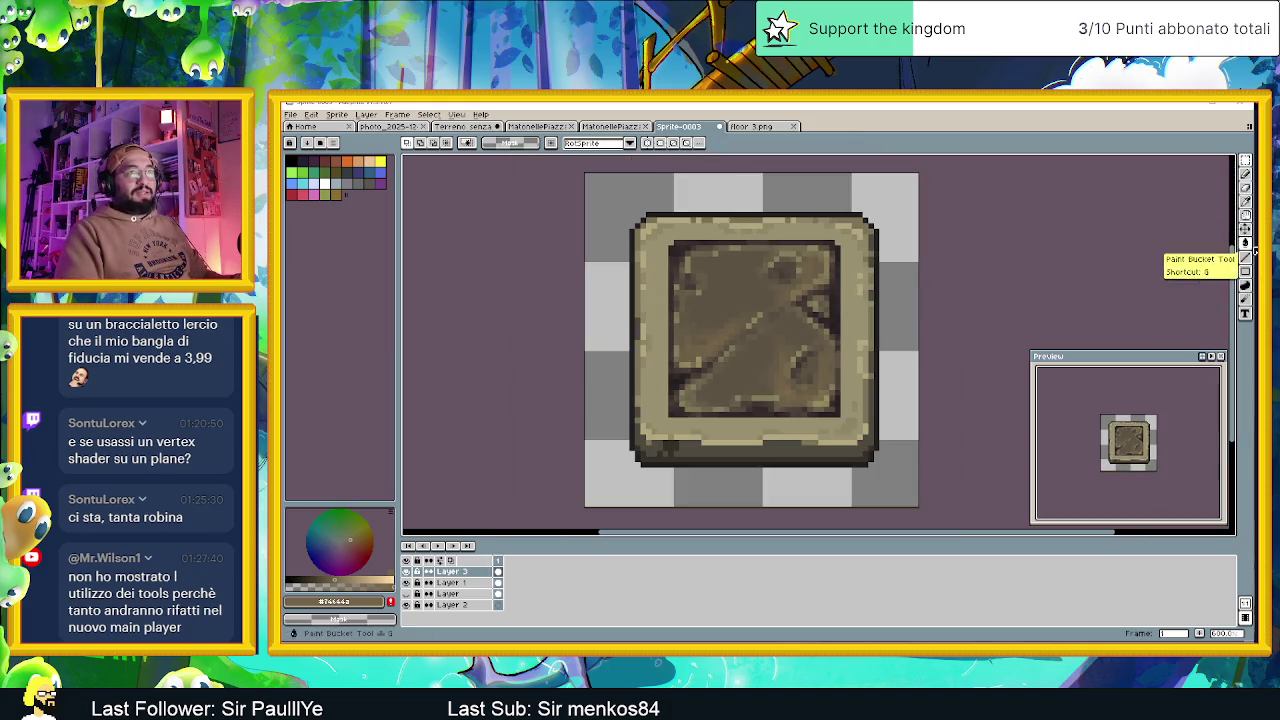
left_click(1246, 160)
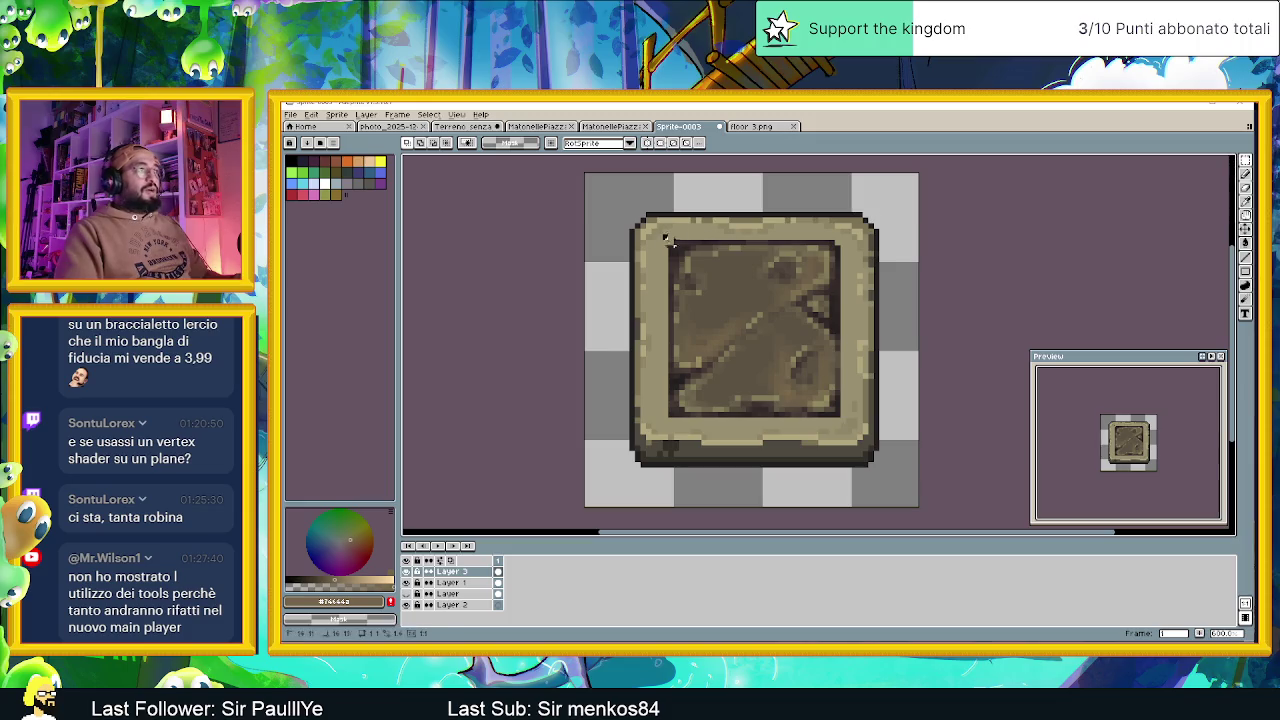
left_click_drag(668, 240, 816, 392)
left_click(672, 229)
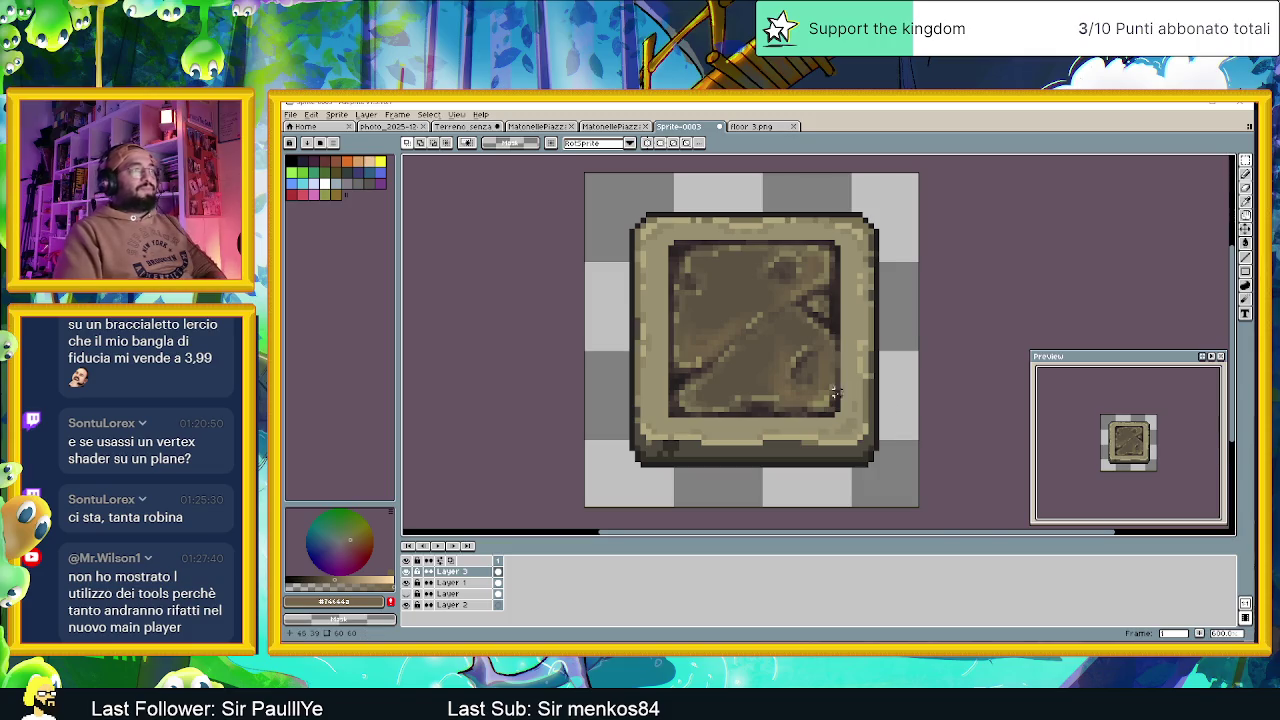
Darken the pixels at the tile's inner lower-left border corner.
scroll(836, 393, "up", 3)
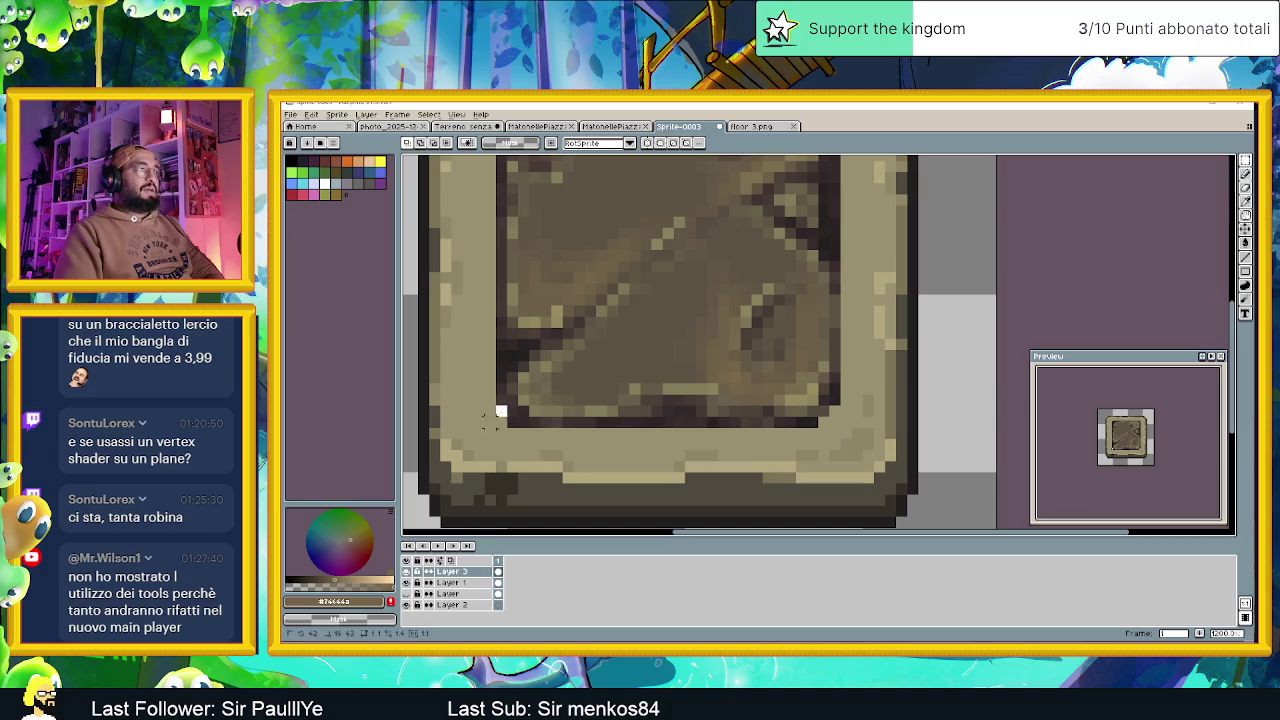
left_click_drag(500, 420, 506, 428)
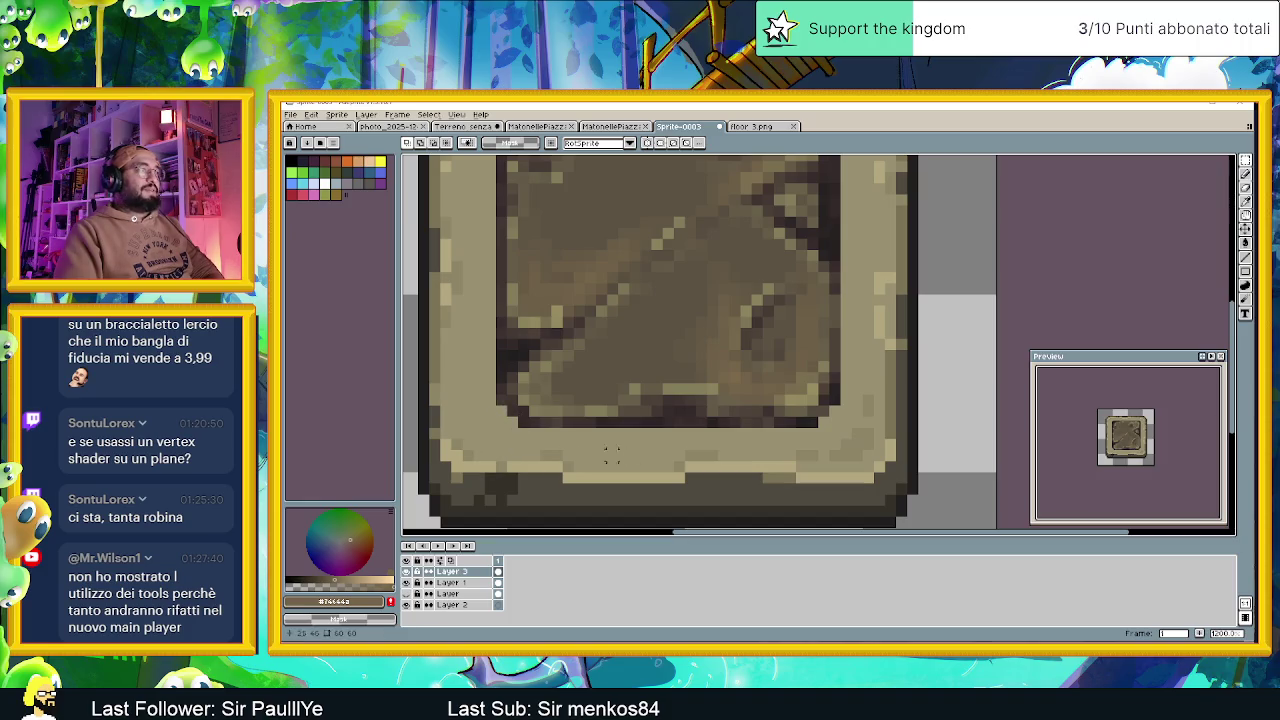
scroll(842, 283, "down", 1)
scroll(842, 283, "down", 1)
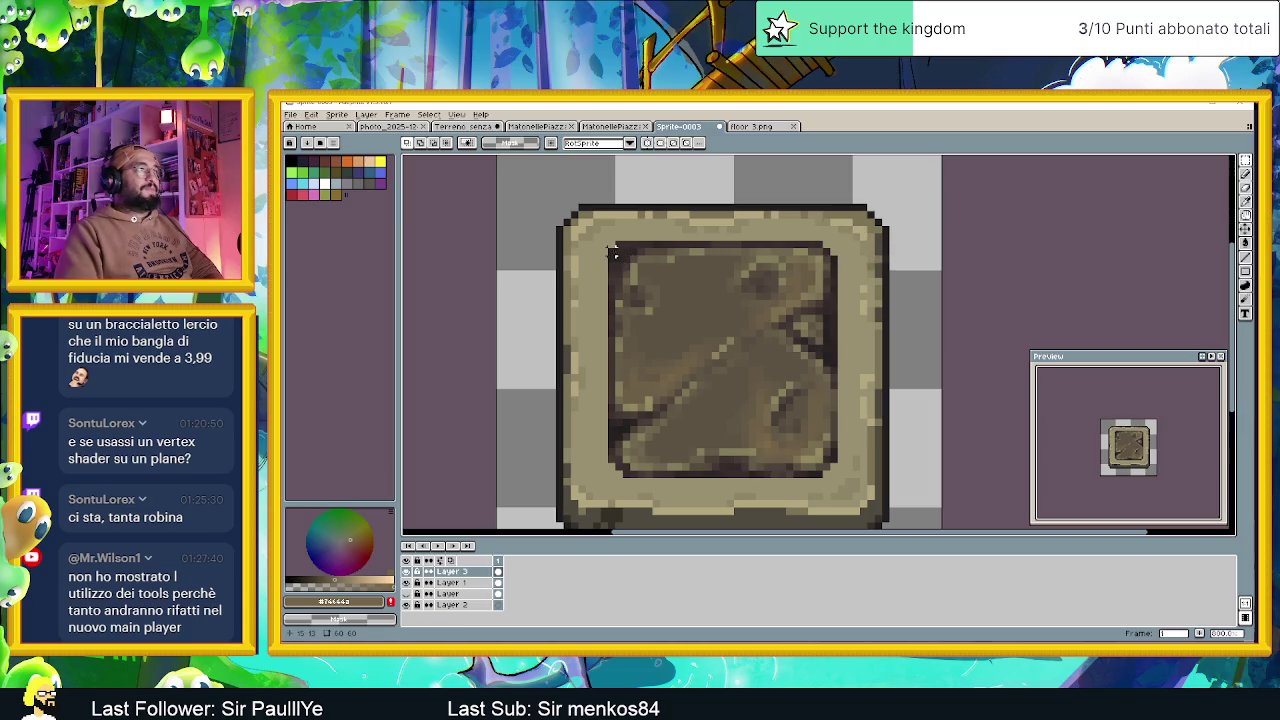
Try a thin top-left border strip selection, then open Layer 3's Layer Properties.
left_click_drag(618, 249, 626, 200)
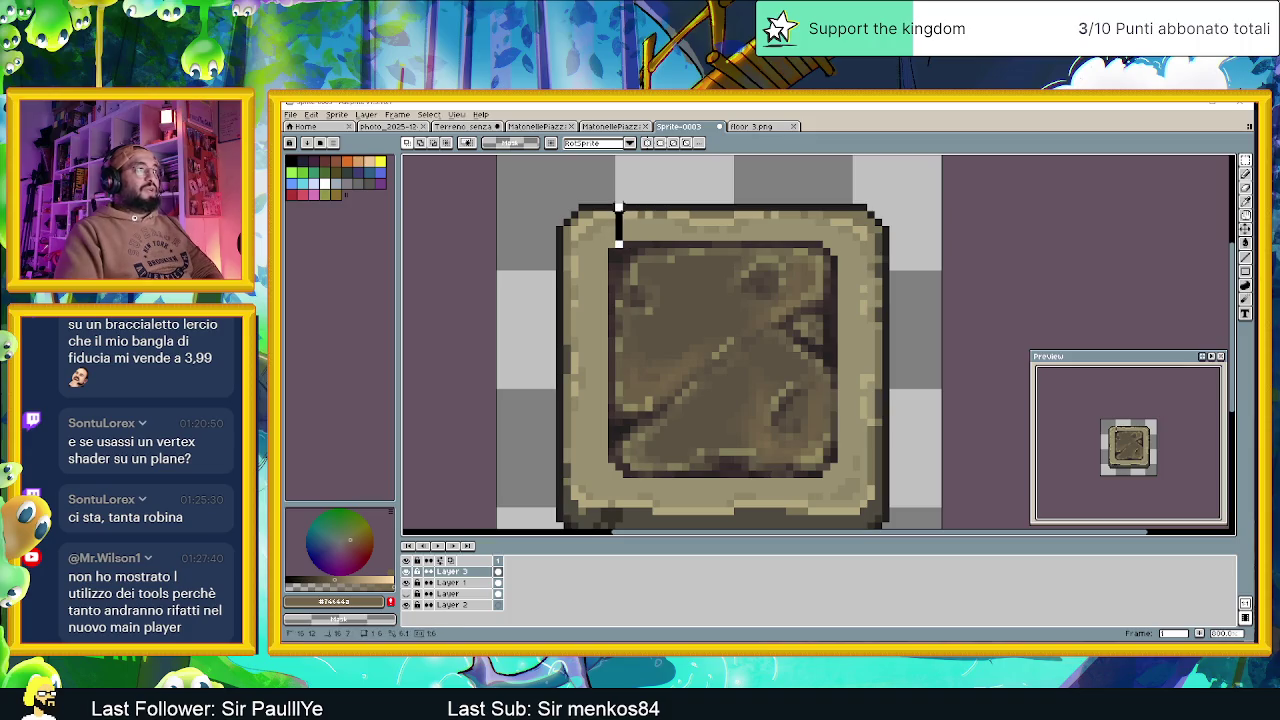
left_click(624, 231)
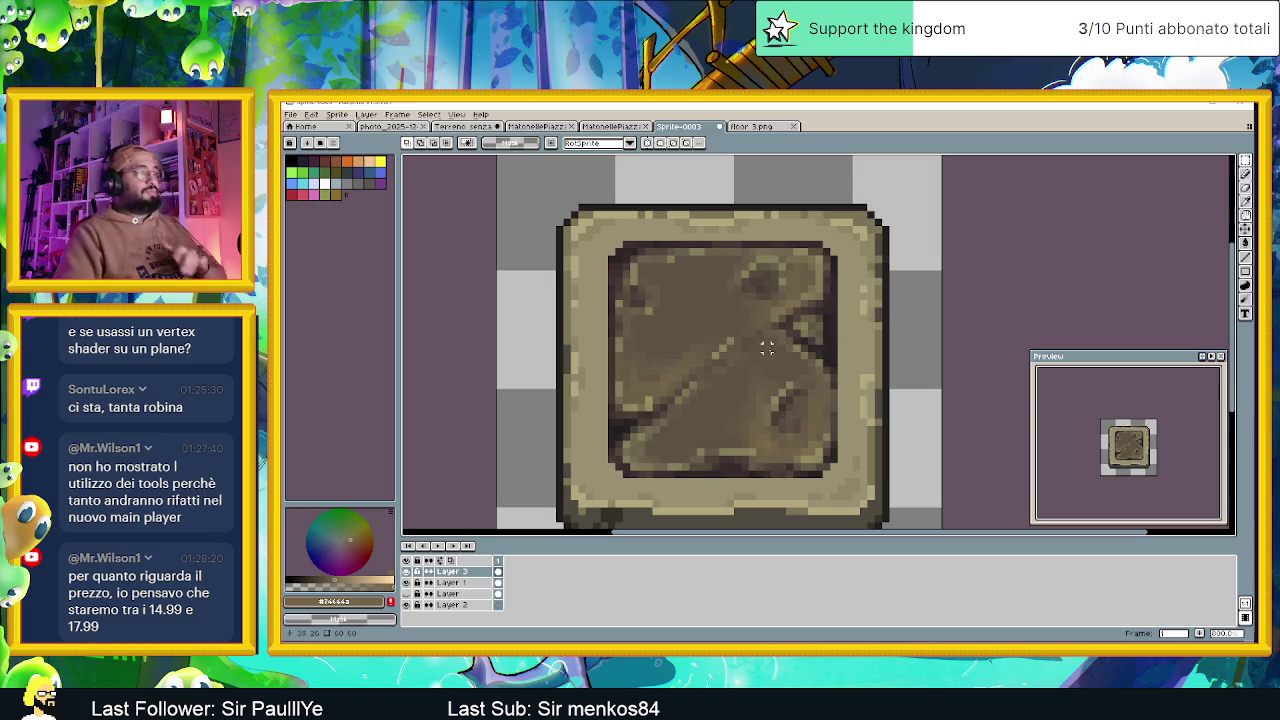
double_click(451, 571)
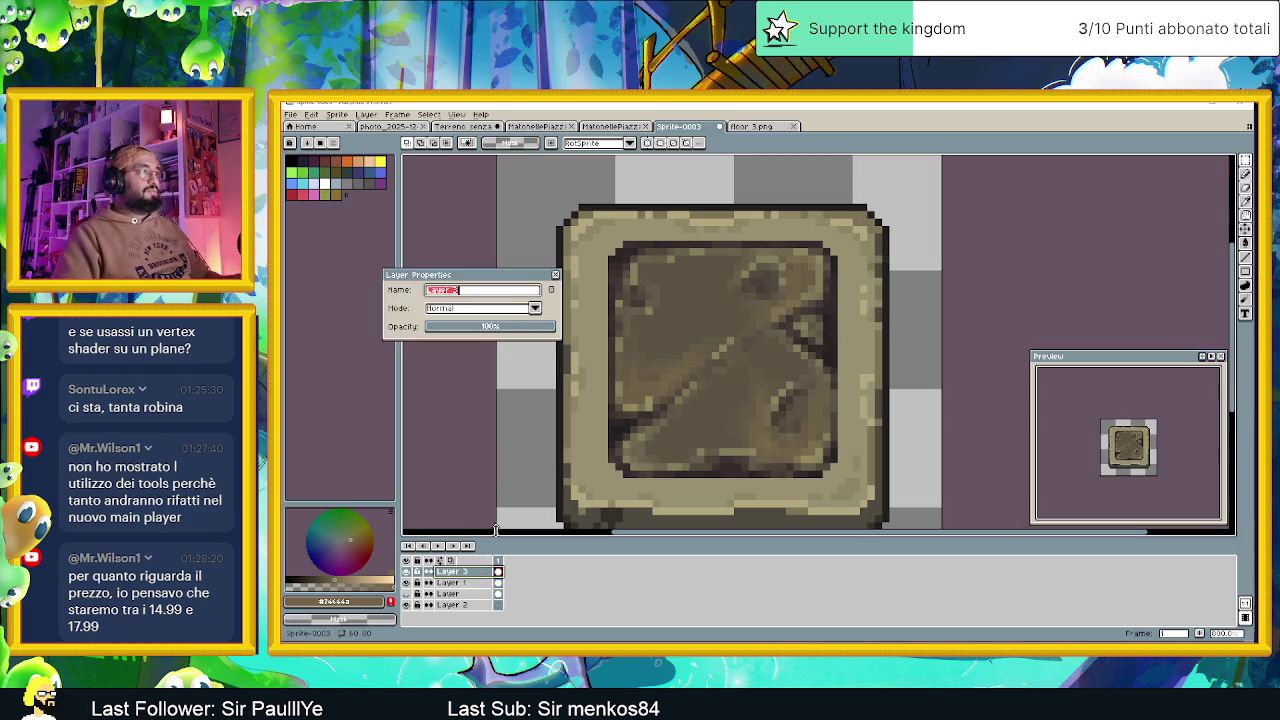
Preview Darken, Multiply, Color Burn, Lighten, Screen and Color Dodge blending on Layer 3.
left_click(535, 308)
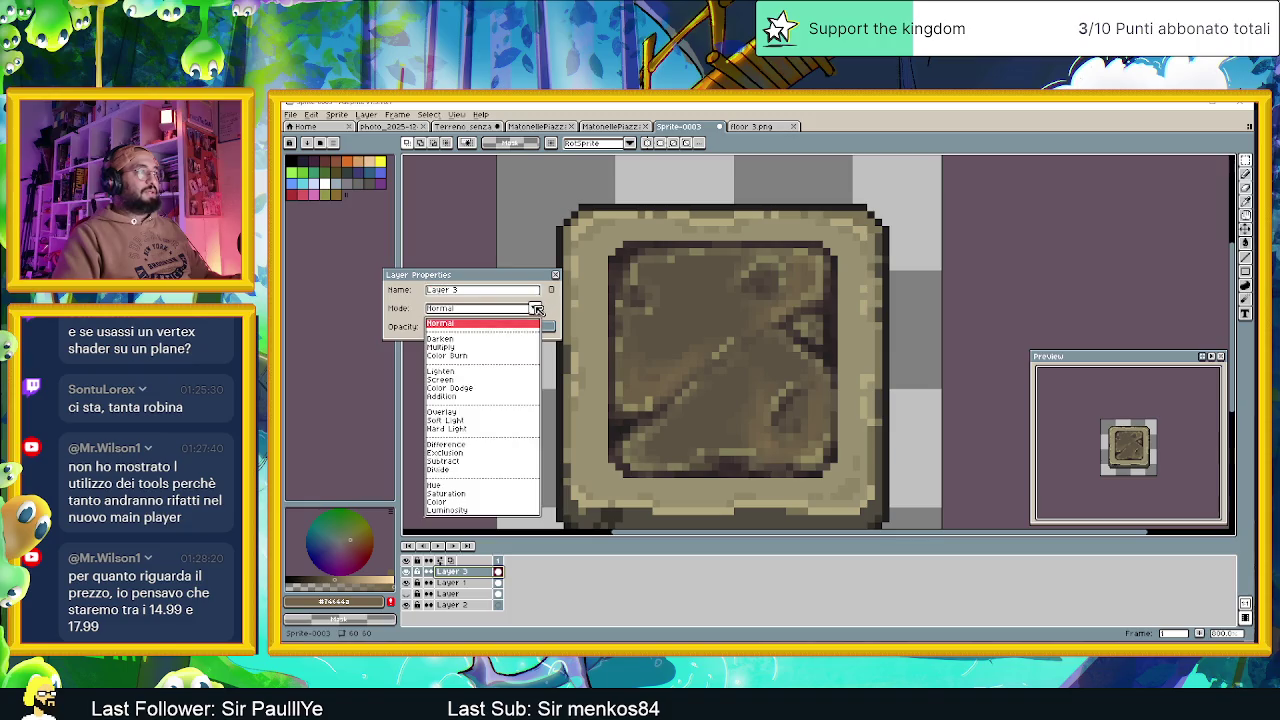
left_click(478, 340)
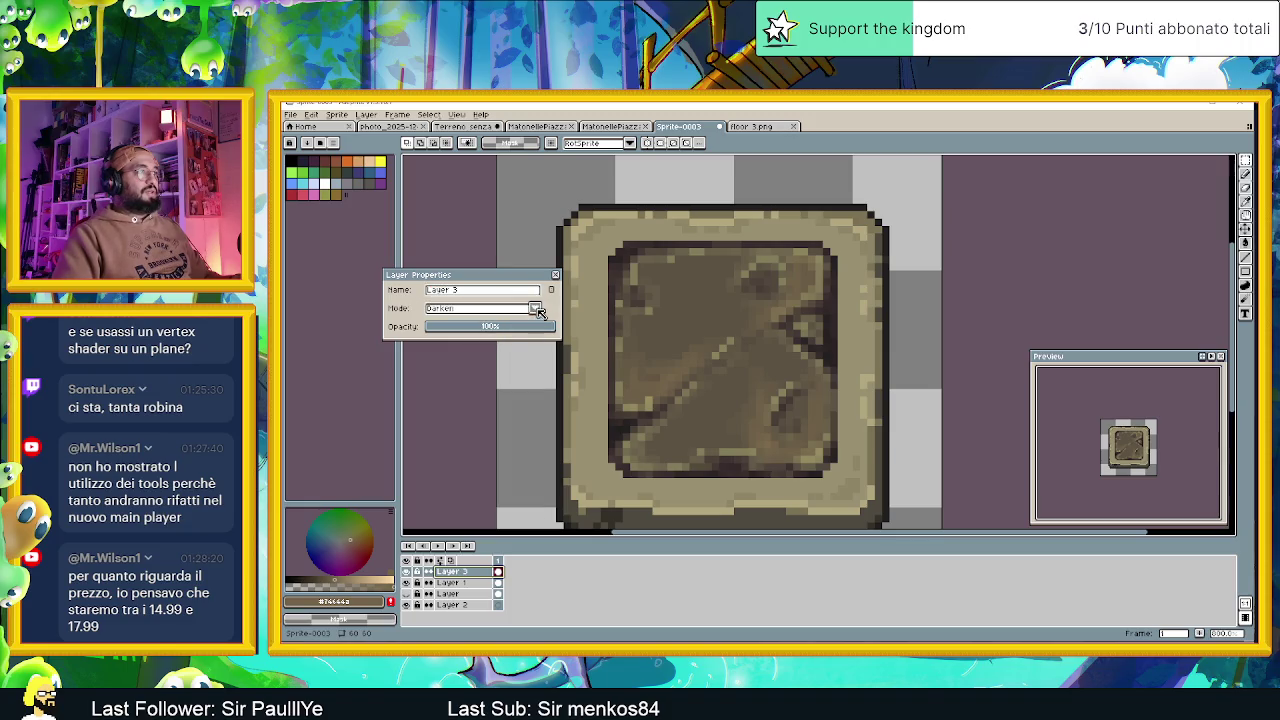
left_click(535, 308)
left_click(474, 349)
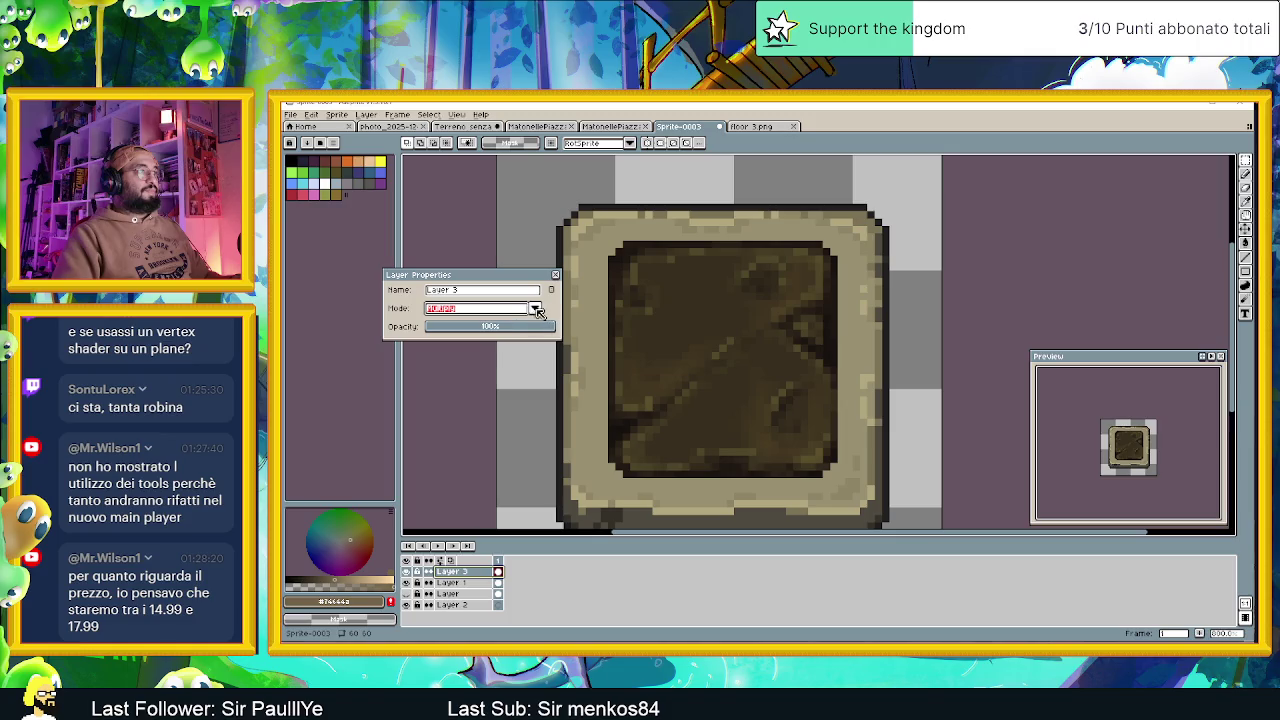
left_click(535, 308)
left_click(476, 357)
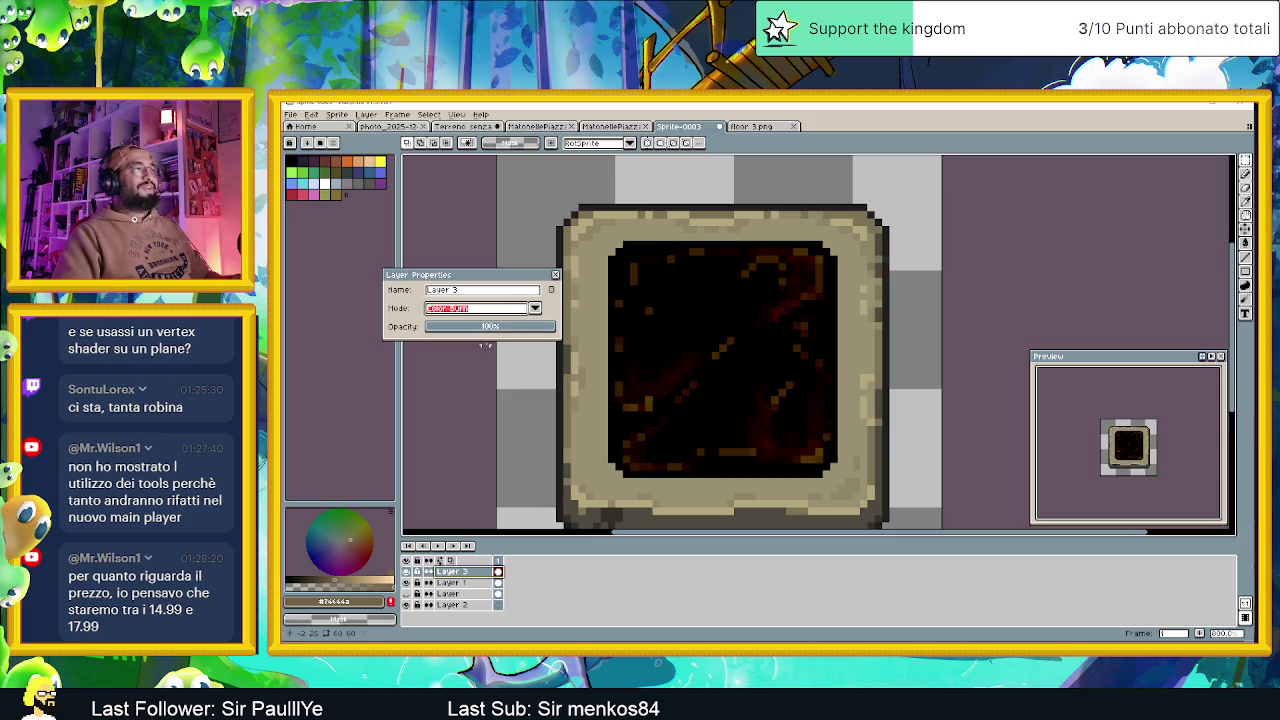
left_click(535, 308)
left_click(456, 372)
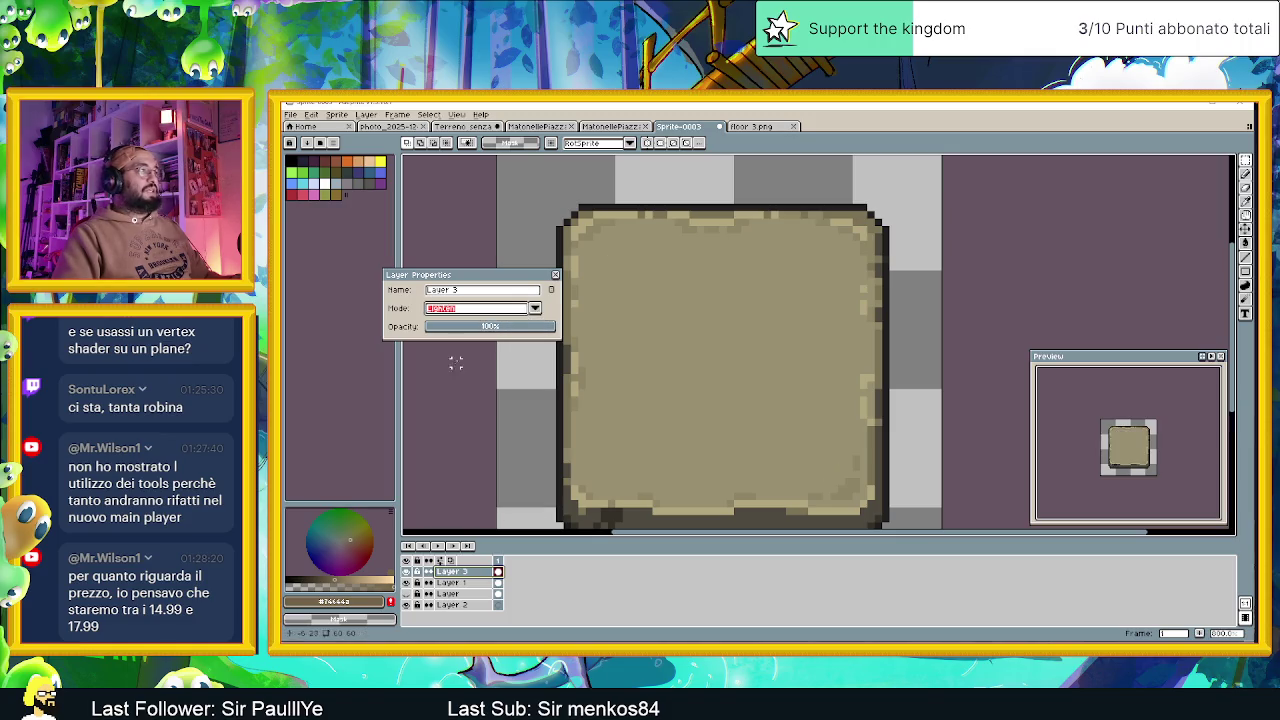
left_click(535, 310)
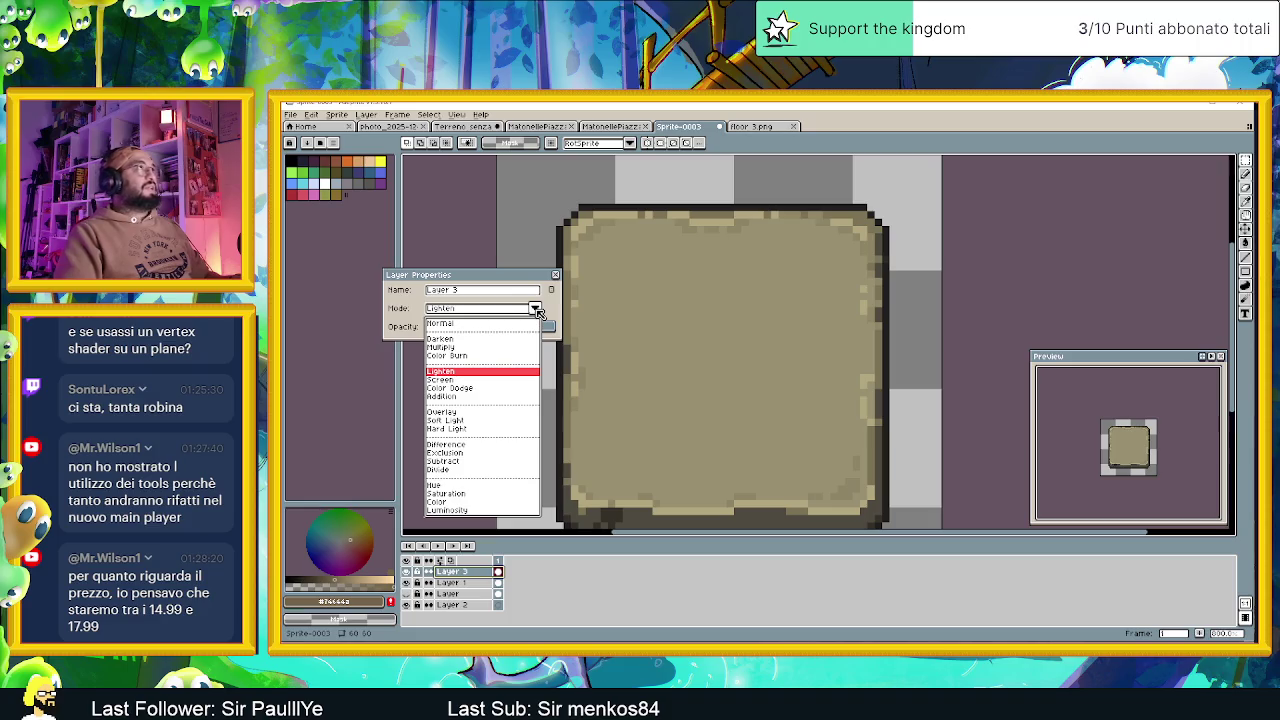
left_click(478, 381)
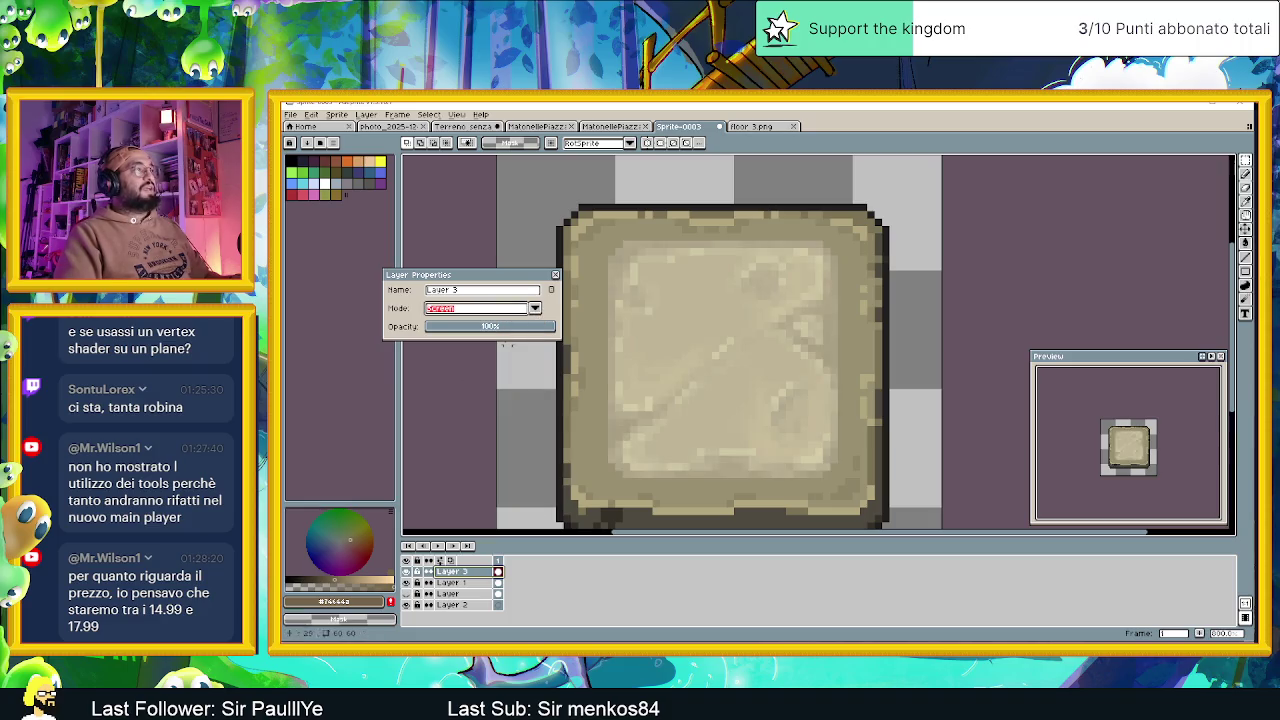
left_click(490, 308)
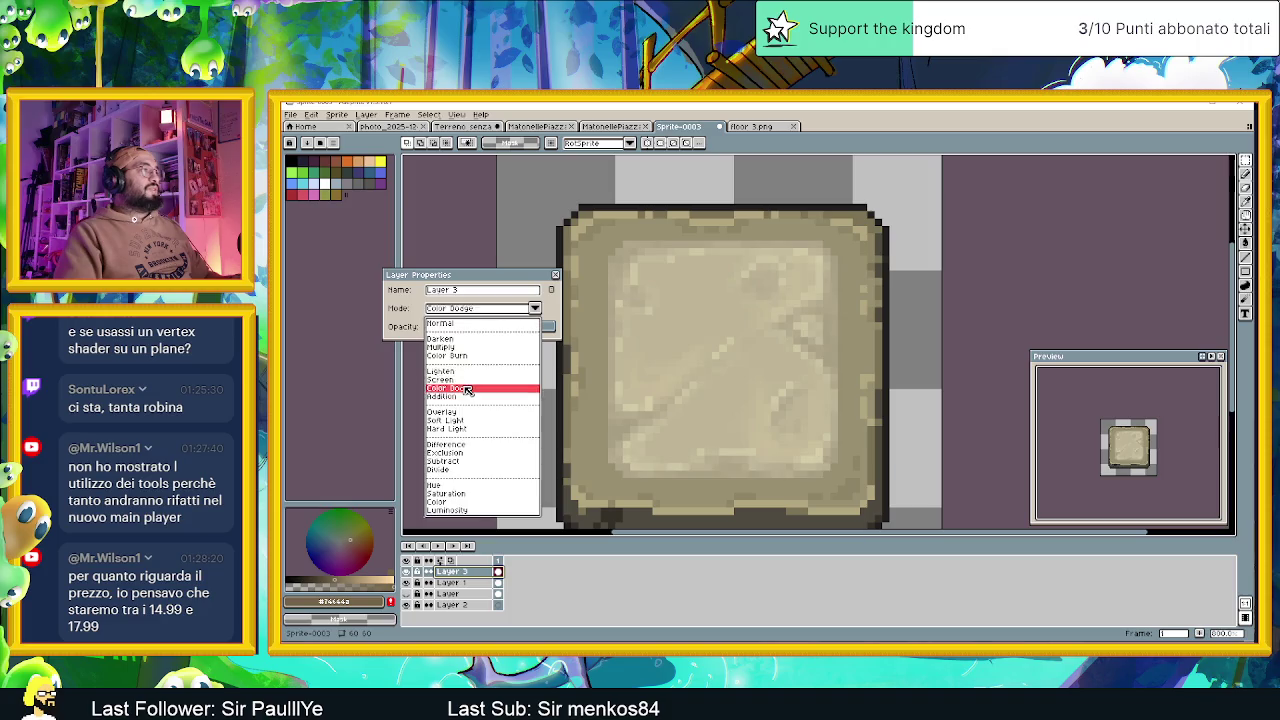
left_click(470, 387)
Try Addition and then Overlay blending on the texture layer.
left_click(490, 308)
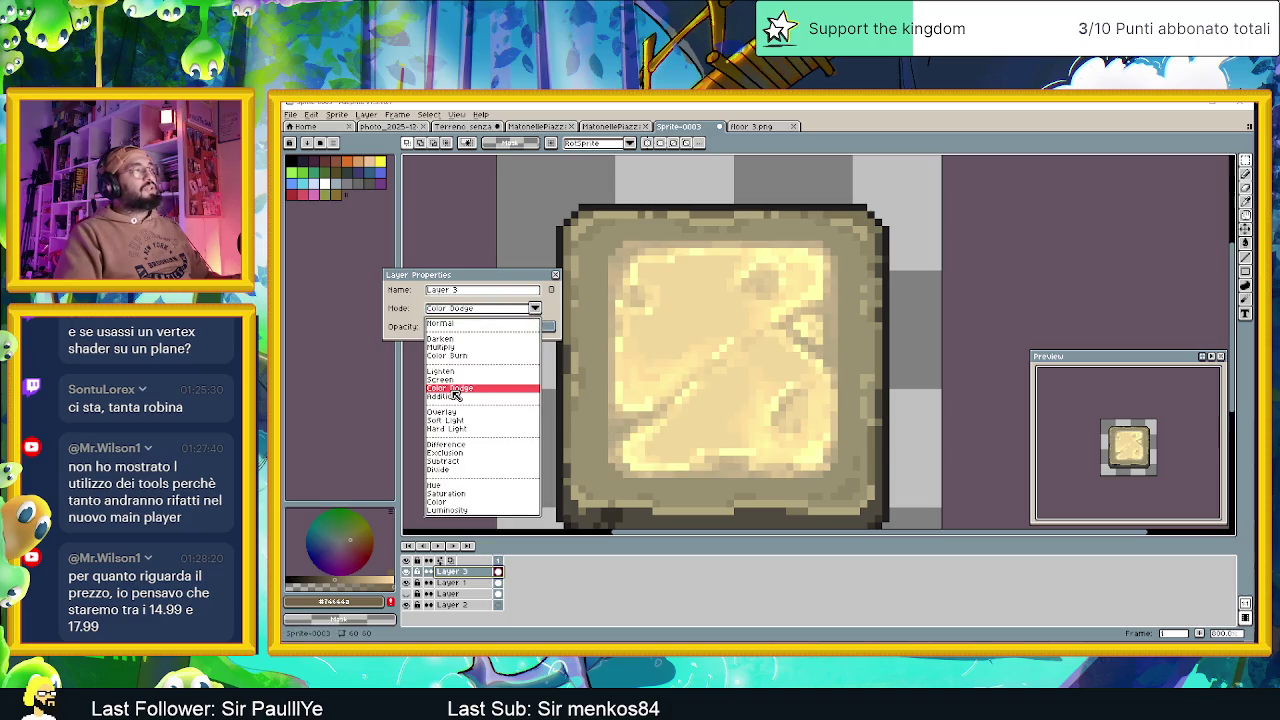
left_click(463, 380)
left_click(522, 308)
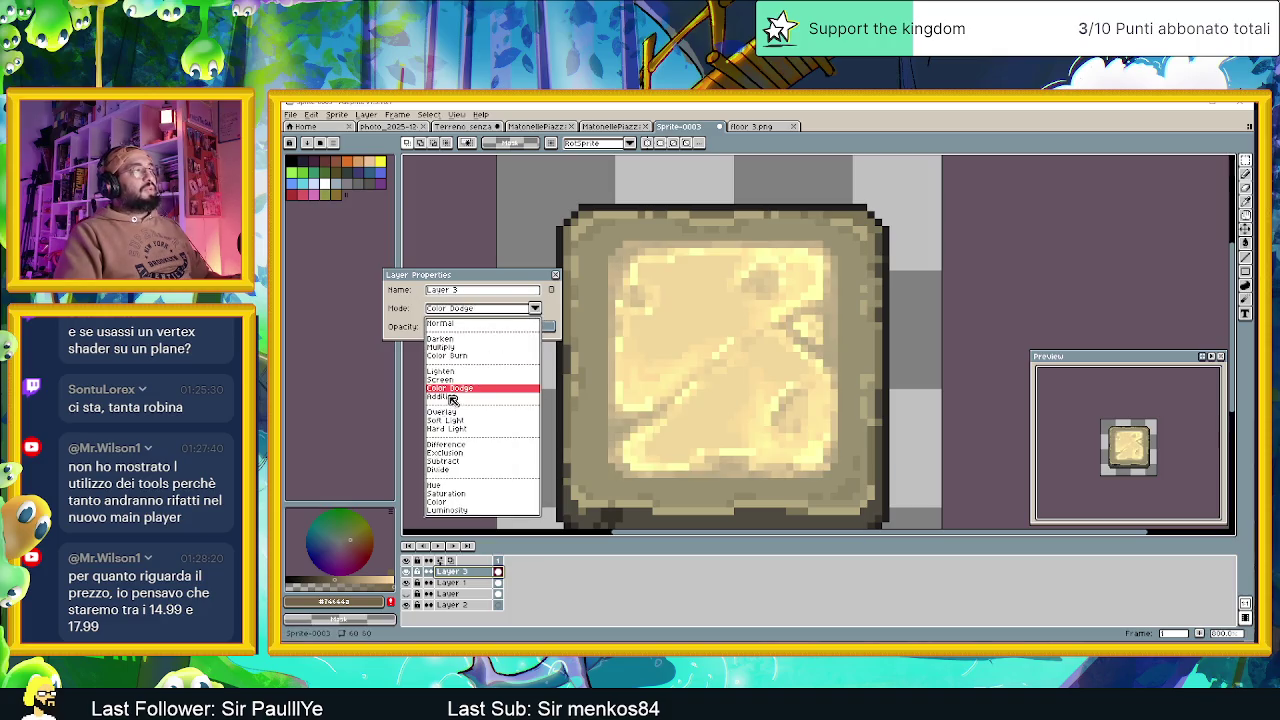
left_click(451, 397)
left_click(536, 308)
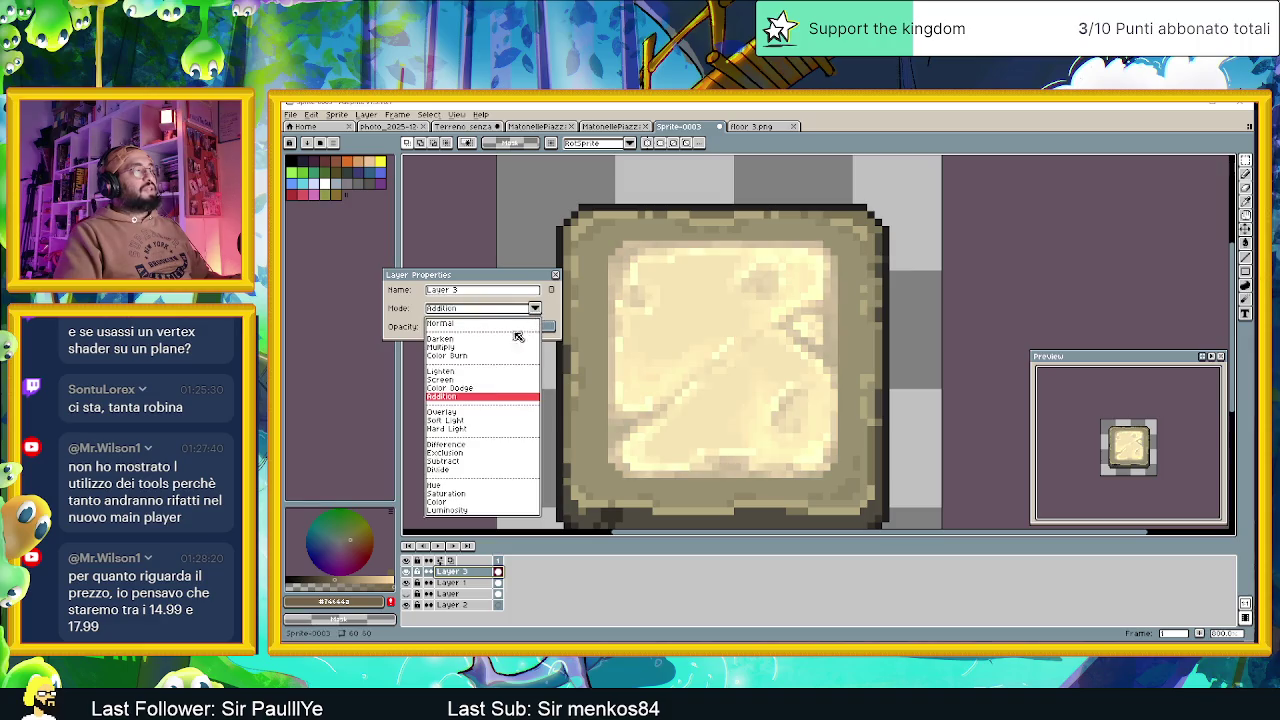
left_click(453, 412)
Compare Soft Light, Hard Light and Lighten, then return to Overlay at 33% opacity.
left_click(537, 309)
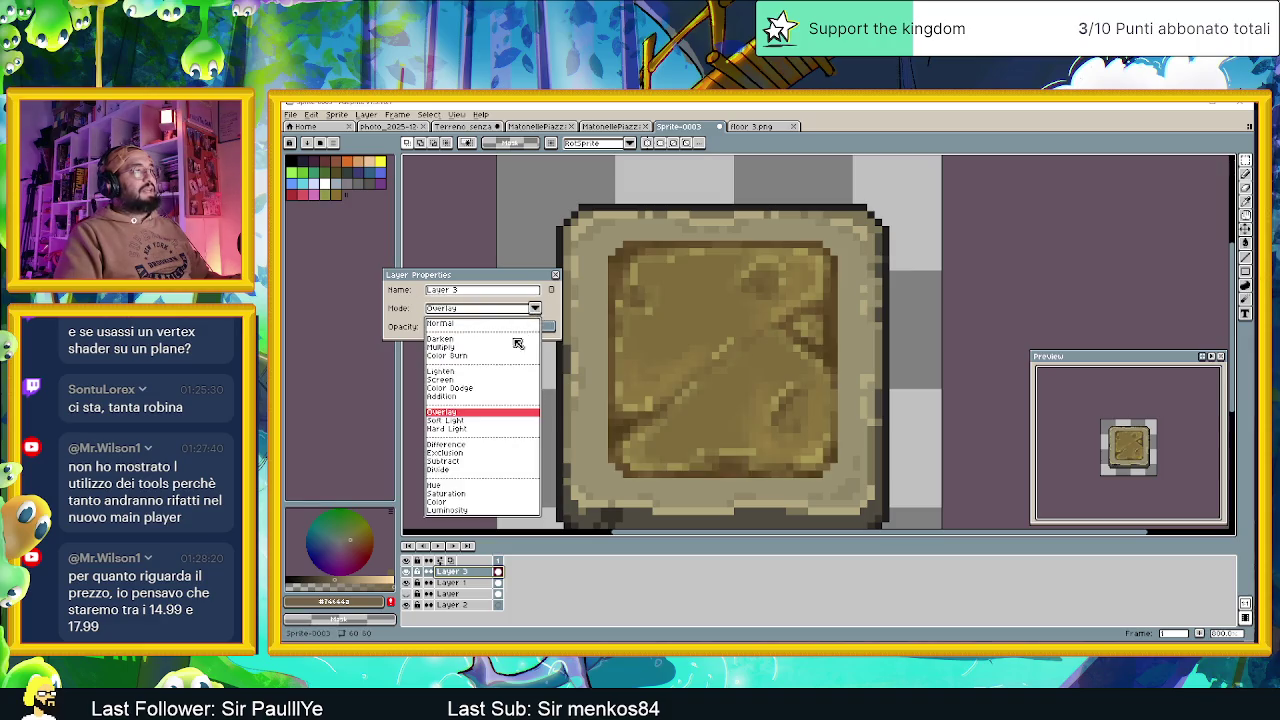
left_click(451, 424)
left_click(537, 308)
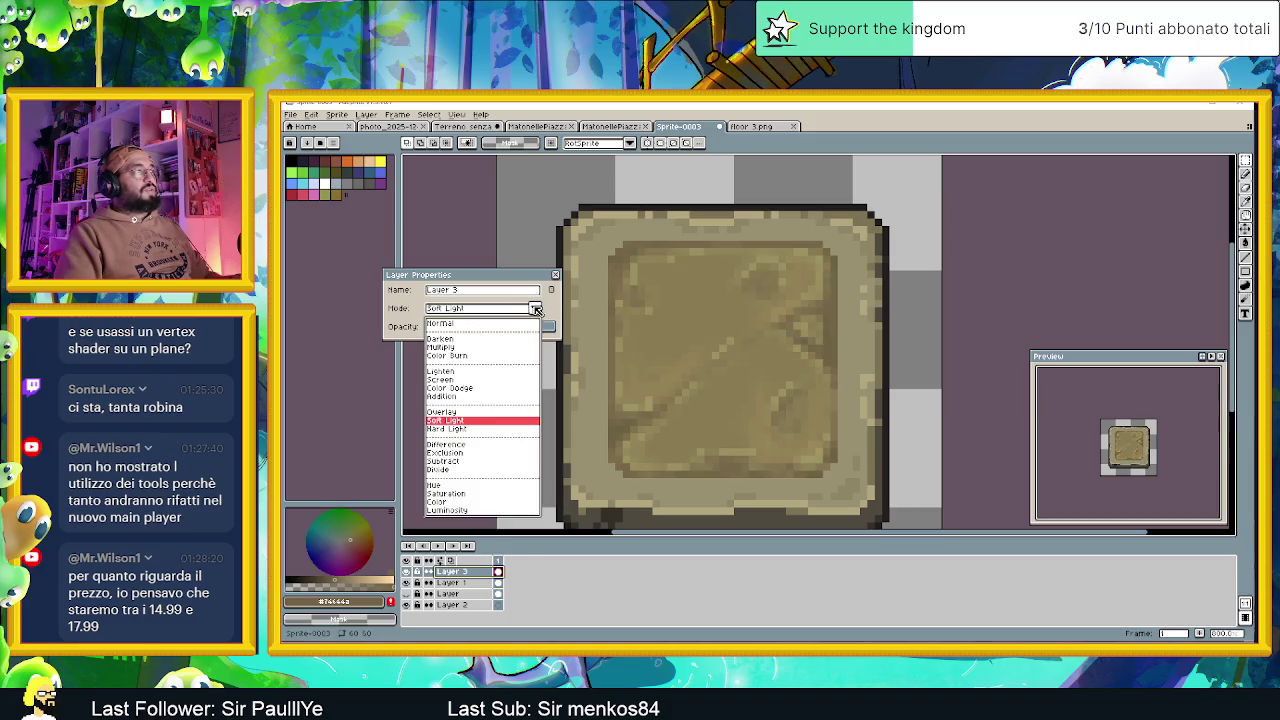
left_click(465, 437)
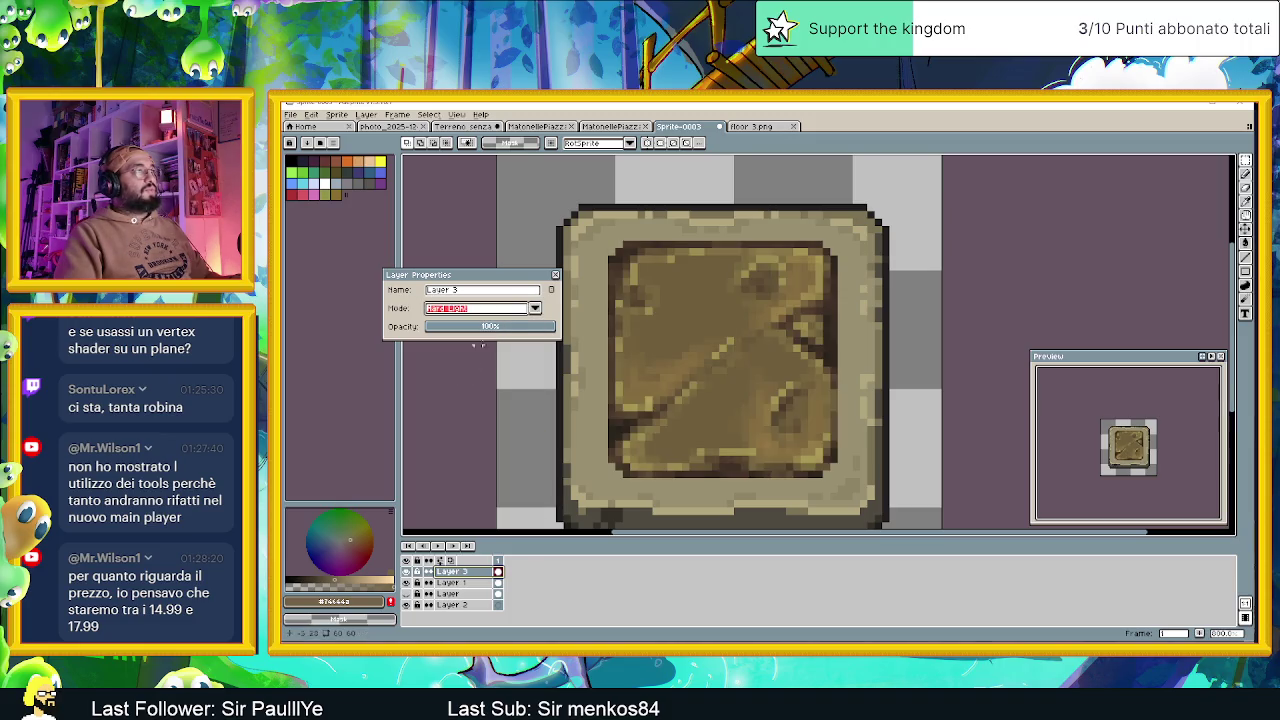
left_click(537, 309)
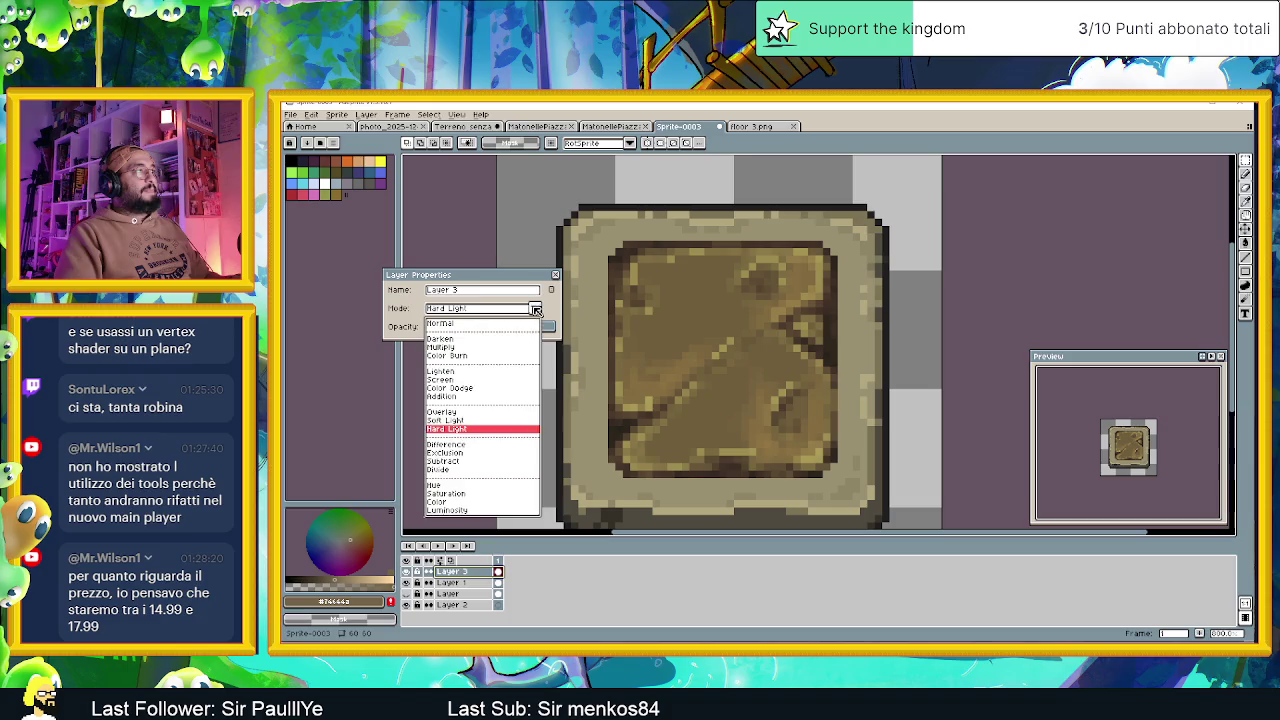
left_click(469, 372)
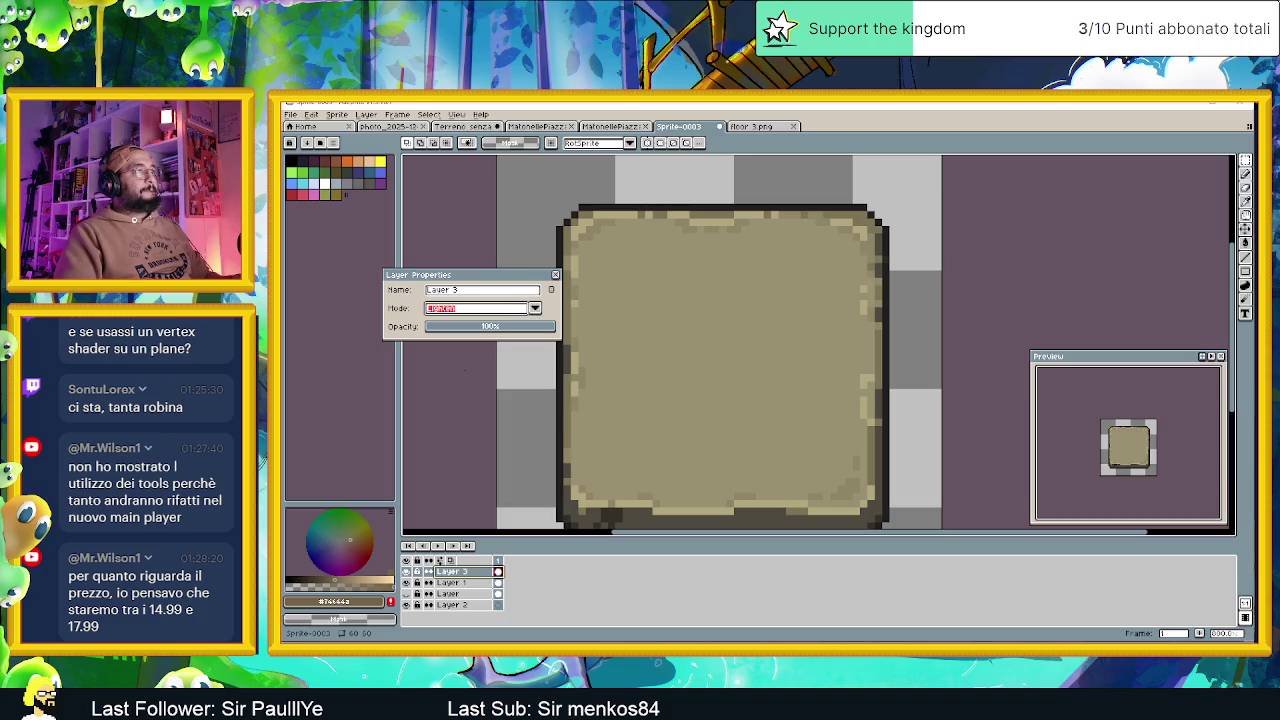
left_click(535, 308)
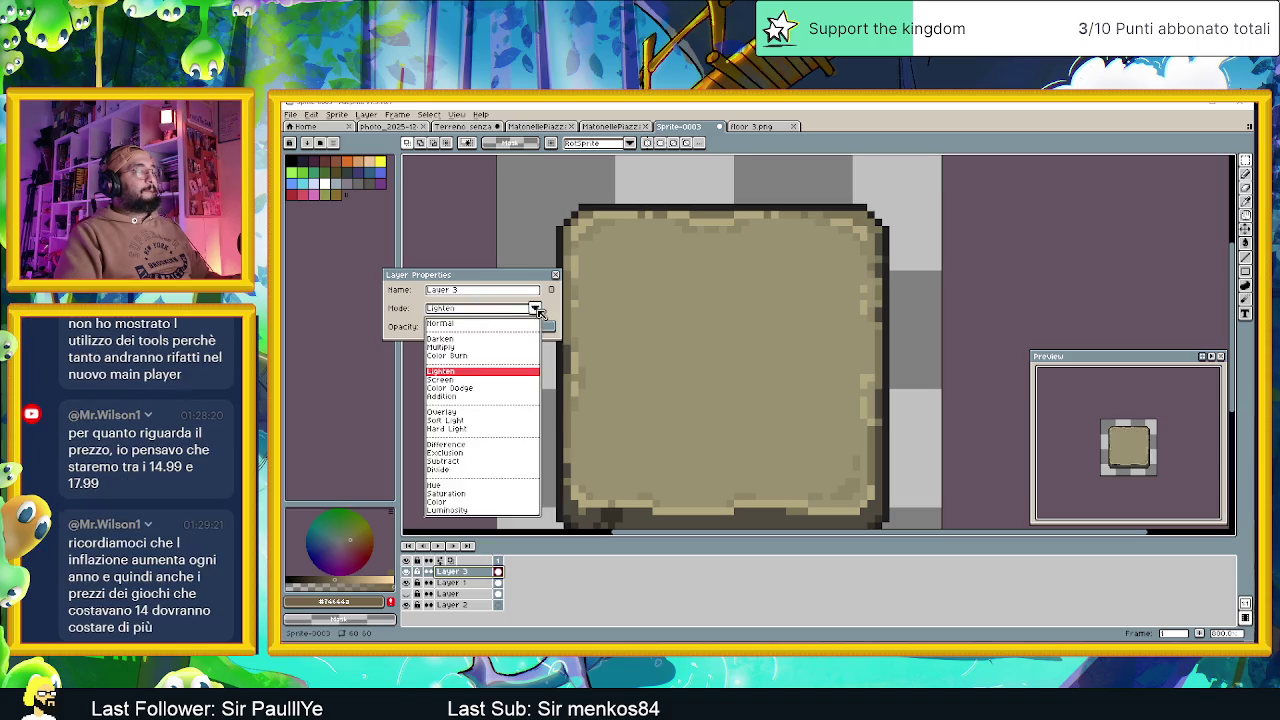
left_click(459, 412)
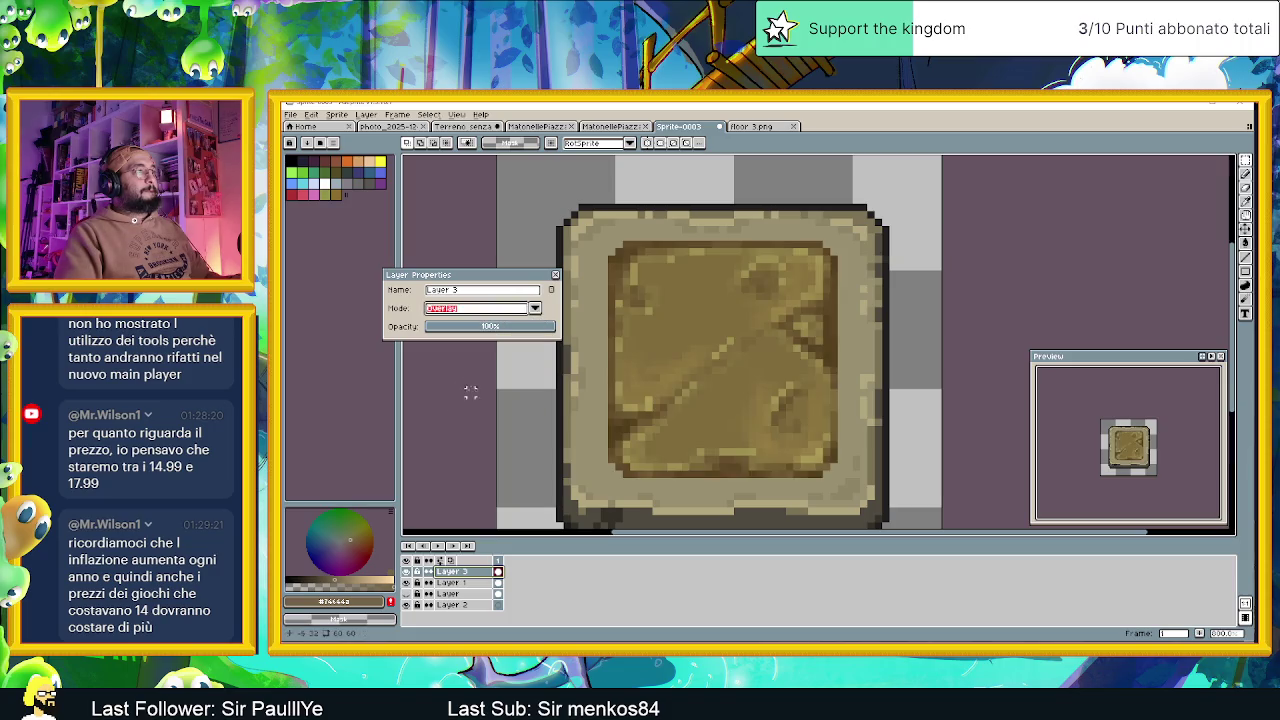
left_click(489, 329)
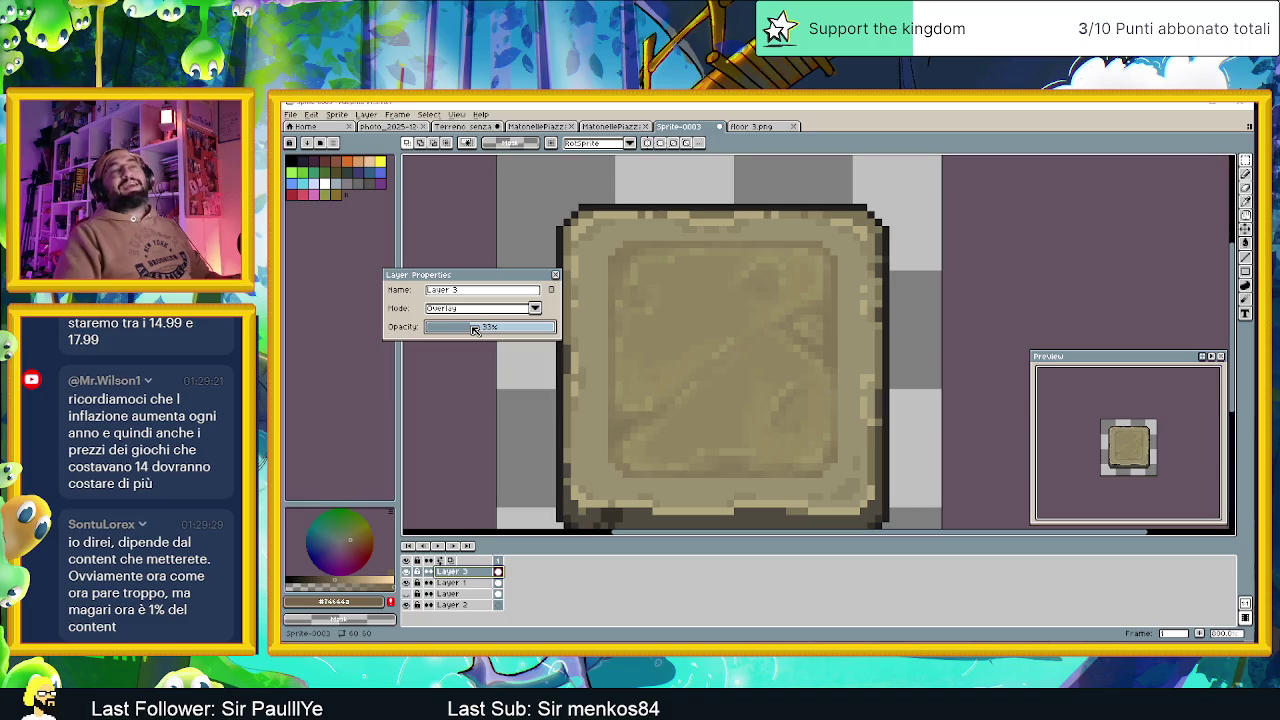
Compare Soft Light and Hard Light on Layer 3 at opacities between 53% and 100%.
left_click_drag(463, 327, 556, 327)
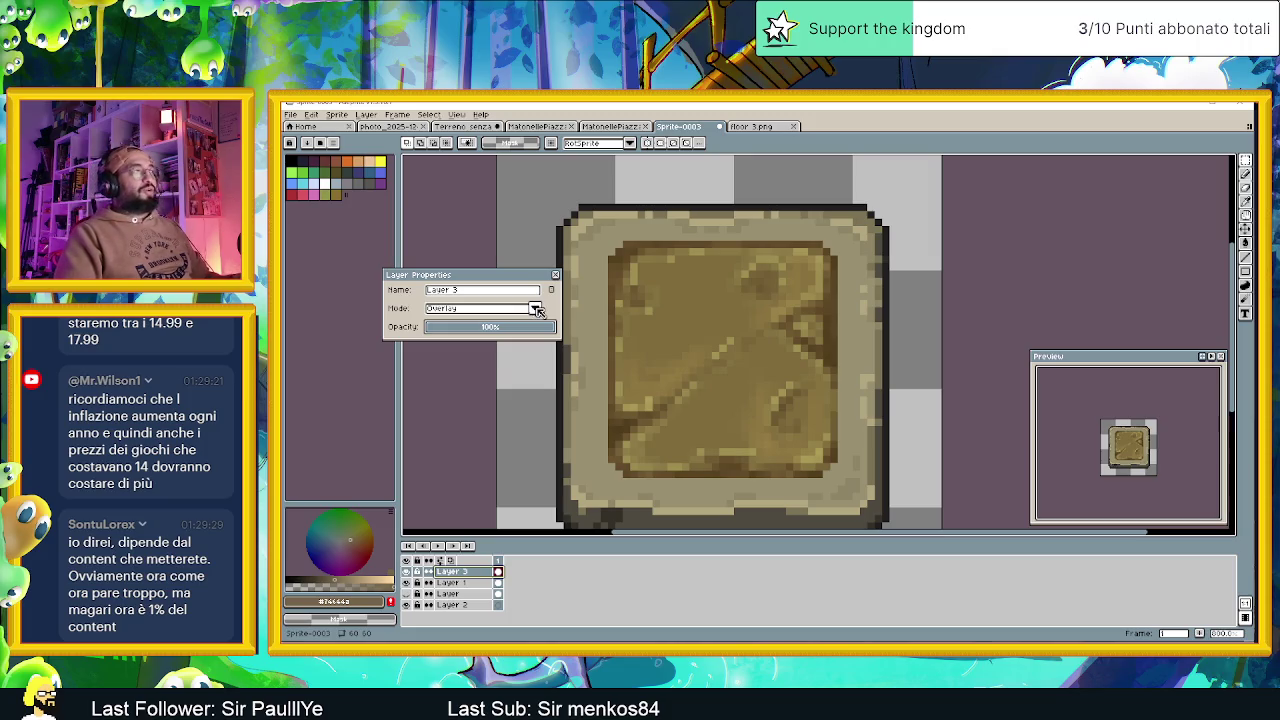
left_click(536, 309)
left_click(446, 420)
left_click_drag(488, 335, 498, 335)
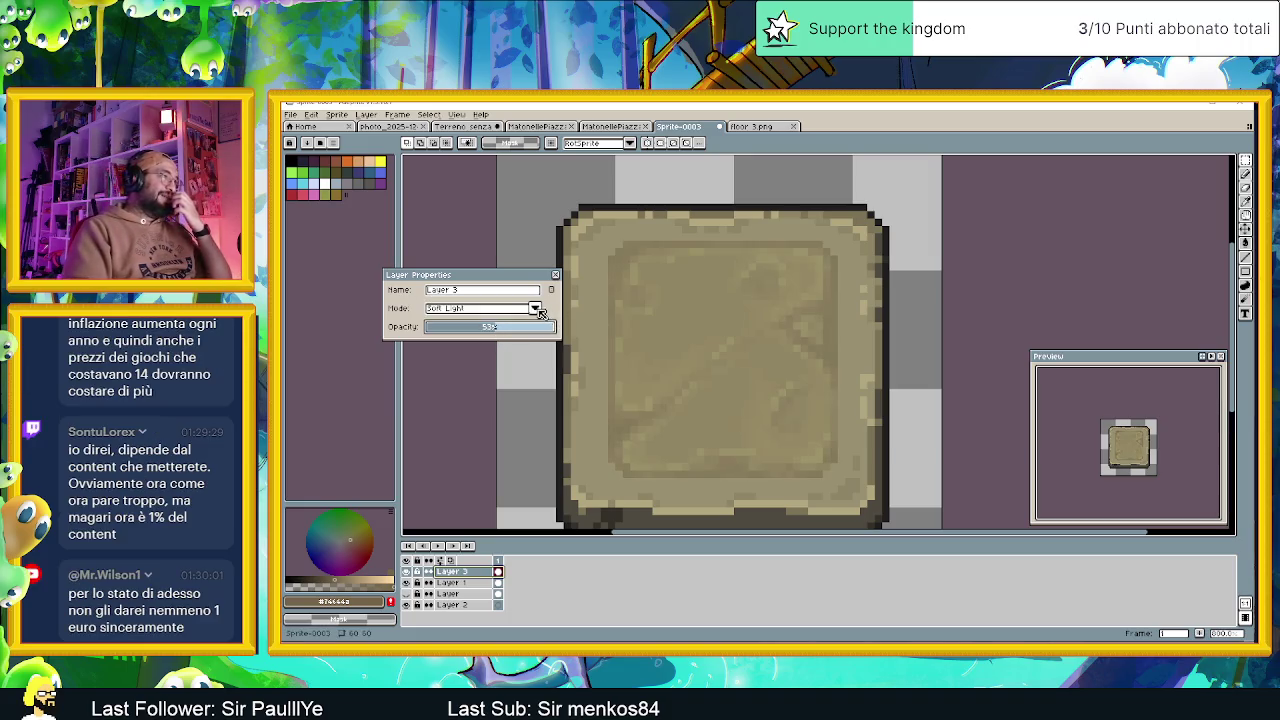
left_click_drag(494, 331, 566, 335)
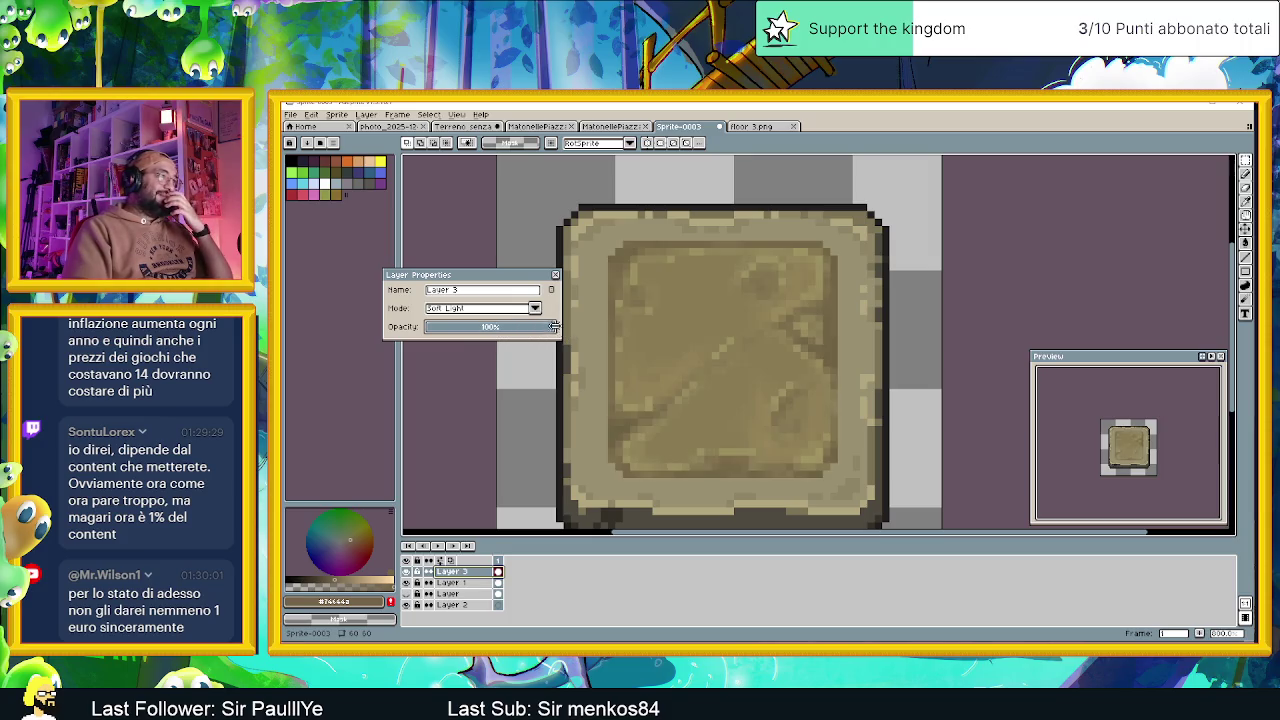
left_click(535, 308)
left_click(480, 429)
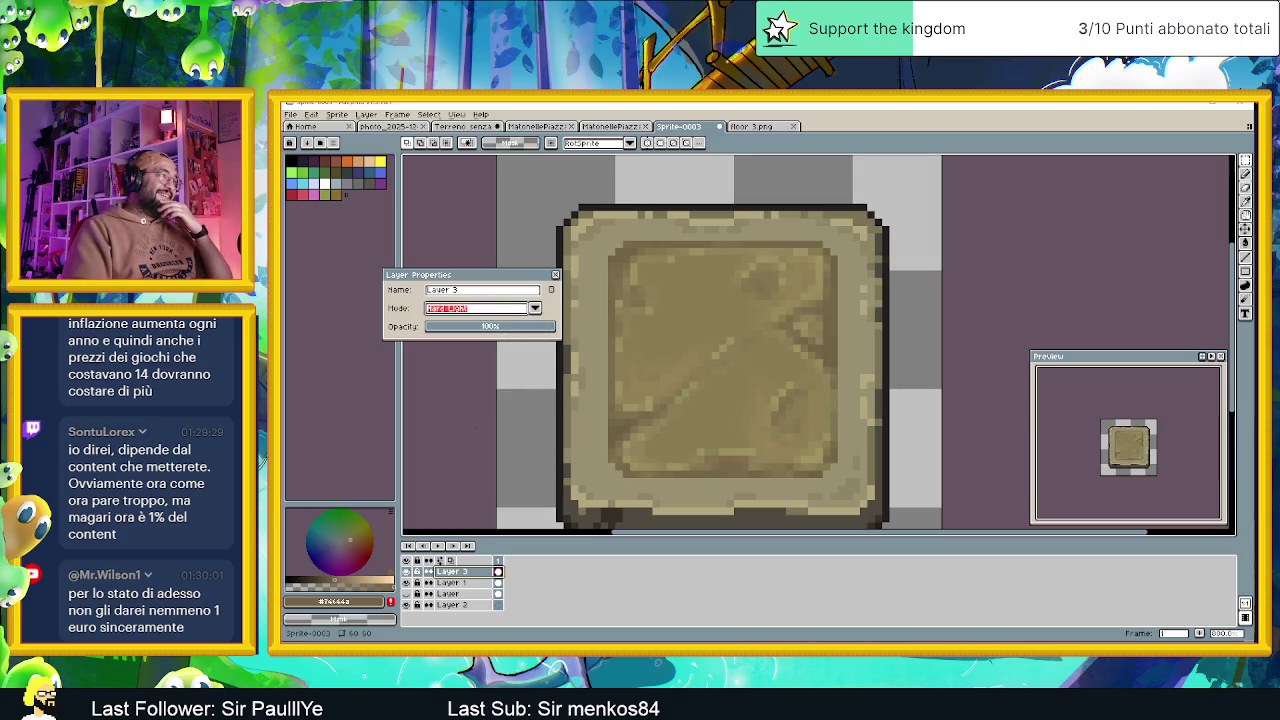
mouse_move(508, 325)
left_mouse_down()
mouse_move(492, 329)
mouse_move(556, 325)
left_mouse_up()
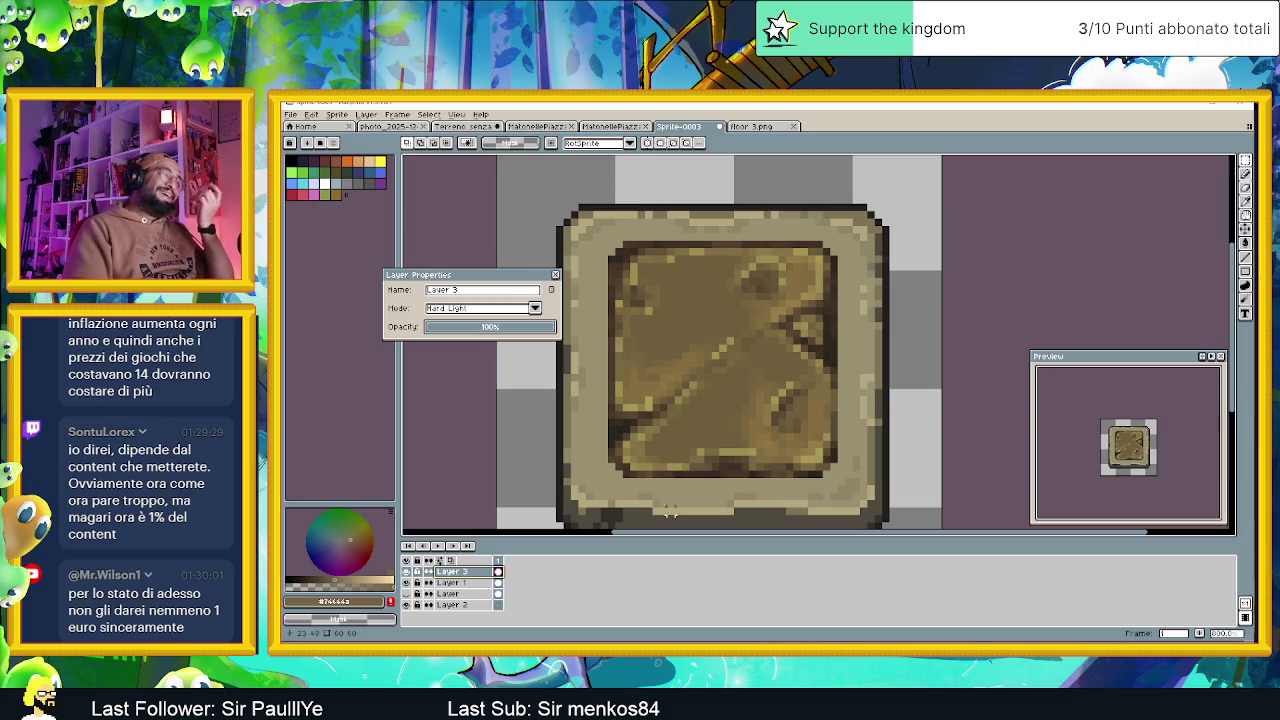
Try Difference and Exclusion blending on the texture layer.
scroll(690, 480, "down", 1)
scroll(710, 440, "down", 1)
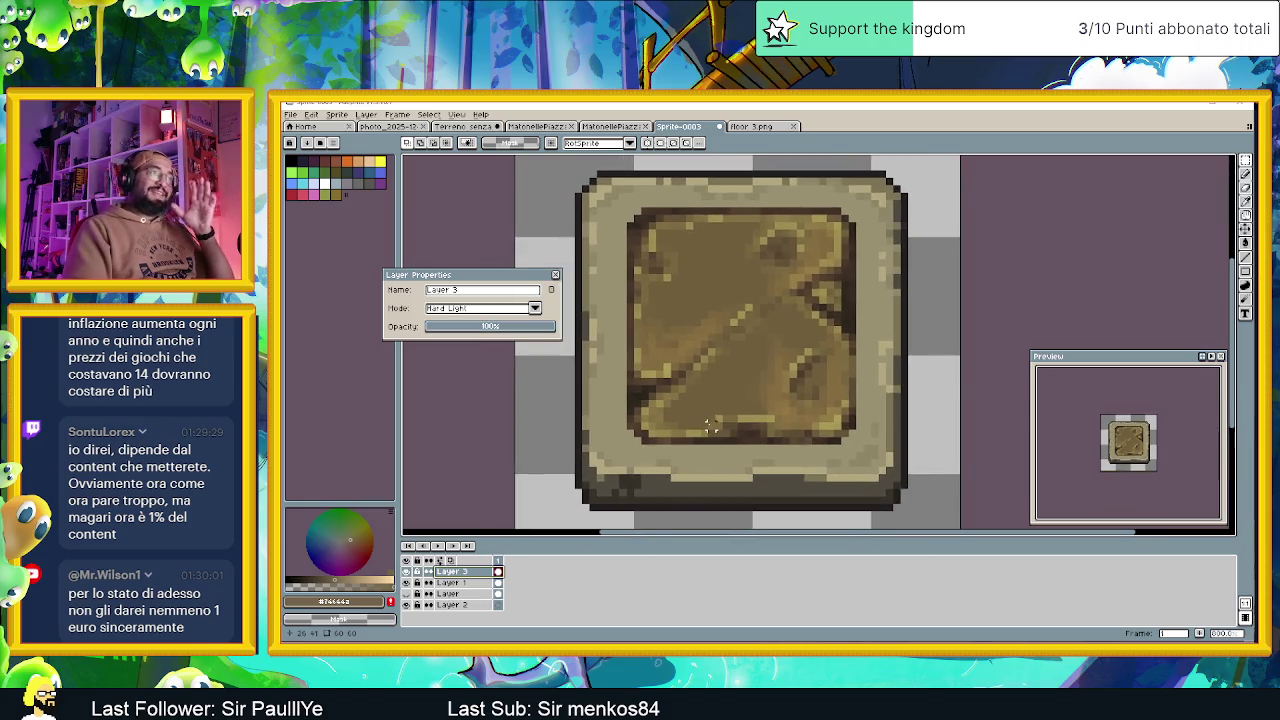
scroll(718, 424, "down", 1)
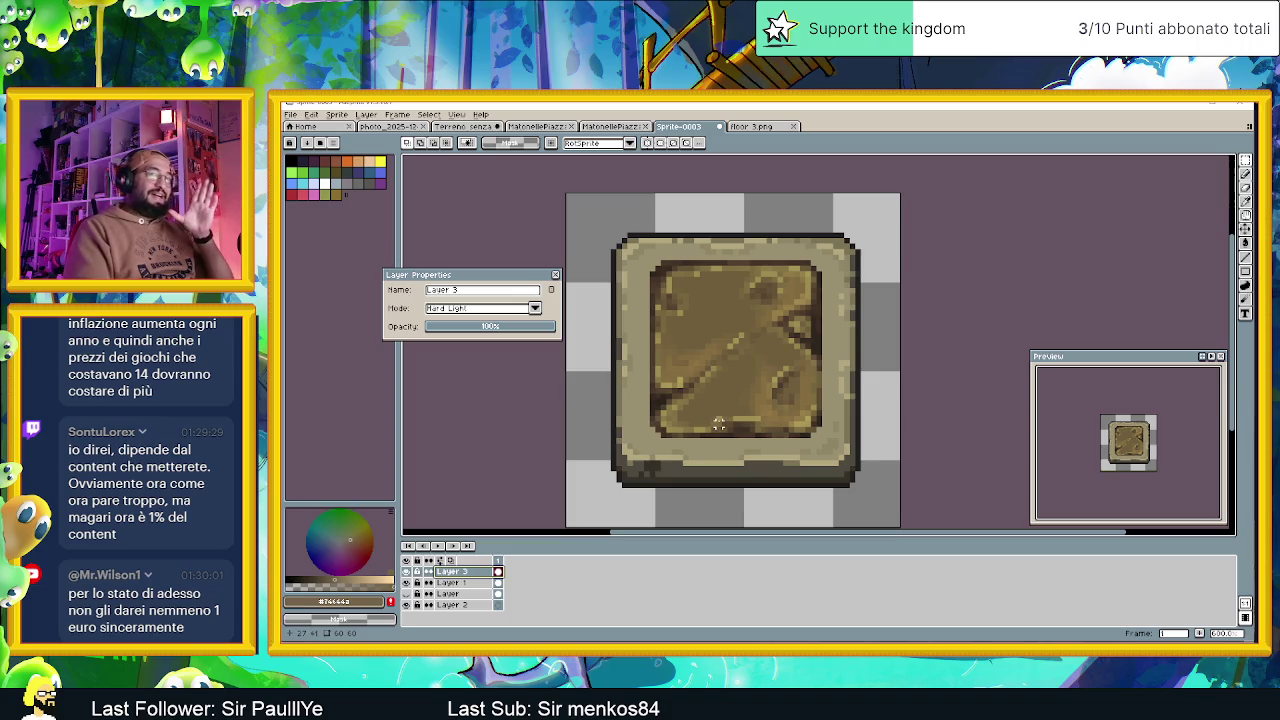
left_click(535, 308)
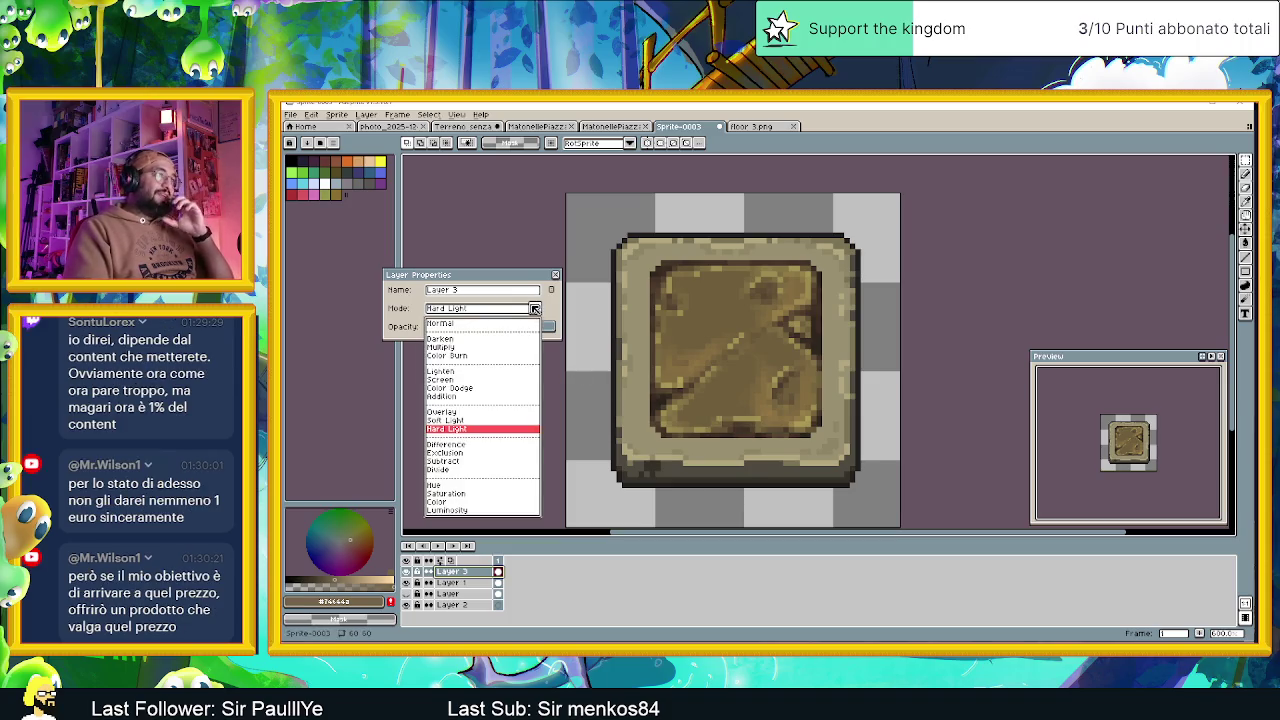
left_click(466, 445)
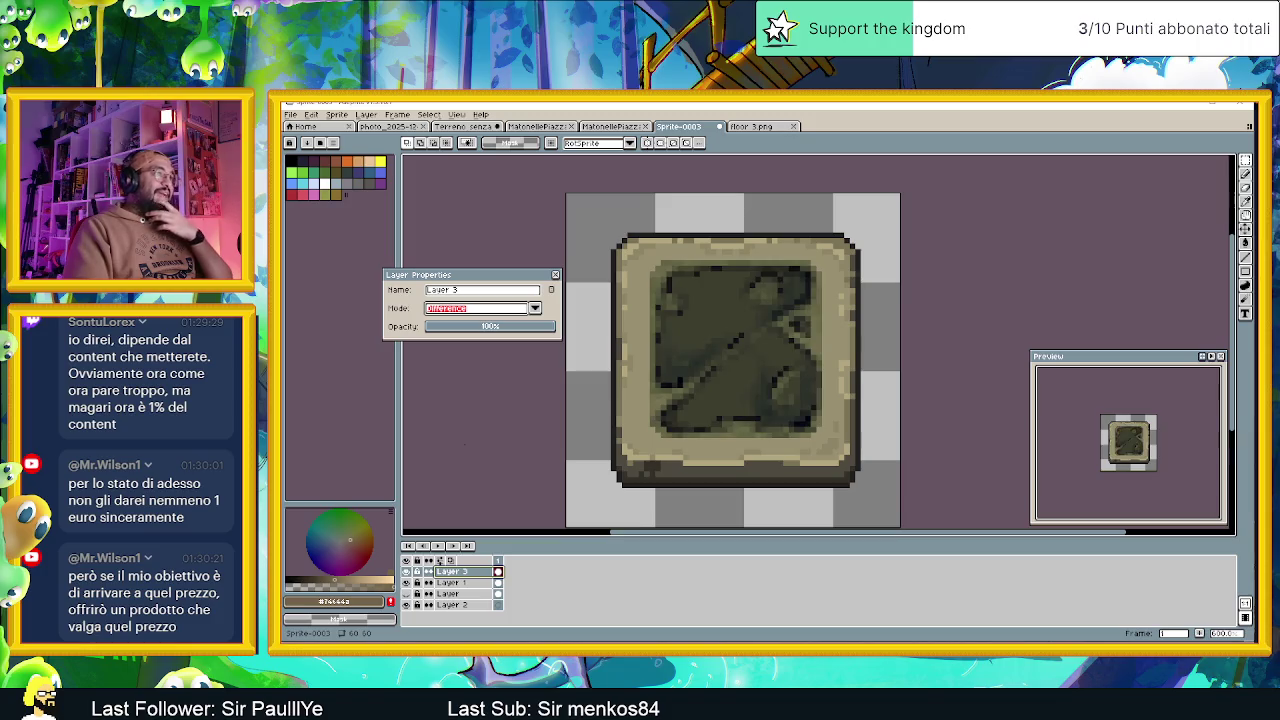
left_click(538, 314)
left_click(456, 456)
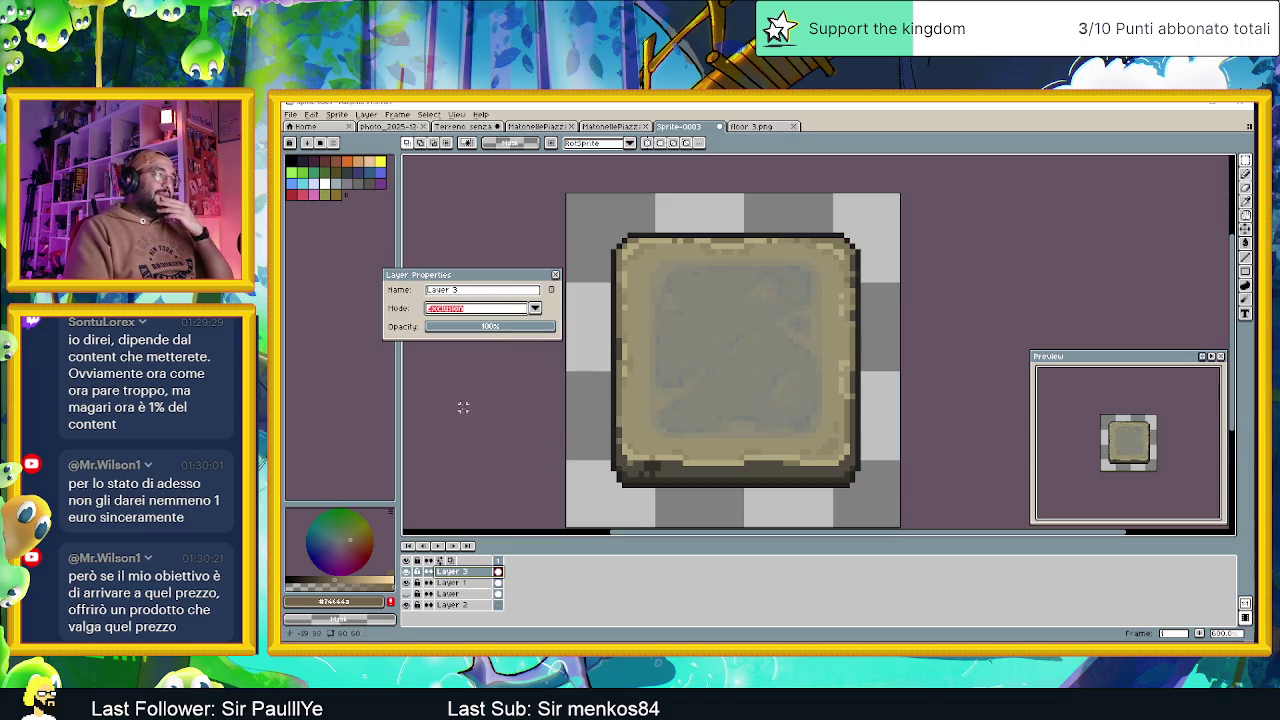
left_click(535, 308)
left_click(470, 455)
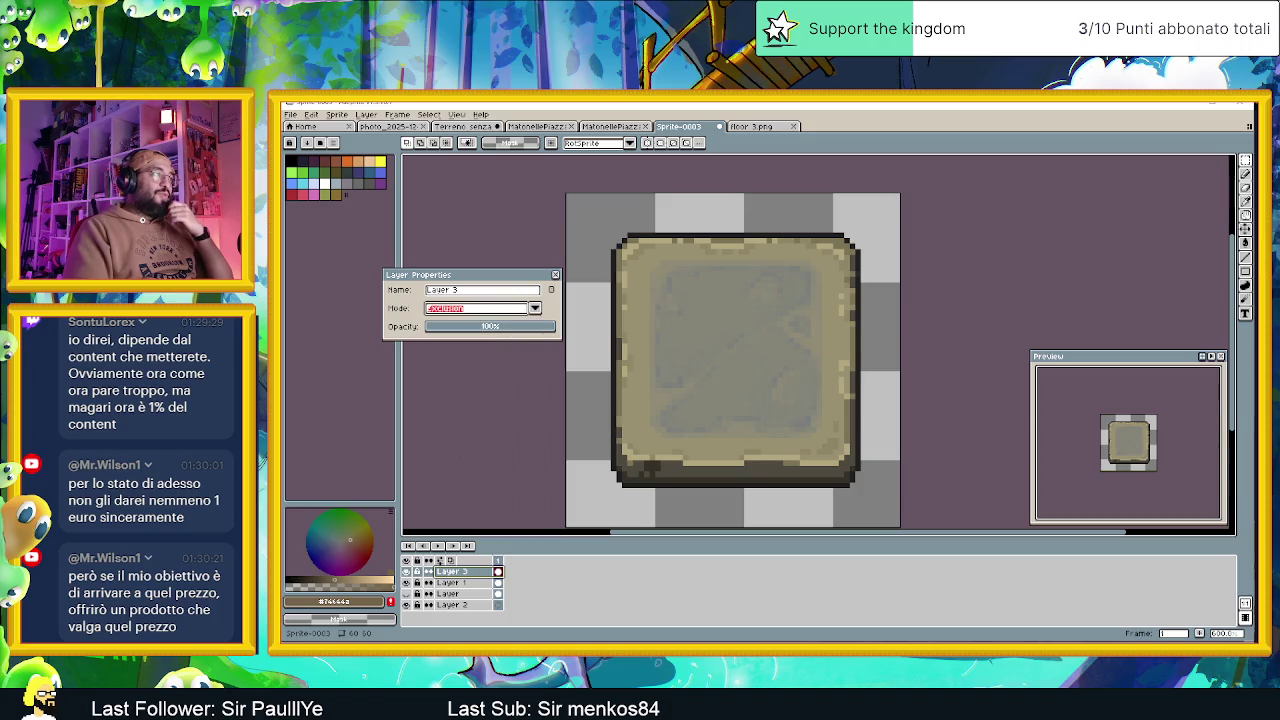
Try Subtract and Divide, then settle on Normal blending at about 20% opacity.
left_click(535, 308)
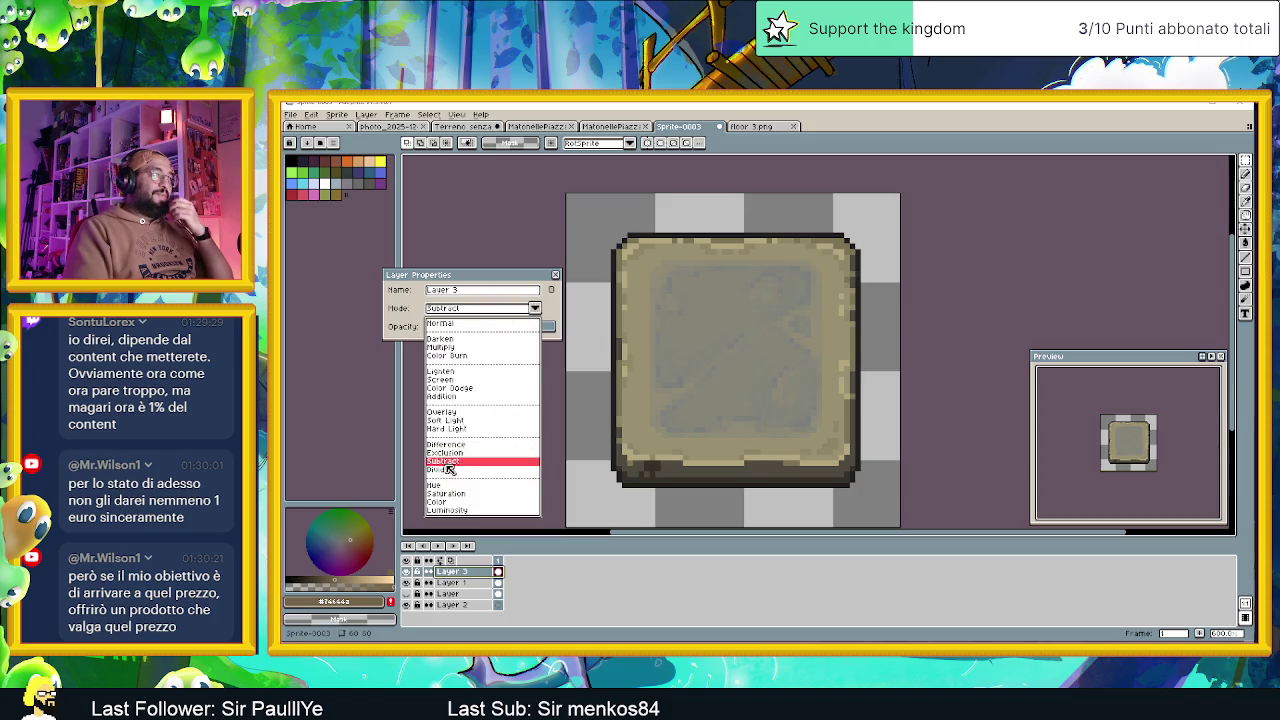
left_click(449, 466)
left_click(535, 308)
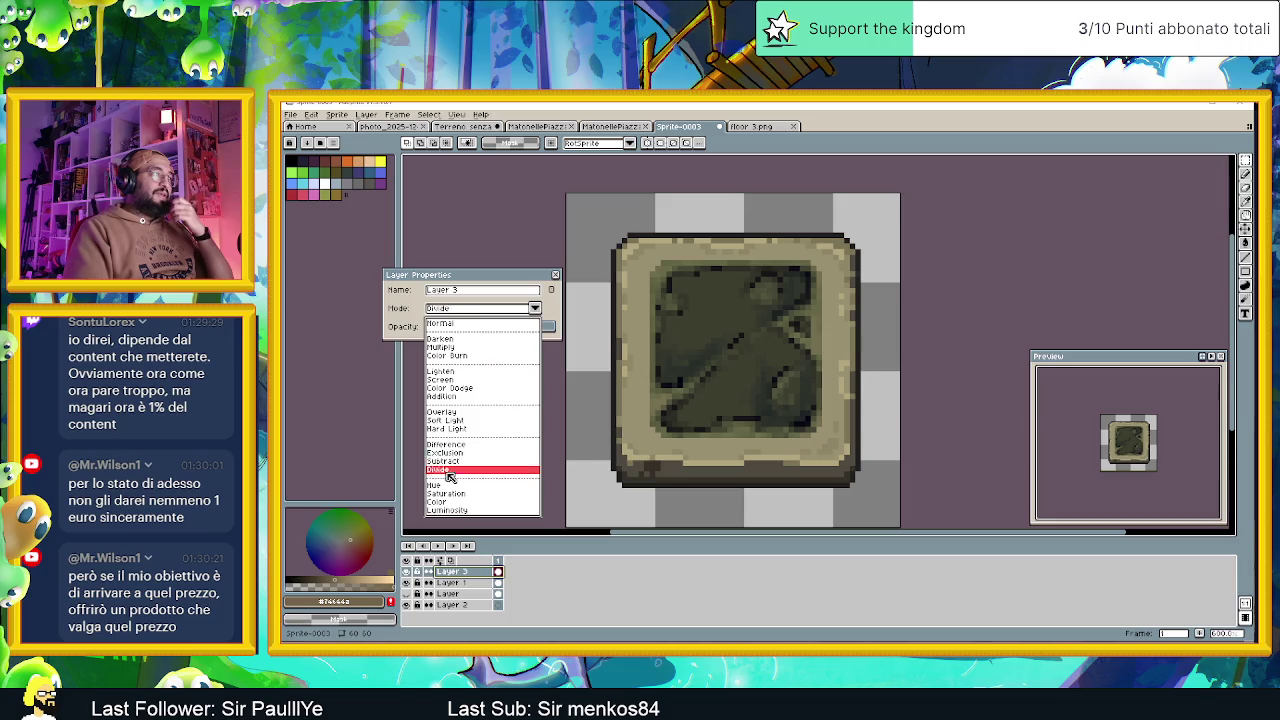
left_click(451, 478)
left_click(535, 308)
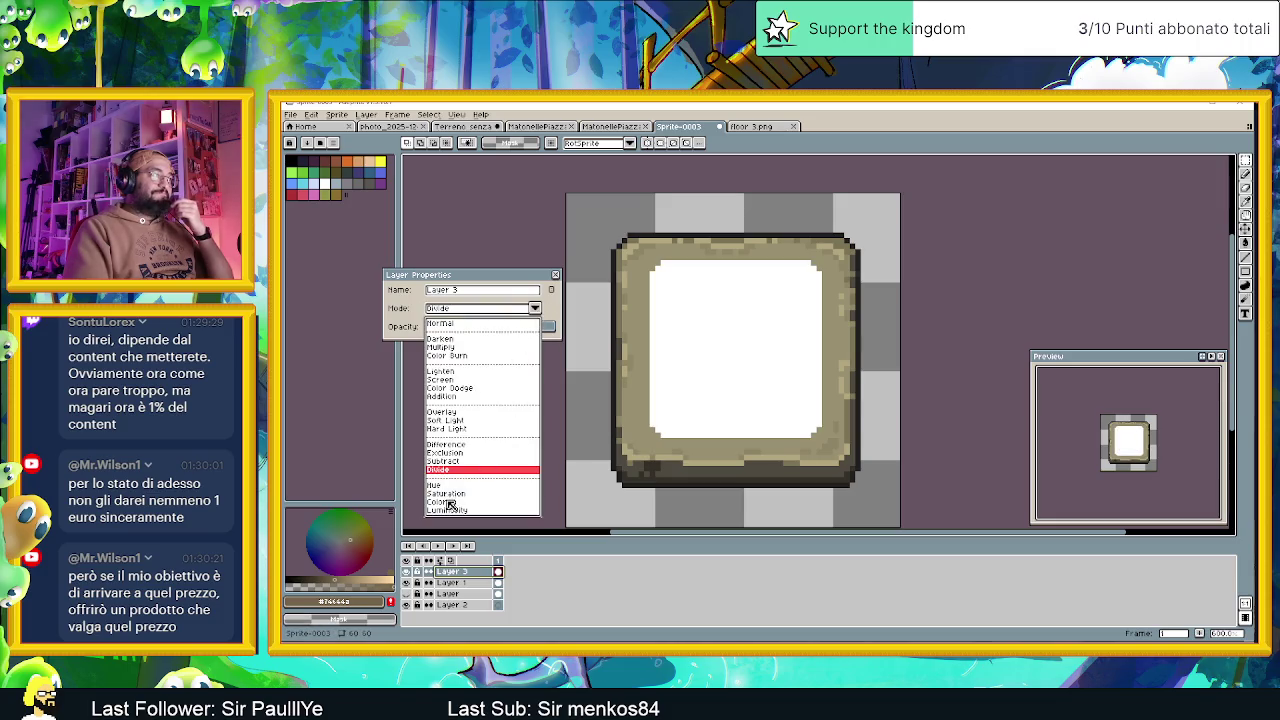
left_click(468, 324)
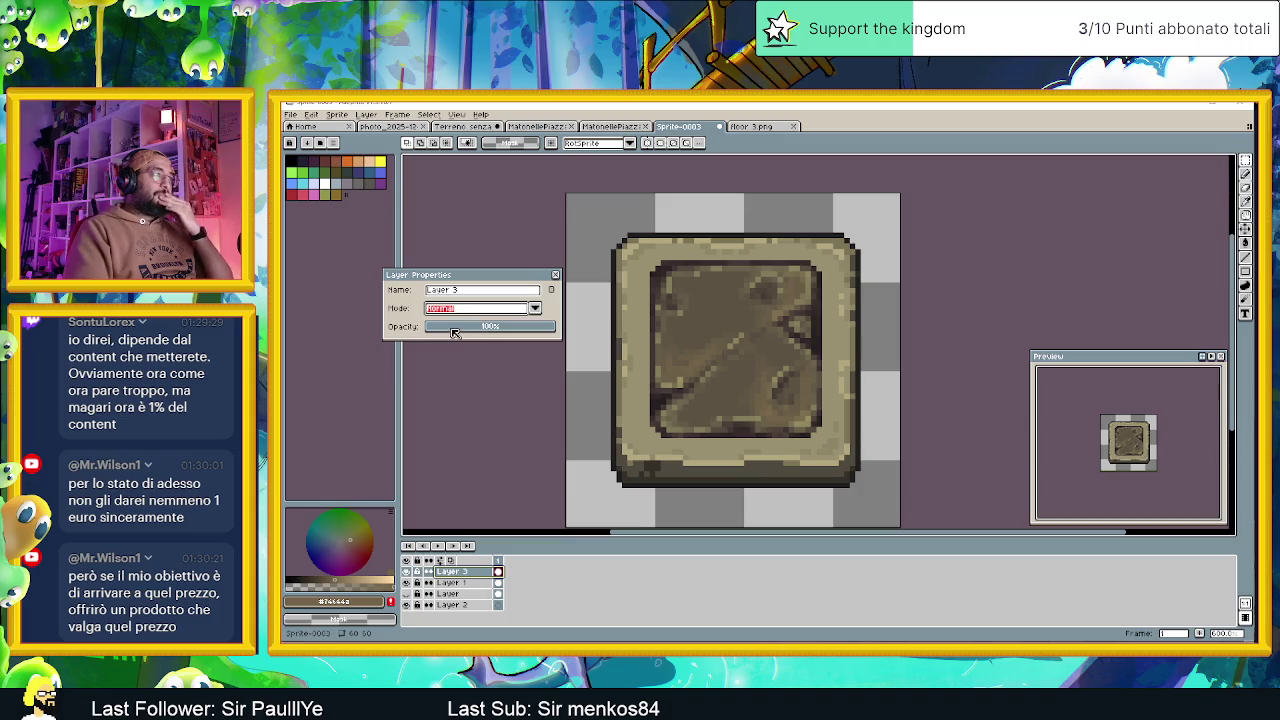
left_click_drag(491, 328, 471, 330)
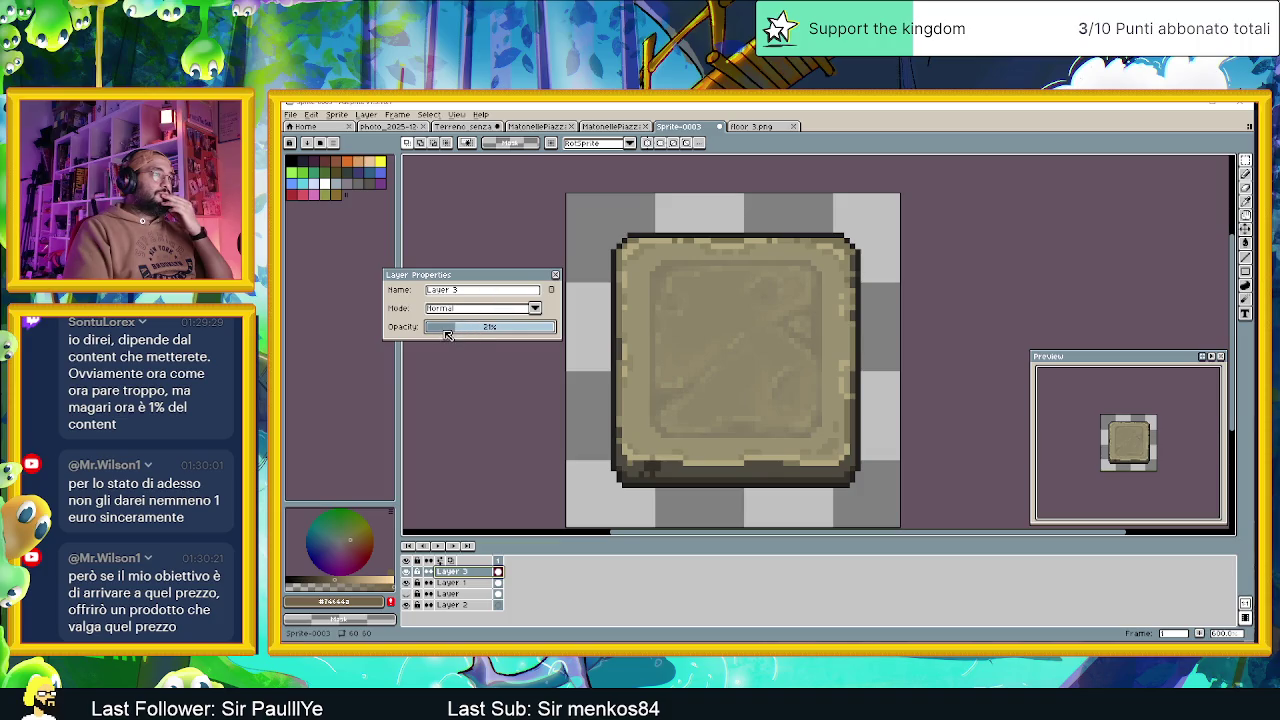
Check the tile at several zoom levels, then close Layer 3's properties with opacity at 15%.
scroll(695, 404, "down", 3)
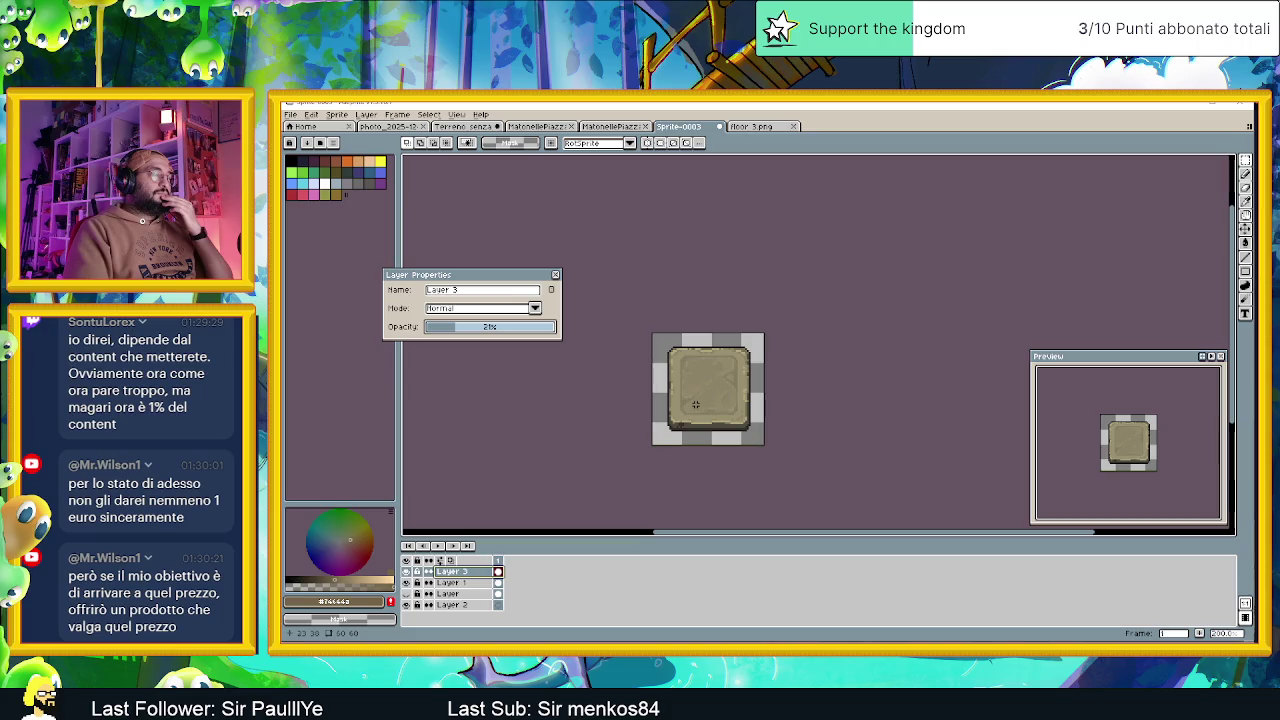
scroll(697, 404, "down", 1)
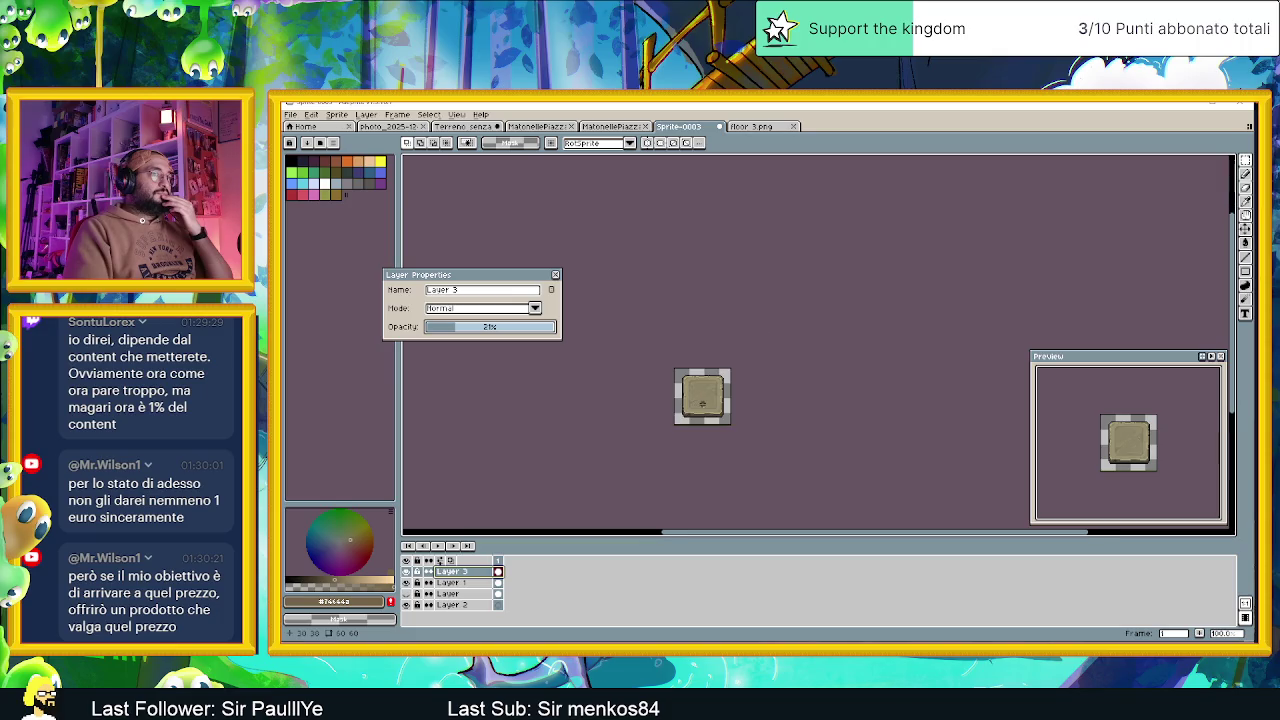
scroll(702, 403, "up", 2)
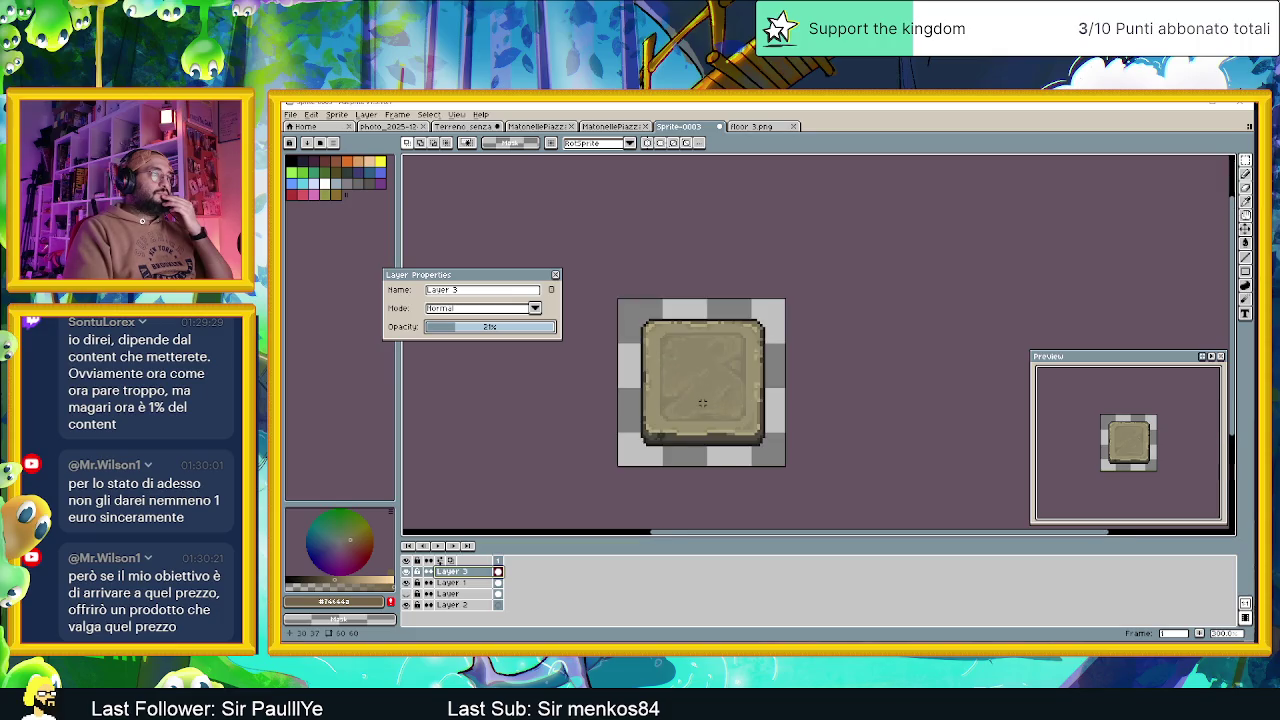
scroll(702, 403, "down", 1)
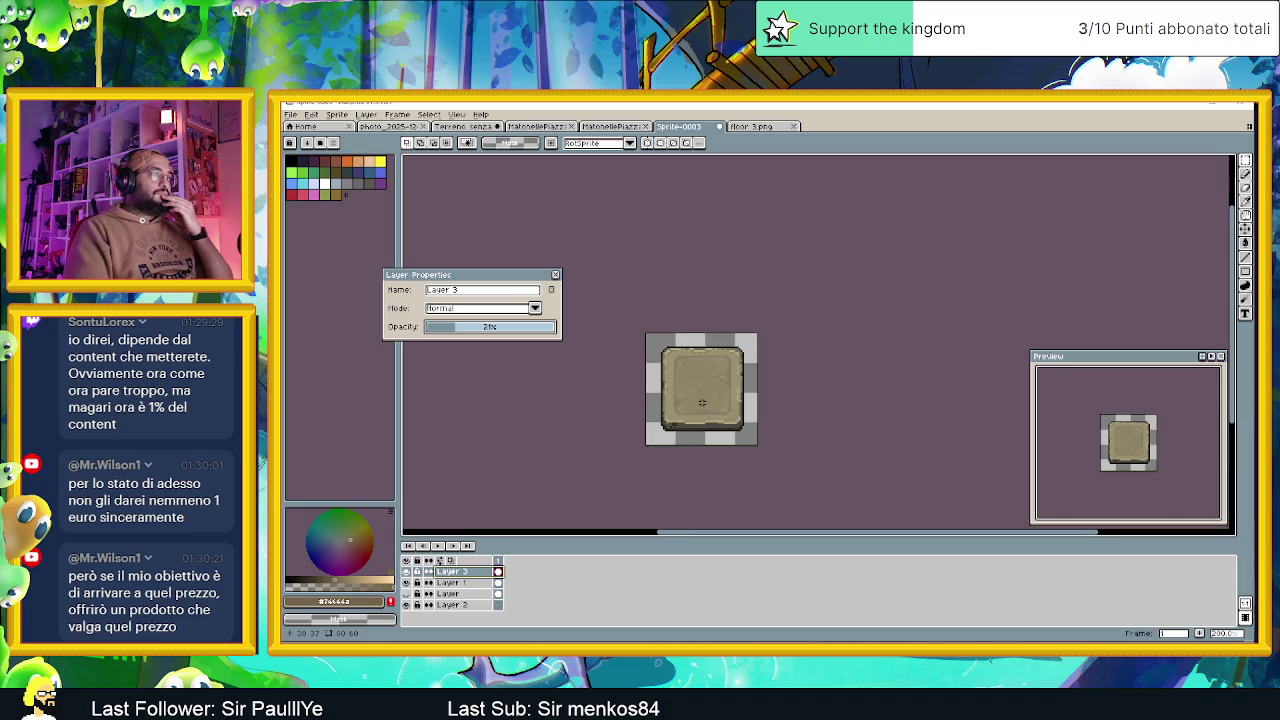
scroll(702, 403, "down", 1)
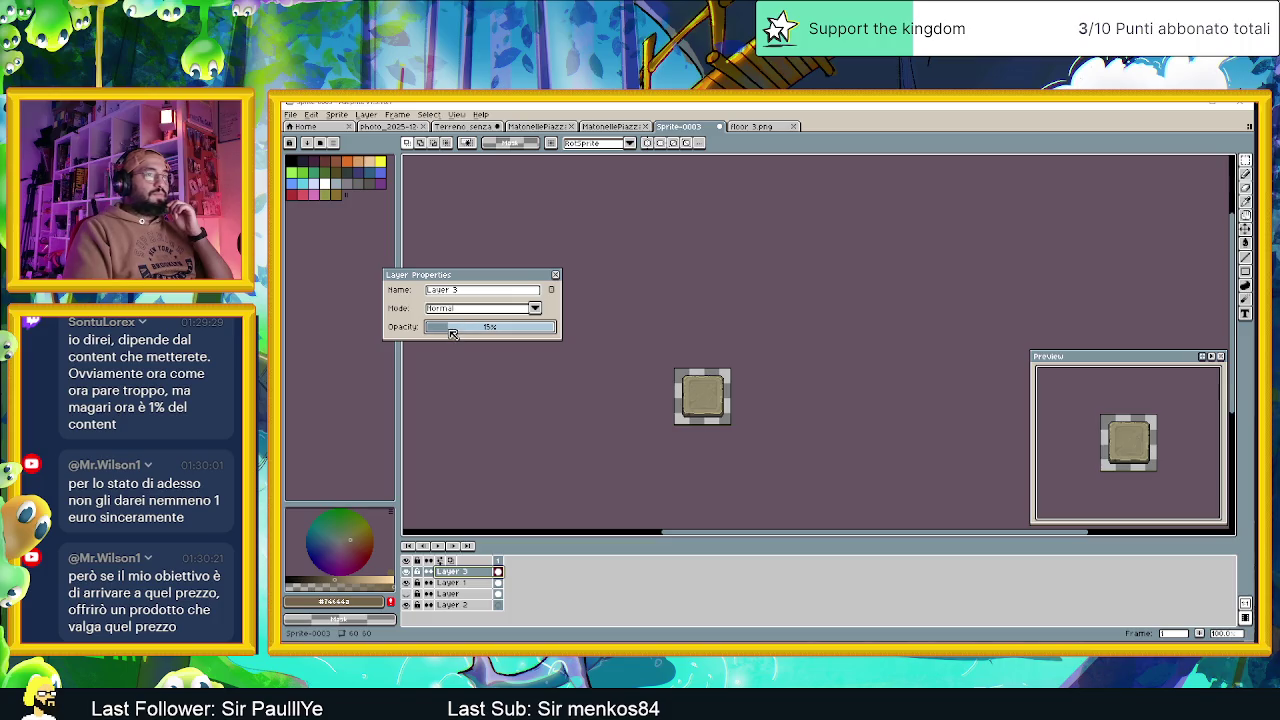
left_click(555, 275)
Select the right half of the inner panel, nudge it one pixel right, then move the left half apart.
scroll(748, 380, "up", 3)
scroll(710, 385, "up", 1)
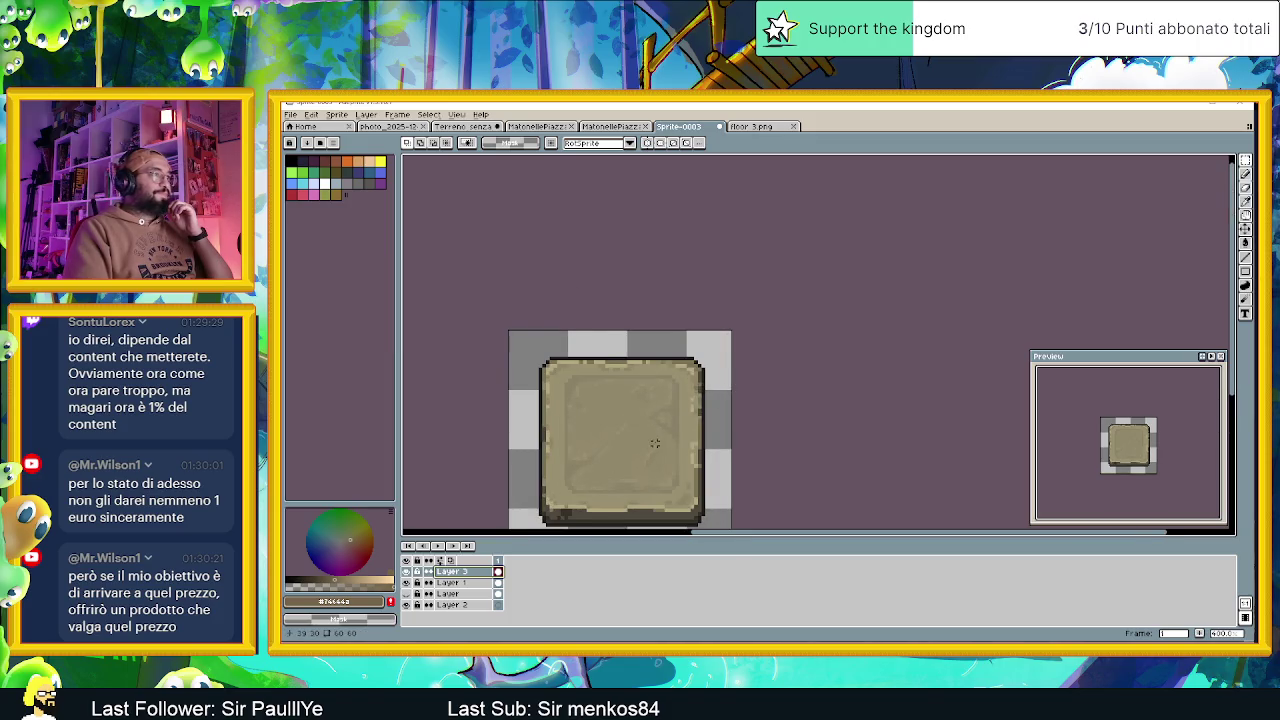
scroll(673, 390, "up", 1)
scroll(669, 399, "up", 1)
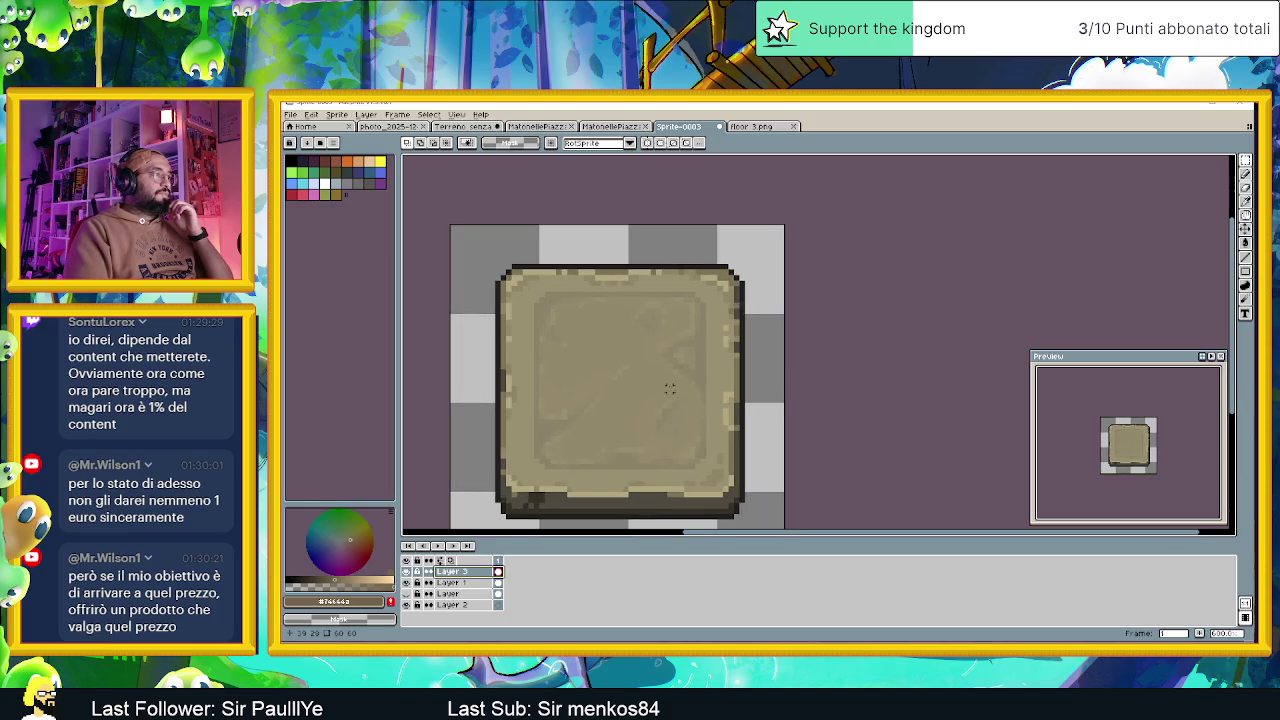
left_click_drag(708, 292, 636, 466)
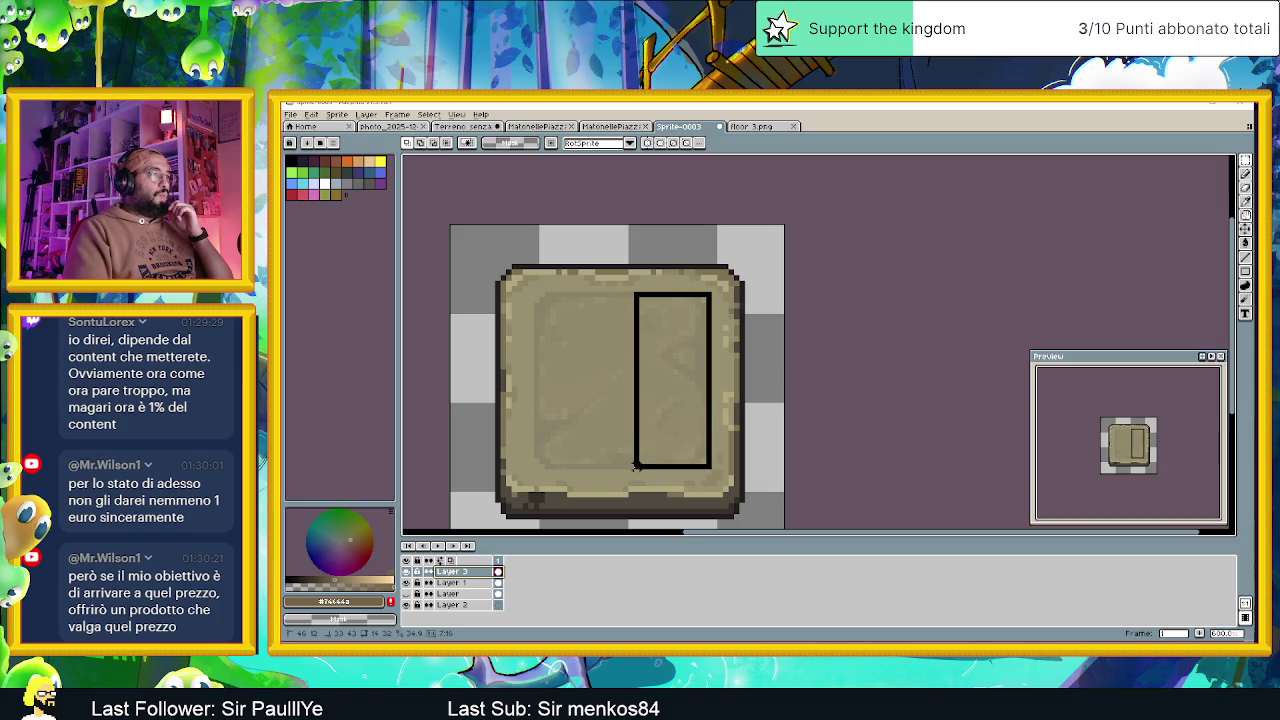
left_click_drag(626, 290, 714, 476)
key("Delete")
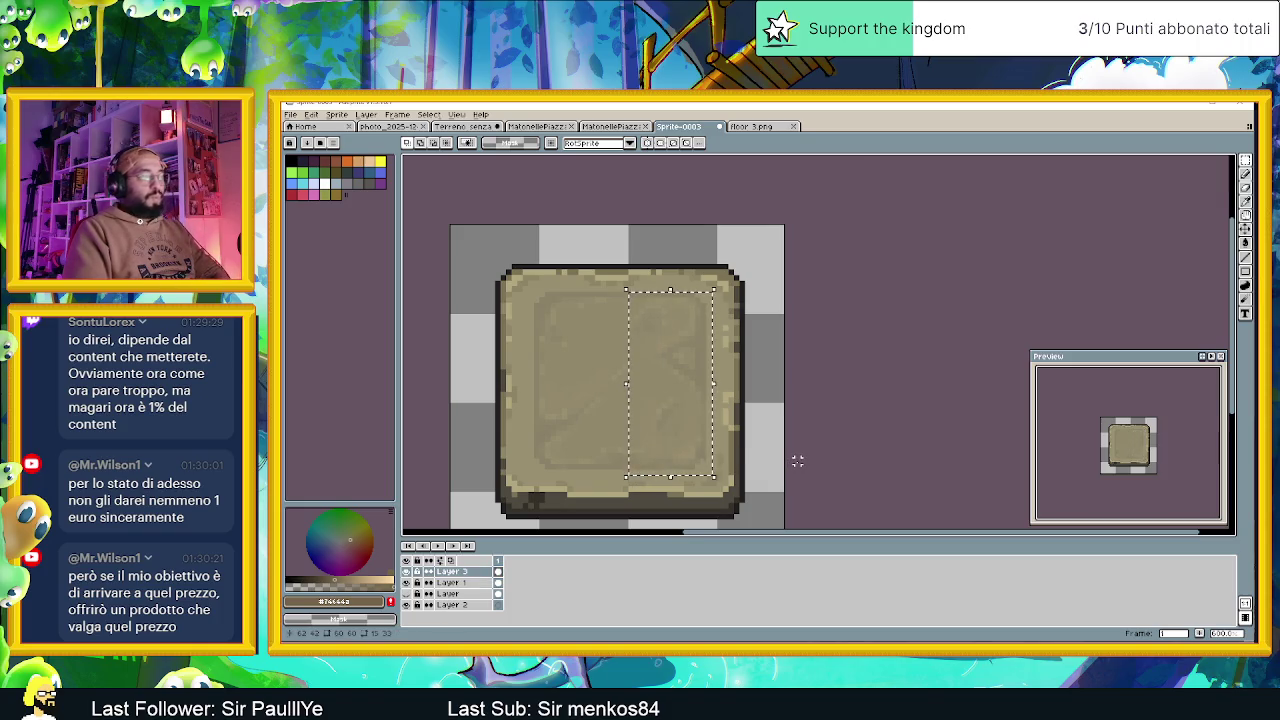
key("Right")
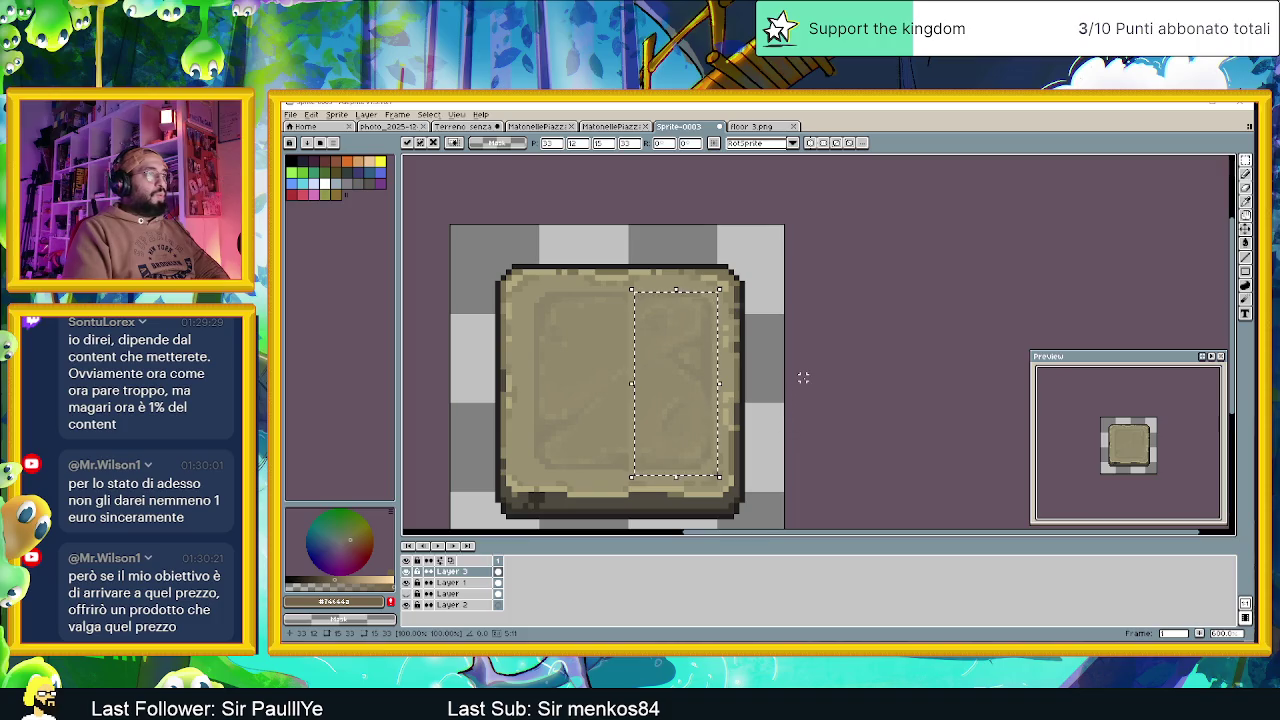
left_click(803, 377)
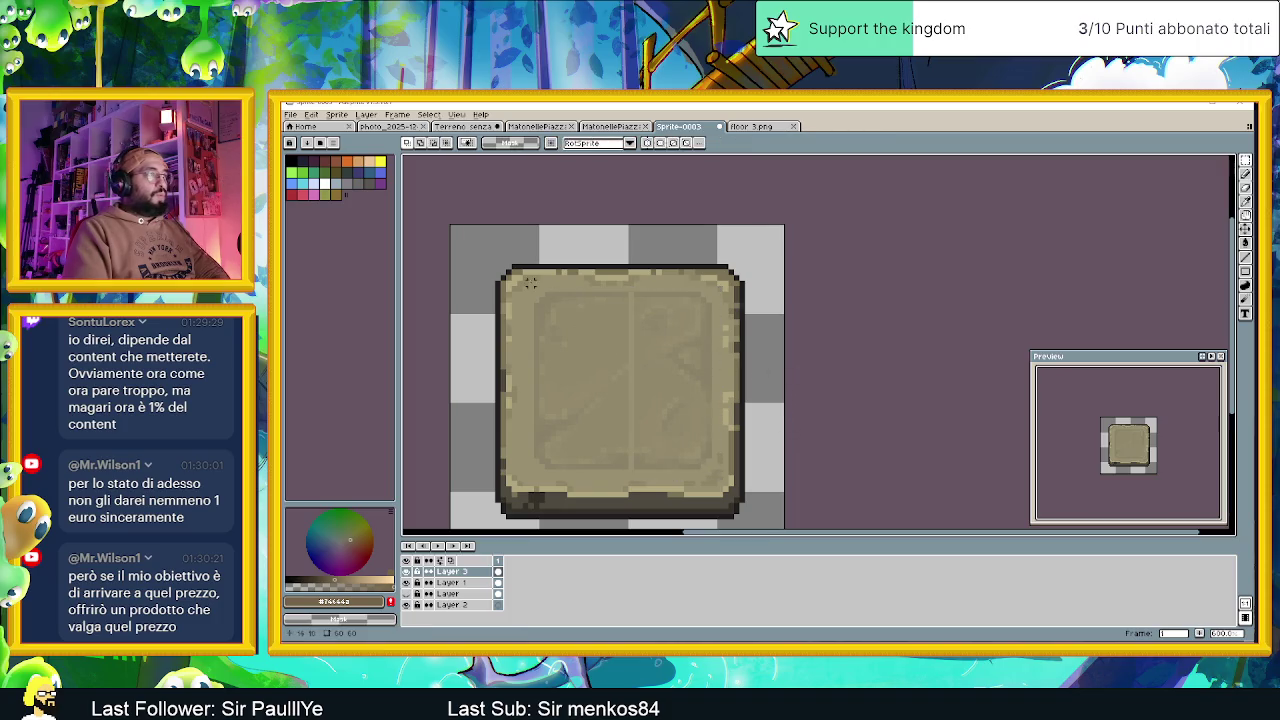
left_click_drag(524, 288, 634, 478)
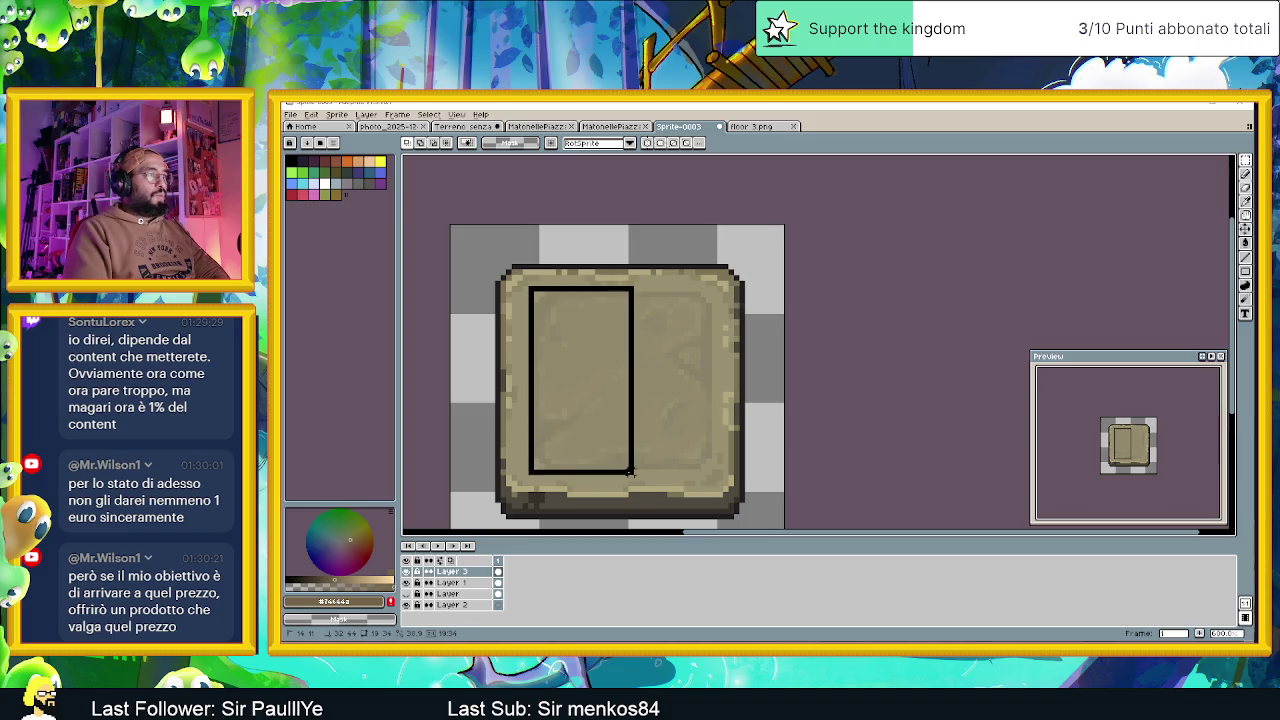
left_click(819, 410)
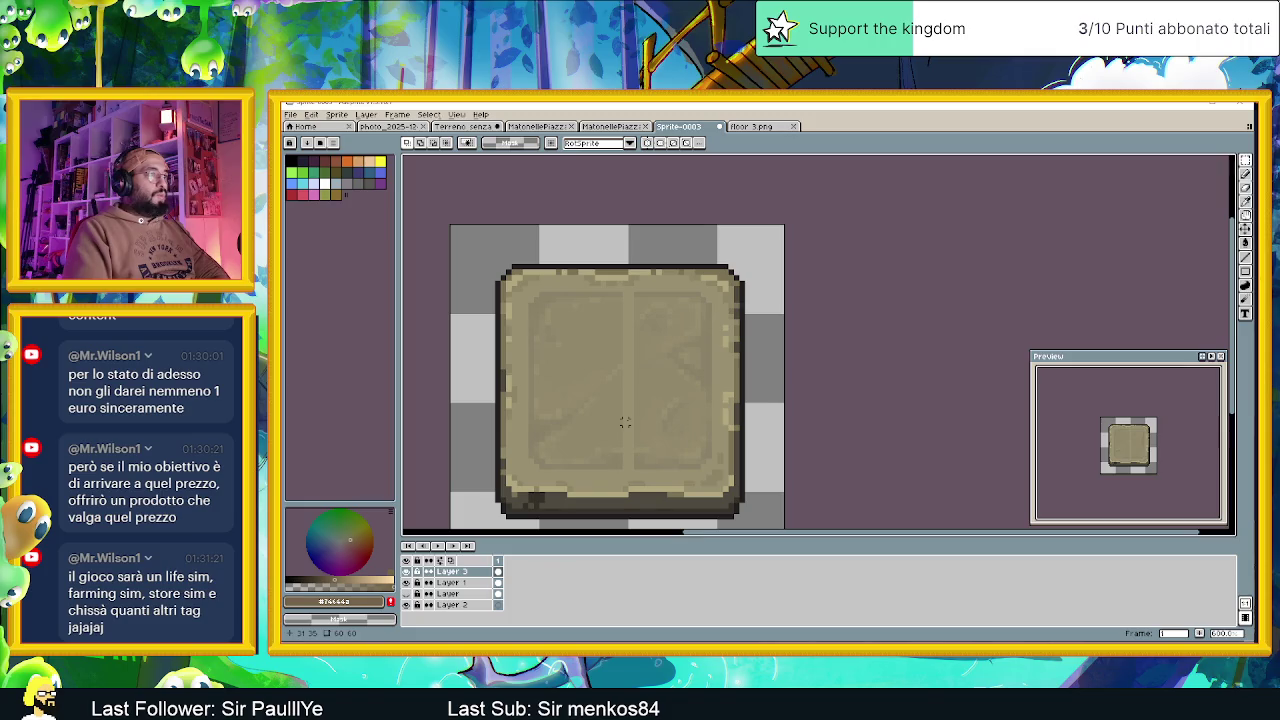
Zoom in on the split stone tile and switch to the Pencil tool.
scroll(624, 422, "up", 1)
scroll(624, 422, "down", 1)
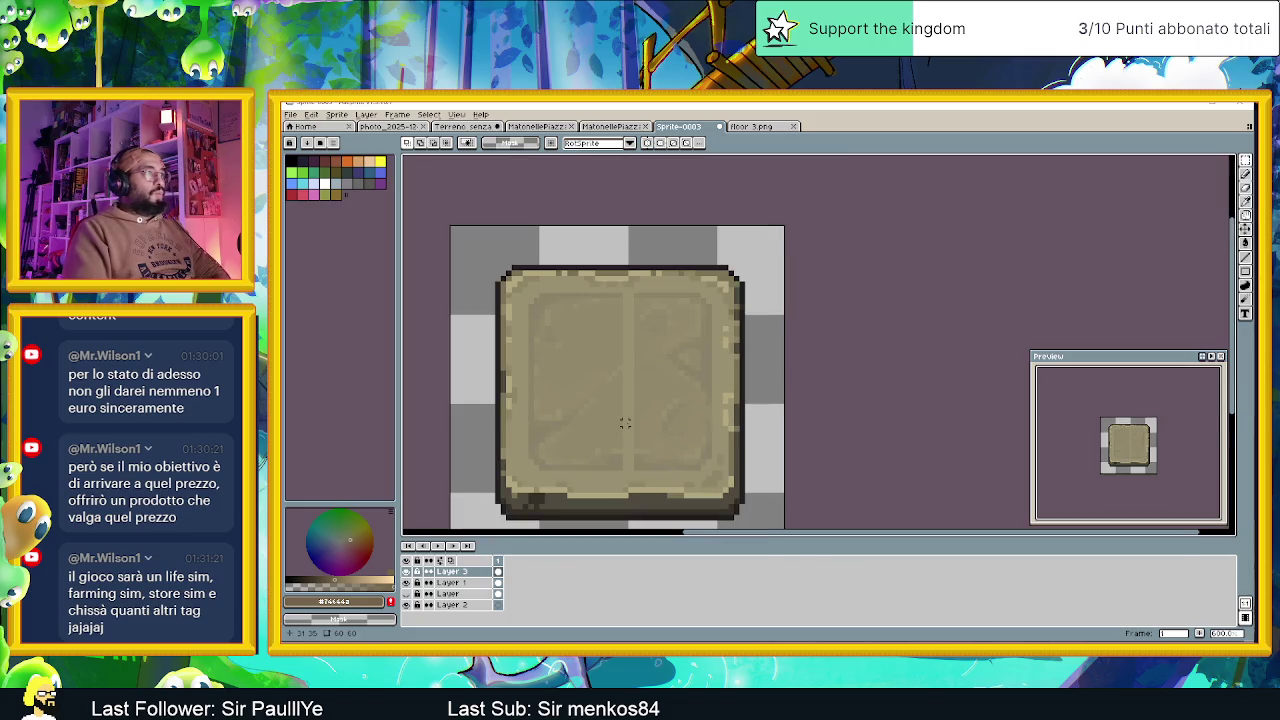
scroll(624, 422, "down", 1)
scroll(624, 422, "down", 1)
scroll(625, 423, "down", 1)
scroll(625, 423, "down", 1)
scroll(628, 430, "down", 2)
scroll(633, 440, "up", 1)
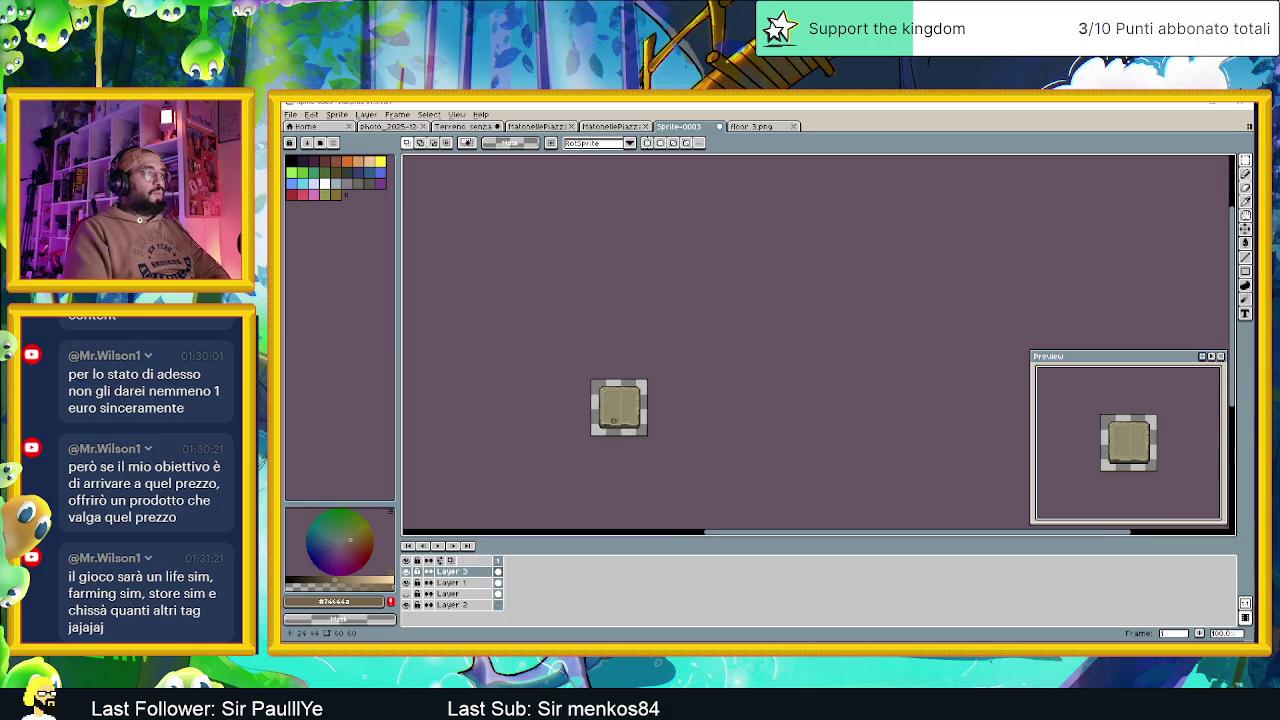
scroll(616, 418, "up", 4)
scroll(616, 418, "up", 1)
scroll(660, 326, "up", 1)
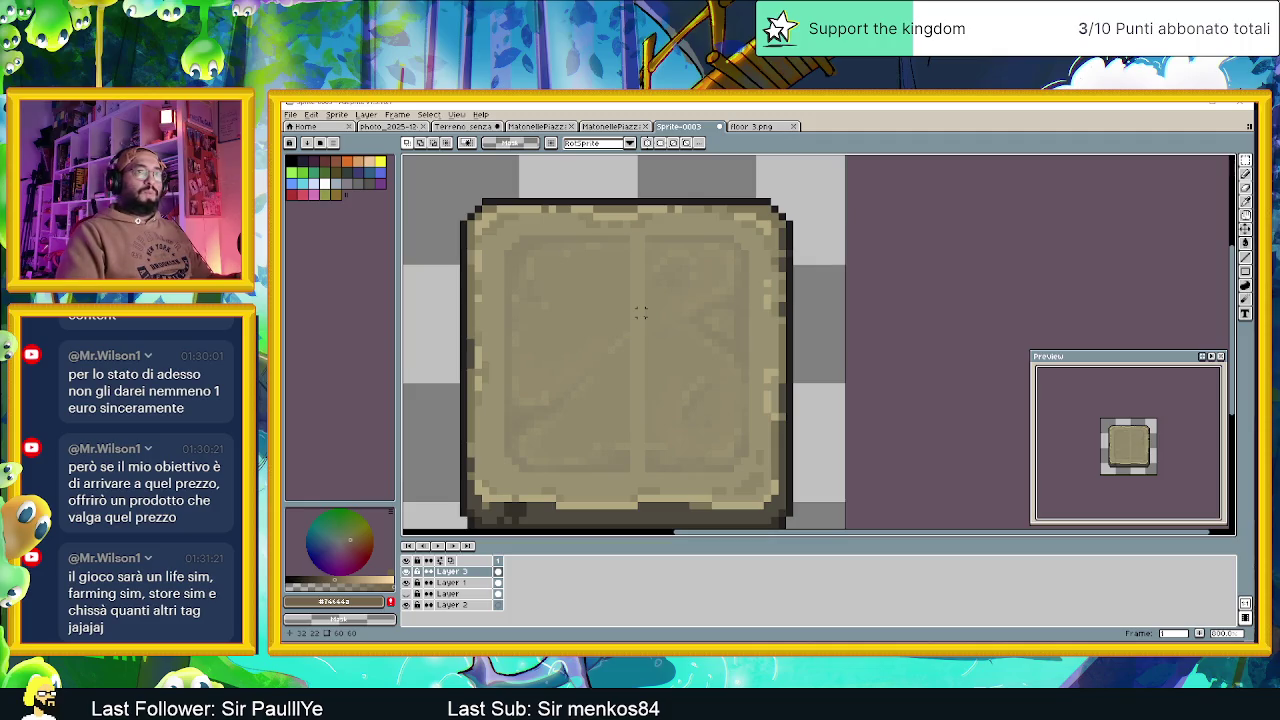
scroll(625, 268, "up", 1)
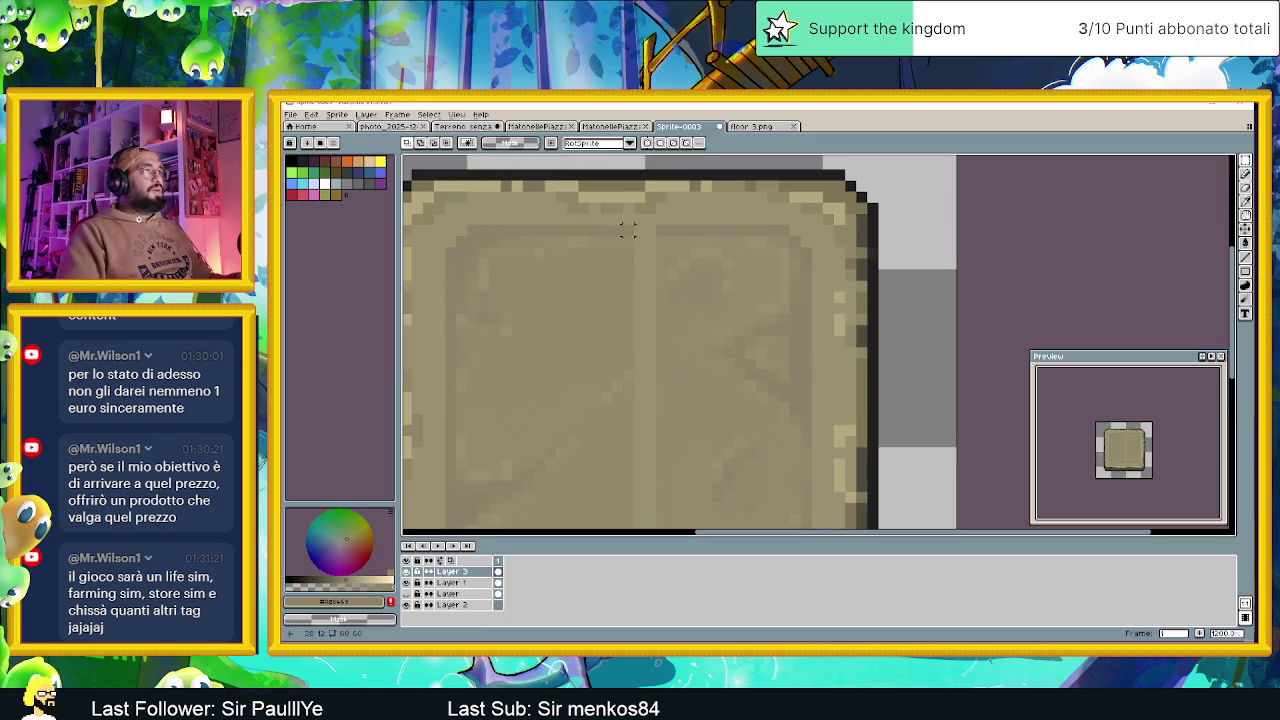
key("b")
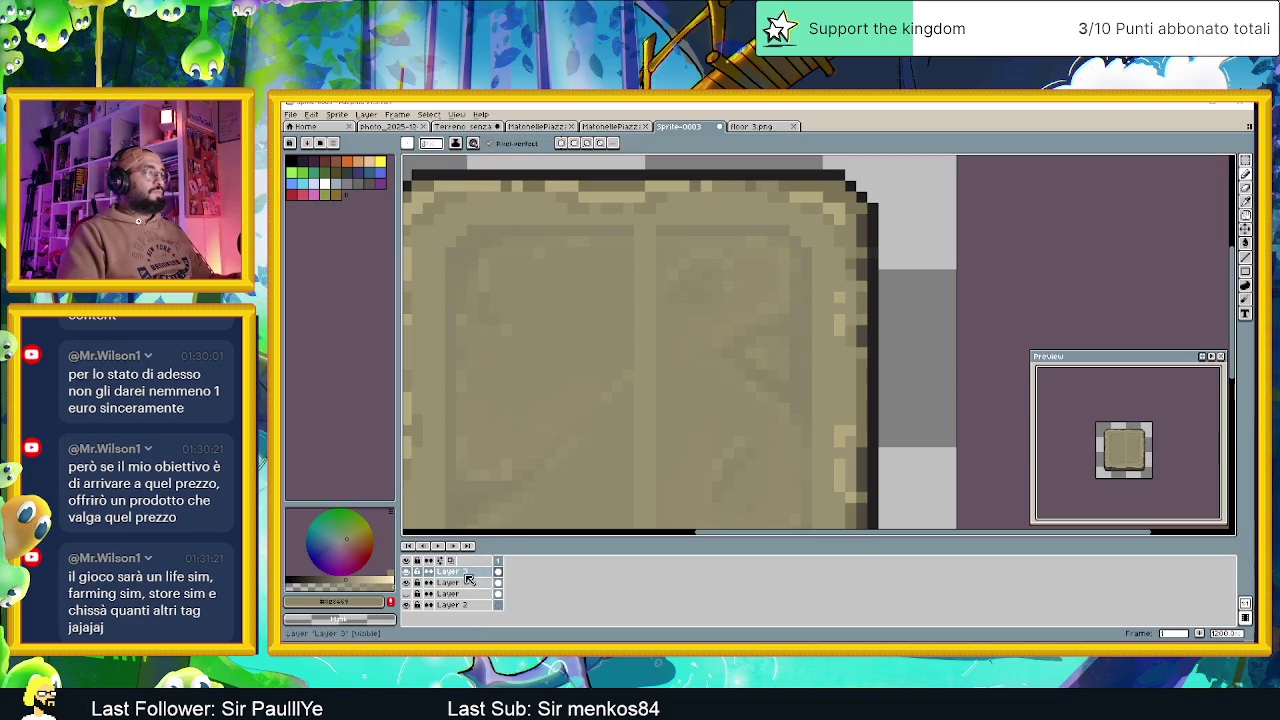
Raise Layer 3's opacity in Layer Properties so the cracked texture darkens.
double_click(465, 572)
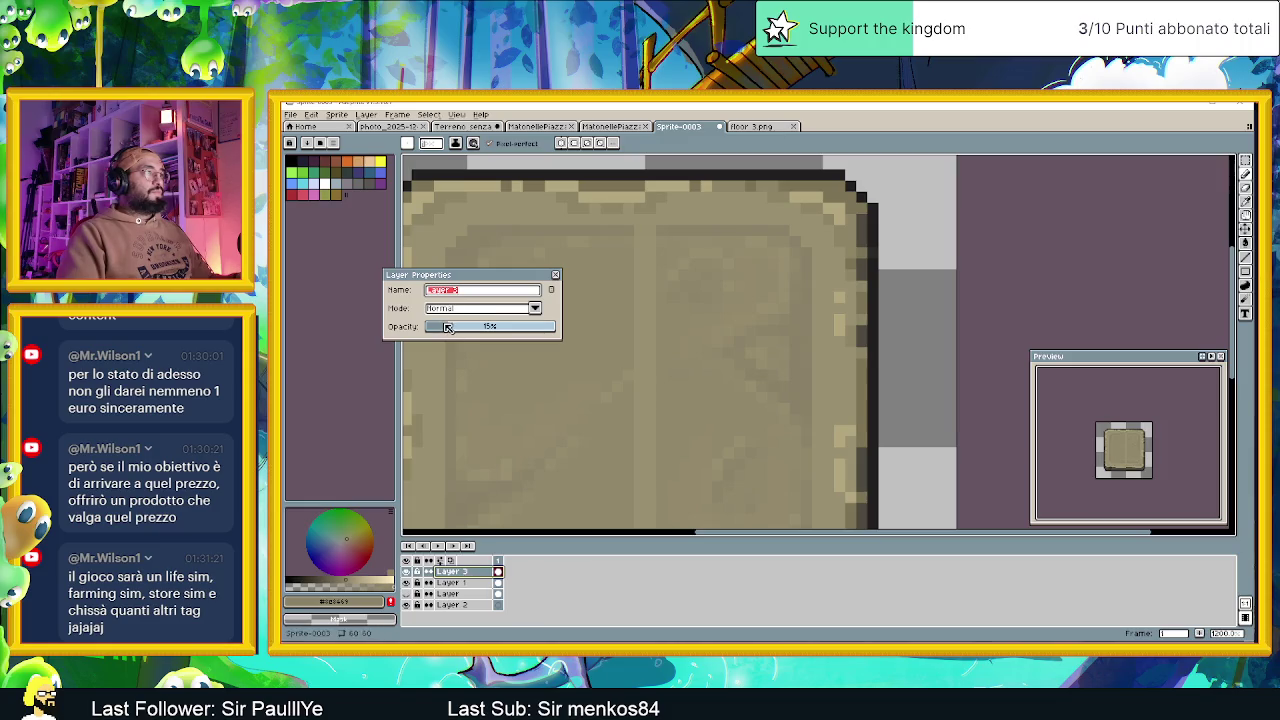
left_click_drag(447, 327, 677, 340)
left_click(555, 274)
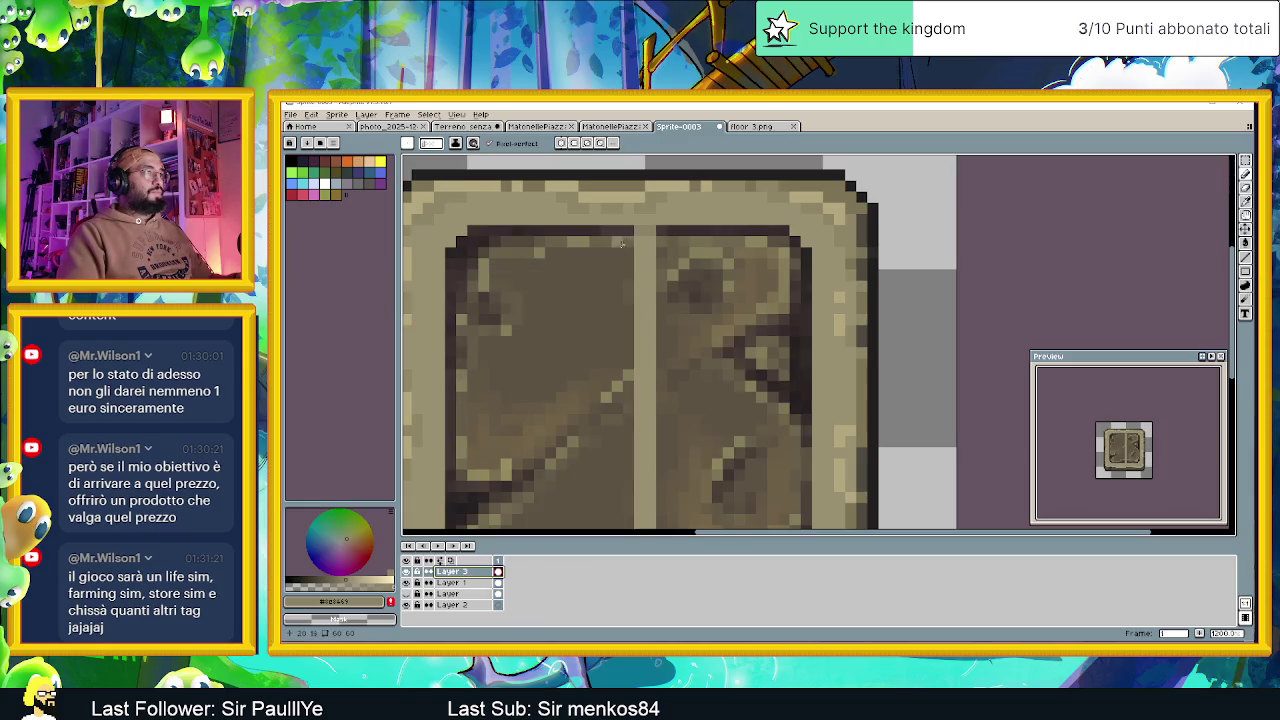
Sample dark outline and brown crack colours from the tile and paint a dark pixel.
left_click(636, 231, "alt")
left_click(647, 236, "alt")
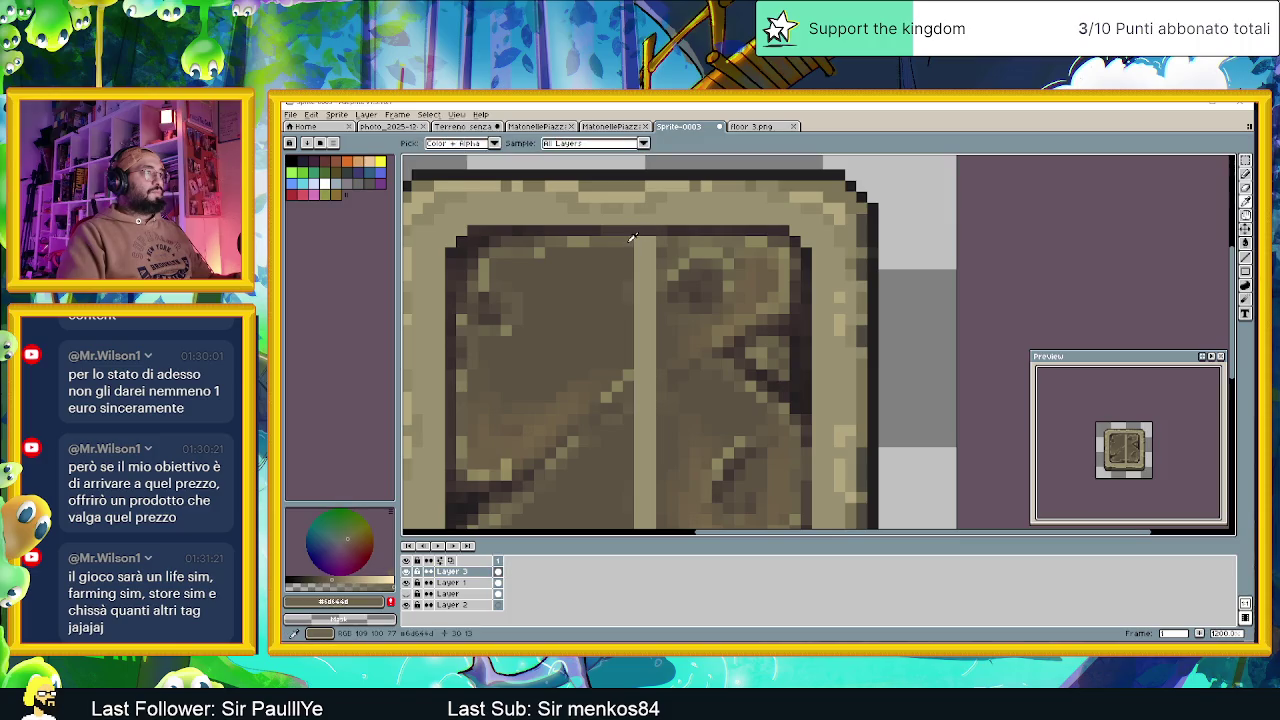
left_click(628, 256, "alt")
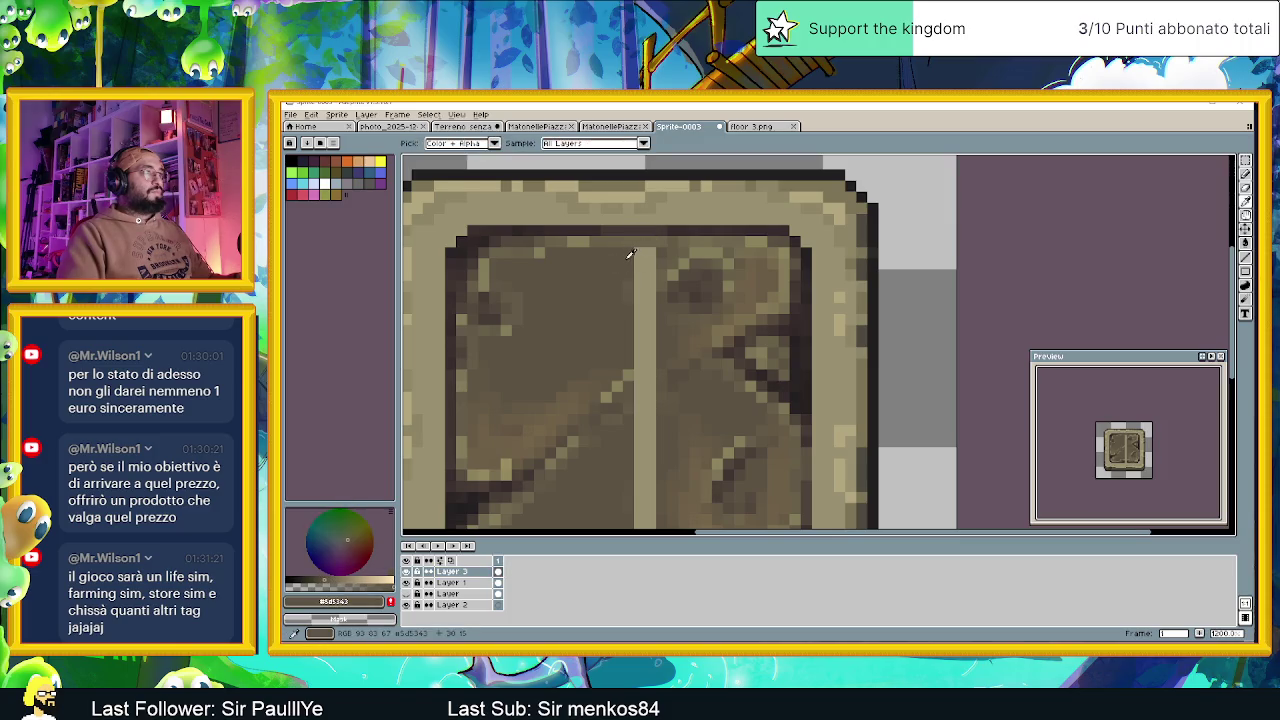
scroll(634, 272, "down", 3)
scroll(660, 375, "down", 1)
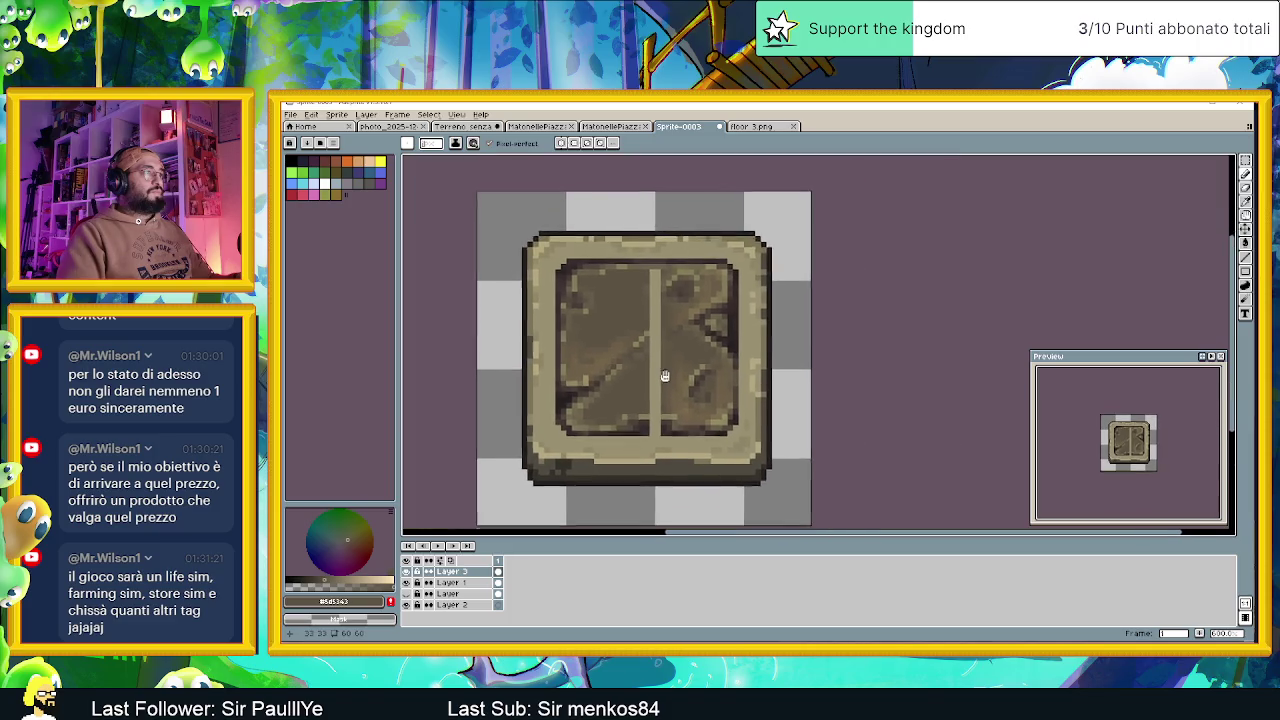
scroll(650, 400, "up", 2)
scroll(627, 430, "up", 2)
left_click(627, 430, "alt")
left_click(640, 440)
left_click(621, 417, "alt")
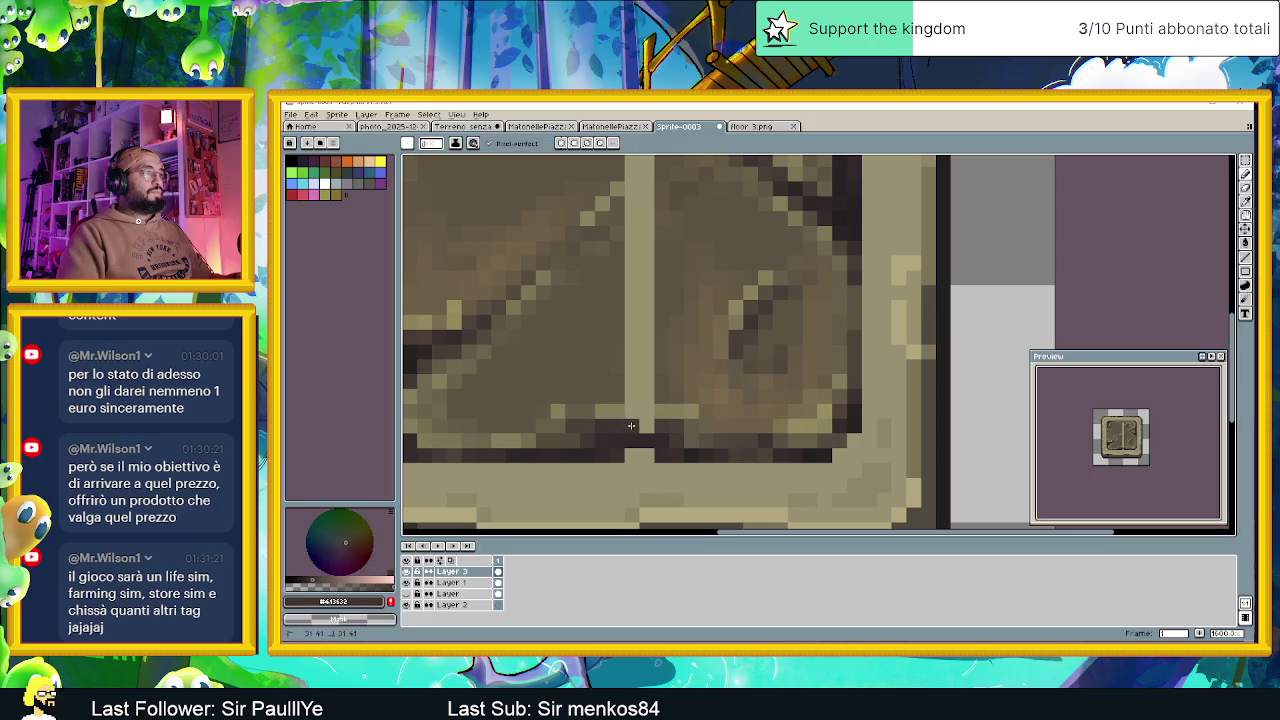
key("alt")
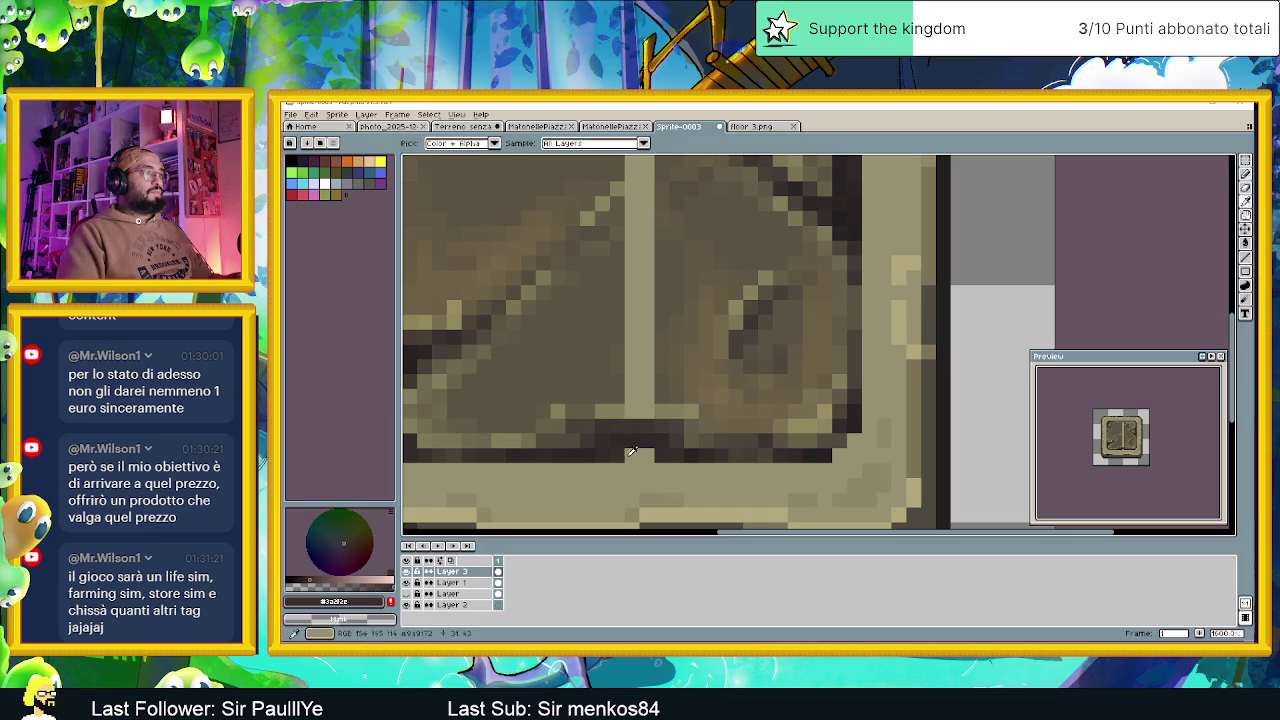
scroll(648, 416, "down", 3)
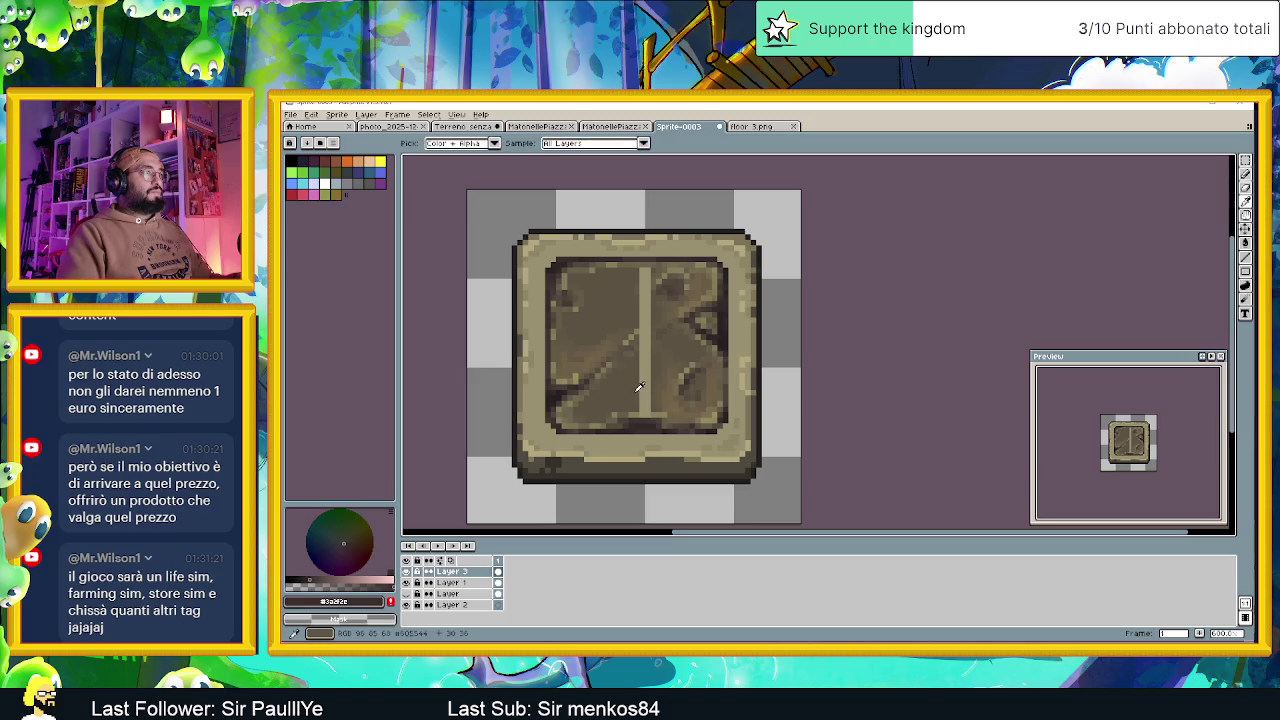
left_click(636, 390, "alt")
Fill the light vertical seam with dark brown using the Paint Bucket, undoing one unwanted fill.
key("g")
left_click(646, 317)
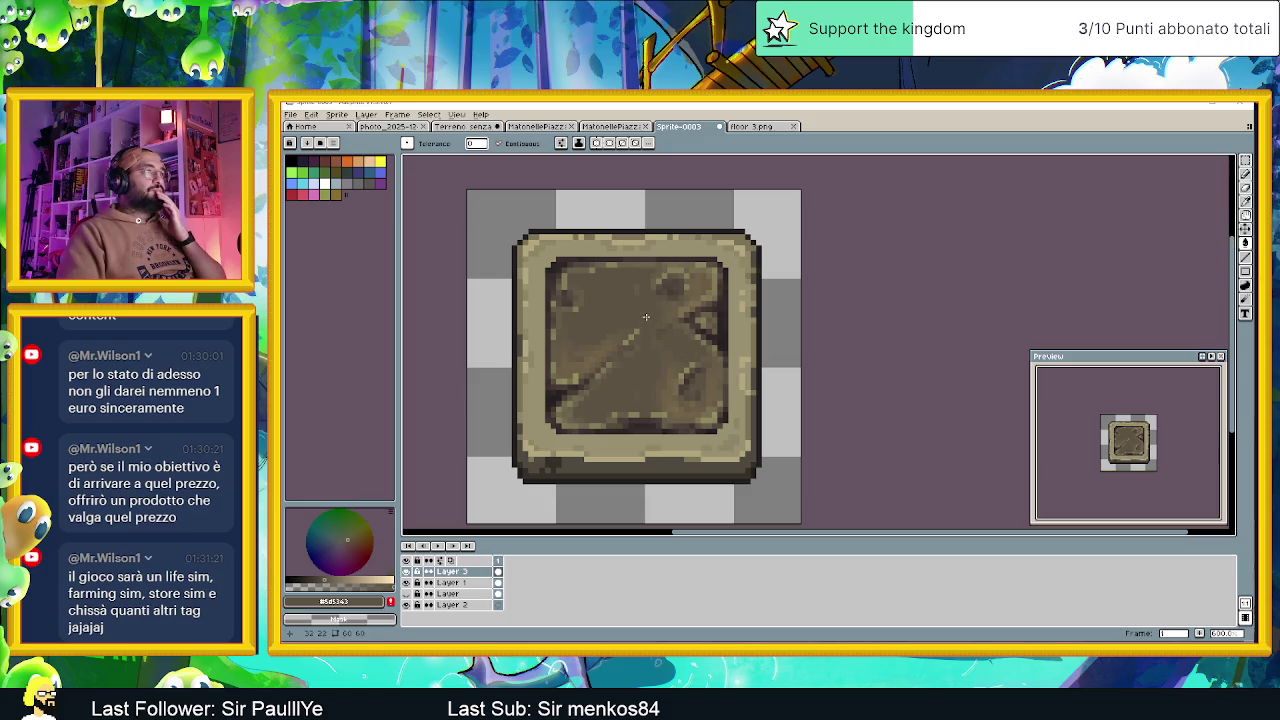
scroll(650, 320, "up", 3)
scroll(634, 300, "up", 2)
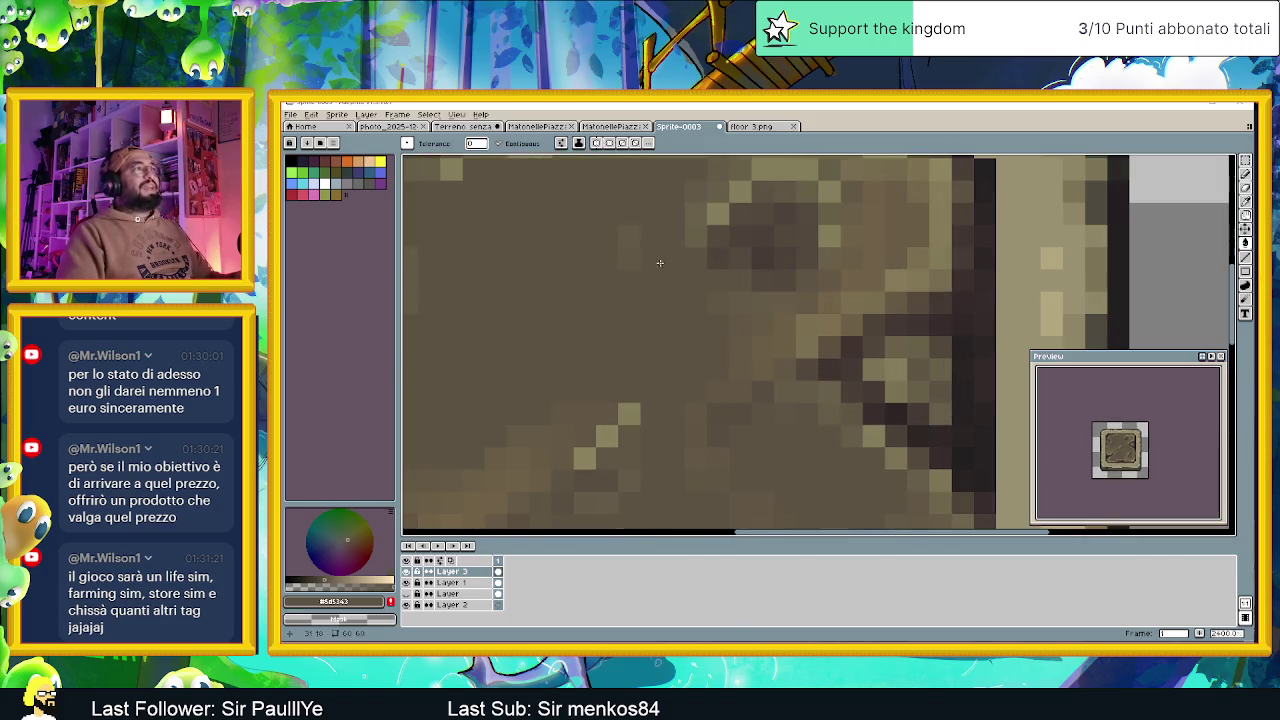
key("alt")
left_click(700, 192, "alt")
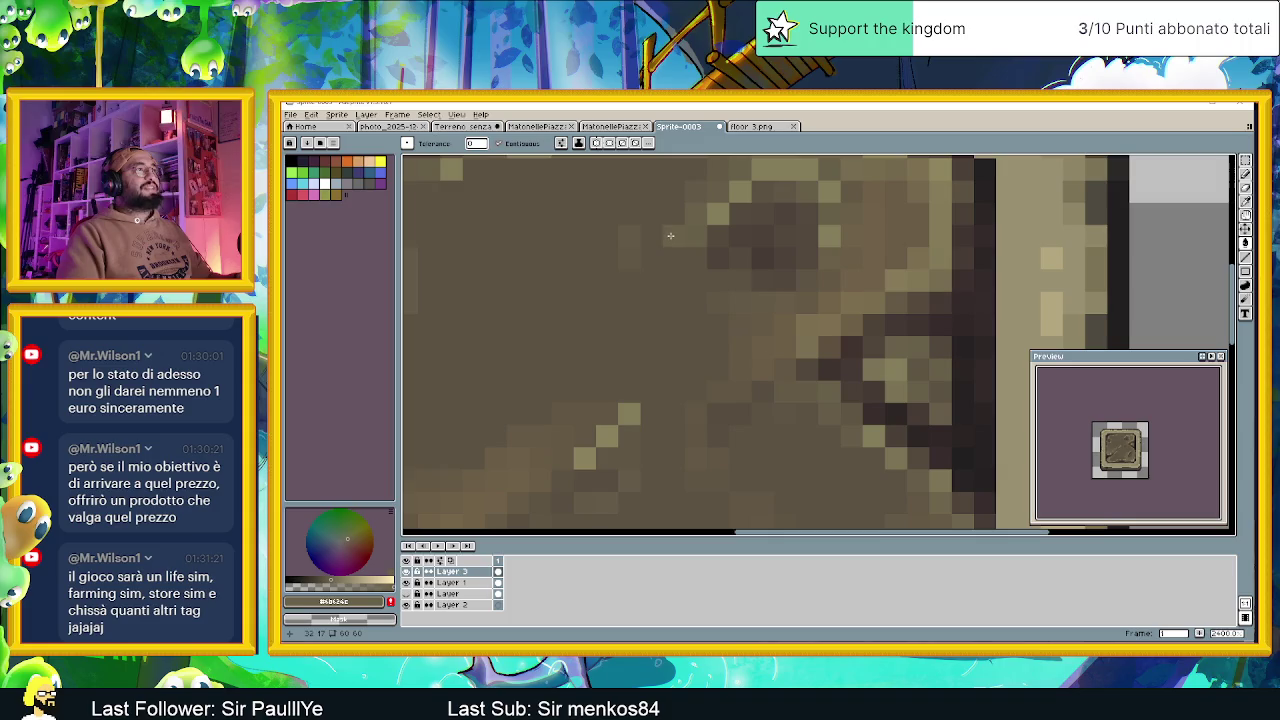
left_click(670, 235)
key("ctrl+z")
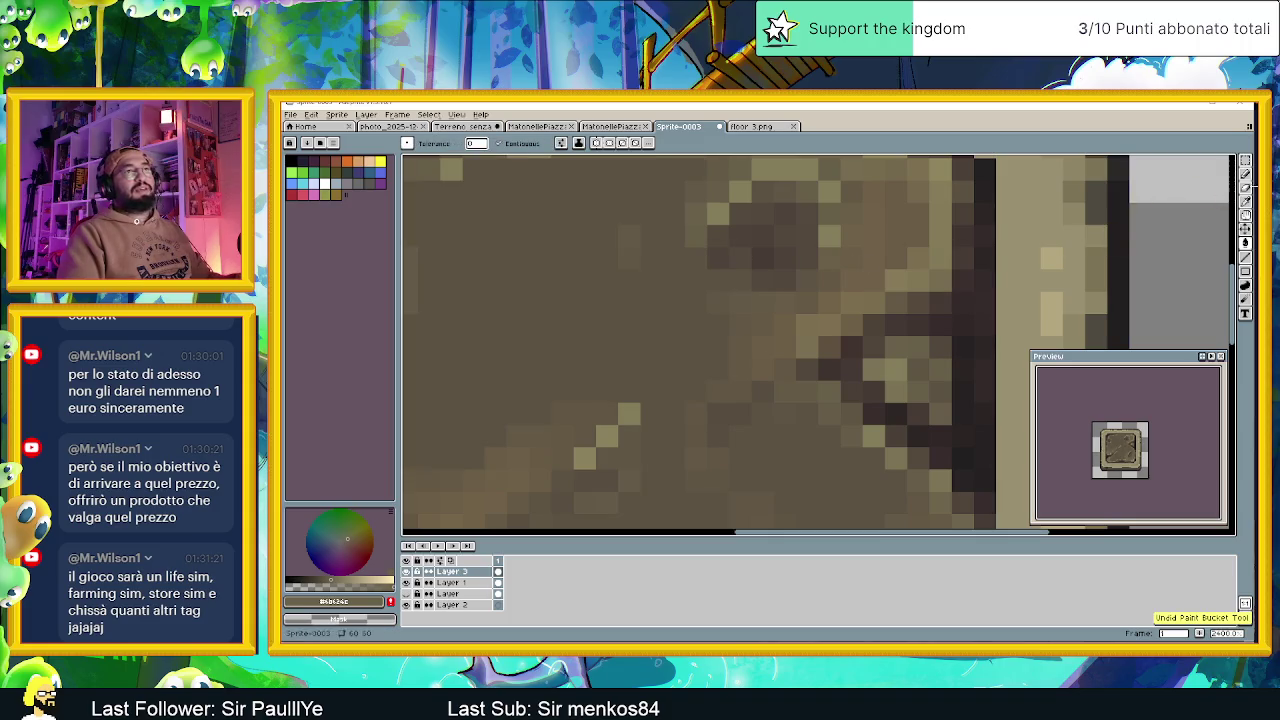
key("b")
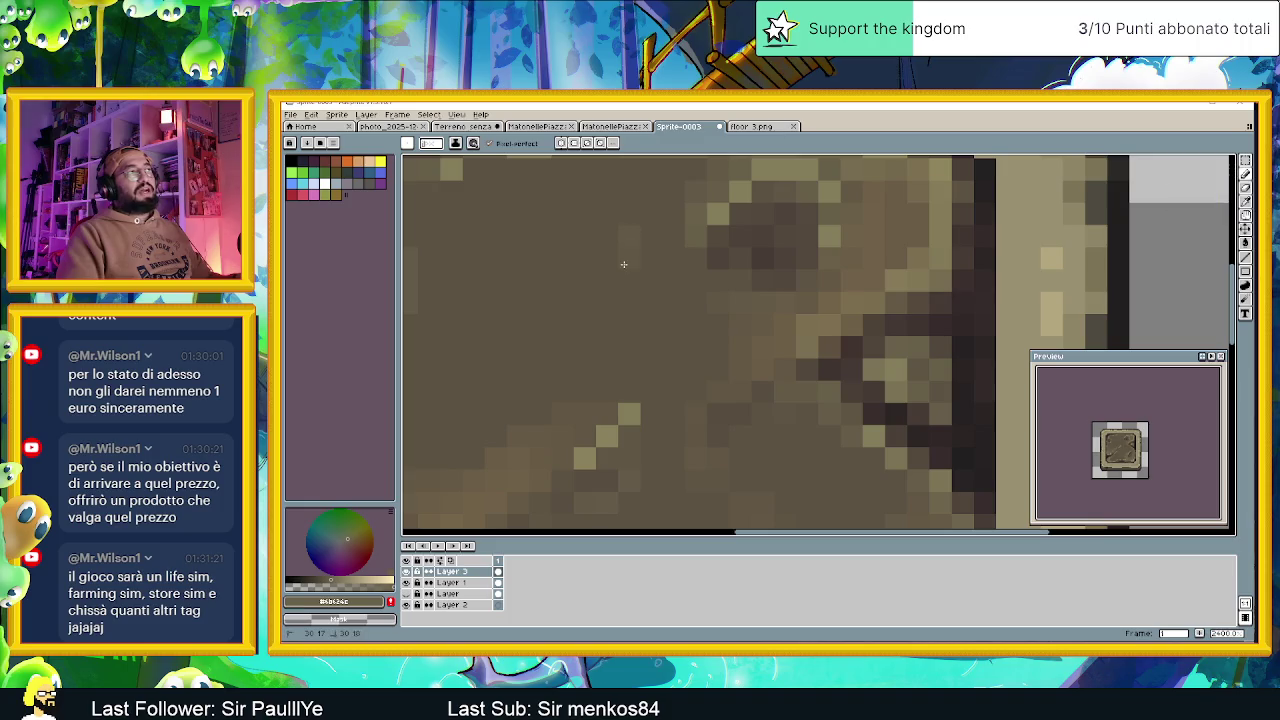
scroll(635, 300, "down", 3)
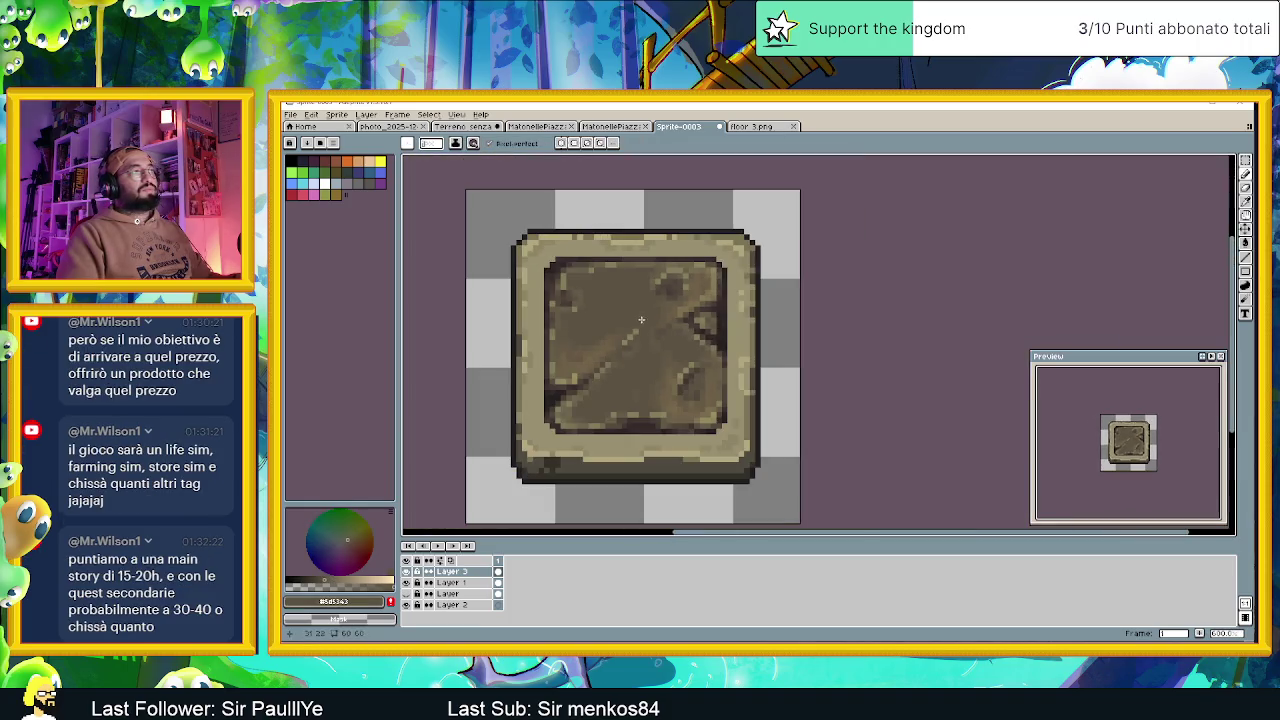
scroll(664, 395, "up", 2)
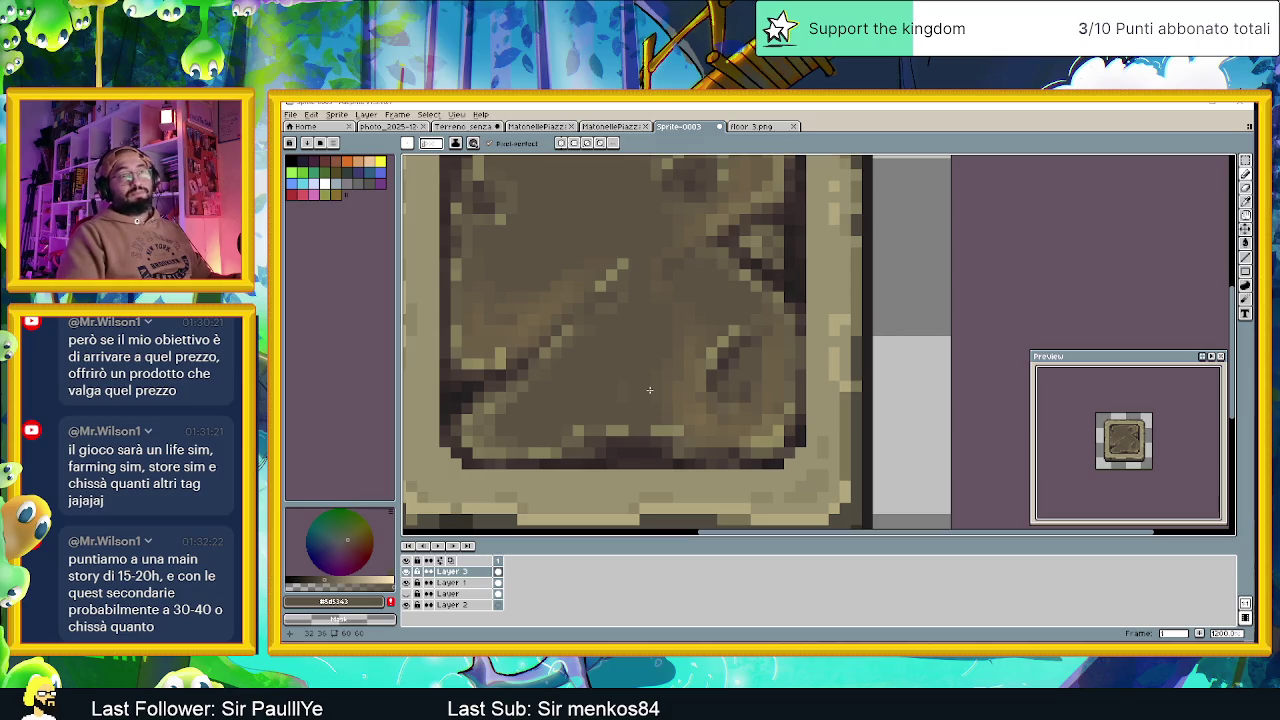
scroll(630, 360, "down", 3)
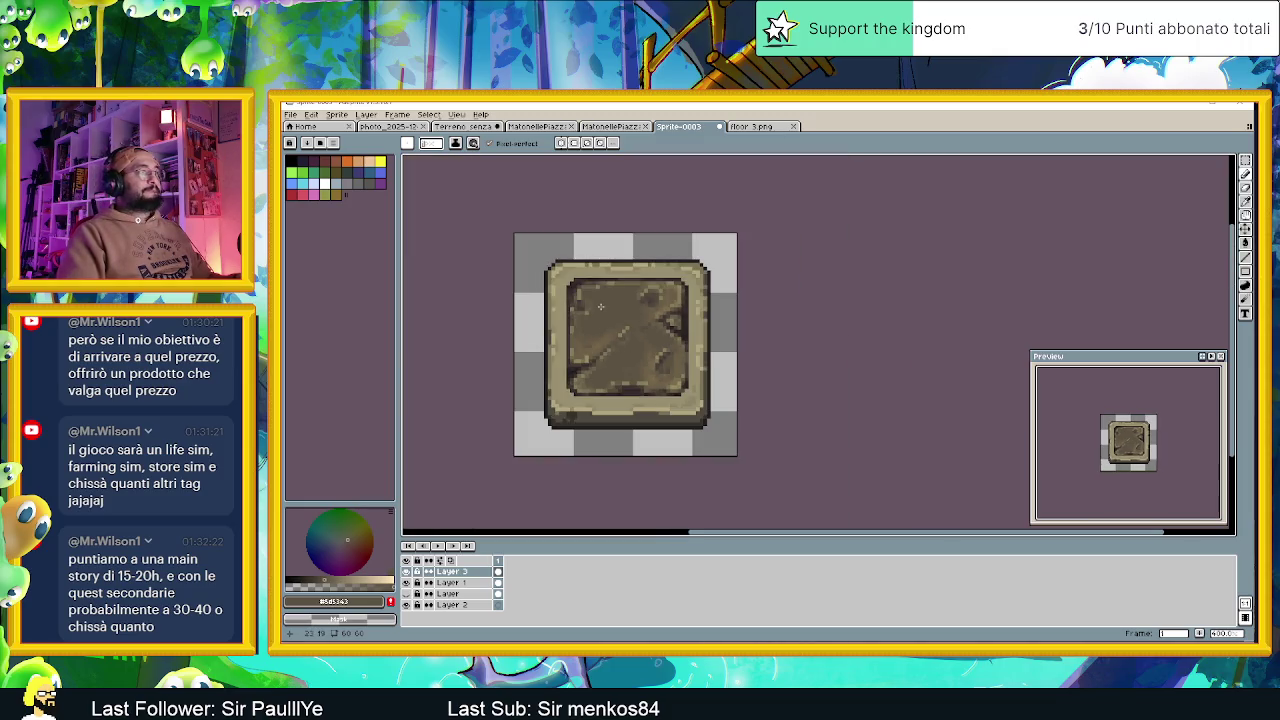
scroll(601, 308, "down", 1)
scroll(670, 355, "down", 1)
scroll(665, 350, "down", 1)
scroll(670, 348, "up", 1)
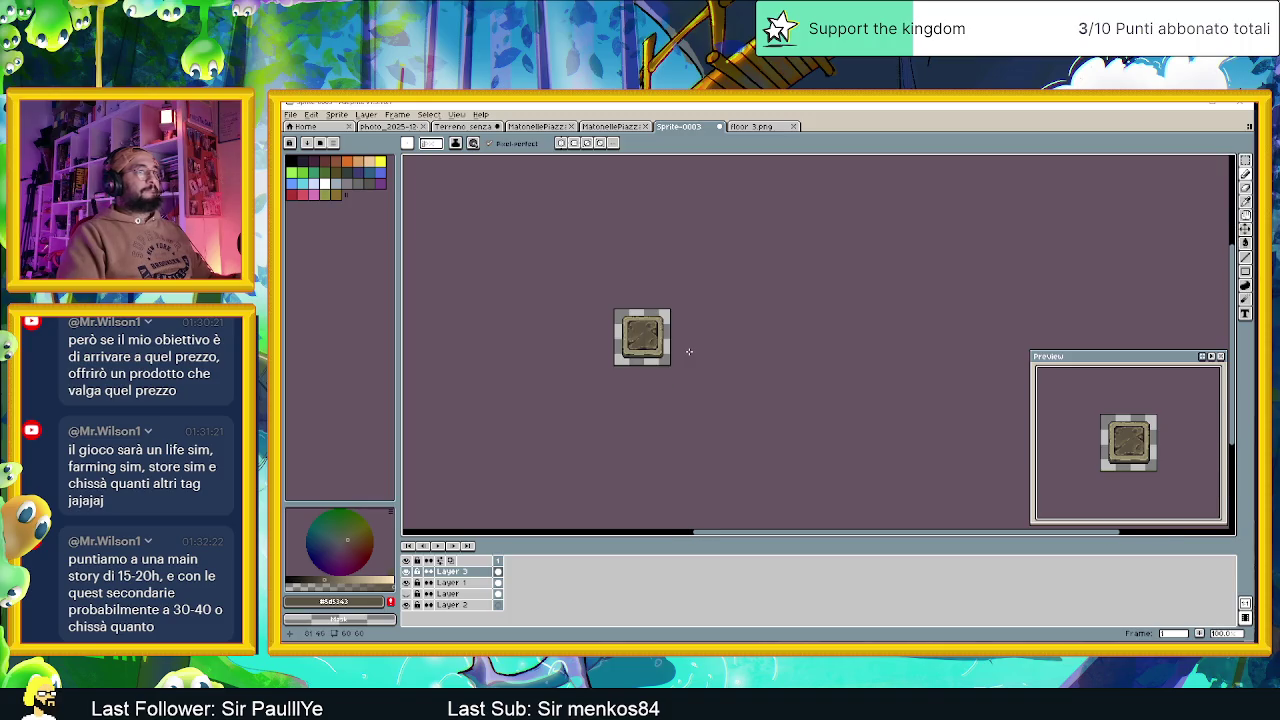
scroll(651, 333, "up", 1)
scroll(648, 333, "up", 1)
scroll(640, 331, "up", 1)
scroll(640, 331, "up", 1)
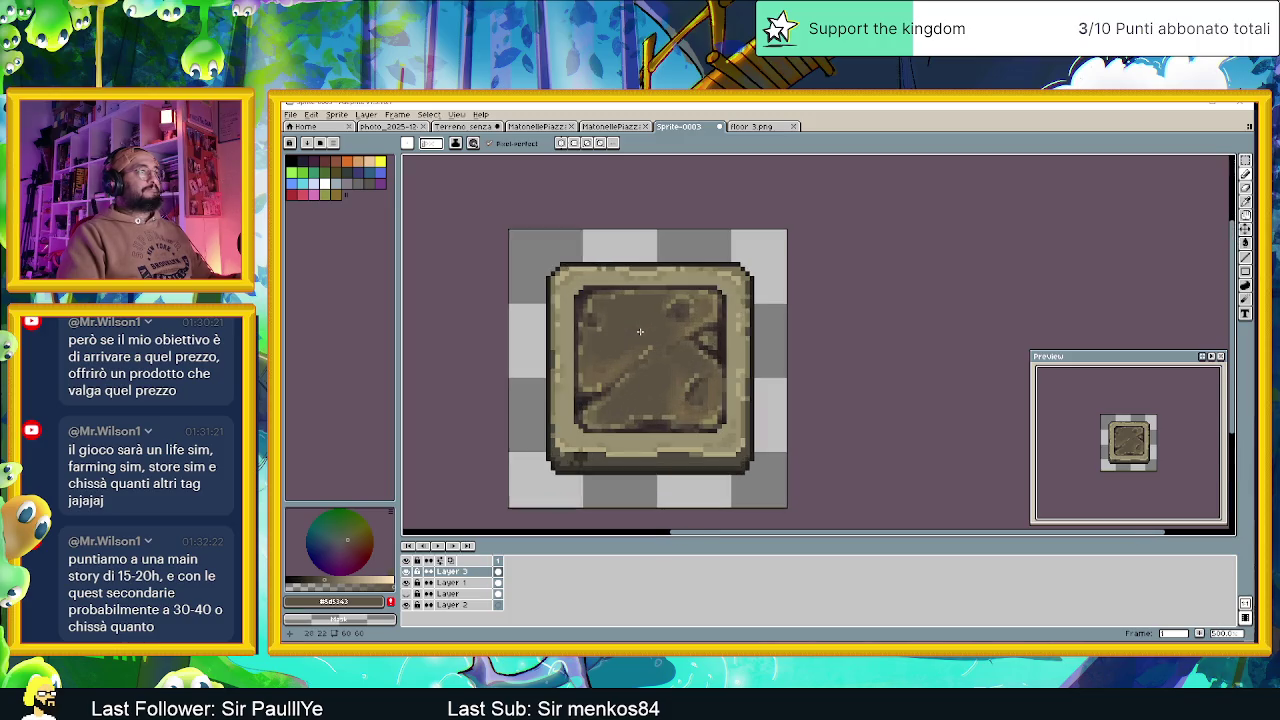
scroll(640, 331, "up", 1)
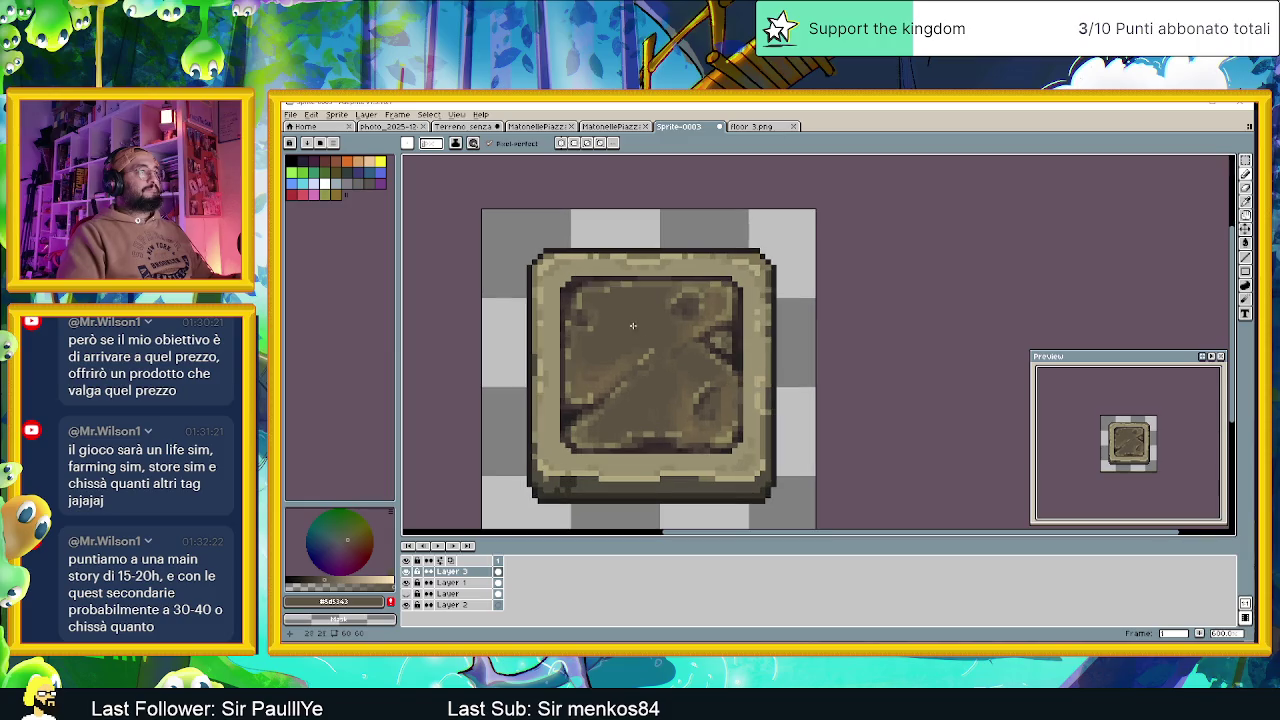
Try light-tan fills on several inner patches, then undo them.
left_click(583, 263, "alt")
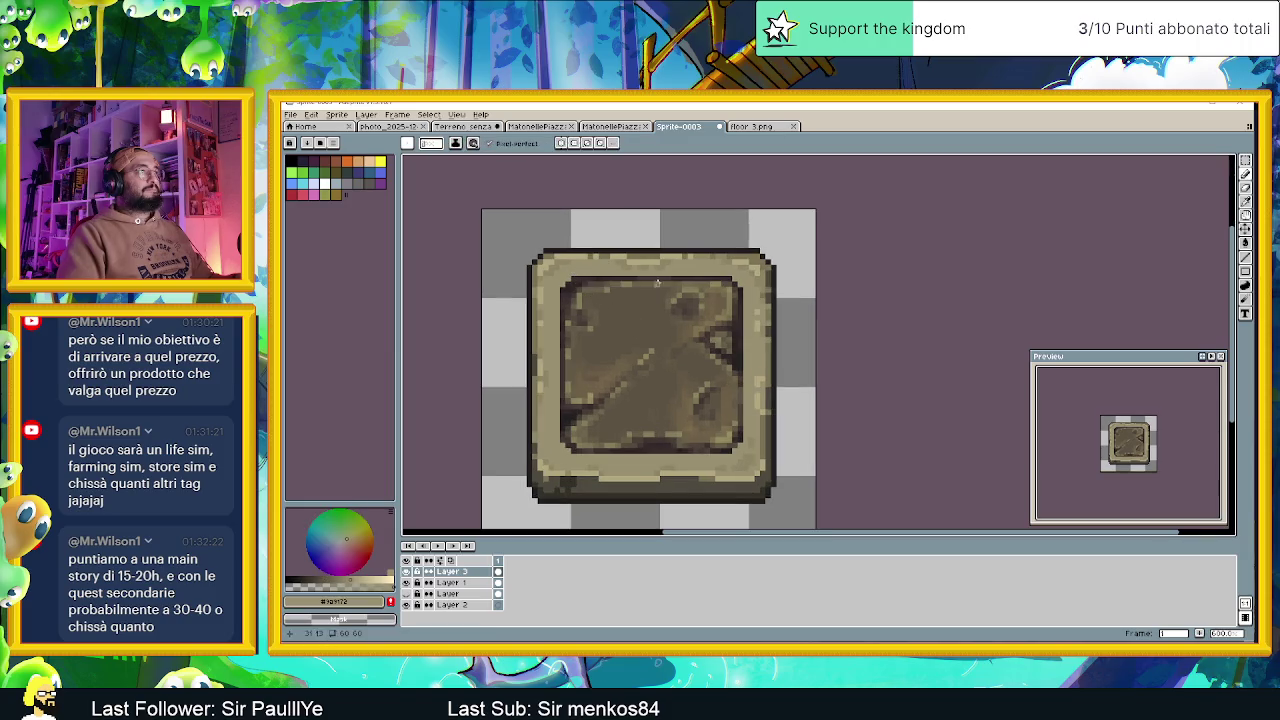
left_click(1245, 243)
left_click(628, 316)
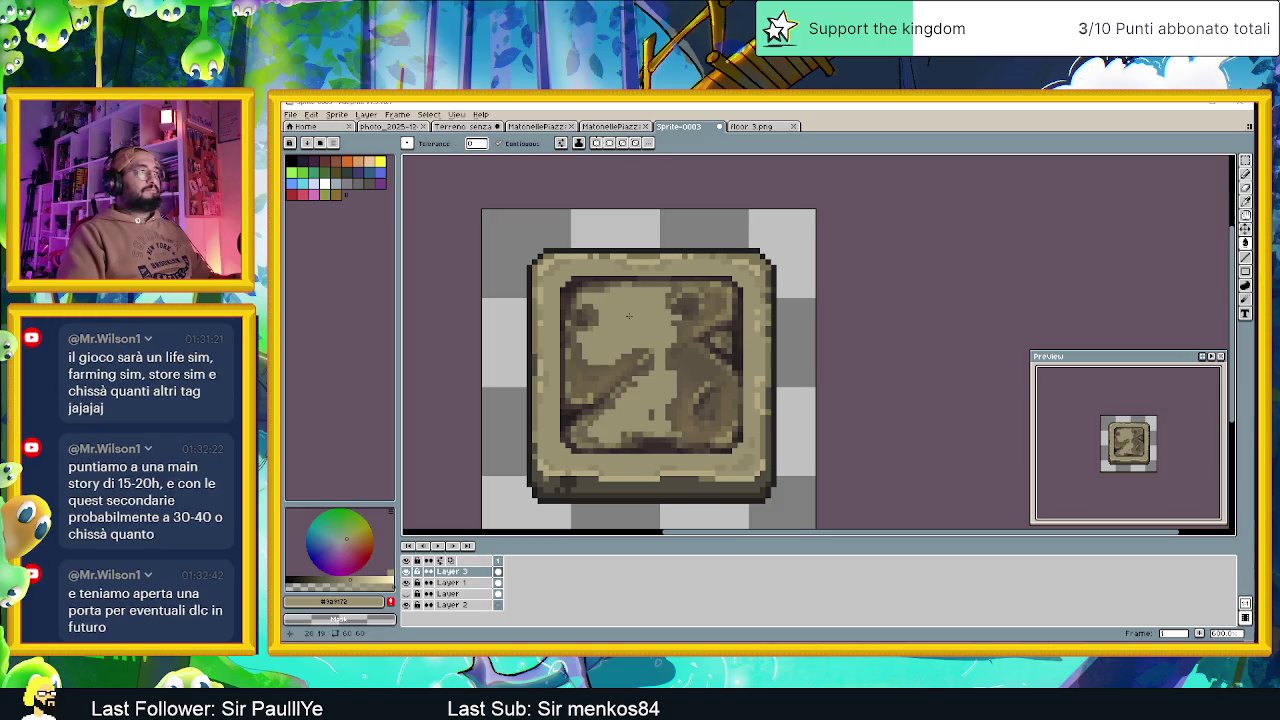
left_click(693, 365)
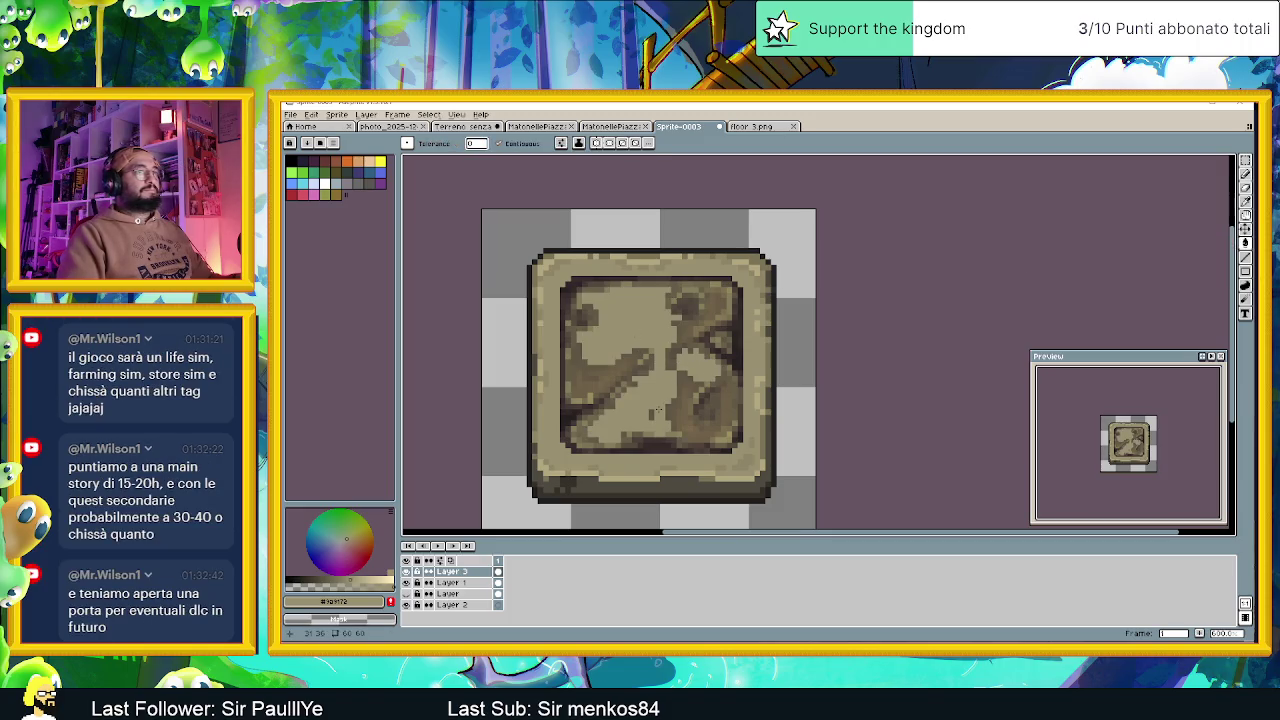
scroll(745, 416, "down", 1)
key("ctrl+z")
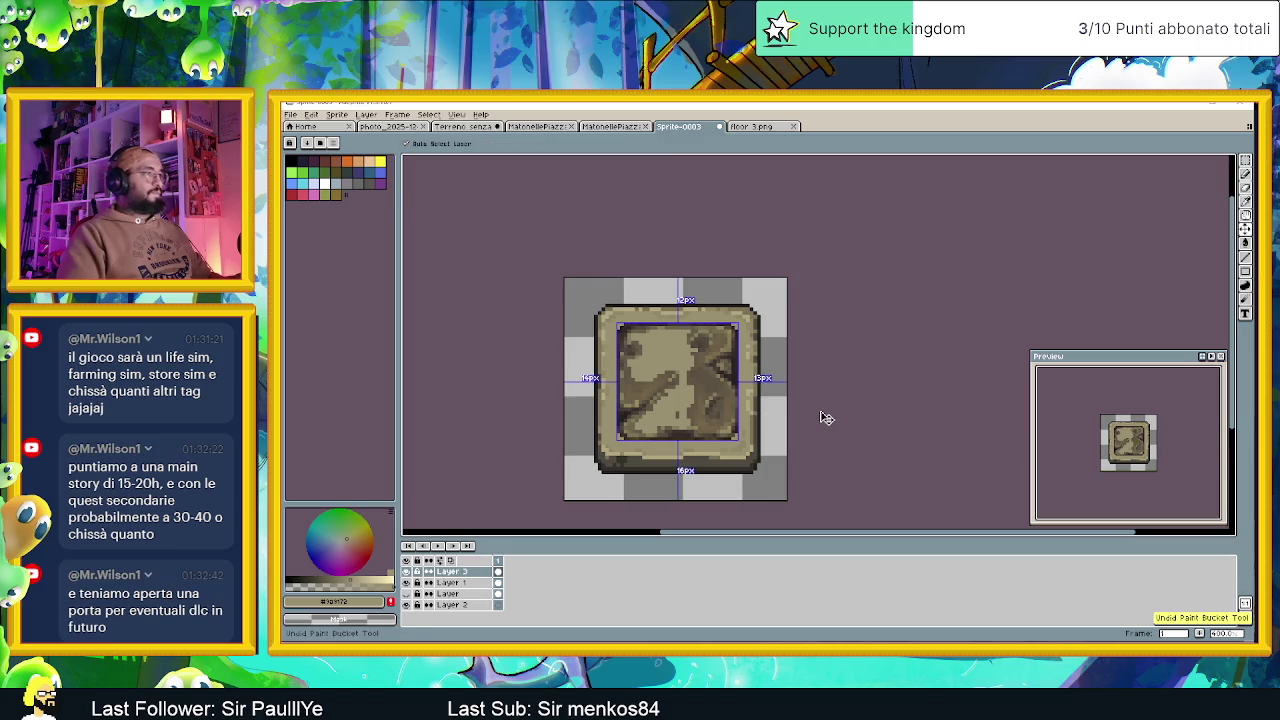
key("ctrl+z")
key("g")
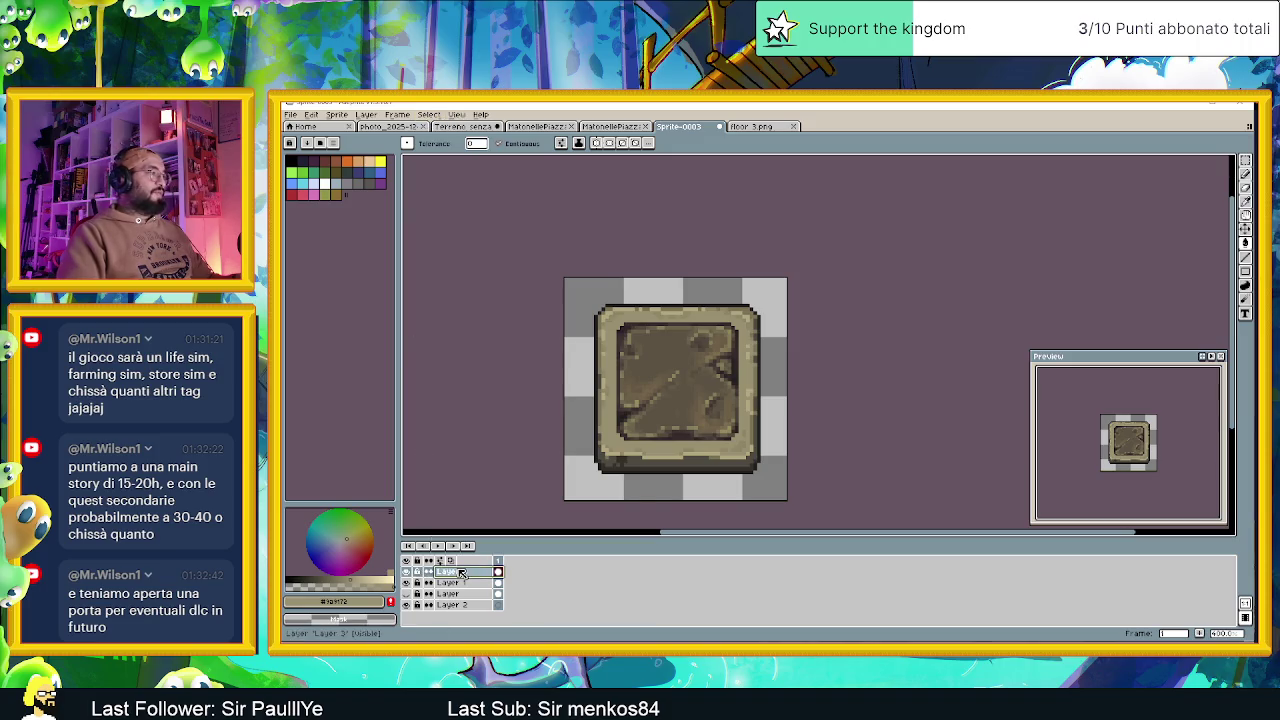
Duplicate Layer 3 to create Layer 3 Copy.
right_click(450, 571)
left_click(505, 603)
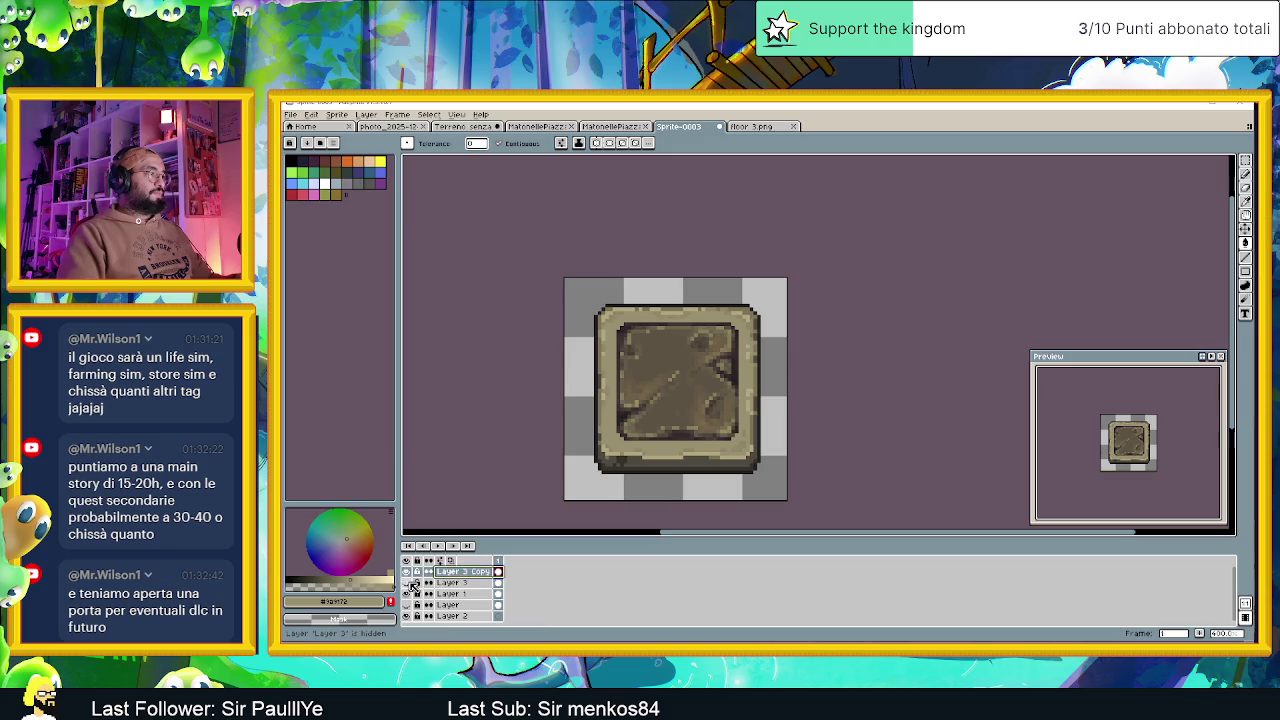
left_click(314, 115)
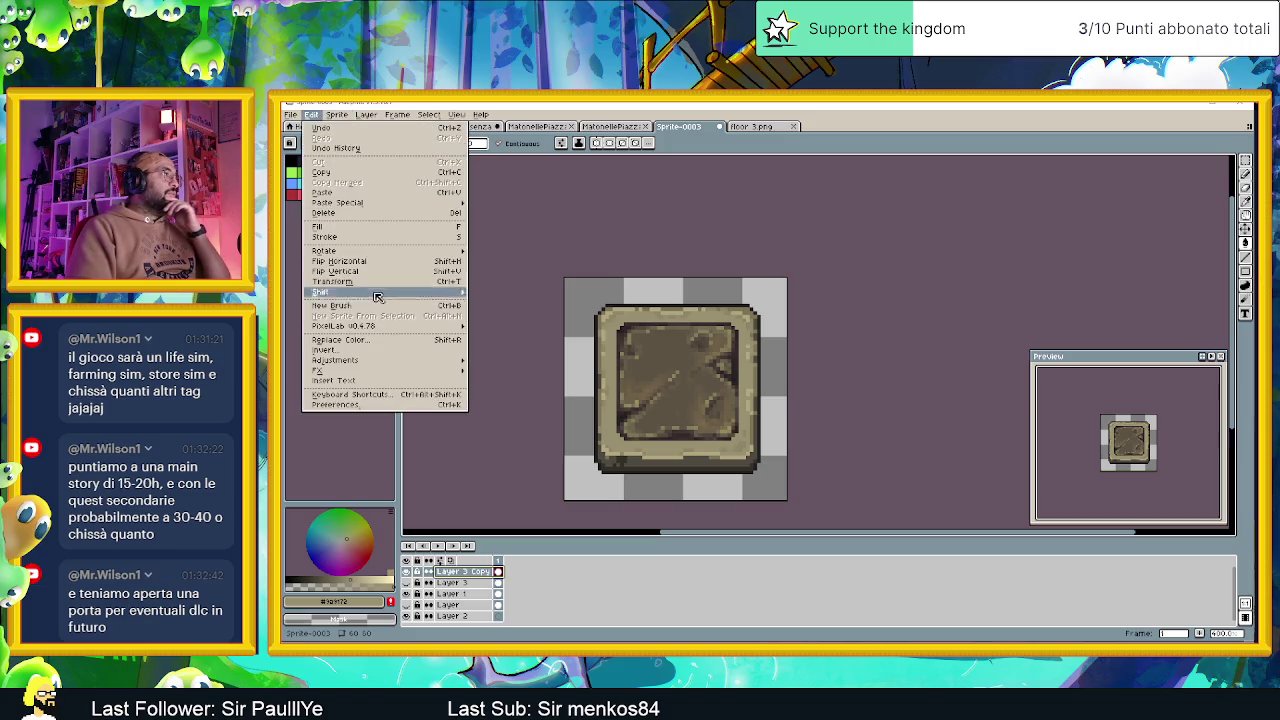
mouse_move(336, 360)
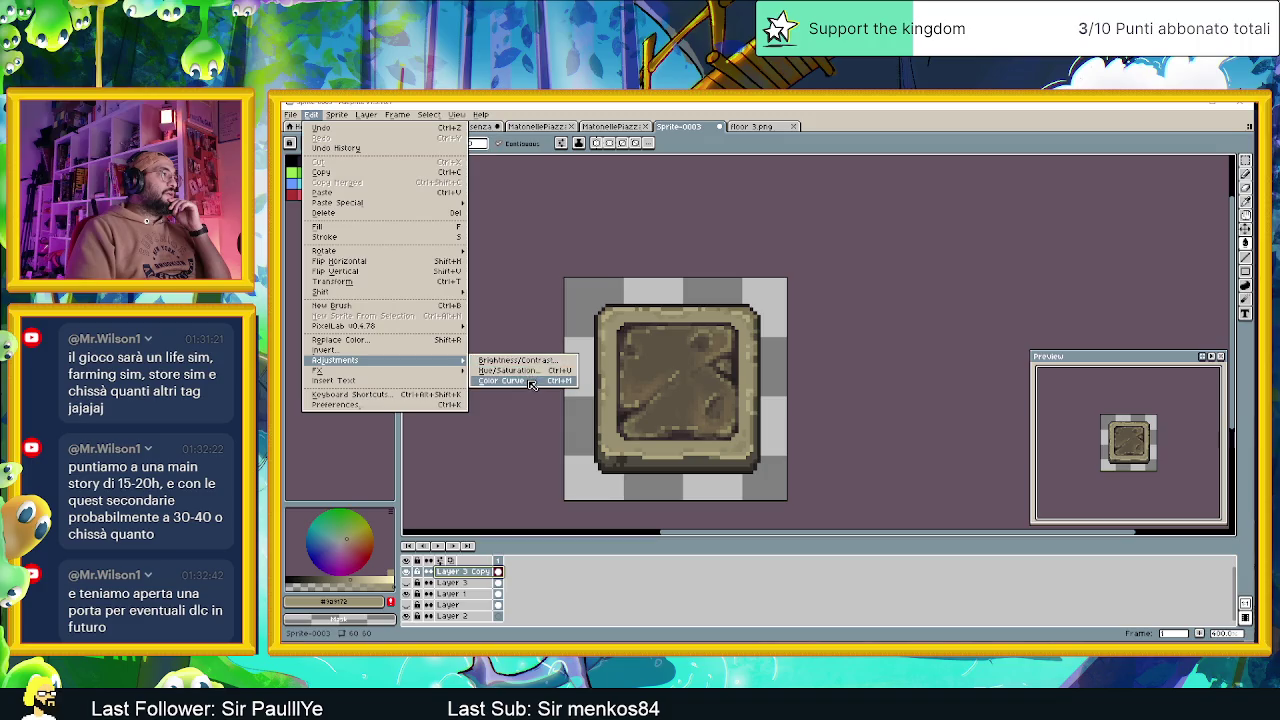
In Color Curve, raise the highlights strongly and lower the shadows for more contrast.
left_click(505, 380)
mouse_move(936, 326)
left_mouse_down()
mouse_move(869, 344)
mouse_move(893, 325)
left_mouse_up()
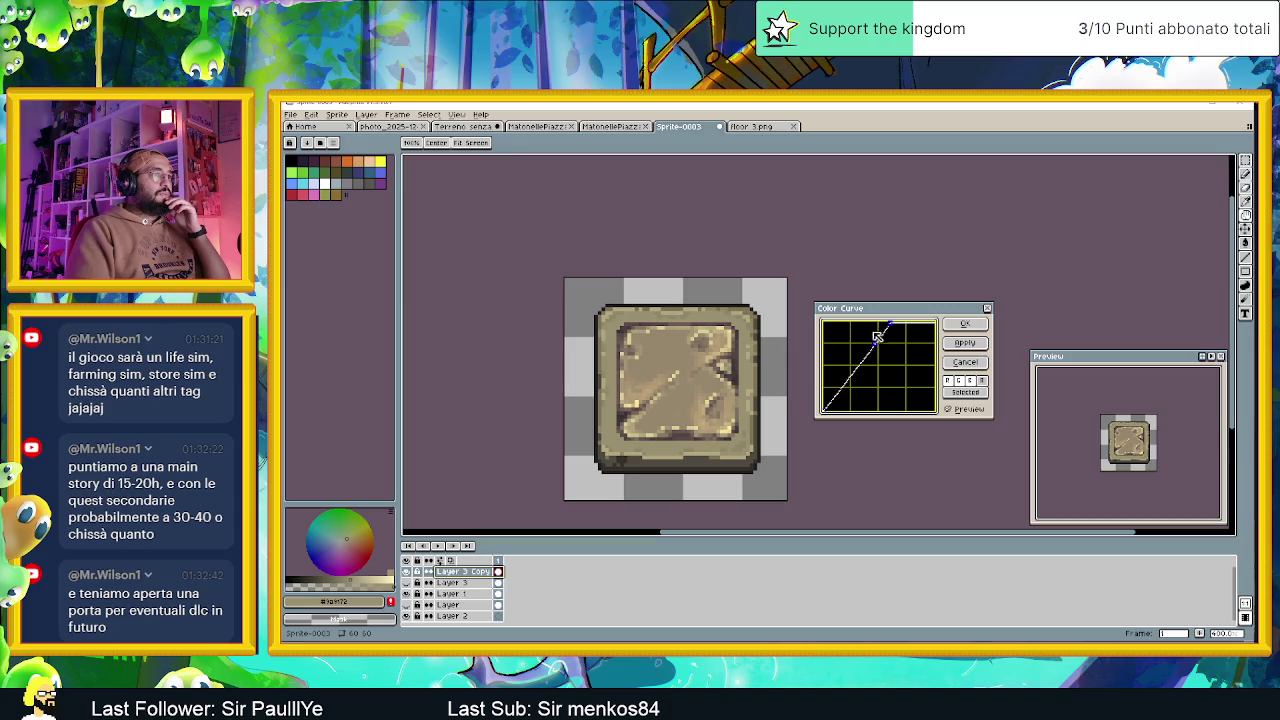
mouse_move(876, 346)
left_mouse_down()
mouse_move(872, 326)
mouse_move(878, 353)
left_mouse_up()
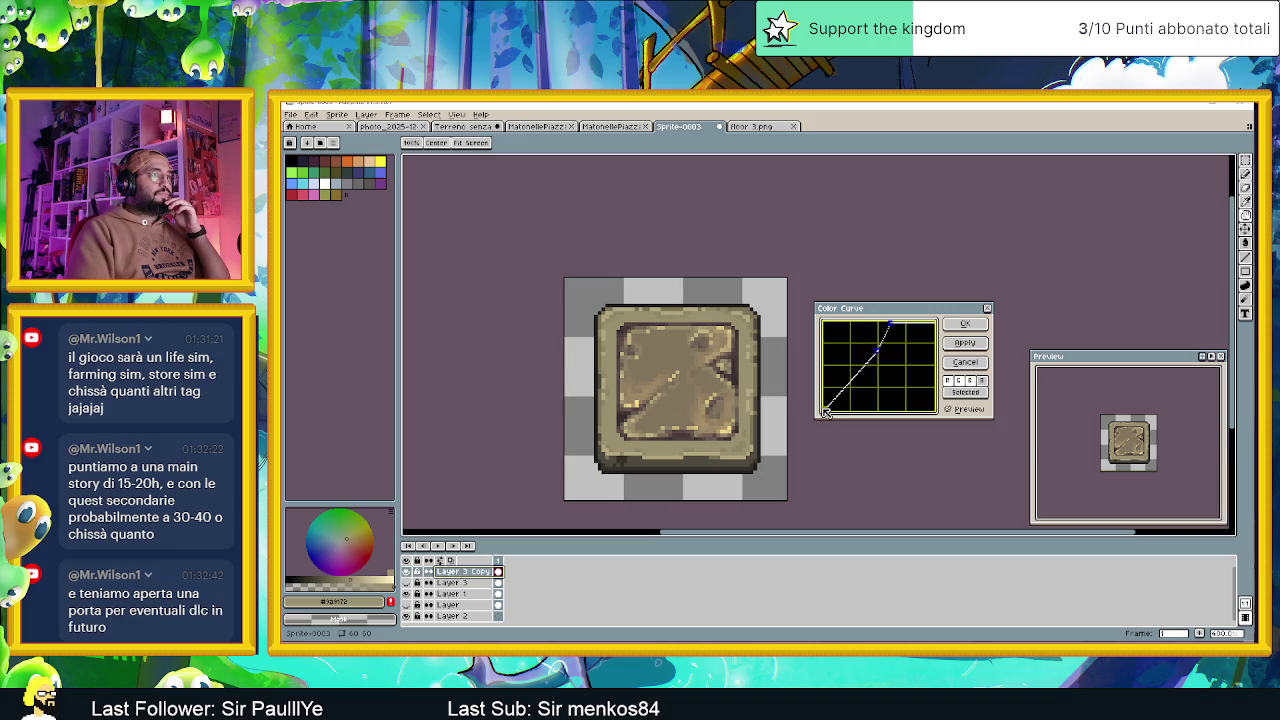
left_click_drag(826, 412, 838, 416)
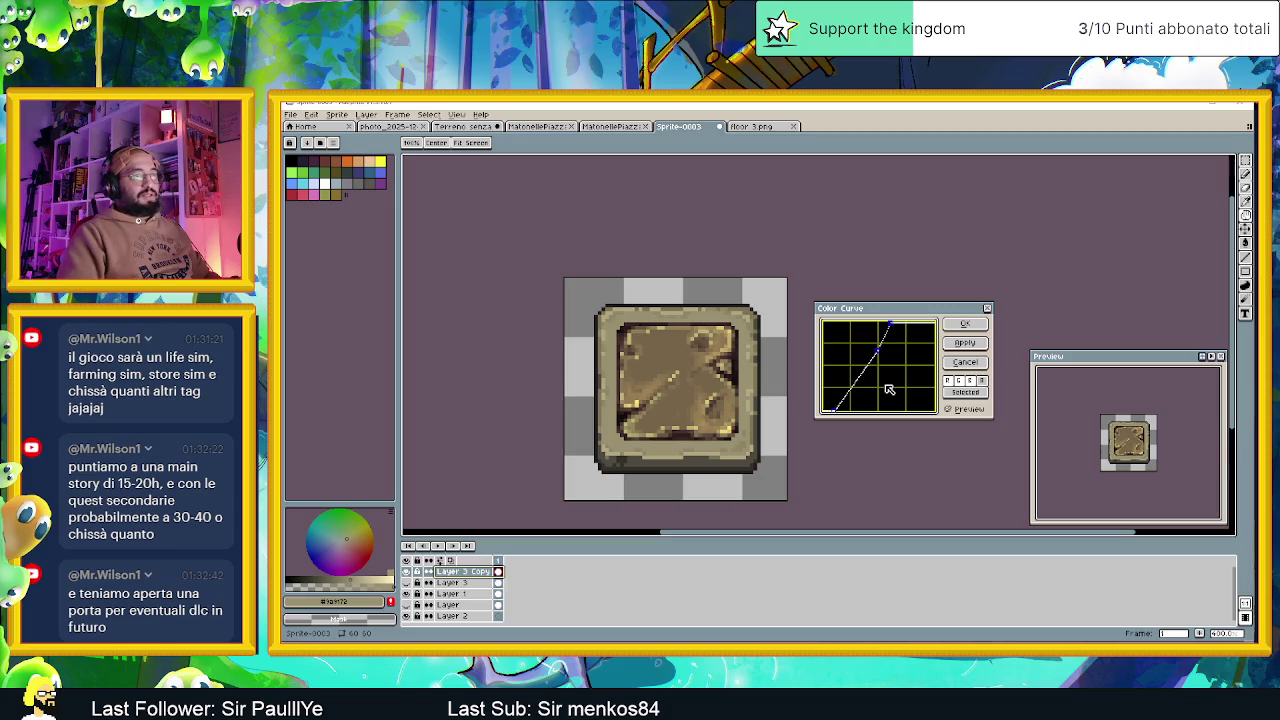
scroll(645, 372, "down", 2)
scroll(645, 372, "down", 1)
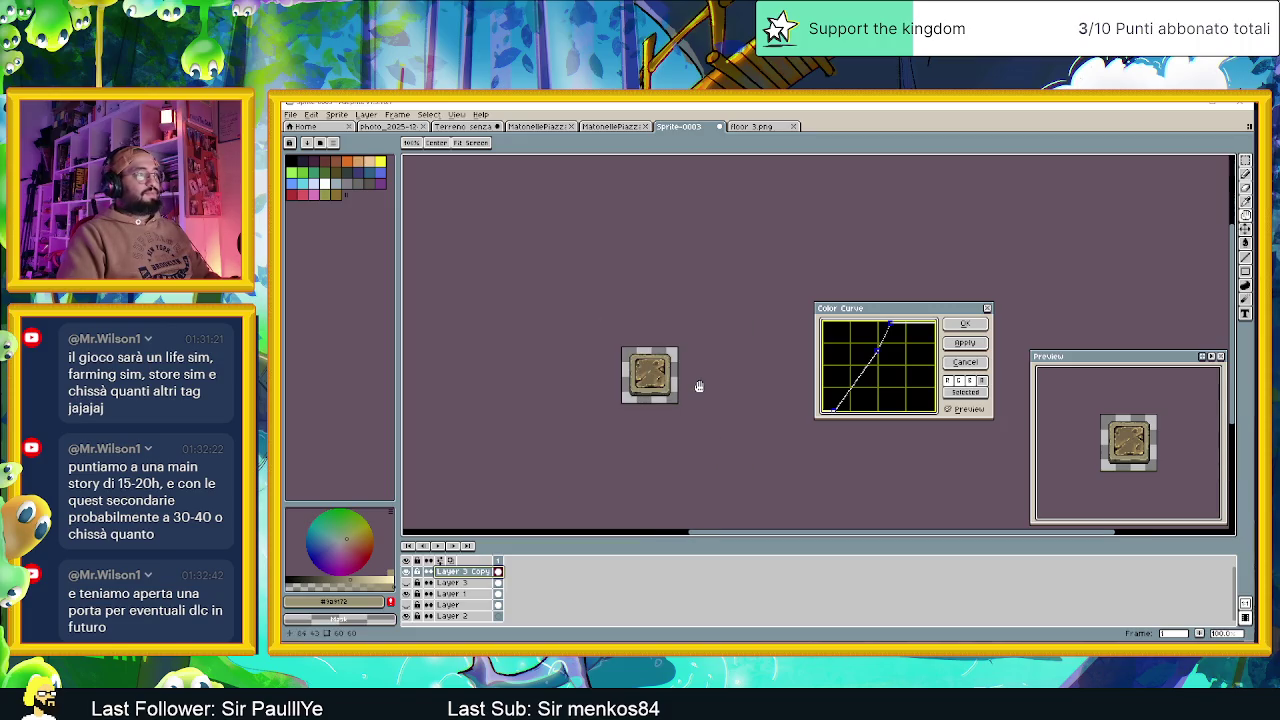
scroll(680, 380, "up", 1)
scroll(680, 380, "up", 1)
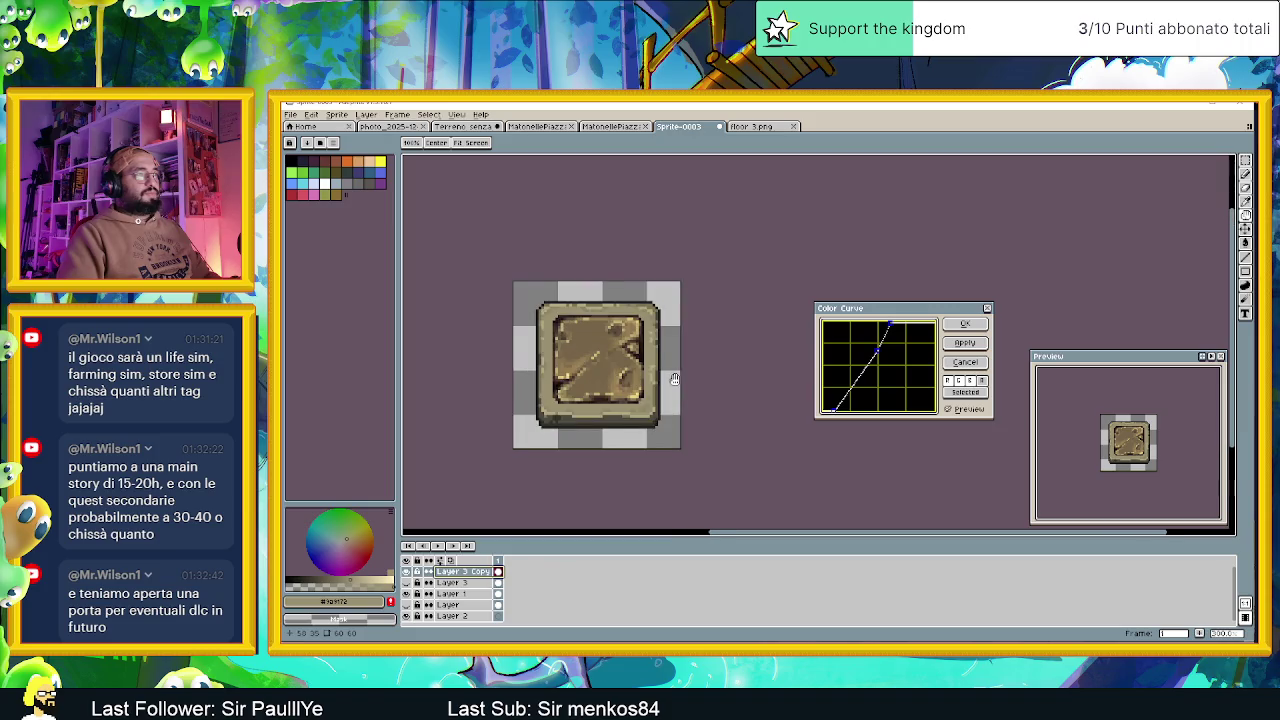
scroll(680, 380, "up", 1)
Fine-tune the shadow and upper curve points, then apply the curve to Layer 3 Copy.
mouse_move(838, 414)
left_mouse_down()
mouse_move(825, 417)
mouse_move(832, 406)
left_mouse_up()
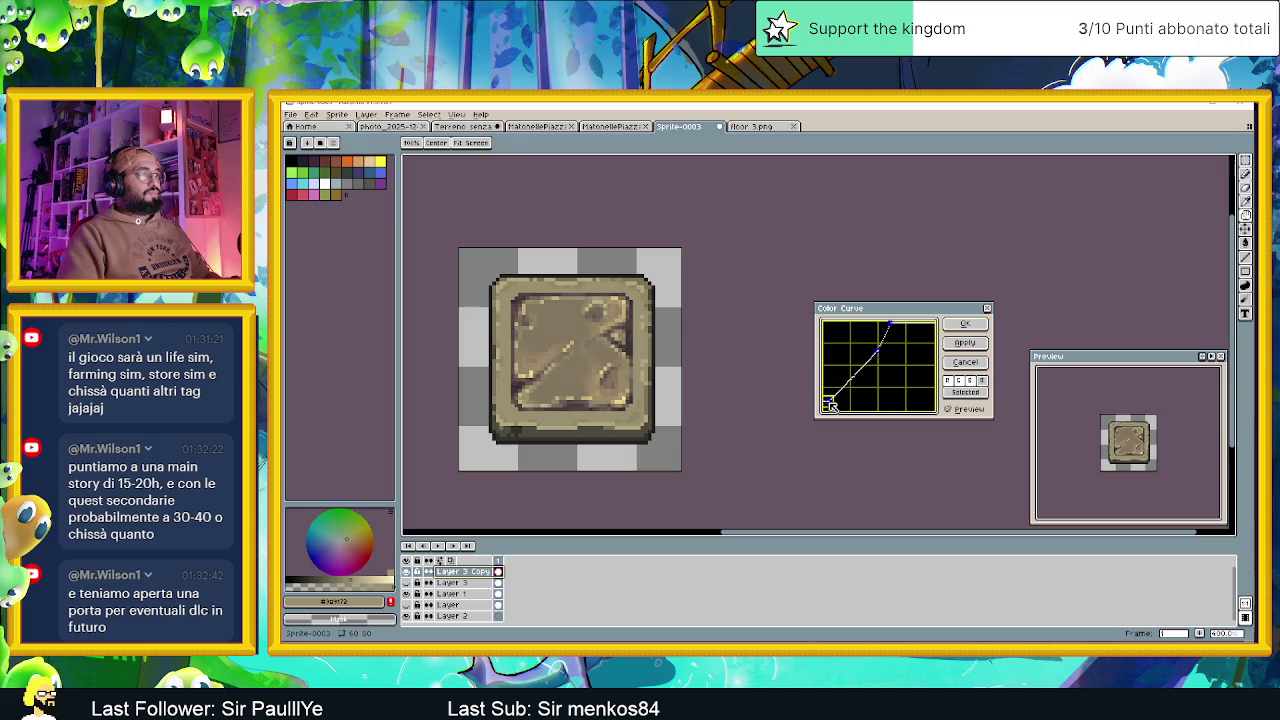
mouse_move(878, 356)
left_mouse_down()
mouse_move(888, 340)
mouse_move(893, 366)
mouse_move(894, 338)
left_mouse_up()
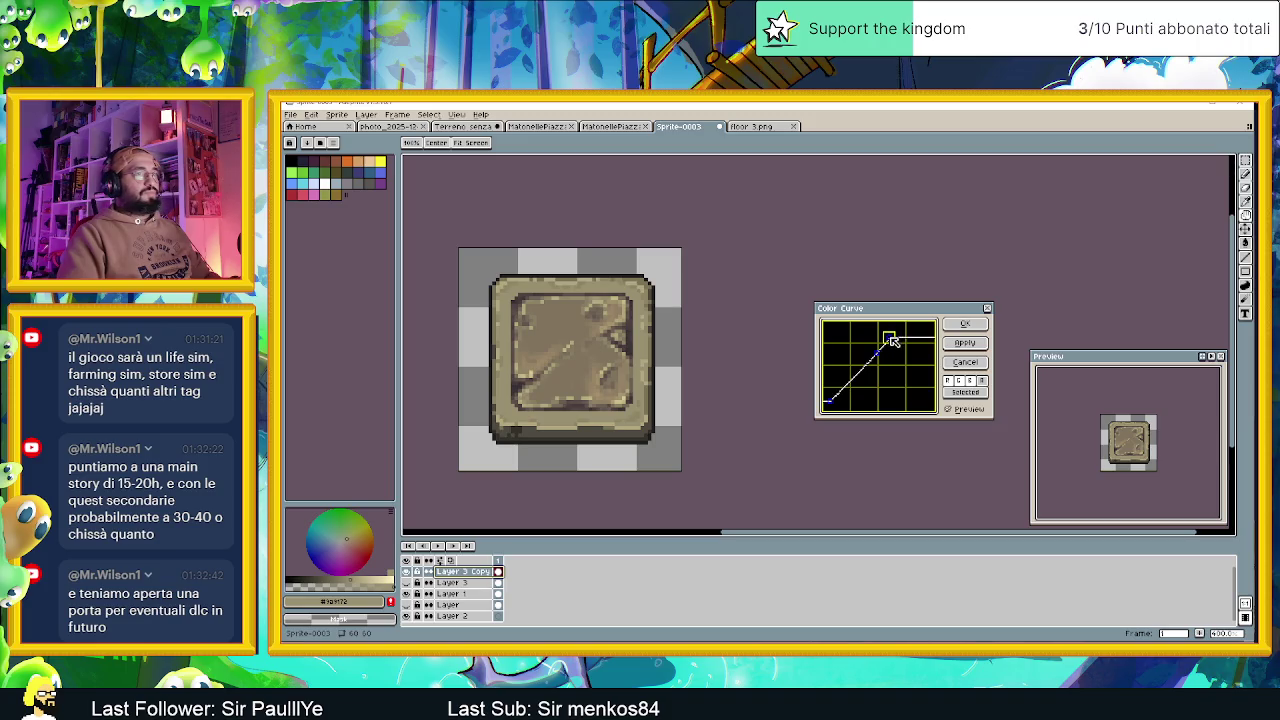
left_click_drag(880, 353, 872, 357)
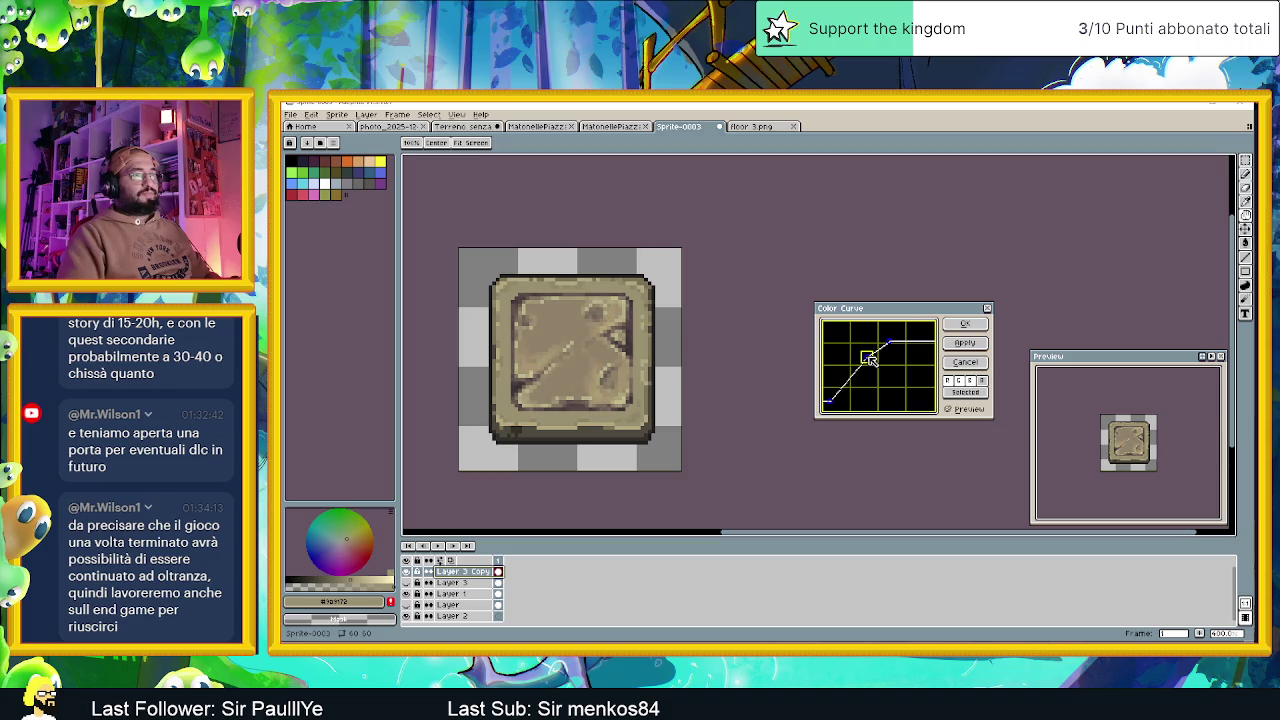
left_click(968, 344)
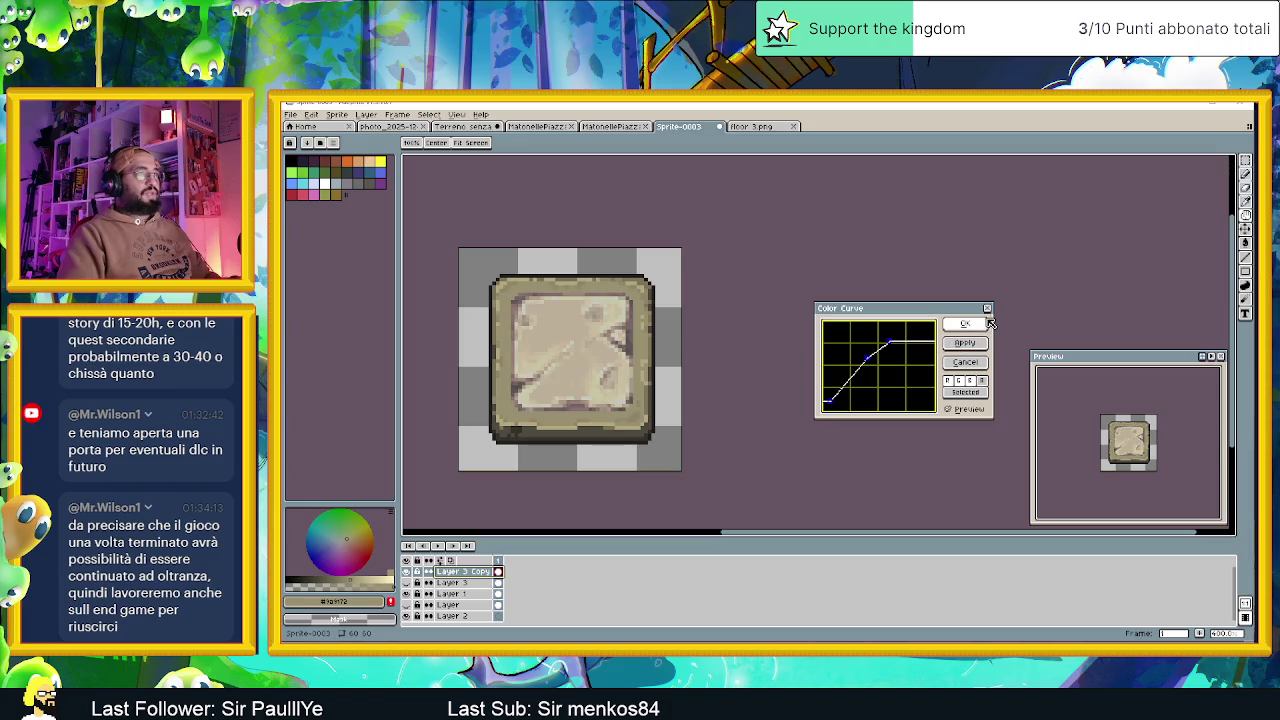
left_click(968, 324)
scroll(766, 376, "down", 3)
scroll(661, 365, "up", 1)
scroll(661, 365, "up", 1)
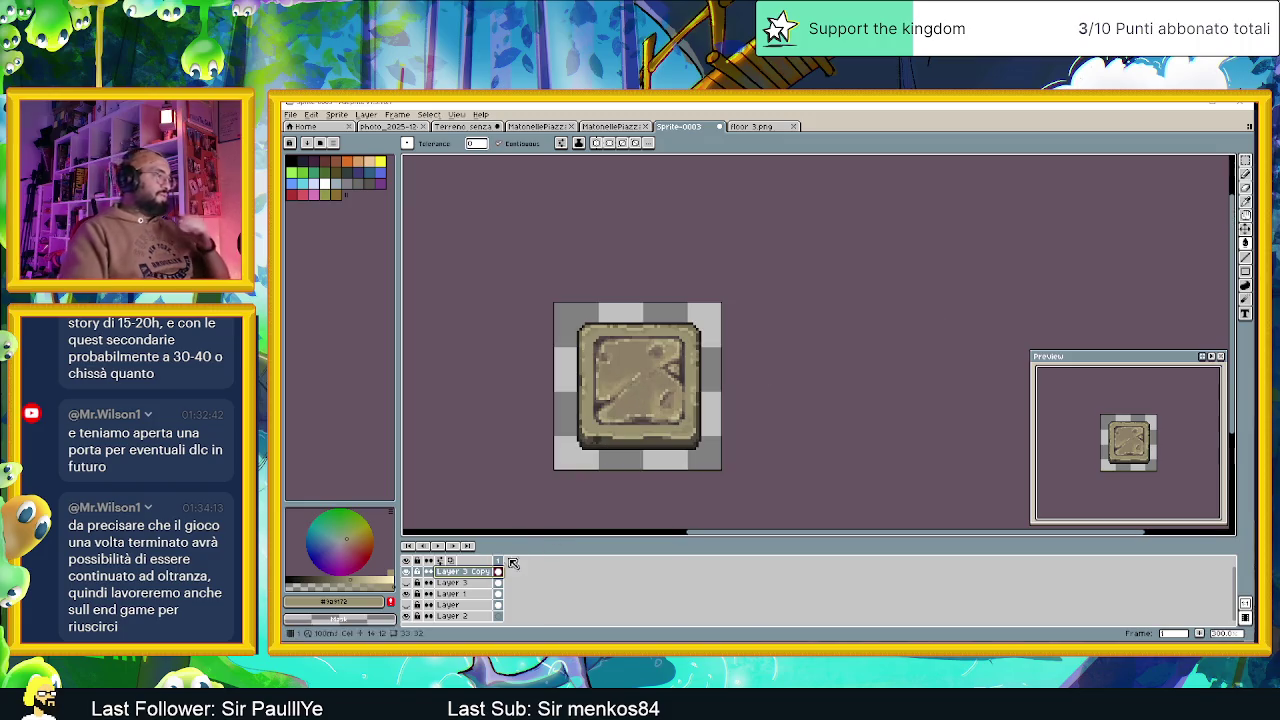
Set Layer 3 Copy's opacity to 20% and compare it toggled off and on.
double_click(463, 571)
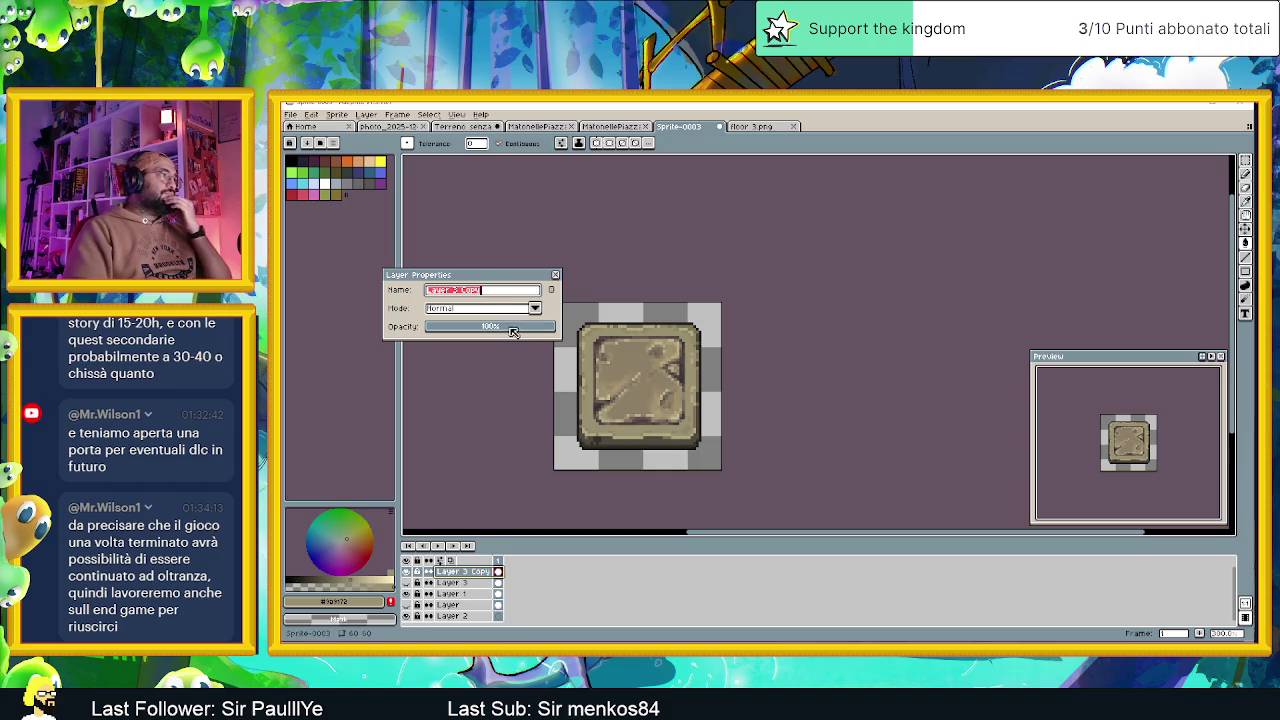
left_click_drag(466, 331, 452, 329)
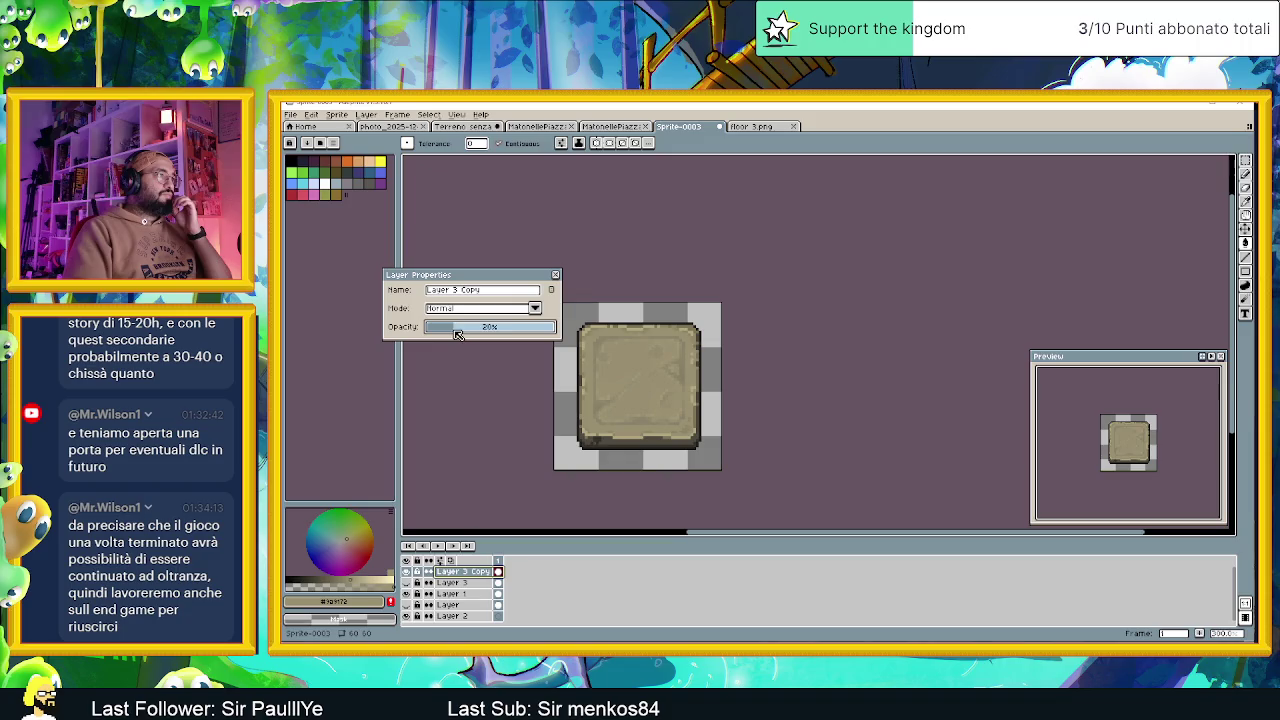
left_click(557, 276)
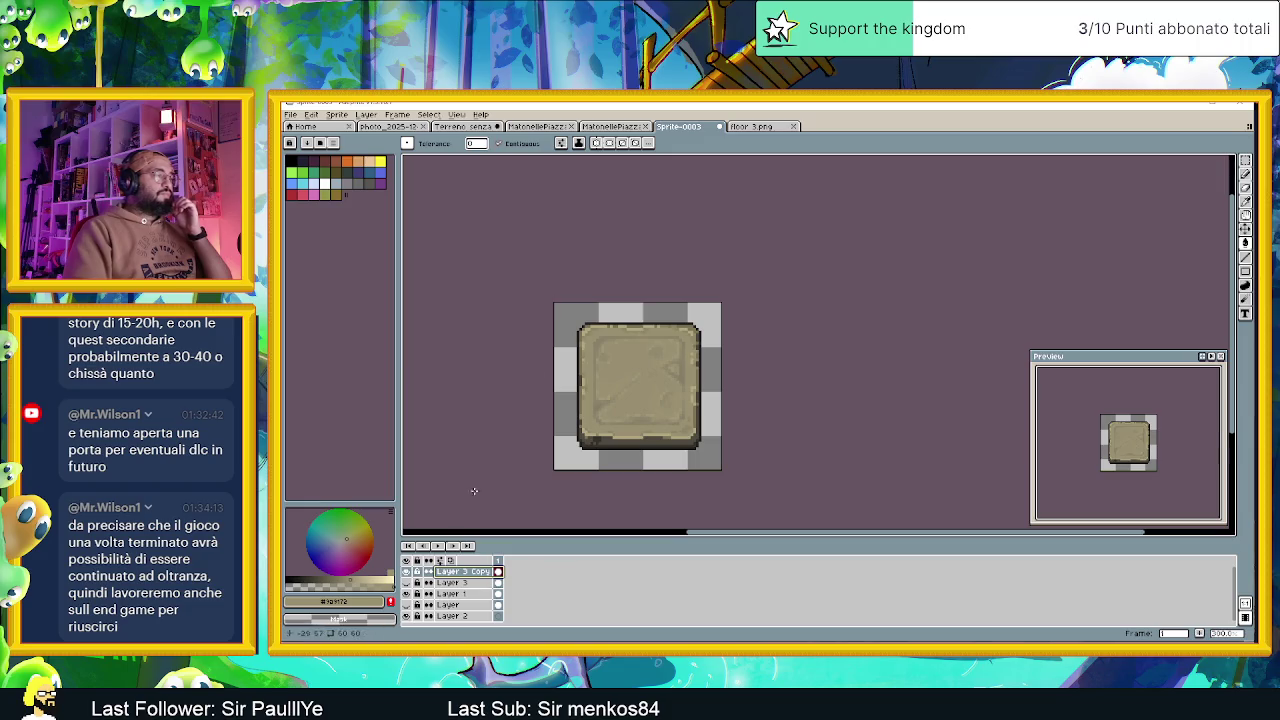
left_click(406, 572)
left_click(407, 572)
left_click(407, 572)
Set Layer 3's opacity to 15%, compare with Layer 3 Copy, and leave Layer 3 Copy hidden.
double_click(449, 584)
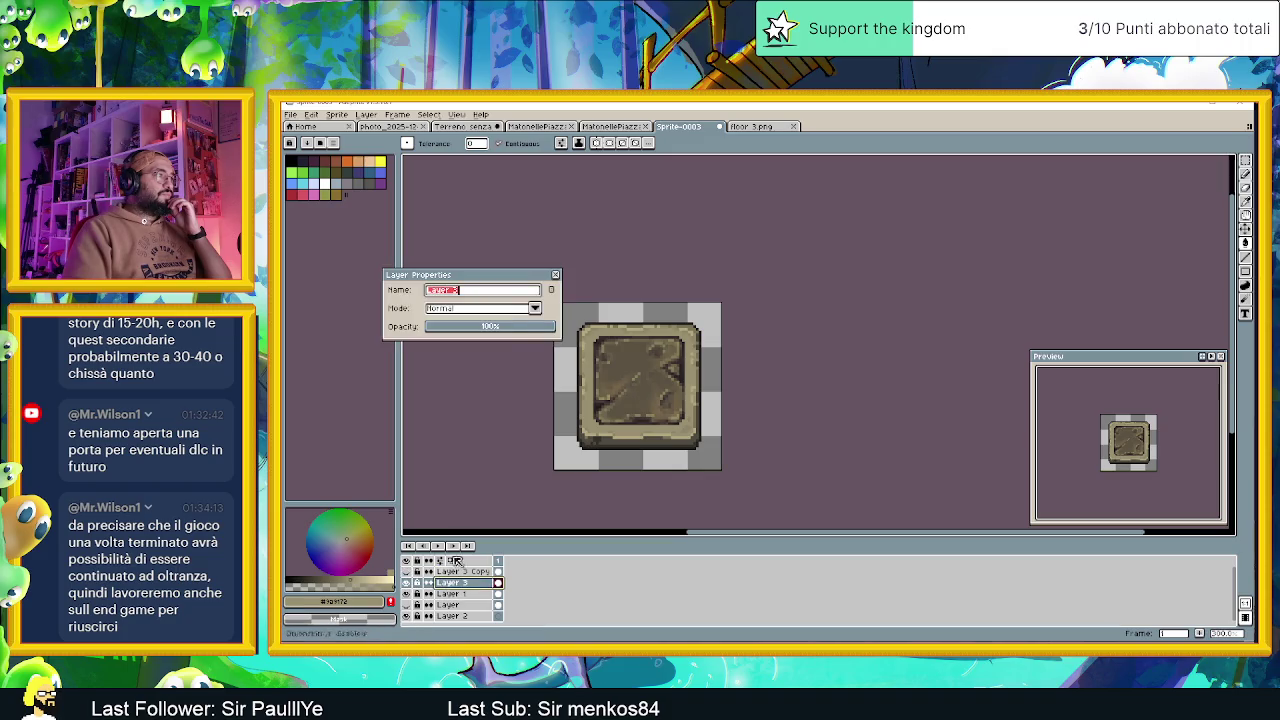
left_click_drag(456, 331, 450, 331)
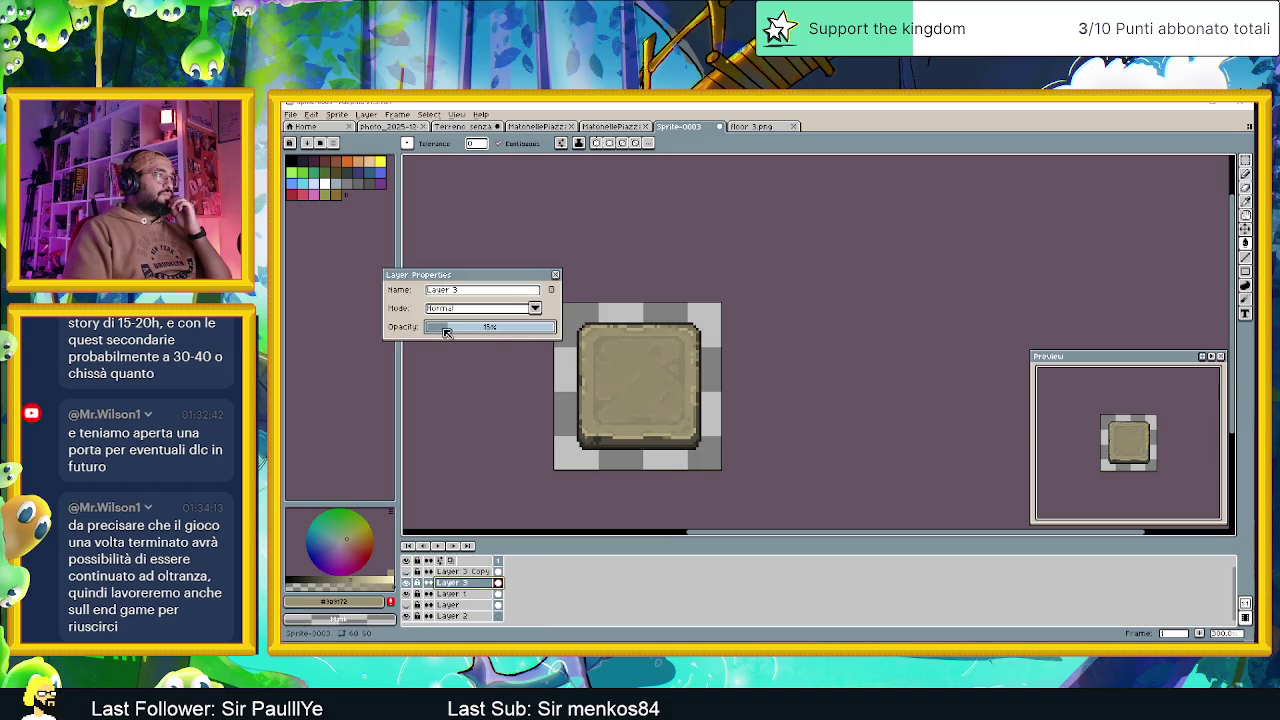
left_click(555, 274)
left_click(406, 571)
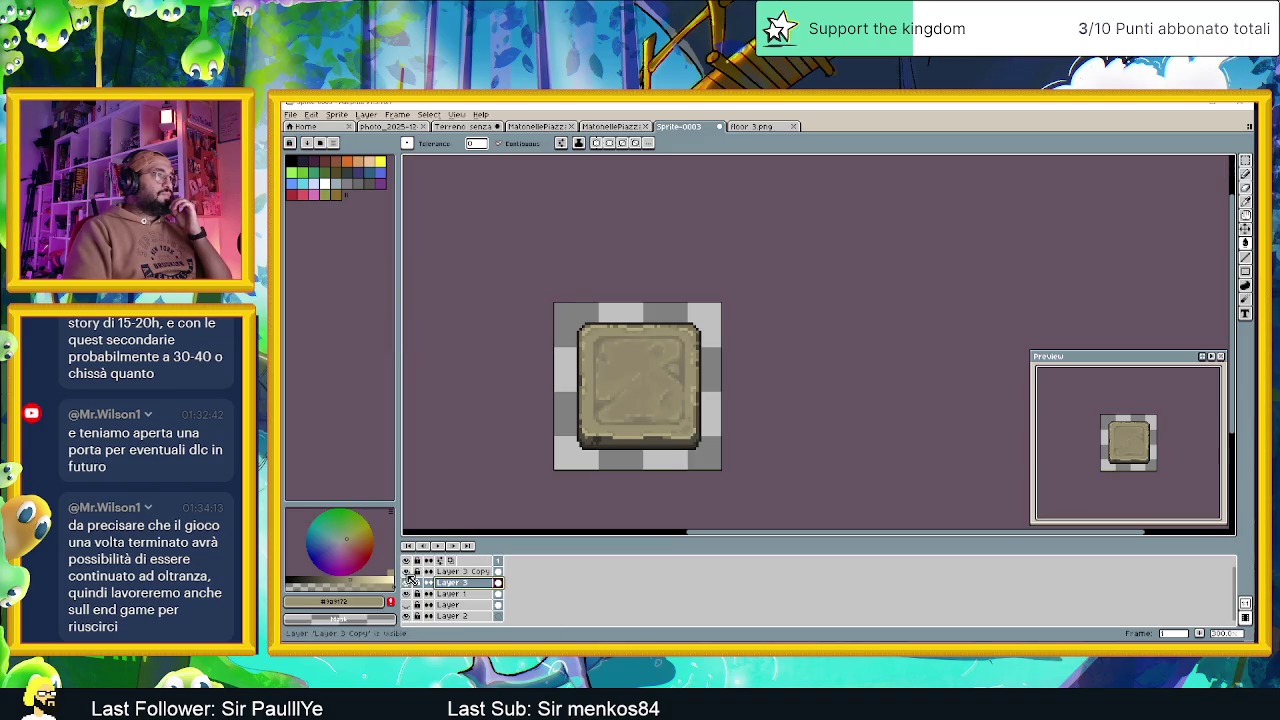
left_click(406, 572)
left_click(406, 572)
left_click(406, 572)
left_click(406, 572)
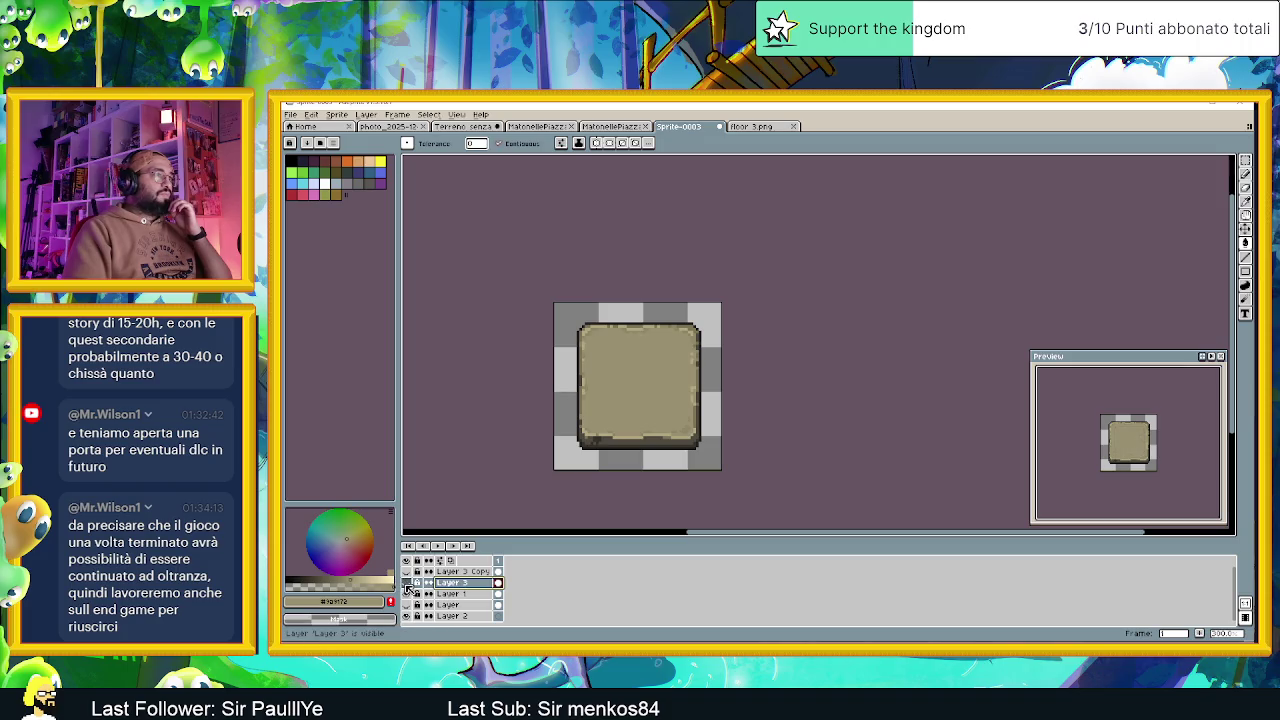
left_click(406, 572)
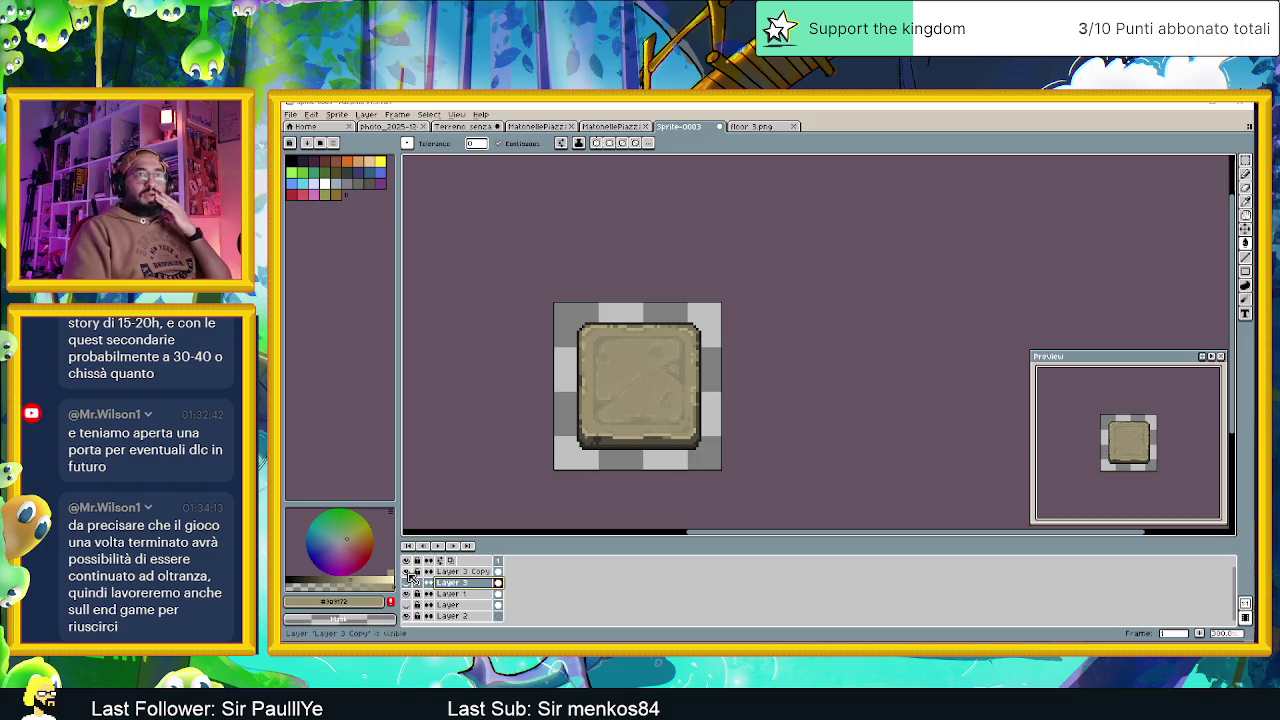
left_click(406, 572)
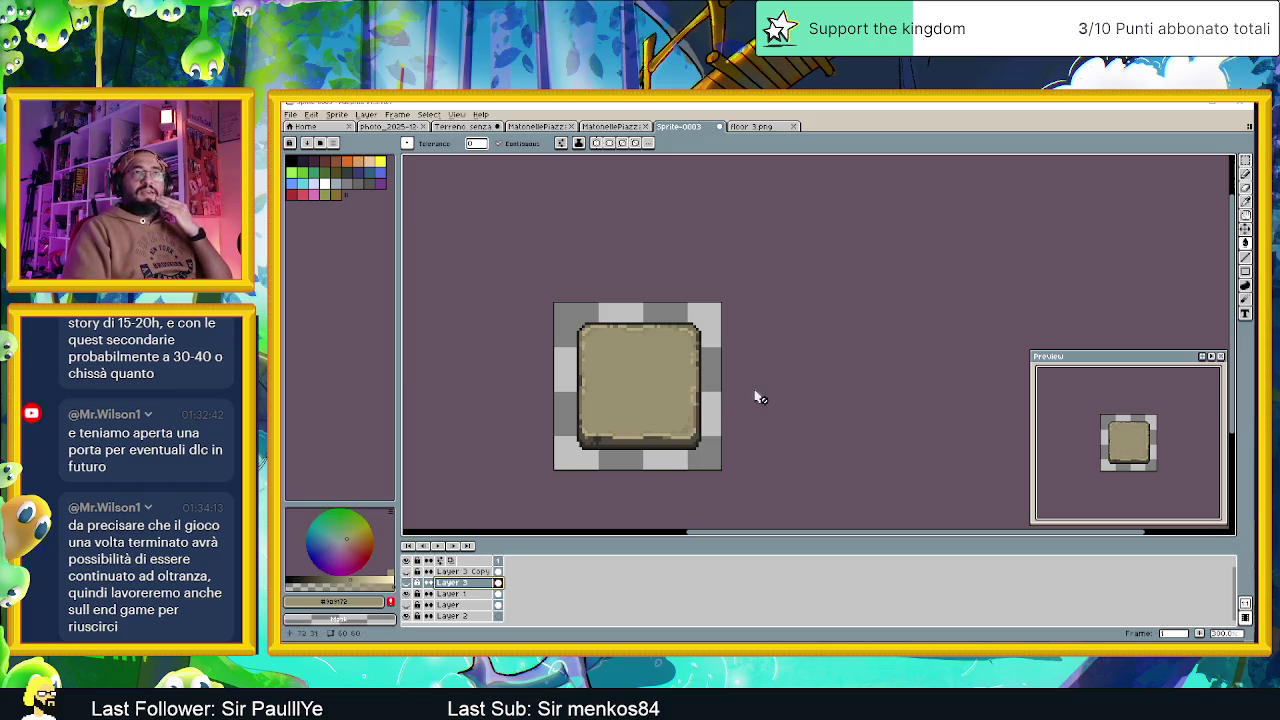
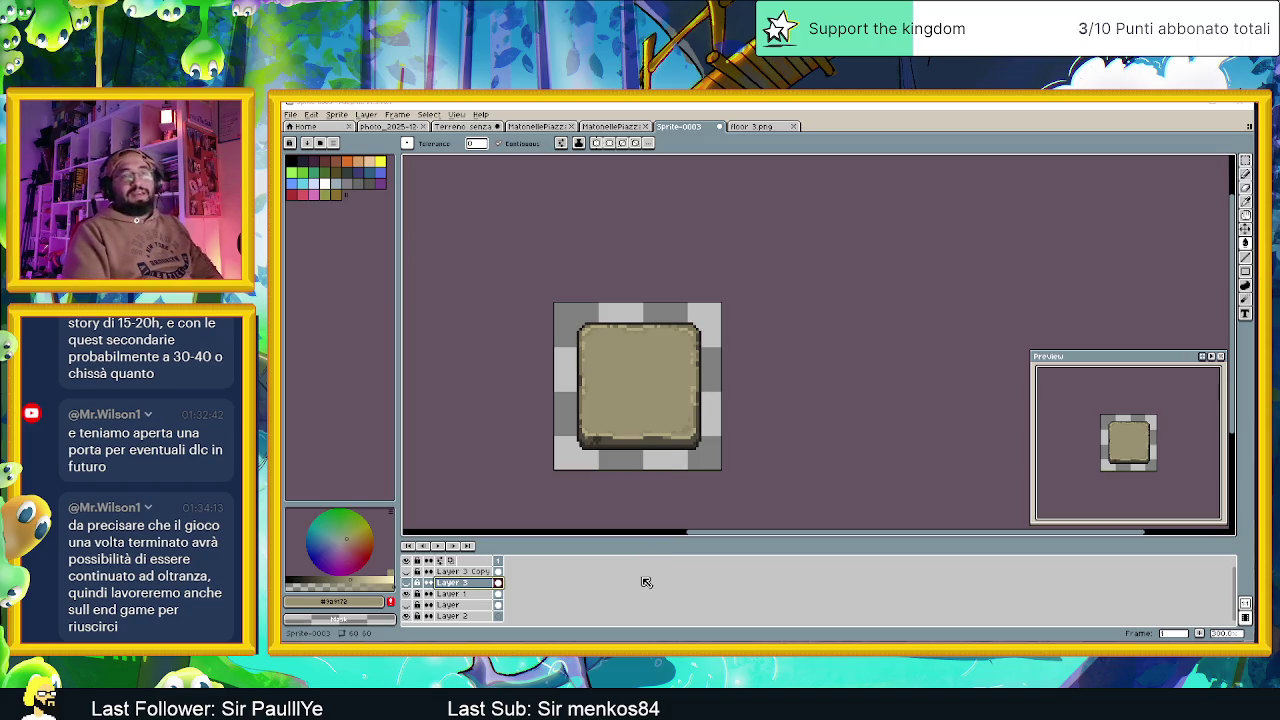
Google 'stardew valley gross' revenue in a new Chrome tab, then return to Aseprite.
key("alt+Tab")
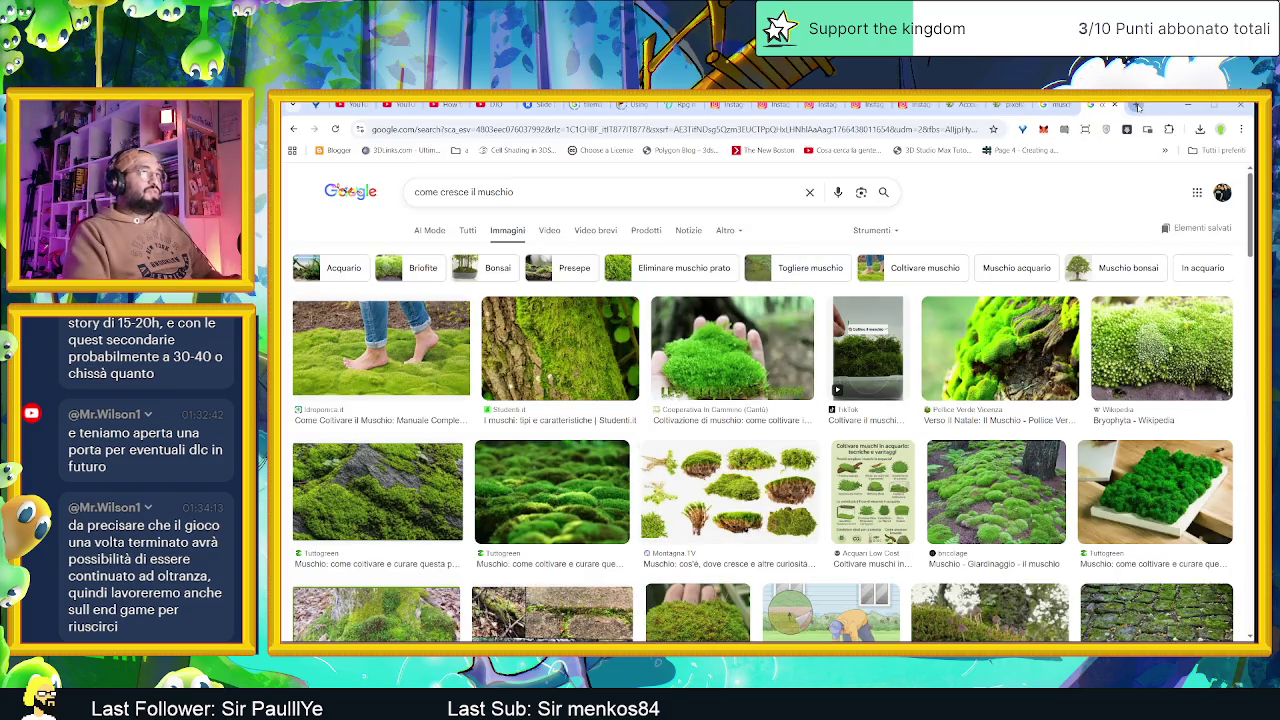
left_click(1135, 105)
type("star")
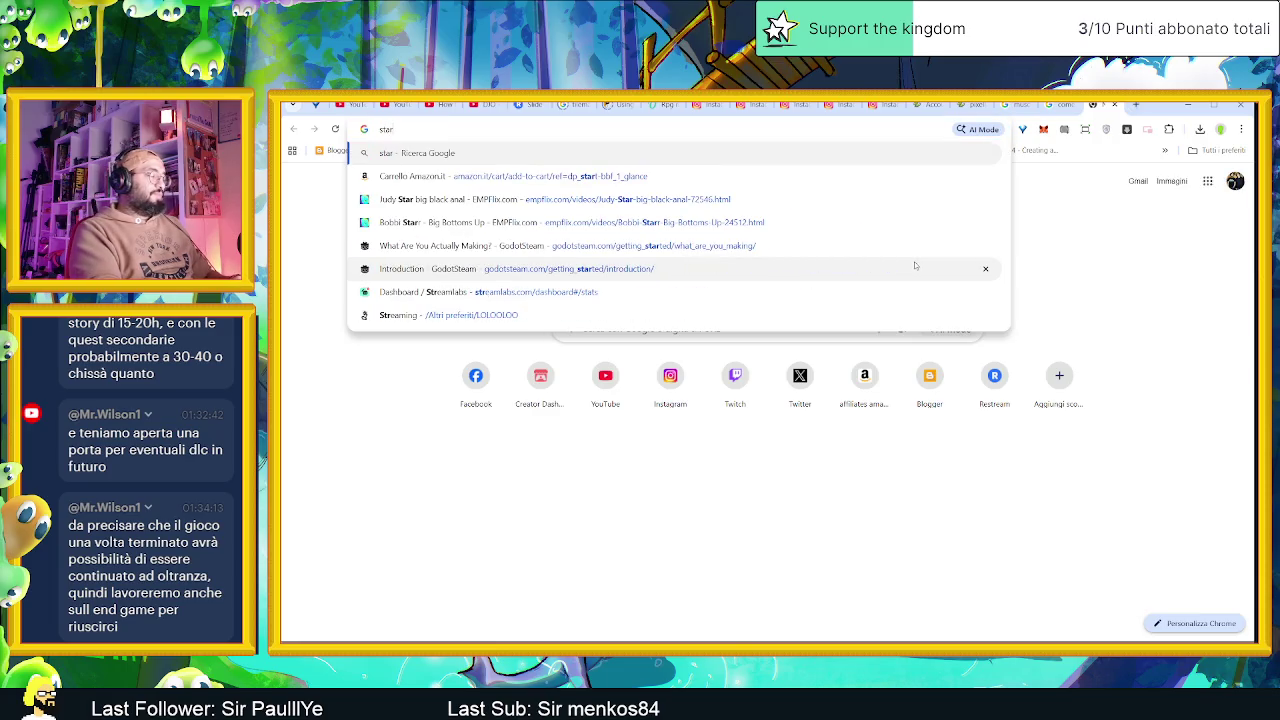
type("dev")
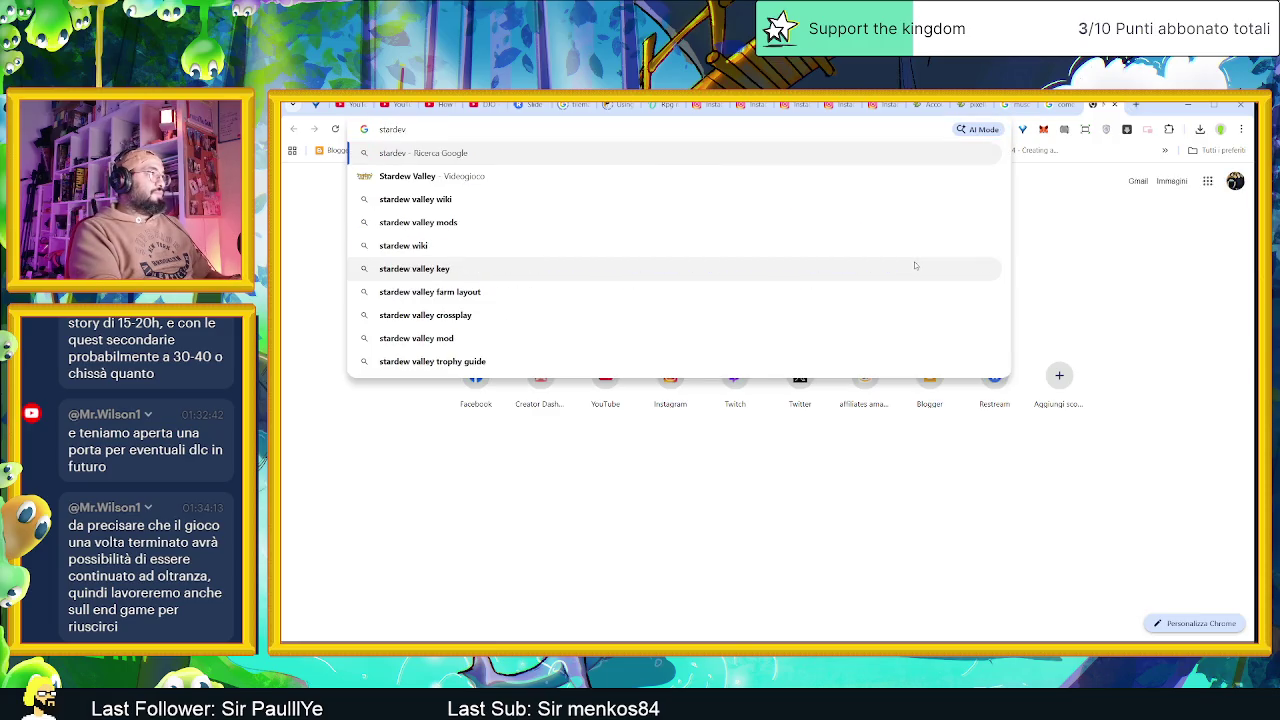
type(" valley")
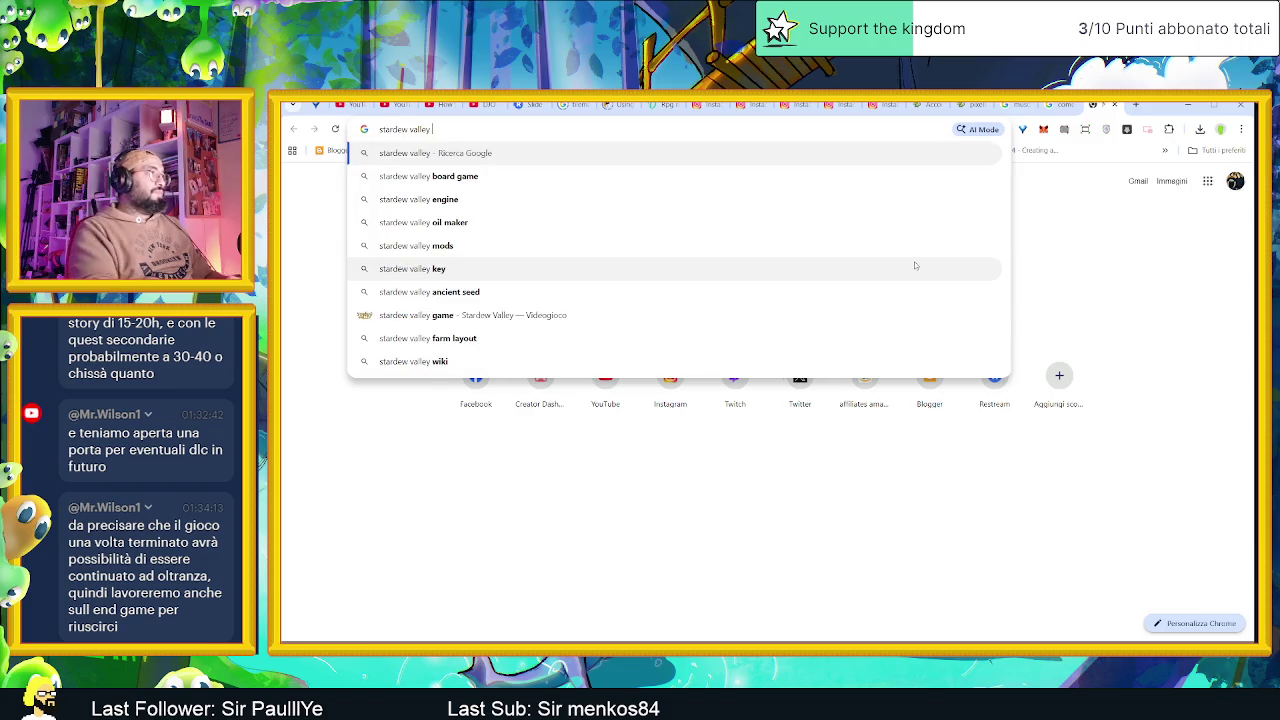
type(" gross")
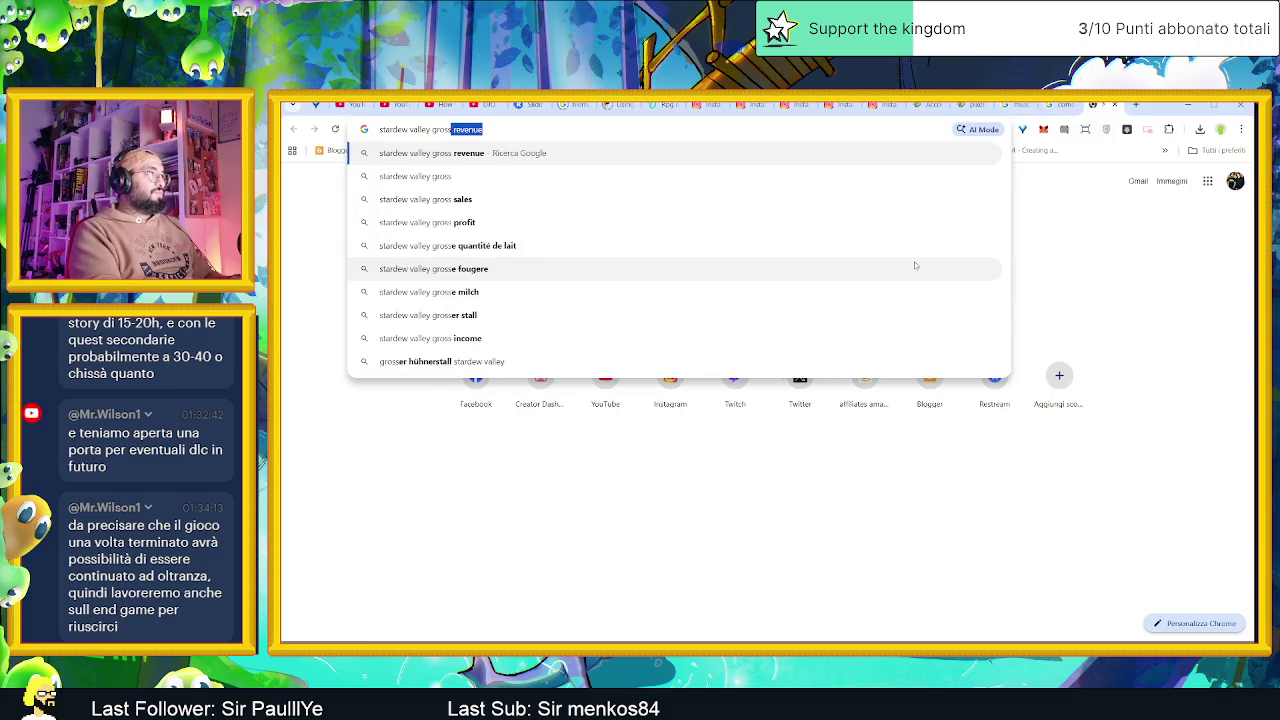
key("Return")
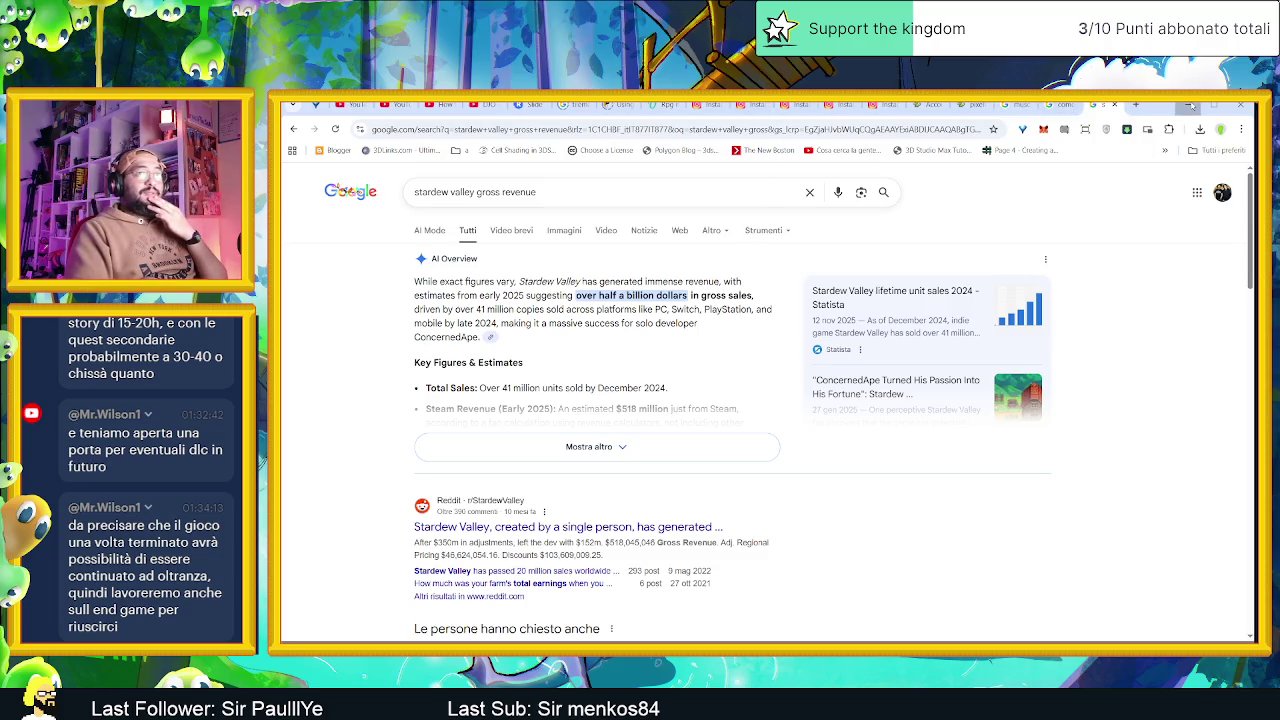
left_click(1189, 105)
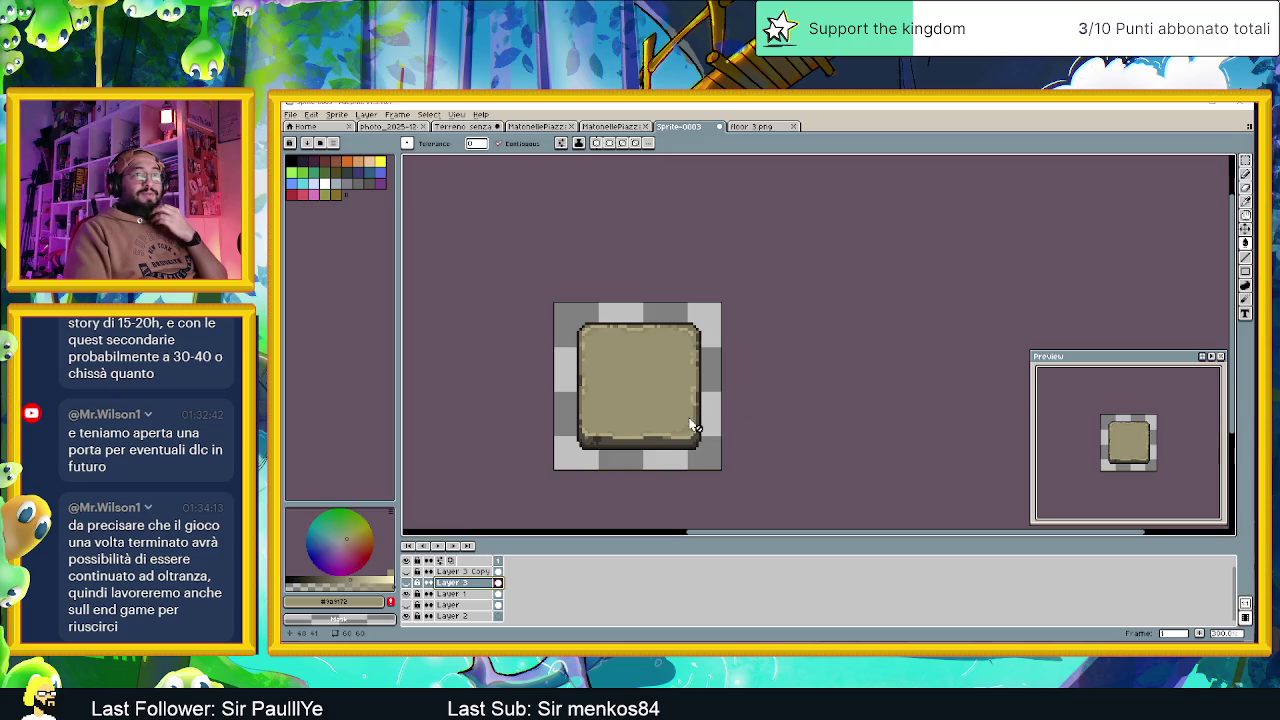
Zoom into the tile and toggle Layer 3 and Layer 3 Copy visibility to compare them.
left_click(716, 387)
scroll(657, 386, "up", 1)
scroll(620, 440, "up", 1)
left_click(406, 584)
left_click(406, 584)
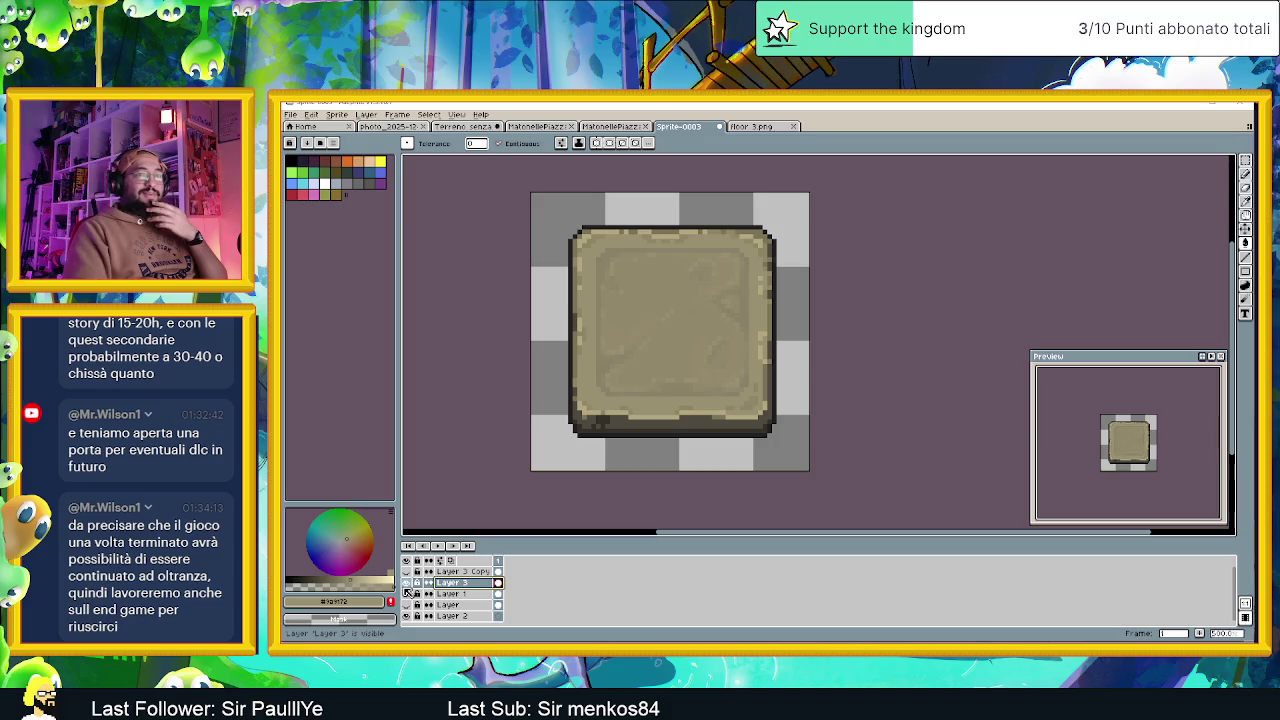
left_click(406, 571)
left_click(406, 572)
left_click(406, 572)
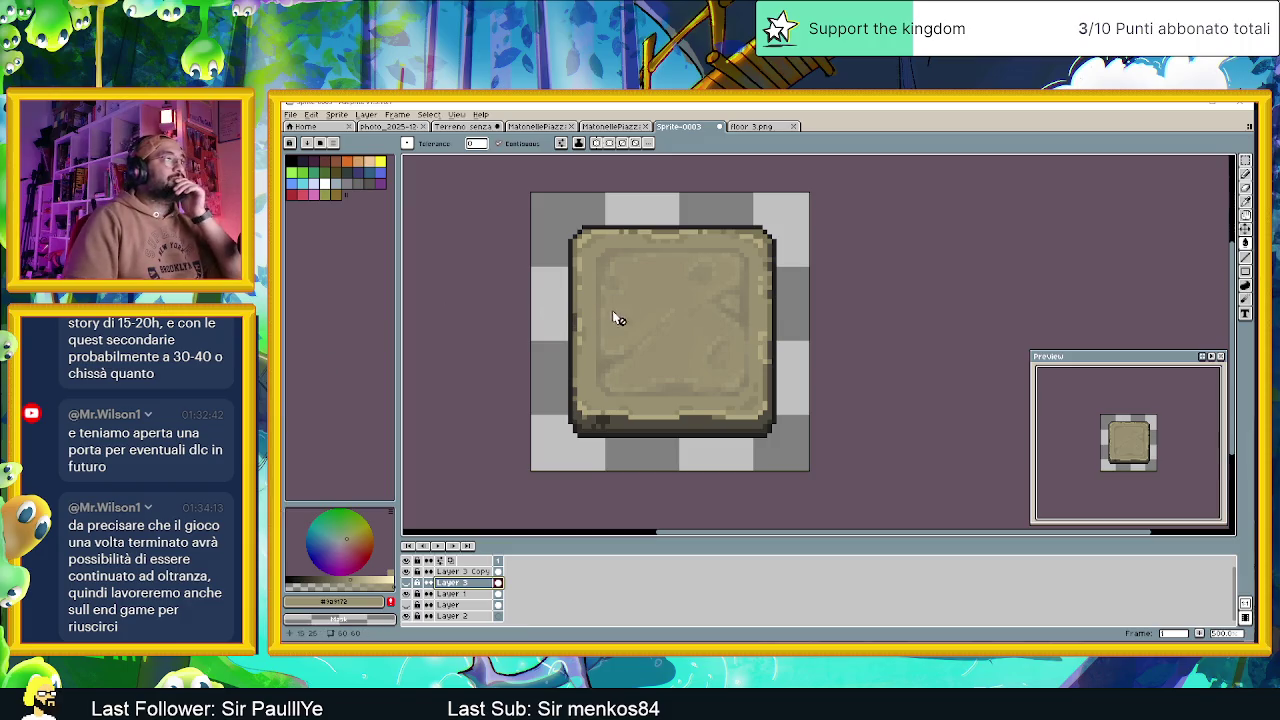
Make Layer 3 Copy the active layer and hide Layer 3, leaving the Copy's cracks showing.
left_click_drag(614, 317, 660, 330)
left_click(405, 571)
left_click(405, 571)
scroll(750, 341, "up", 1)
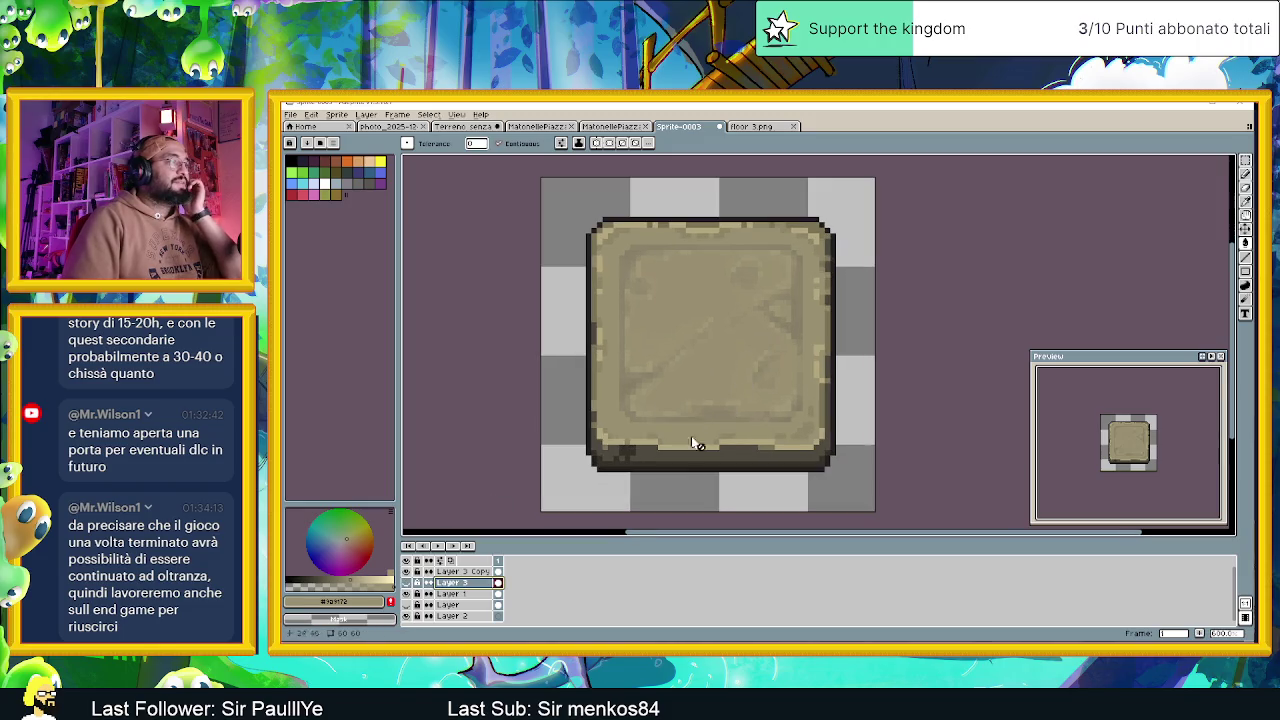
left_click(450, 571)
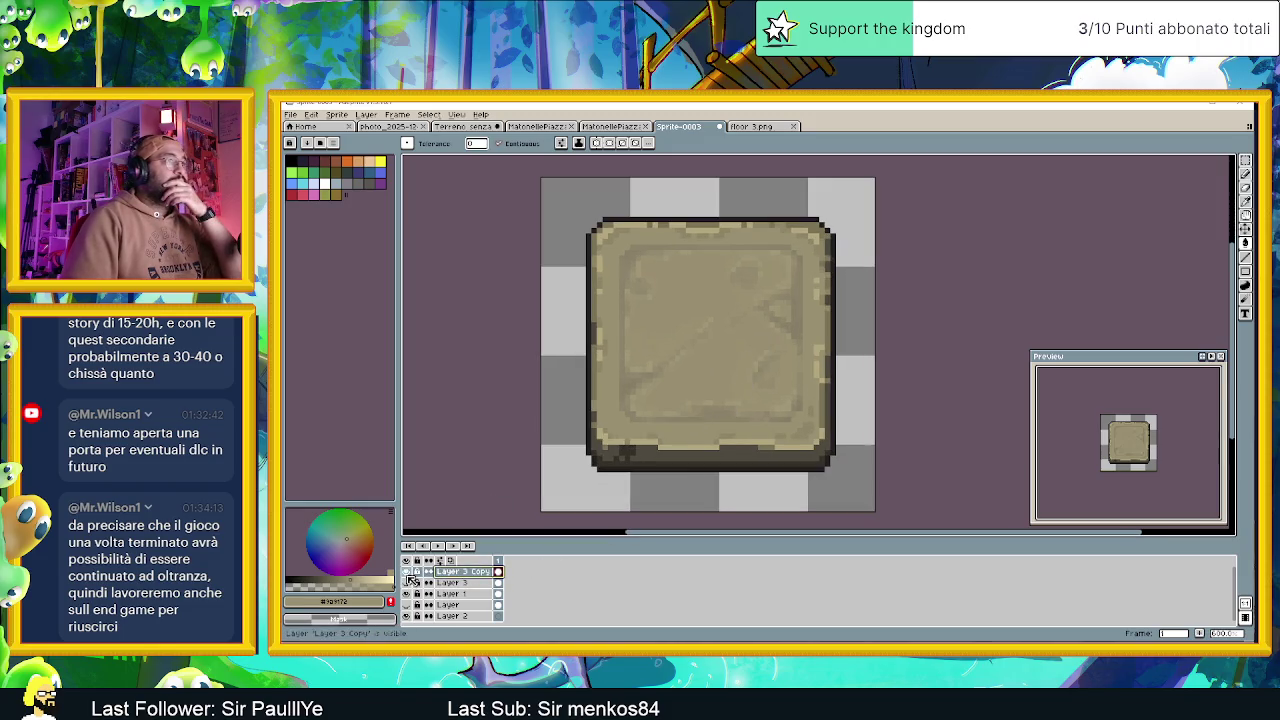
left_click(406, 582)
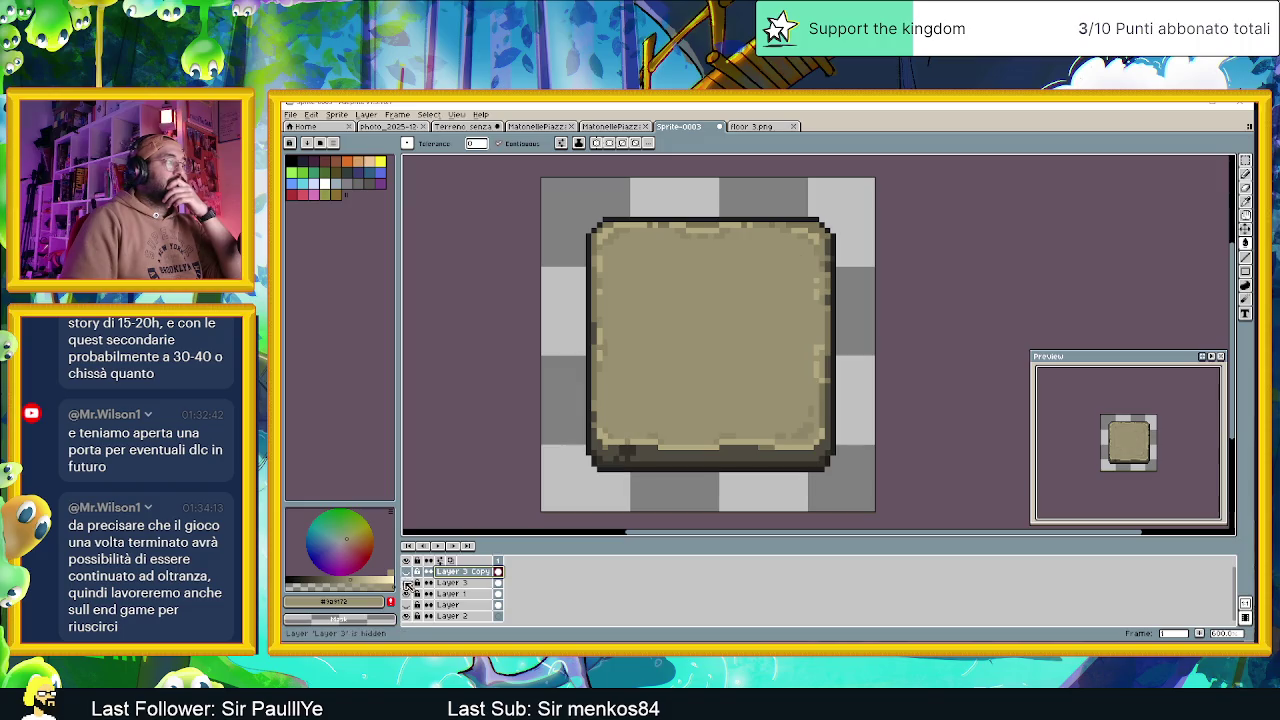
left_click(405, 571)
left_click(406, 572)
left_click(407, 574)
left_click(407, 574)
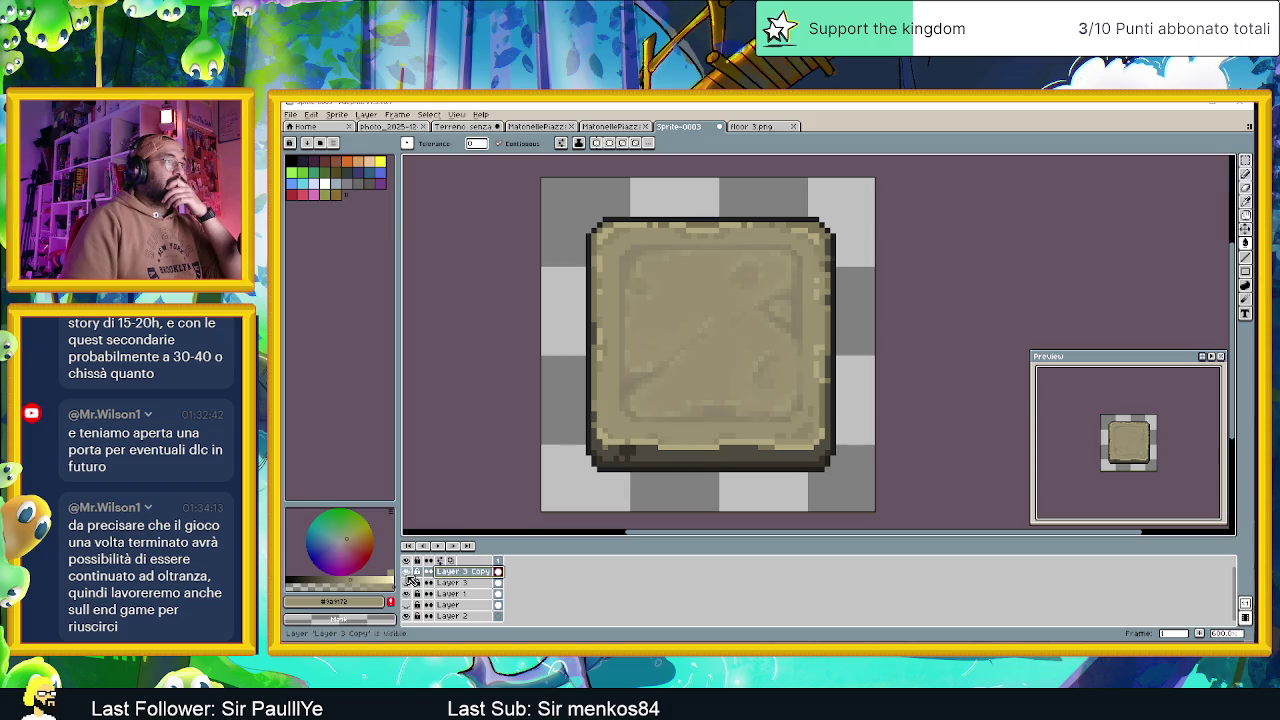
scroll(708, 345, "down", 1)
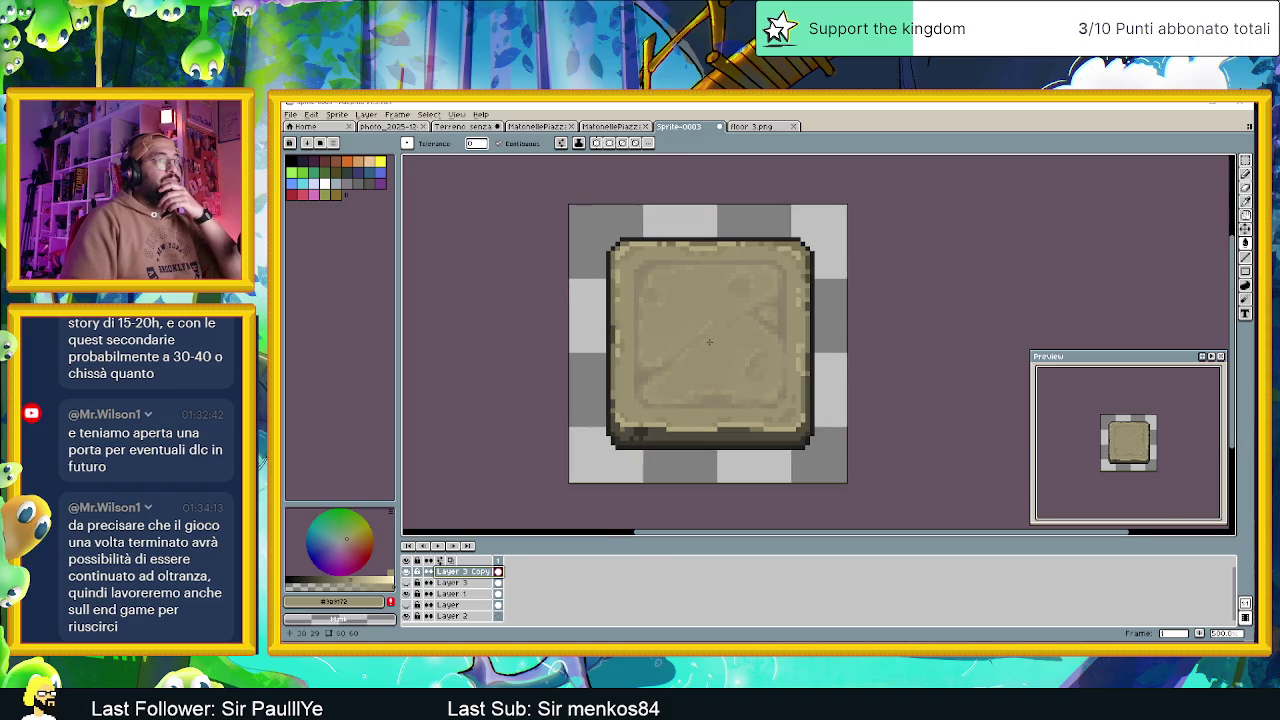
scroll(708, 345, "down", 2)
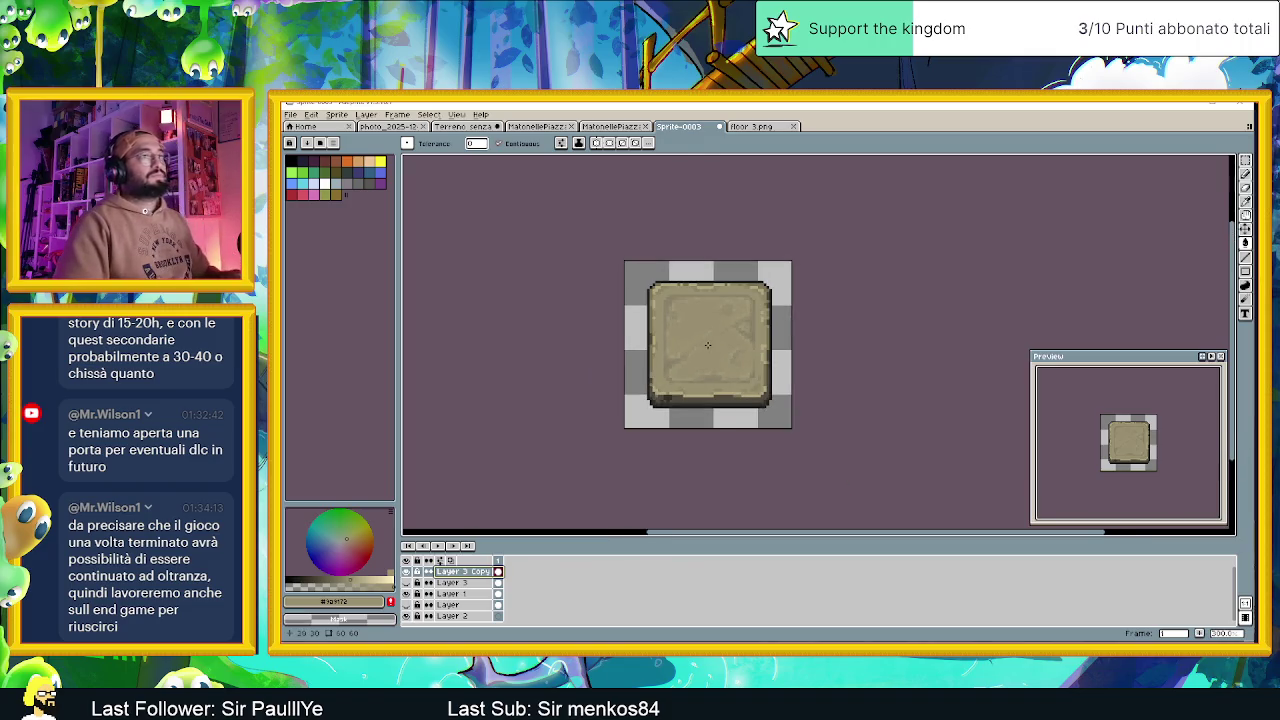
scroll(705, 345, "up", 2)
scroll(705, 345, "up", 1)
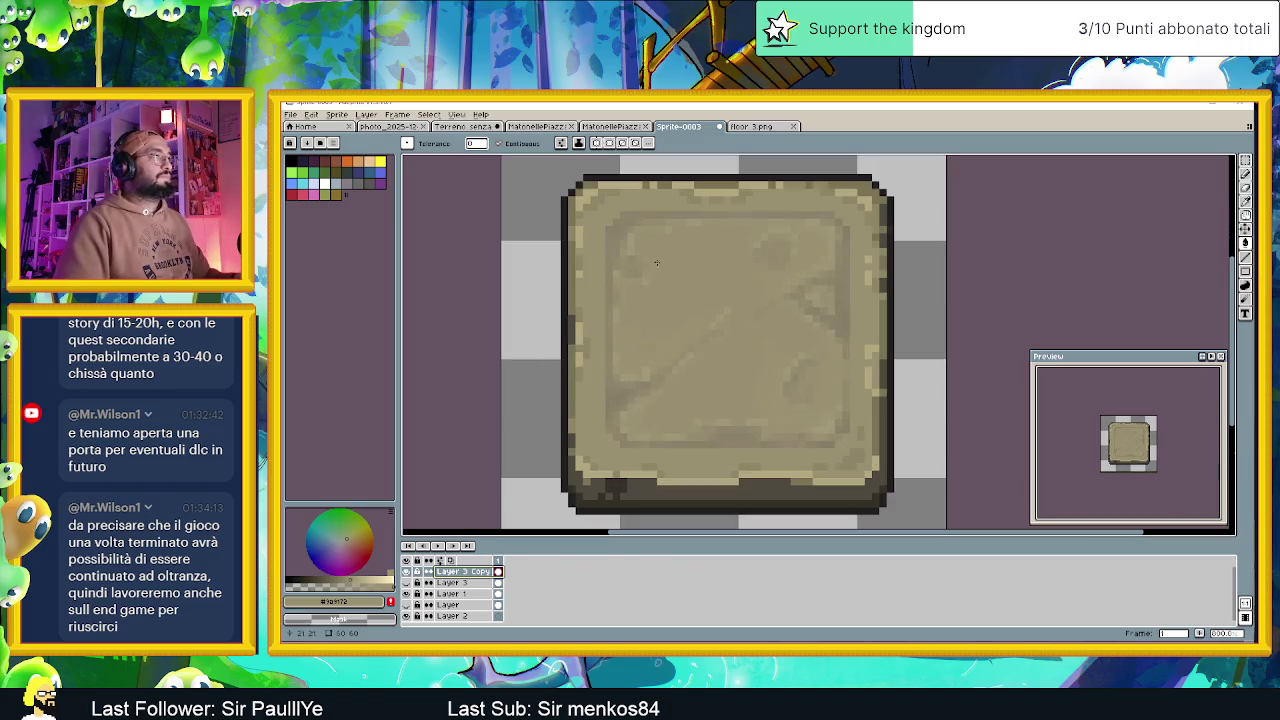
Add a new empty Layer 4 on top and sample the tile's tan colour.
right_click(462, 560)
mouse_move(477, 567)
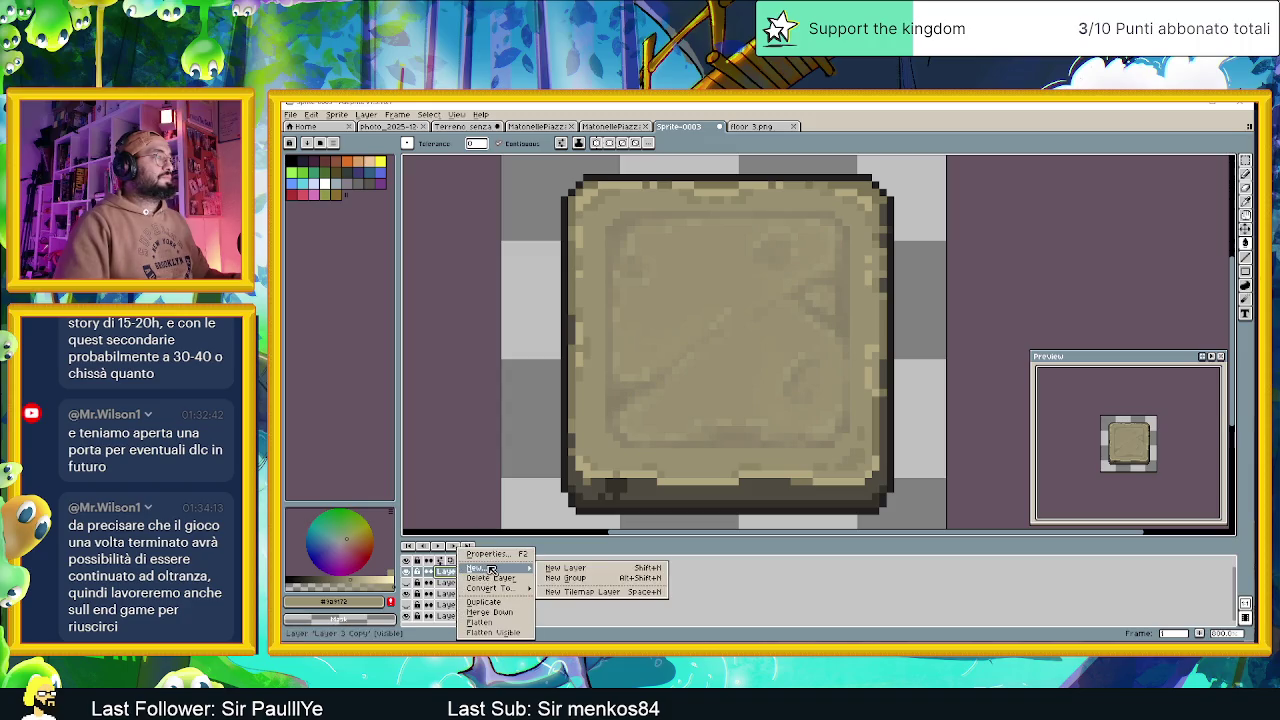
left_click(556, 572)
left_click(643, 236, "alt")
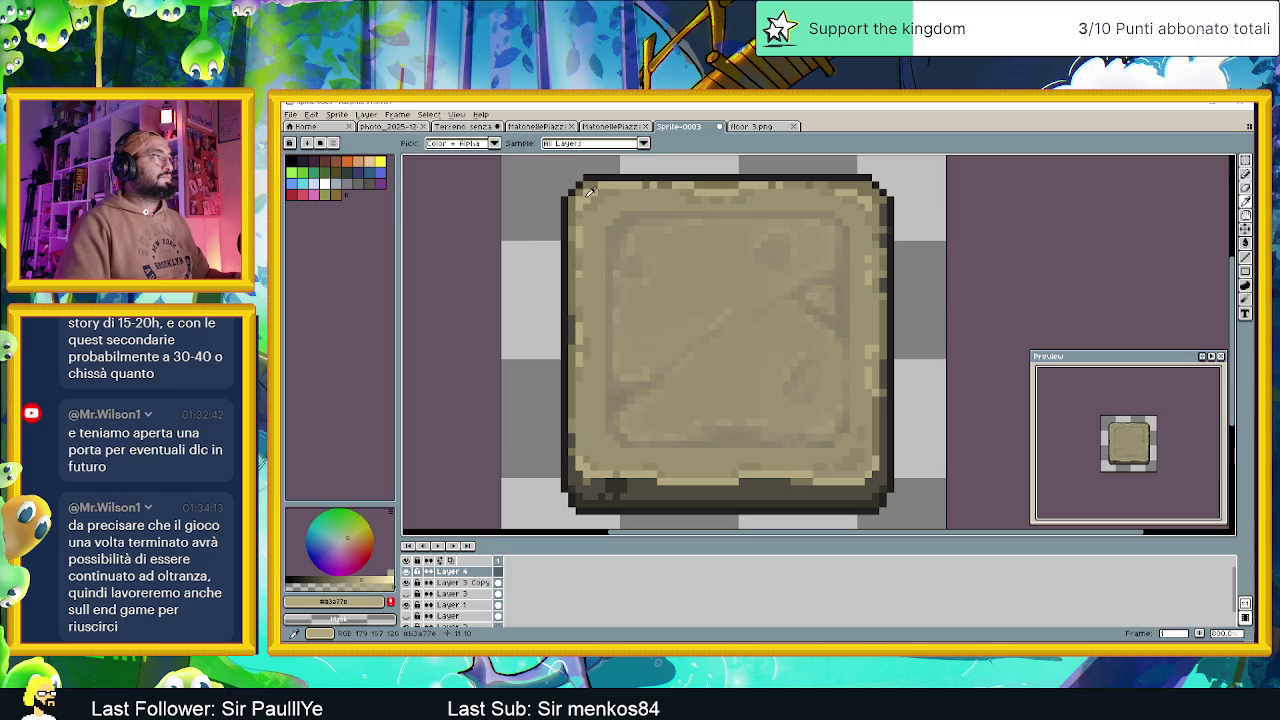
left_click(631, 237)
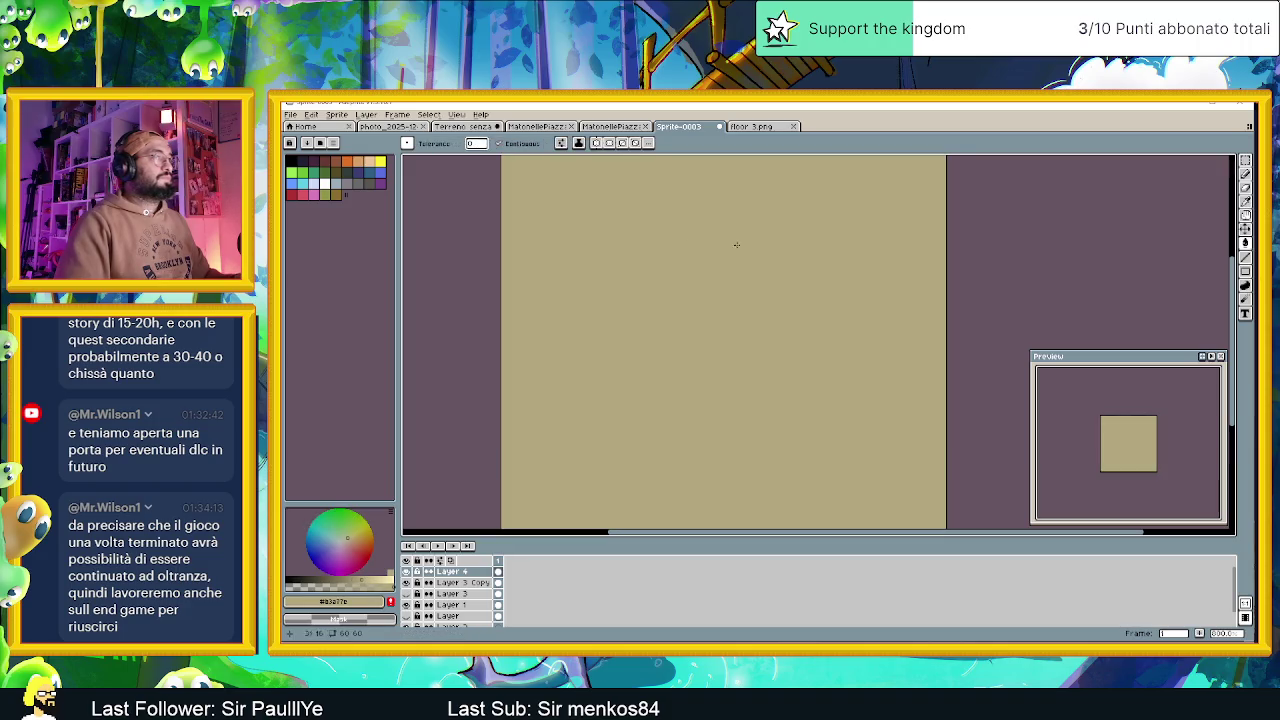
key("ctrl+z")
Switch to single-pixel painting and place a first light highlight pixel on the tile.
left_click(1245, 173)
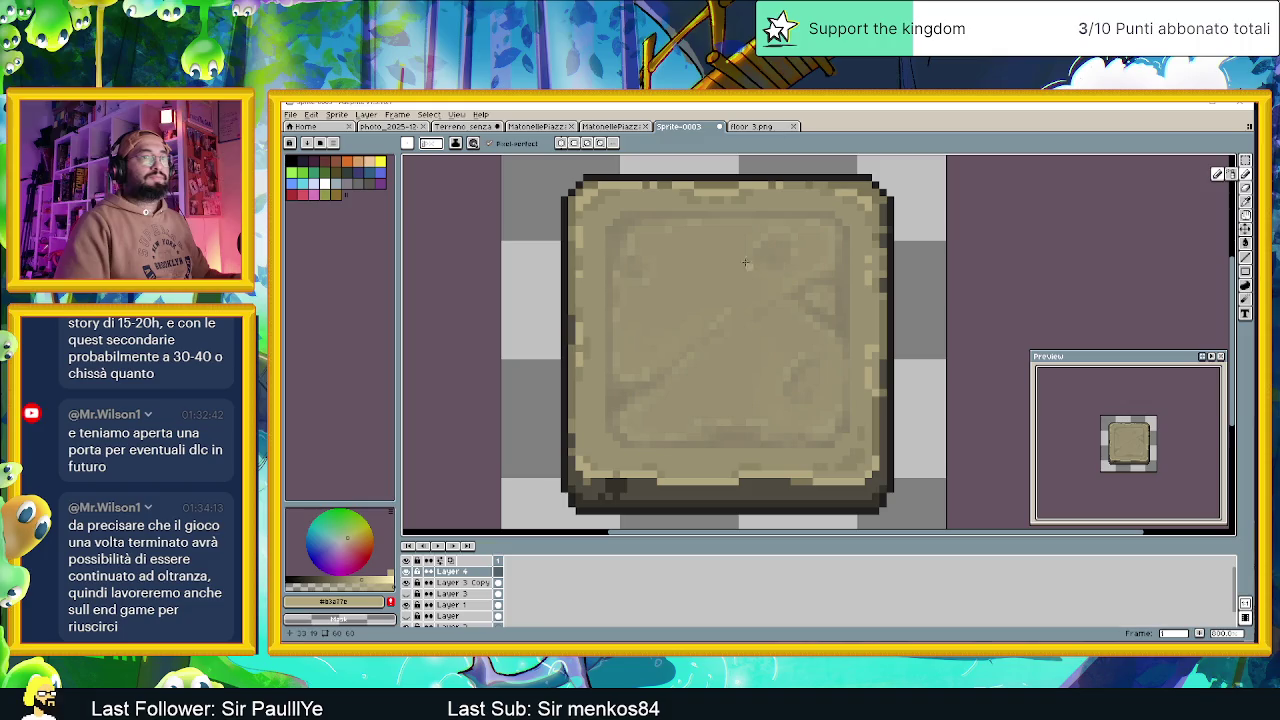
scroll(670, 244, "up", 1)
scroll(665, 243, "down", 1)
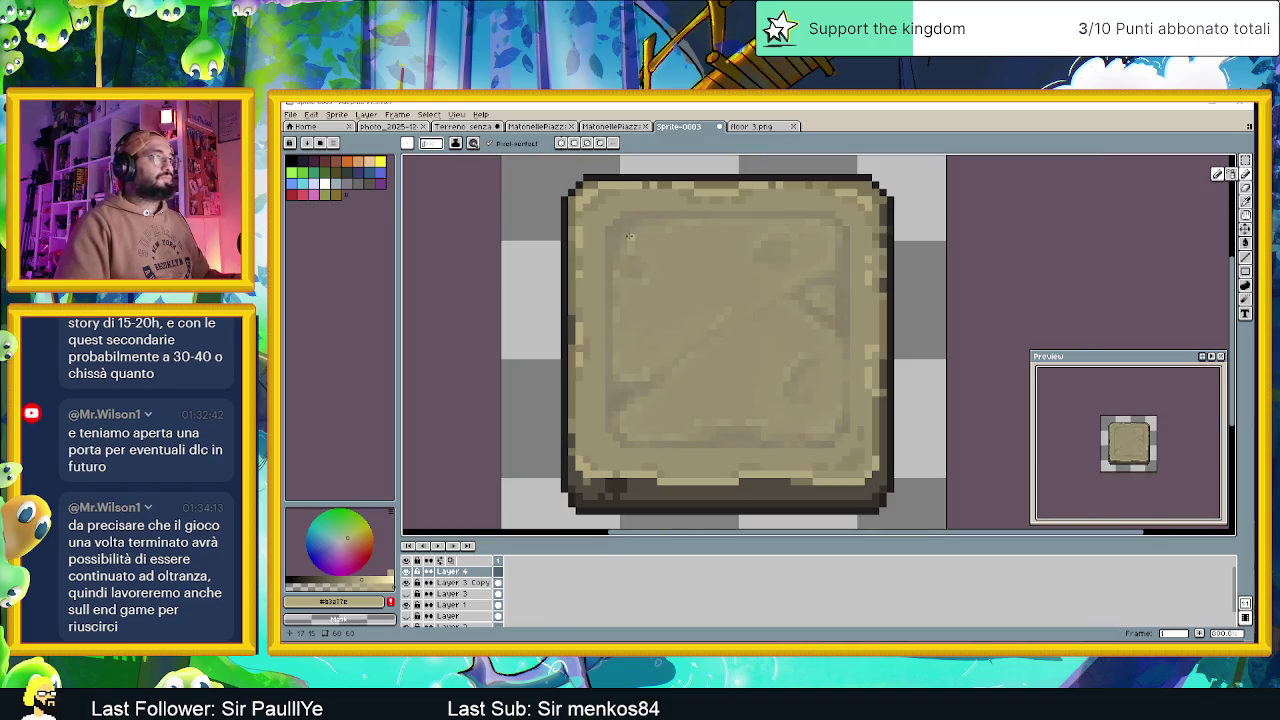
left_click(693, 221)
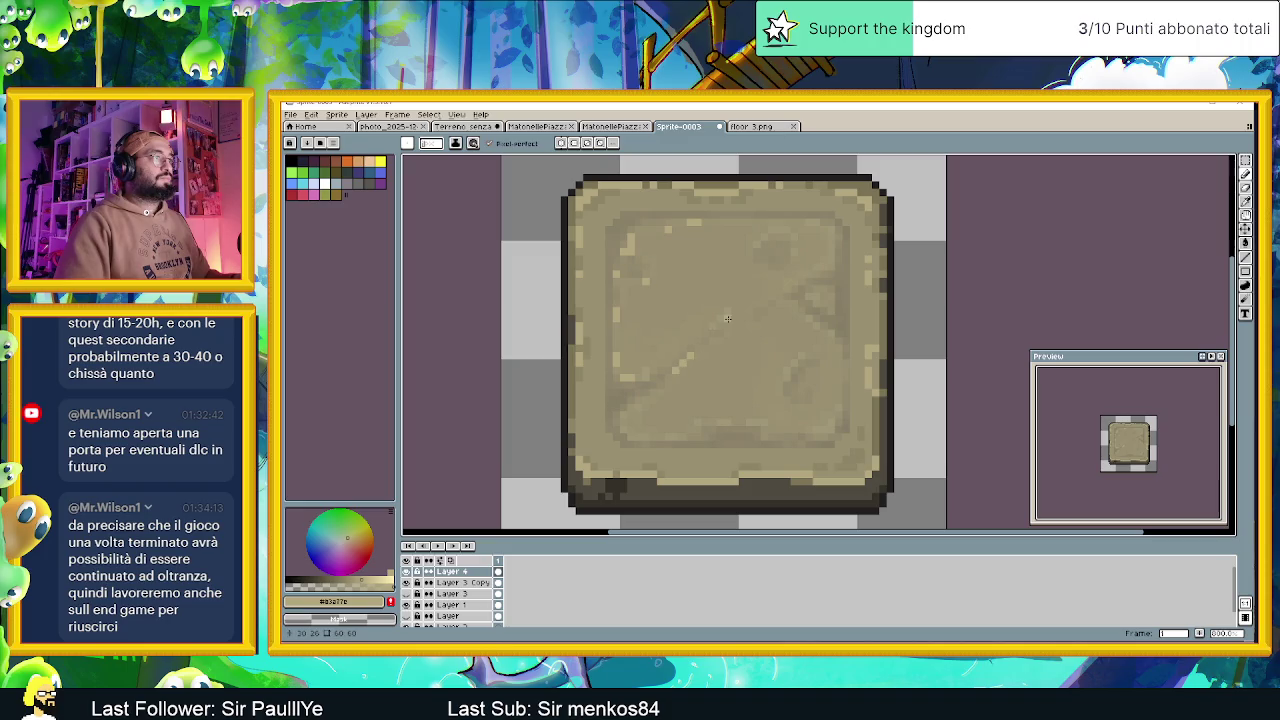
scroll(712, 325, "down", 2)
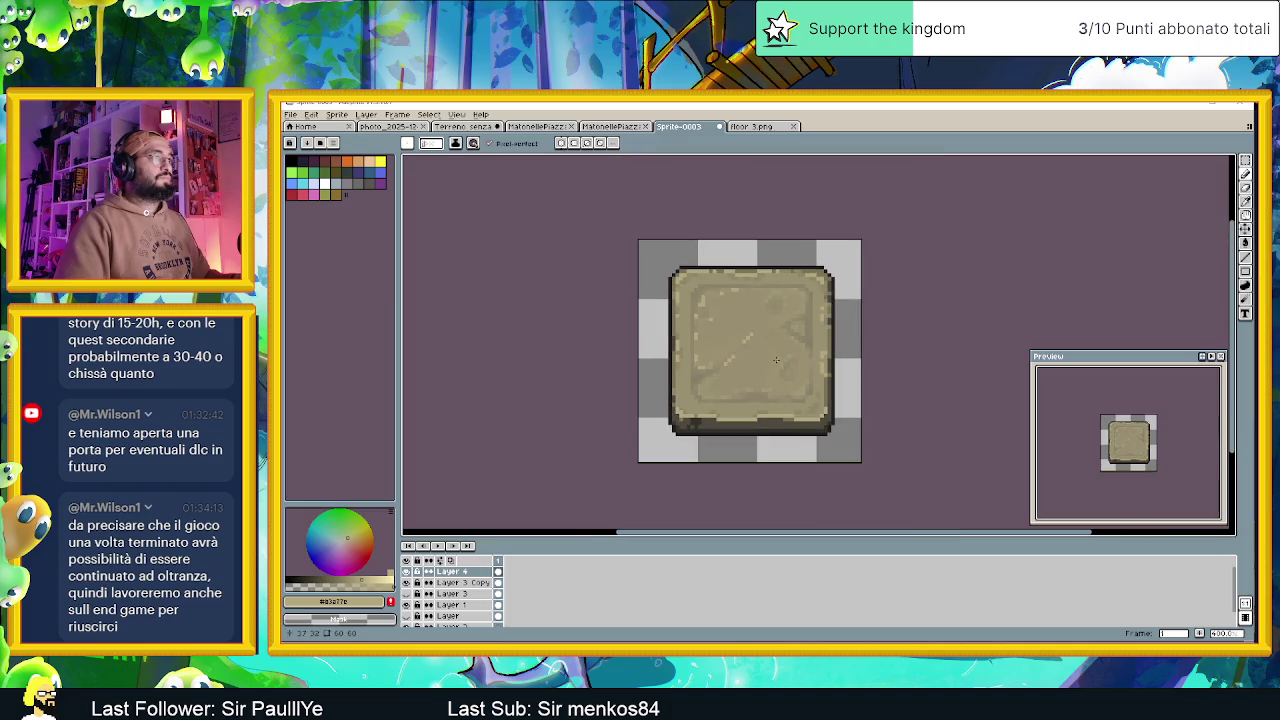
scroll(778, 358, "up", 1)
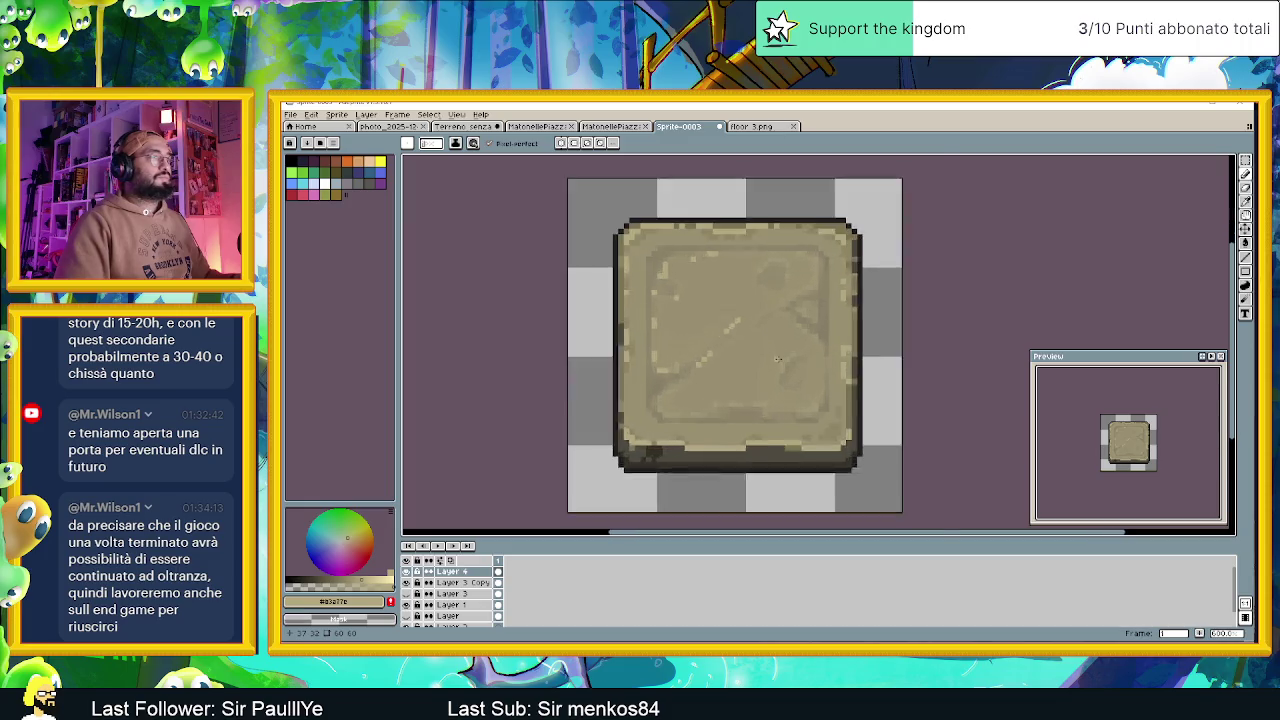
scroll(795, 300, "up", 1)
scroll(803, 280, "up", 1)
scroll(803, 280, "down", 1)
scroll(803, 280, "down", 1)
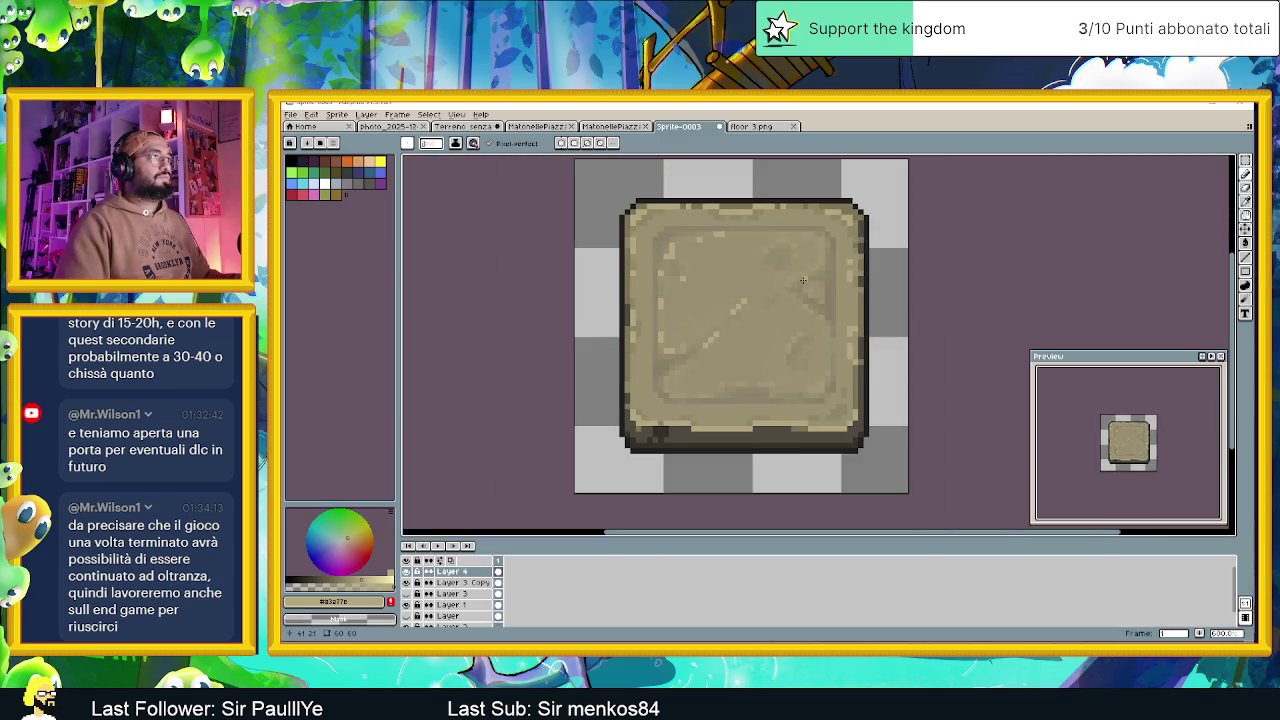
scroll(793, 280, "up", 1)
scroll(725, 283, "up", 1)
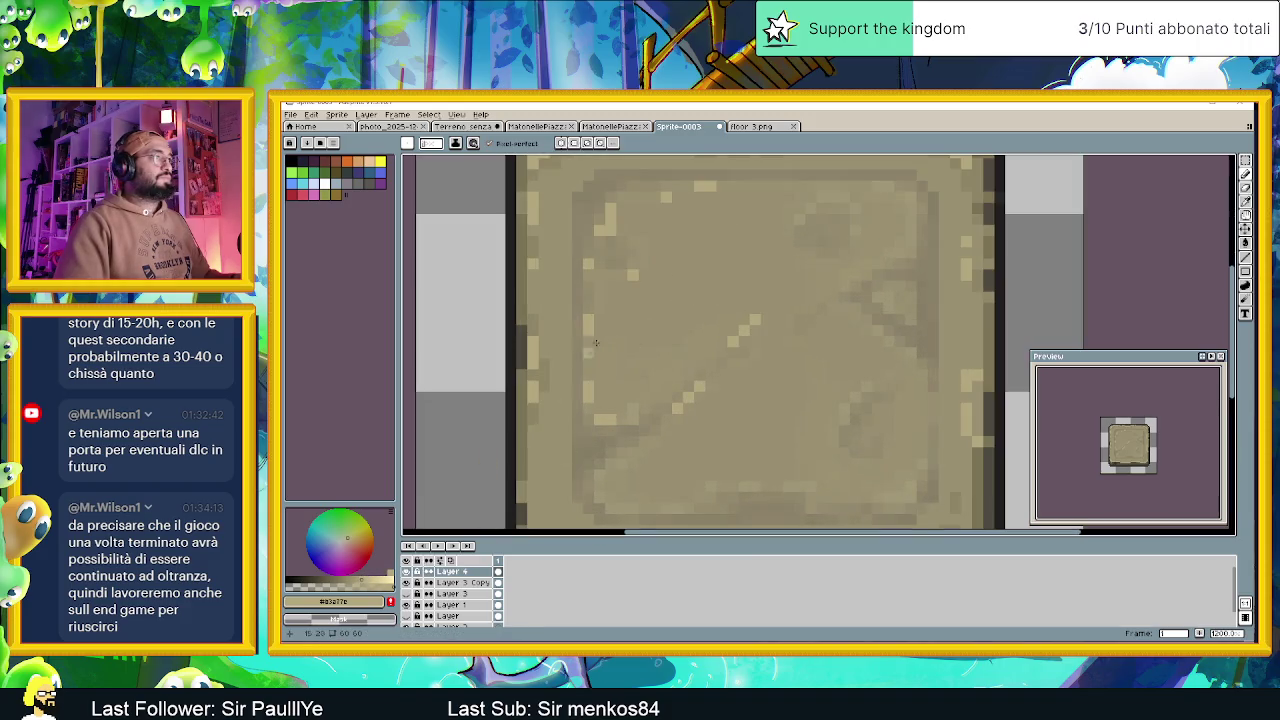
Dot light highlight pixels along the left edge, bottom, lower right, right crack and upper right.
left_click(630, 419)
left_click(620, 464)
left_click(599, 475)
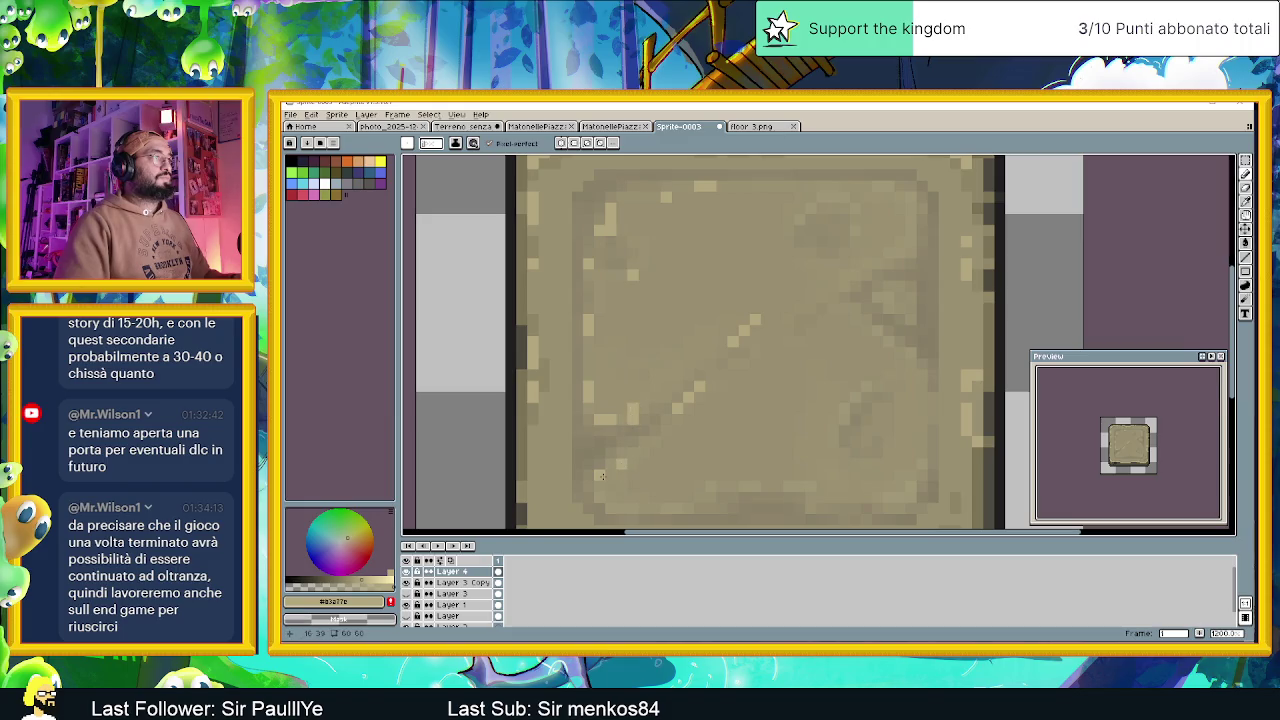
left_click(597, 499)
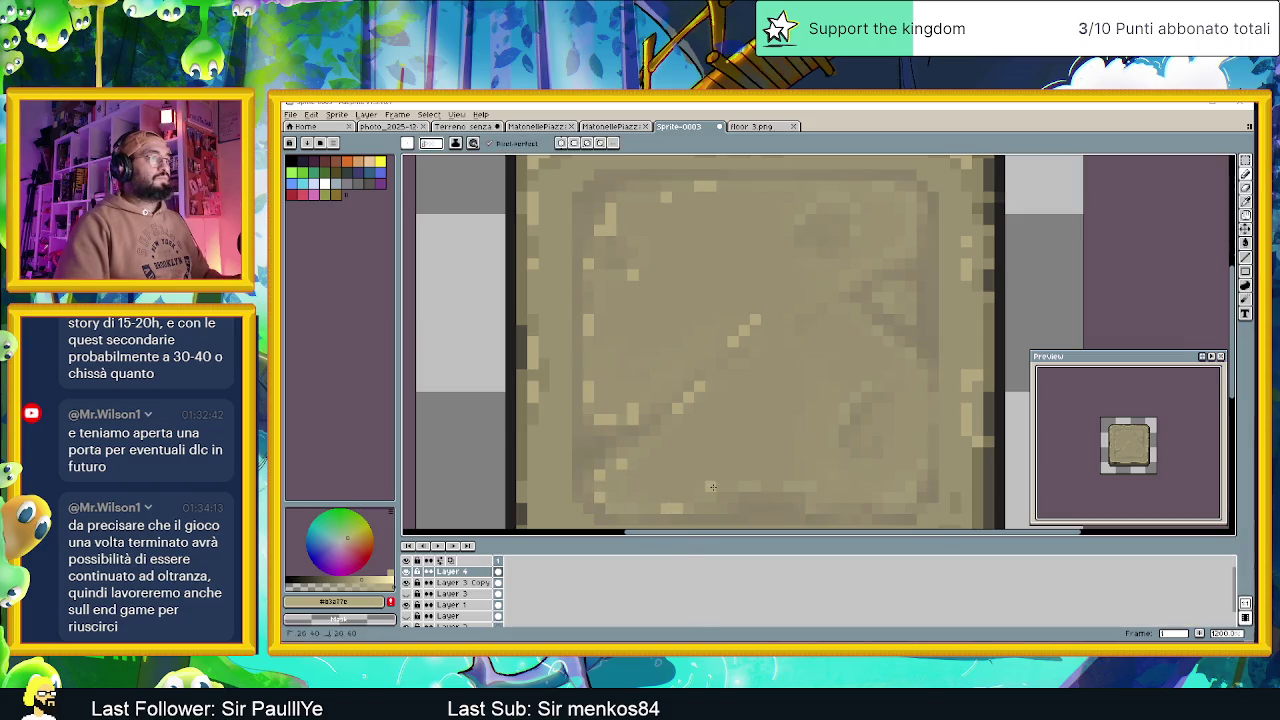
left_click(750, 485)
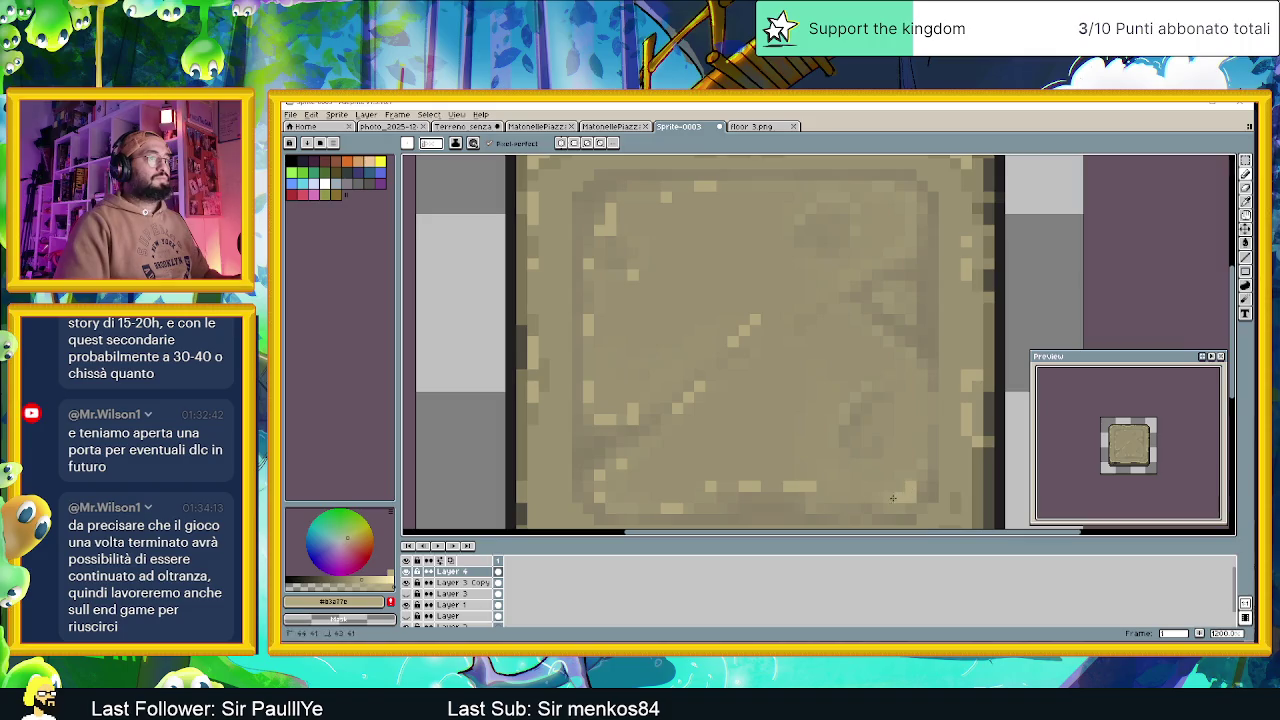
left_click(911, 465)
left_click(866, 386)
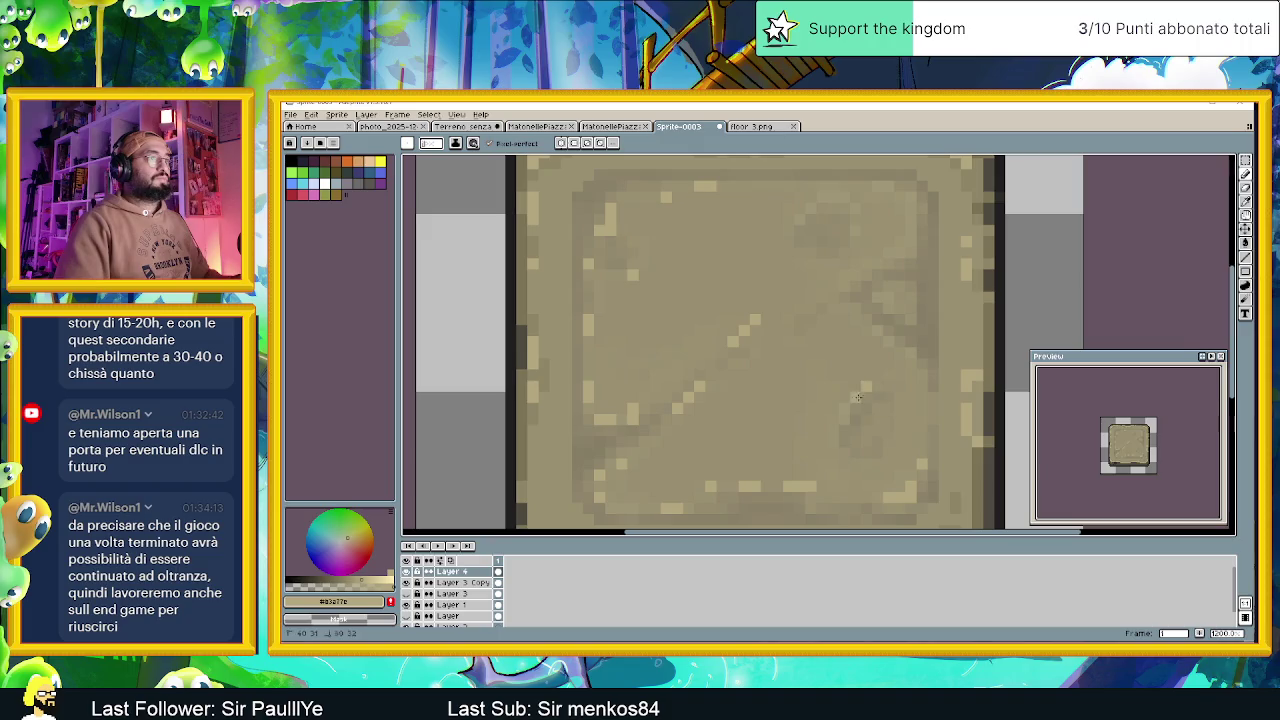
left_click(850, 285)
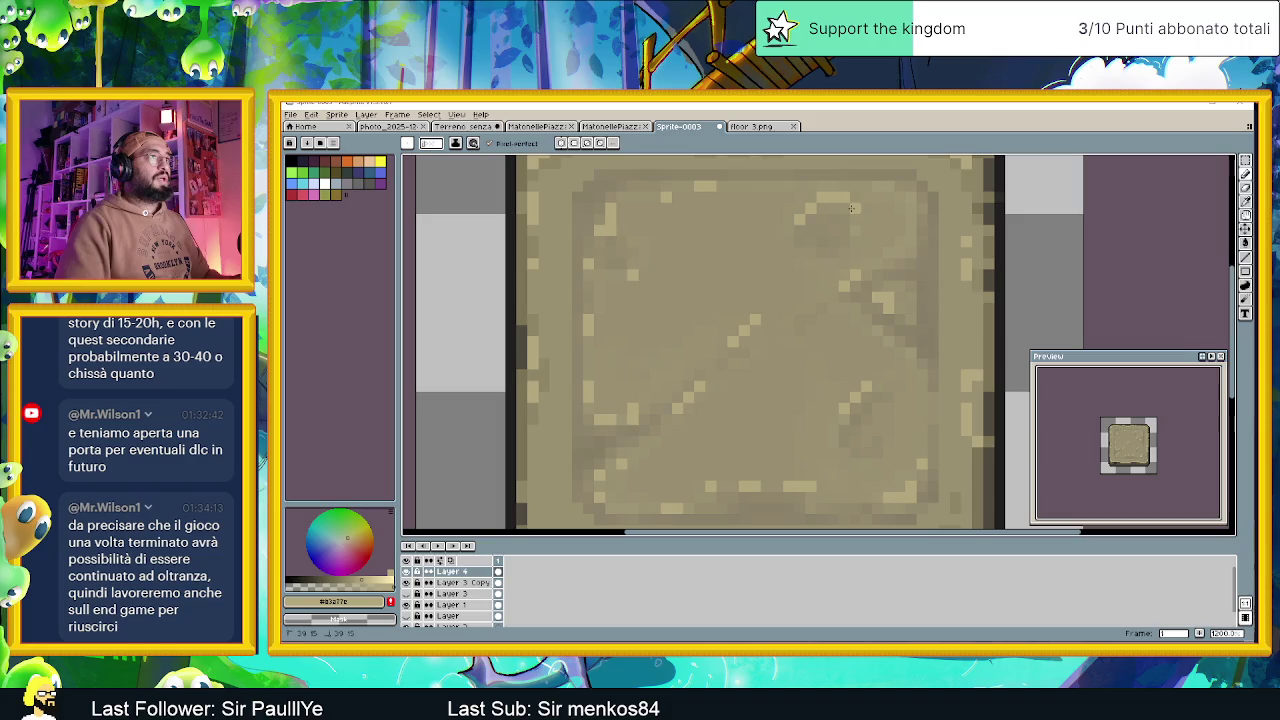
Paint a short light diagonal crack highlight near the top-right and zoom out.
mouse_move(880, 184)
left_mouse_down()
mouse_move(918, 206)
mouse_move(921, 228)
mouse_move(908, 230)
left_mouse_up()
key("ctrl+z")
key("ctrl+z")
scroll(900, 245, "down", 2)
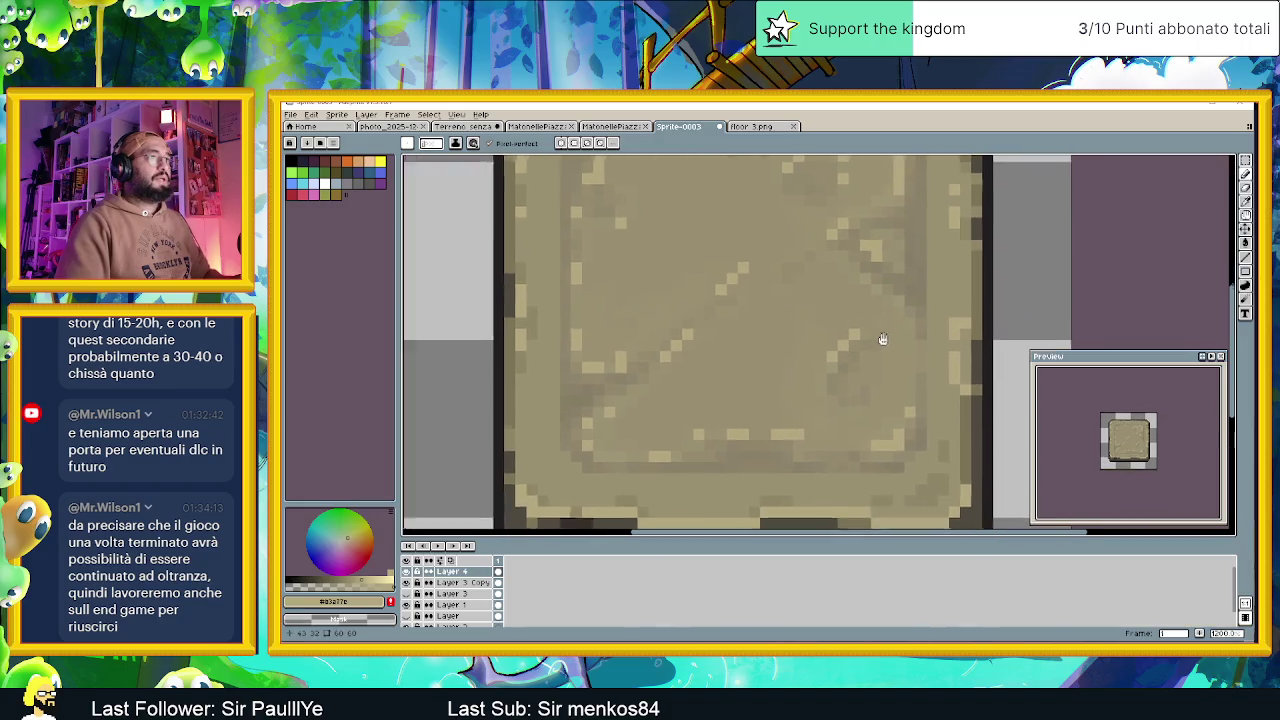
left_click_drag(864, 271, 890, 294)
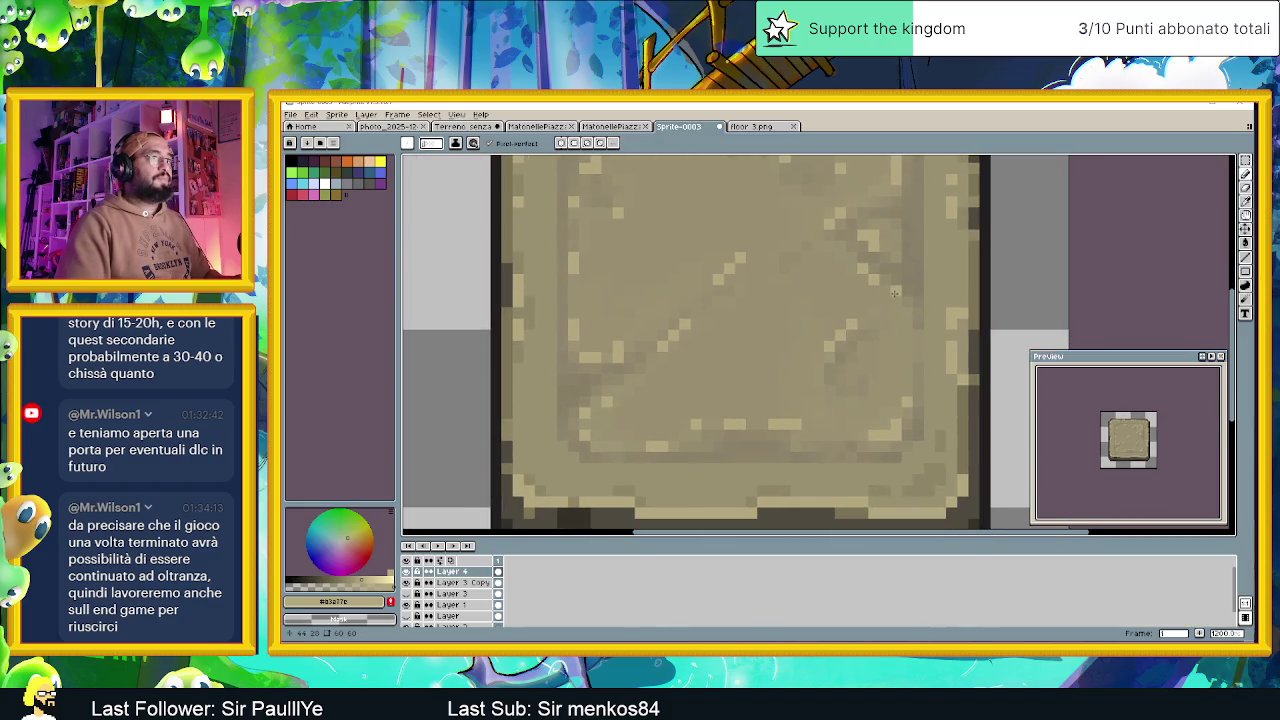
scroll(860, 385, "down", 2)
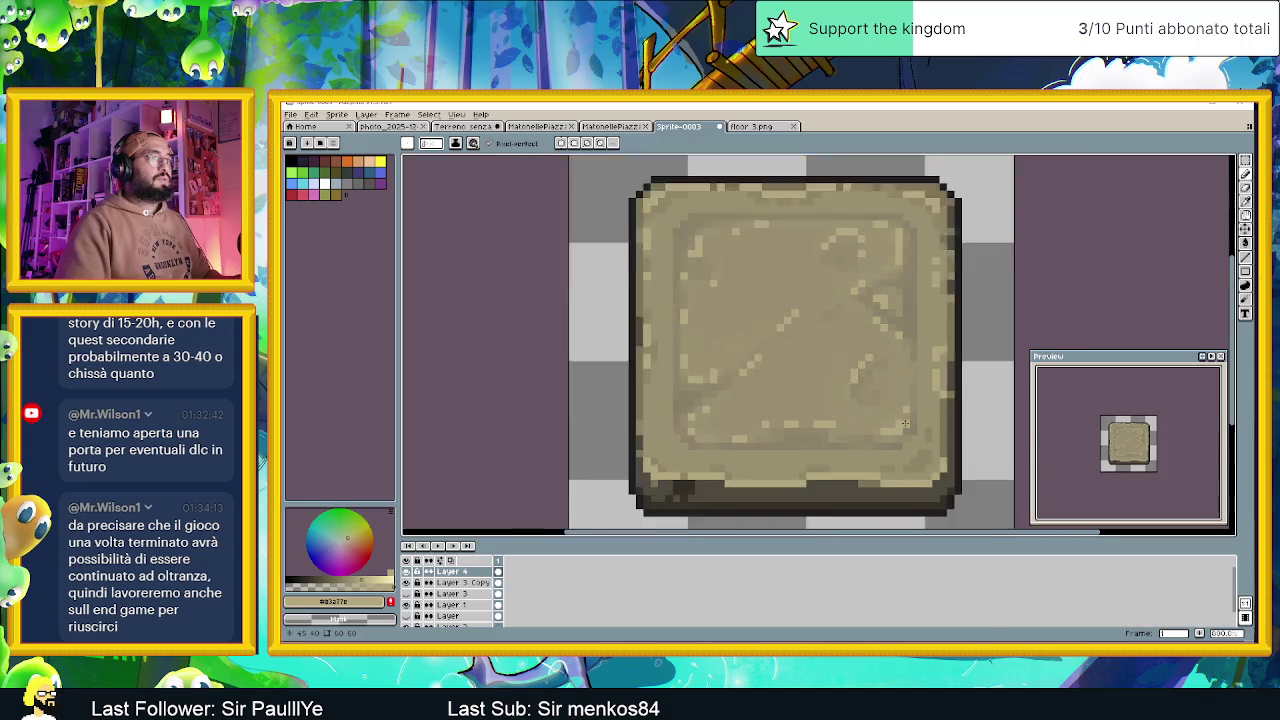
scroll(900, 420, "down", 1)
scroll(904, 423, "down", 1)
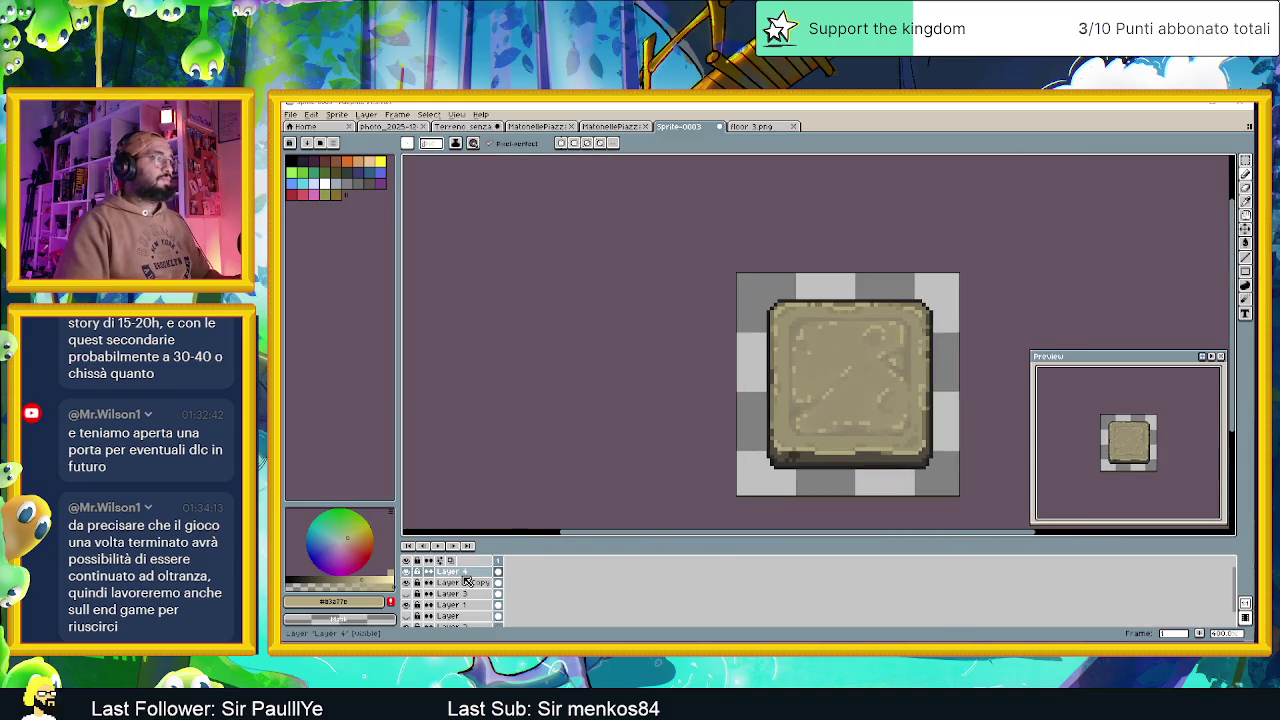
Drop Layer 4's opacity from 95% to 33% in its Layer Properties.
double_click(452, 571)
left_click(489, 328)
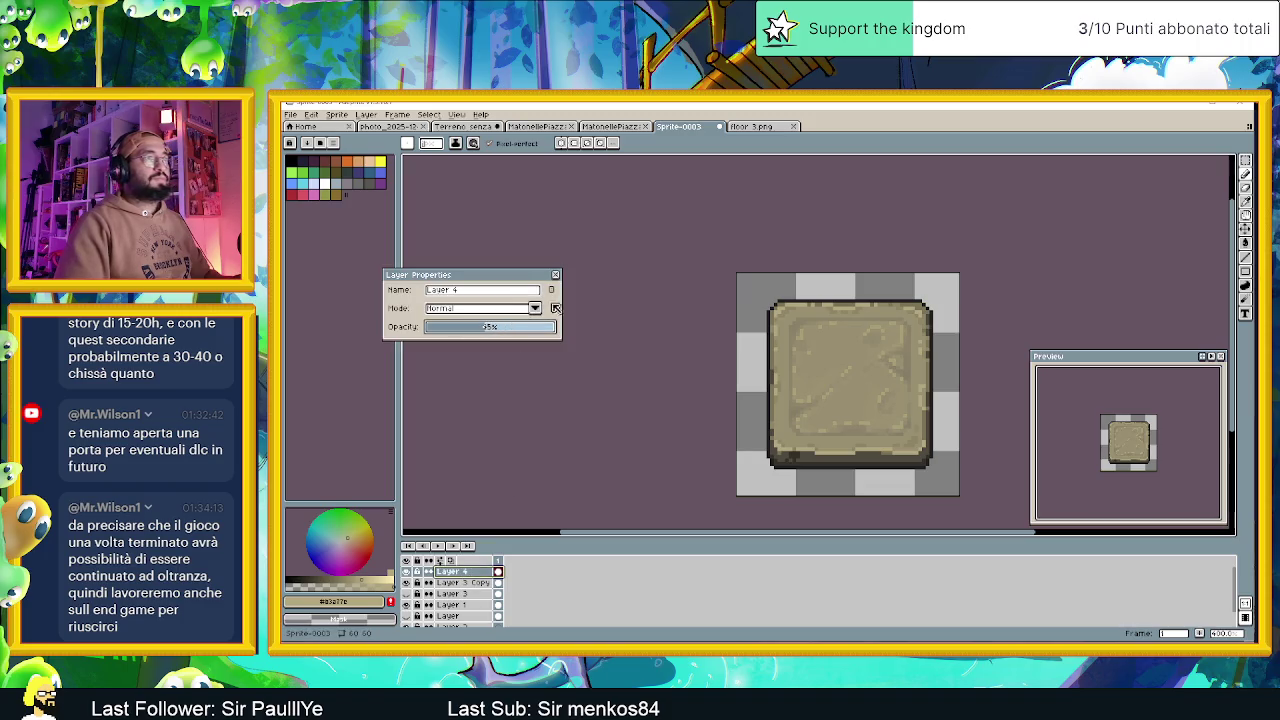
left_click_drag(458, 331, 474, 331)
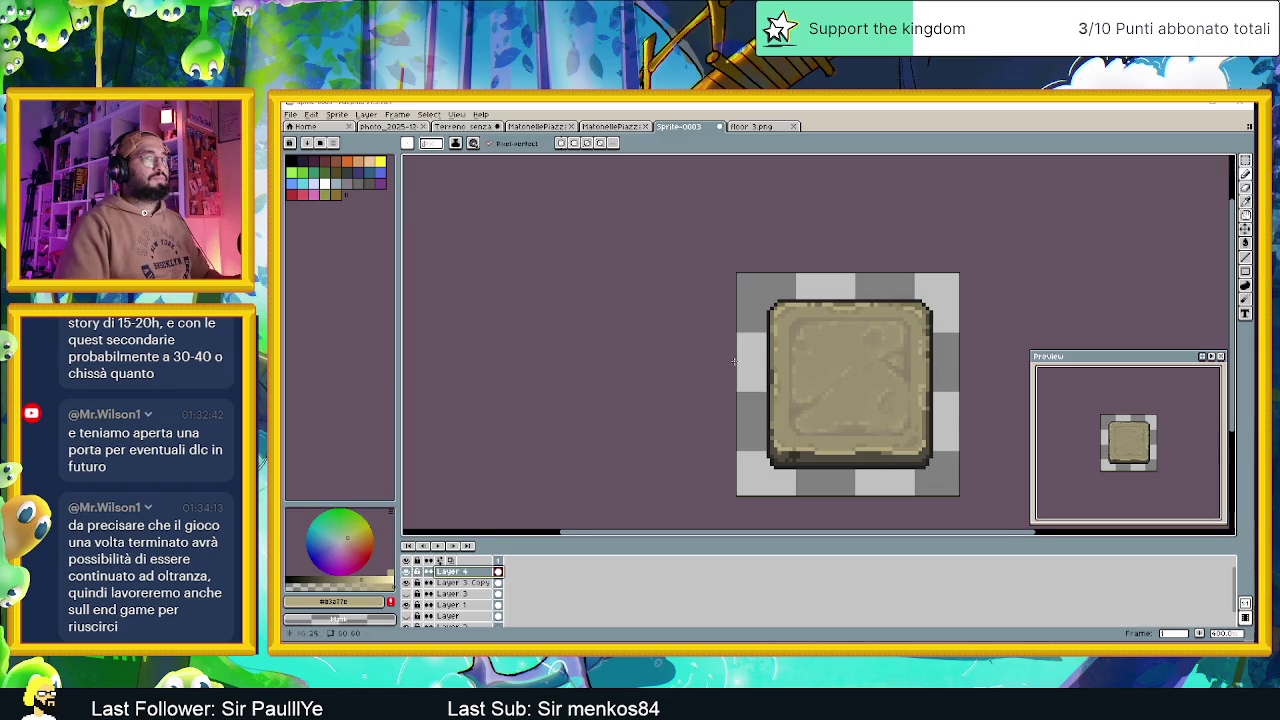
scroll(770, 370, "down", 1)
scroll(768, 363, "right", 2)
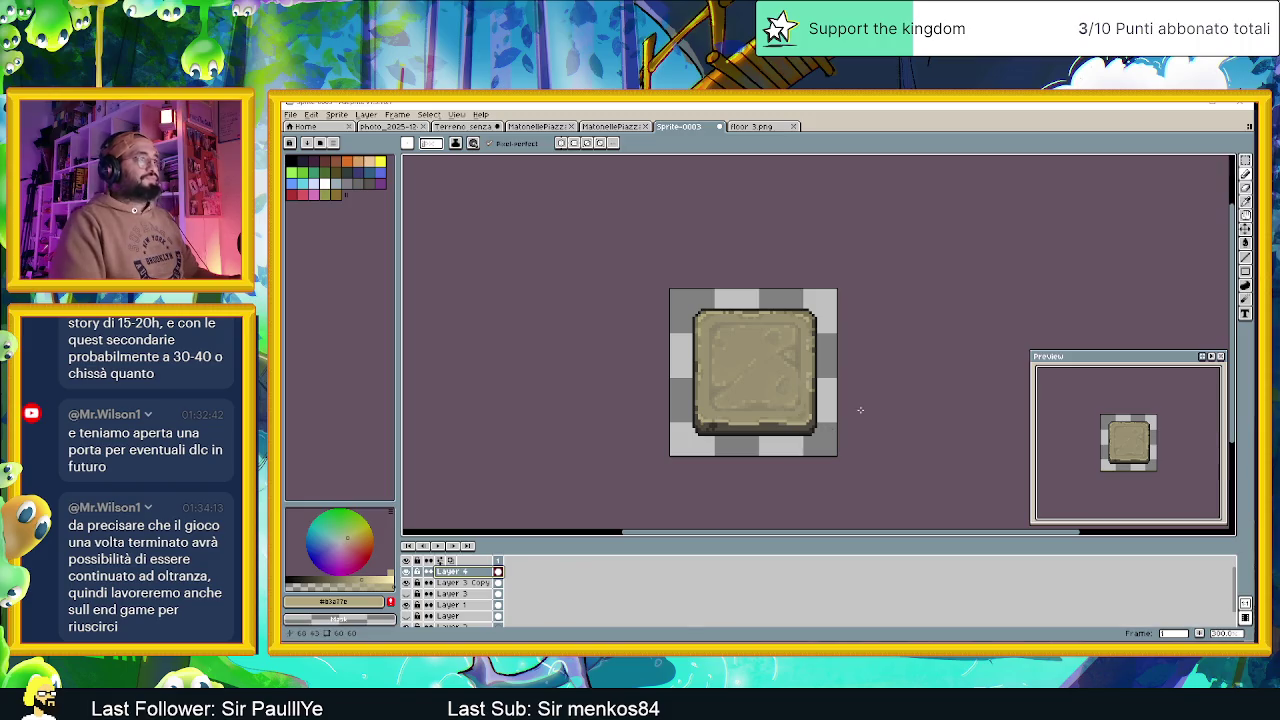
scroll(842, 384, "down", 1)
scroll(842, 384, "up", 1)
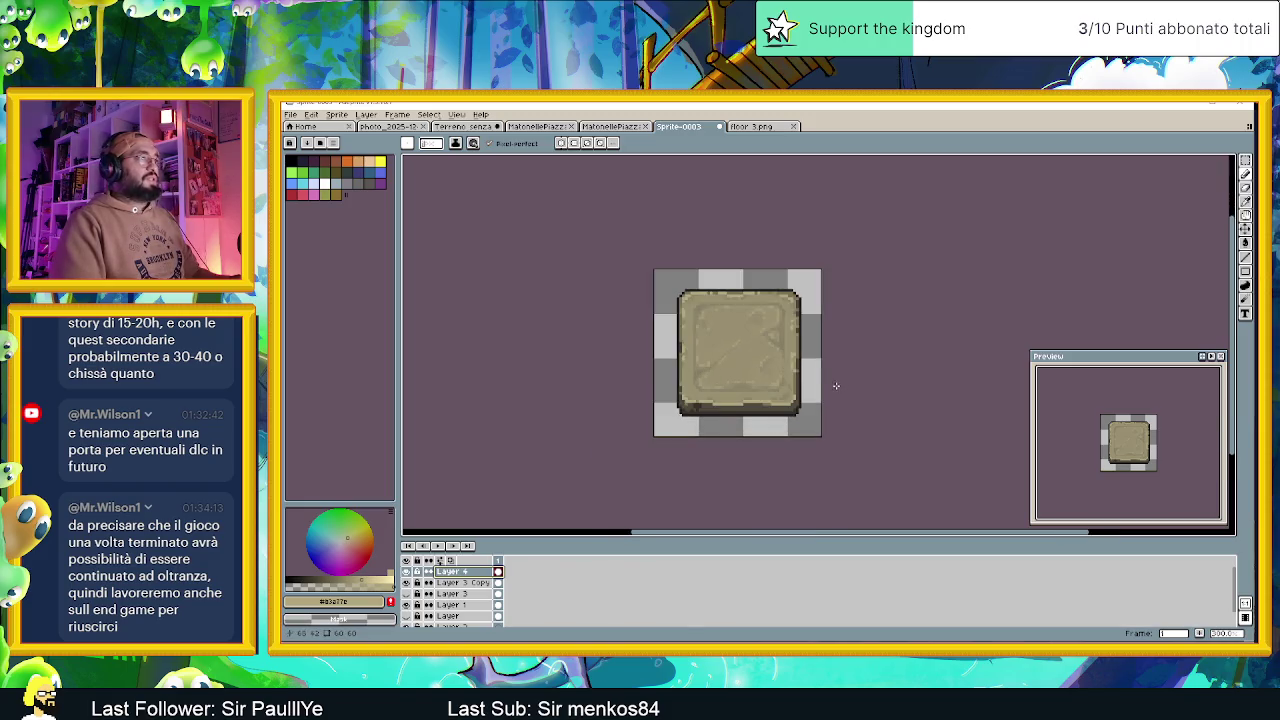
scroll(820, 395, "up", 1)
scroll(681, 431, "up", 1)
scroll(650, 410, "up", 1)
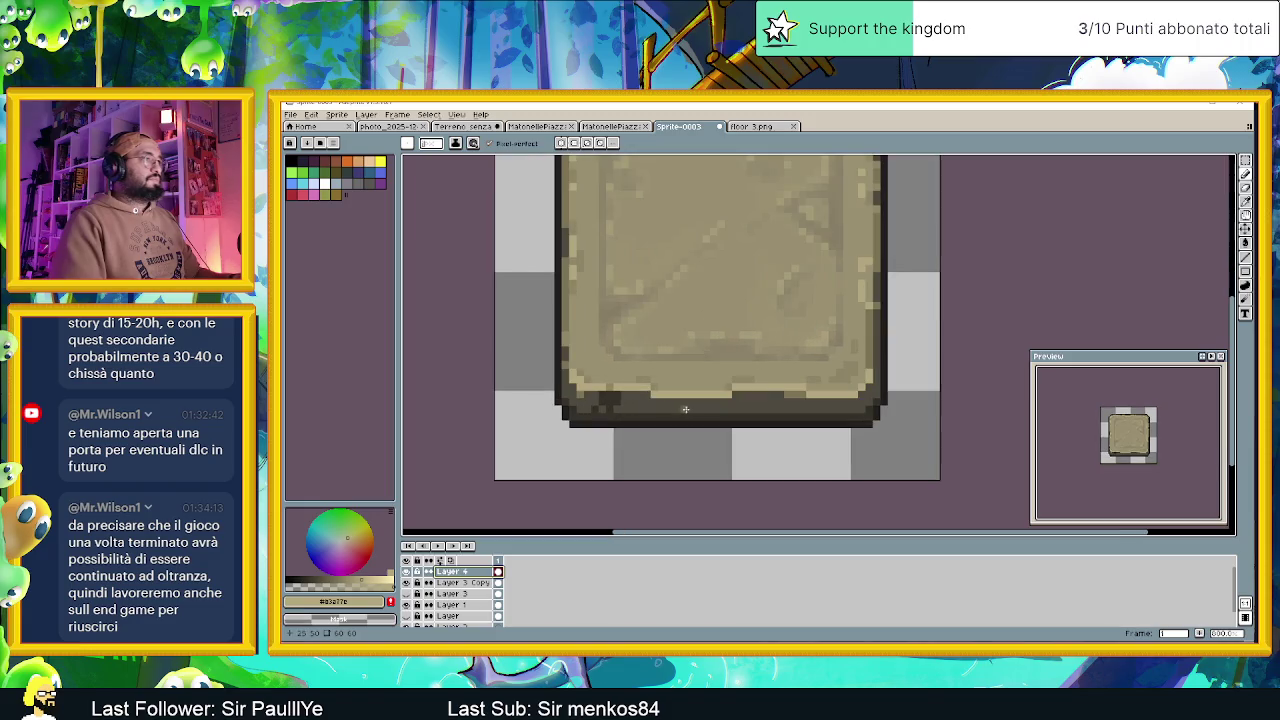
scroll(458, 620, "down", 1)
left_click(450, 609)
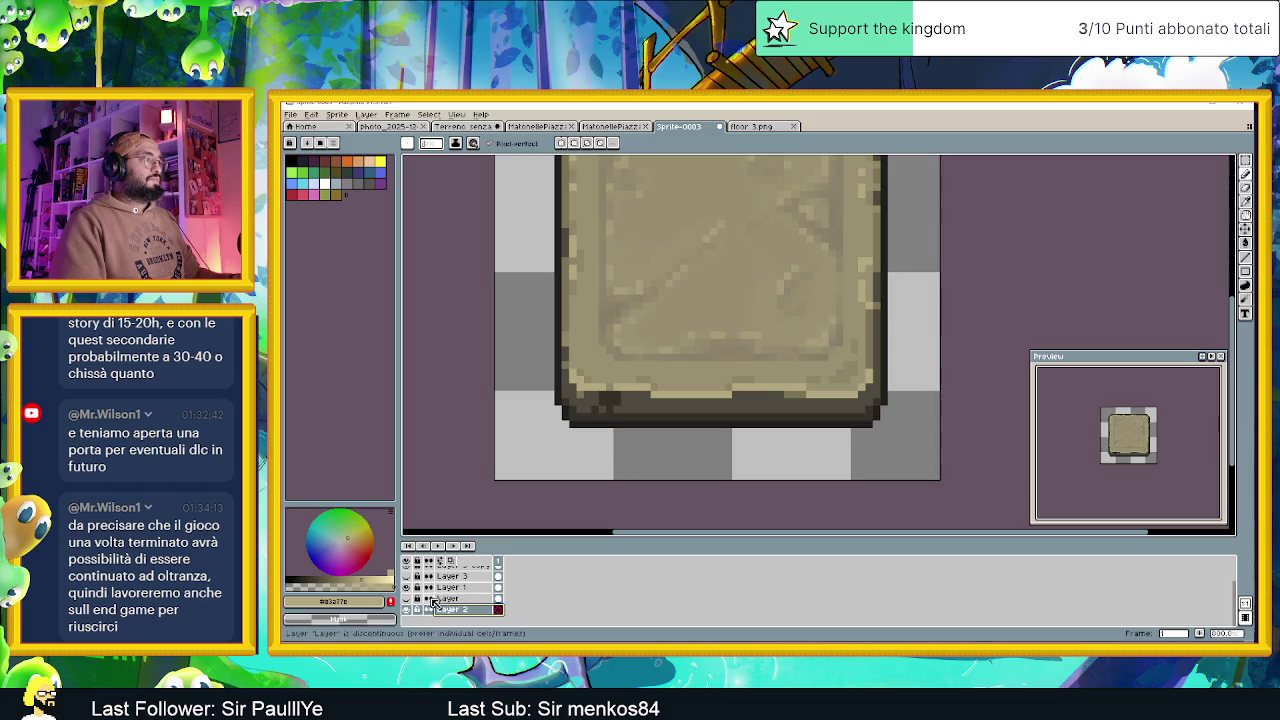
Select Layer 1 and briefly toggle the Layer and Layer 1 visibility to compare.
left_click(450, 587)
left_click(407, 600)
left_click(408, 599)
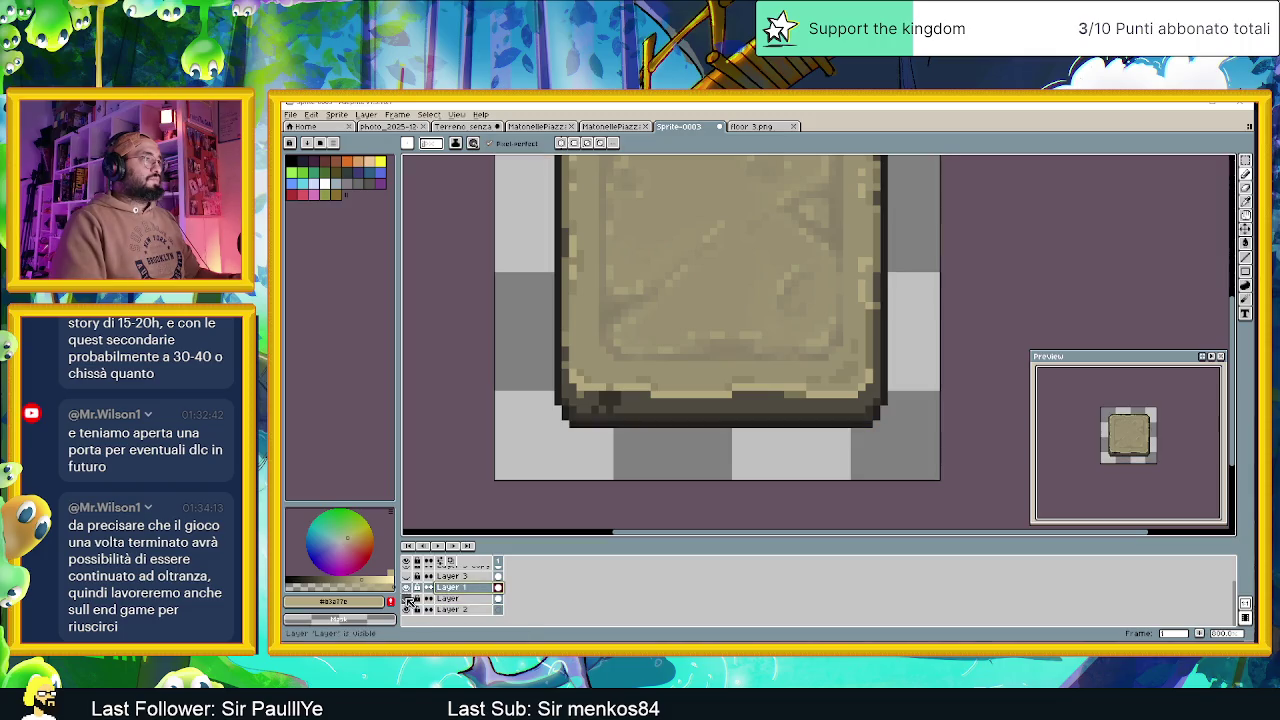
left_click(408, 588)
left_click(408, 589)
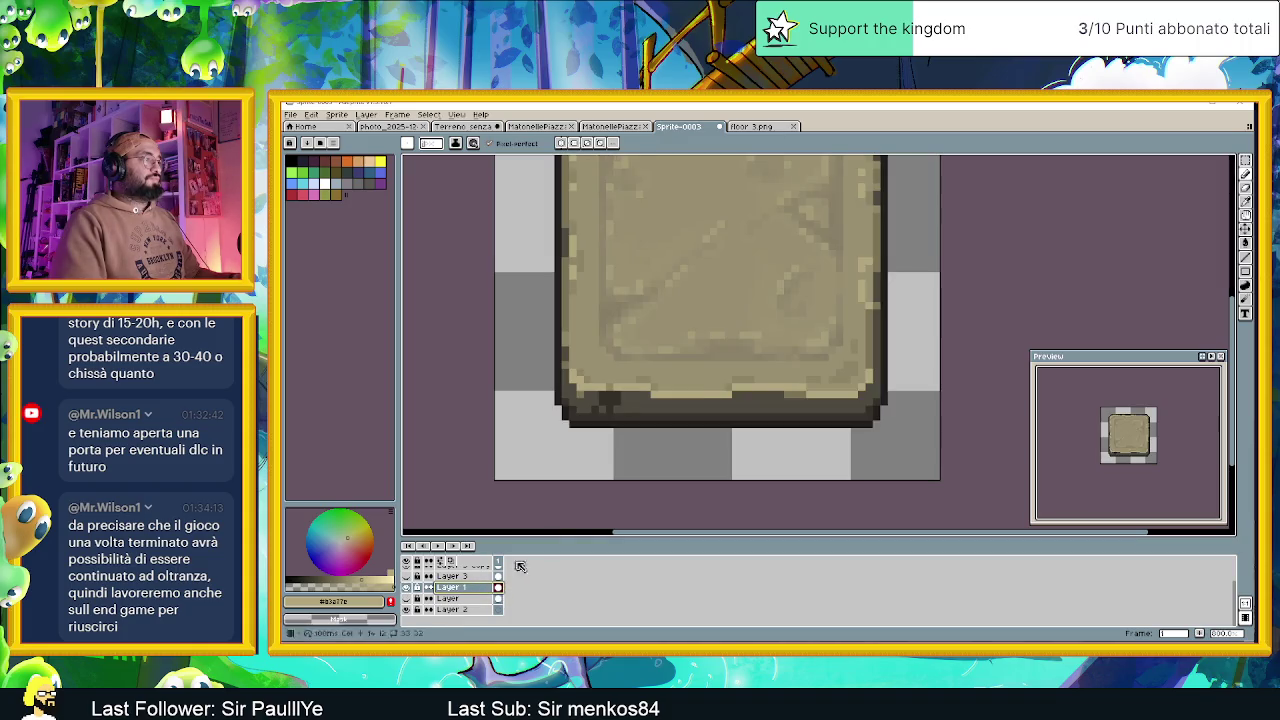
Eyedrop the tile's dark rim colour, then a lighter dark grey from its corner.
key("alt")
left_click(620, 394, "alt")
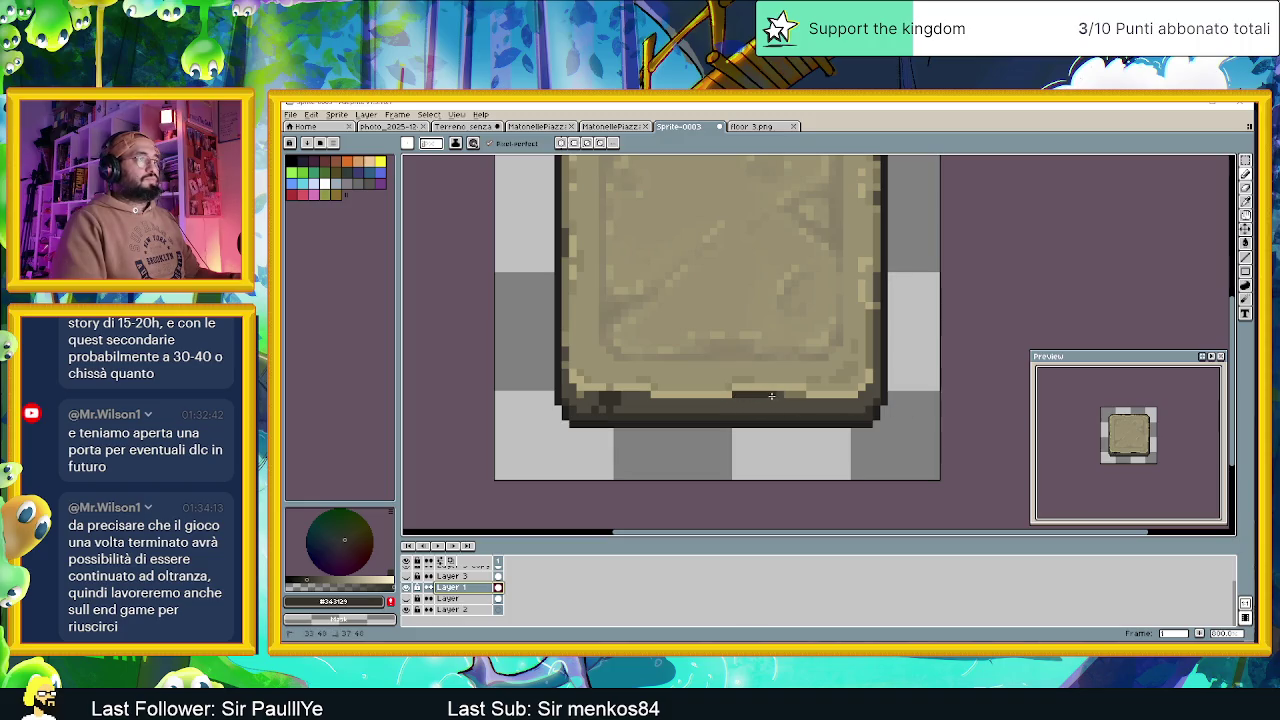
scroll(884, 319, "down", 2)
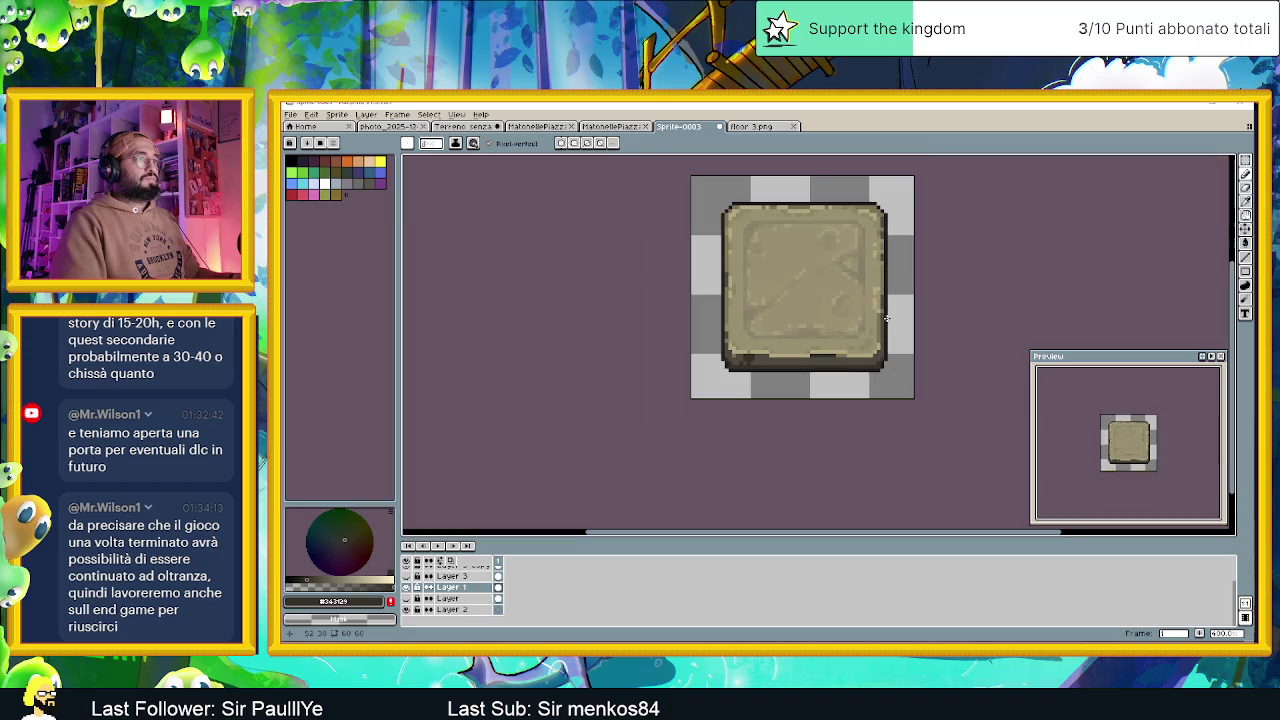
scroll(886, 318, "down", 1)
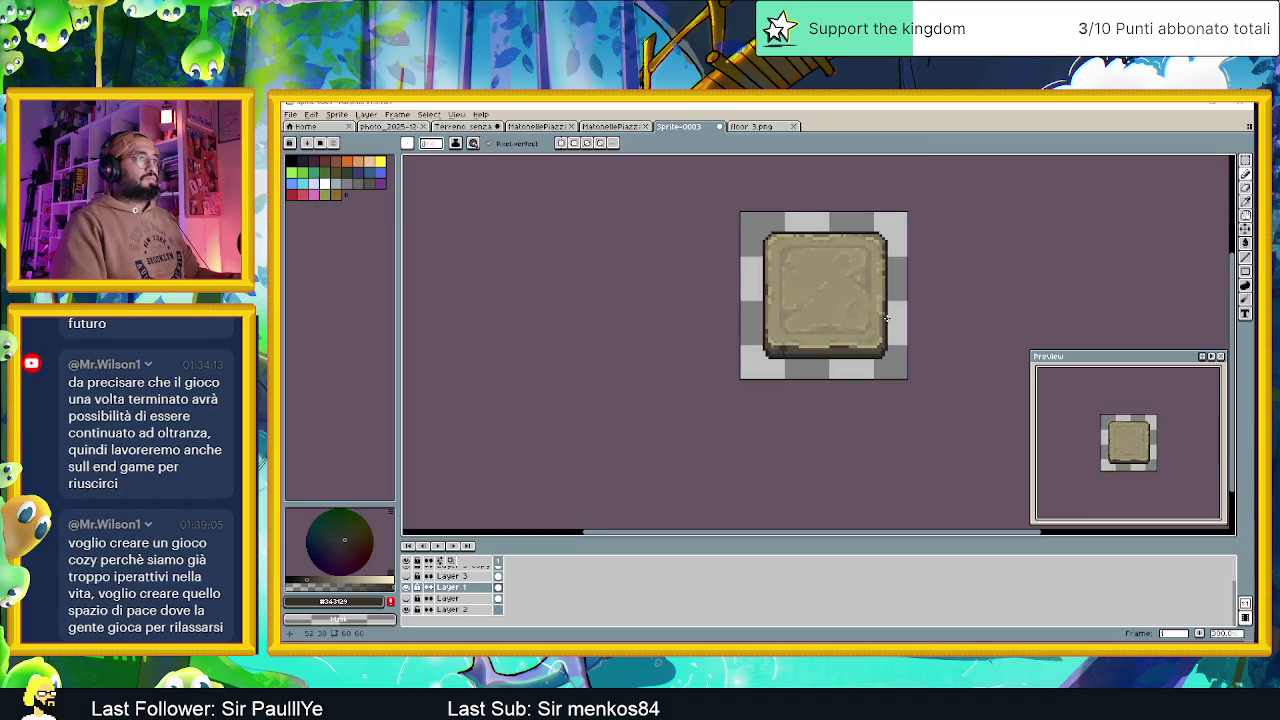
left_click_drag(894, 318, 786, 376)
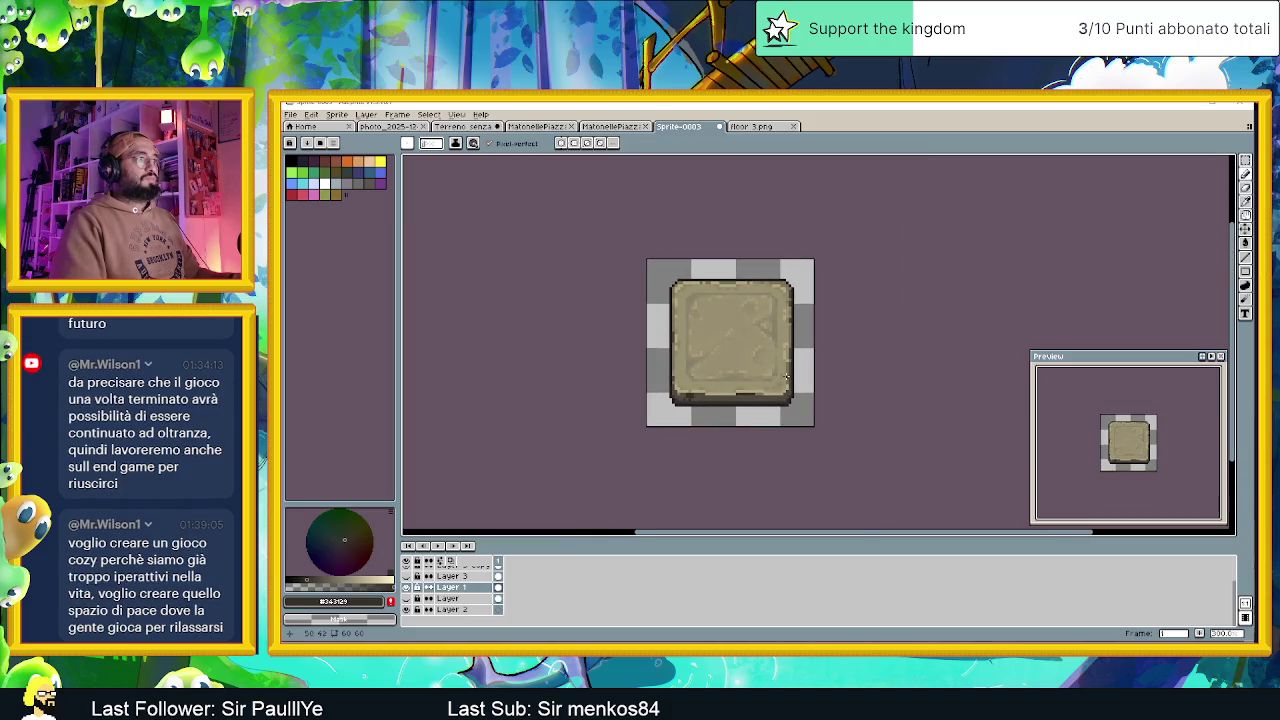
scroll(716, 334, "up", 1)
scroll(705, 330, "up", 1)
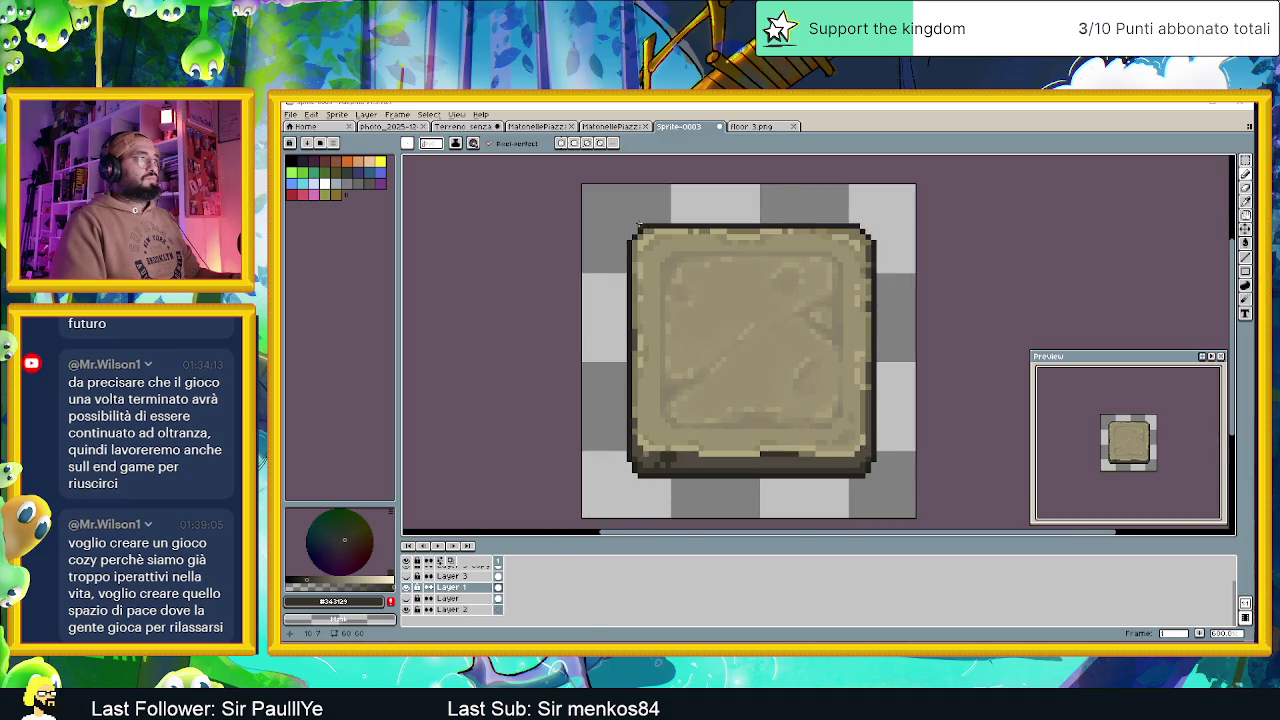
scroll(700, 320, "up", 2)
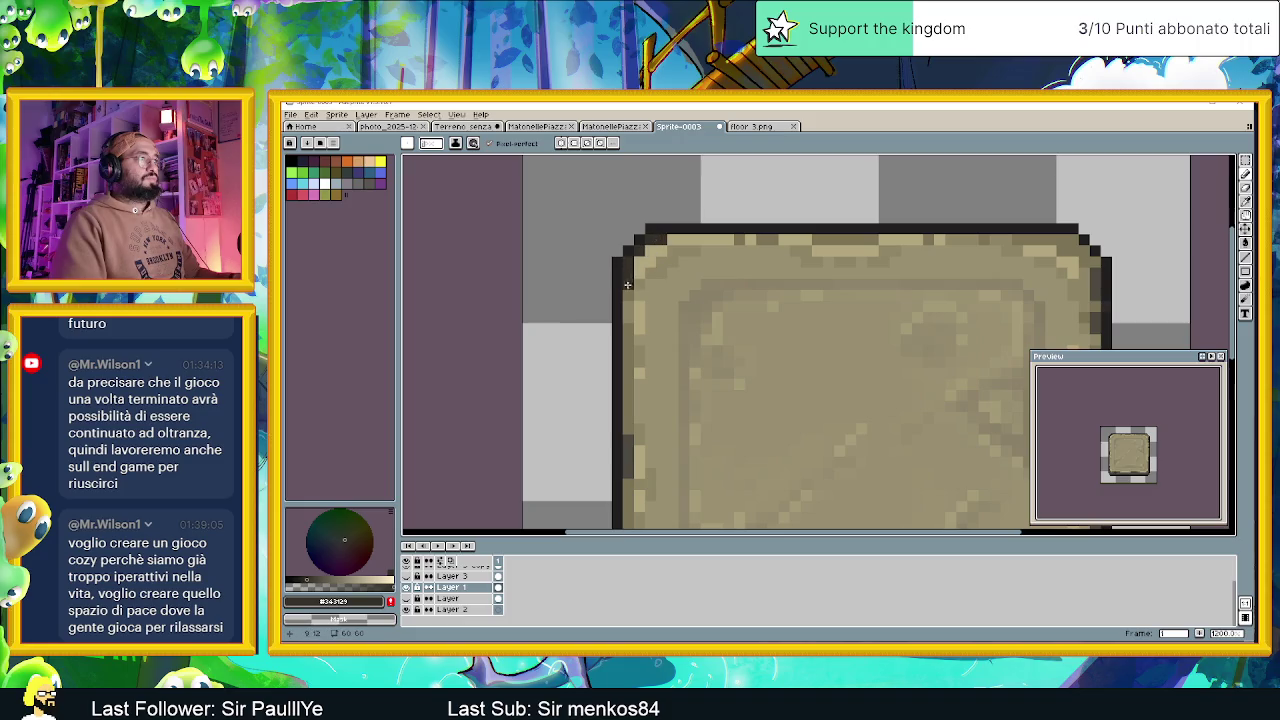
scroll(662, 328, "down", 3)
scroll(780, 300, "down", 1)
scroll(801, 291, "up", 1)
scroll(801, 291, "up", 2)
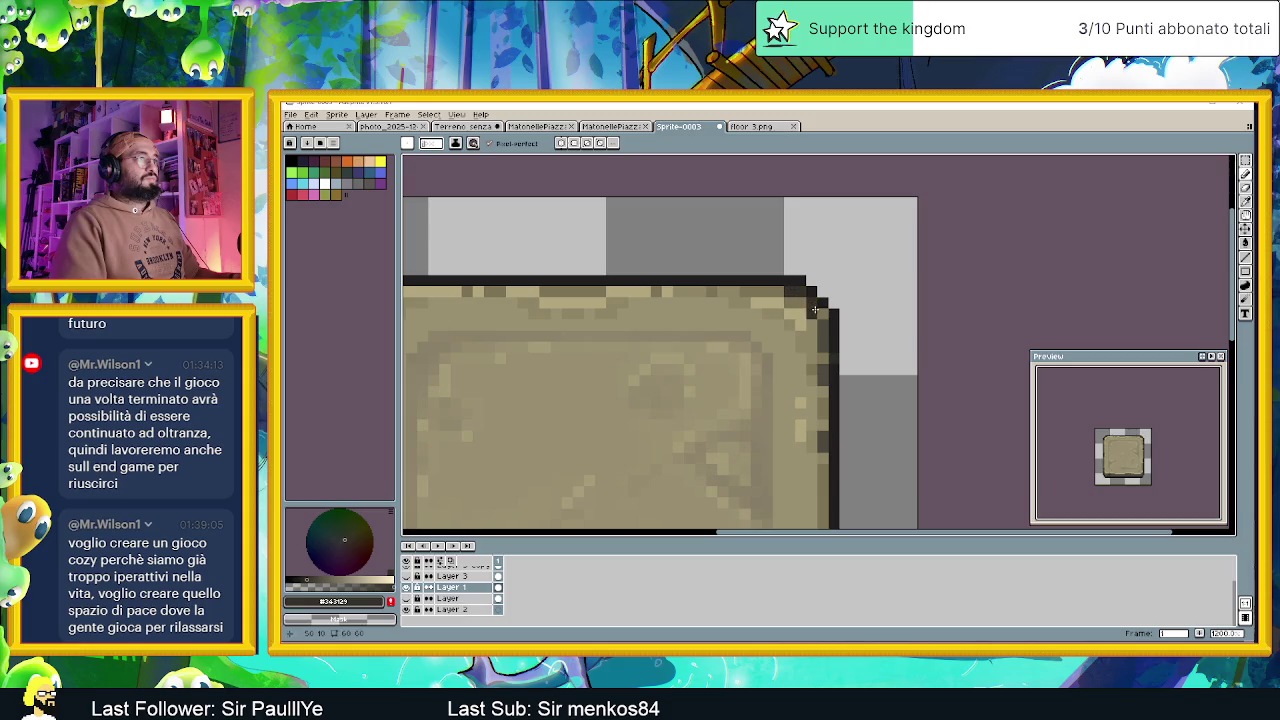
scroll(825, 325, "down", 2)
scroll(835, 340, "down", 1)
scroll(845, 352, "up", 3)
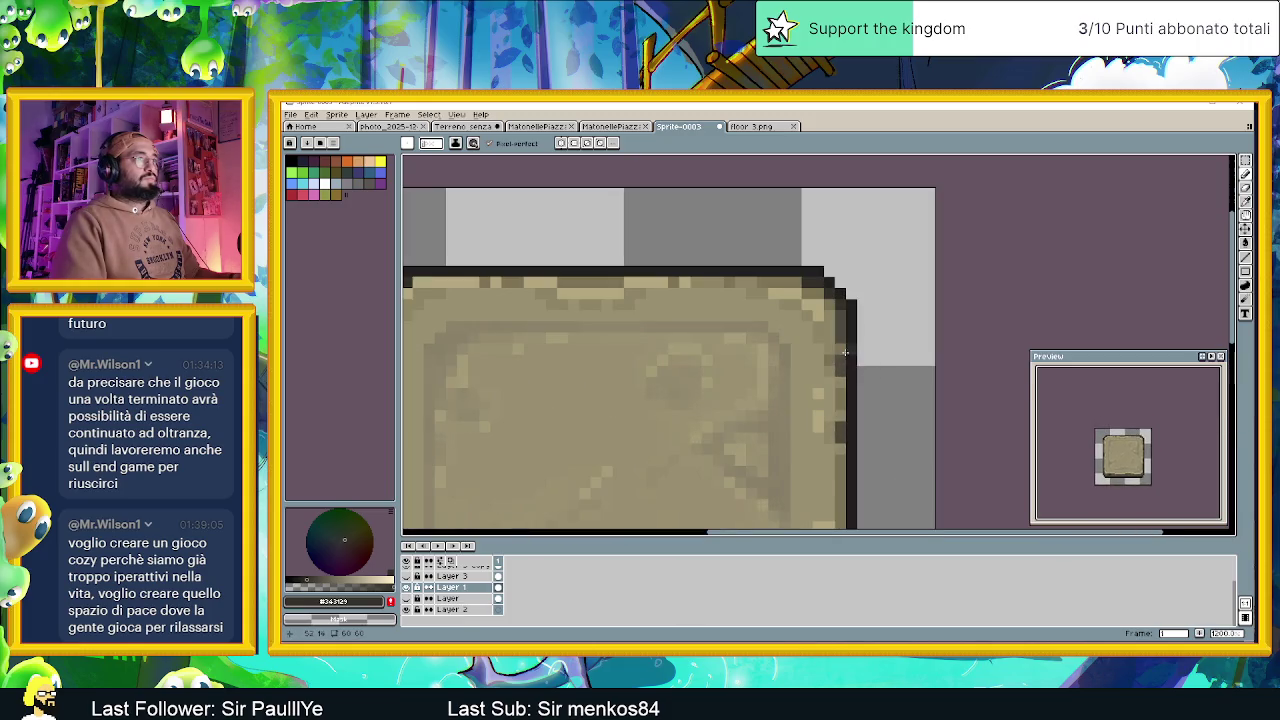
left_click(845, 352, "alt")
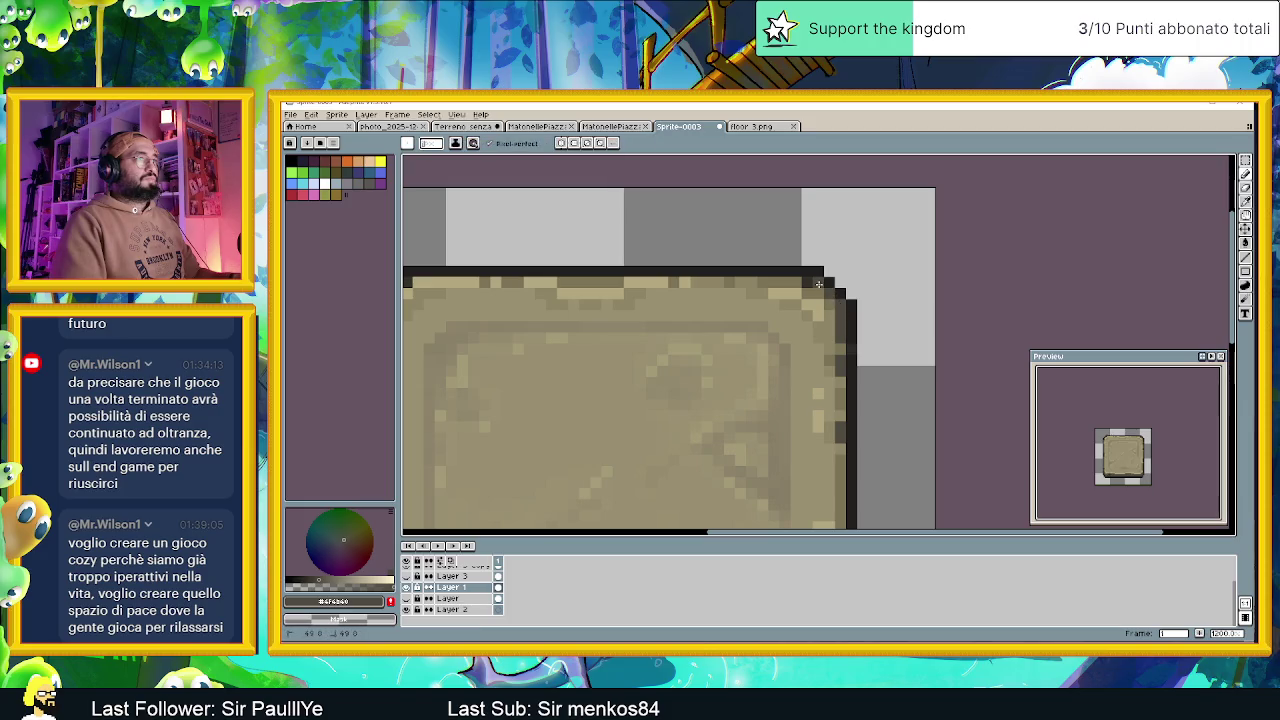
left_click_drag(809, 284, 1101, 342)
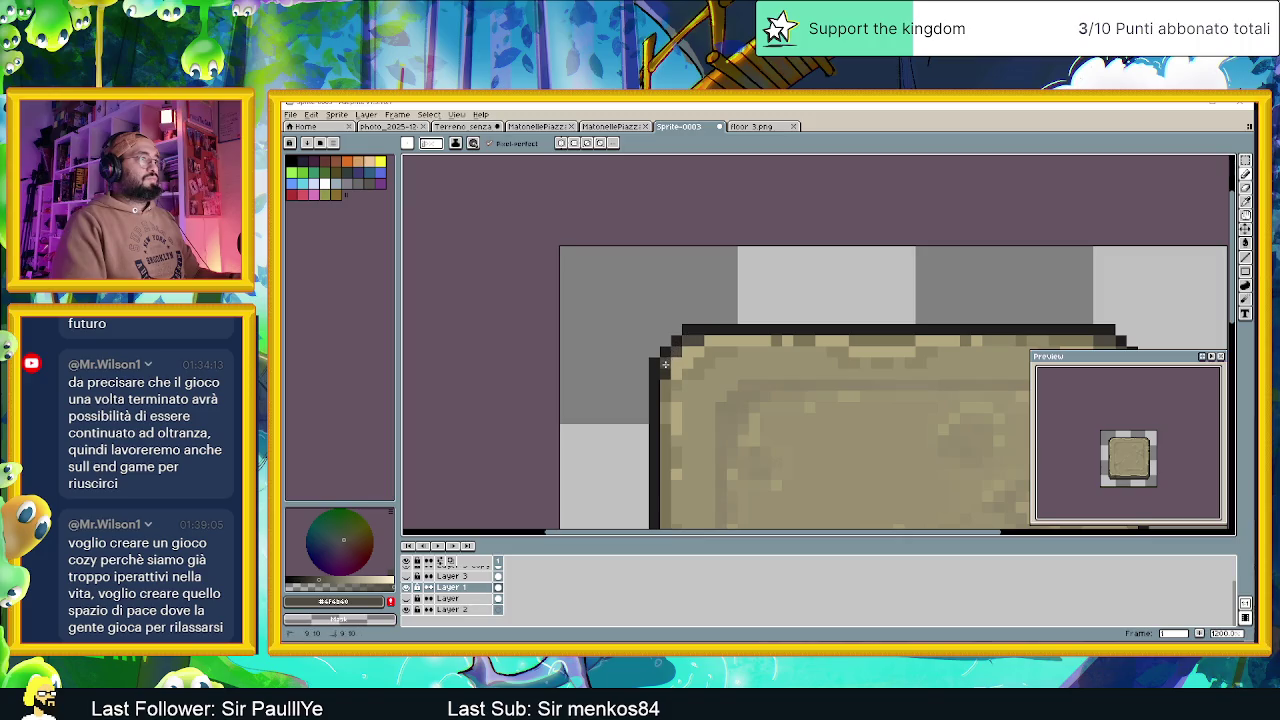
scroll(708, 397, "down", 5)
left_click_drag(781, 465, 723, 452)
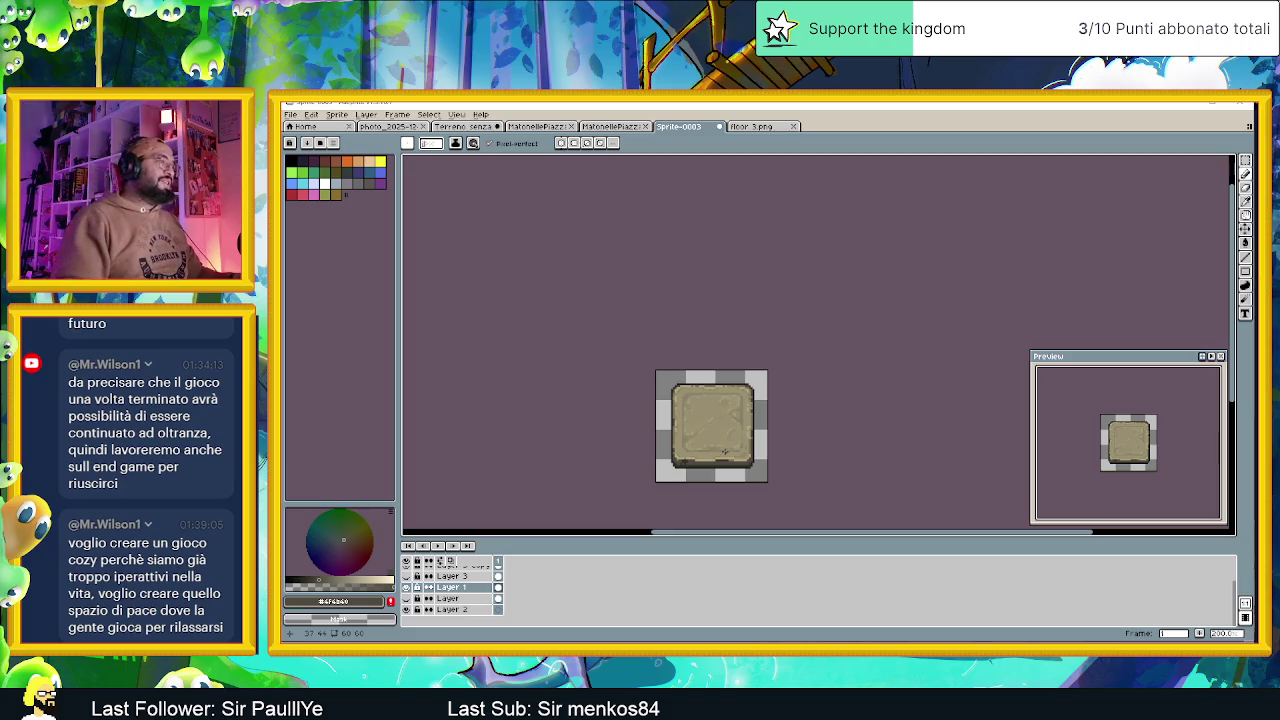
Sample the dark rim colour and paint dark rows along the tile's bottom edge.
scroll(672, 437, "up", 3)
scroll(672, 437, "up", 1)
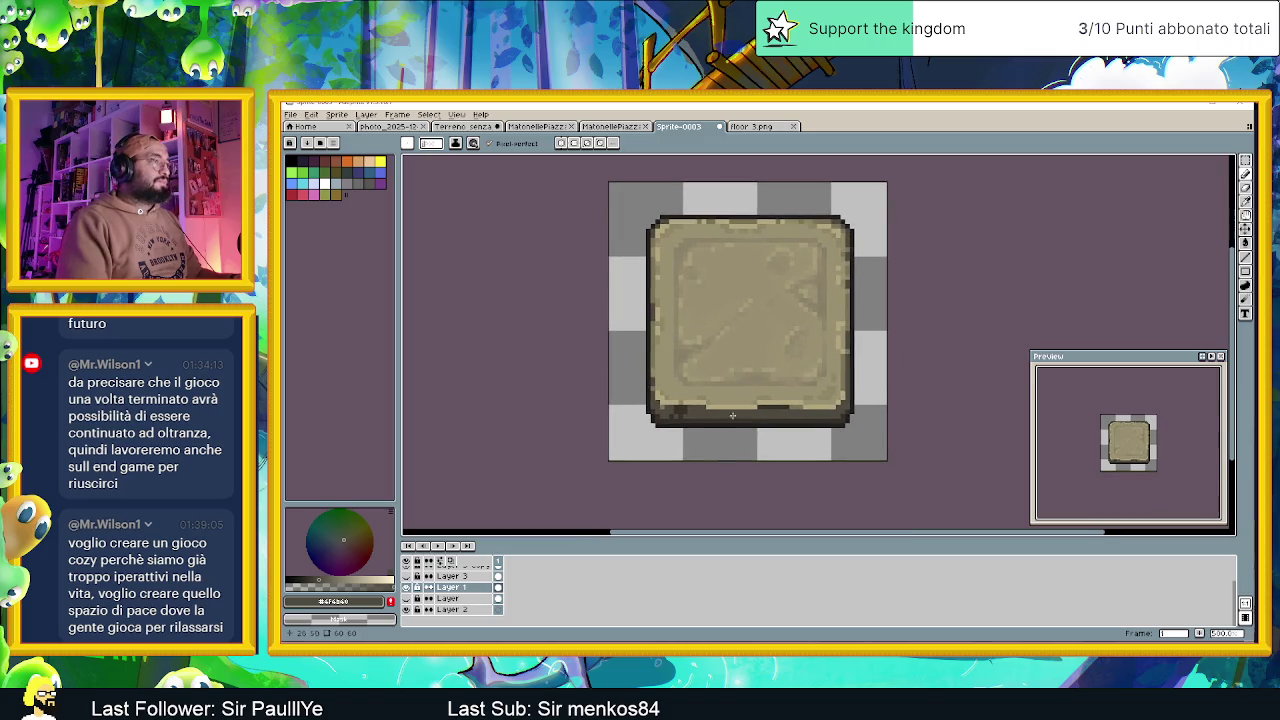
scroll(655, 417, "up", 1)
scroll(638, 397, "up", 1)
left_click(622, 386, "alt")
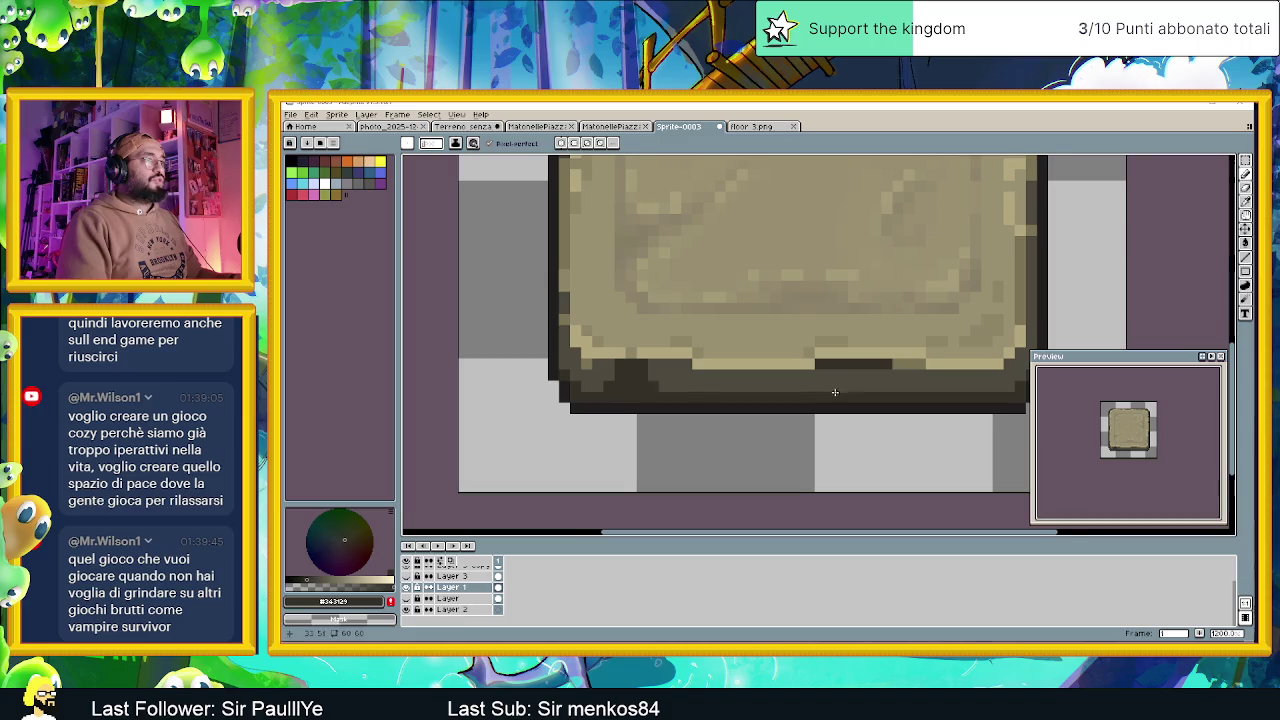
left_click_drag(857, 399, 769, 423)
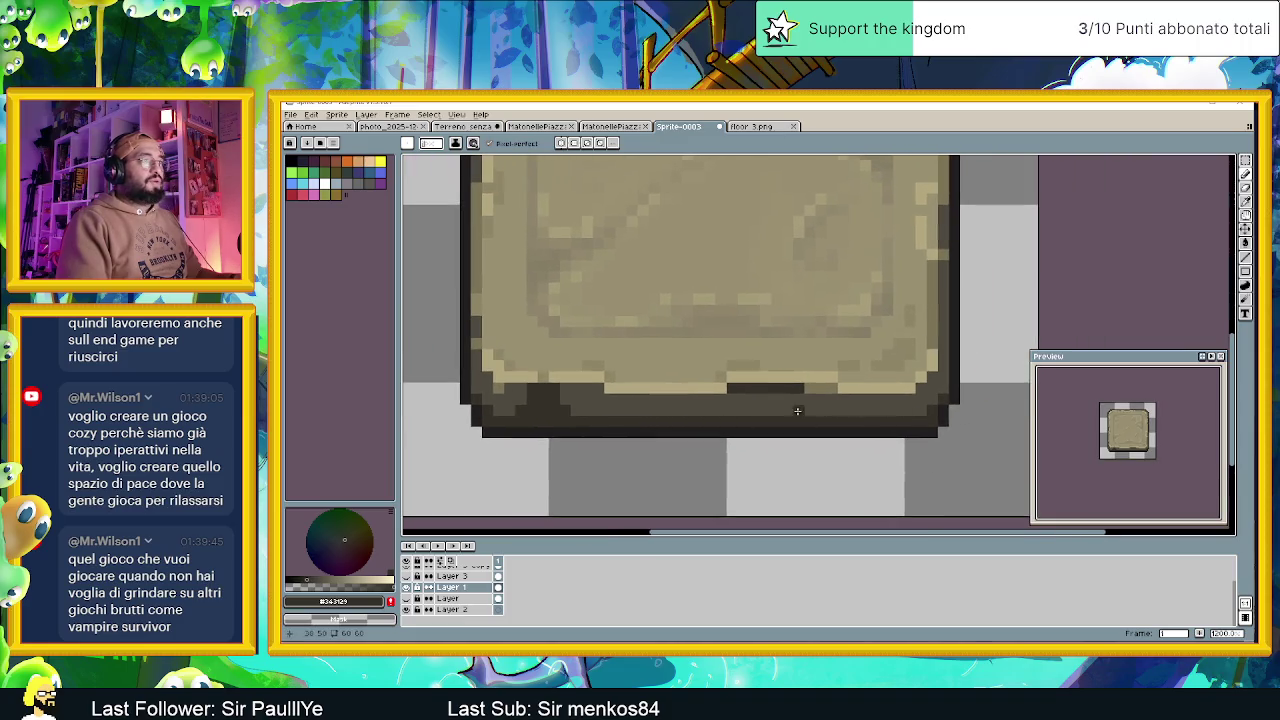
left_click_drag(808, 387, 829, 387)
scroll(800, 400, "down", 2)
scroll(766, 420, "up", 2)
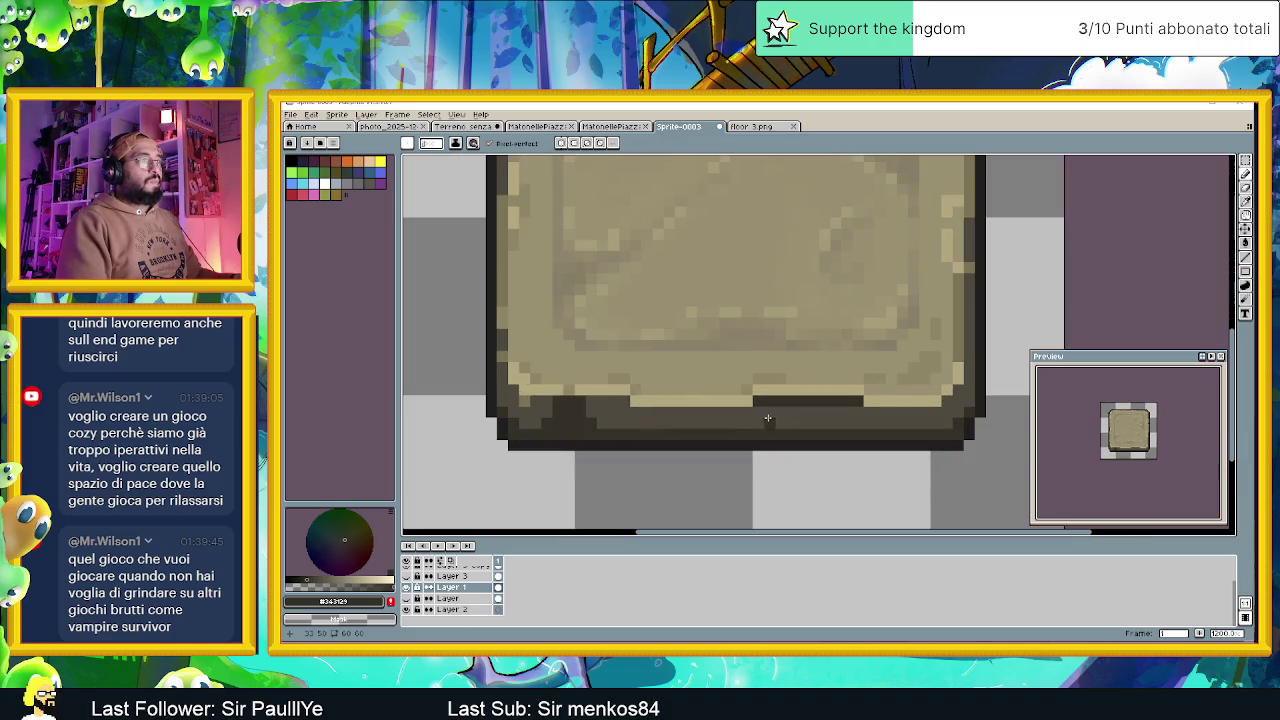
left_click_drag(745, 411, 700, 411)
left_click_drag(868, 412, 940, 412)
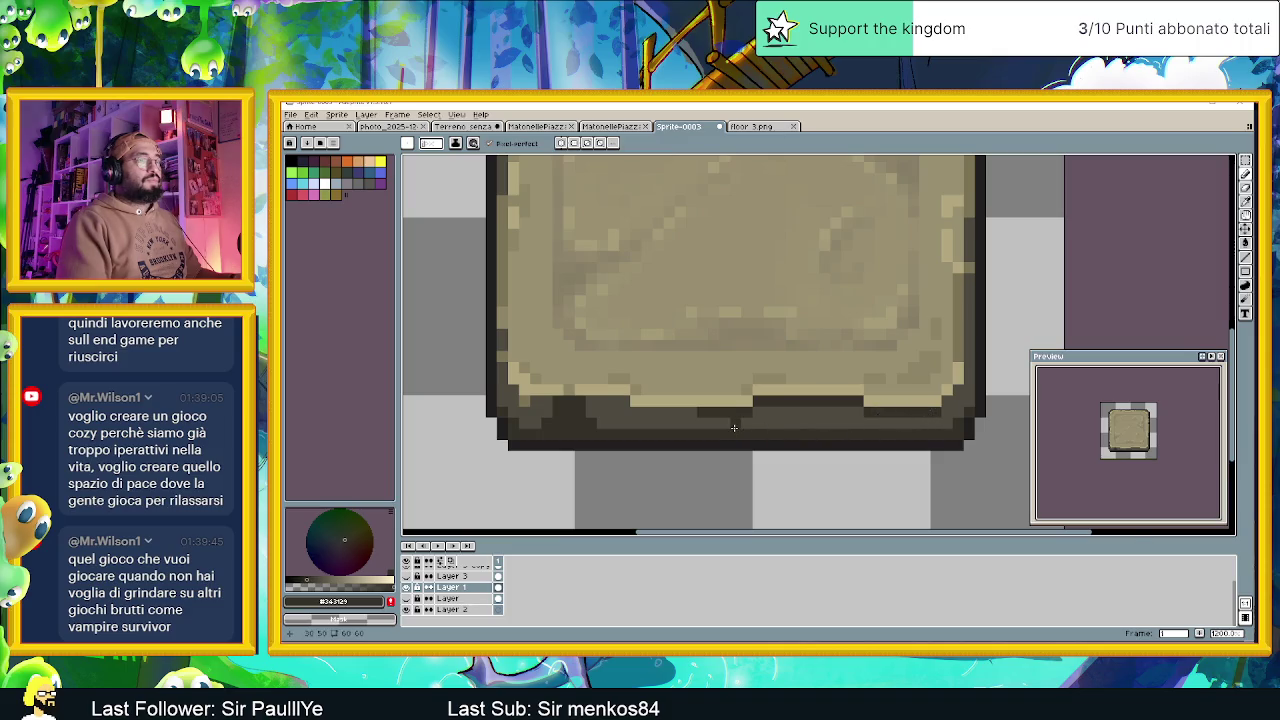
Add dark shadow pixels around the tile's bottom-right corner and zoom out.
scroll(734, 428, "down", 2)
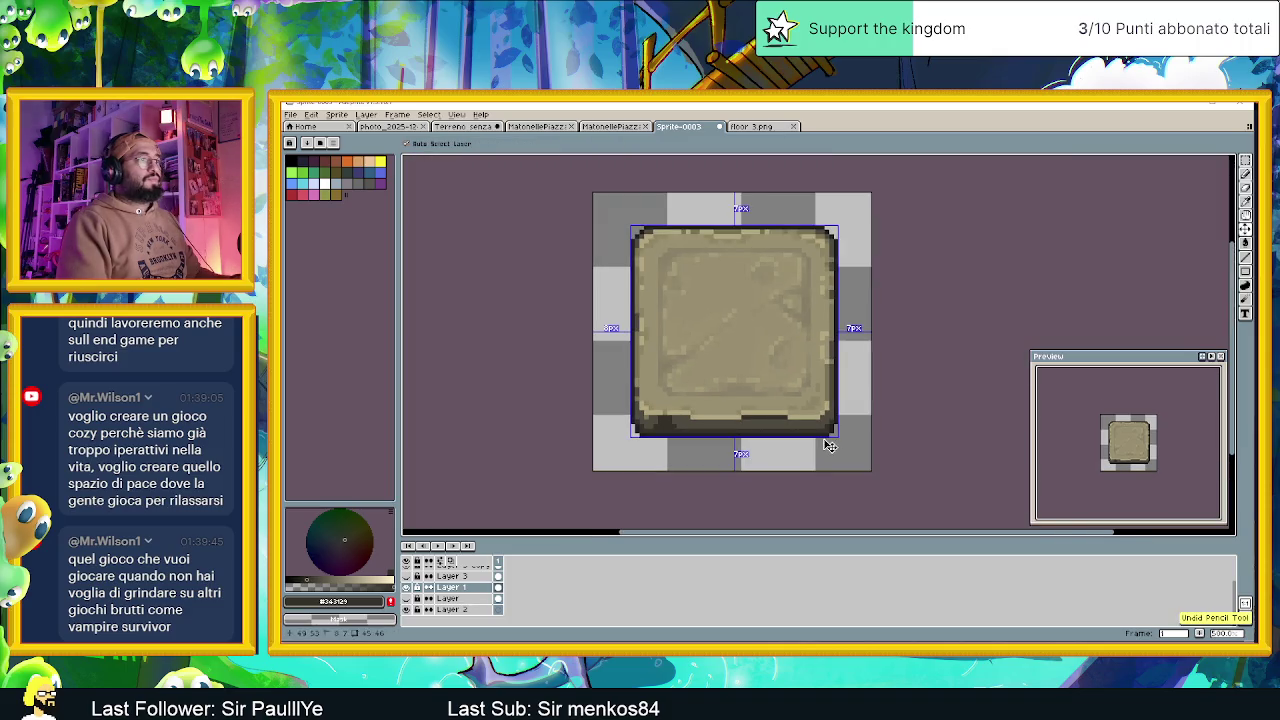
scroll(838, 398, "up", 1)
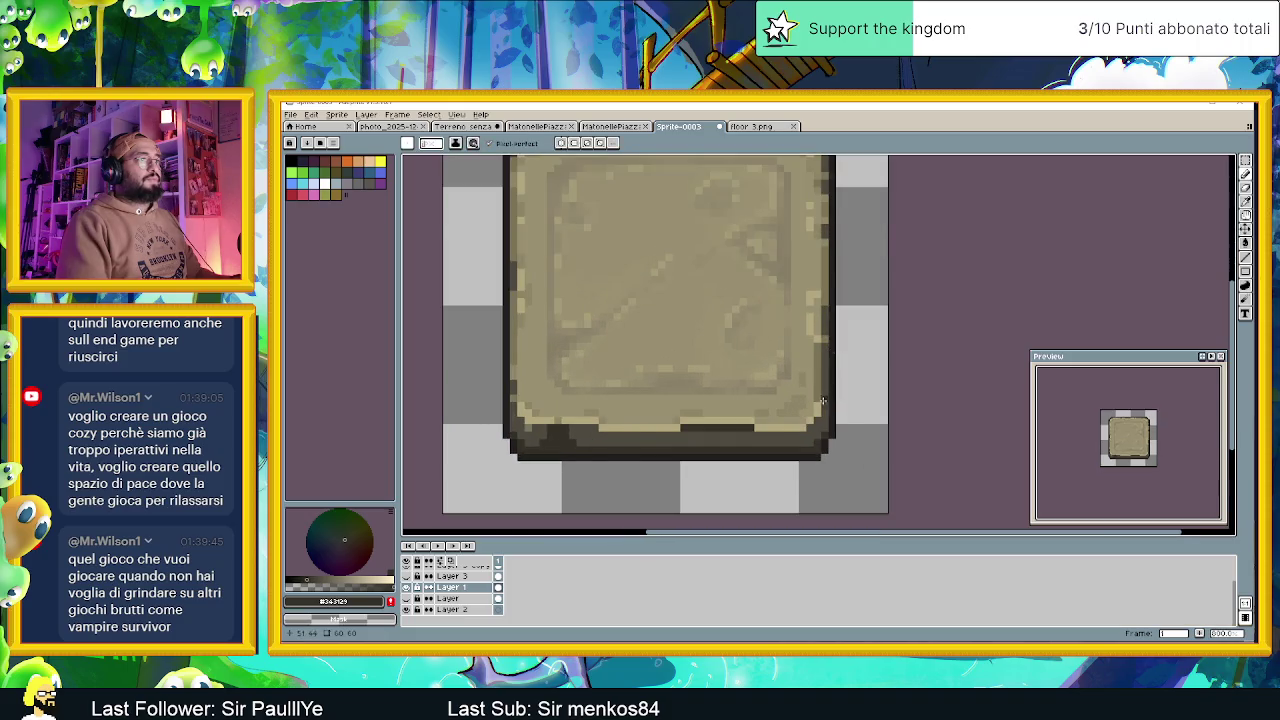
scroll(822, 401, "down", 1)
scroll(820, 410, "up", 1)
scroll(822, 430, "up", 1)
key("i")
key("b")
left_click(672, 404)
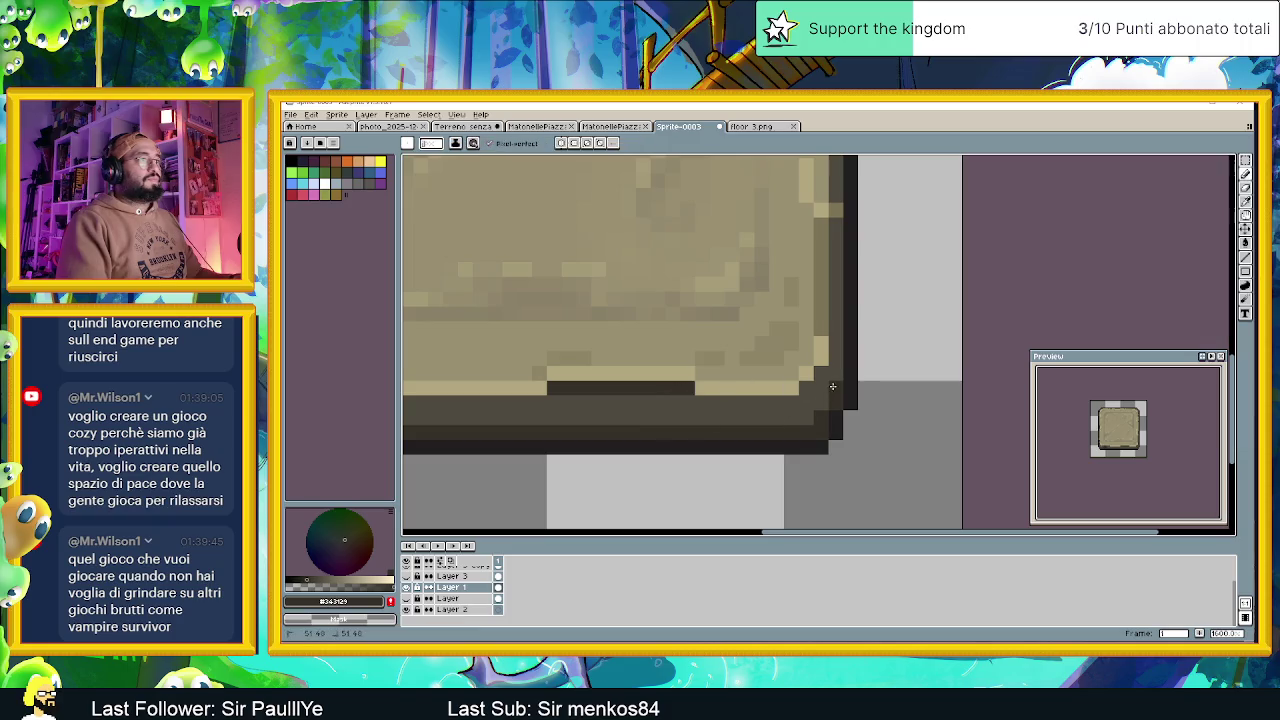
left_click_drag(828, 408, 801, 416)
scroll(747, 430, "down", 3)
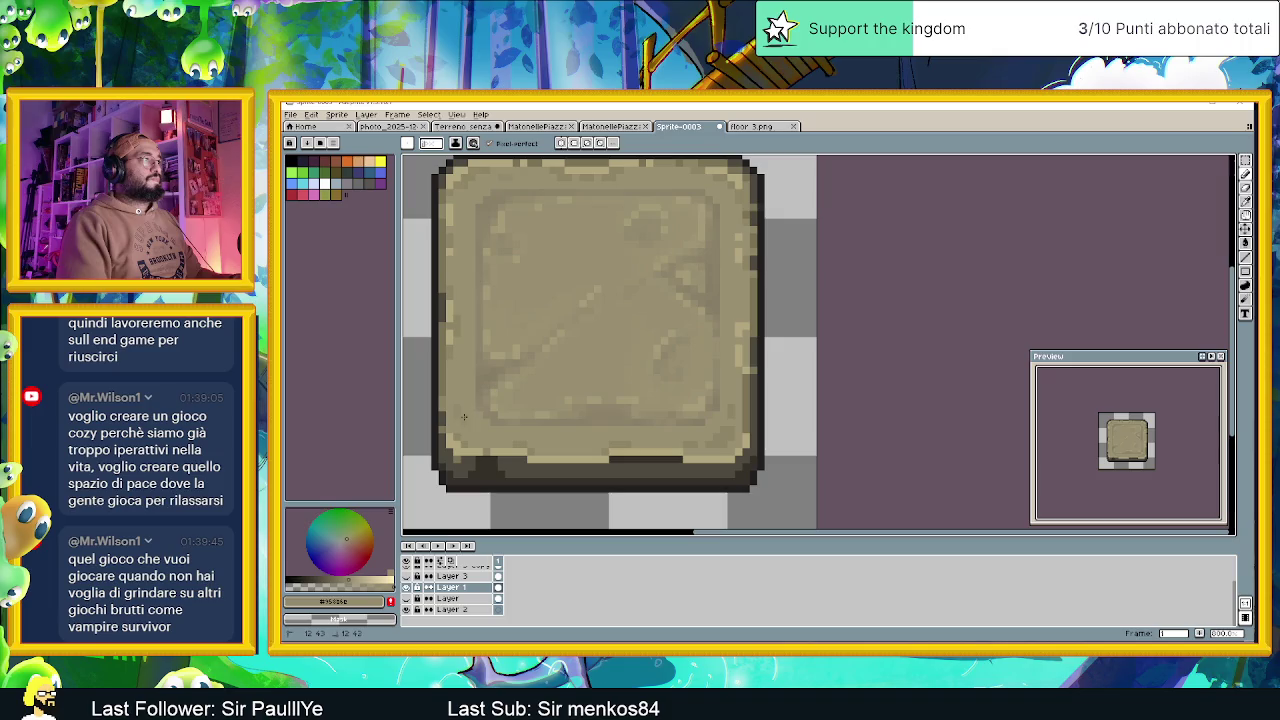
scroll(468, 428, "down", 1)
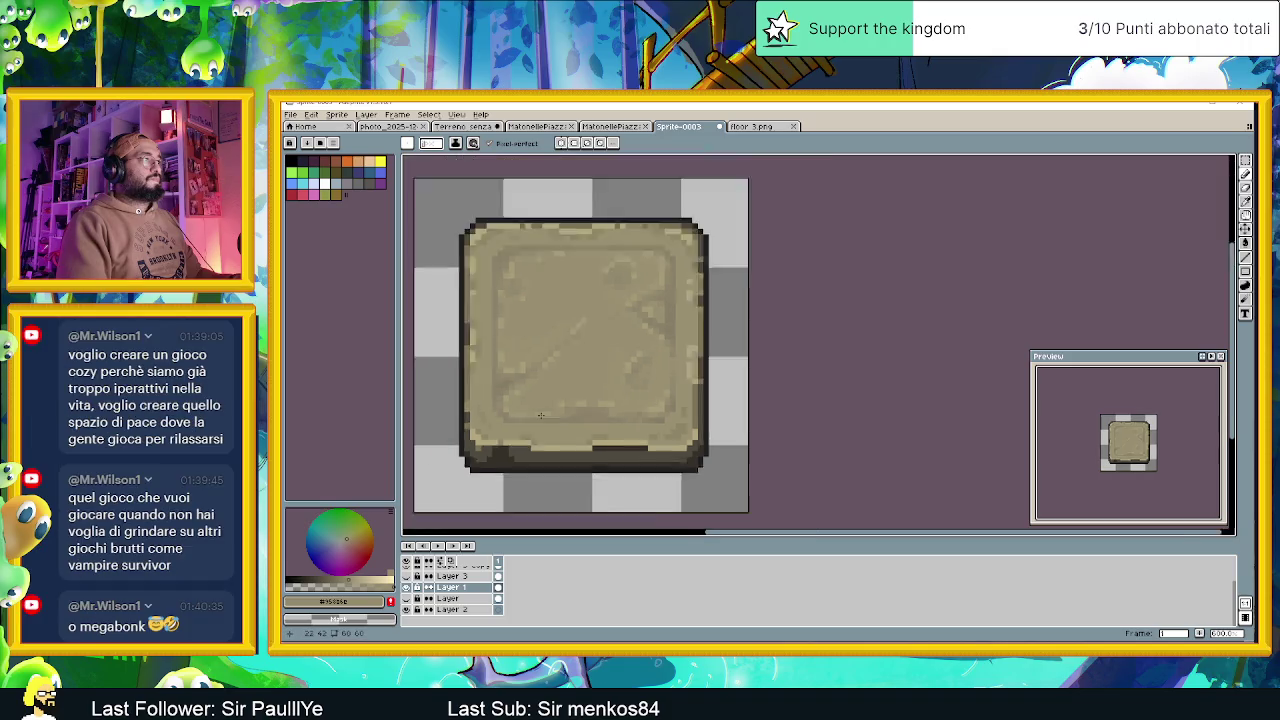
scroll(500, 420, "down", 1)
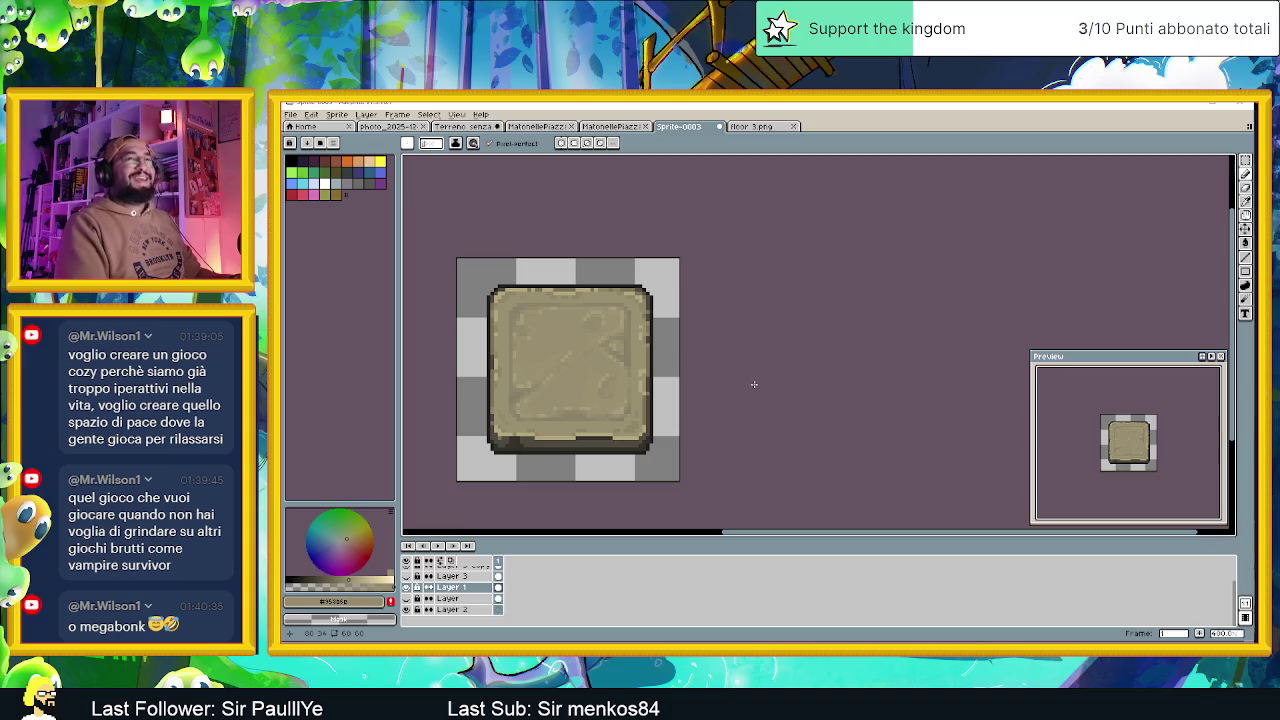
scroll(672, 406, "down", 1)
scroll(668, 406, "down", 1)
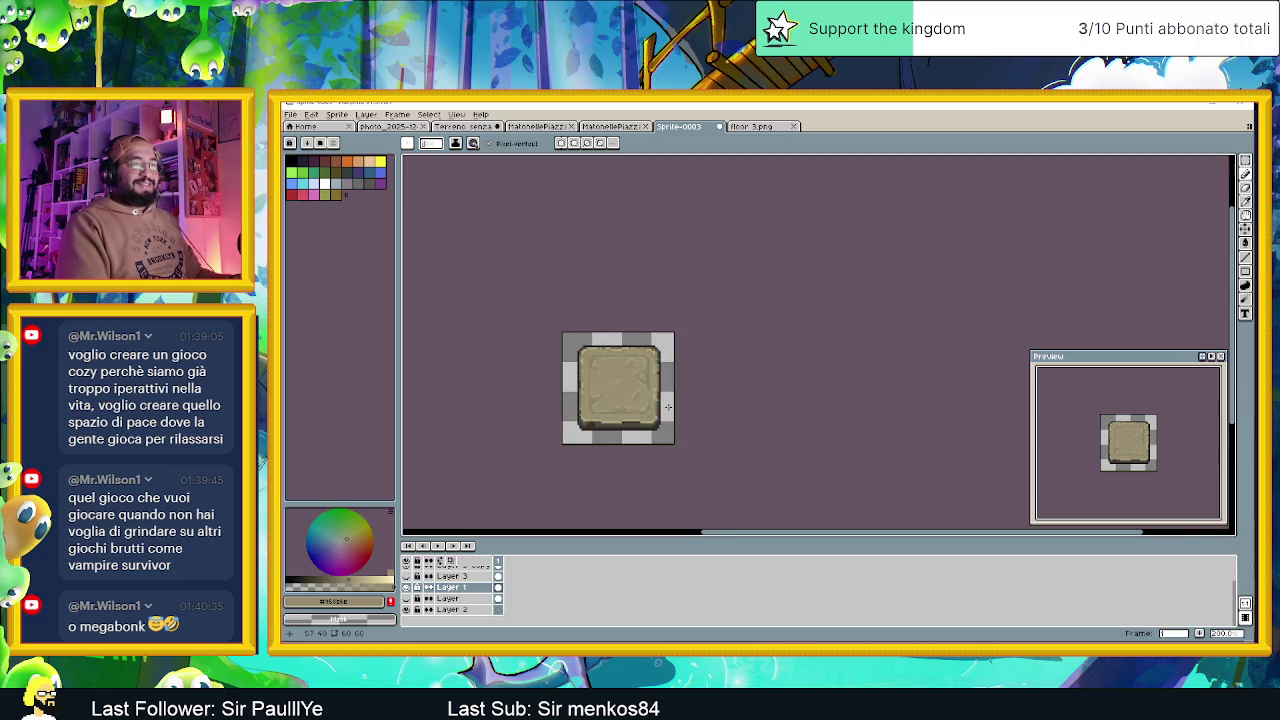
scroll(668, 406, "up", 1)
scroll(600, 413, "up", 1)
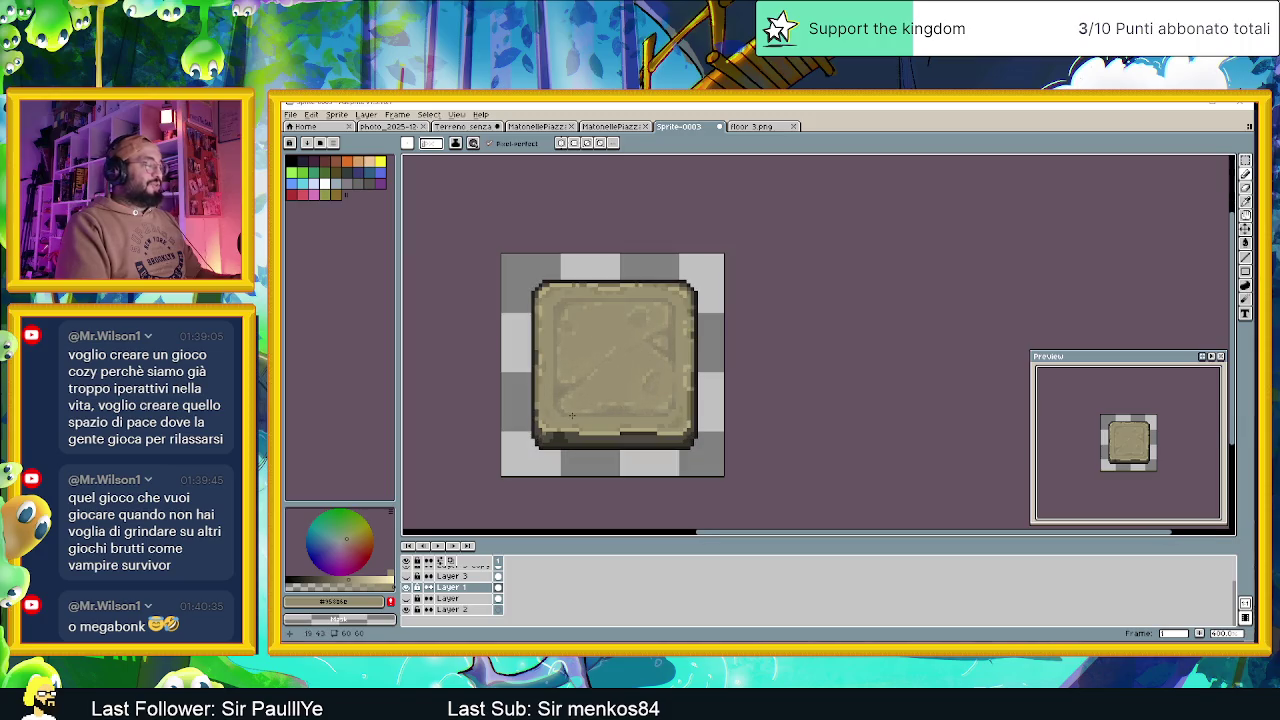
scroll(450, 590, "up", 2)
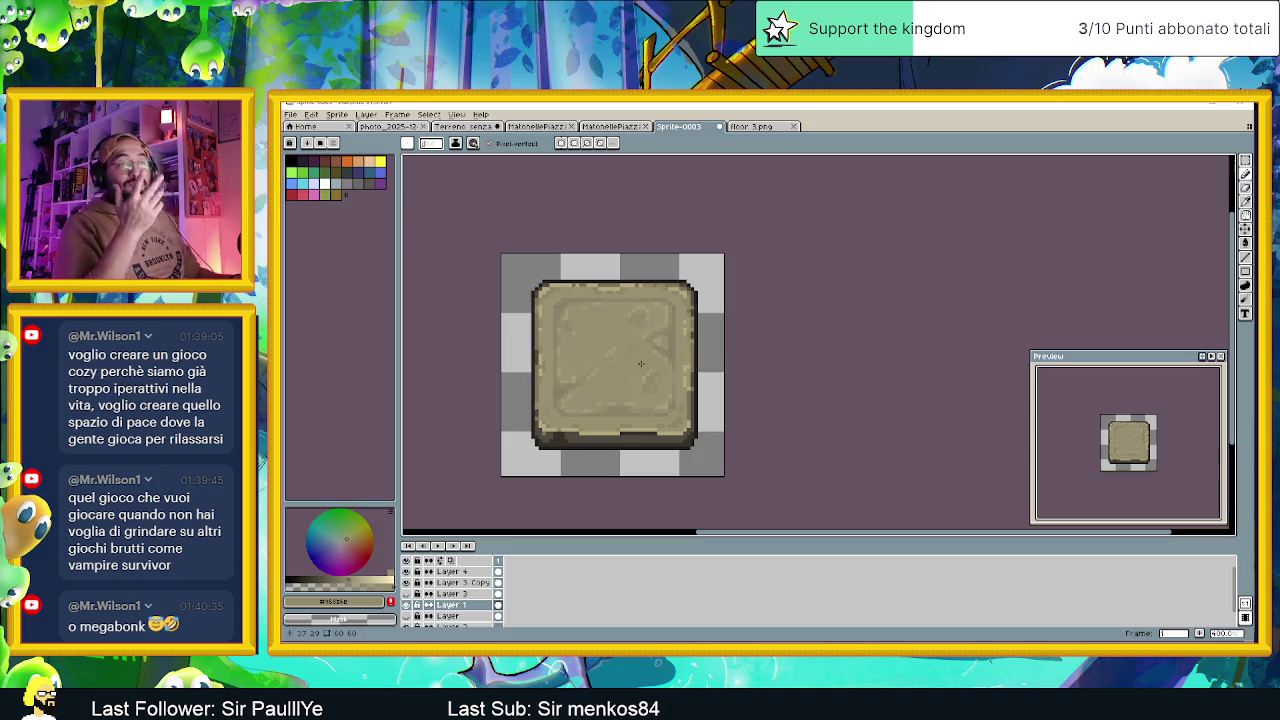
scroll(660, 370, "left", 3)
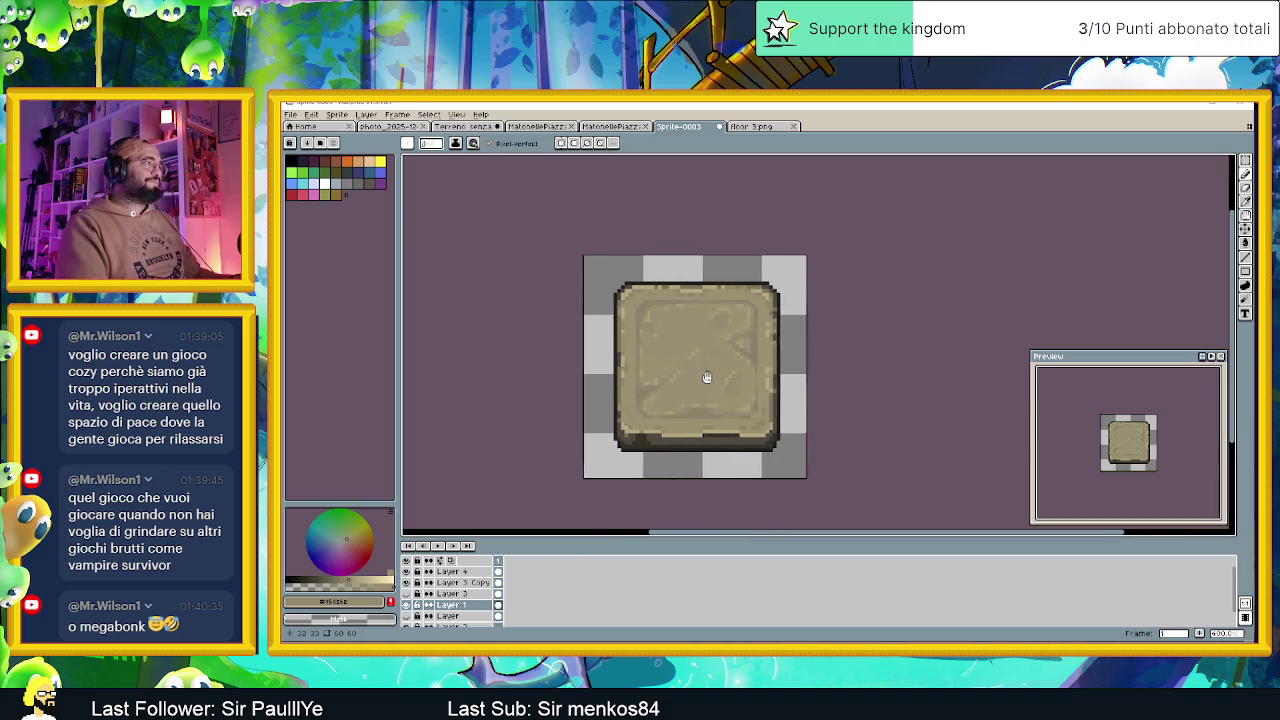
scroll(688, 387, "up", 1)
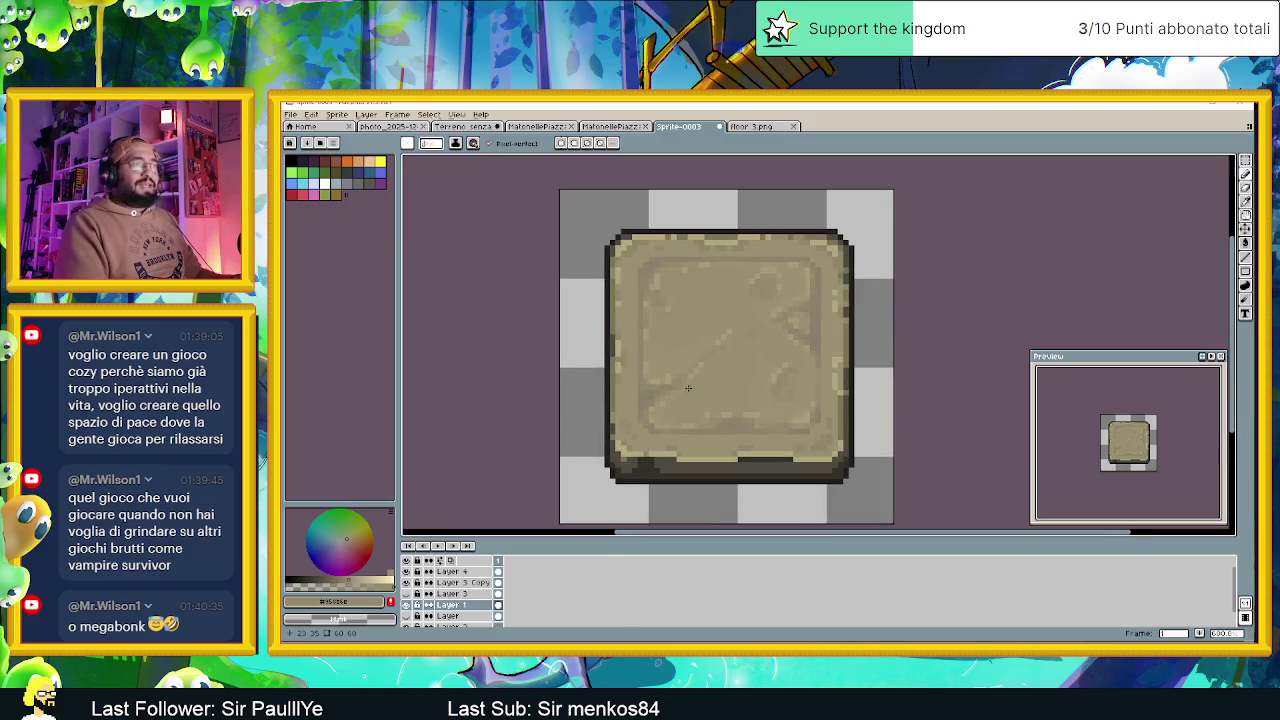
scroll(817, 368, "up", 2)
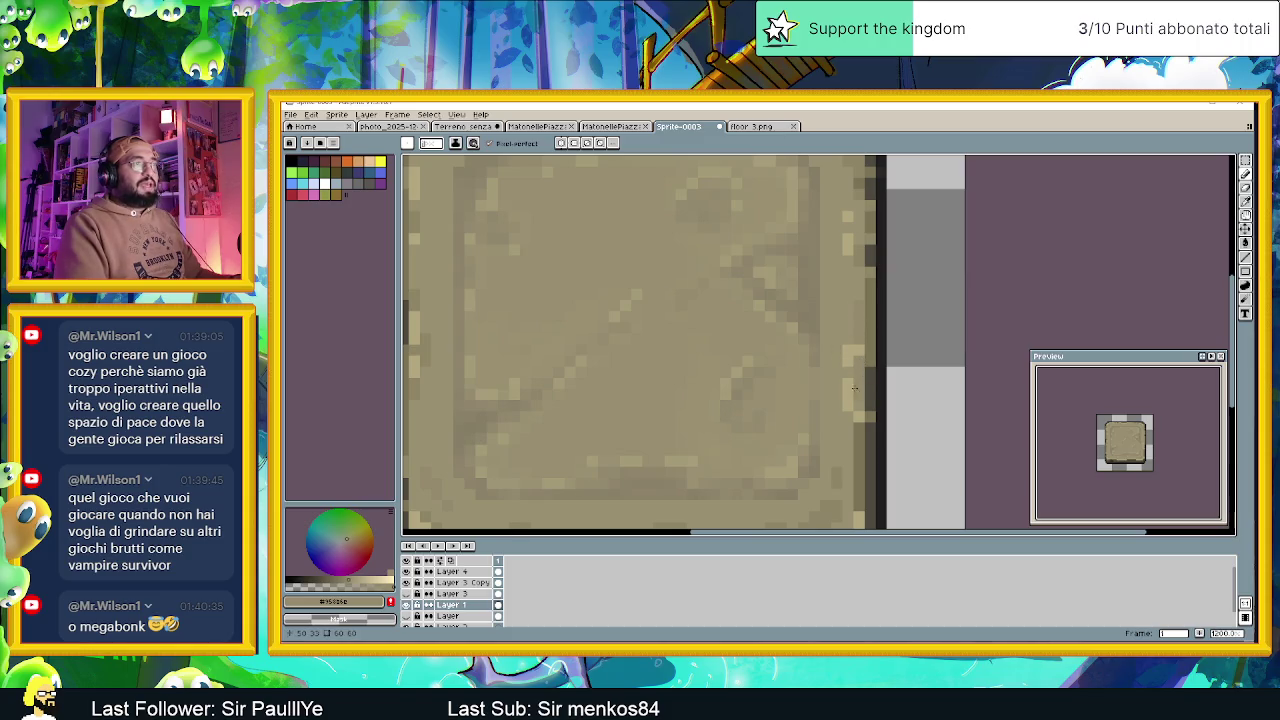
scroll(857, 404, "down", 2)
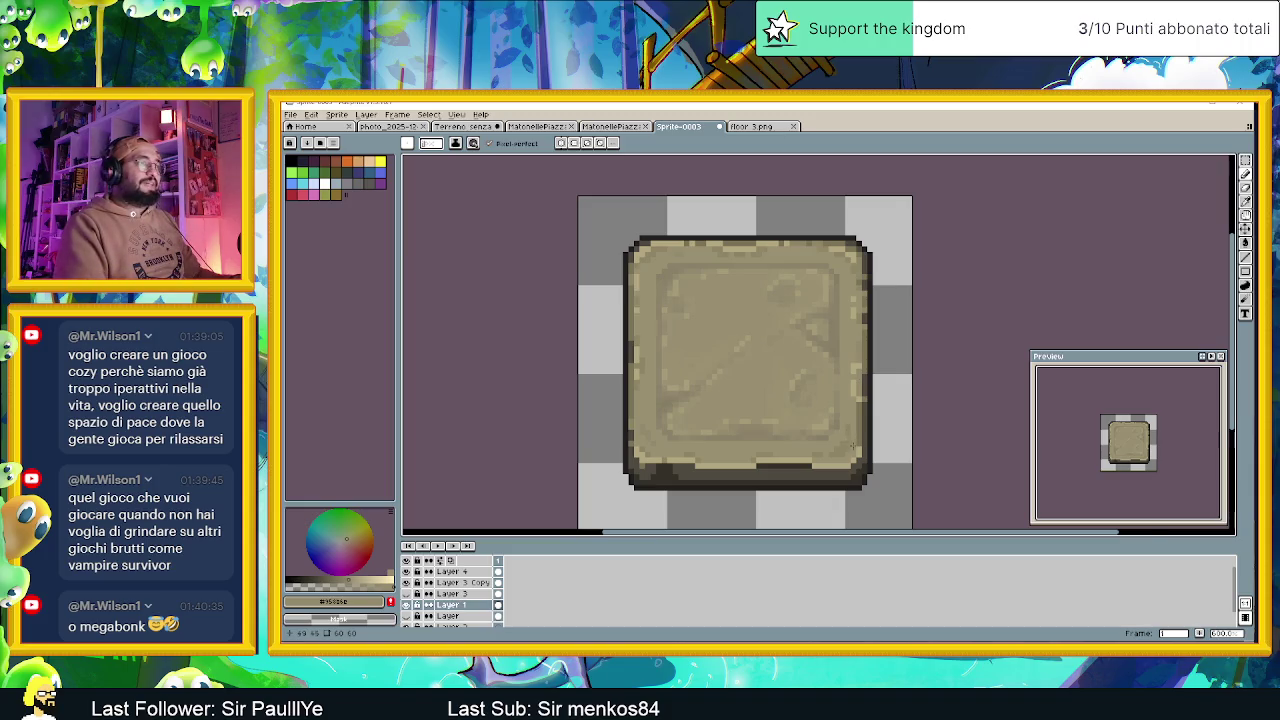
scroll(855, 452, "up", 2)
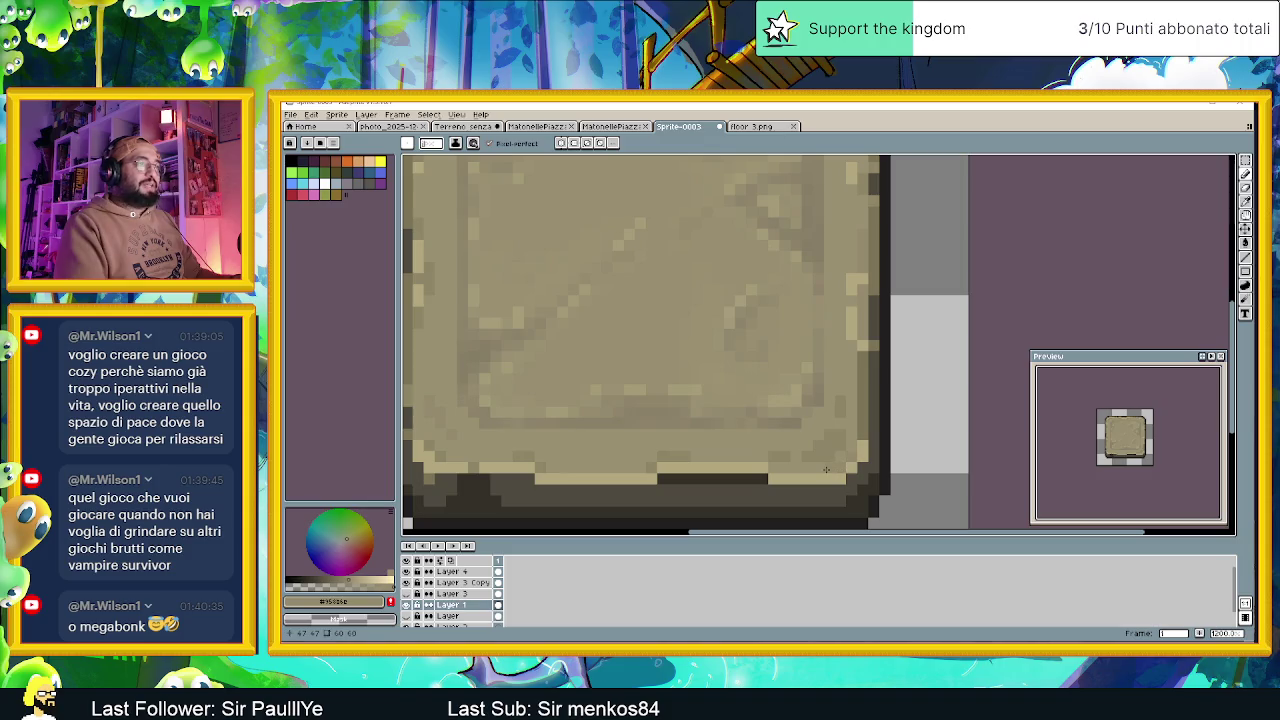
scroll(792, 487, "down", 2)
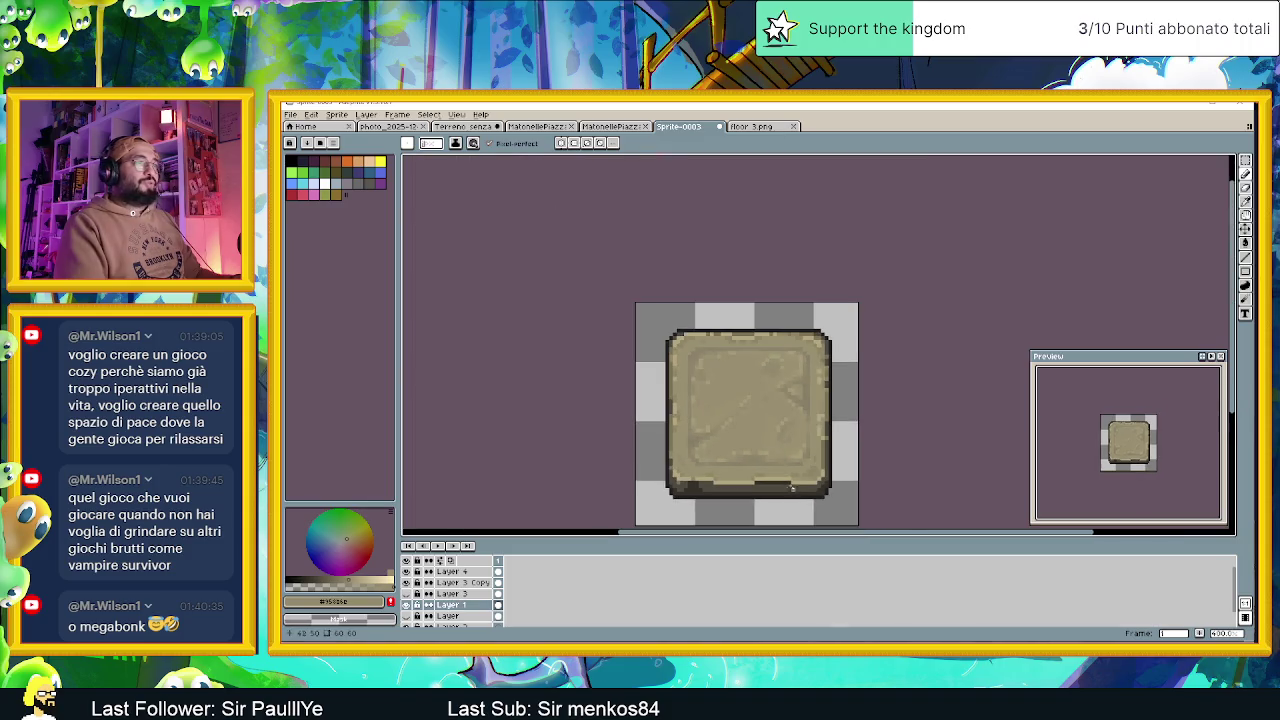
scroll(731, 480, "down", 1)
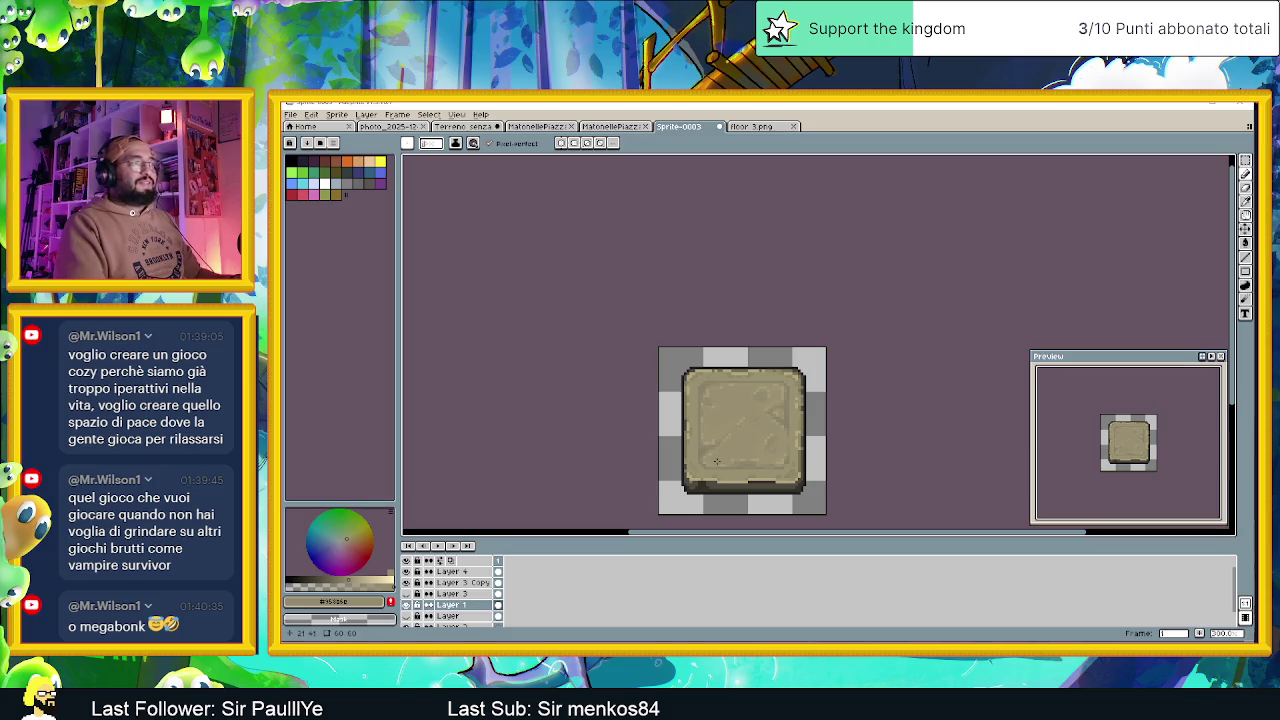
scroll(716, 461, "down", 1)
left_click_drag(736, 458, 732, 421)
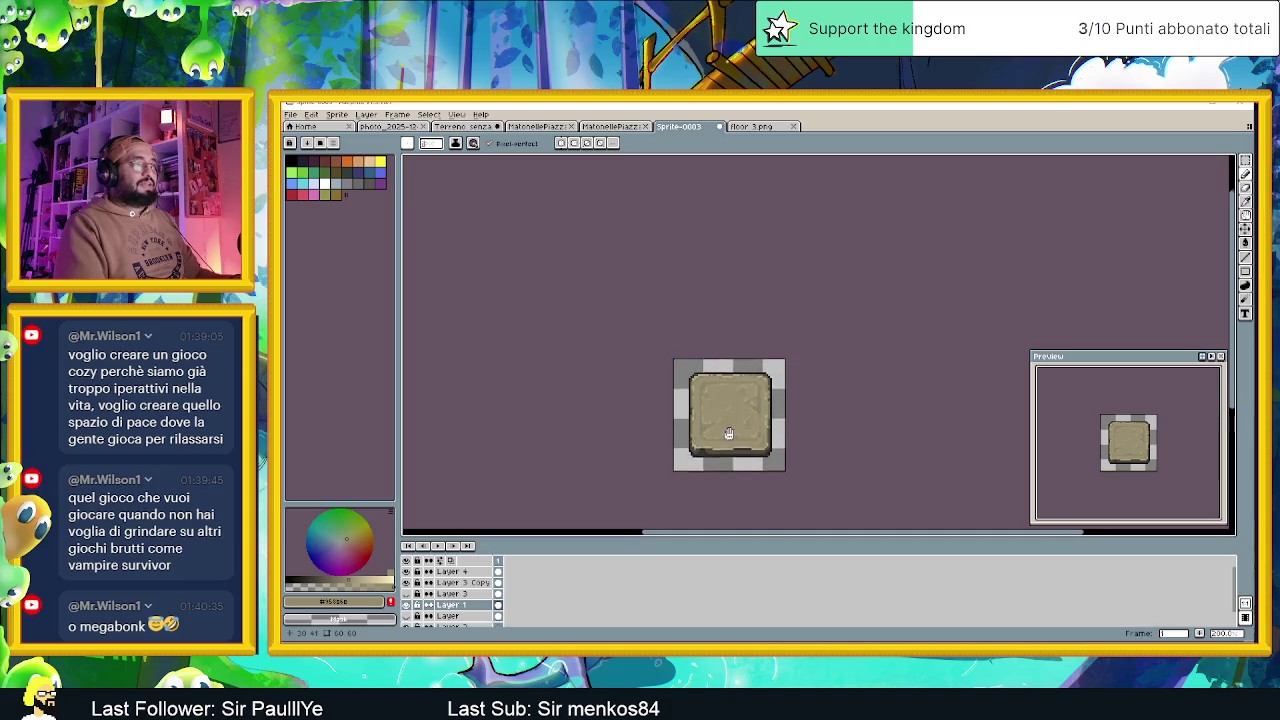
scroll(732, 422, "down", 1)
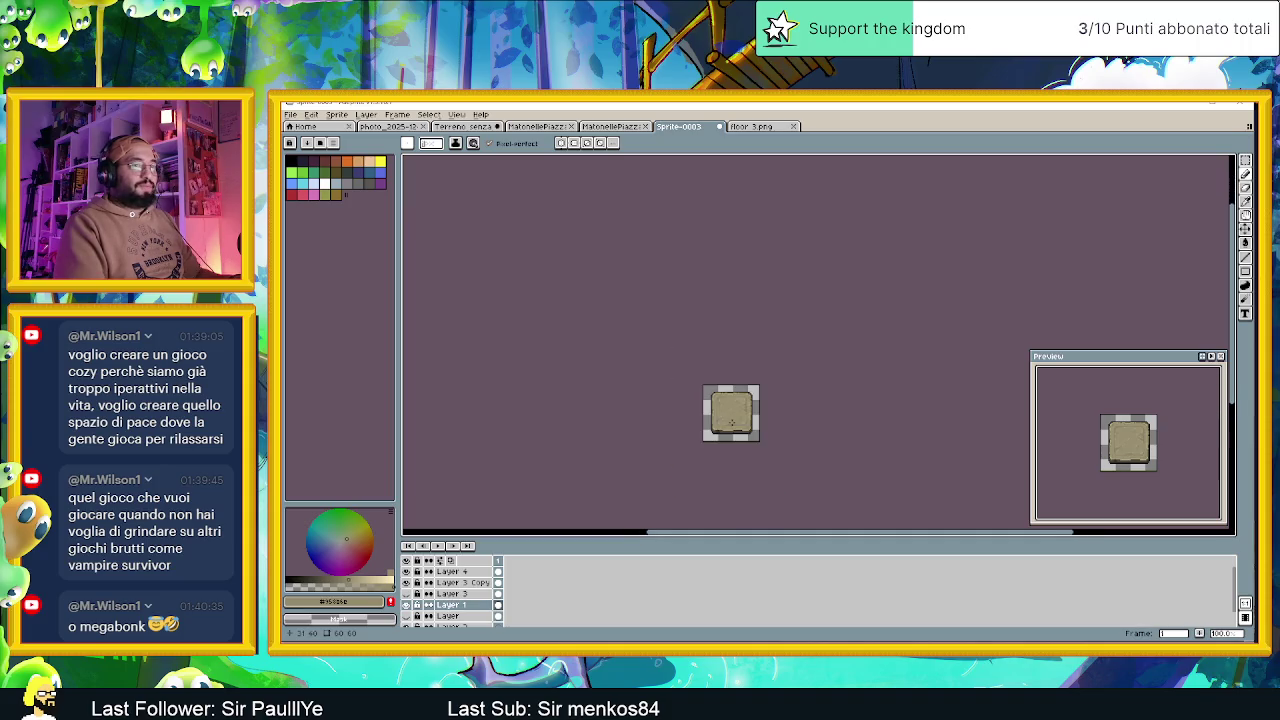
scroll(745, 416, "up", 2)
scroll(745, 416, "up", 2)
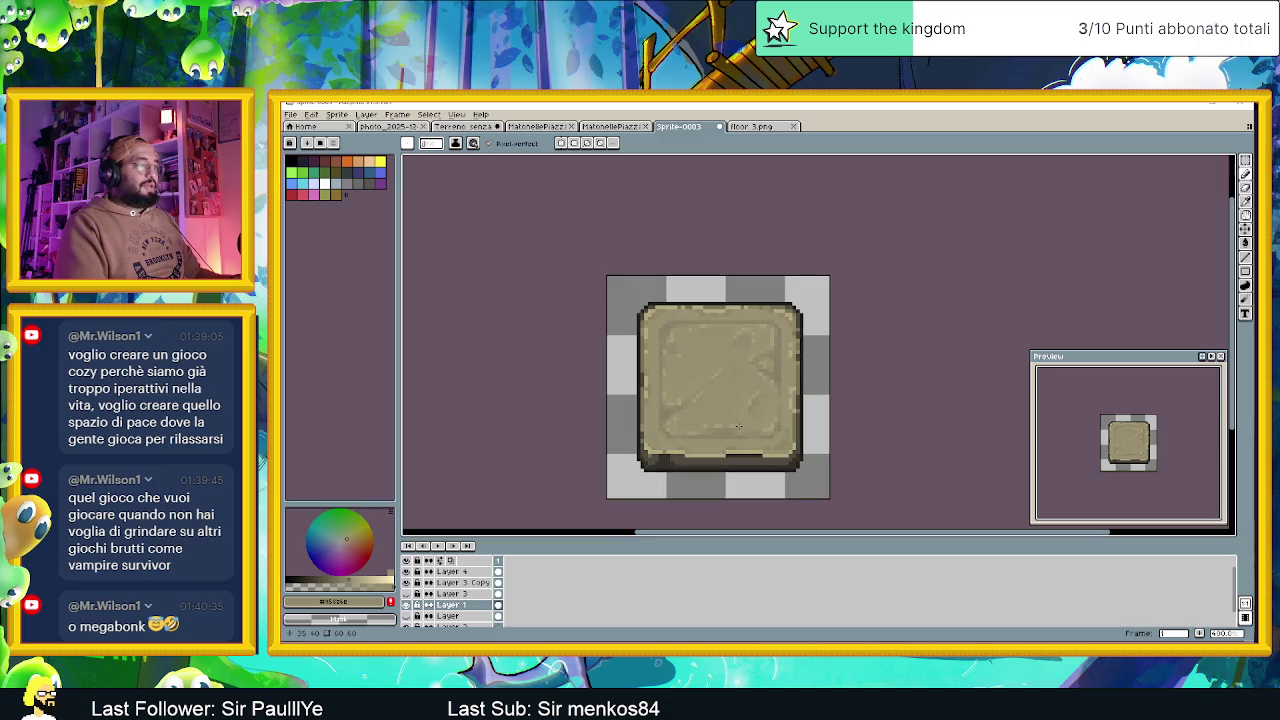
scroll(433, 603, "down", 1)
left_click(448, 609)
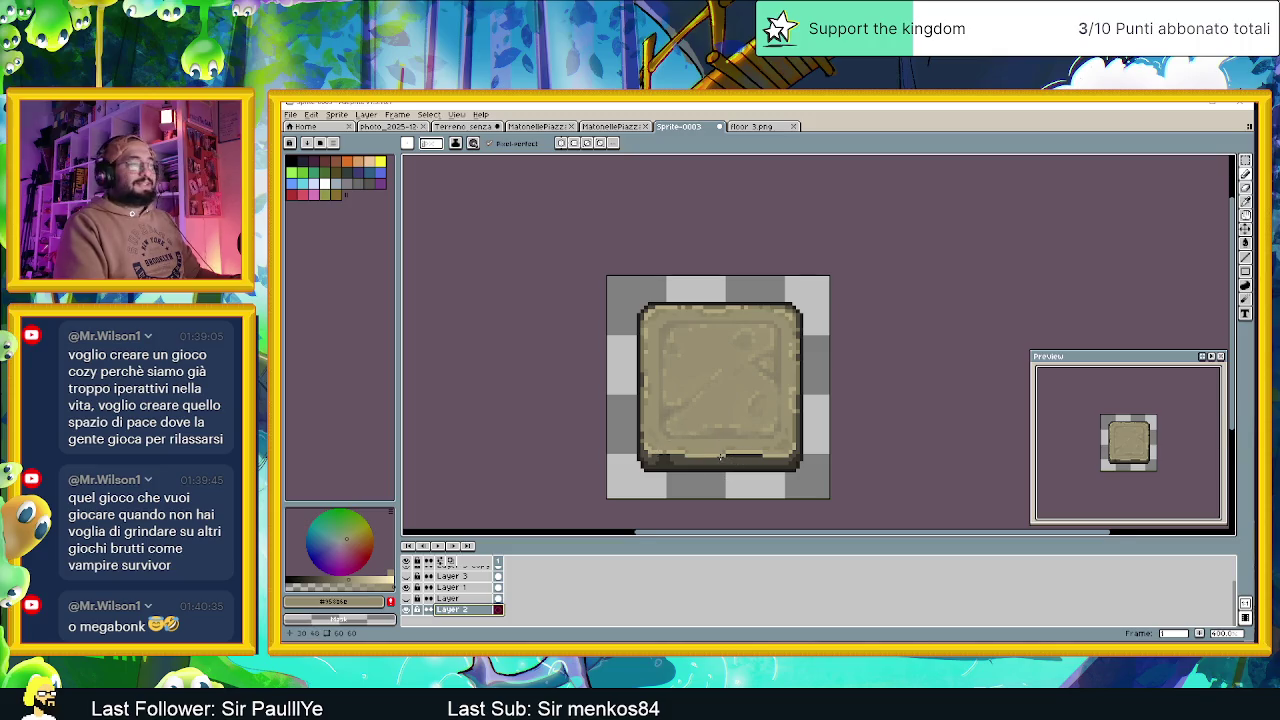
Pick the darkest colour #222034 and mark the tile's bottom-left corner and left edge.
scroll(722, 459, "up", 1)
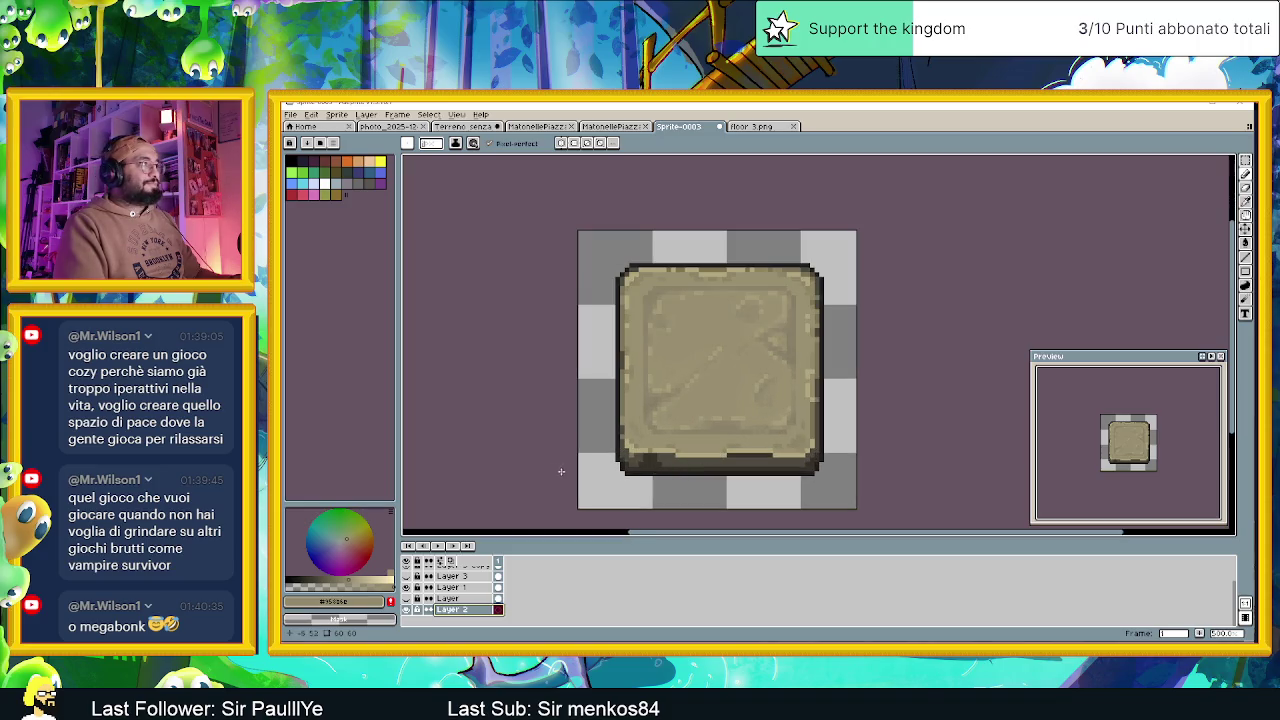
left_click(304, 164)
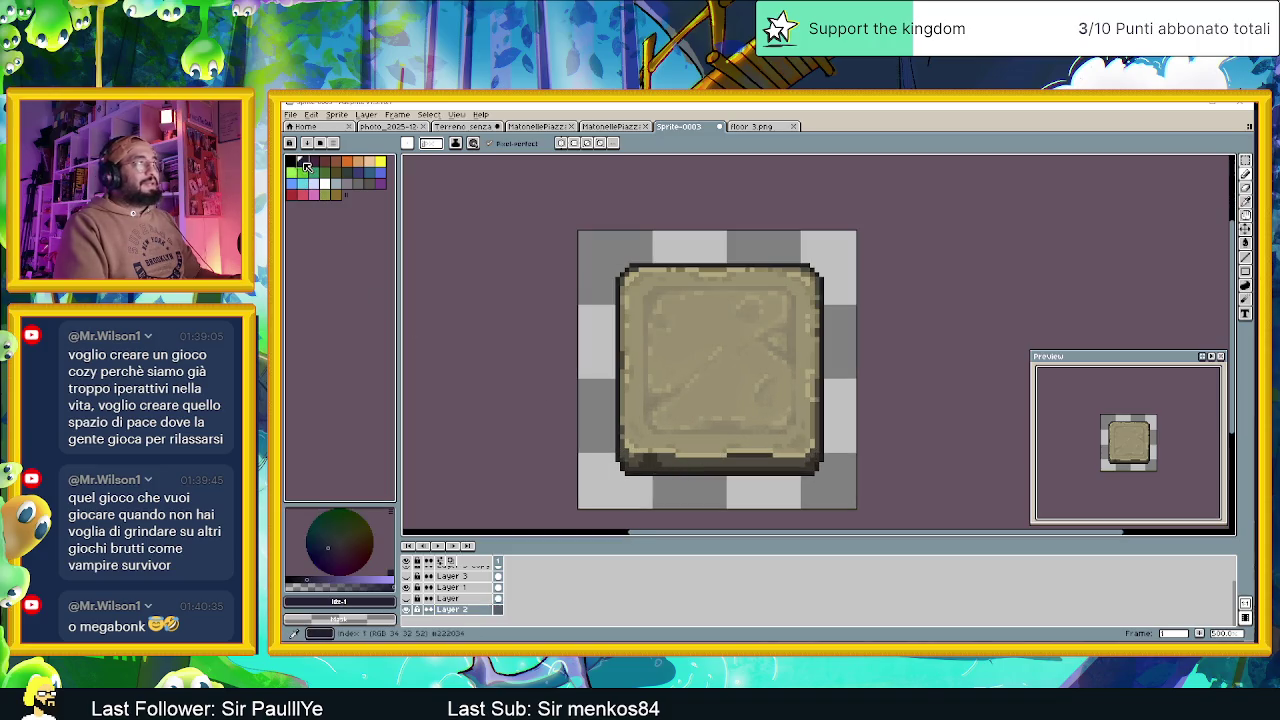
scroll(645, 482, "up", 2)
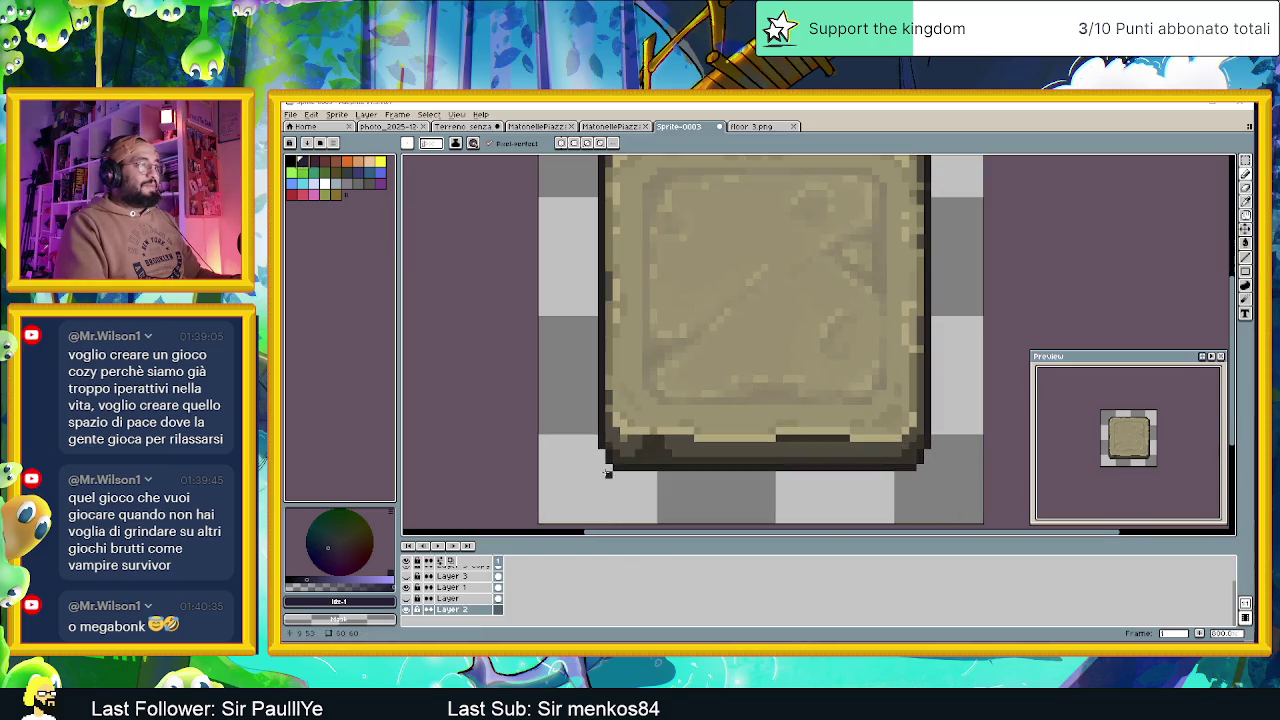
left_click(607, 467)
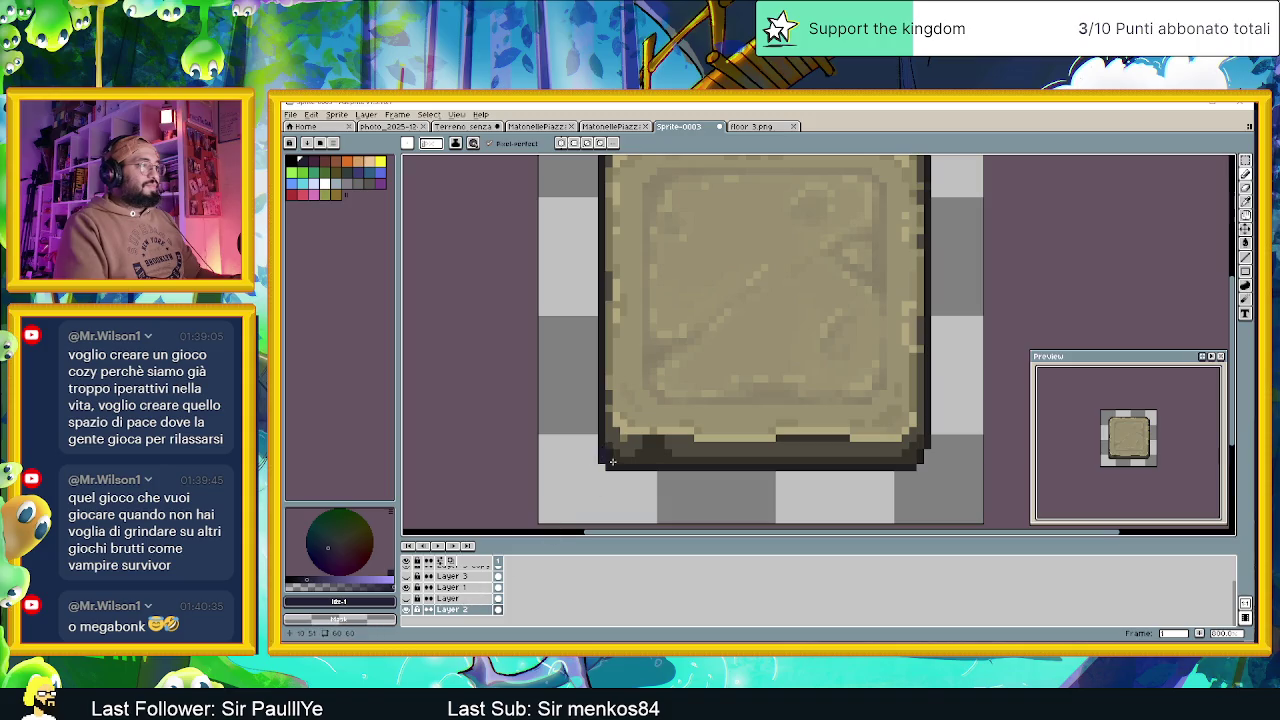
scroll(601, 318, "down", 1)
scroll(601, 318, "down", 1)
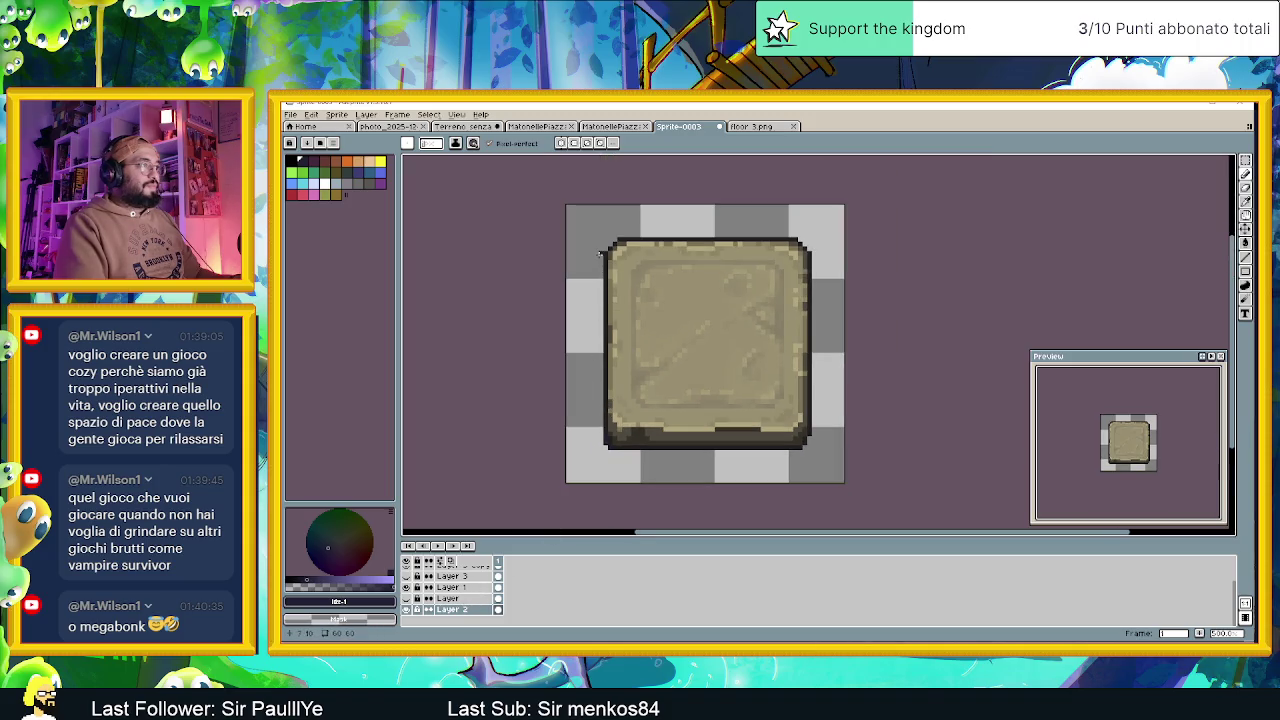
left_click_drag(597, 356, 597, 406)
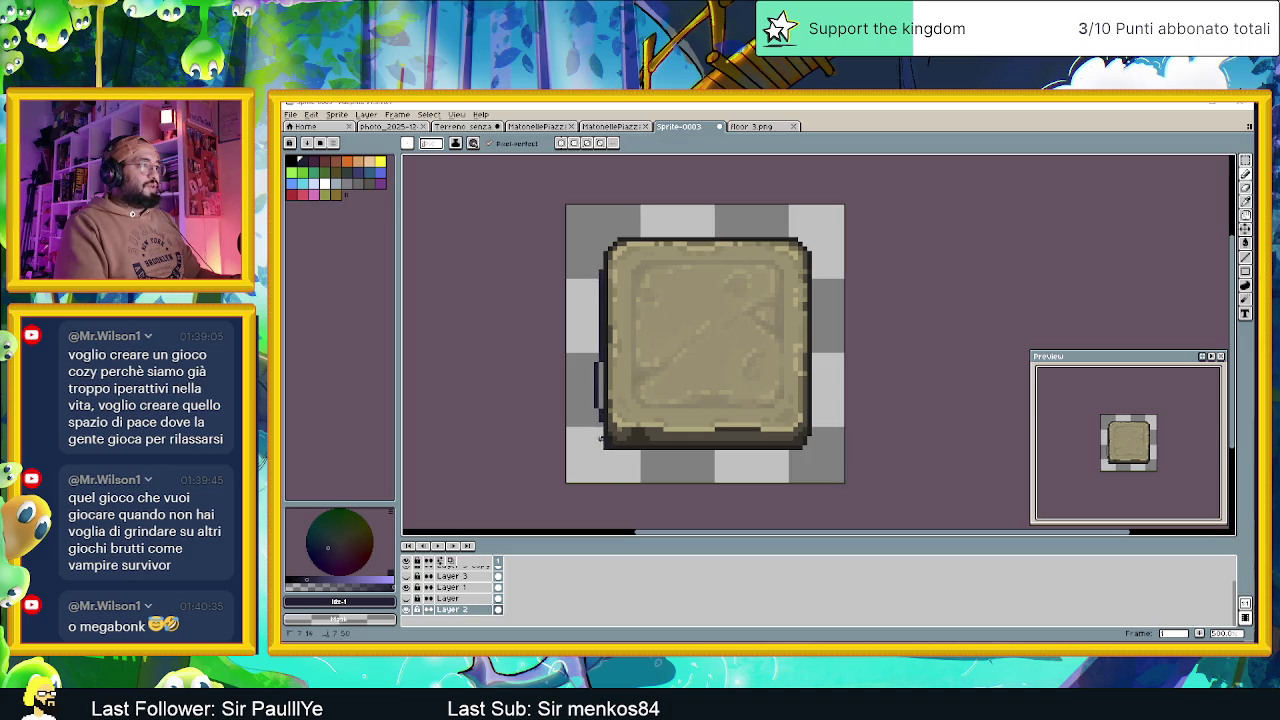
With the Line tool, draw a dark shadow line down the tile's left edge.
key("l")
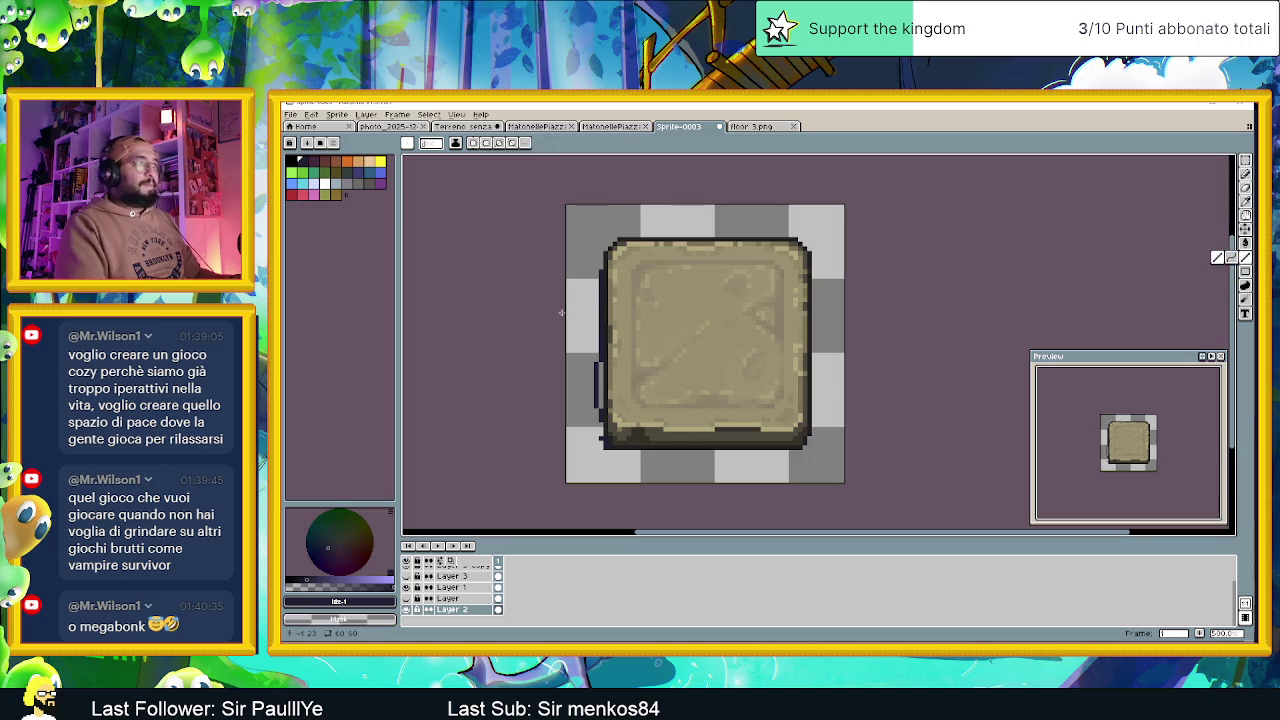
scroll(561, 312, "up", 2)
left_click_drag(619, 390, 621, 496)
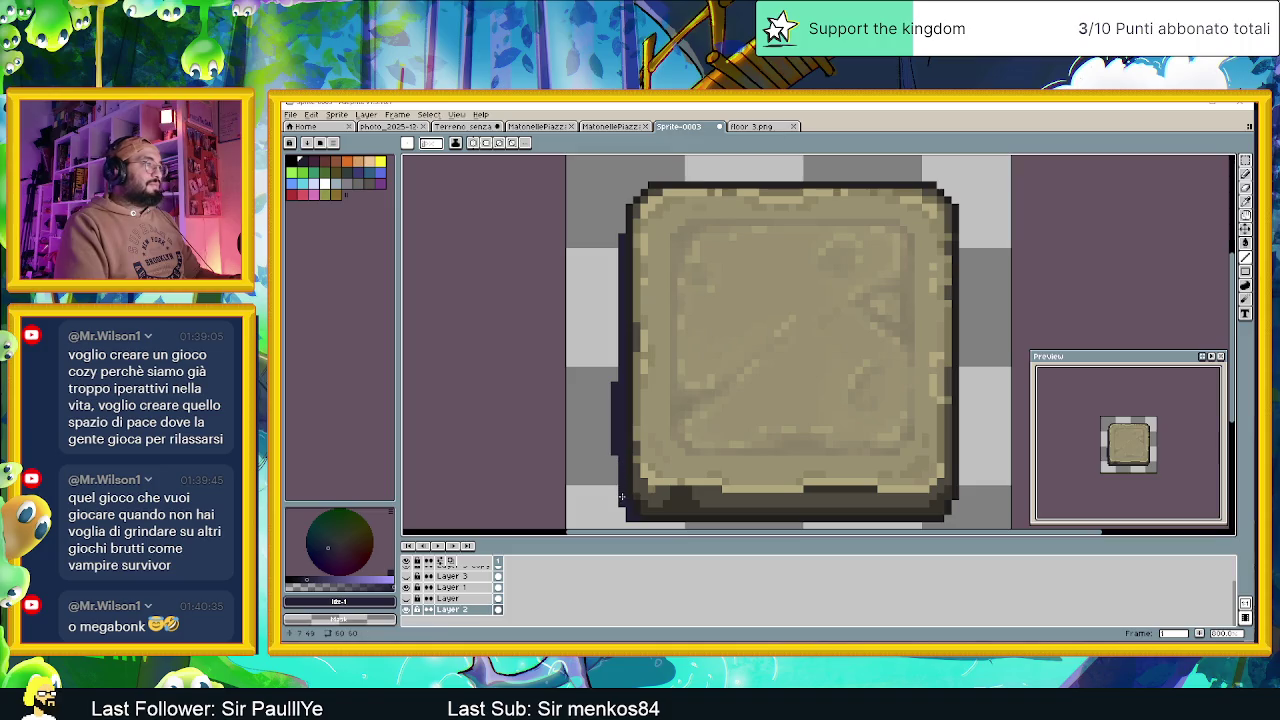
left_click_drag(681, 468, 637, 382)
left_click_drag(593, 198, 604, 471)
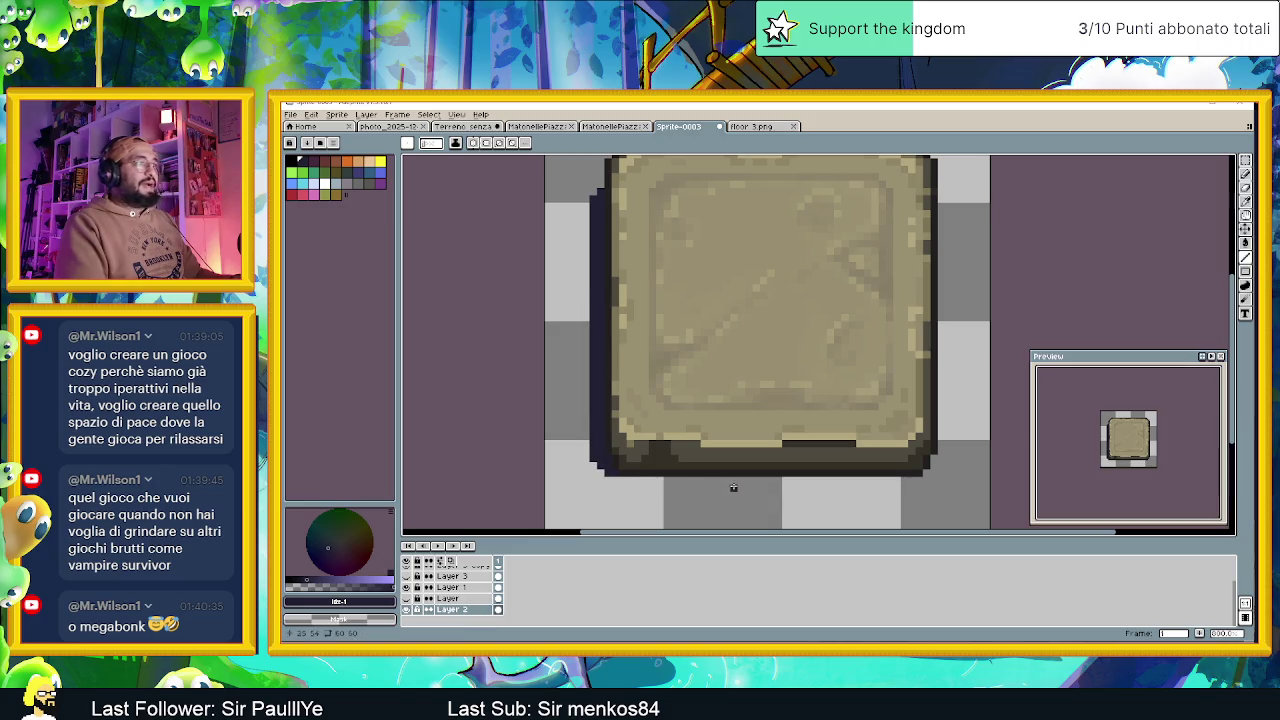
Draw dark shadow lines along the tile's bottom edge and down its right edge.
left_click_drag(607, 480, 925, 480)
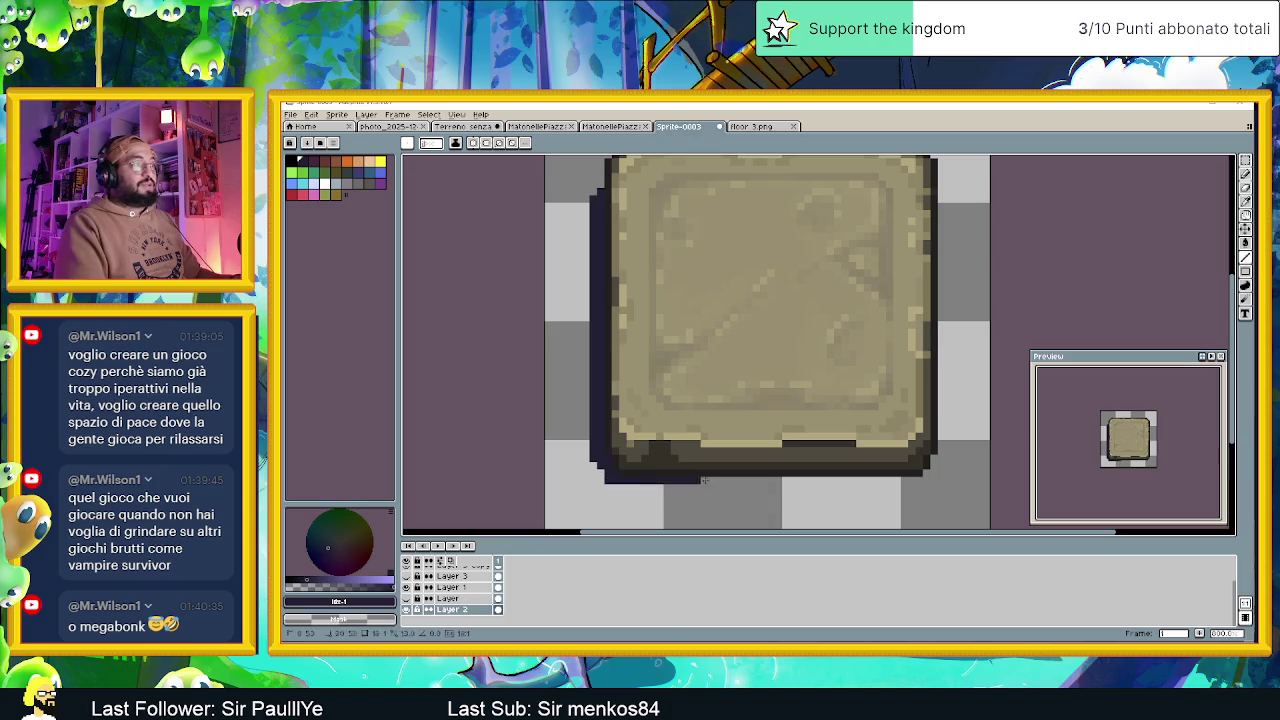
left_click(940, 464)
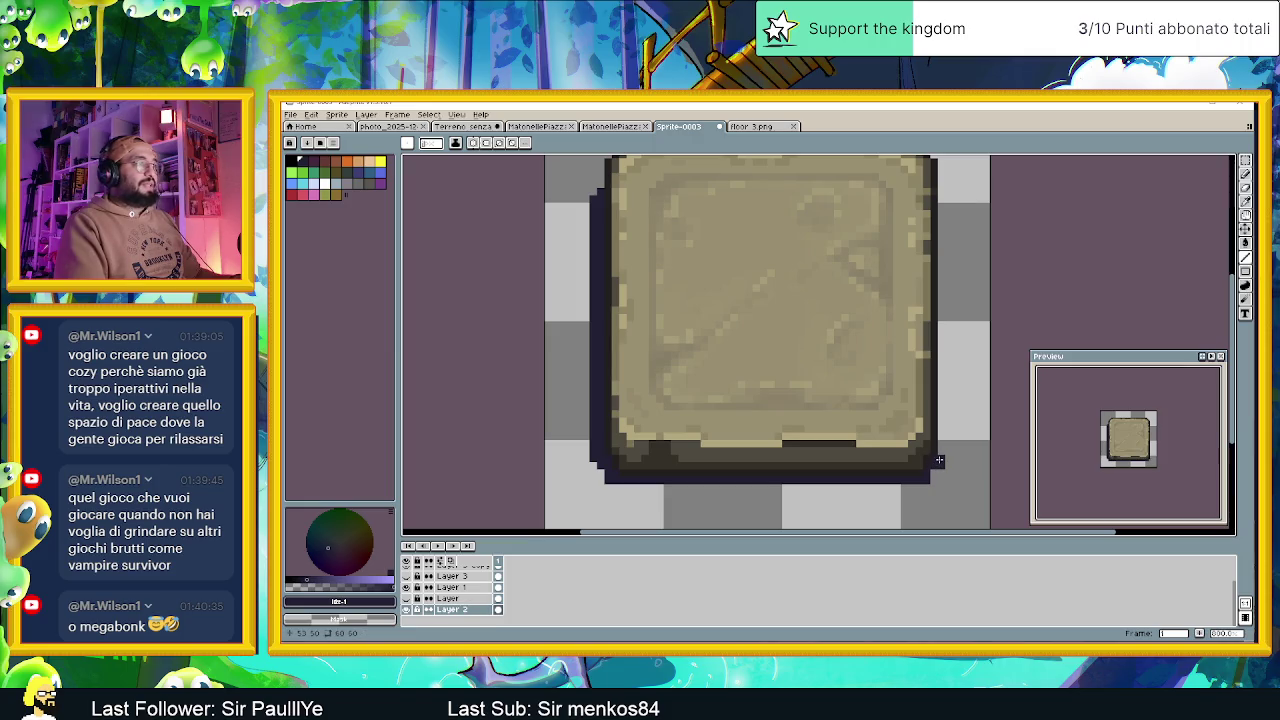
left_click_drag(942, 452, 942, 213)
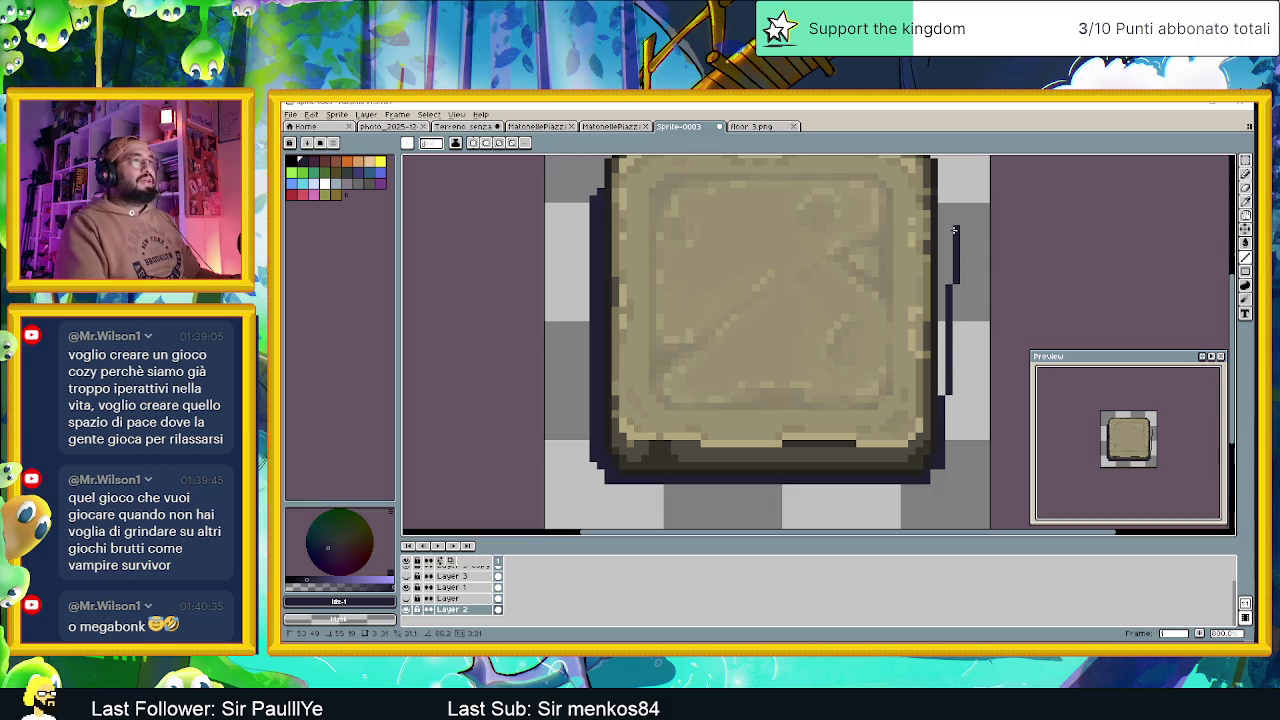
scroll(700, 240, "up", 1)
scroll(572, 255, "up", 1)
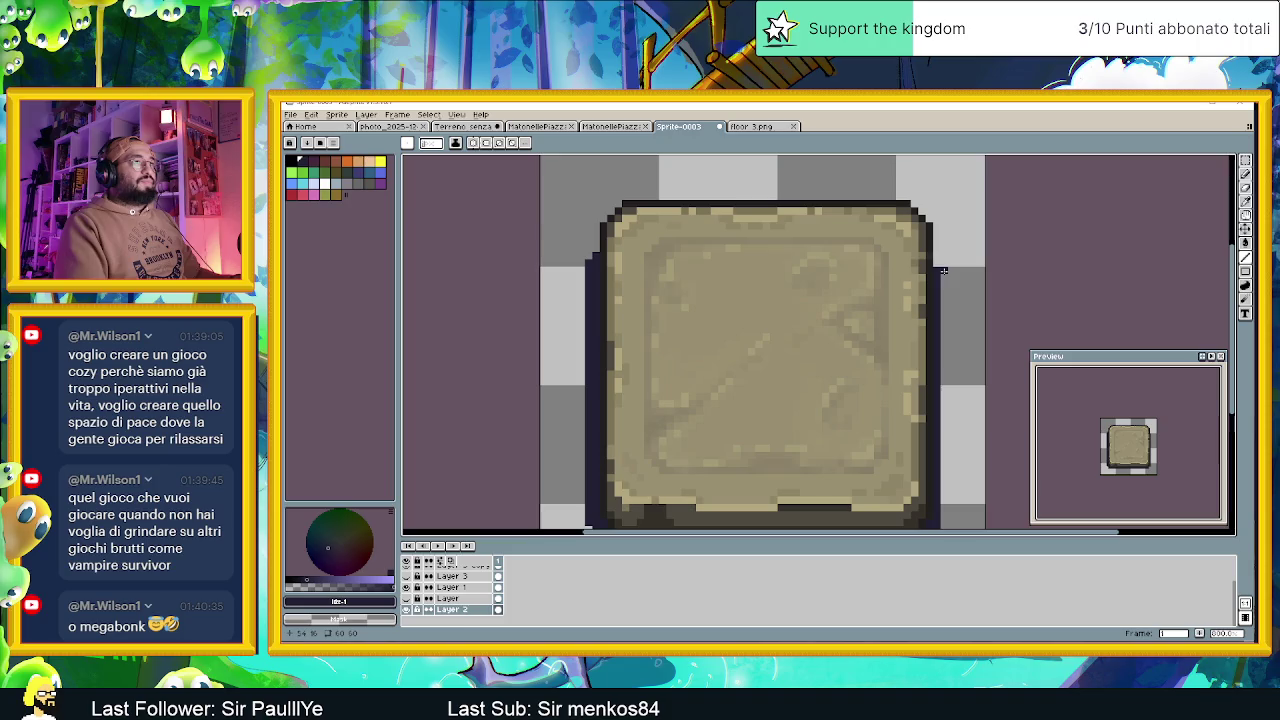
scroll(942, 386, "down", 1)
left_click_drag(942, 270, 942, 461)
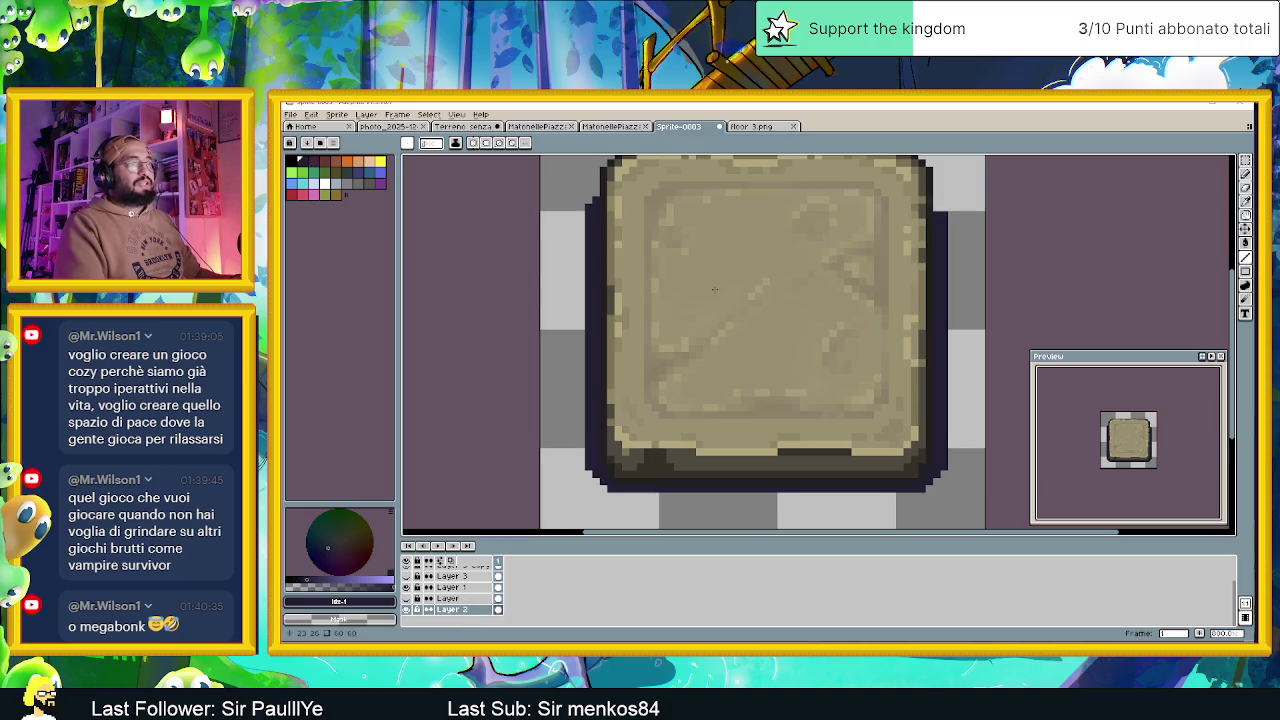
Add a dark rim along the bottom and a dark line across the tile, then select Layer 2.
scroll(714, 289, "down", 1)
scroll(663, 438, "up", 1)
left_click_drag(634, 428, 944, 429)
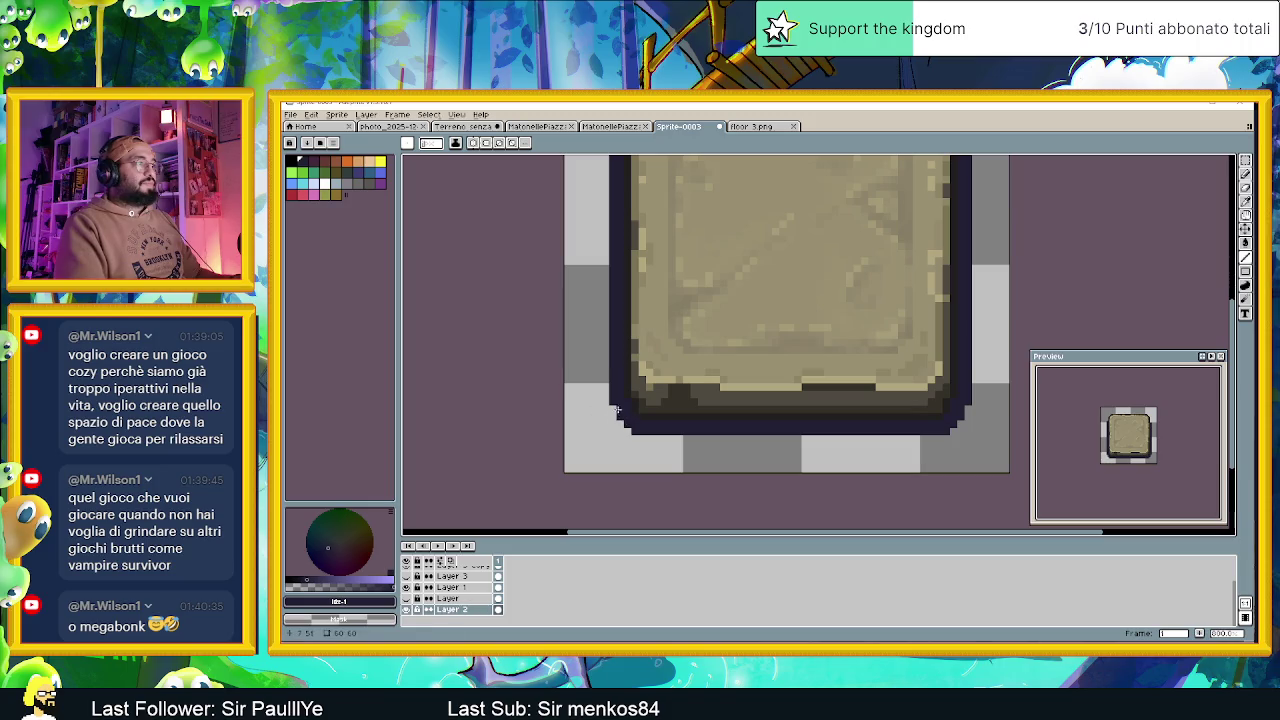
scroll(614, 408, "down", 1)
scroll(704, 292, "down", 1)
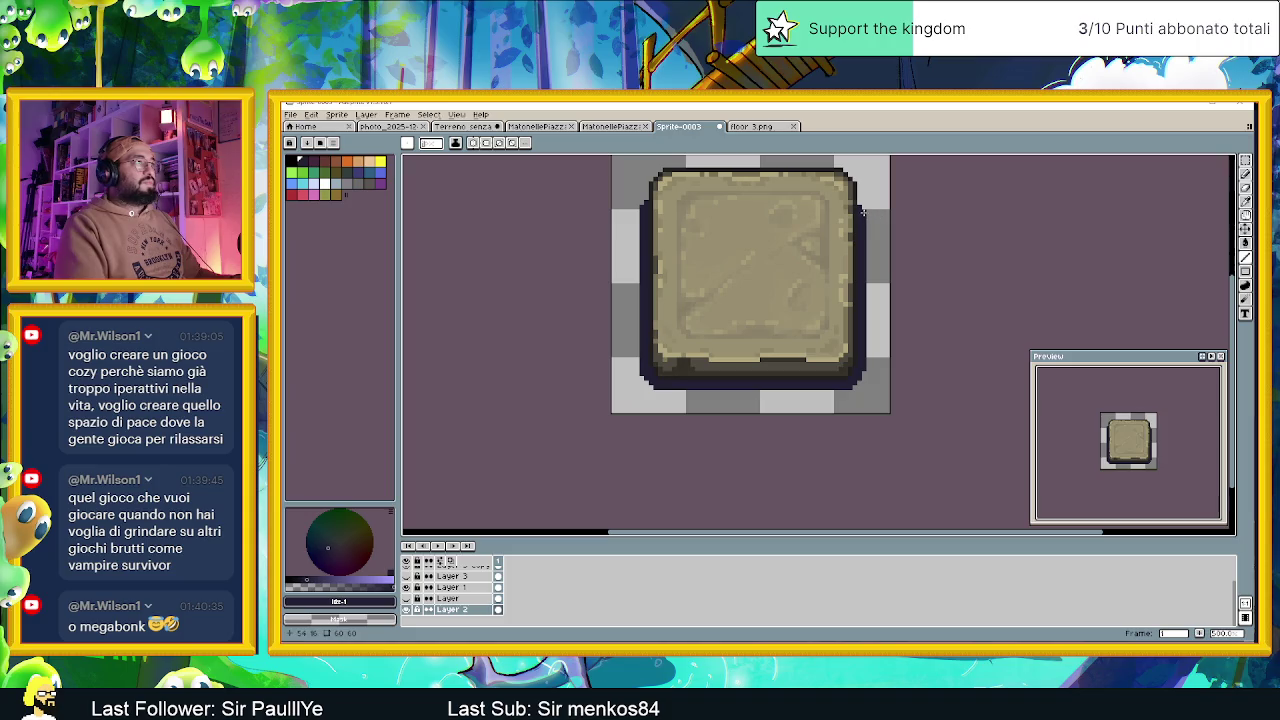
left_click(858, 203)
mouse_move(634, 206)
left_mouse_down()
mouse_move(893, 207)
mouse_move(886, 249)
left_mouse_up()
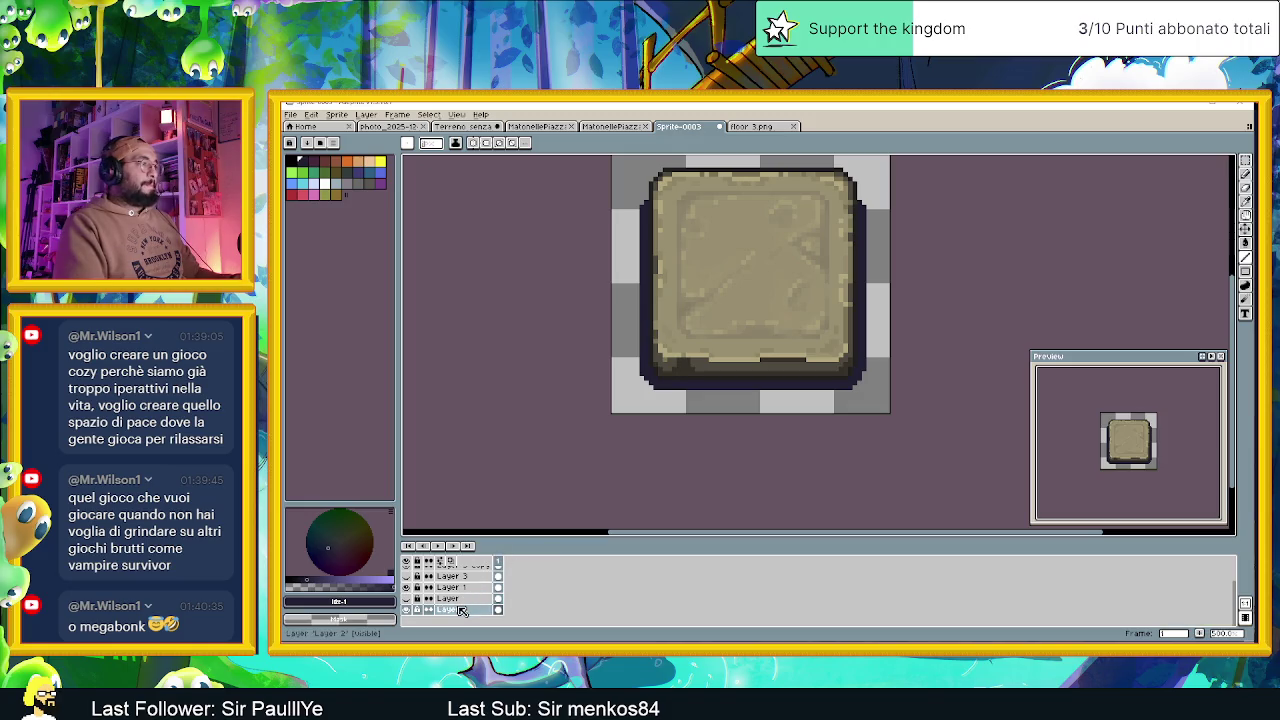
left_click(462, 611)
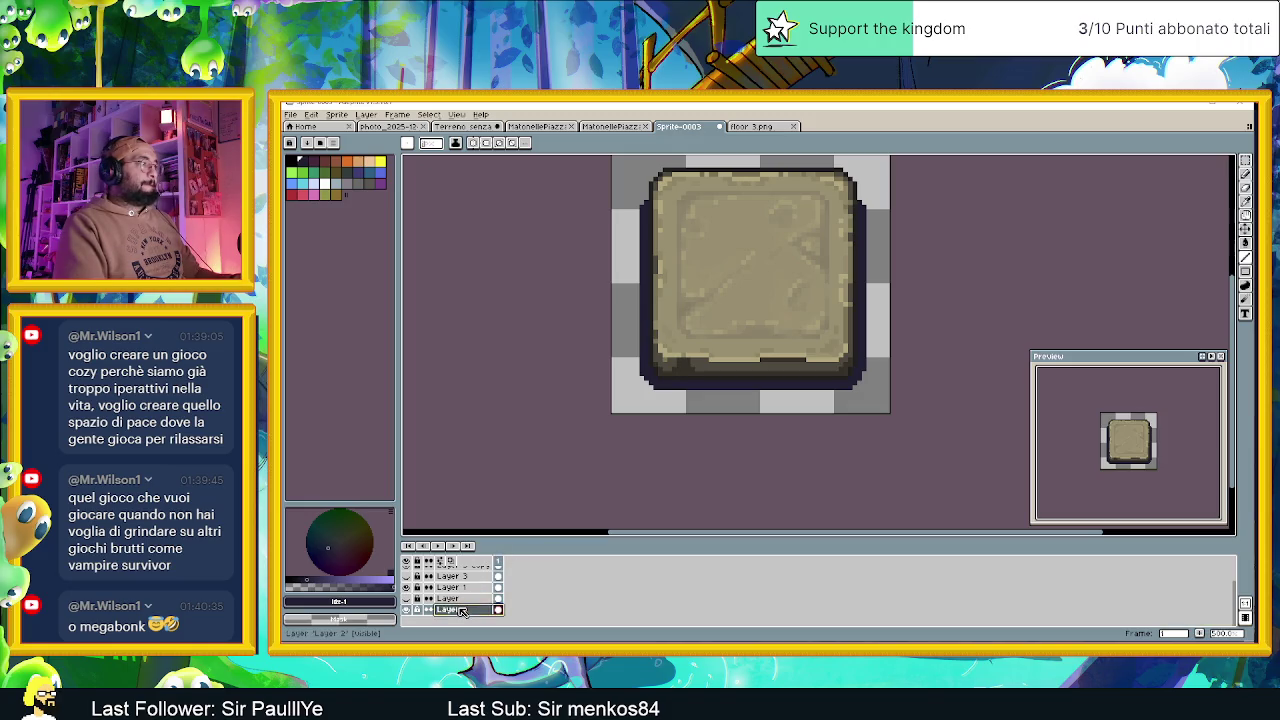
Fill the tile's dark shadow with blue using the Paint Bucket.
left_click(326, 545)
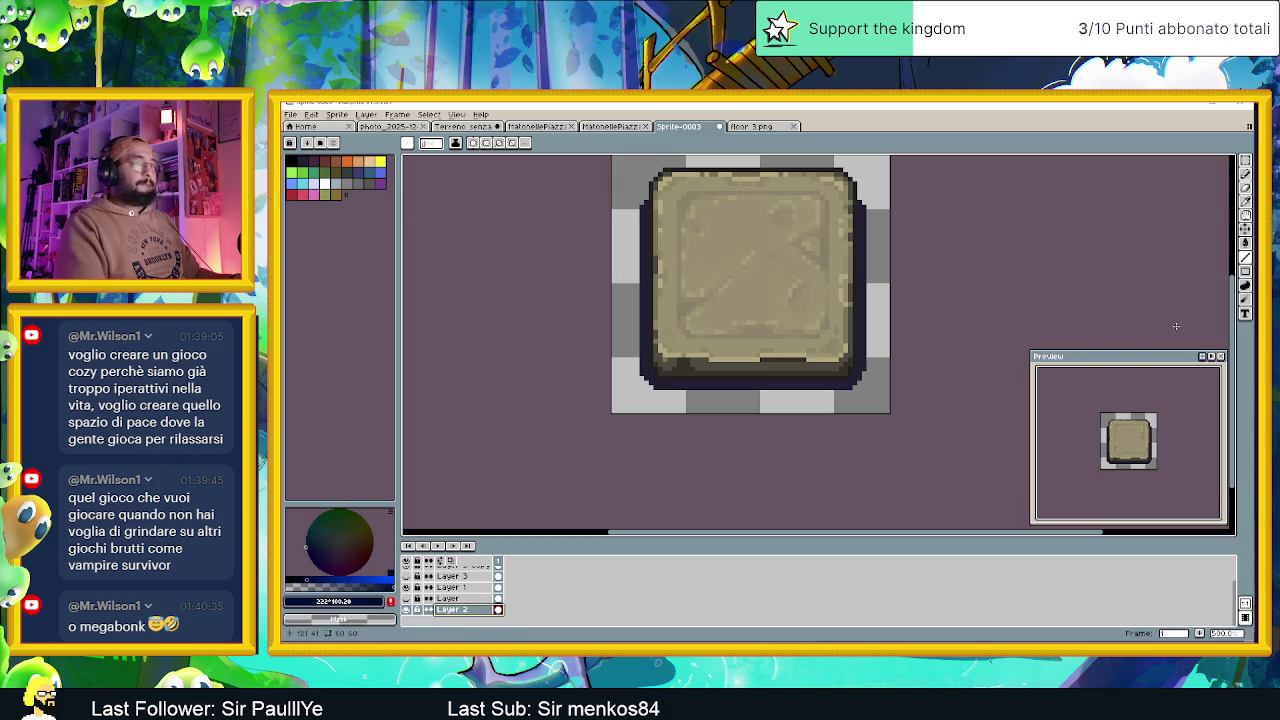
left_click(1246, 257)
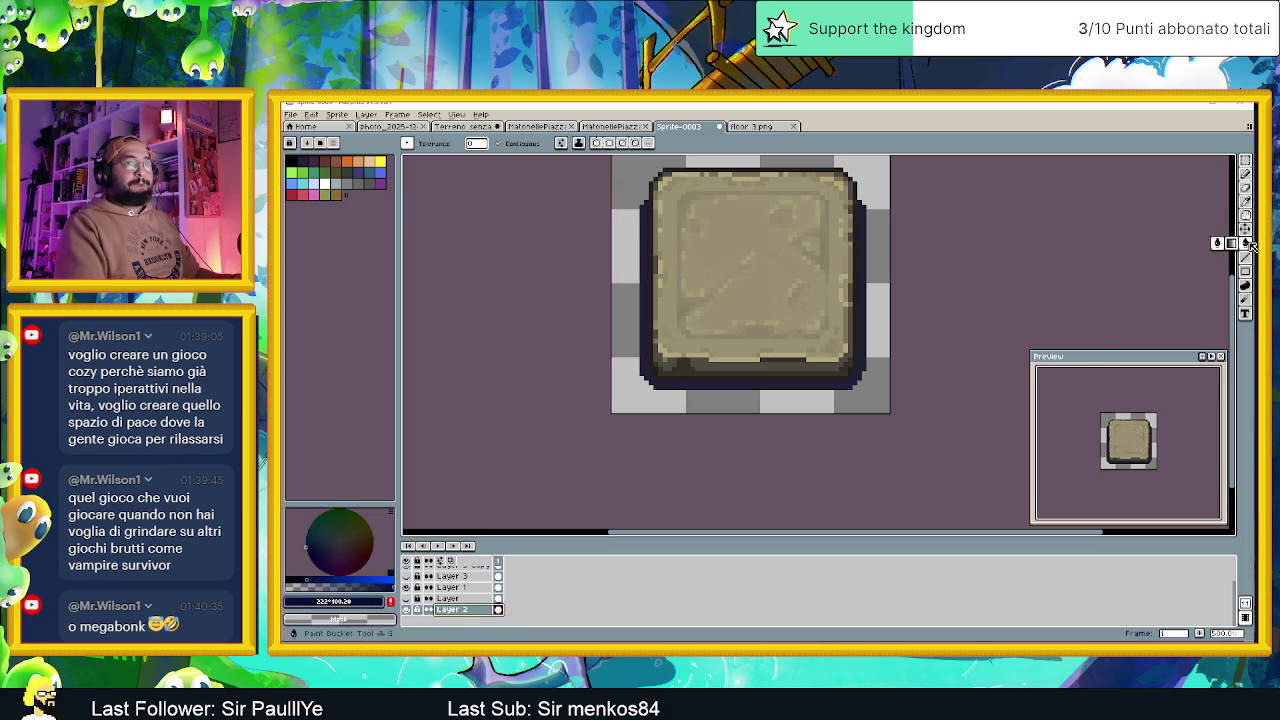
left_click(807, 381)
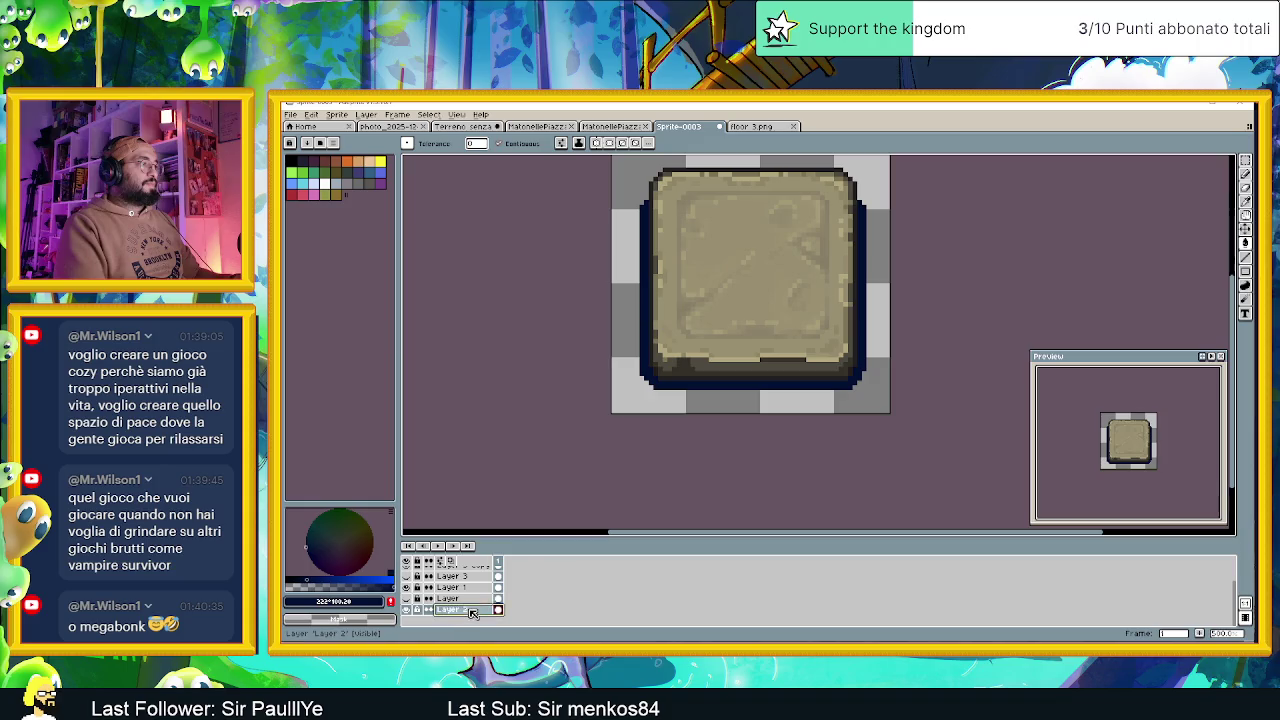
Lower Layer 2's opacity to 20% in Layer Properties.
double_click(455, 609)
left_click(478, 328)
left_click_drag(478, 330, 463, 331)
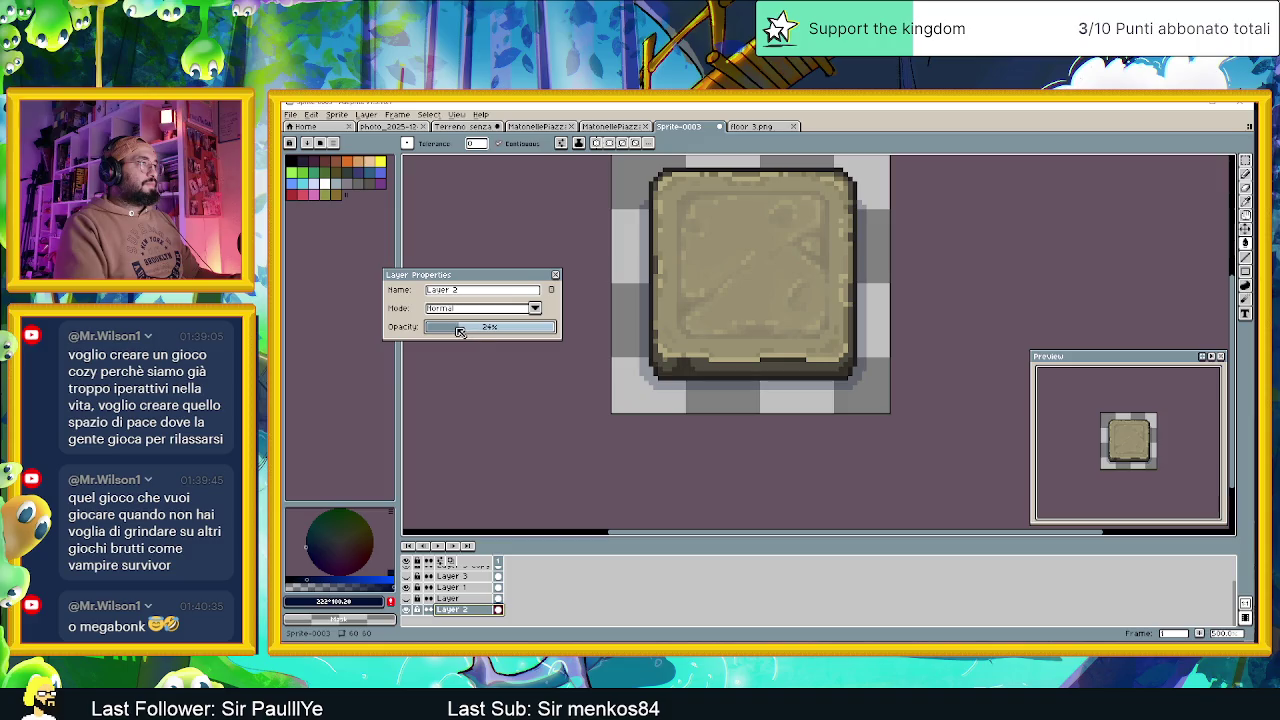
left_click(557, 275)
scroll(710, 375, "down", 2)
scroll(785, 373, "down", 2)
scroll(790, 372, "down", 2)
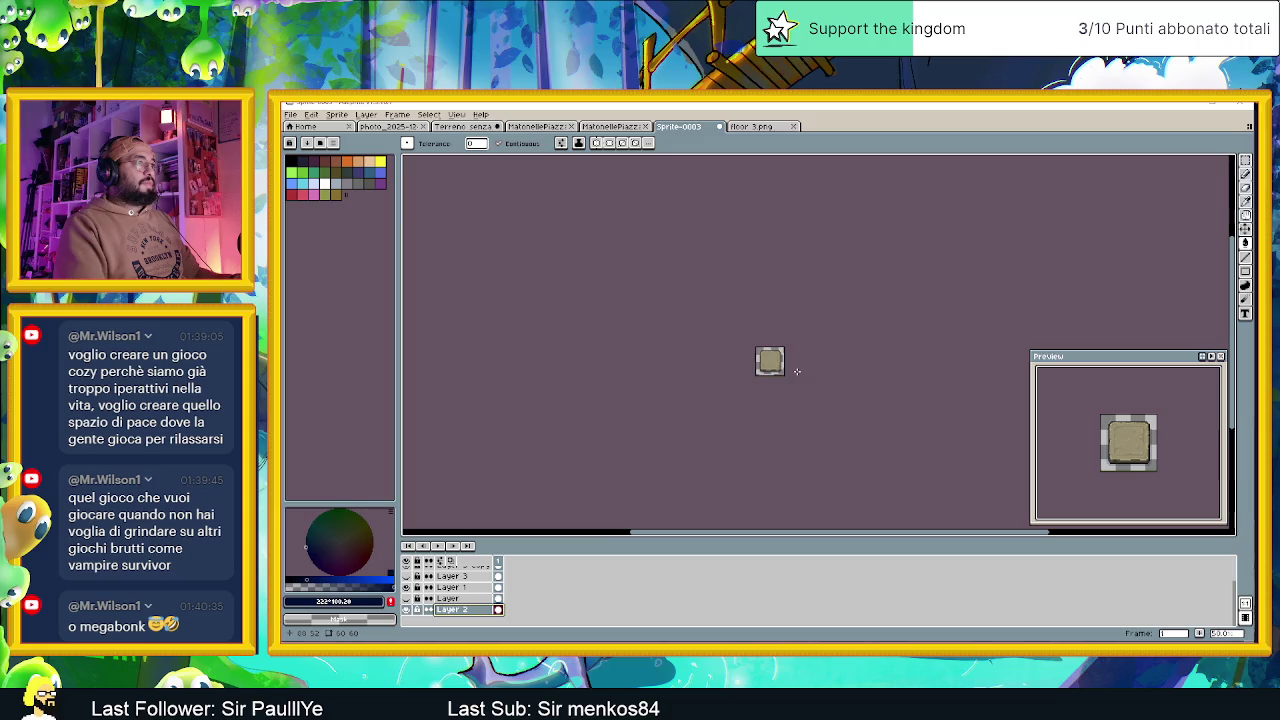
Save the tile as Matonella decorativa.aseprite in the HomeTown folder.
scroll(797, 371, "up", 3)
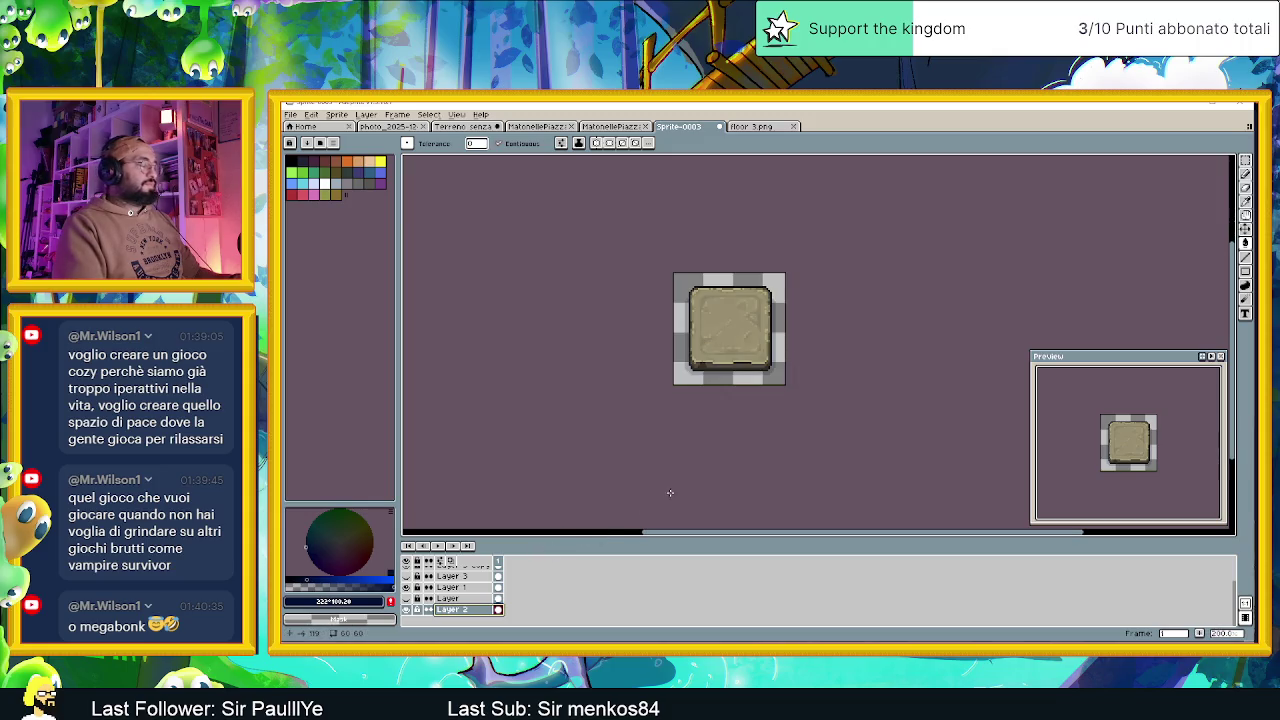
key("v")
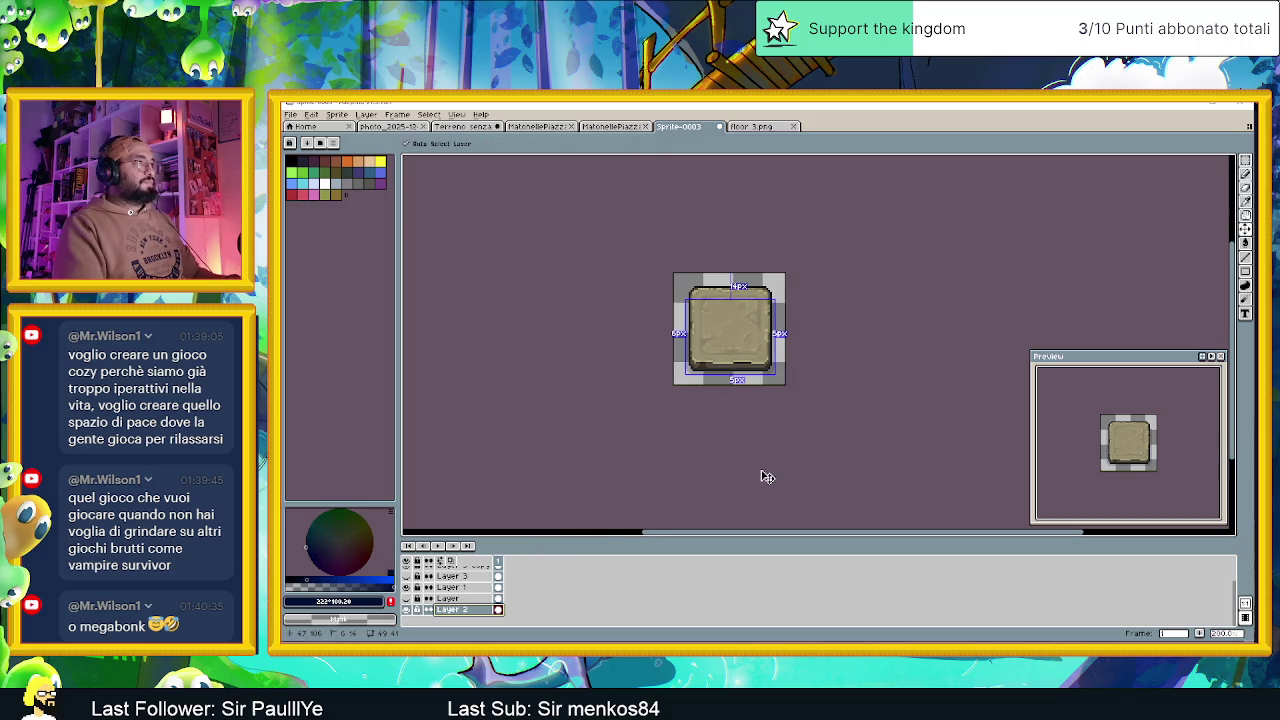
key("ctrl+s")
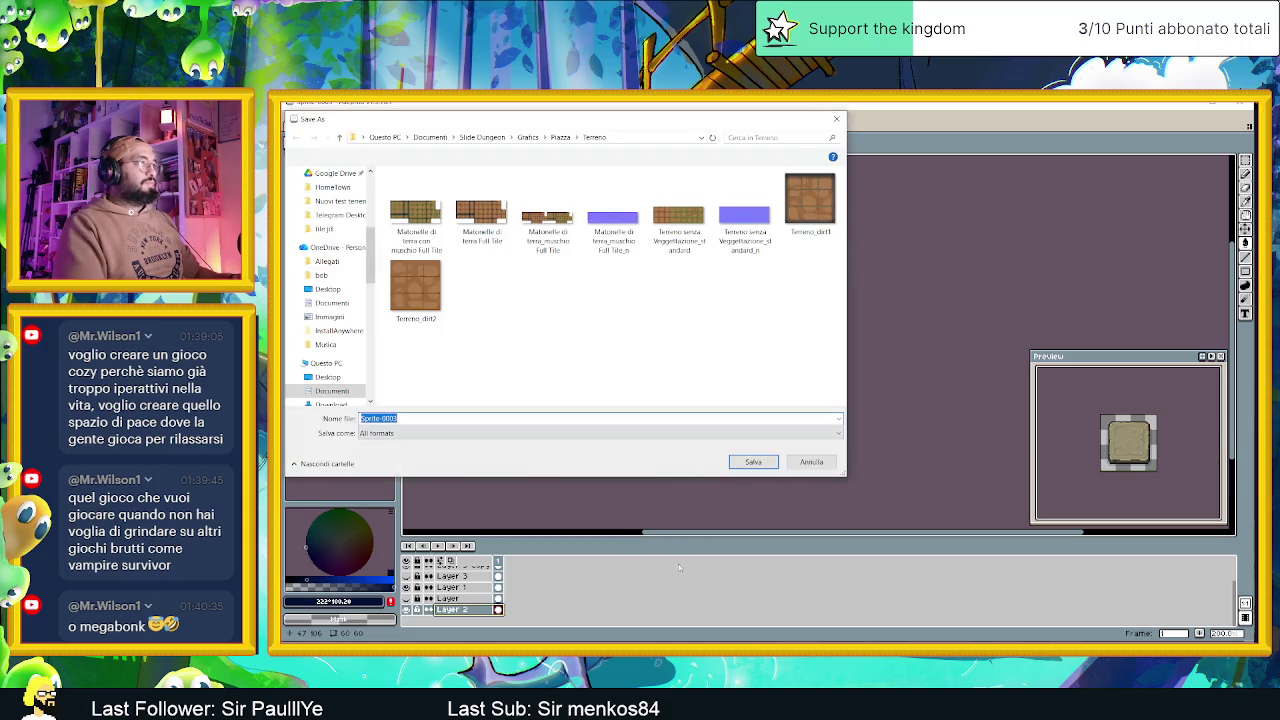
type("Mat")
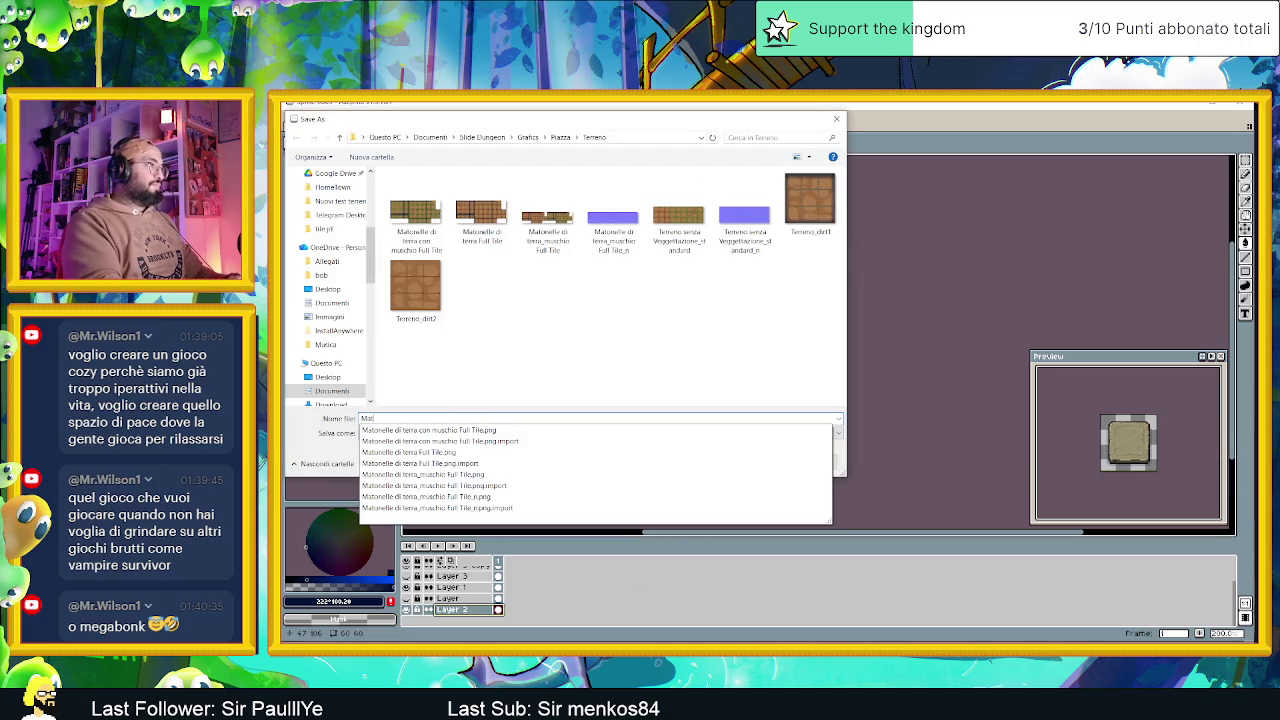
type("onella decorativa")
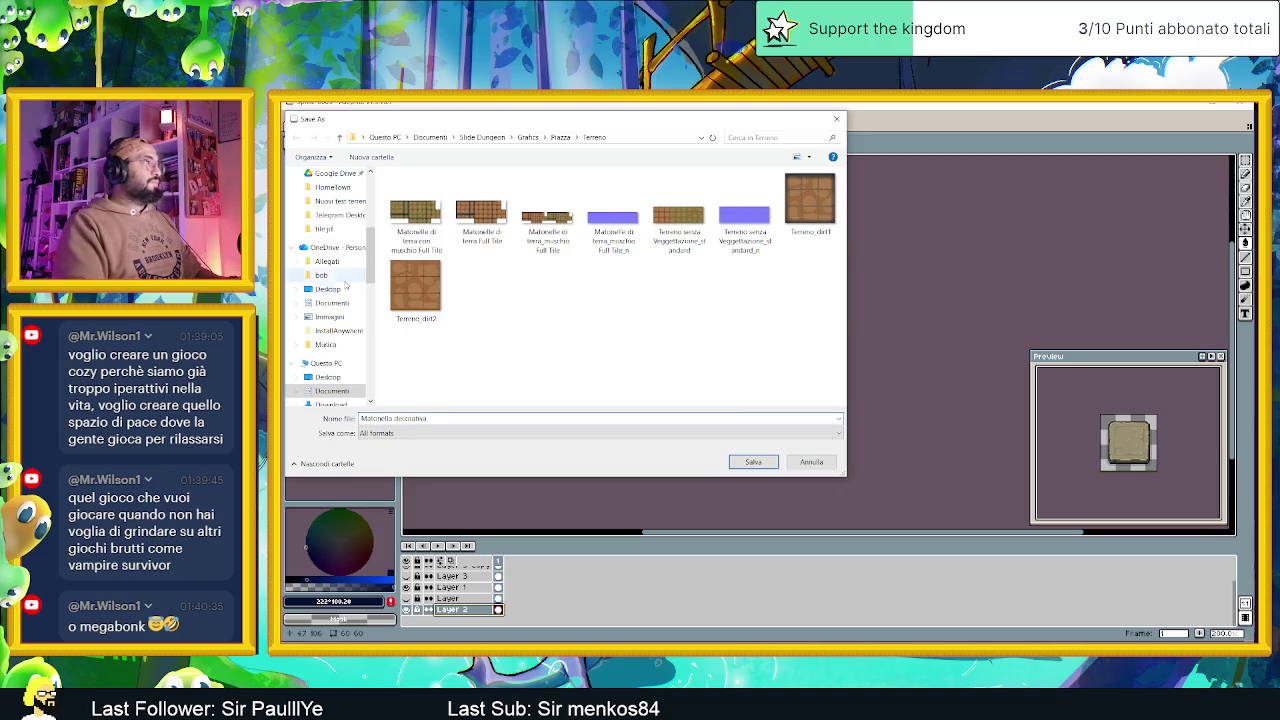
scroll(333, 242, "up", 2)
left_click(333, 214)
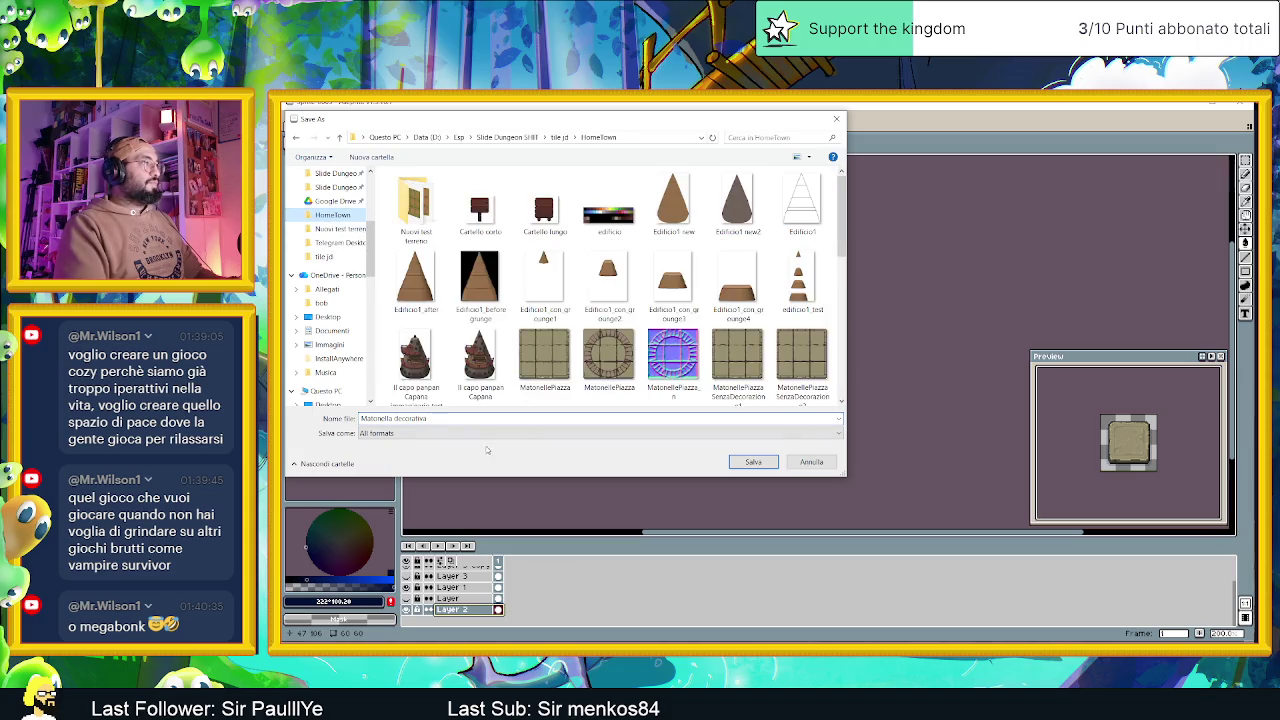
left_click(452, 418)
left_click(460, 418)
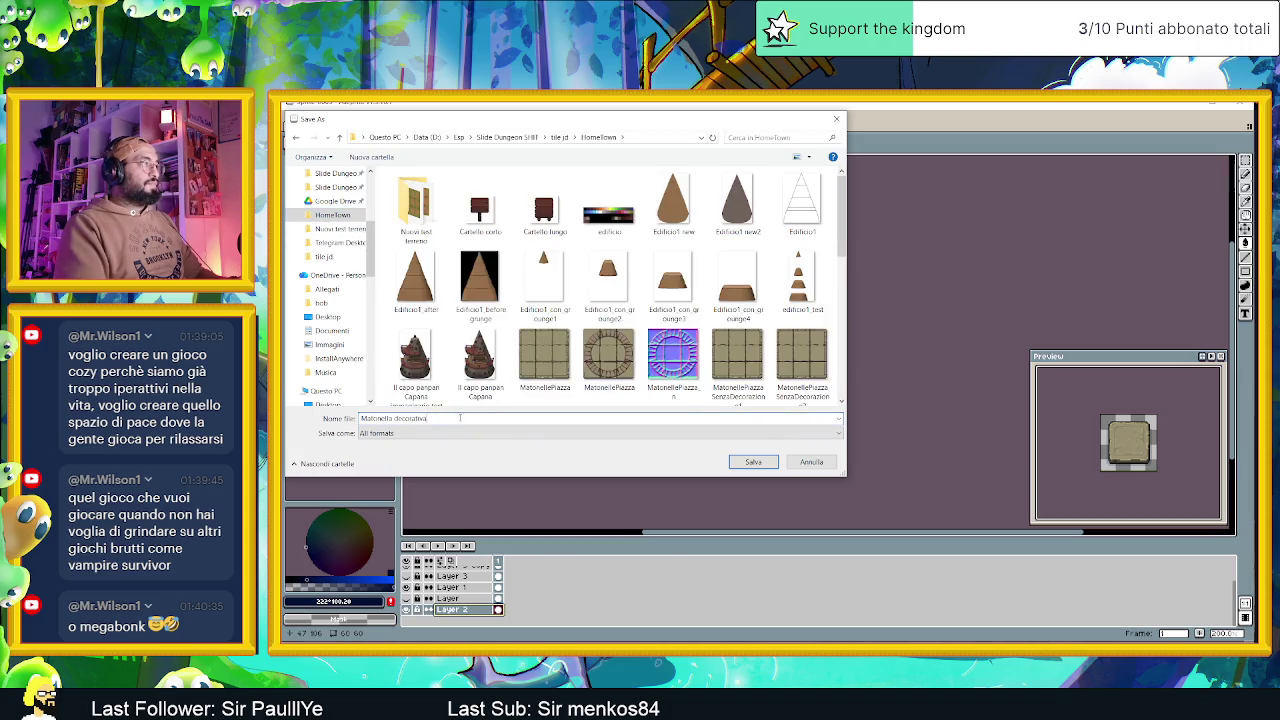
left_click(752, 462)
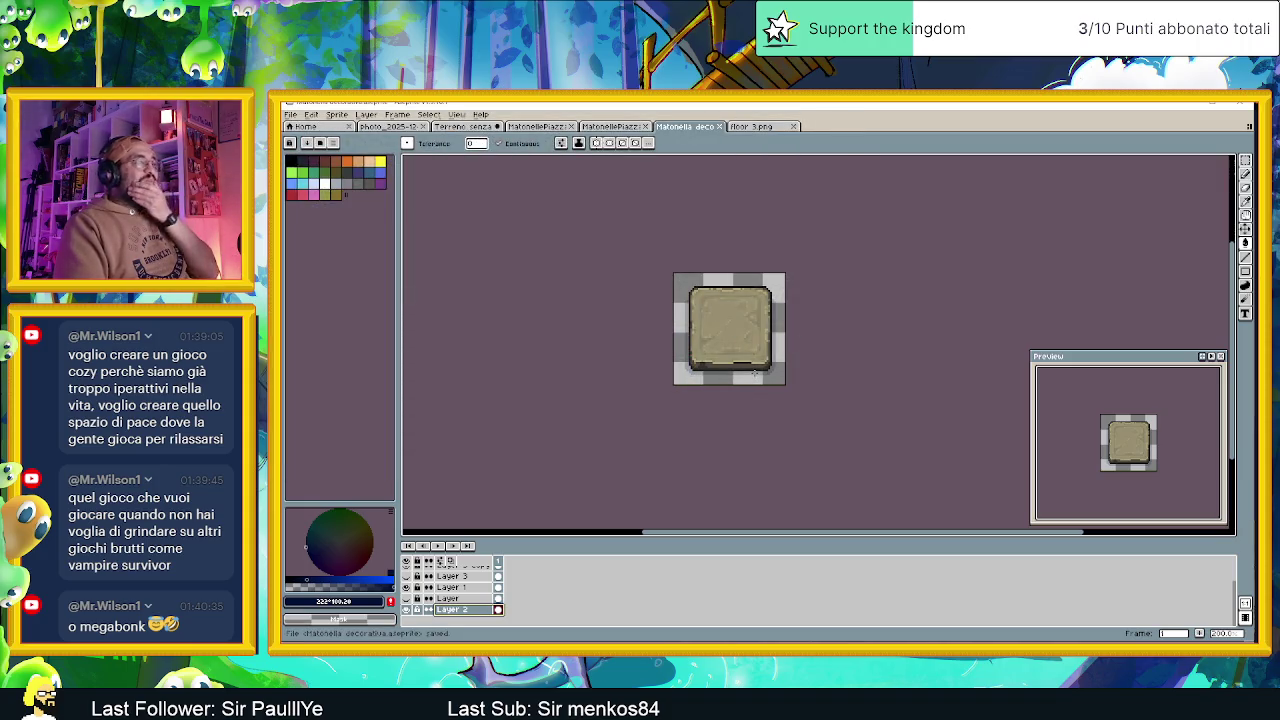
Hide Layer 3 Copy and Layer 3, show Layer 4, and bring up Save As.
scroll(788, 361, "up", 1)
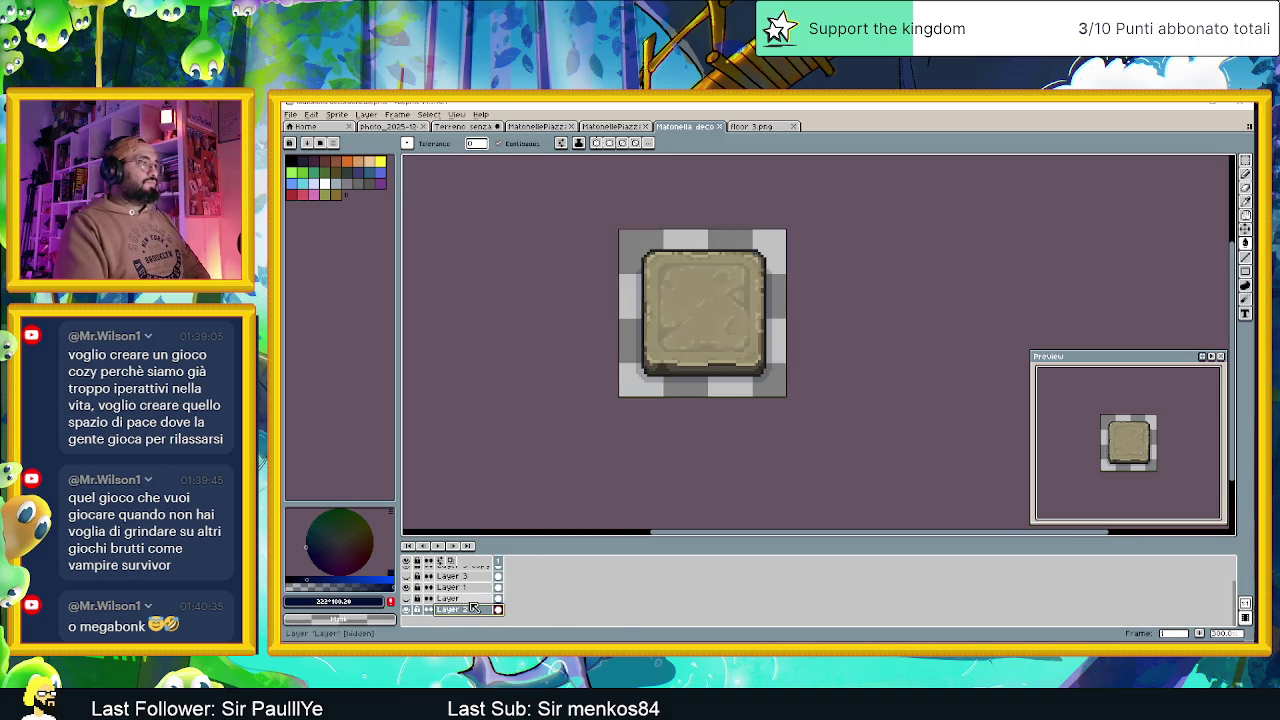
scroll(457, 600, "up", 2)
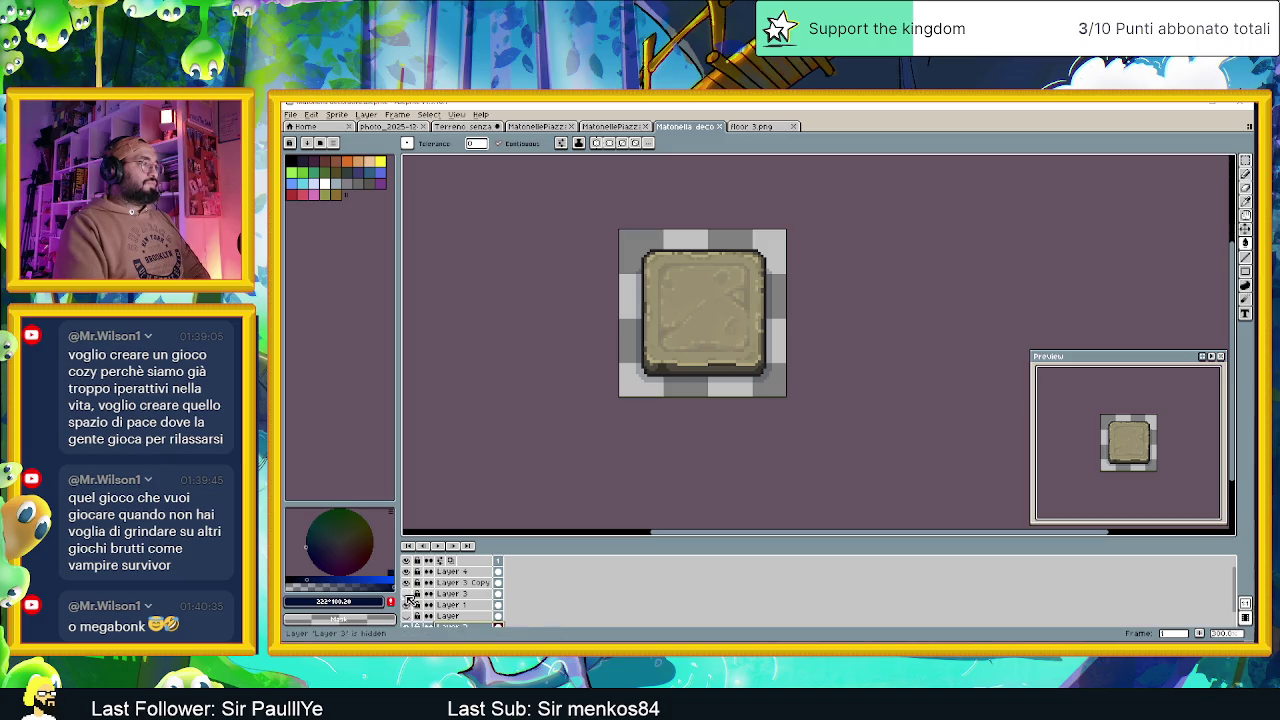
left_click(407, 598)
left_click(407, 582)
left_click(407, 571)
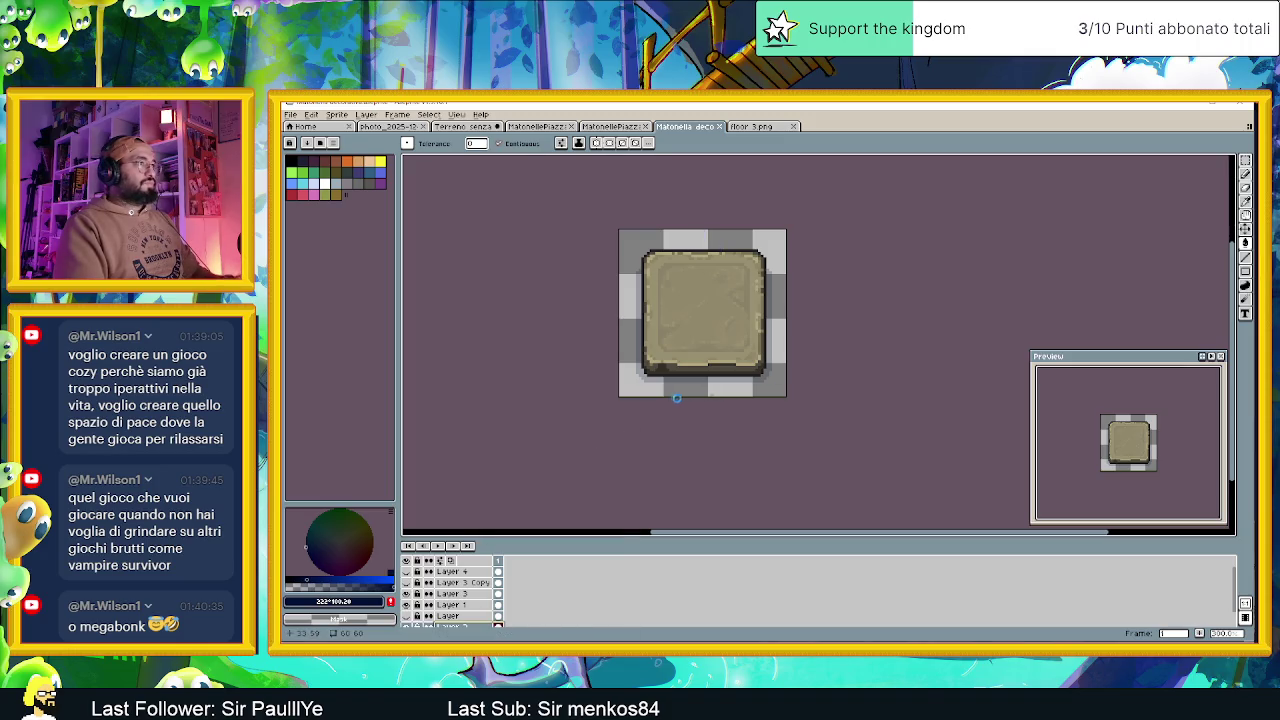
key("ctrl+shift+s")
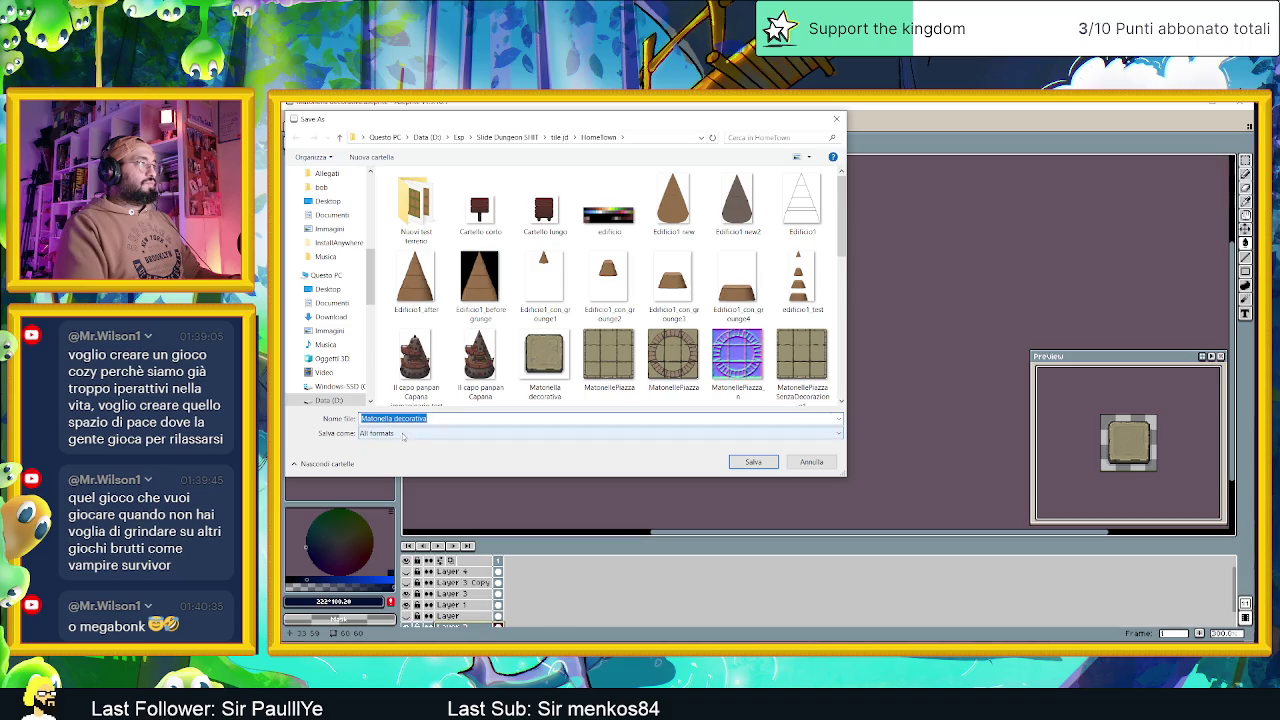
Export the tile as a PNG named 'Matonella decorativa 1' in HomeTown.
scroll(543, 399, "down", 1)
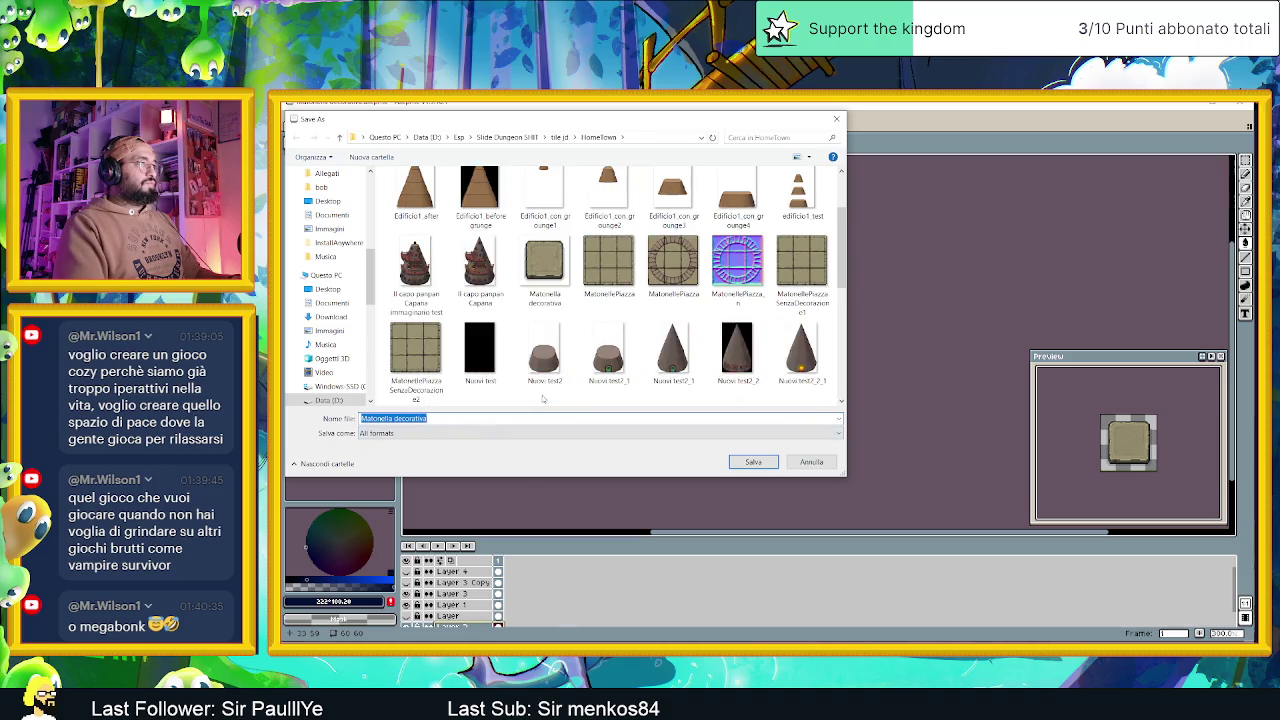
left_click(471, 421)
type("1")
left_click(433, 433)
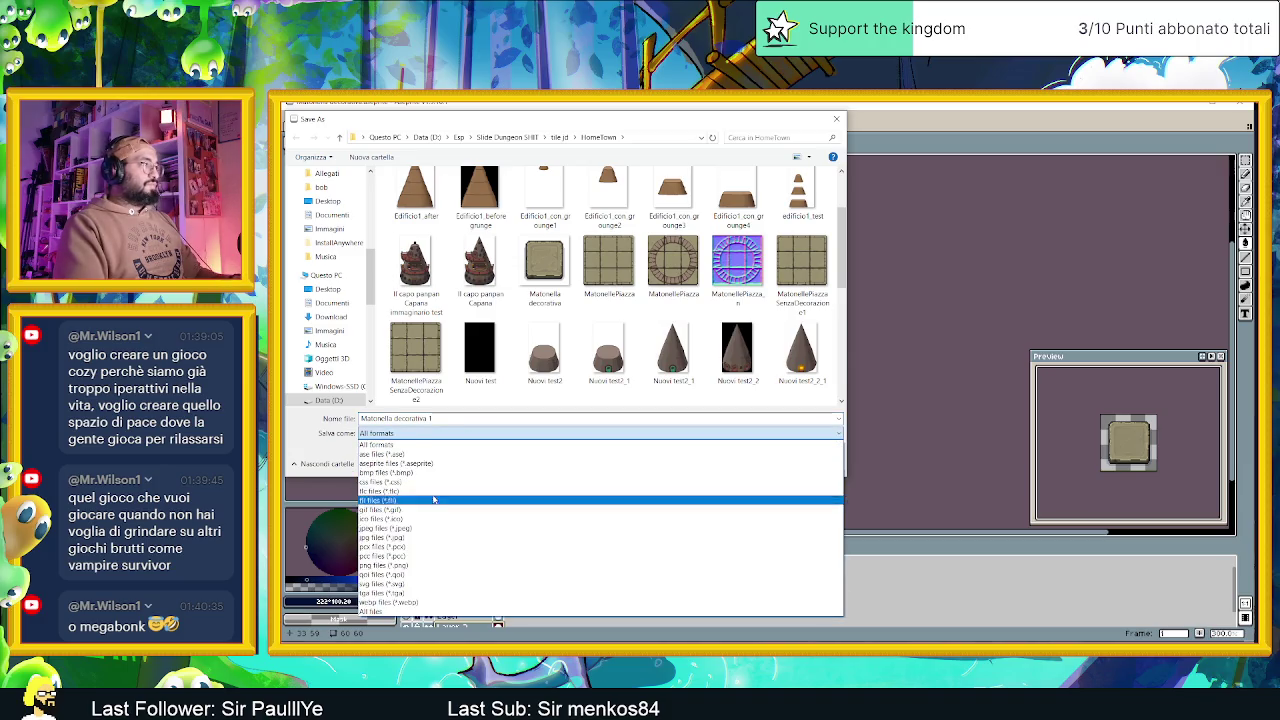
left_click(413, 566)
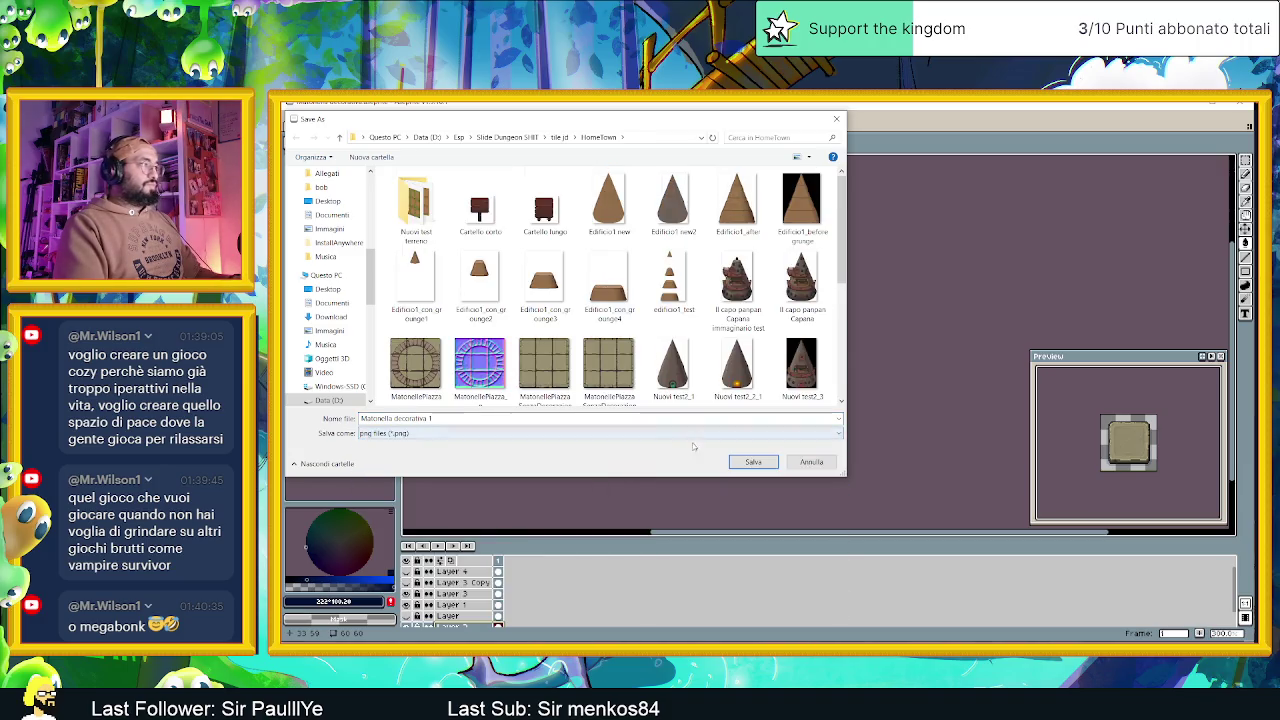
left_click(752, 462)
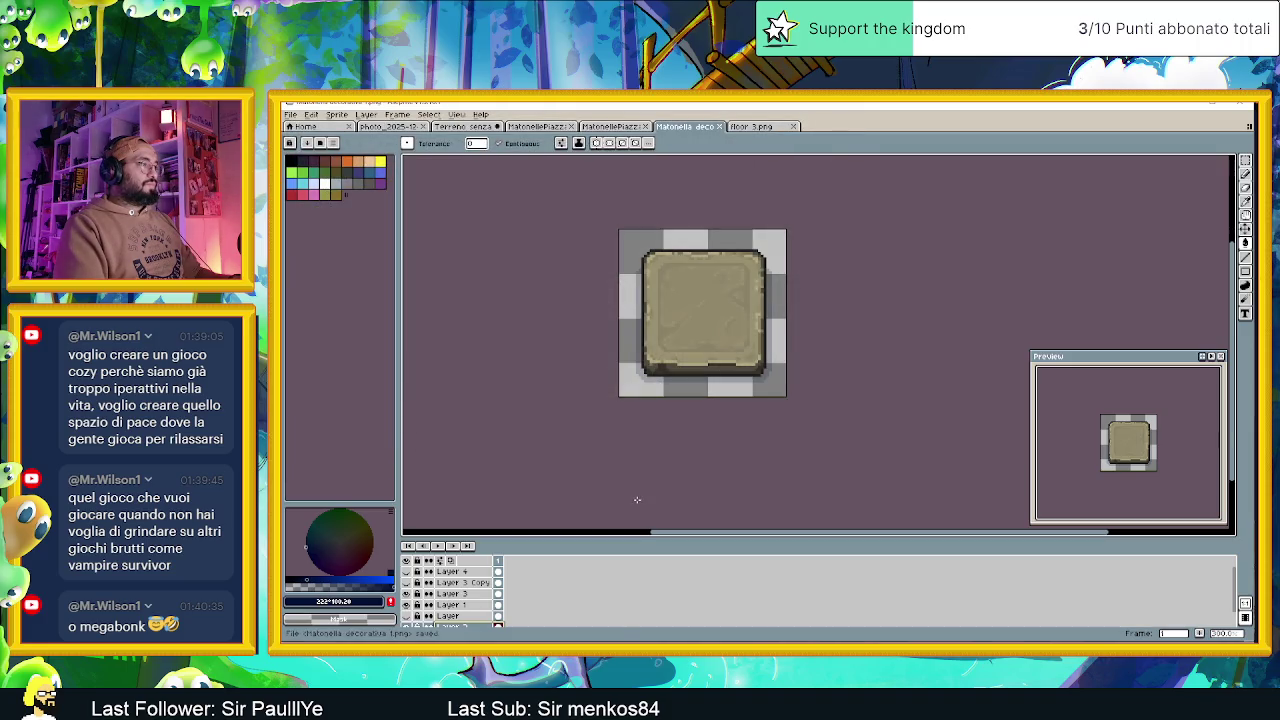
Toggle Layer 3 off and back on, then hide Layer 4.
left_click(407, 594)
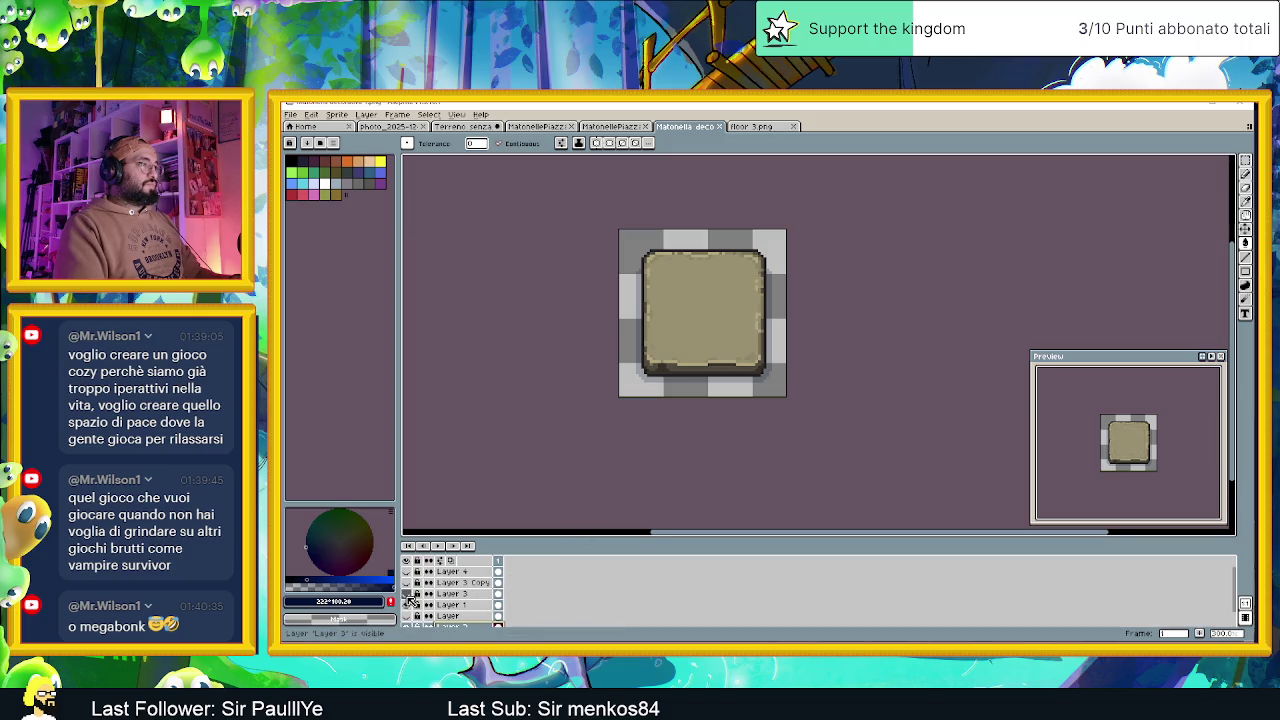
left_click(406, 583)
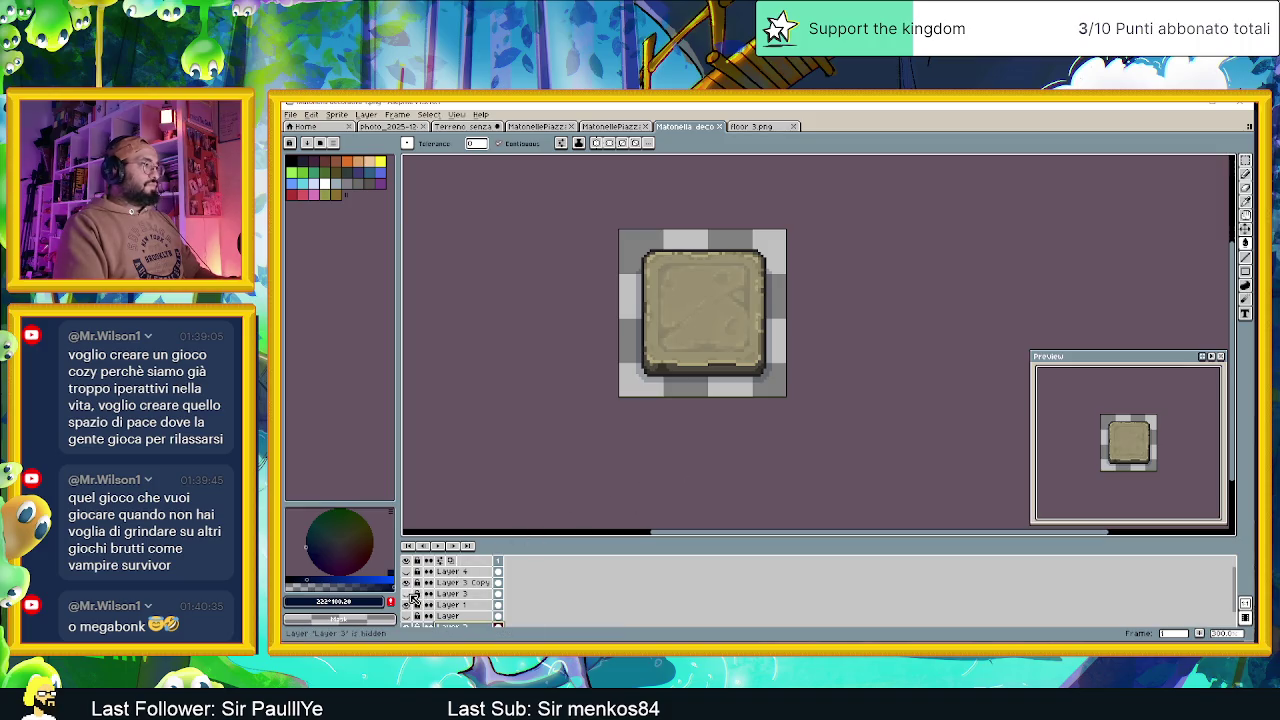
left_click(407, 572)
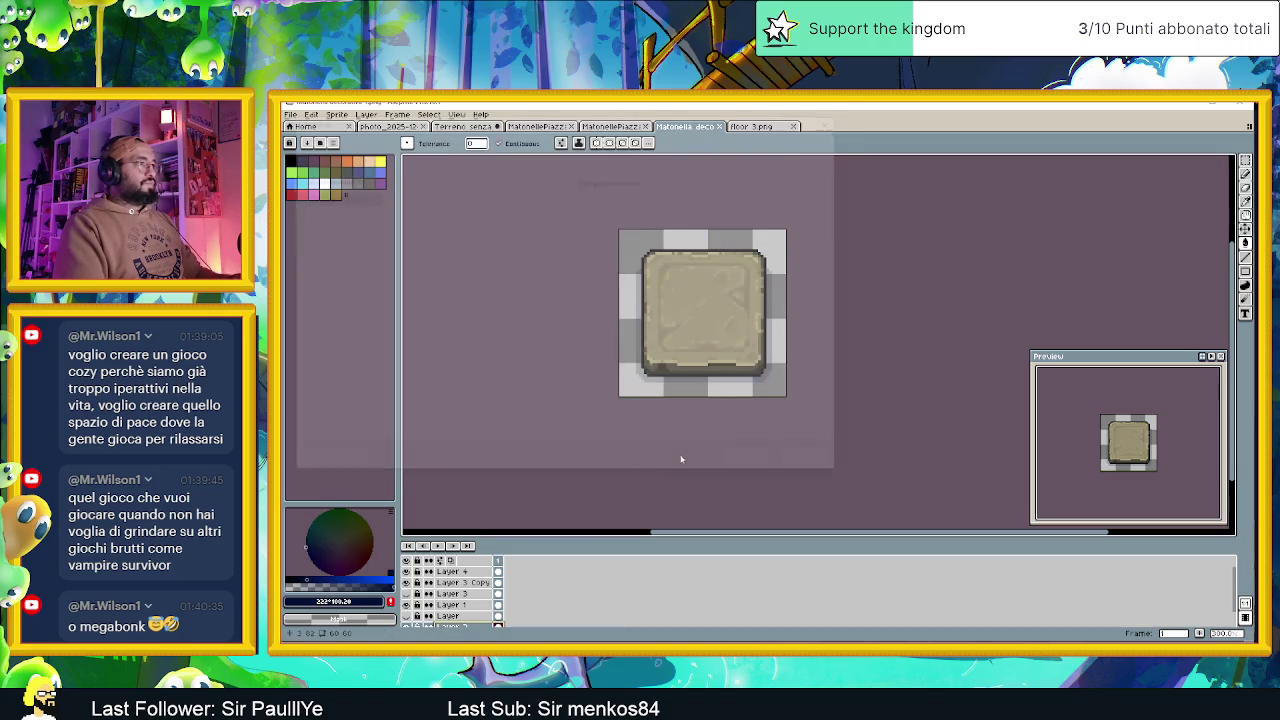
Save another PNG copy named 'Matonella decorativa 2'.
left_click(490, 433)
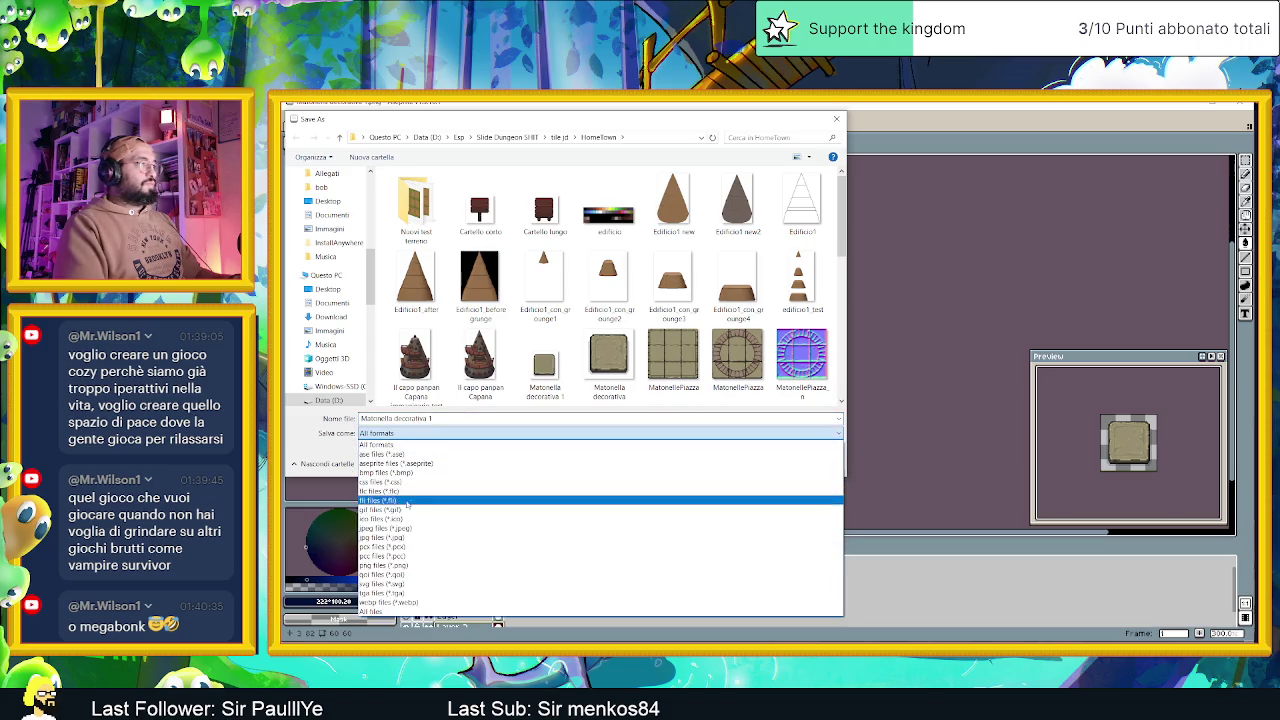
left_click(400, 565)
left_click(439, 416)
key("BackSpace")
type("2")
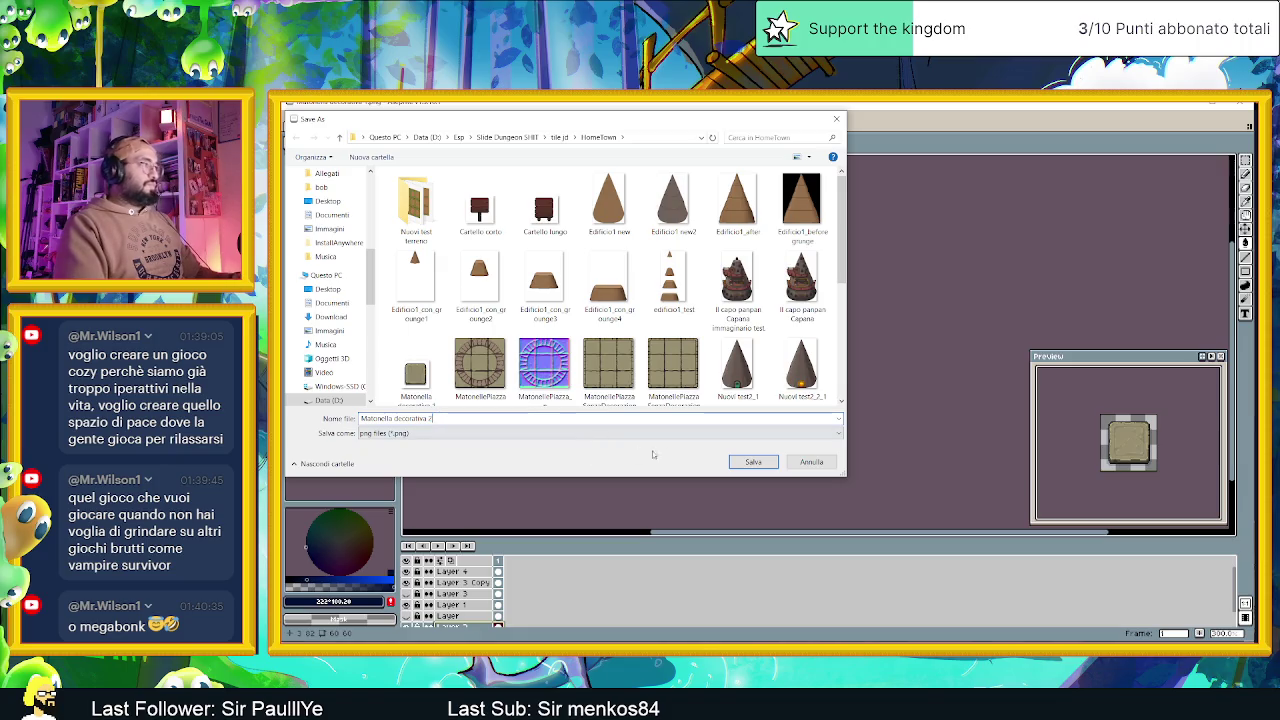
left_click(753, 461)
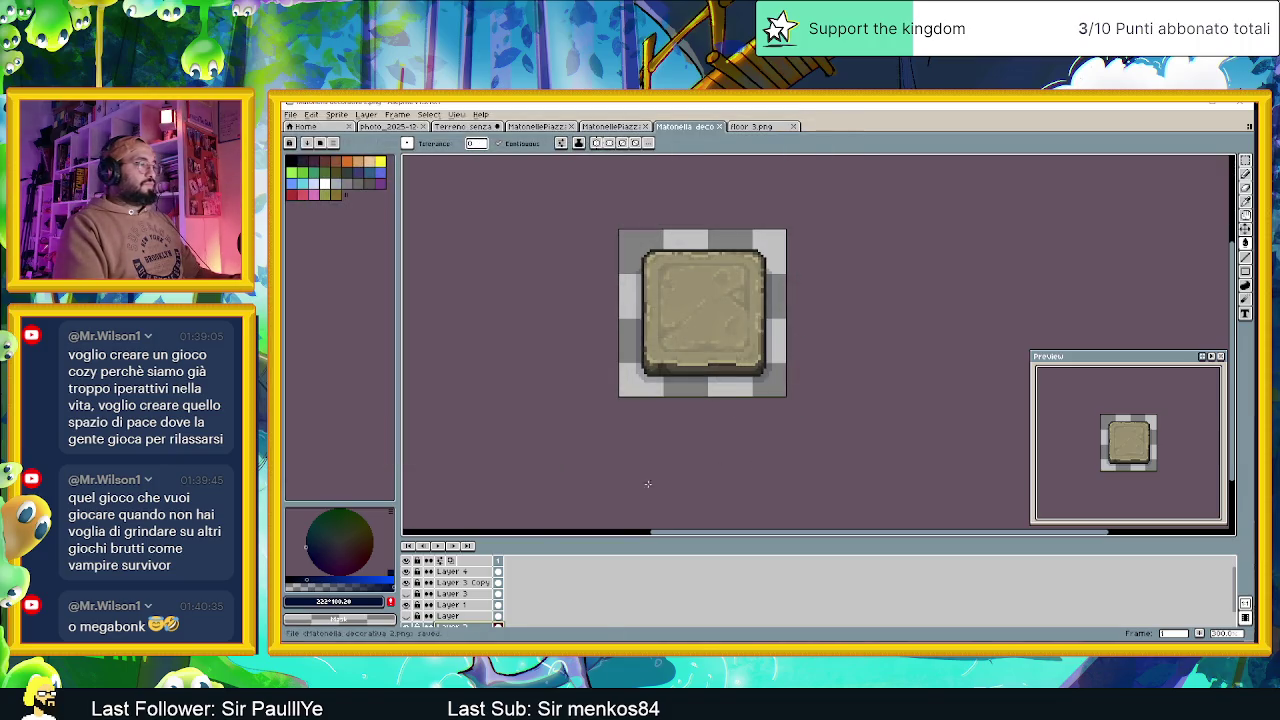
Toggle Layer 3 Copy off and back on, then hide Layer 4.
scroll(645, 484, "down", 2)
scroll(655, 472, "up", 1)
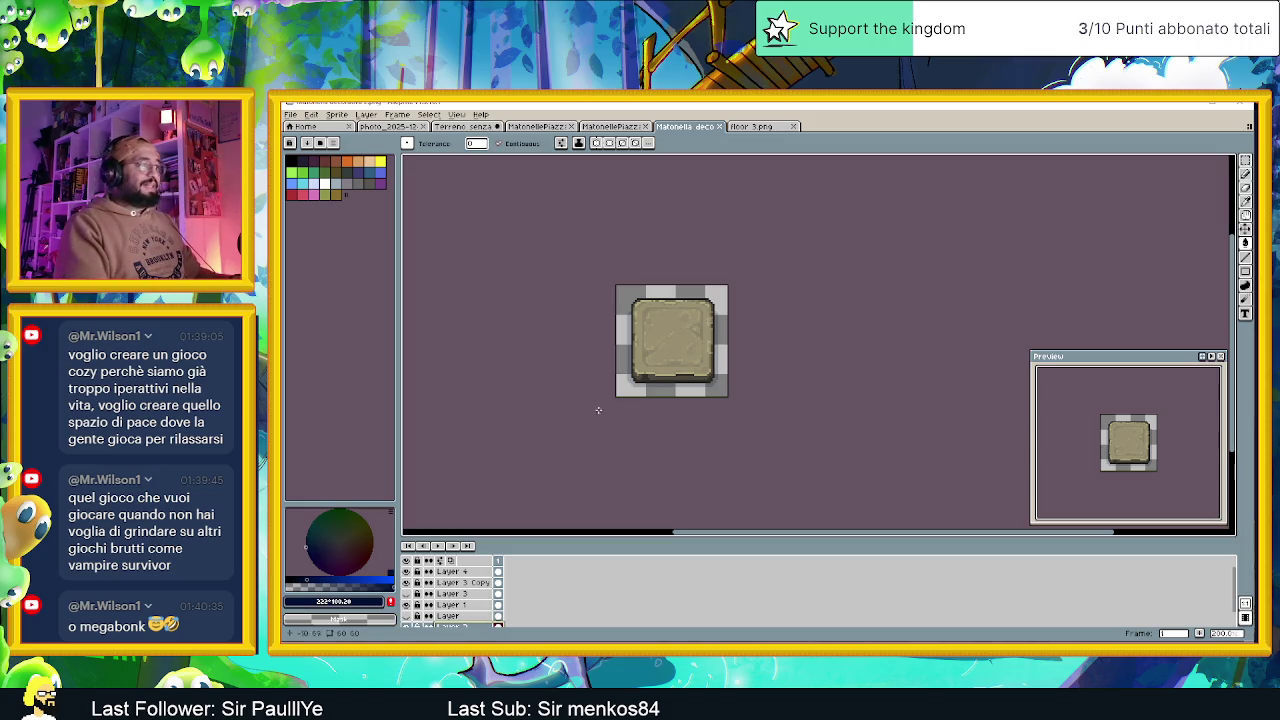
scroll(699, 348, "up", 2)
scroll(680, 400, "up", 1)
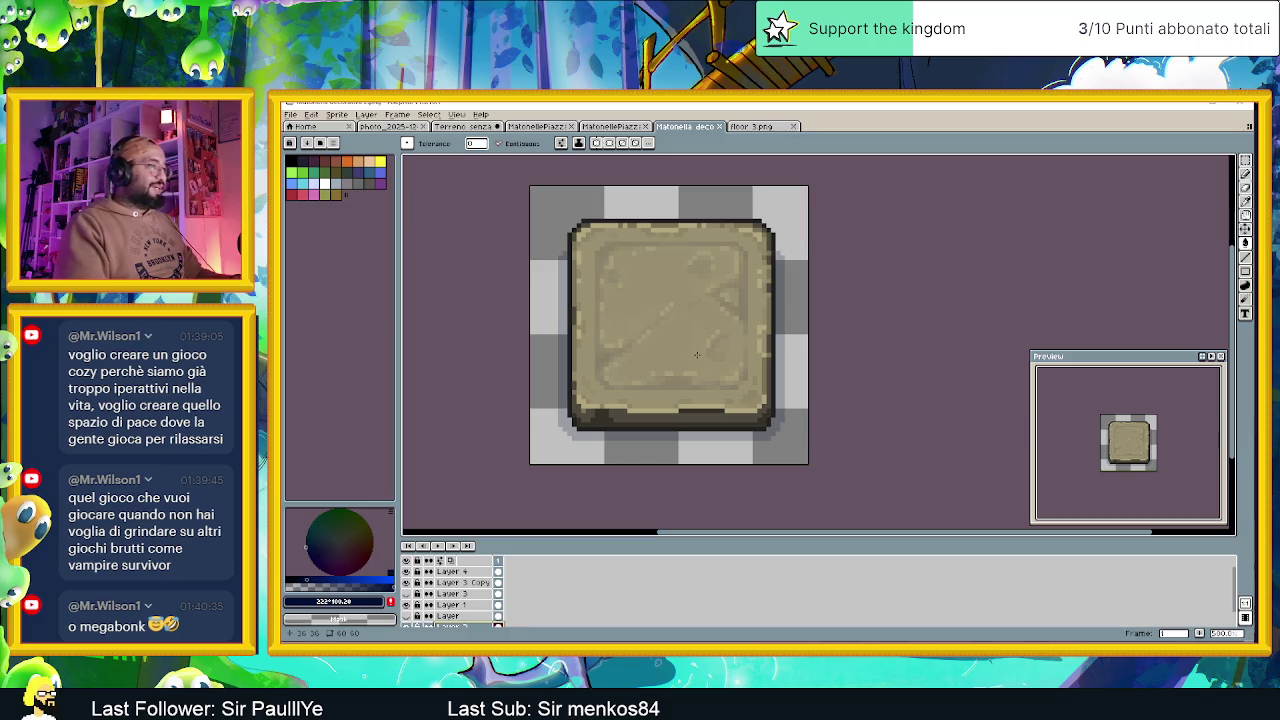
left_click_drag(690, 350, 732, 367)
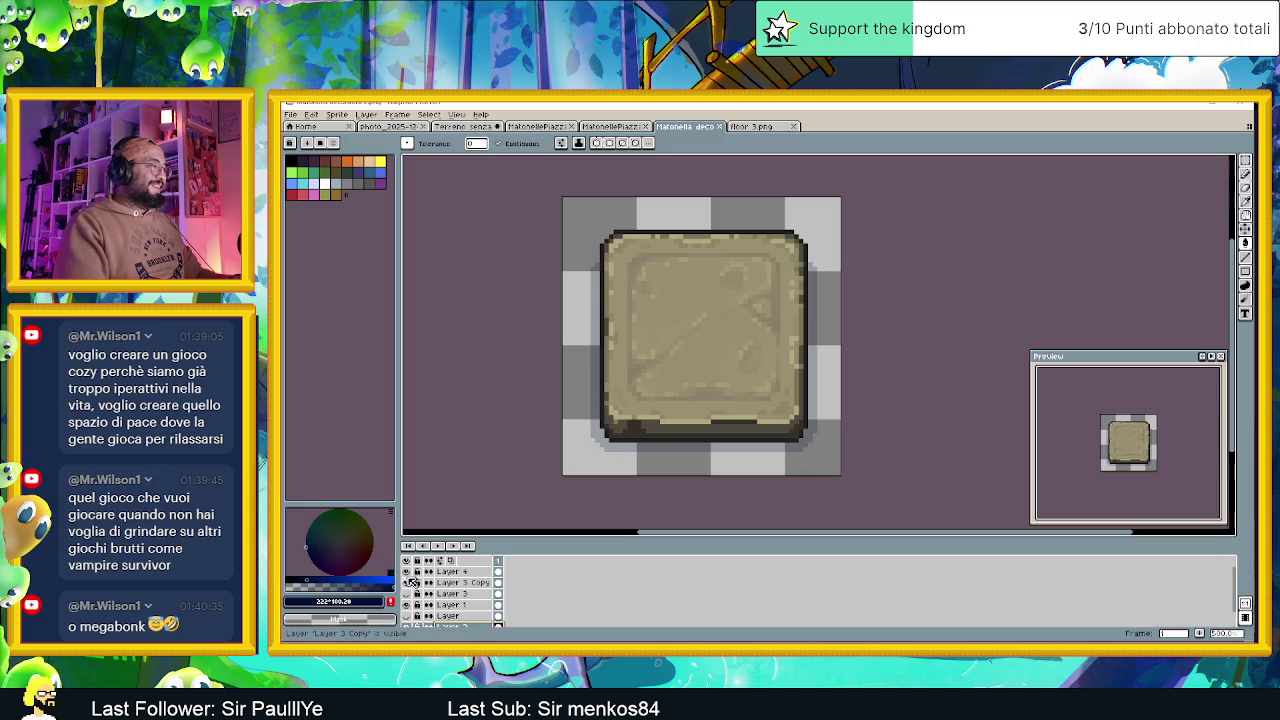
left_click(407, 583)
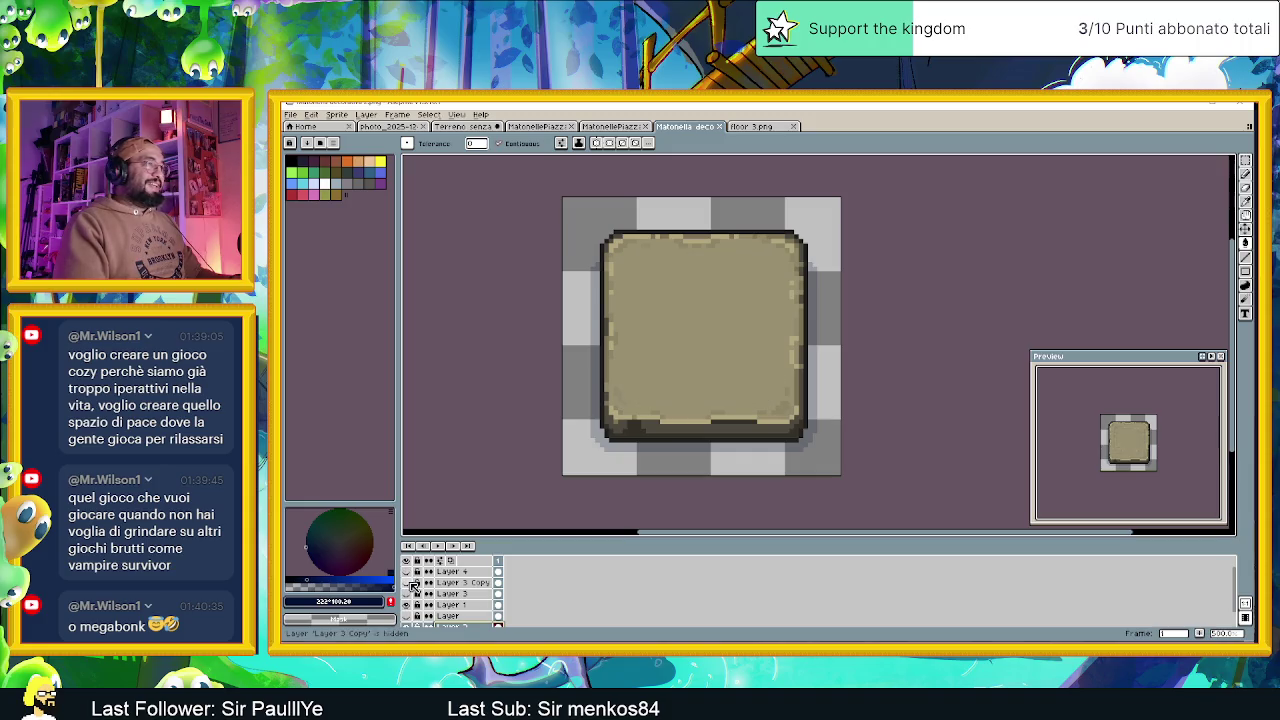
left_click(408, 583)
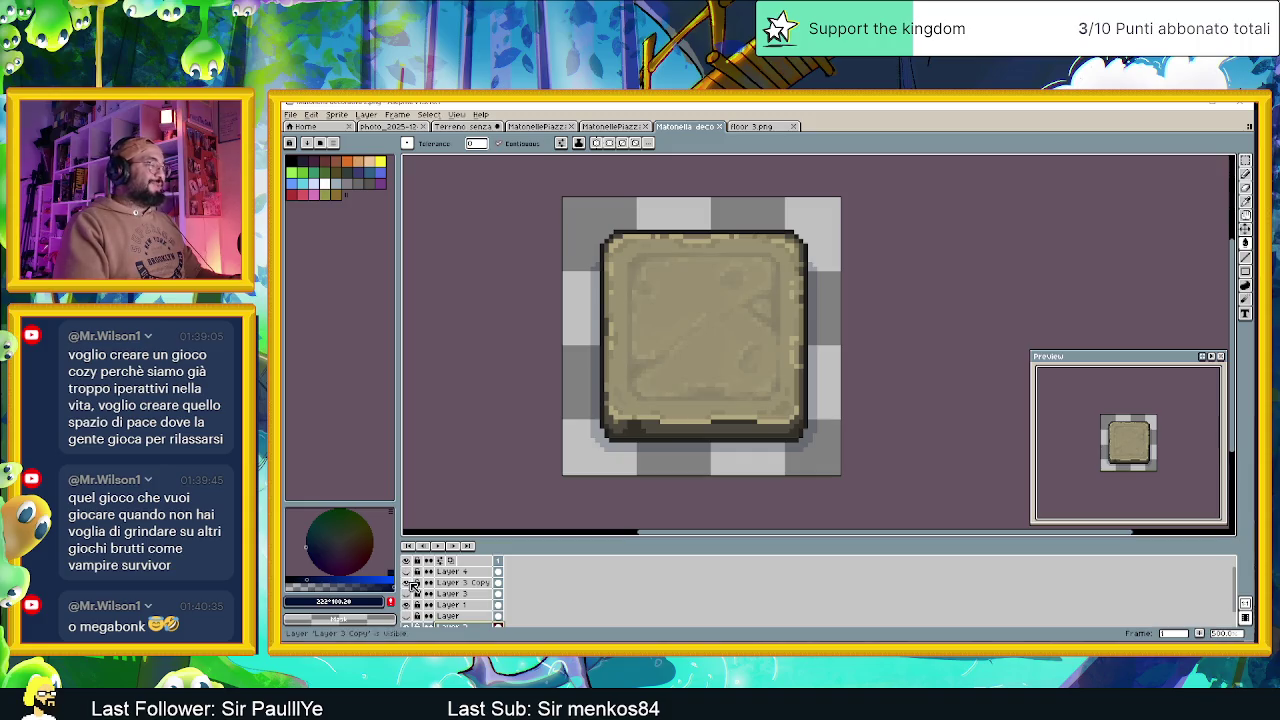
left_click(408, 573)
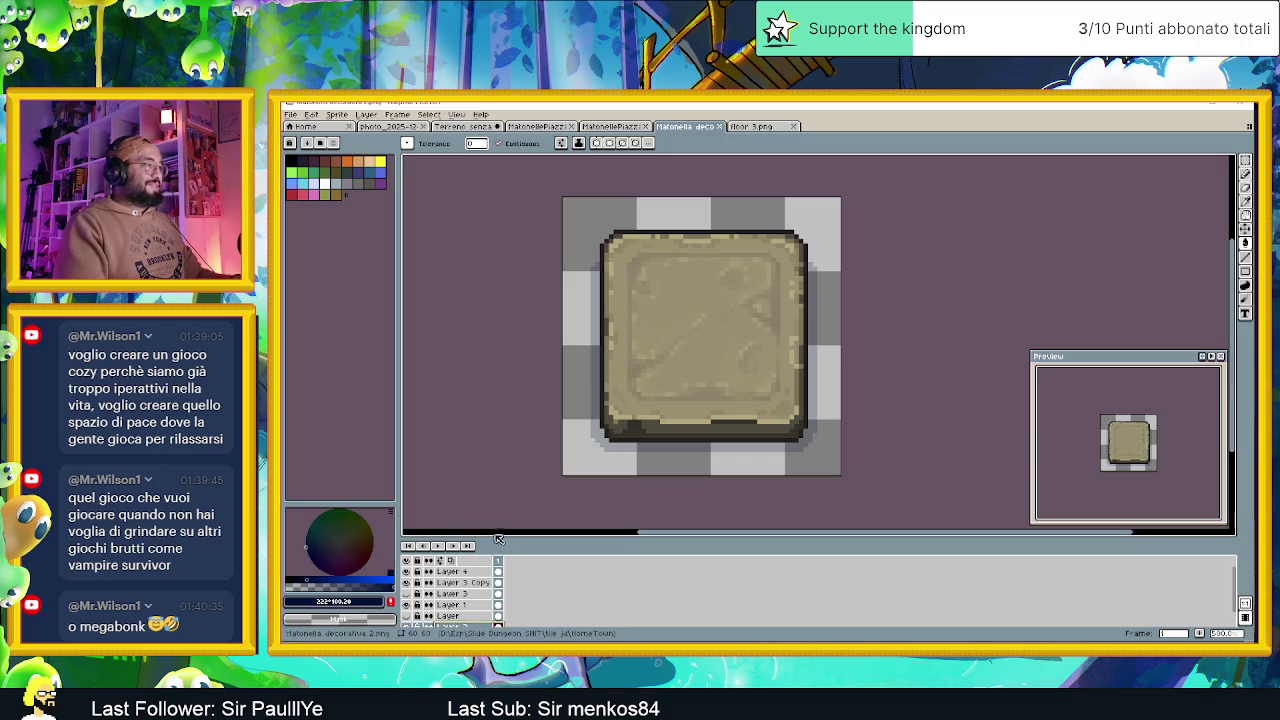
Hide the crack texture layer, leaving plain tan stone, and bring up Save As.
scroll(676, 445, "down", 1)
scroll(681, 457, "down", 1)
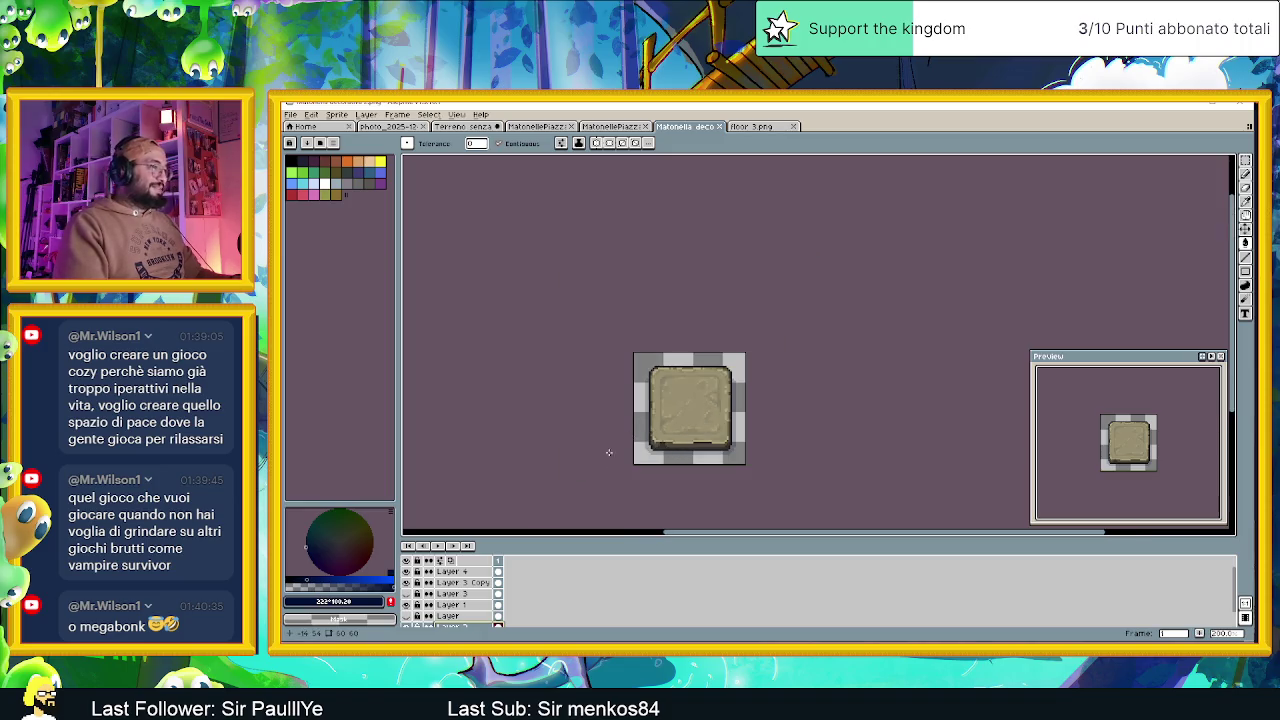
scroll(700, 411, "down", 1)
scroll(710, 415, "up", 1)
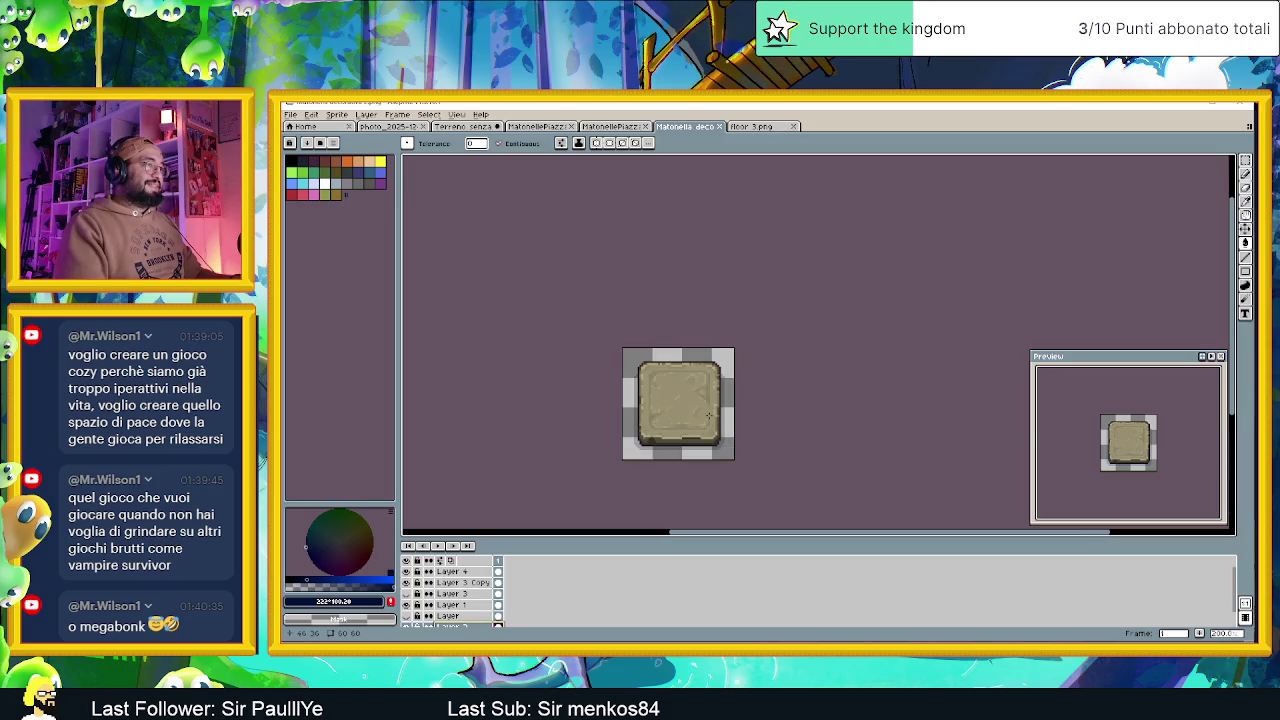
left_click(408, 581)
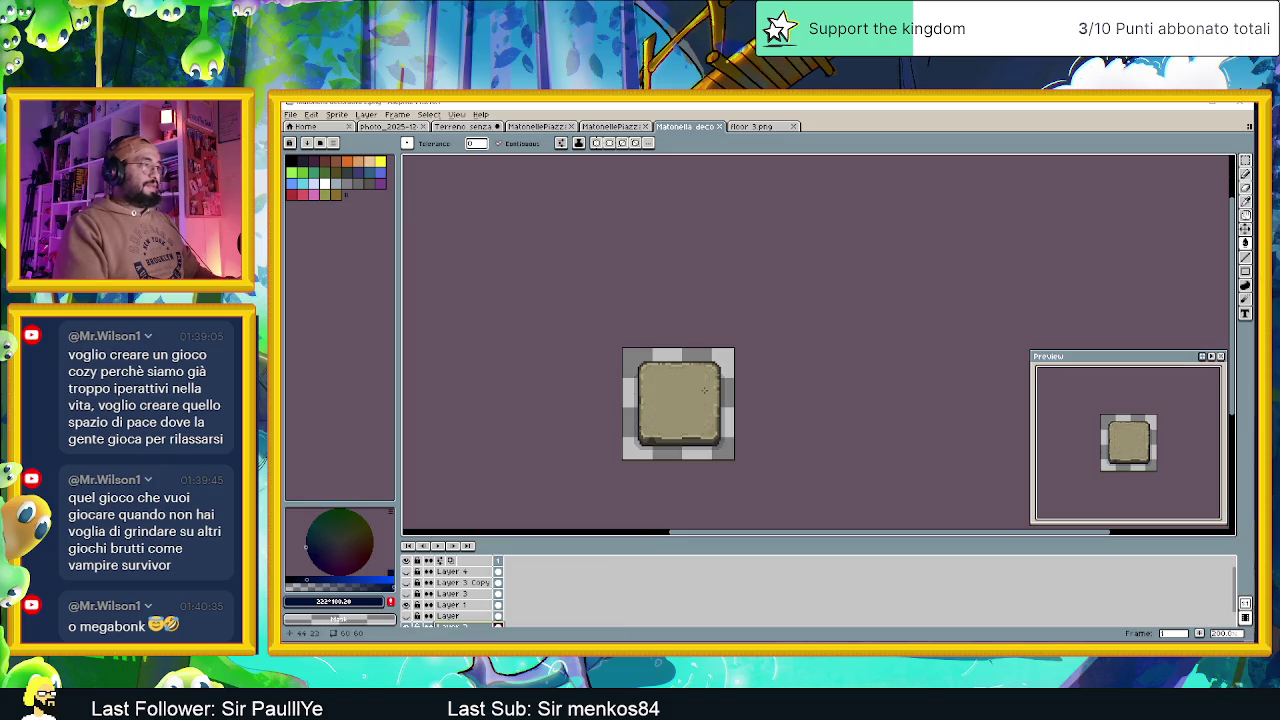
key("ctrl+shift+s")
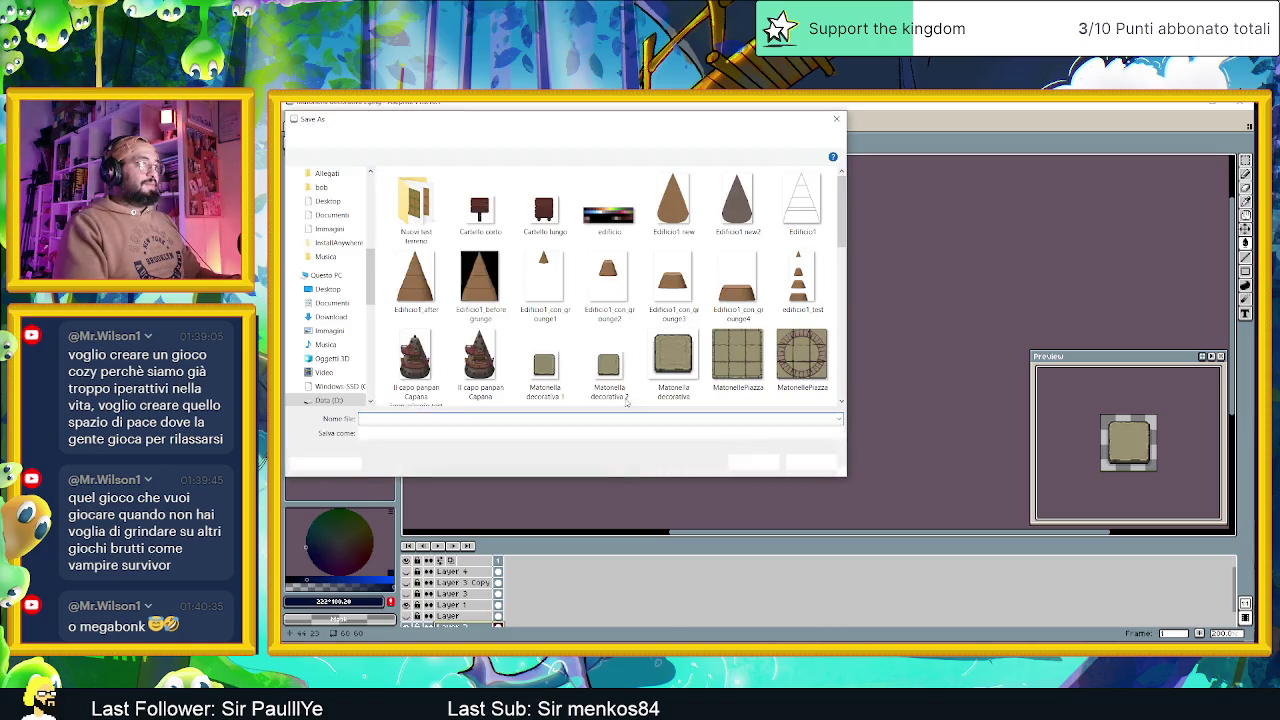
Save the plain tan tile as 'Matonella decorativa 3.png'.
left_click(437, 418)
type("3")
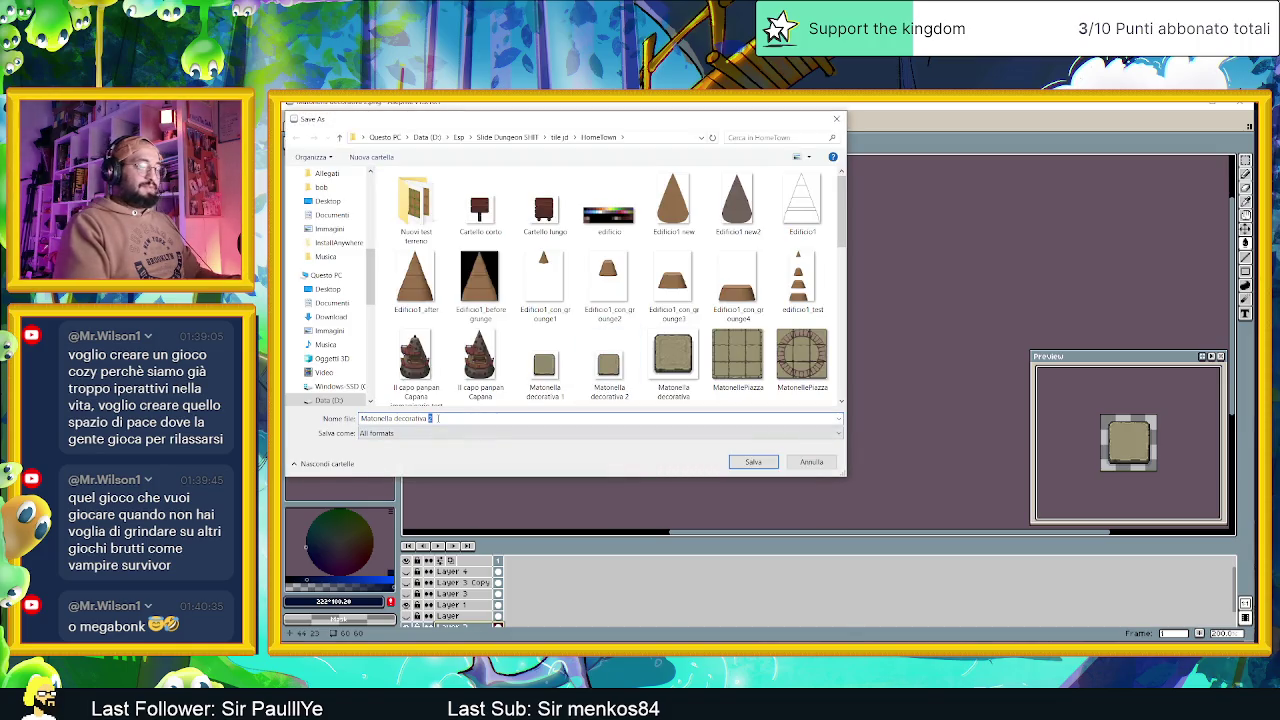
left_click(434, 433)
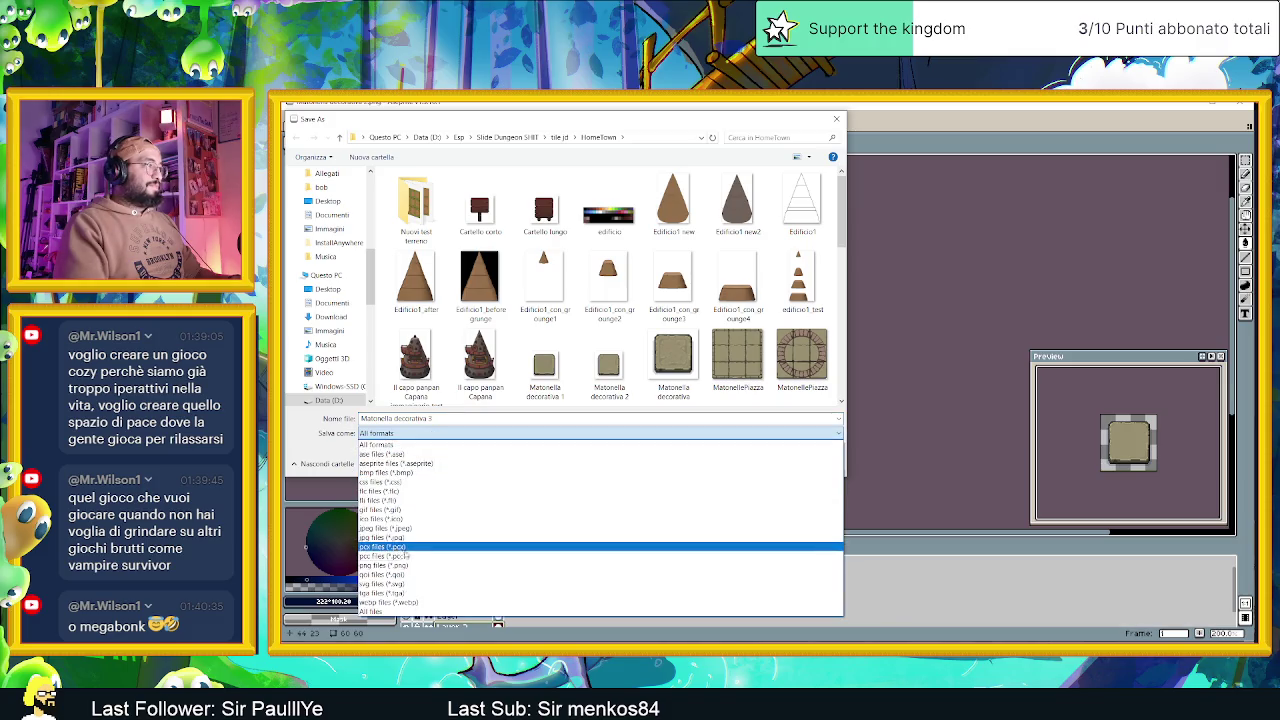
left_click(385, 565)
left_click(753, 462)
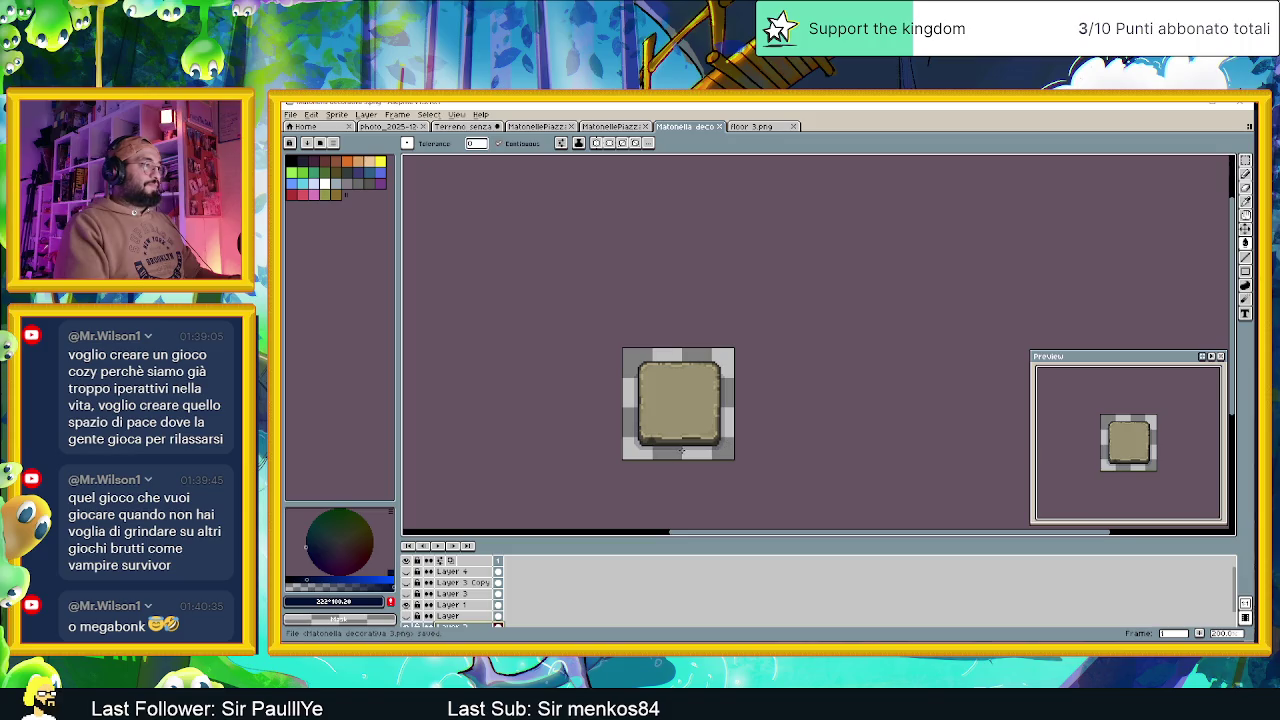
scroll(681, 451, "up", 1)
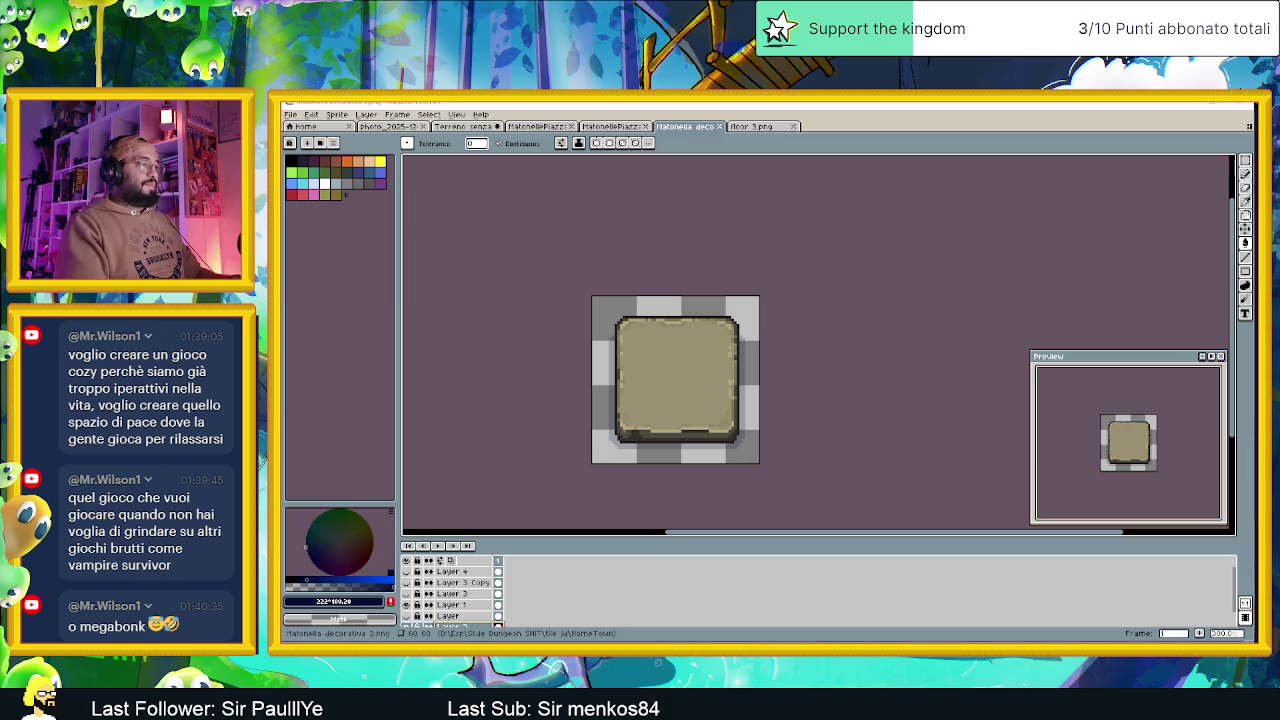
In File Explorer, select Matonella decorativa 1–3 and open them in Aseprite.
key("alt+Tab")
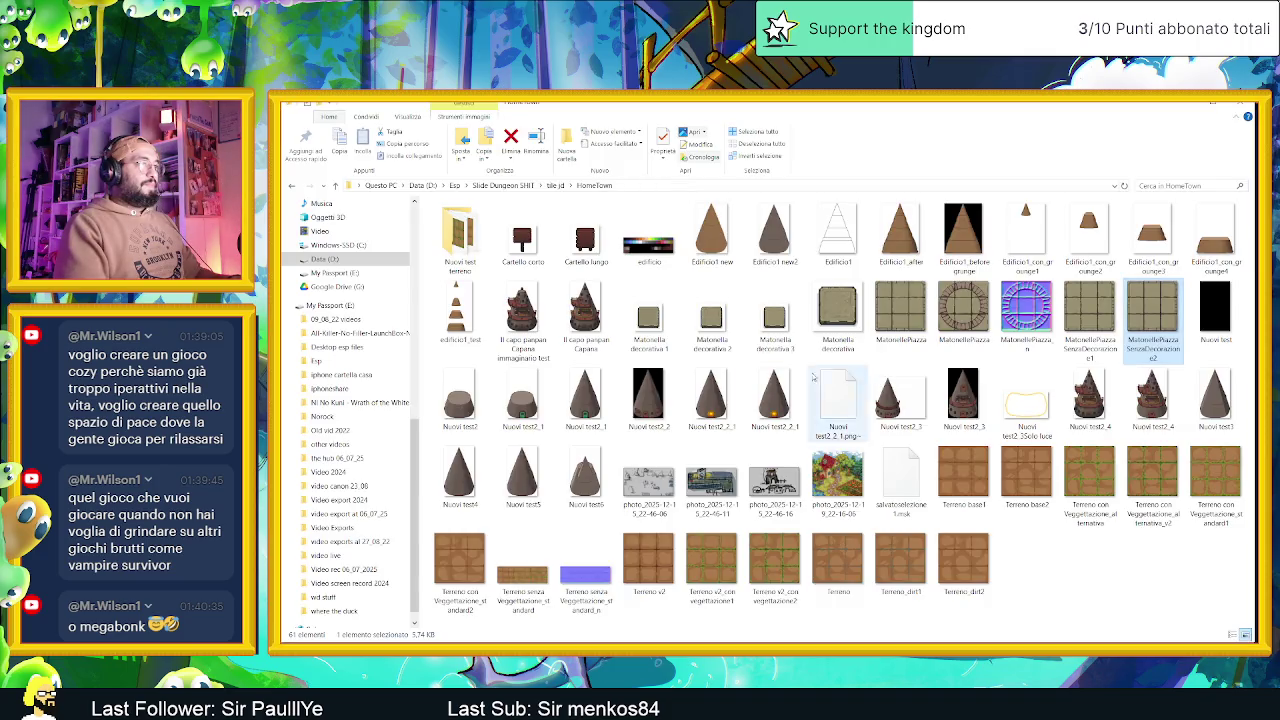
left_click(775, 318)
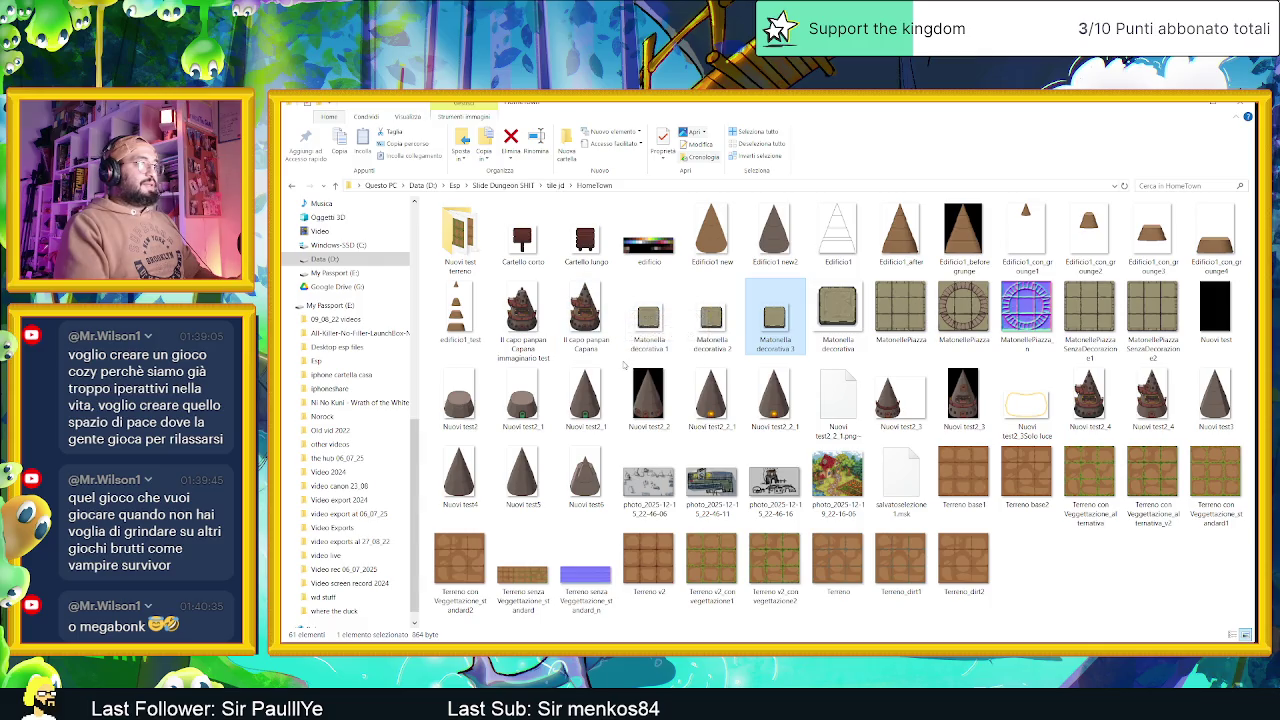
left_click_drag(623, 364, 780, 303)
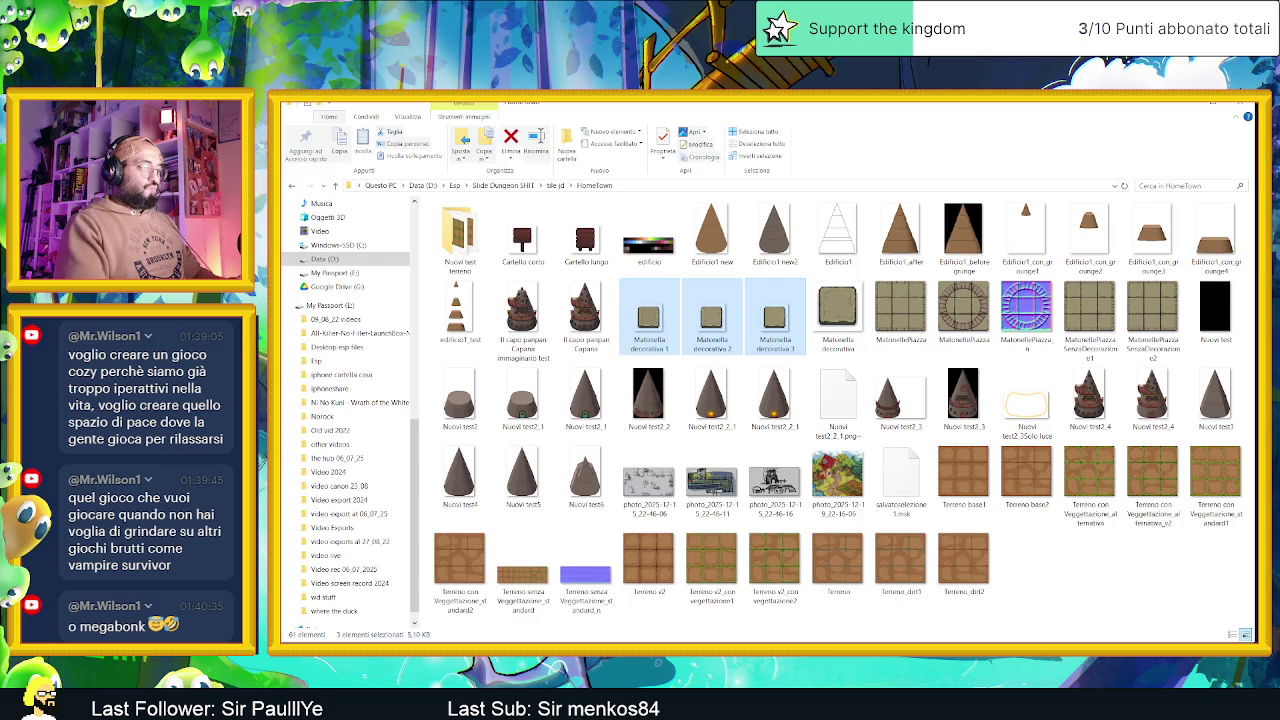
key("Return")
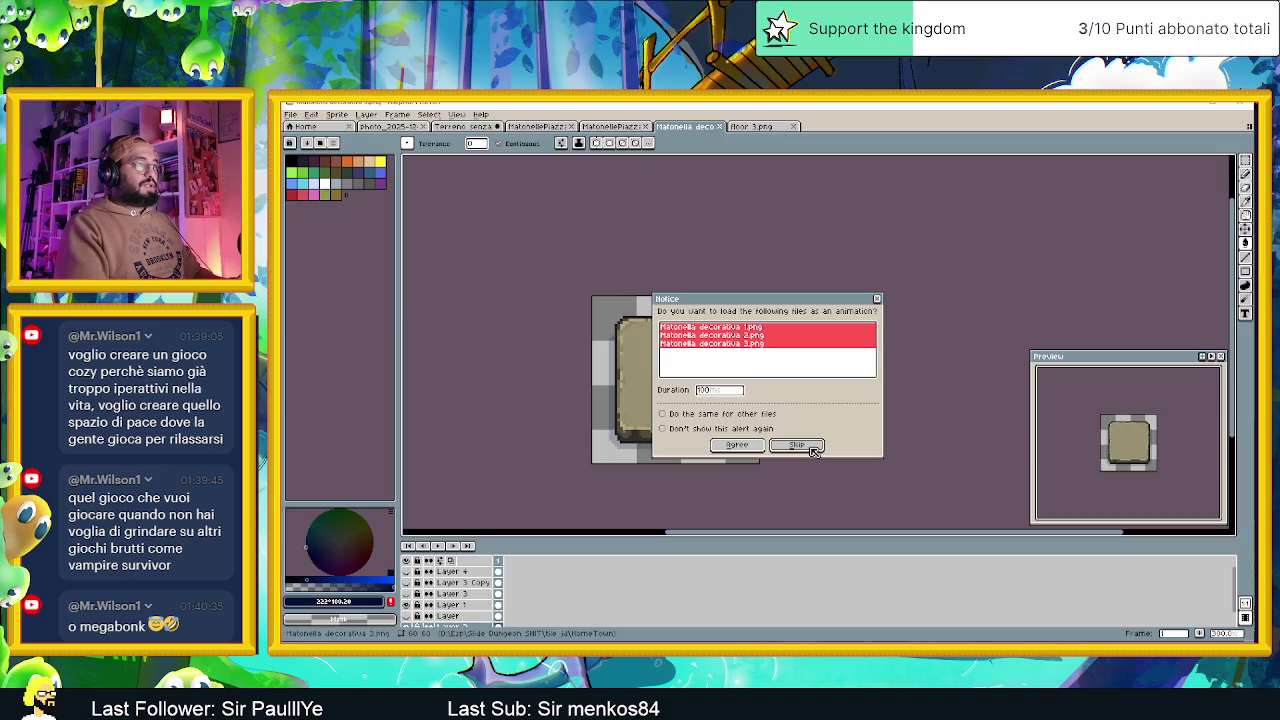
Load the three PNGs as a 3-frame animation, zoom in, and choose the Line tool.
left_click(760, 446)
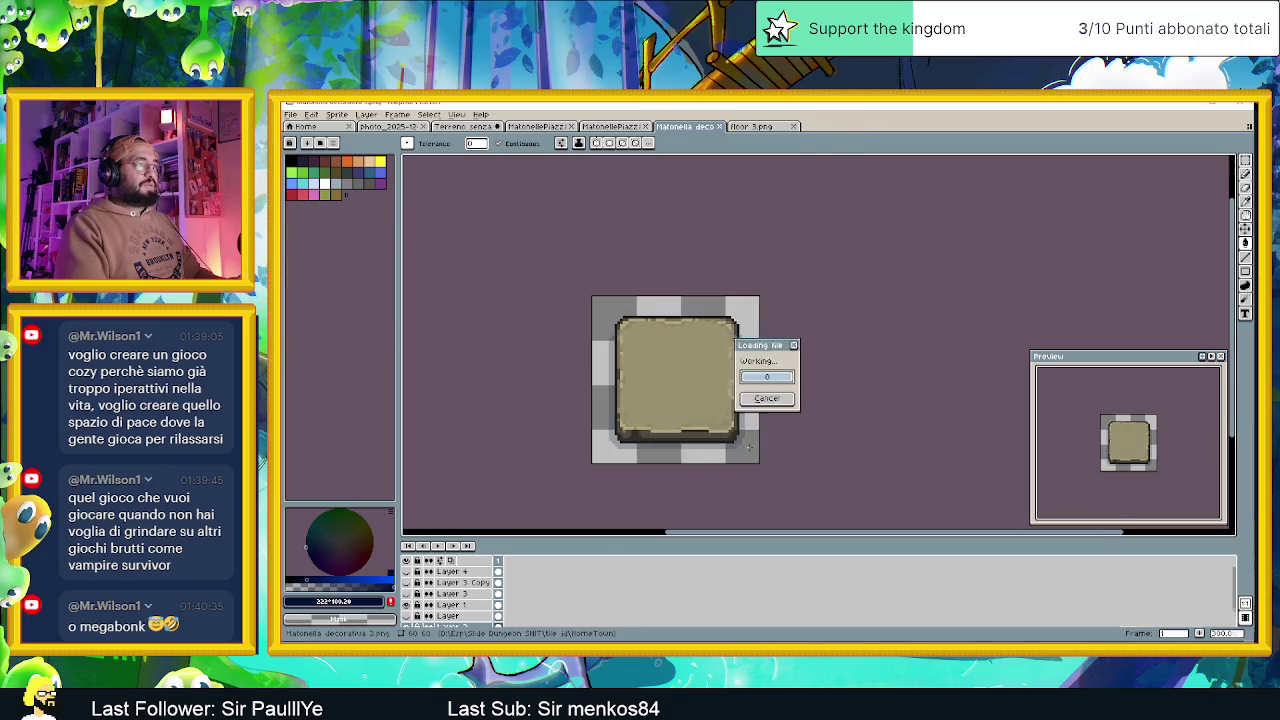
scroll(840, 352, "up", 3)
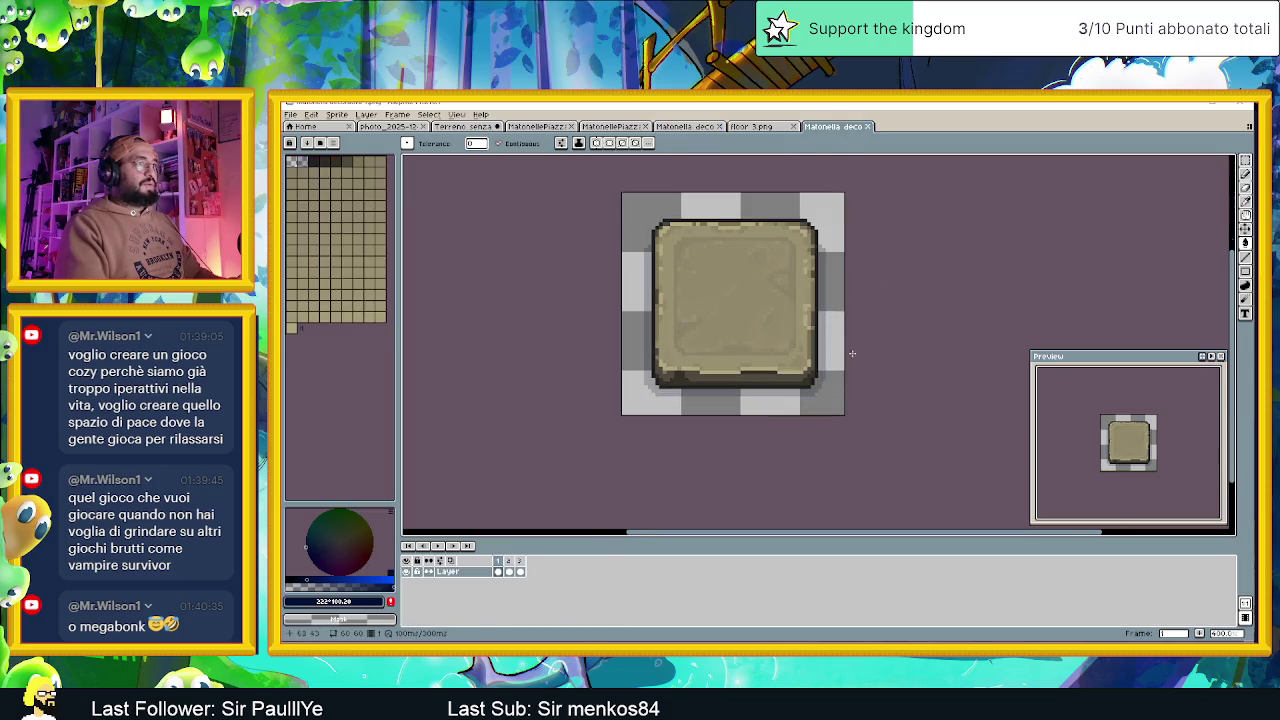
scroll(772, 312, "up", 1)
scroll(771, 312, "up", 1)
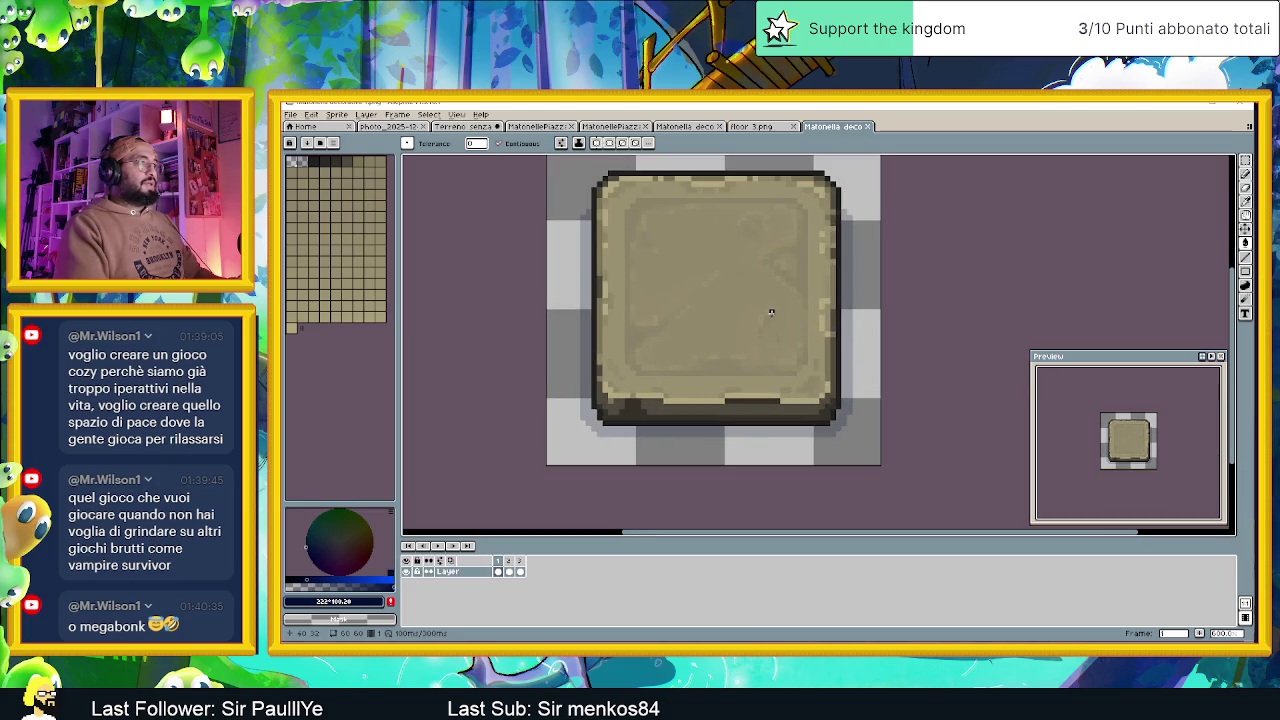
scroll(771, 312, "down", 1)
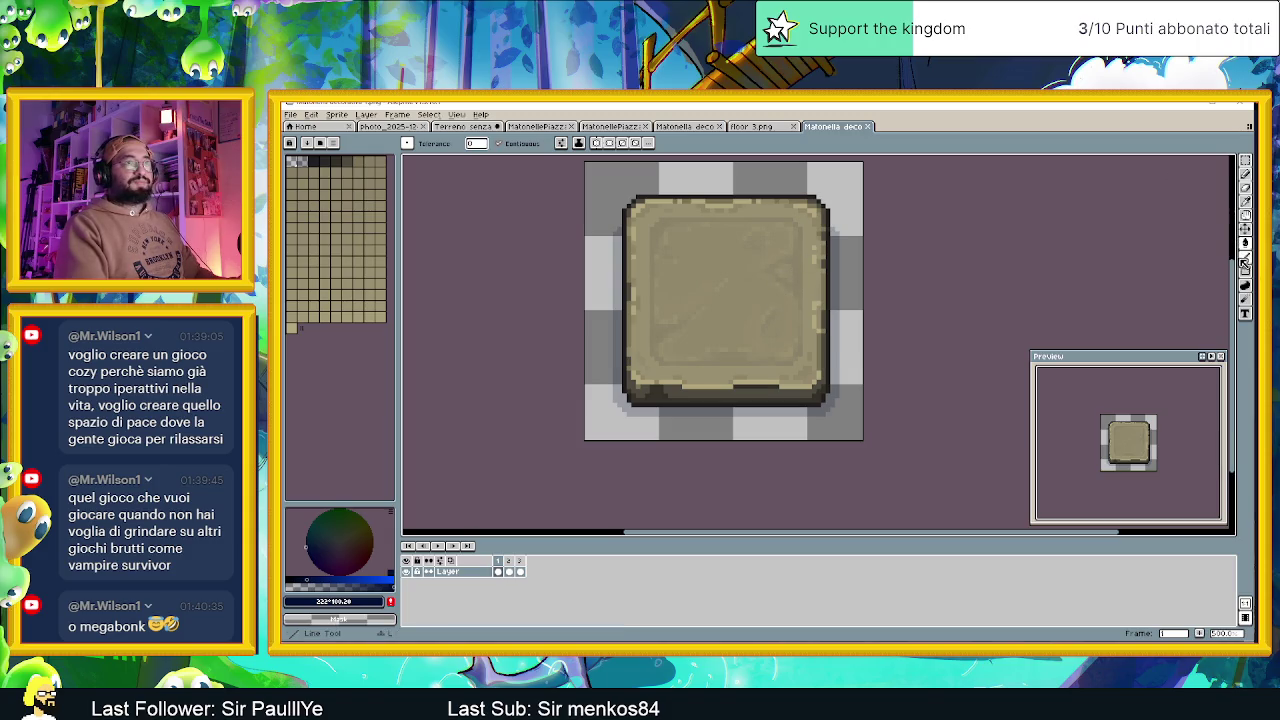
left_click(1245, 257)
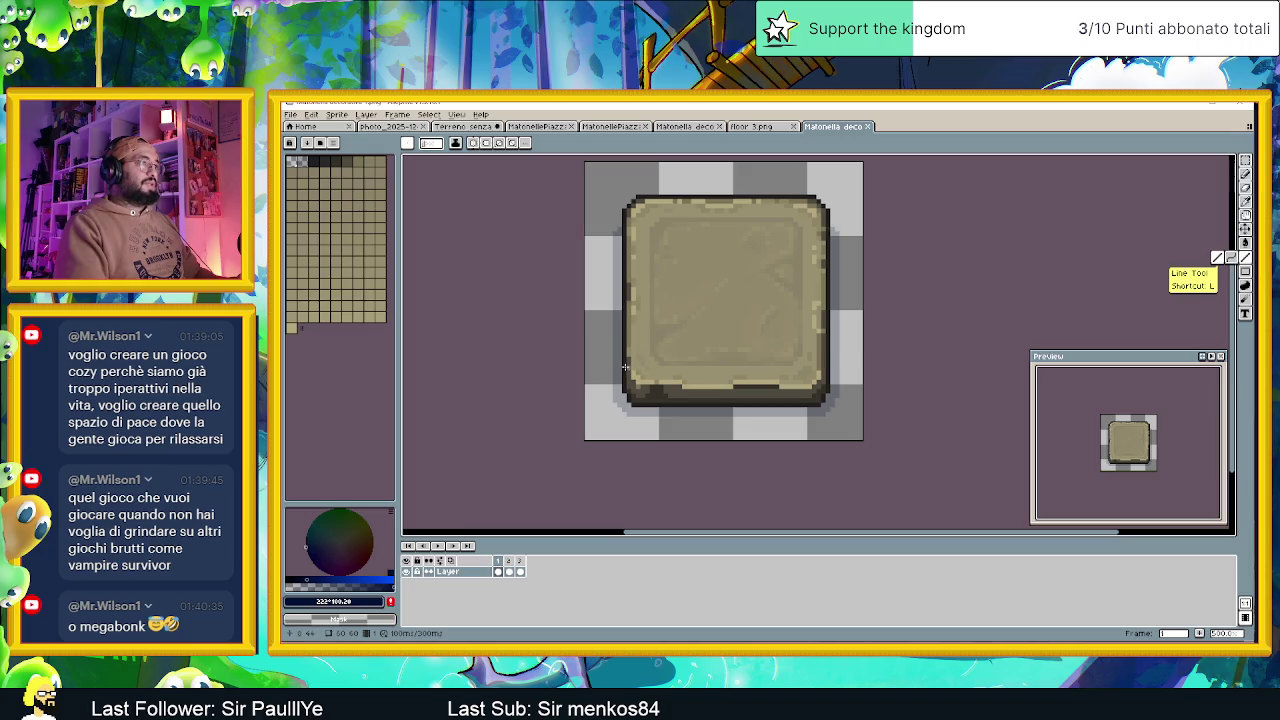
Undo a misplaced line and eyedrop the dark rim colour for the crack.
left_click_drag(624, 367, 651, 338)
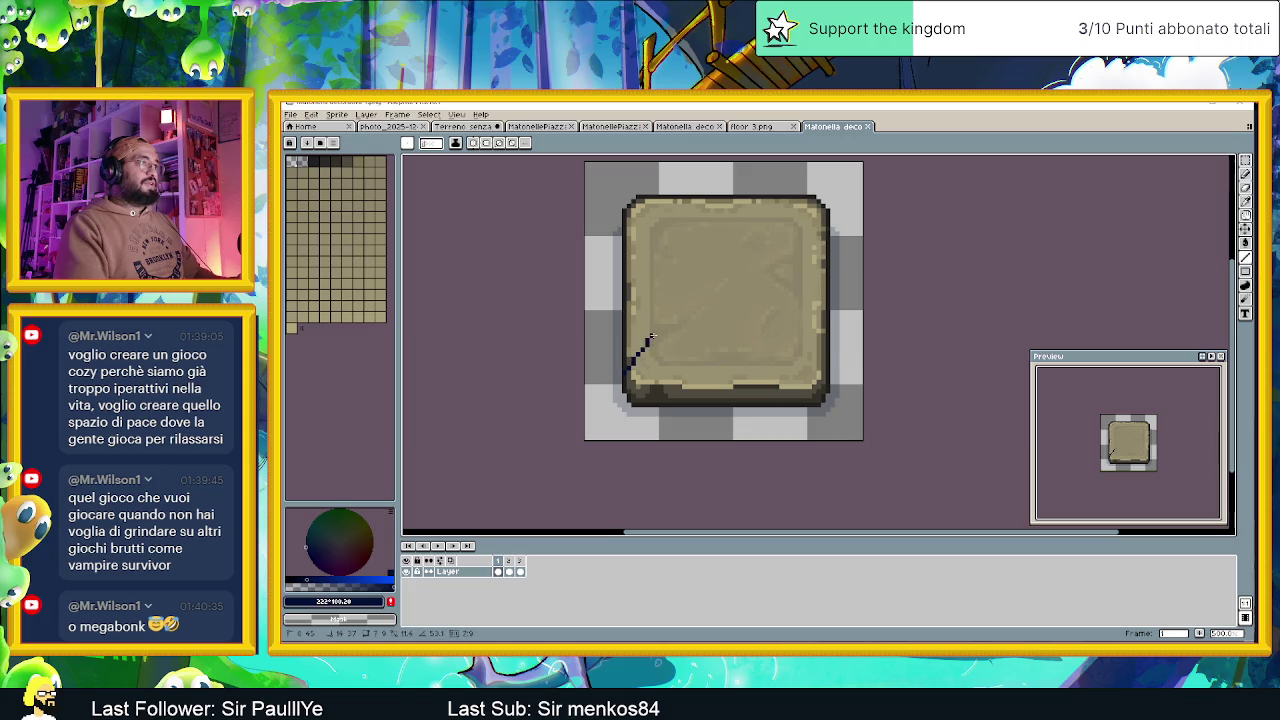
key("ctrl+z")
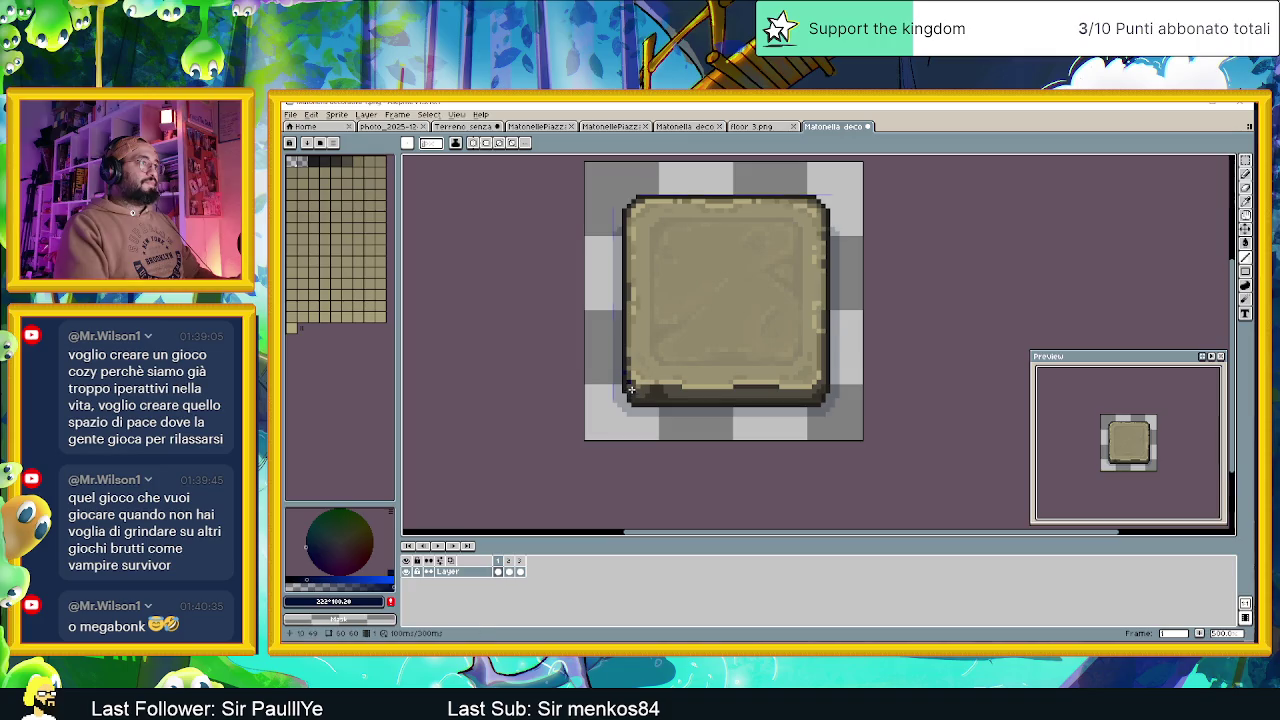
key("i")
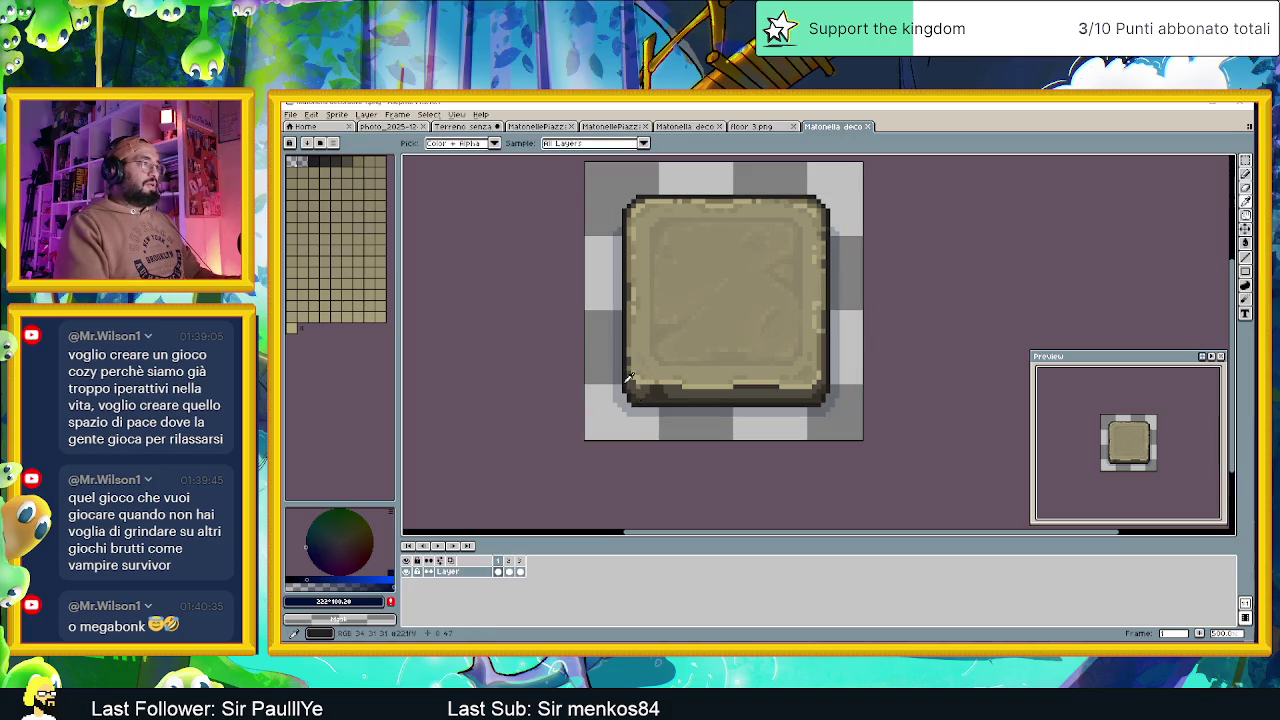
left_click(629, 376)
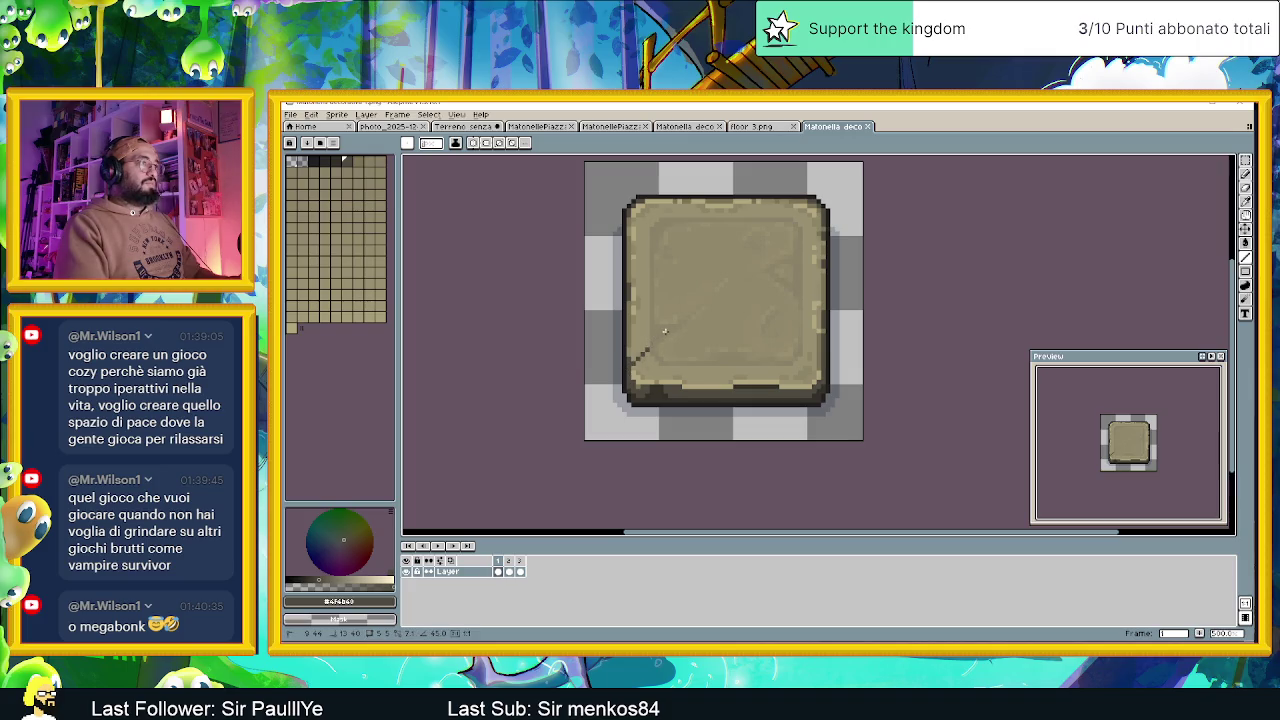
Pencil a diagonal crack from lower-left to upper-right, with a branch running down-right.
left_click_drag(670, 329, 660, 334)
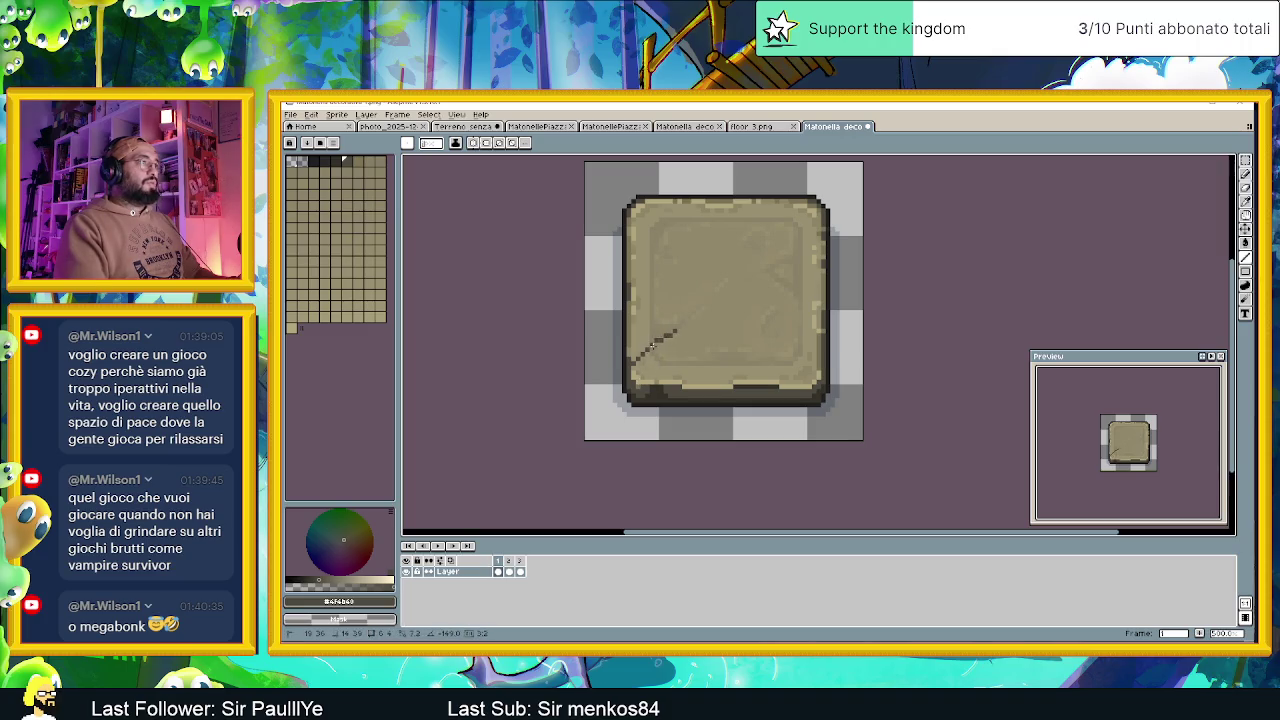
mouse_move(650, 348)
left_mouse_down()
mouse_move(735, 274)
mouse_move(790, 247)
mouse_move(818, 208)
left_mouse_up()
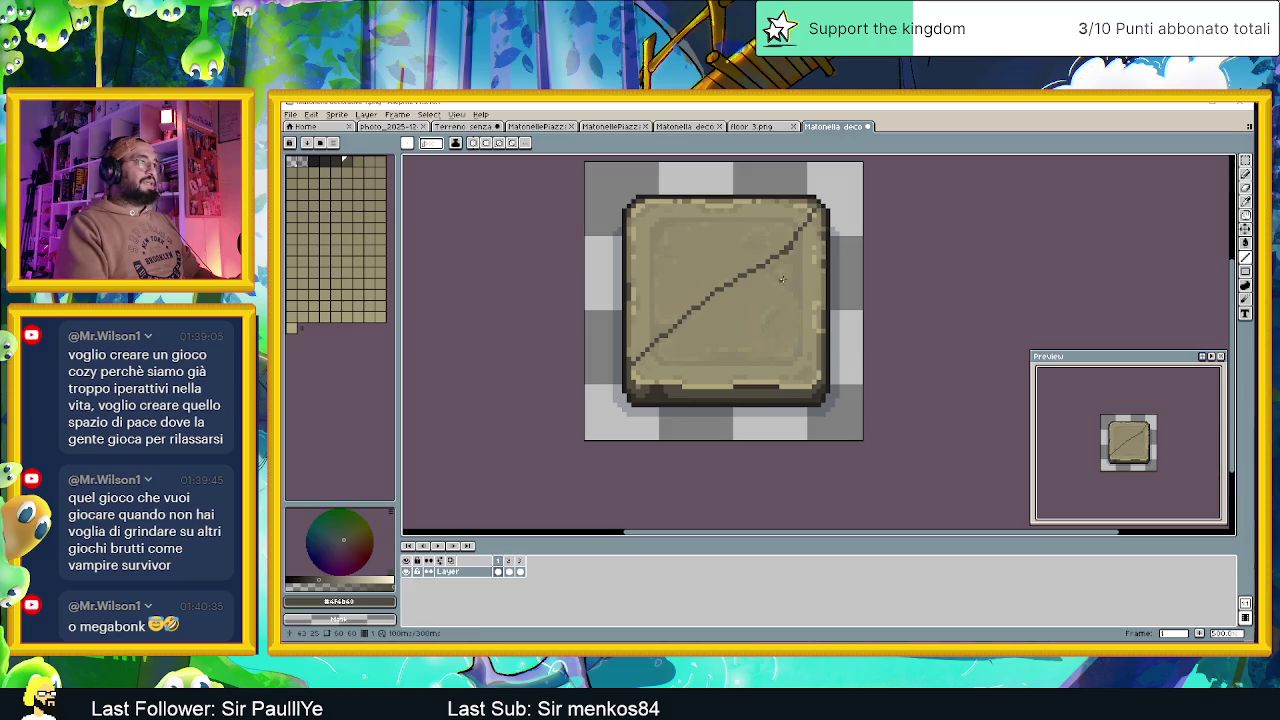
left_click_drag(762, 265, 821, 306)
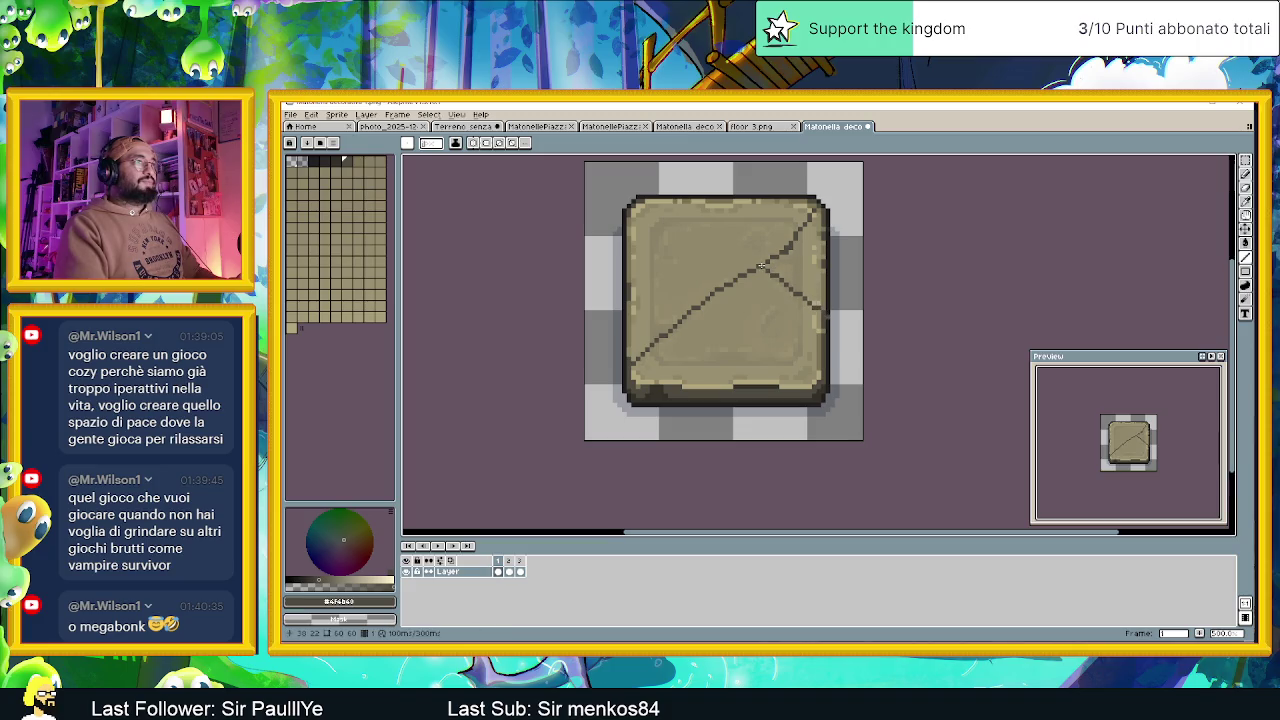
scroll(786, 283, "up", 2)
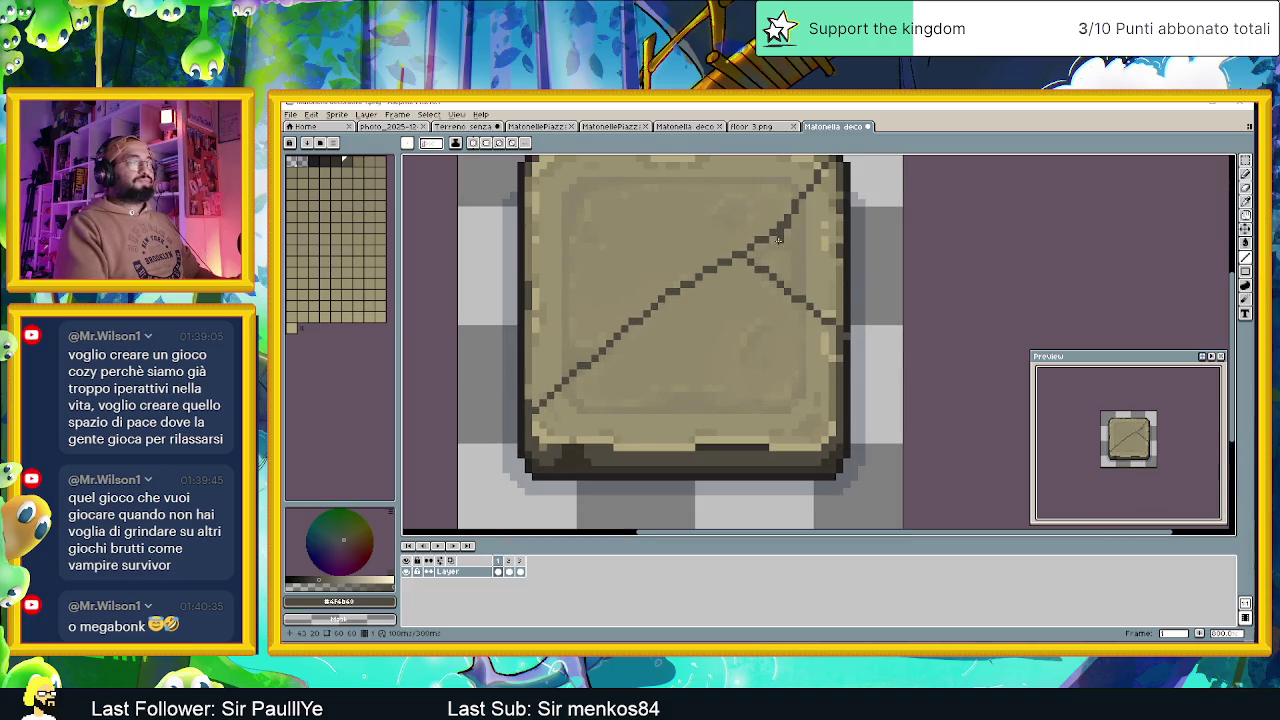
Eyedrop the dark outline colour from the tile and undo the last crack line.
scroll(778, 238, "down", 1)
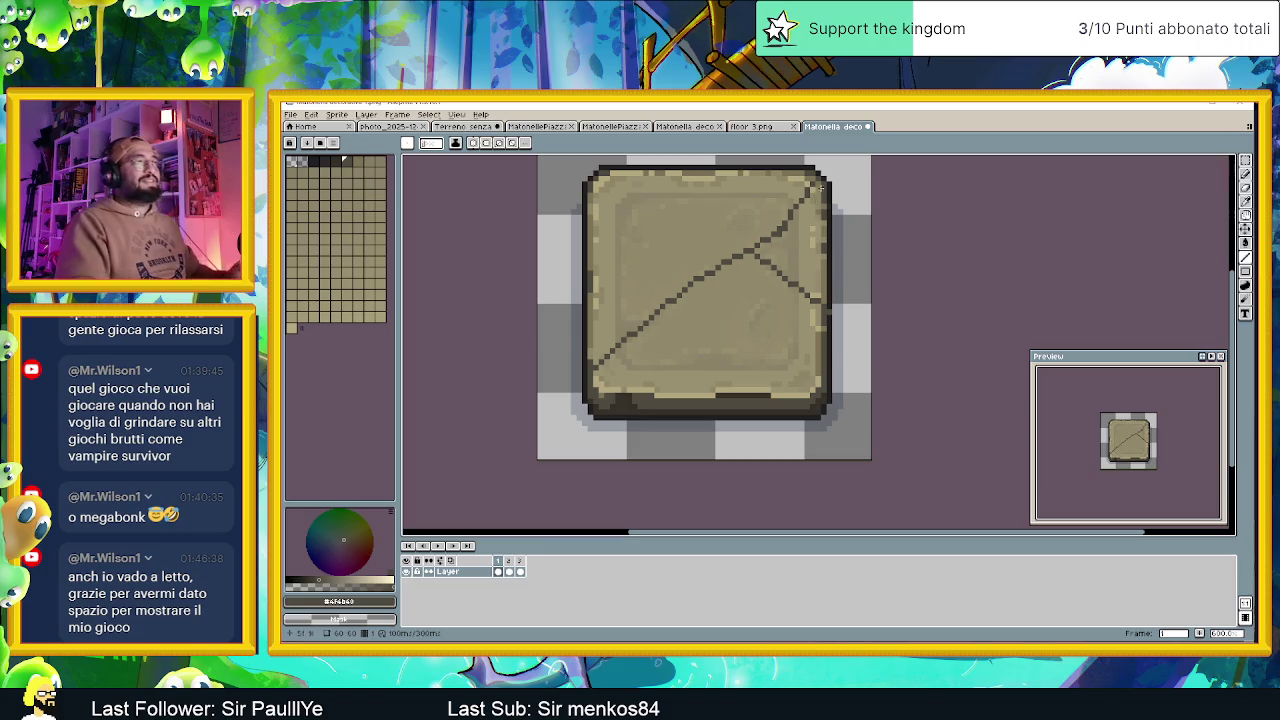
key("alt")
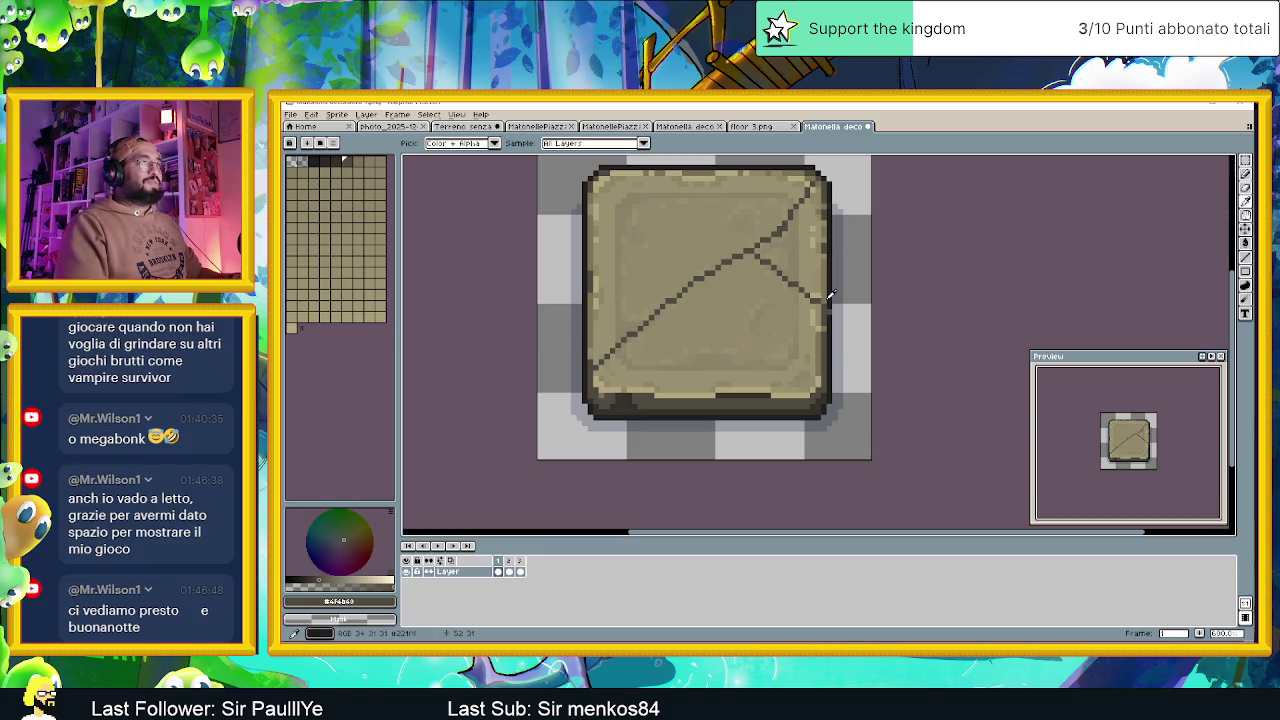
left_click(827, 302, "alt")
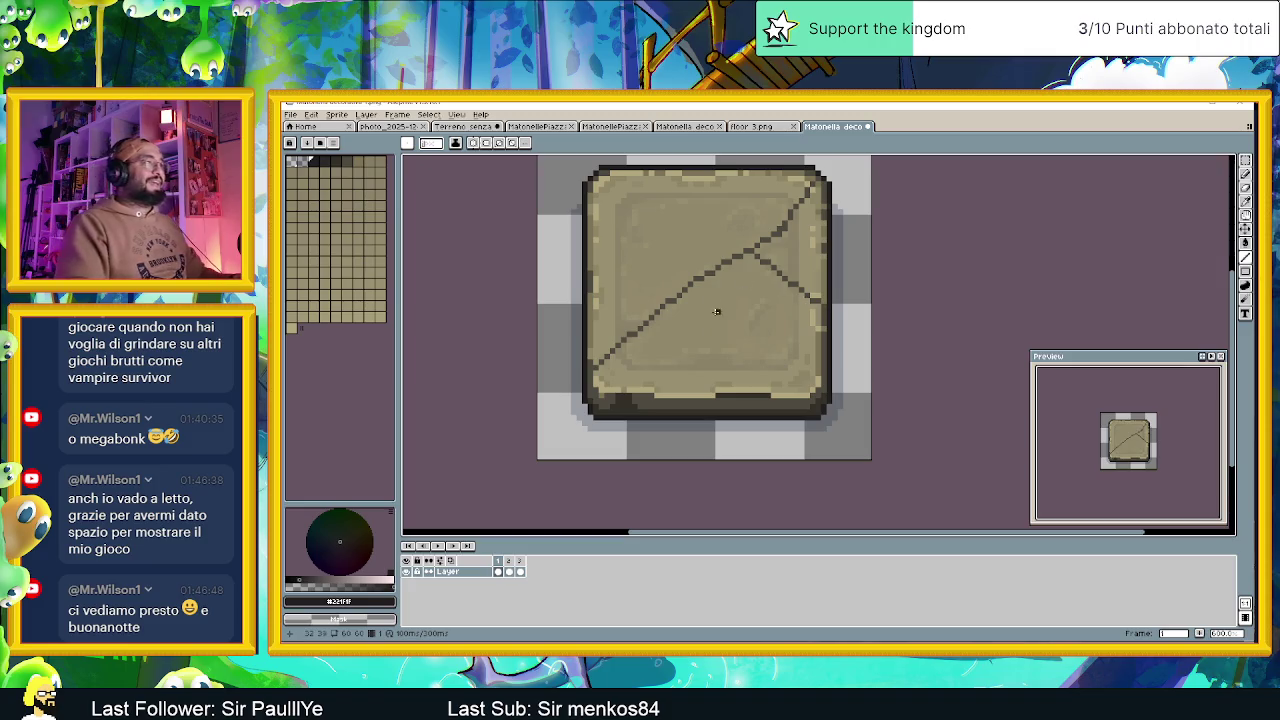
scroll(623, 362, "up", 1)
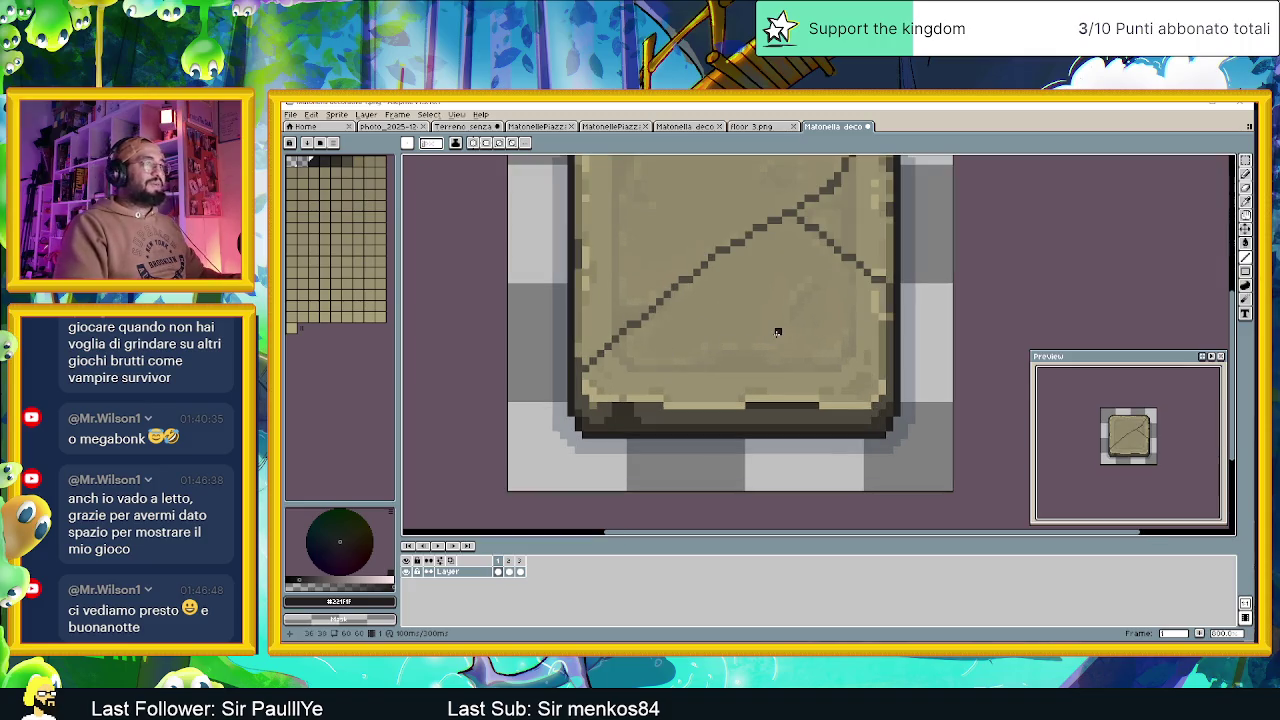
scroll(778, 340, "down", 1)
scroll(682, 374, "up", 1)
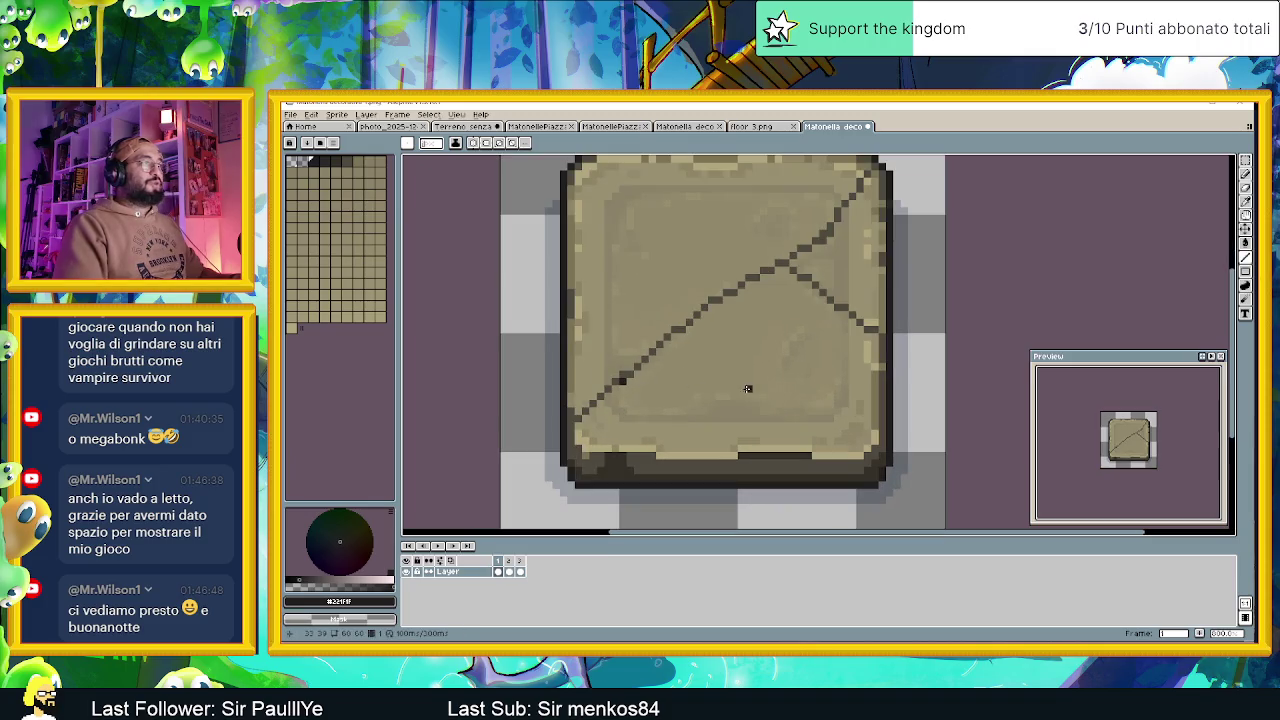
key("ctrl+z")
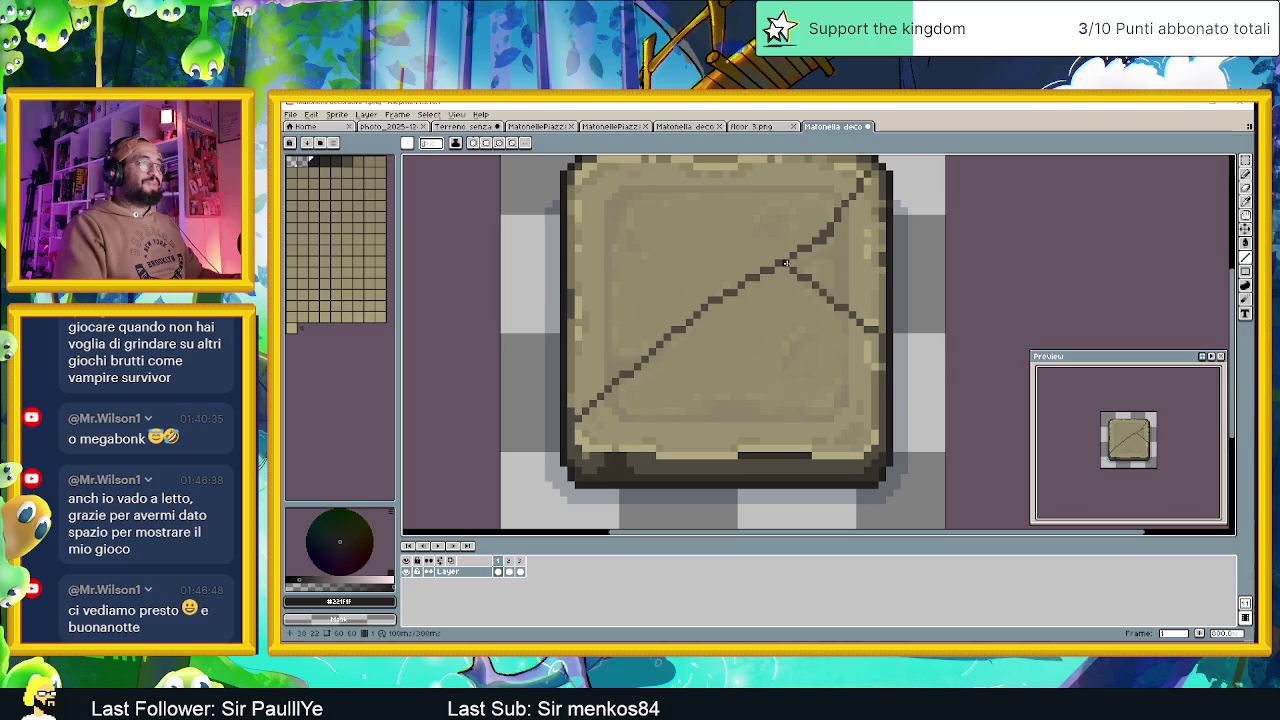
Pick the beige stone colour, try a stroke along the lower-left crack, and undo it.
key("i")
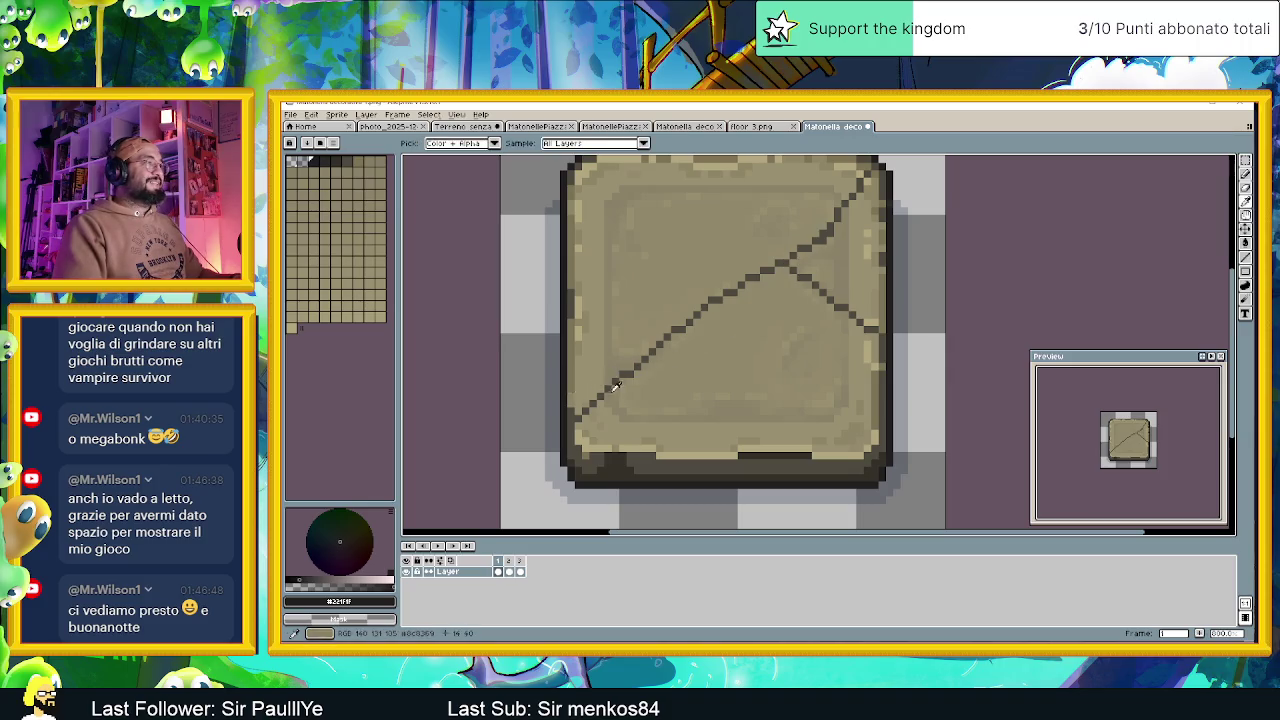
left_click(762, 366)
key("b")
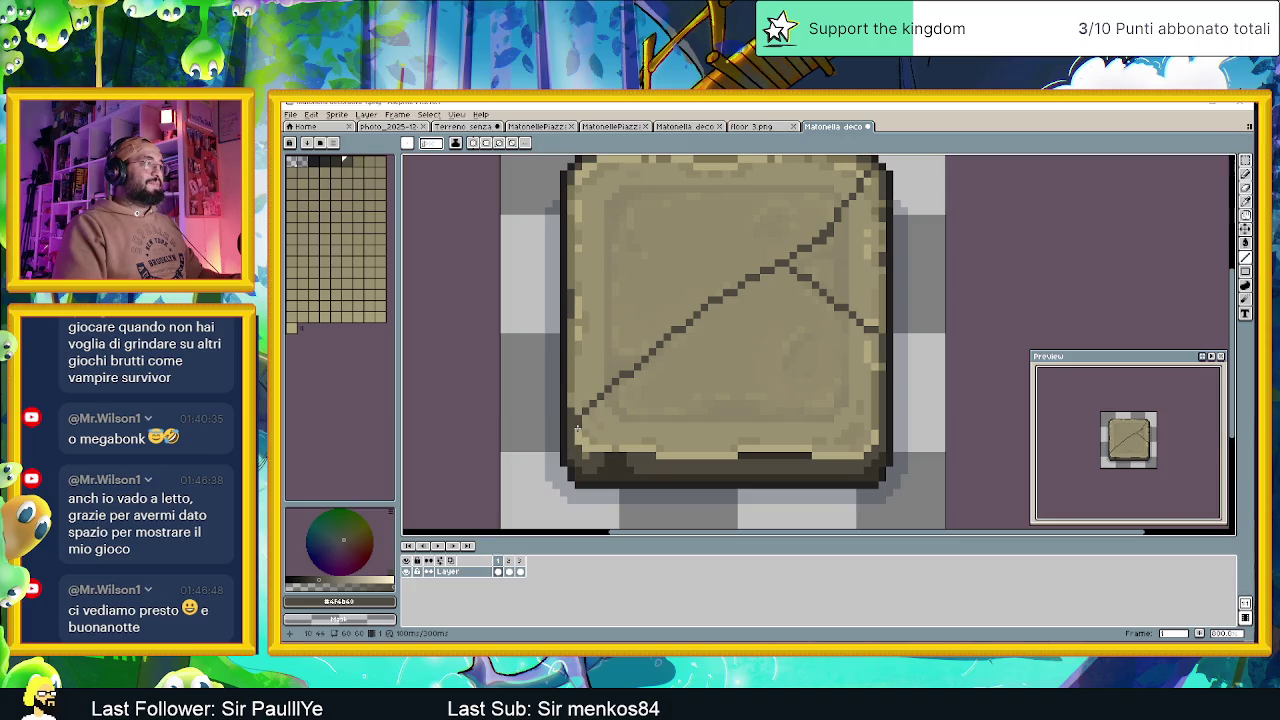
left_click_drag(578, 426, 697, 325)
key("ctrl+z")
left_click(708, 308, "shift")
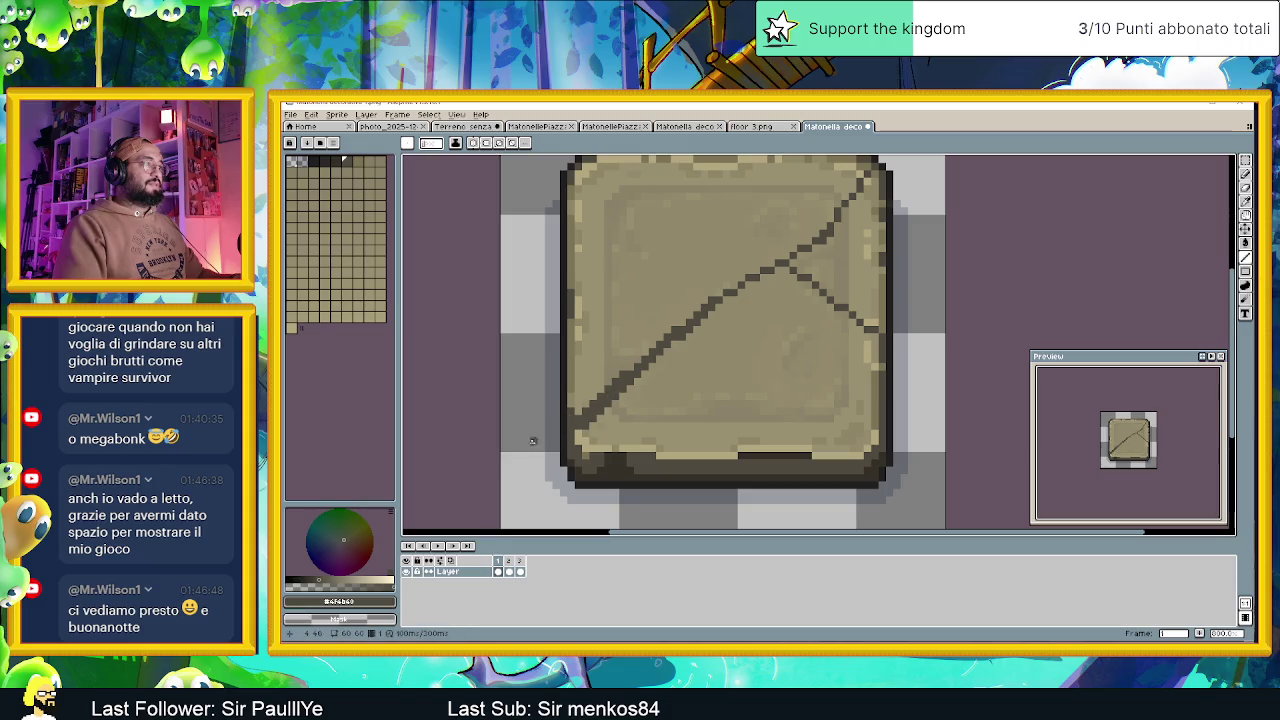
Redraw the crack as a straight dark line from the top-right corner toward the lower-left.
left_click_drag(891, 192, 893, 226)
left_click_drag(815, 272, 788, 291)
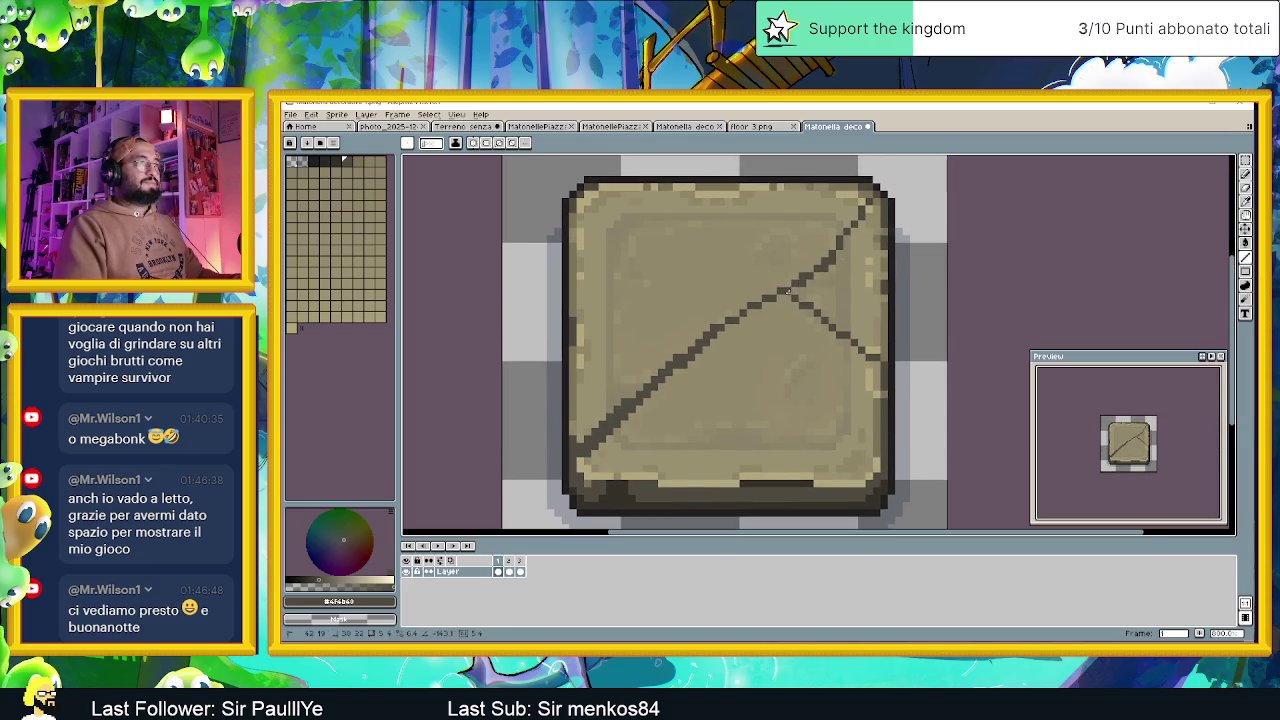
left_click_drag(793, 291, 797, 294)
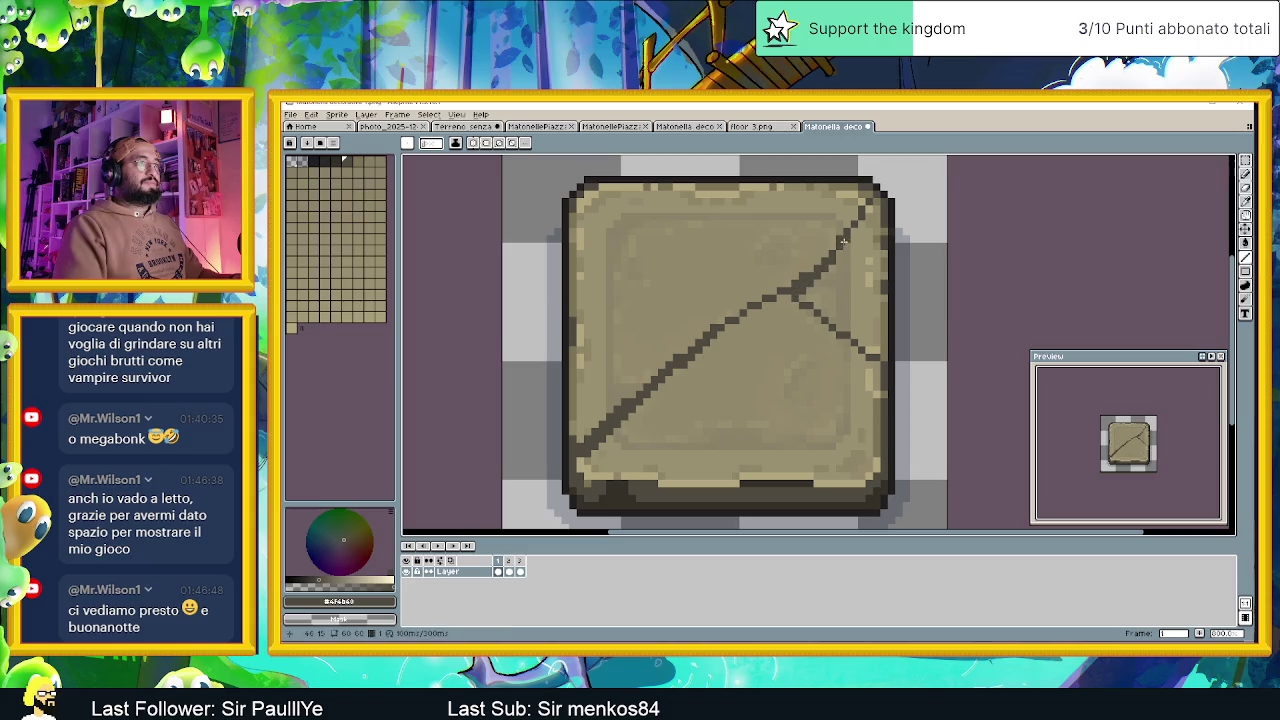
left_click_drag(874, 193, 840, 254)
left_click_drag(840, 254, 852, 232)
Select the Pencil tool and give it a square brush shape.
left_click(1245, 173)
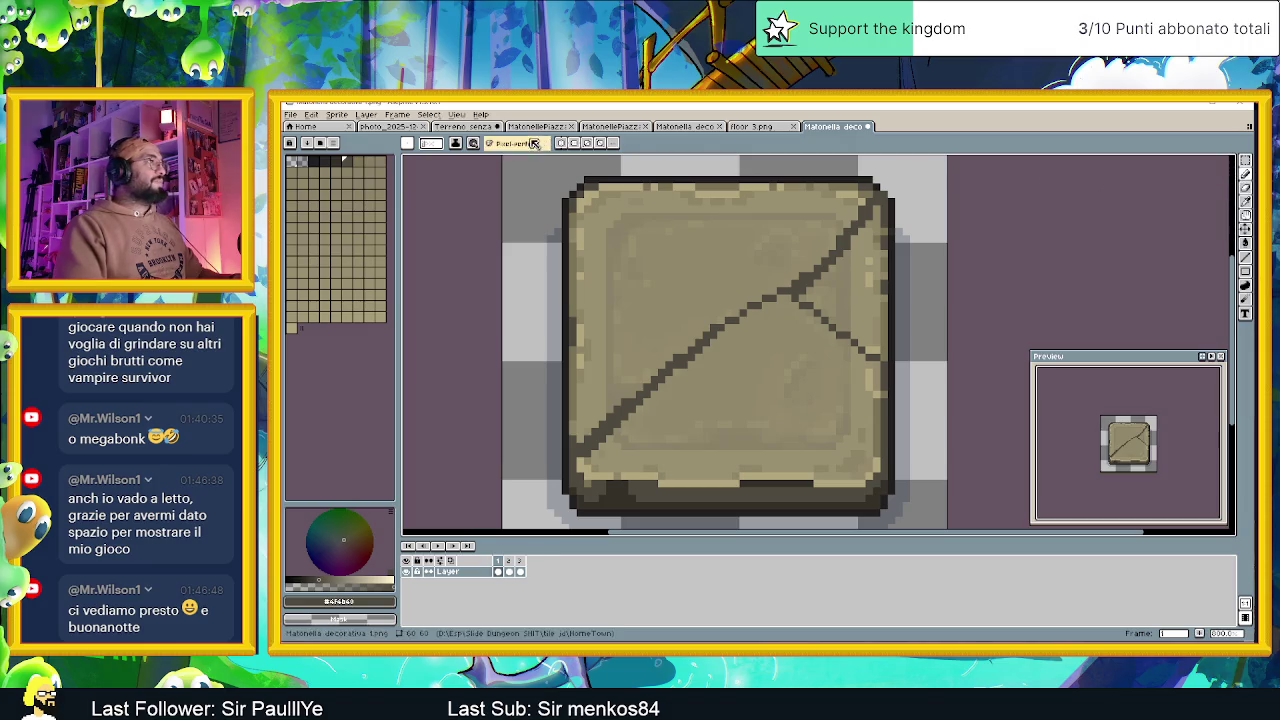
left_click(459, 144)
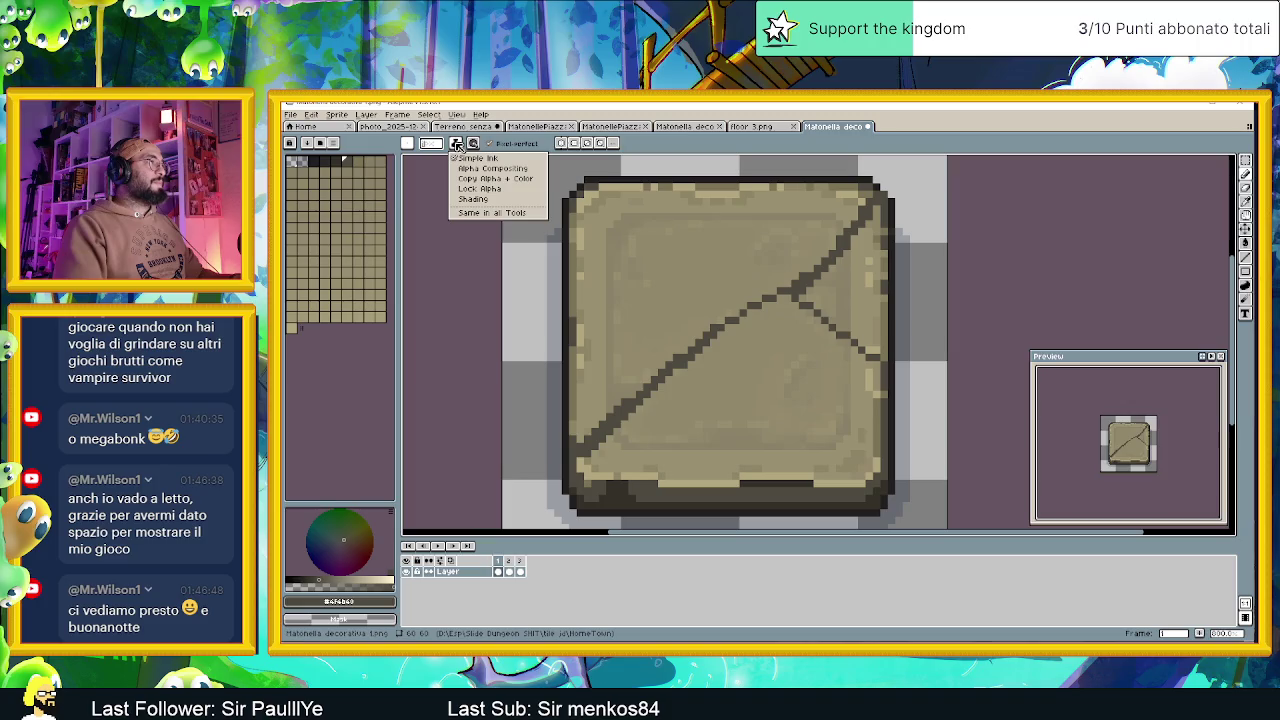
left_click(457, 144)
left_click(408, 145)
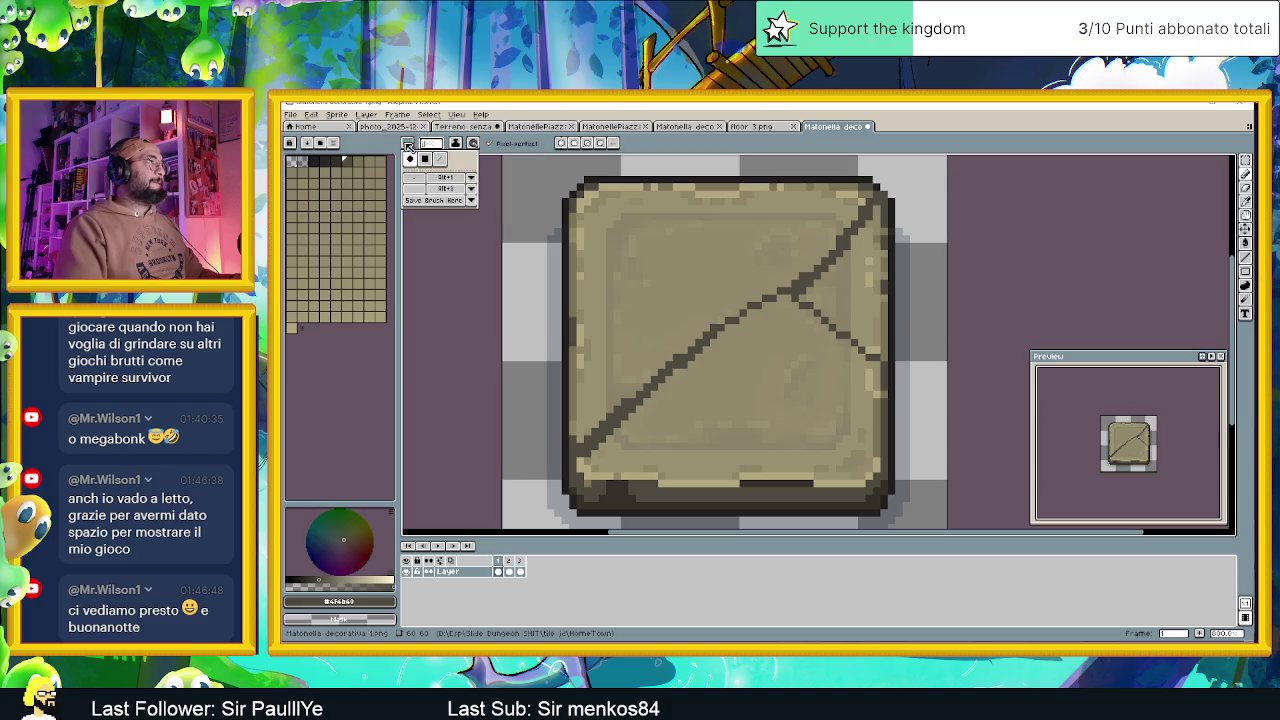
left_click(420, 161)
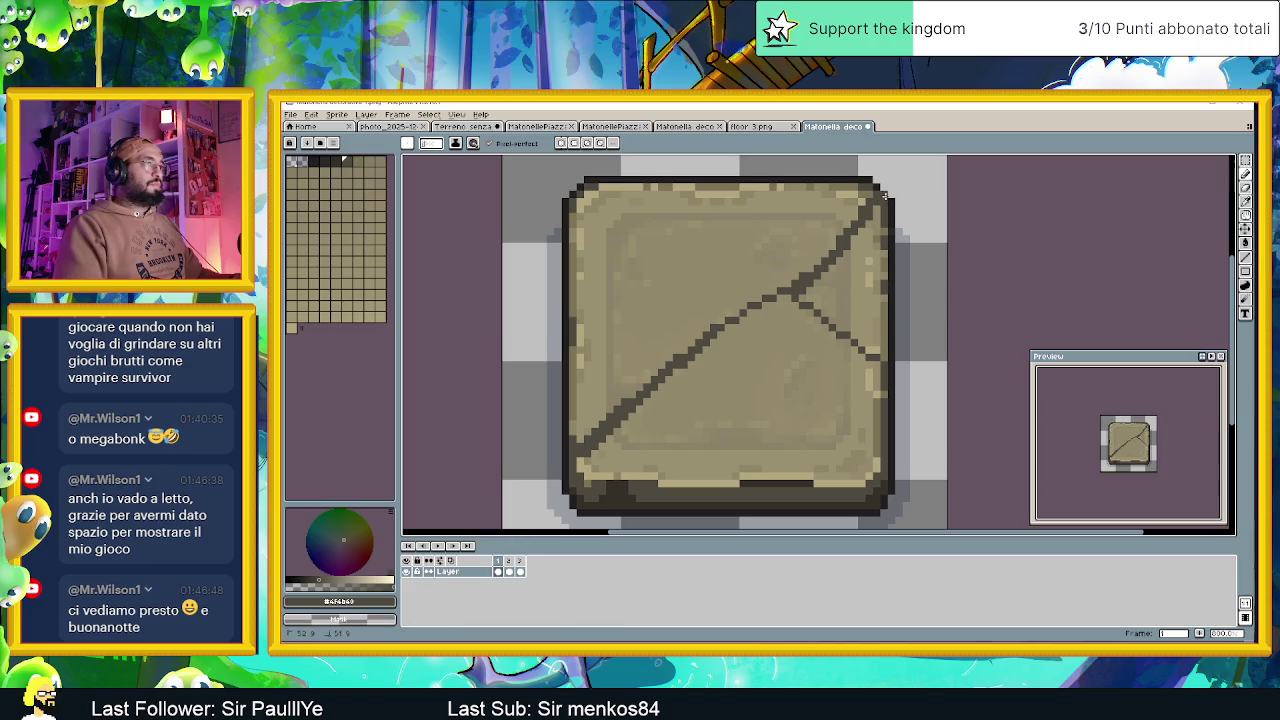
left_click(360, 622)
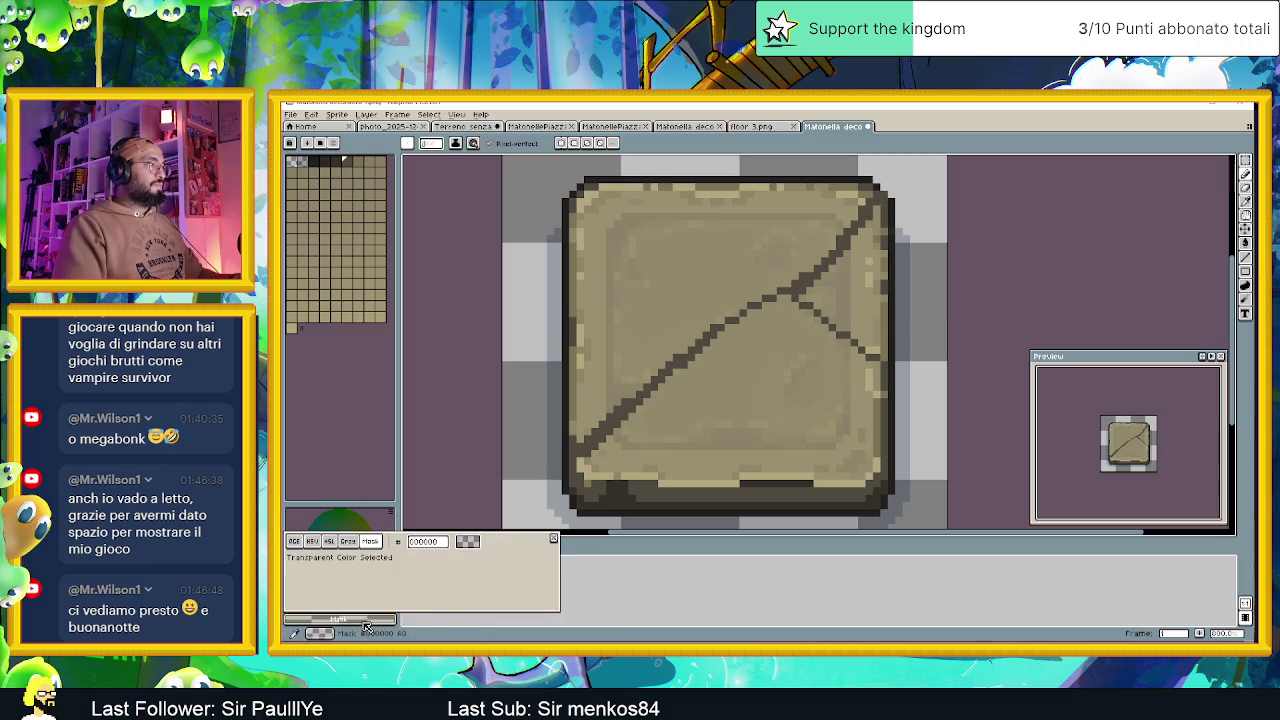
Switch the foreground colour from Mask to an RGB colour and close the colour editor.
left_click(372, 542)
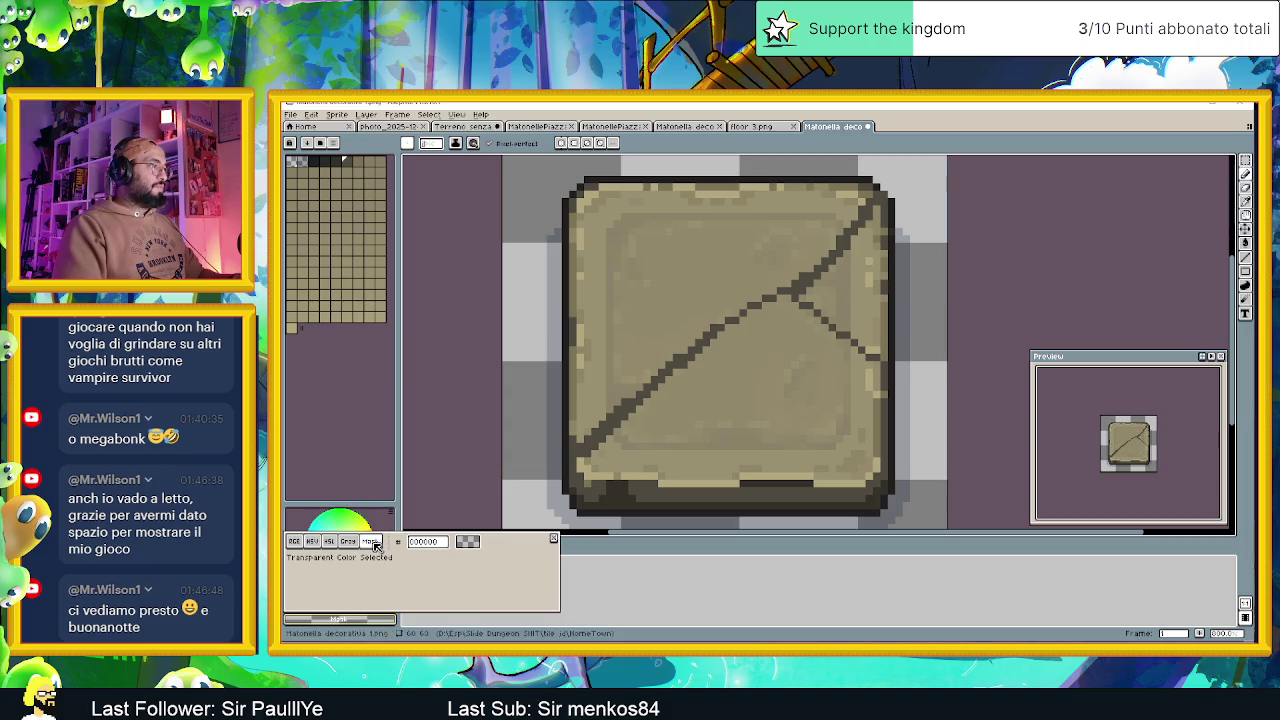
left_click(294, 541)
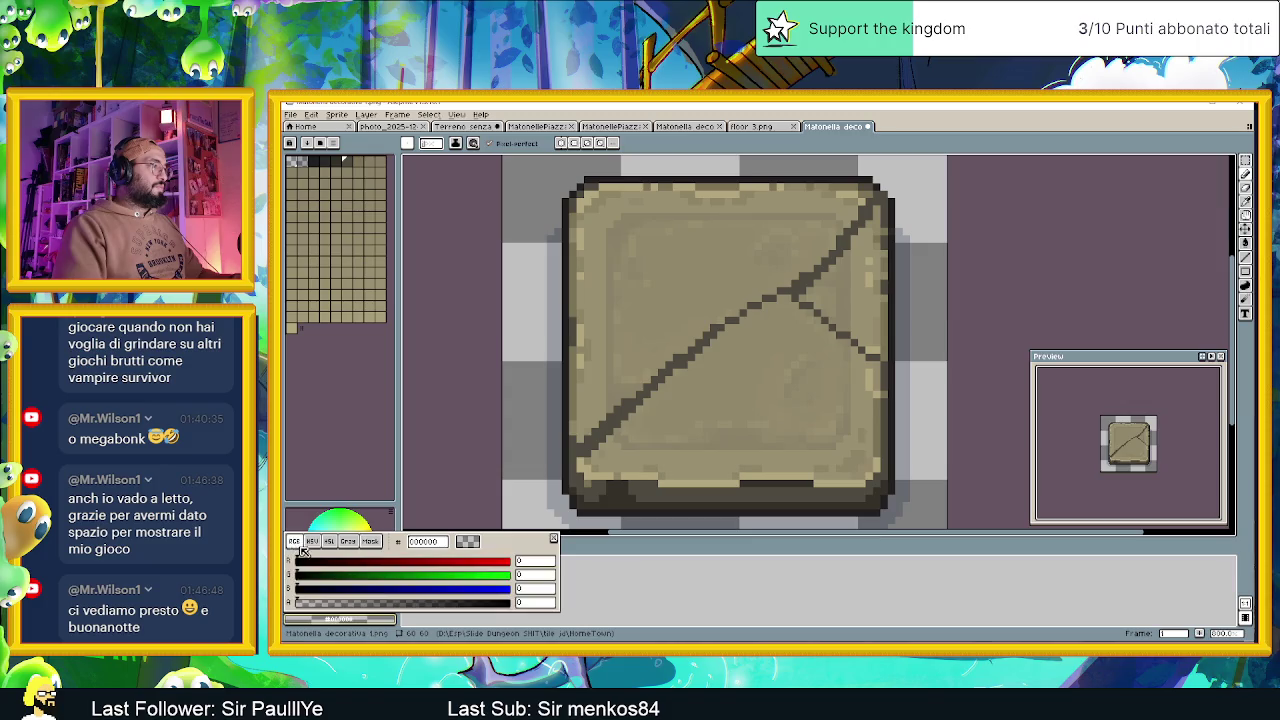
left_click(513, 365)
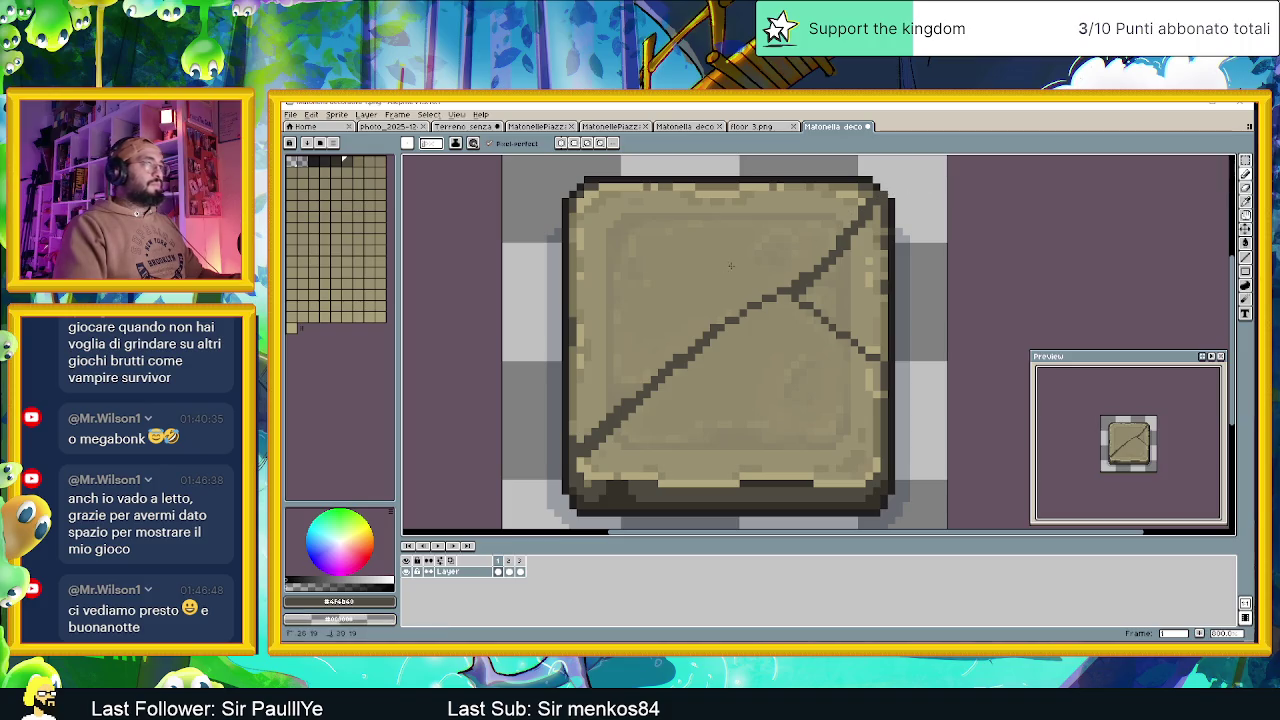
left_click(474, 145)
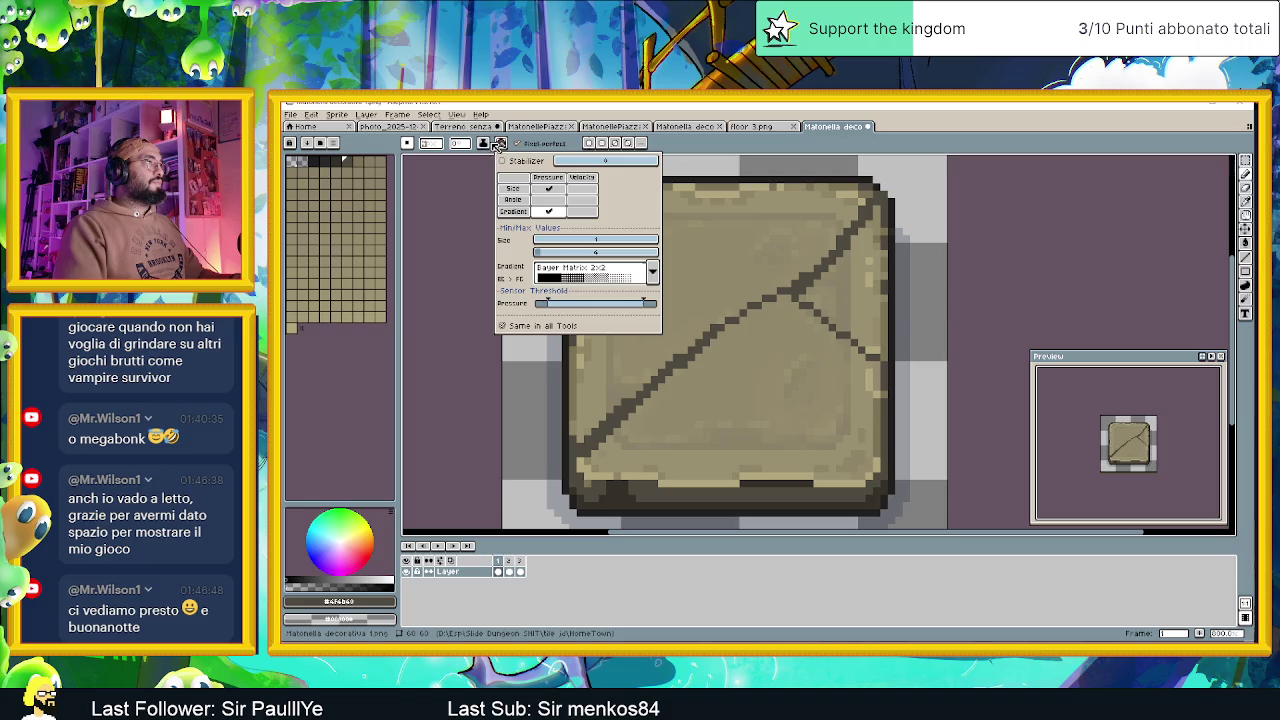
left_click(452, 176)
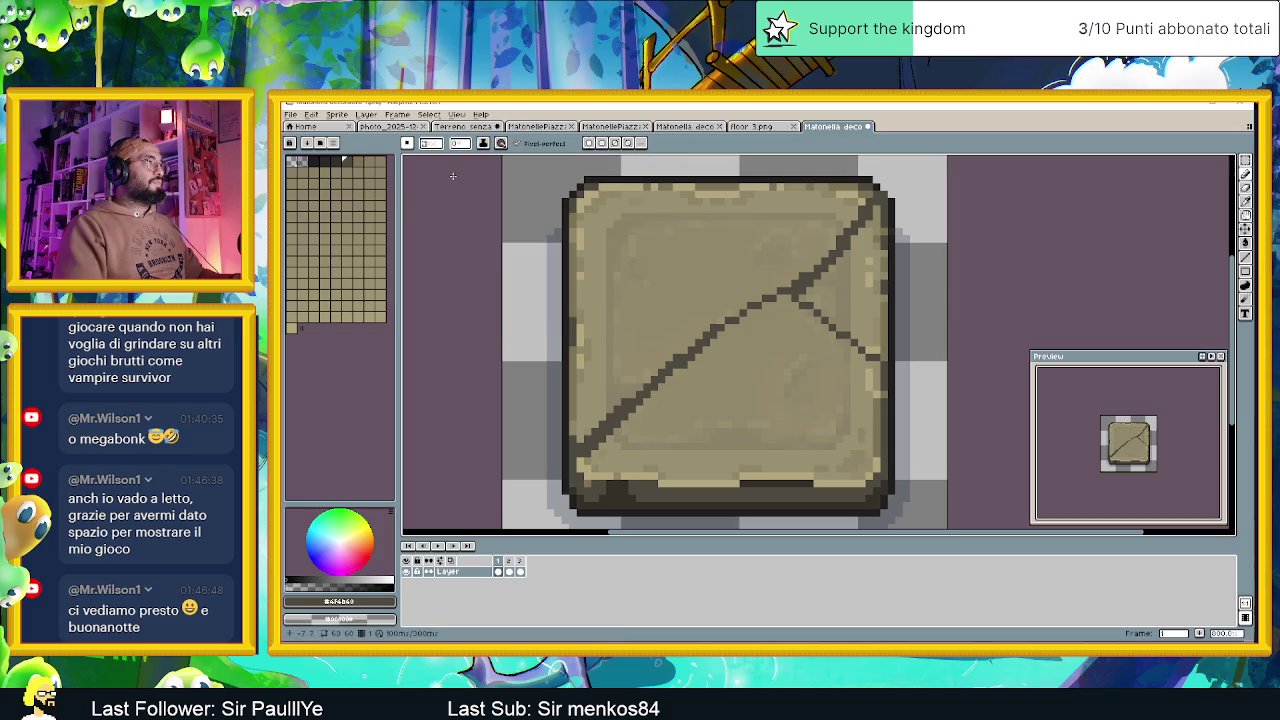
left_click(408, 143)
left_click(432, 160)
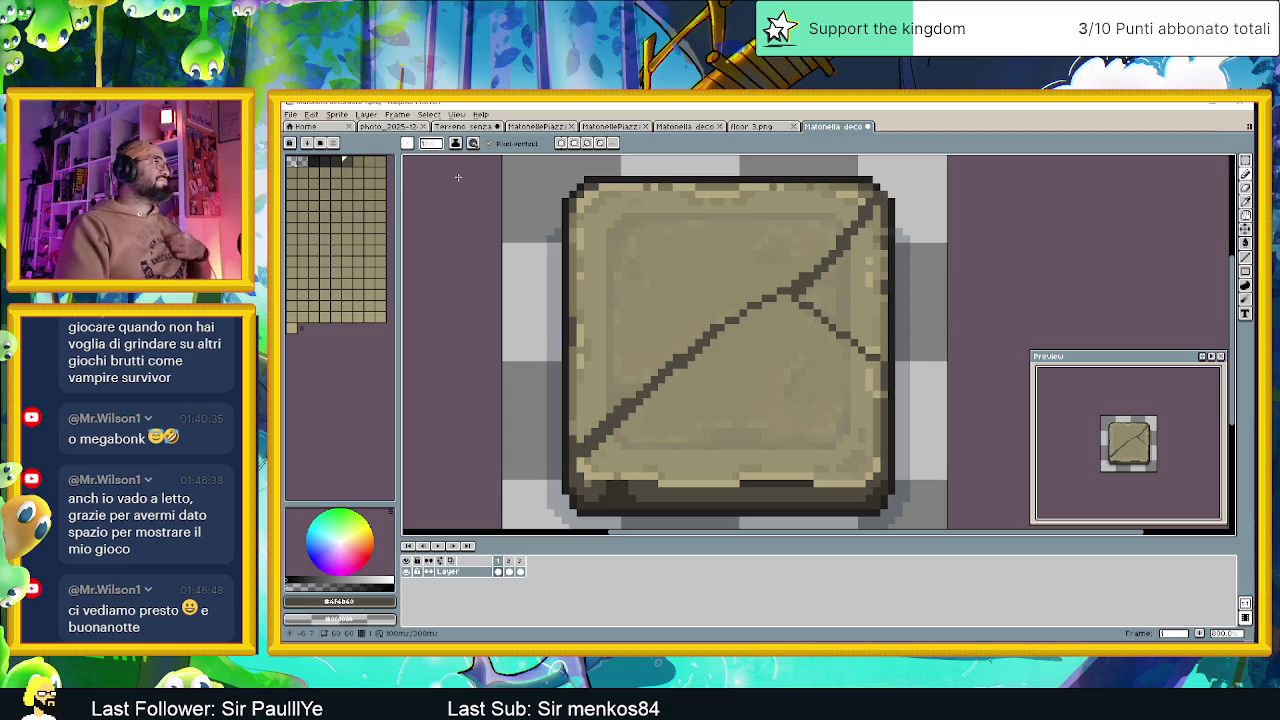
left_click(339, 146)
left_click(339, 146)
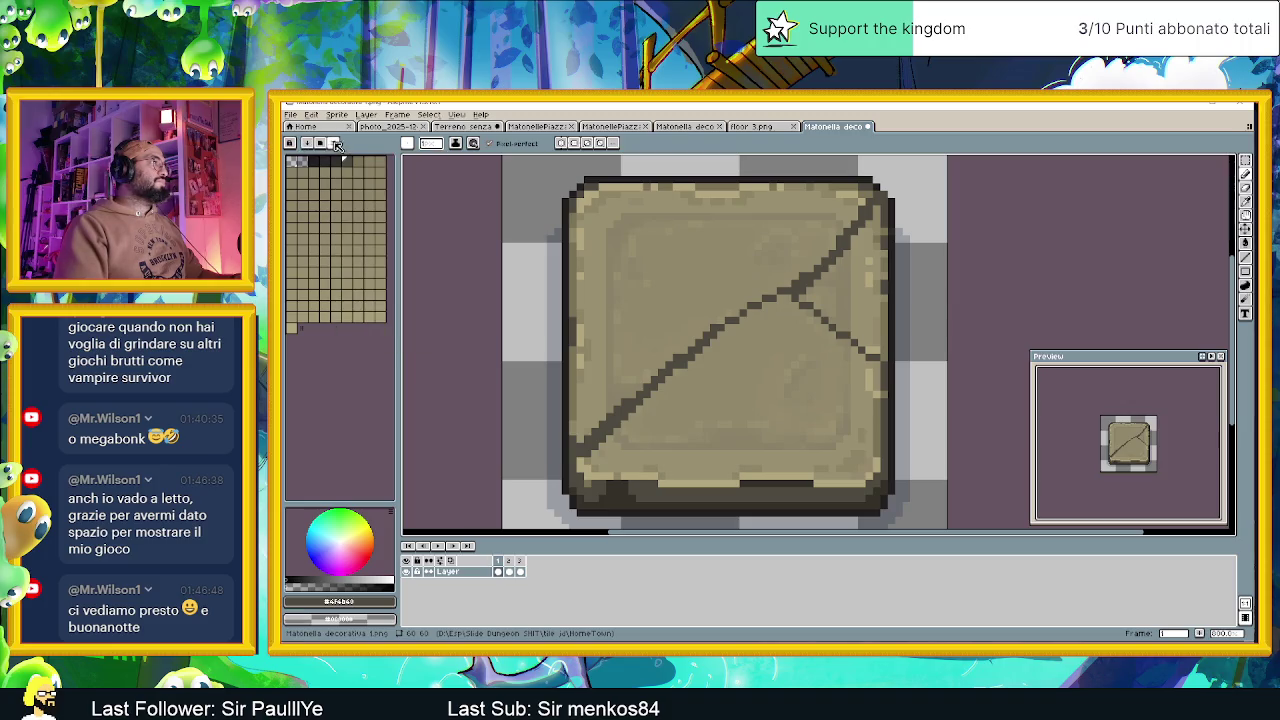
left_click(307, 146)
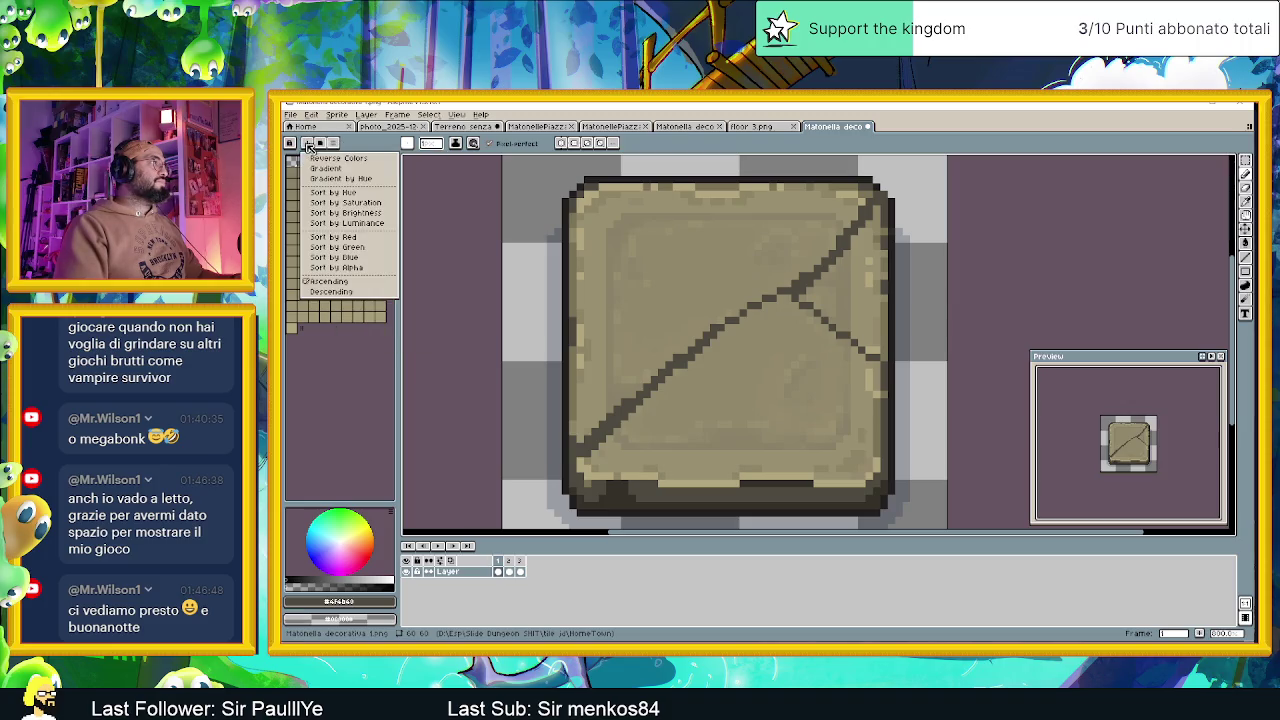
left_click(307, 146)
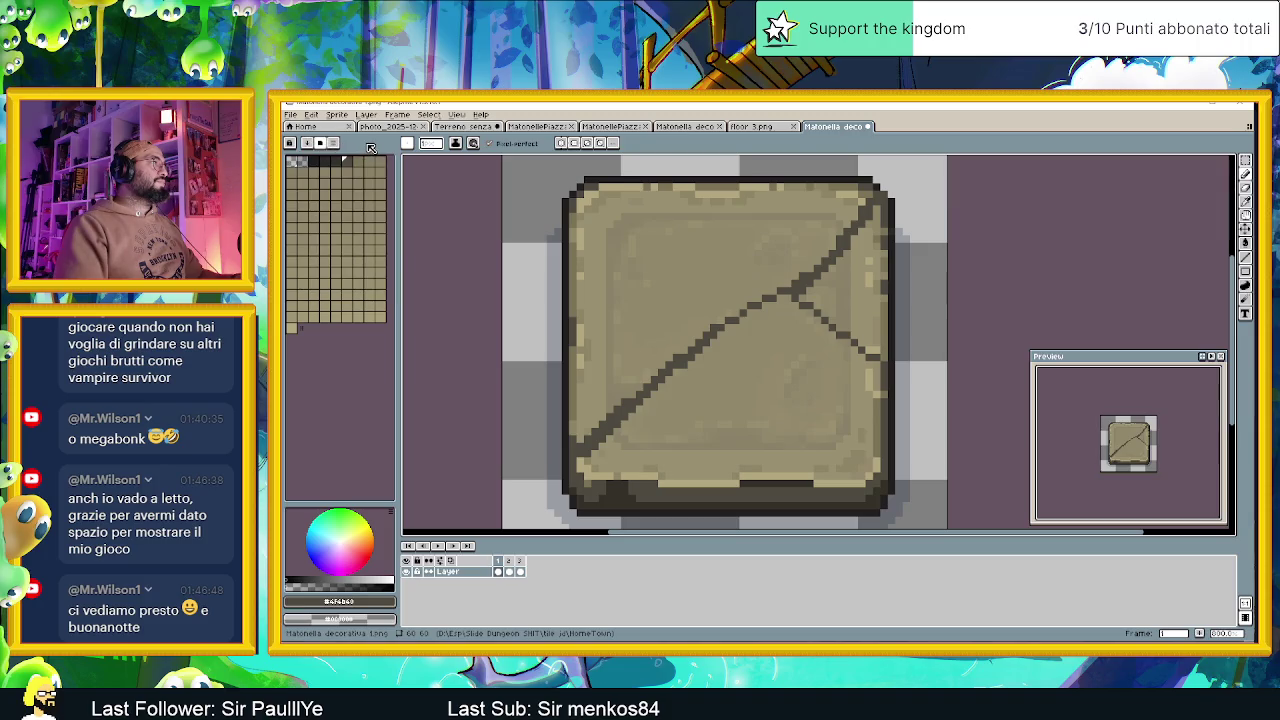
left_click(370, 147)
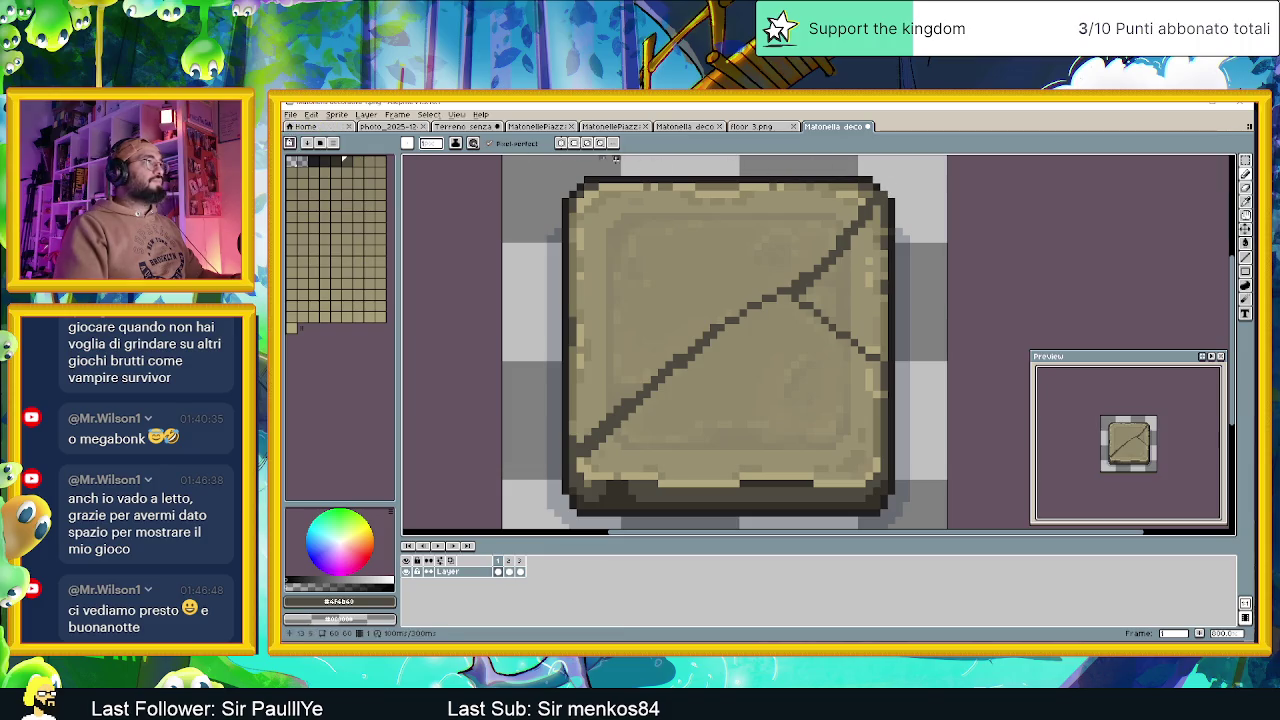
Undo a stray pencil pixel and browse the ink modes and sprite commands.
left_click(456, 144)
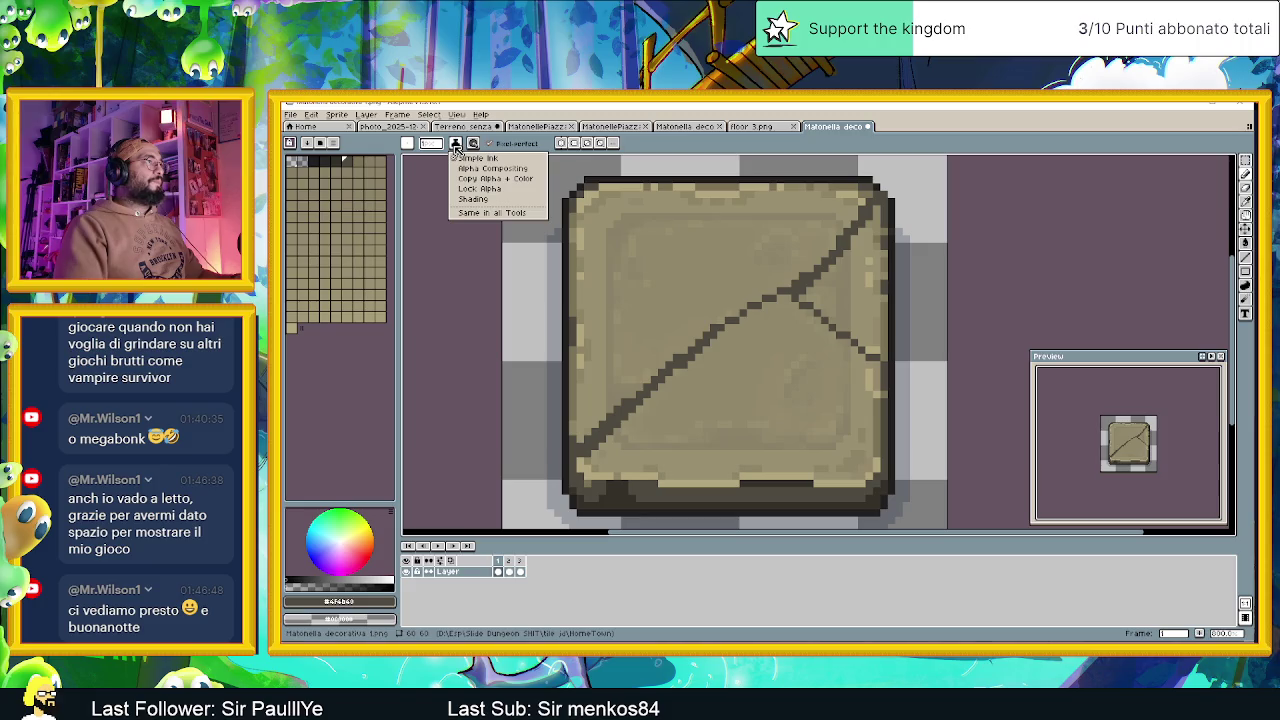
left_click(456, 147)
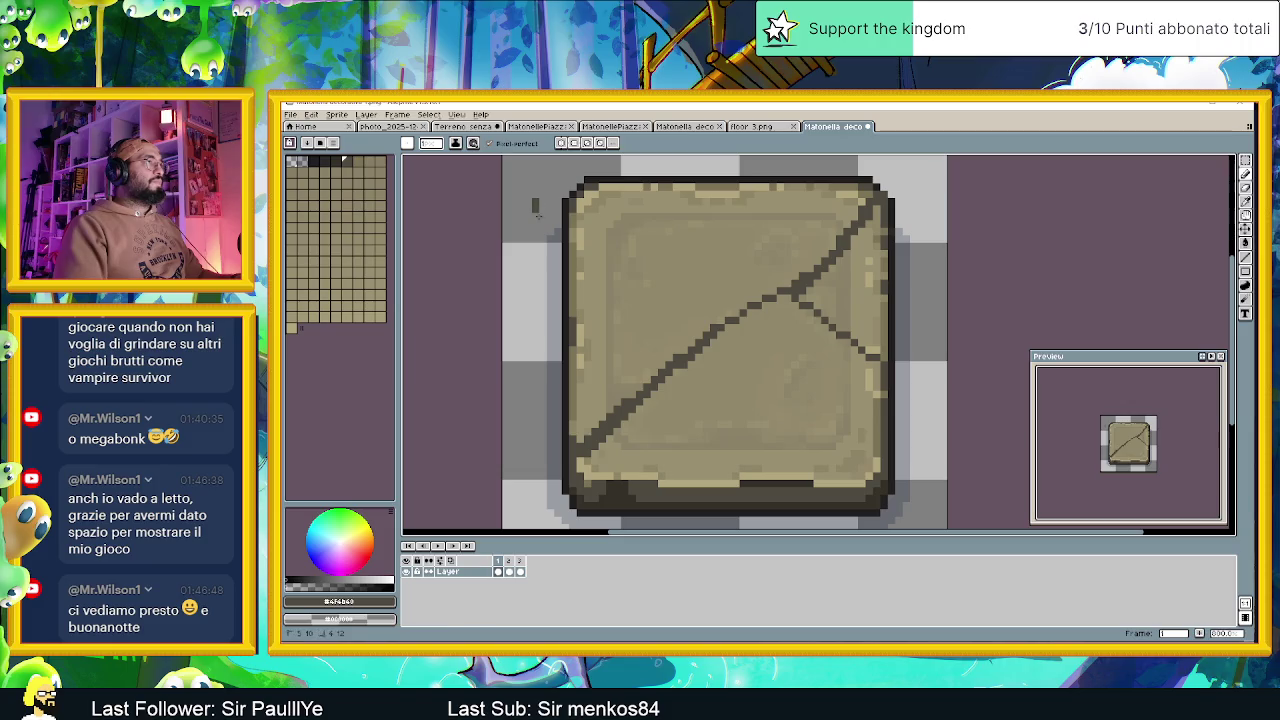
key("ctrl+z")
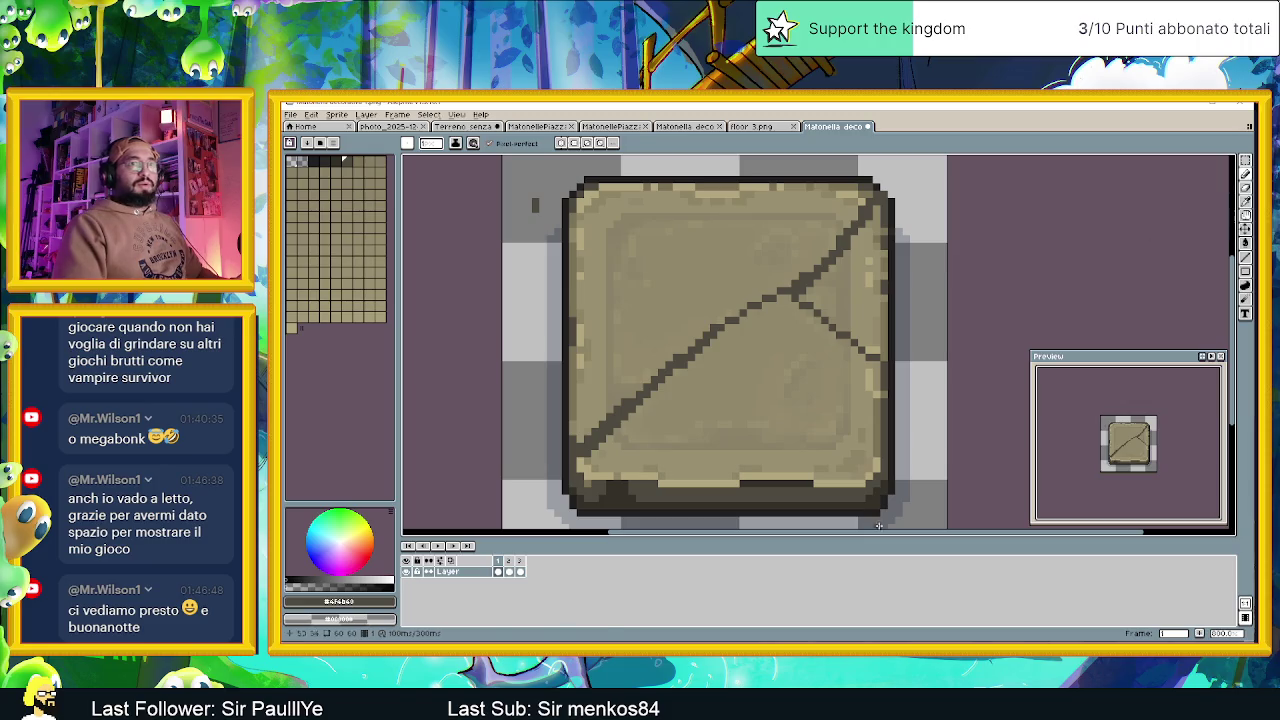
left_click(337, 114)
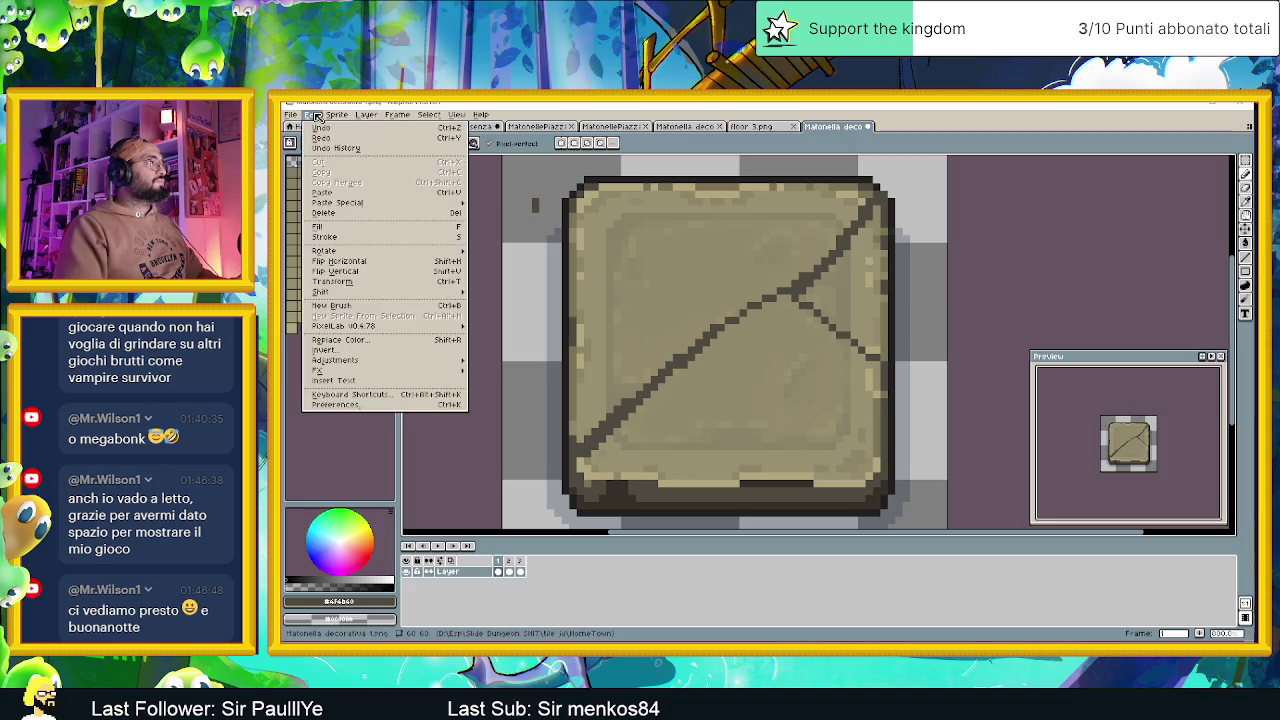
left_click(337, 114)
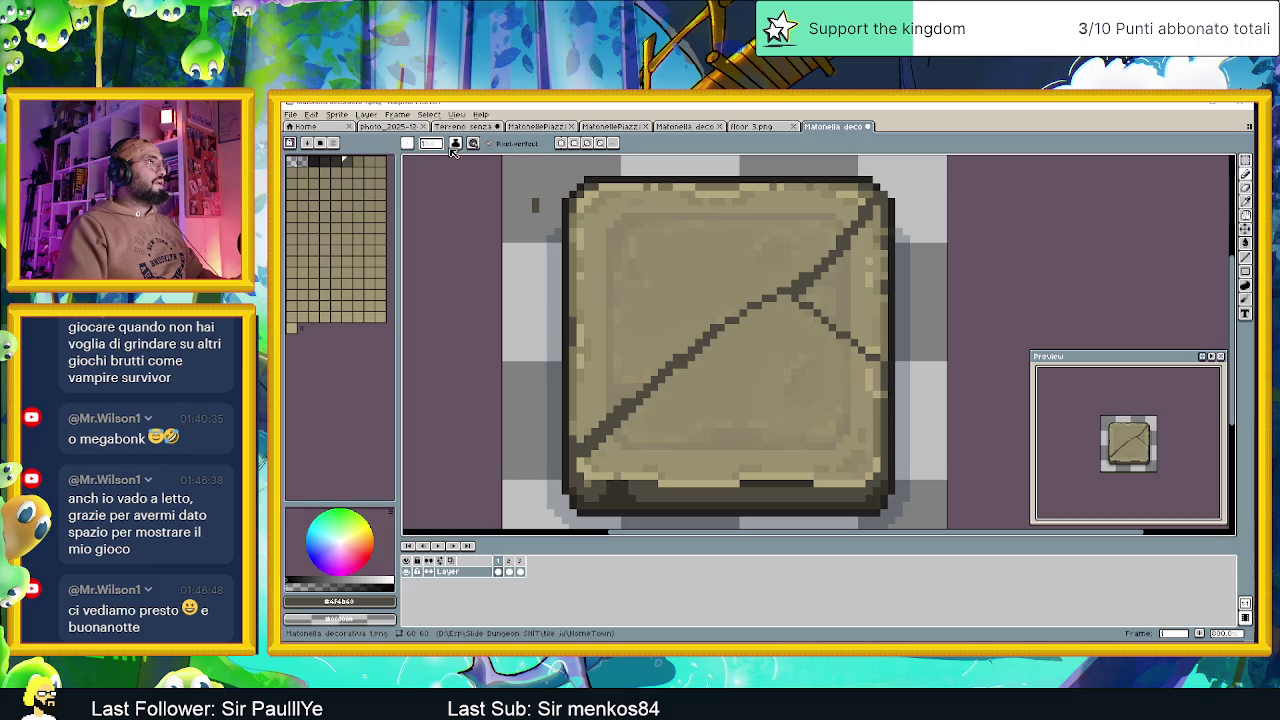
Give the pencil a square brush and switch its ink to Alpha Compositing.
left_click(408, 144)
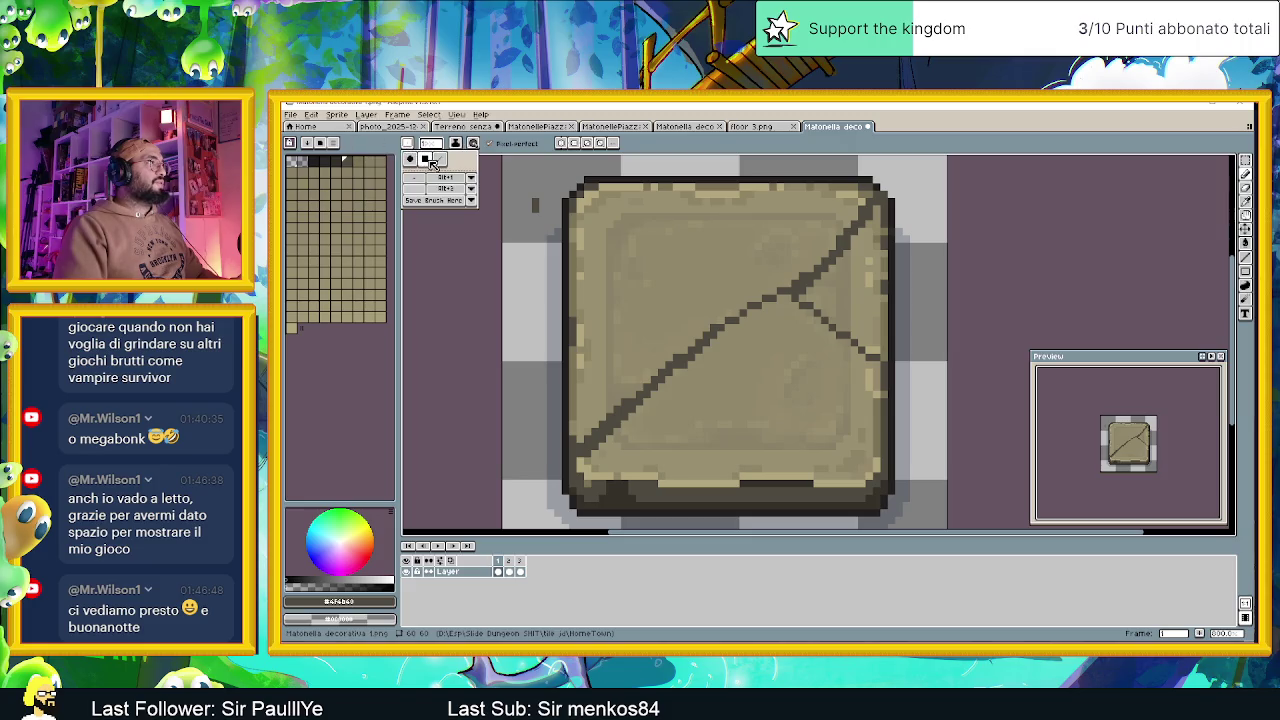
left_click(428, 159)
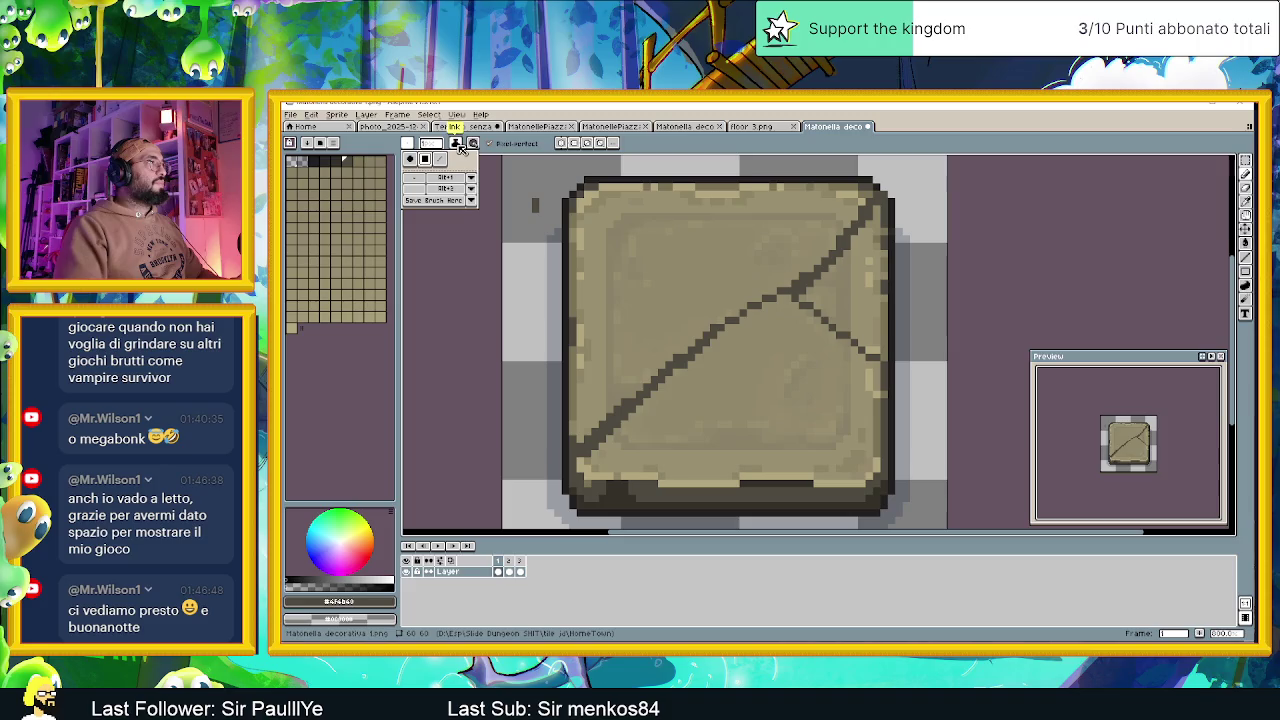
left_click(459, 146)
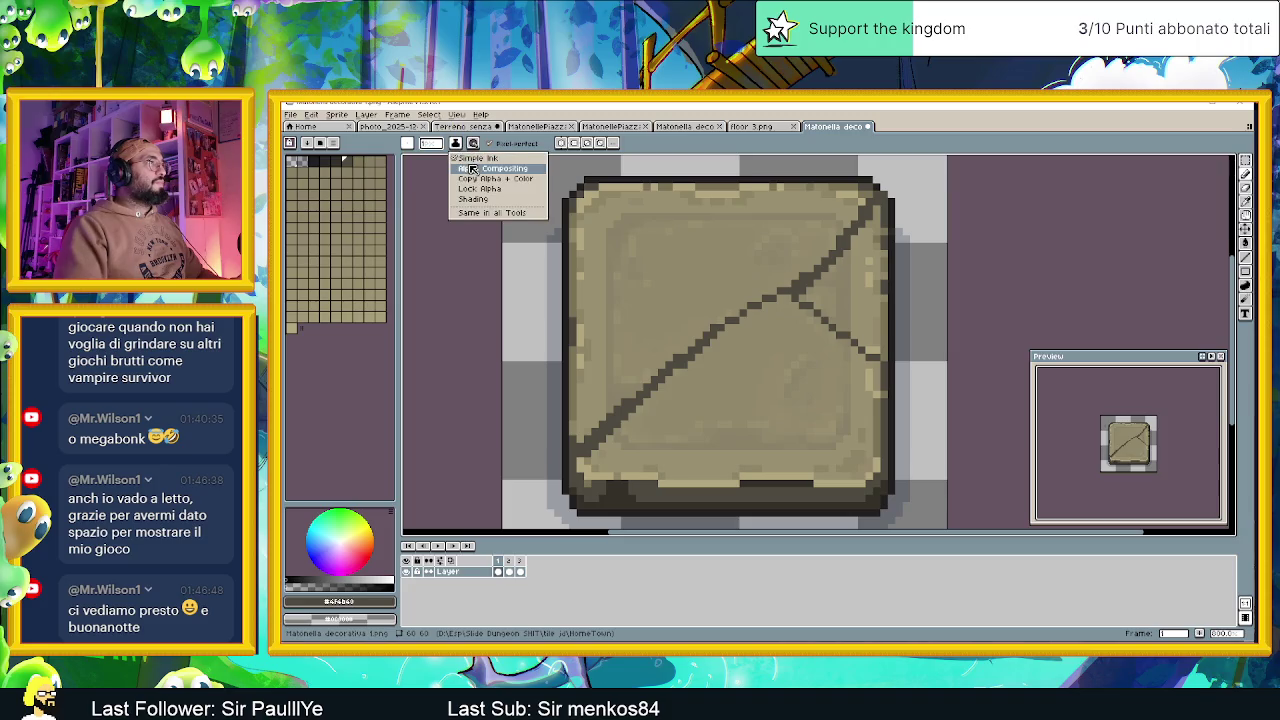
left_click(492, 168)
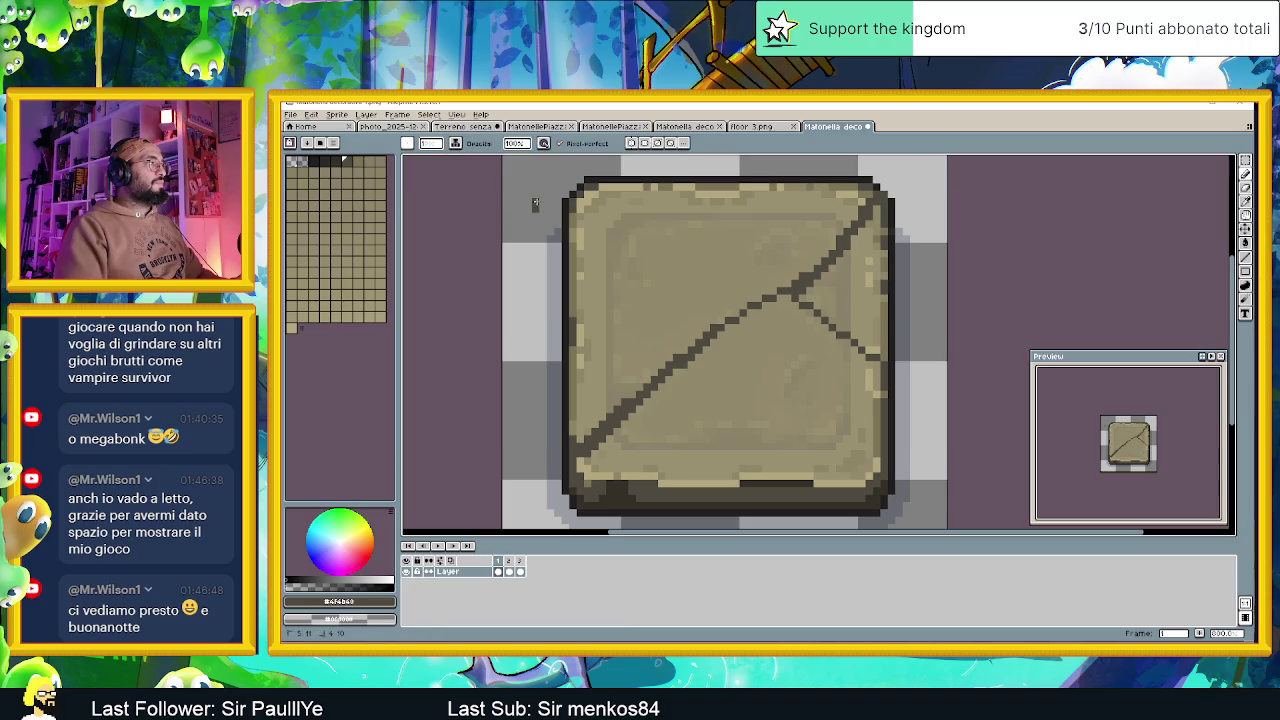
left_click(357, 620)
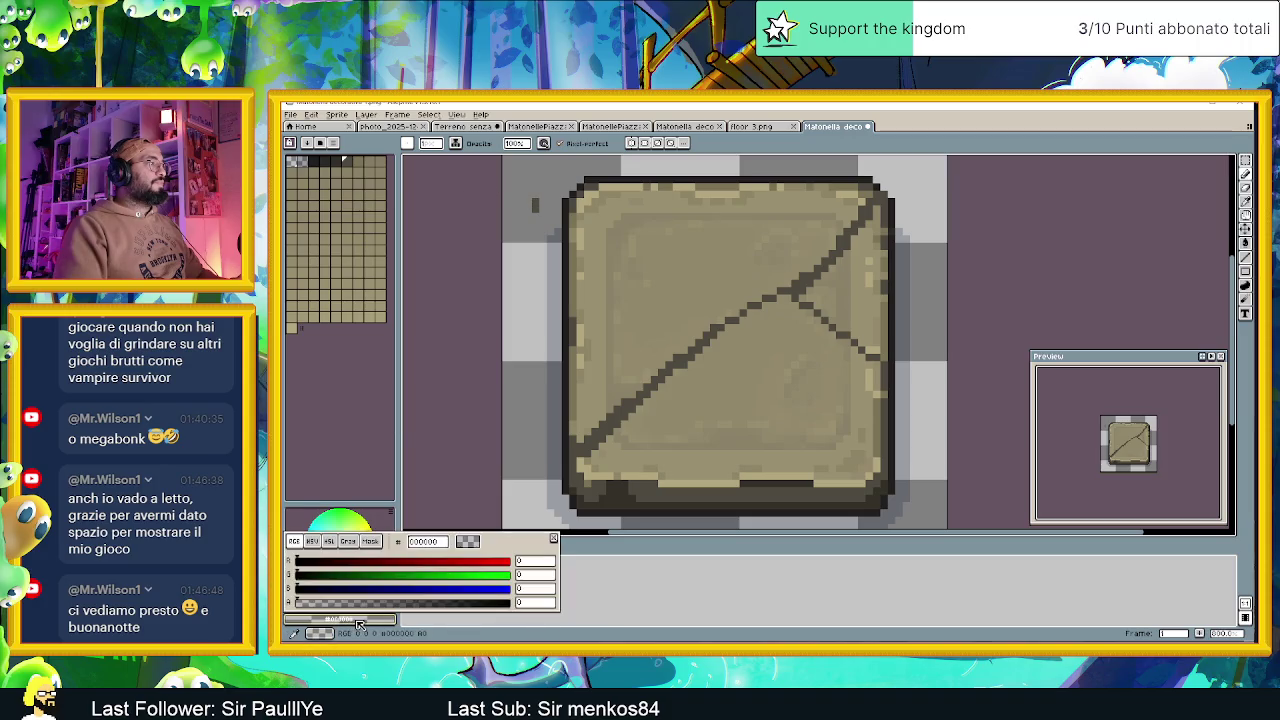
key("i")
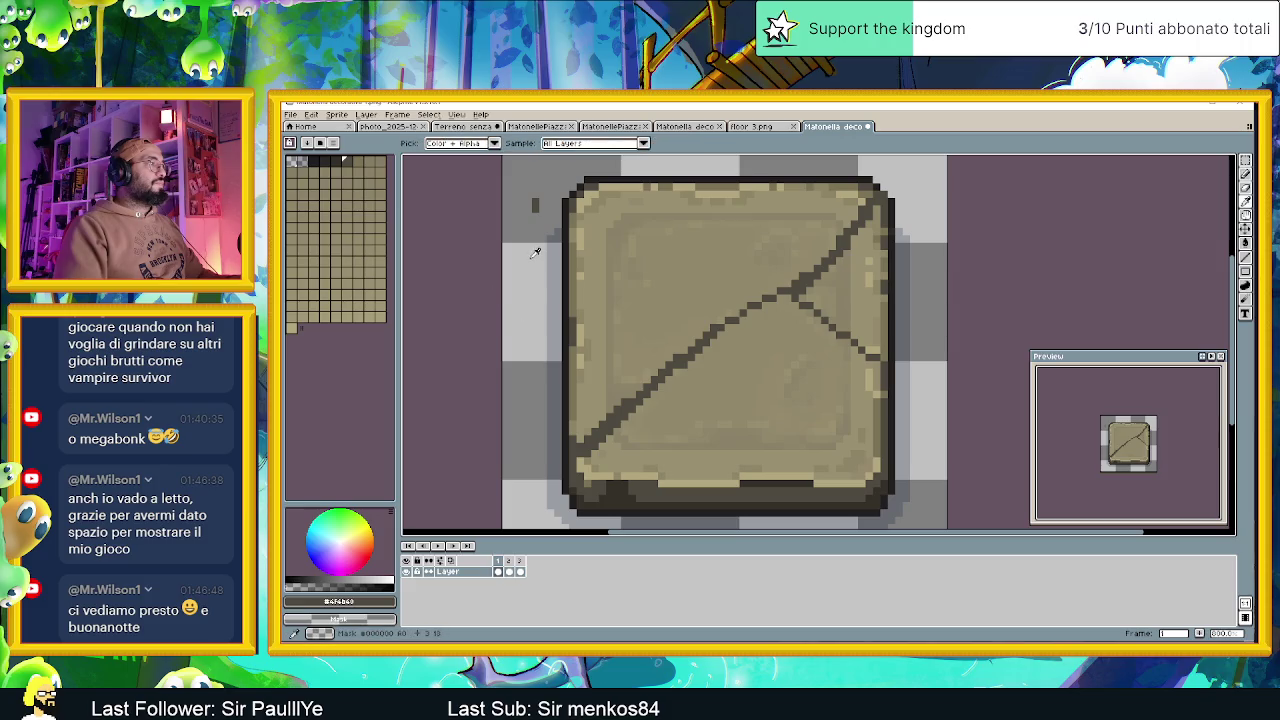
key("b")
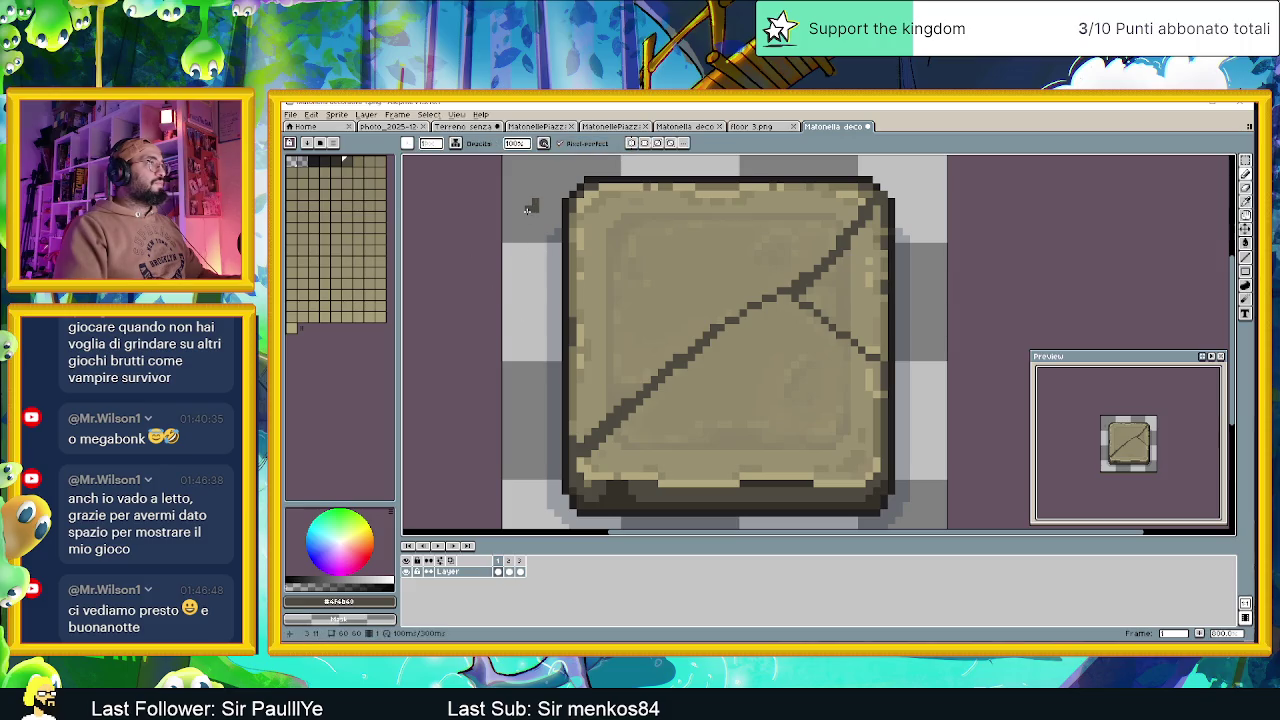
Try Simple Ink and Copy Alpha + Color ink modes, then reselect the square brush.
left_click(456, 145)
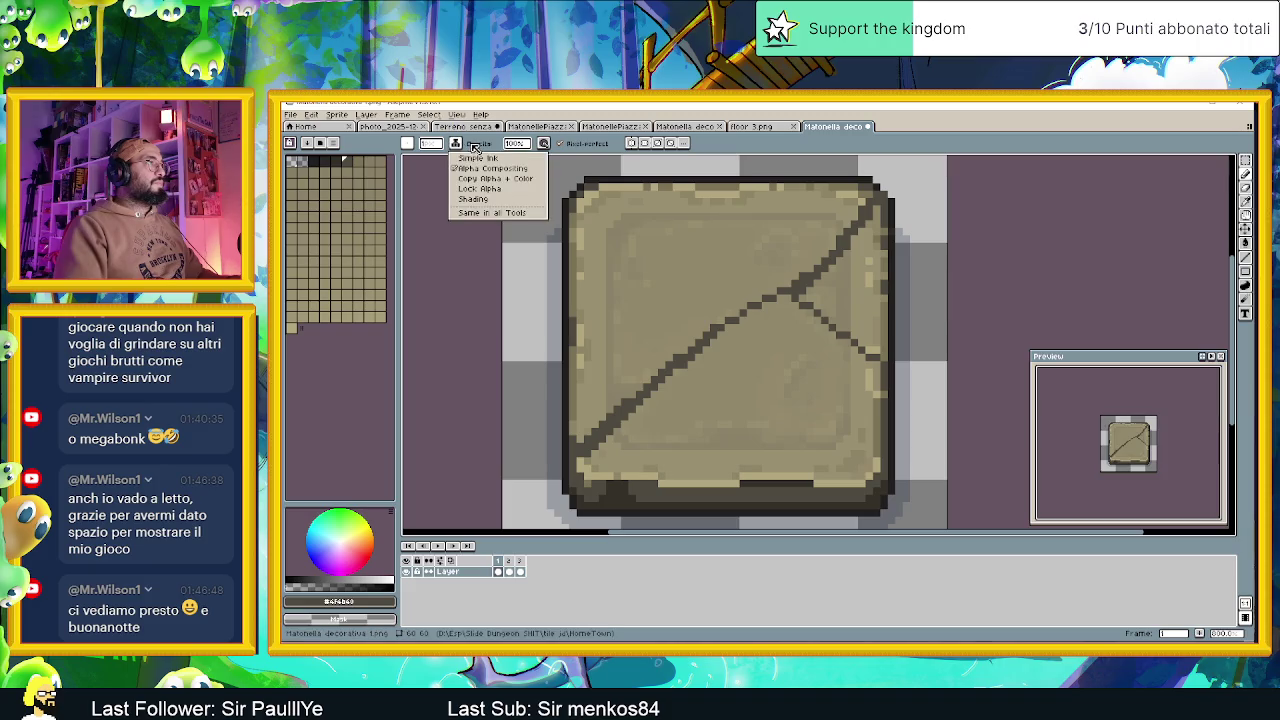
left_click(476, 158)
left_click(463, 145)
left_click(490, 168)
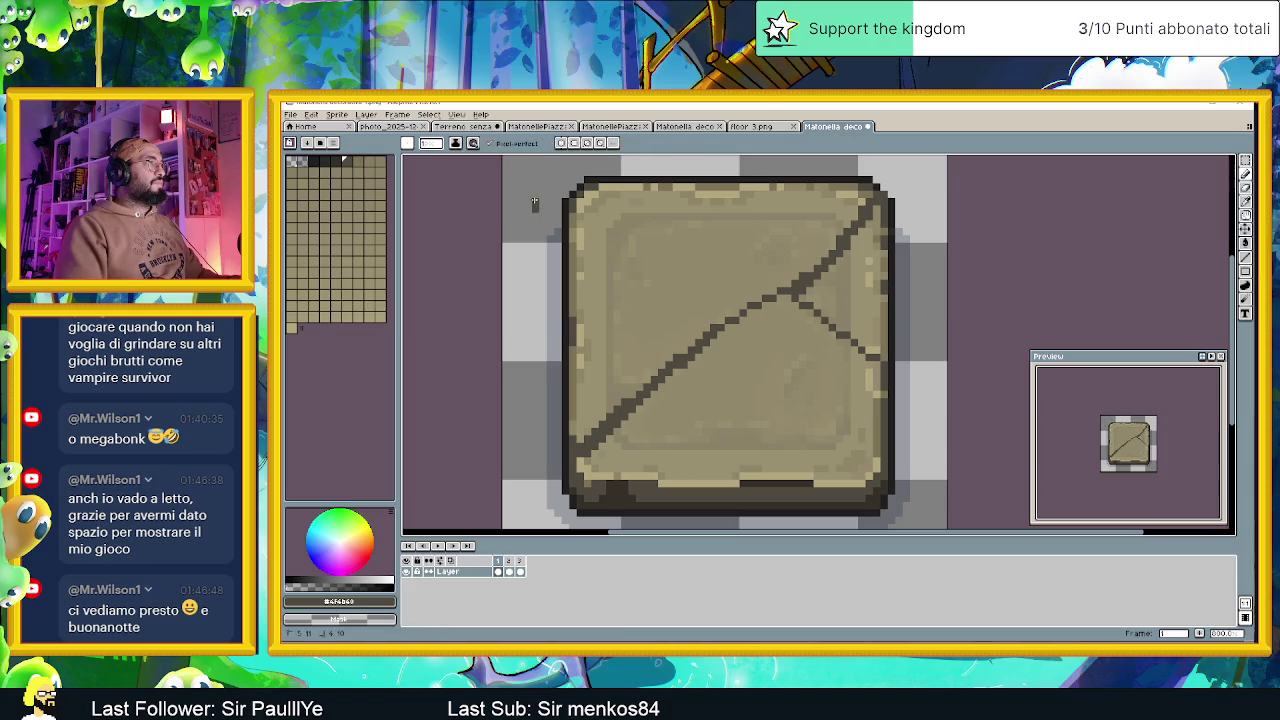
left_click(455, 145)
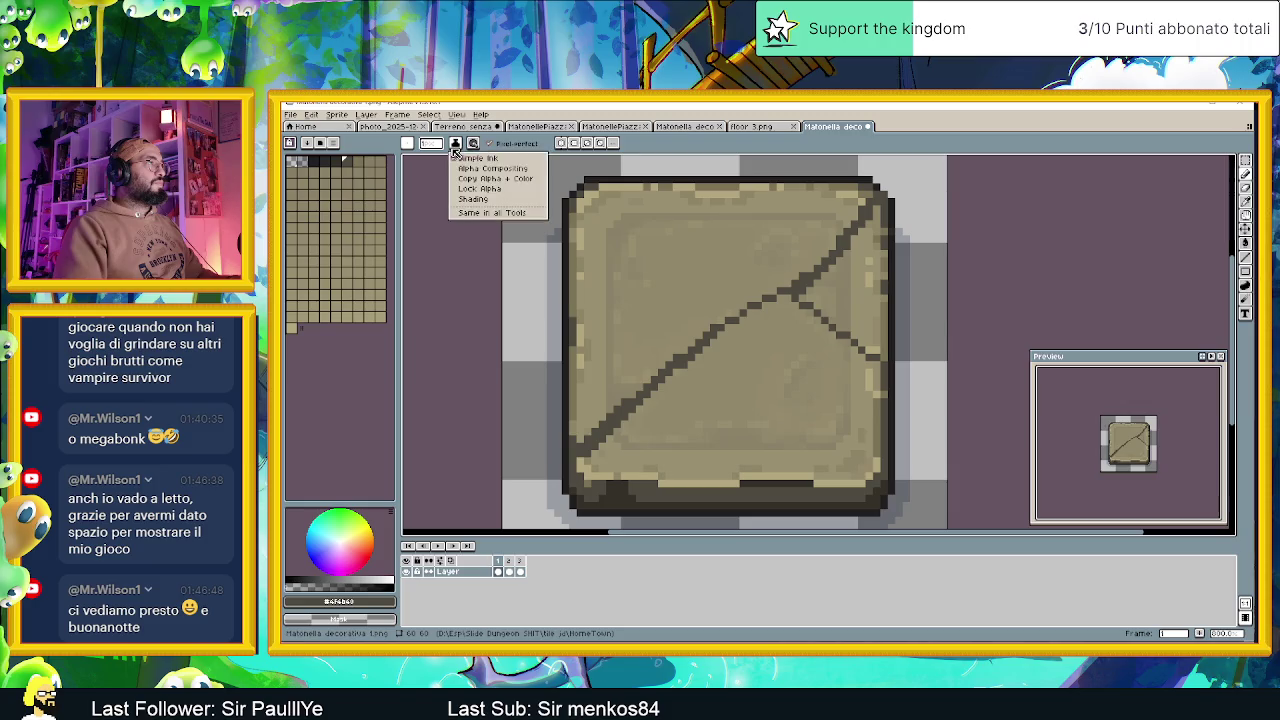
left_click(512, 180)
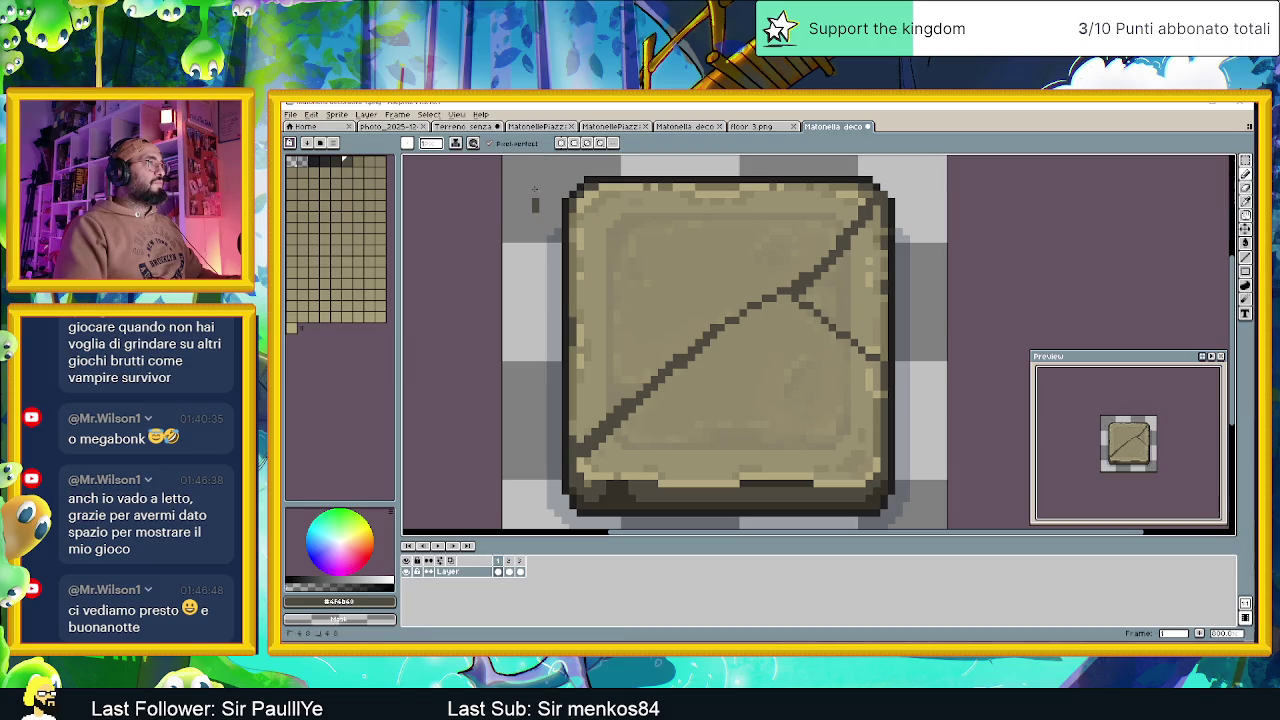
left_click(455, 145)
left_click(520, 200)
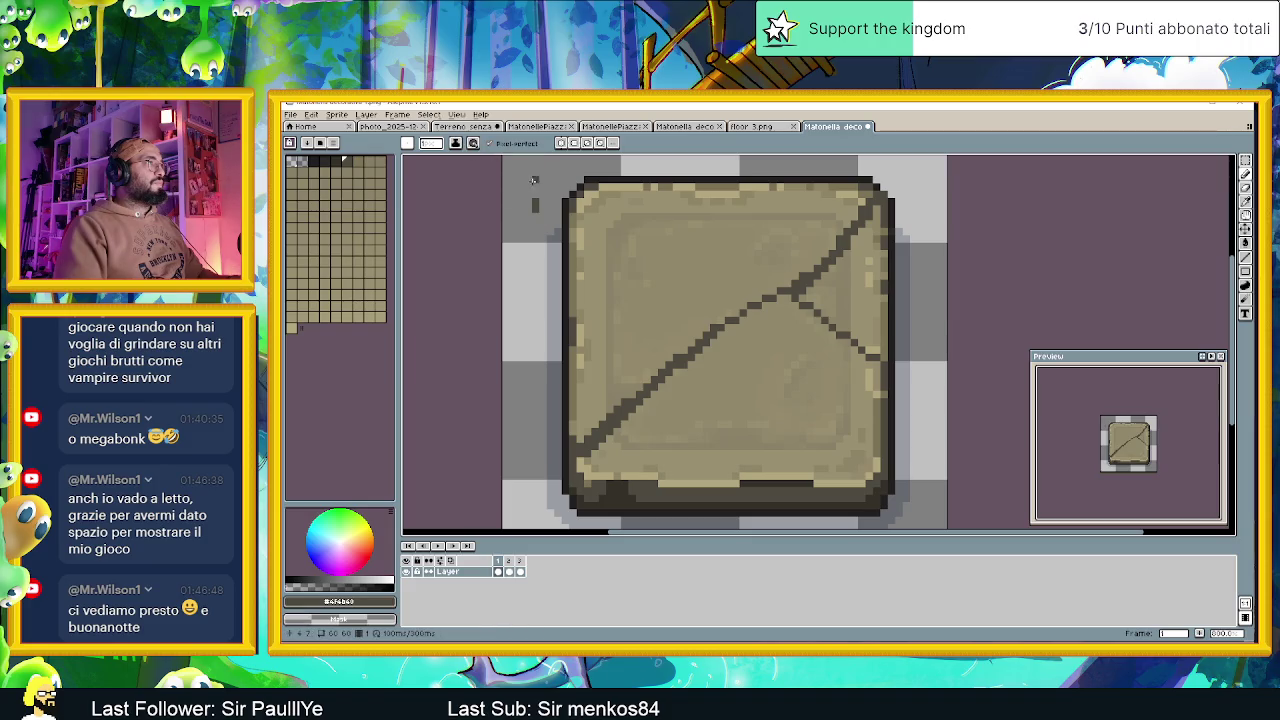
left_click(408, 143)
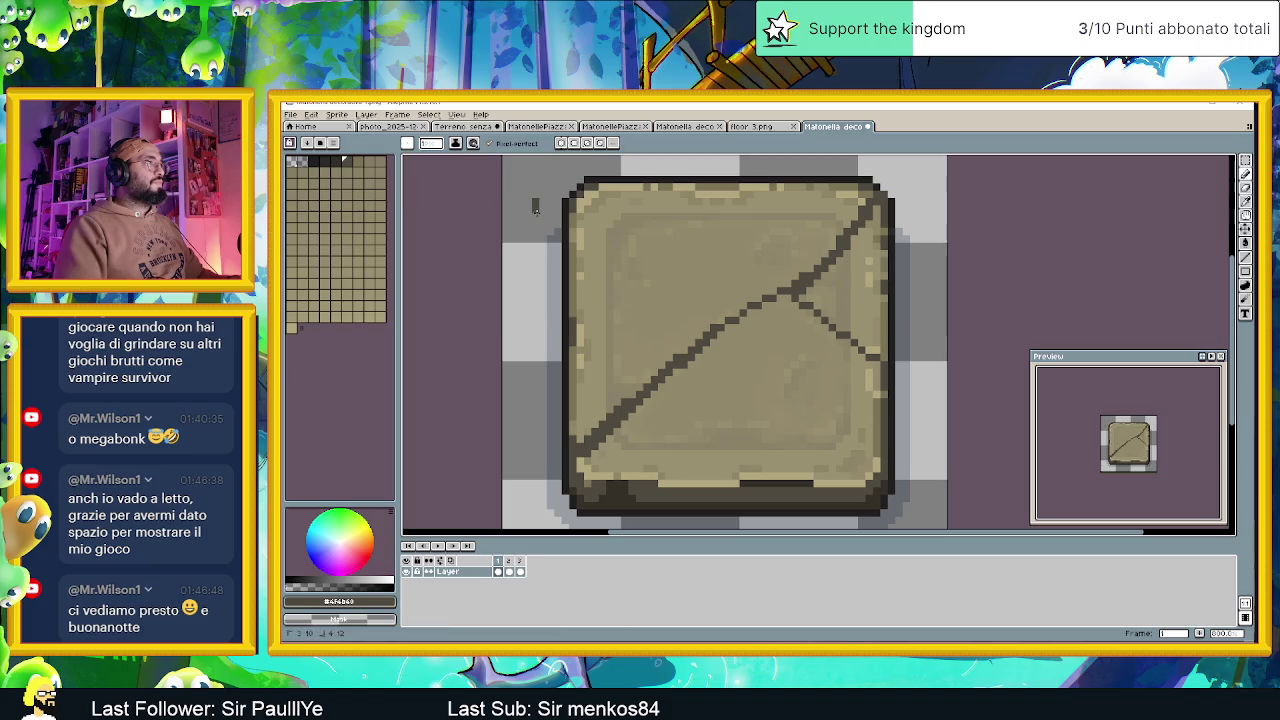
left_click(429, 162)
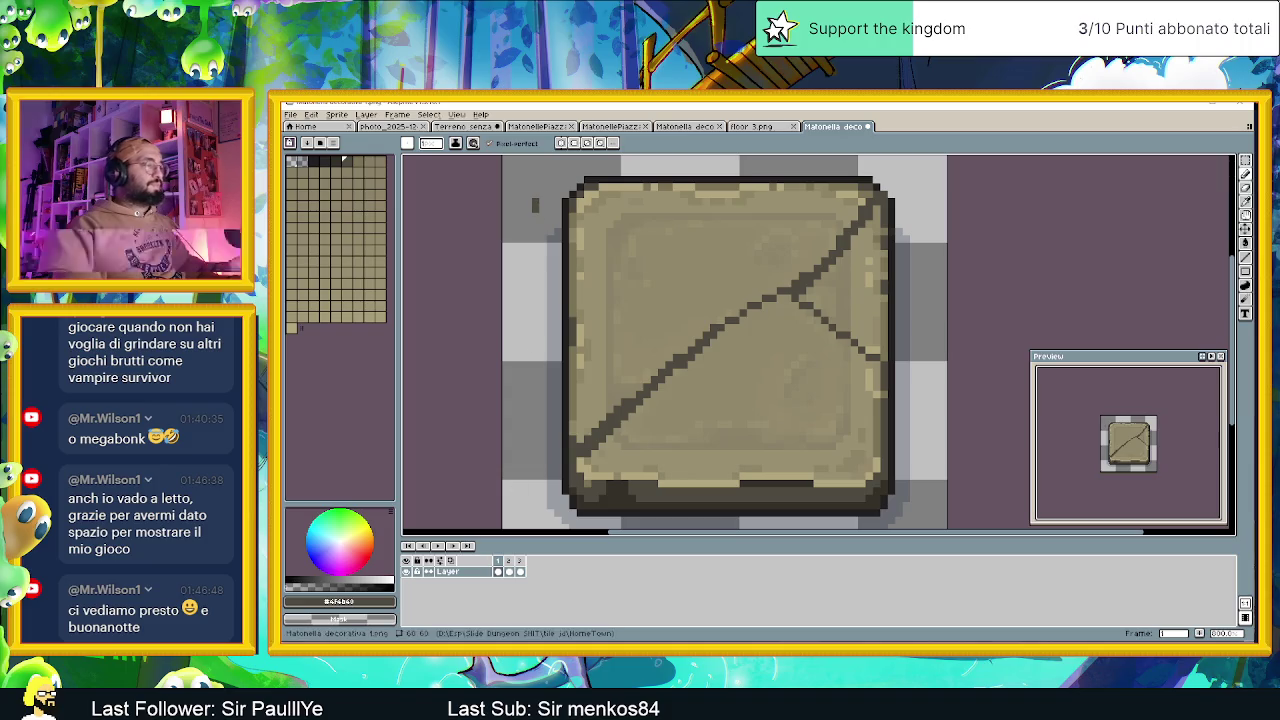
key("alt+Tab")
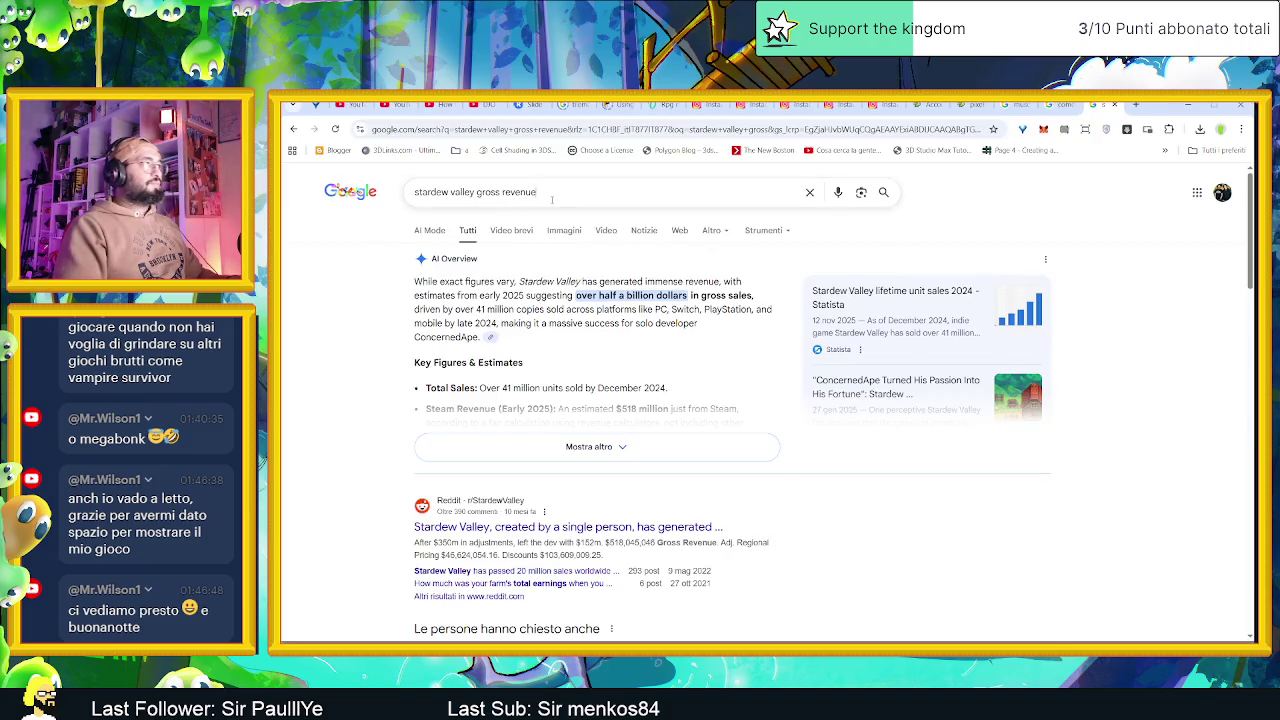
Search Google for 'aseprite unable to use transparency' and go back to Aseprite.
triple_click(551, 192)
type("aseprite unabl")
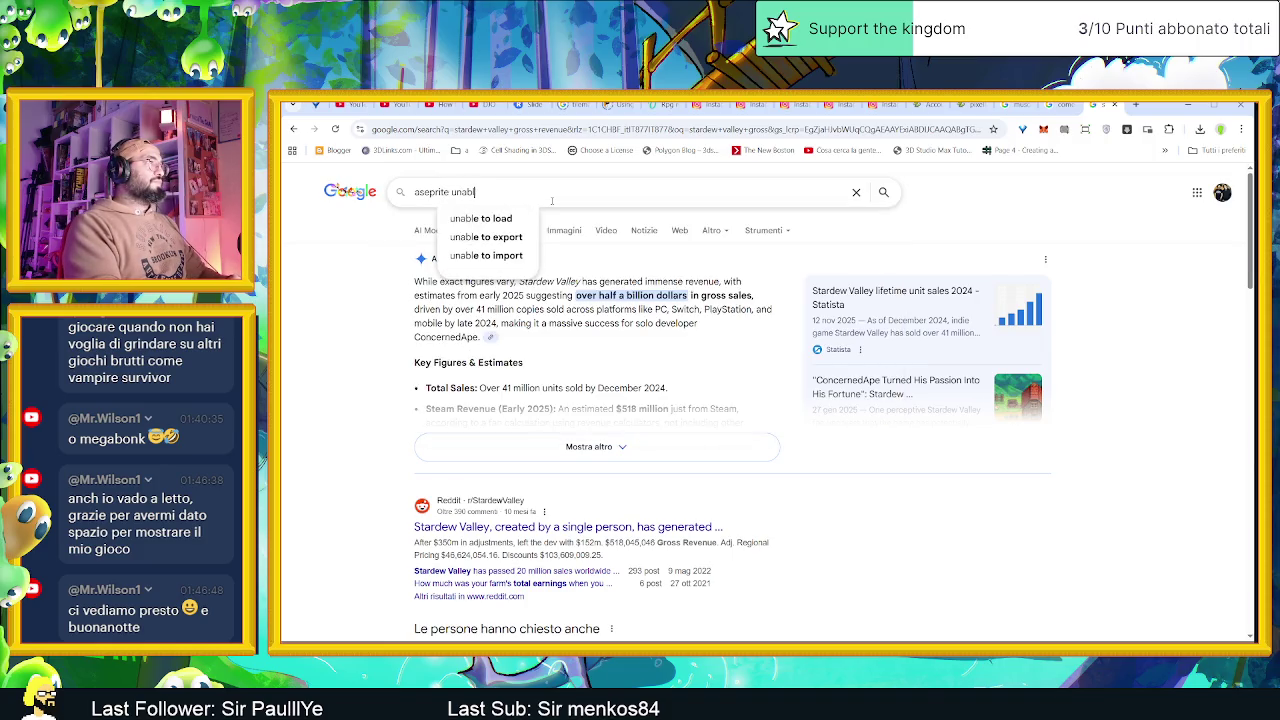
type("e to")
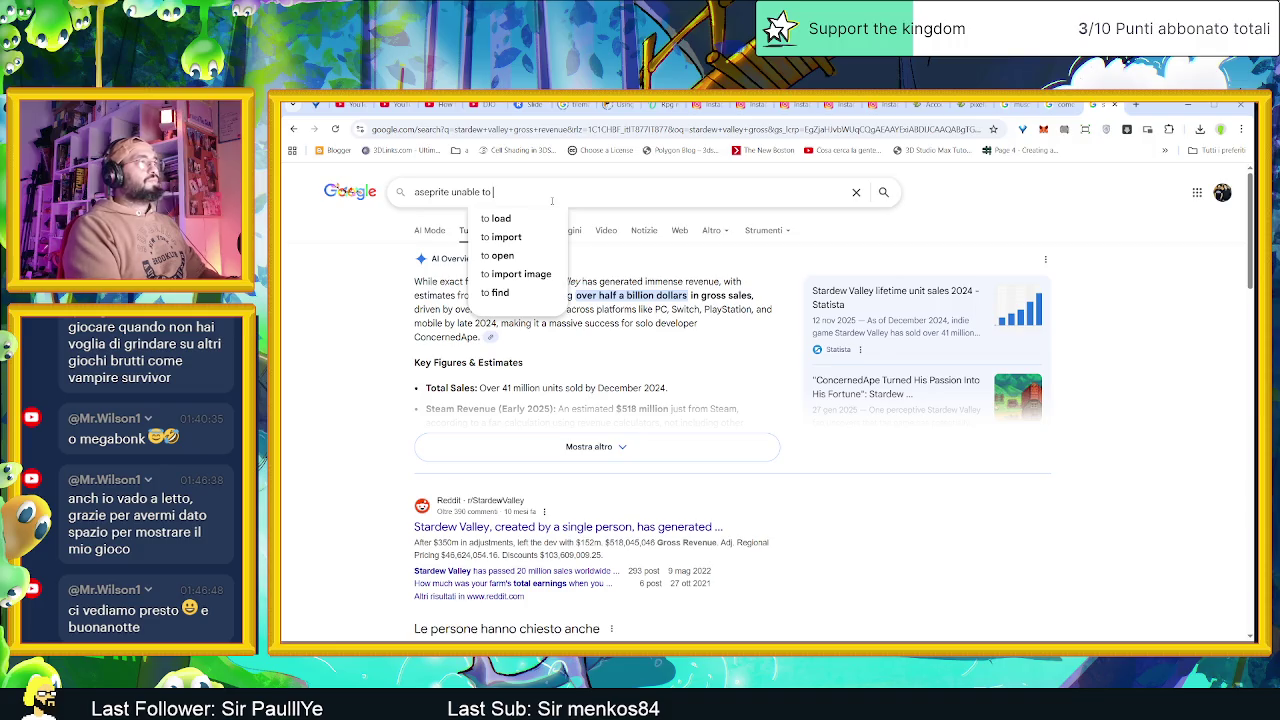
type(" use transparency")
key("Return")
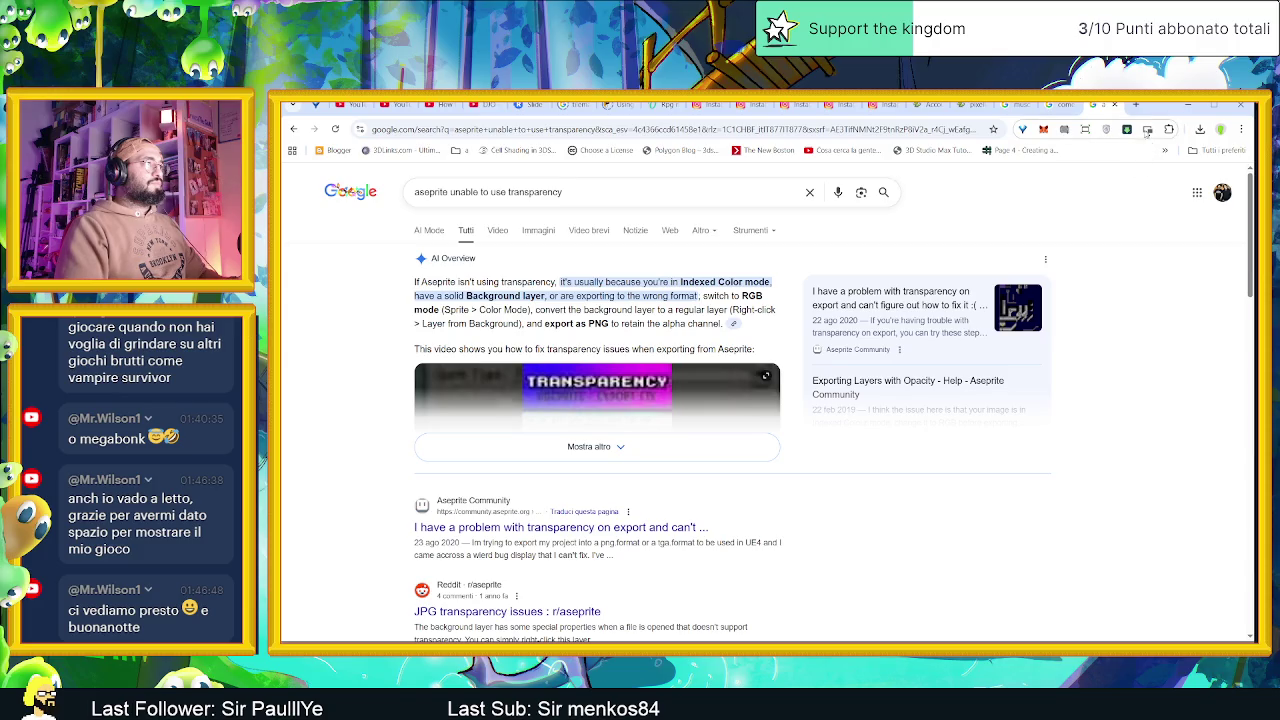
left_click(1187, 104)
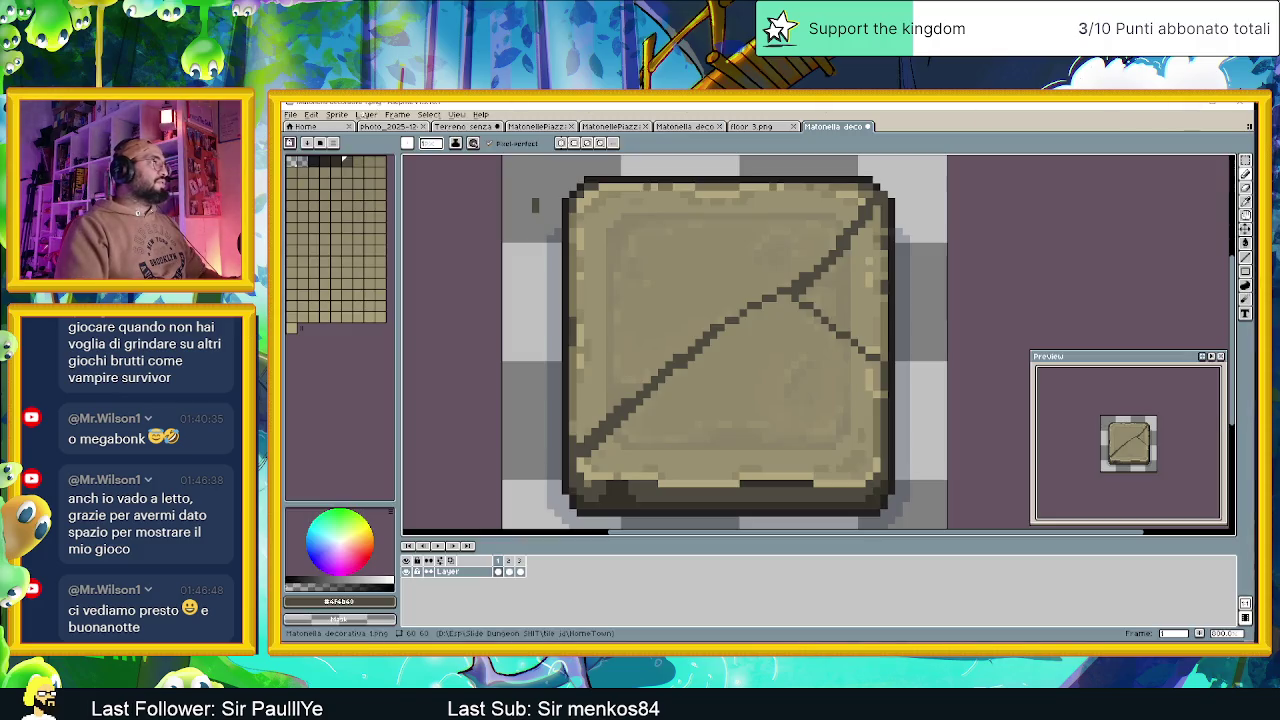
Convert the sprite's colour mode to Indexed and then back to RGB.
left_click(340, 115)
mouse_move(365, 138)
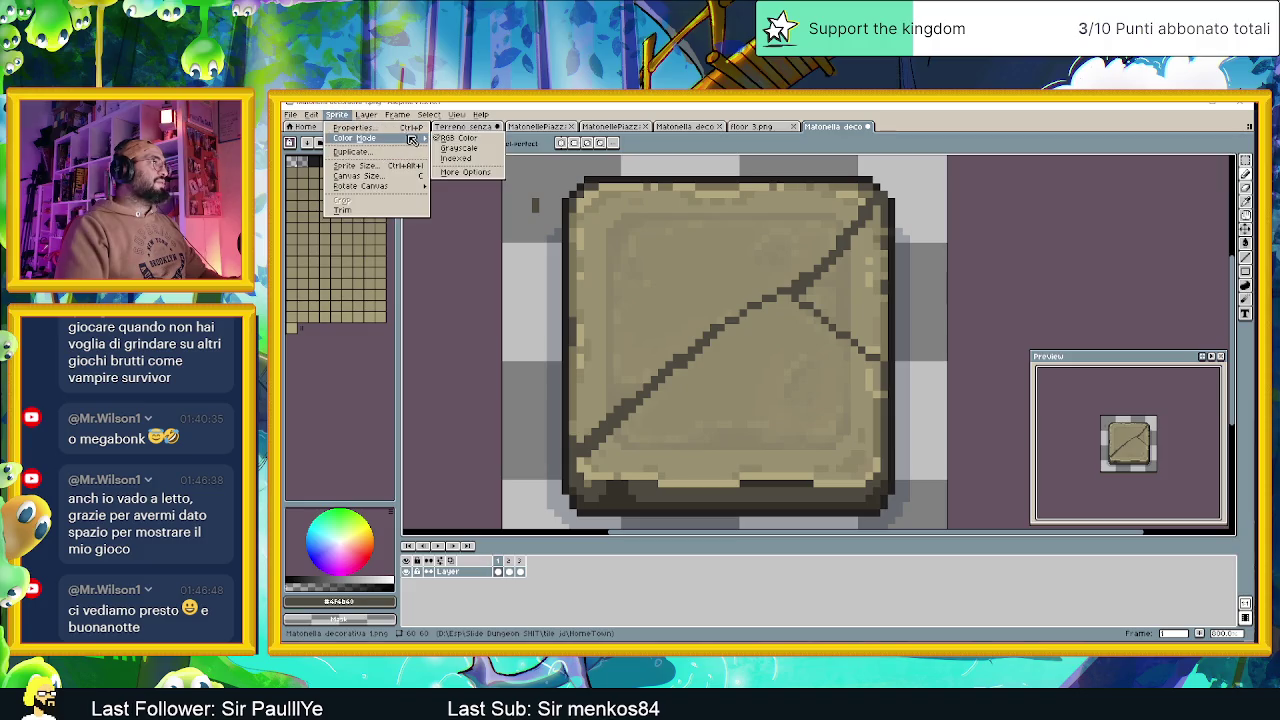
left_click(479, 141)
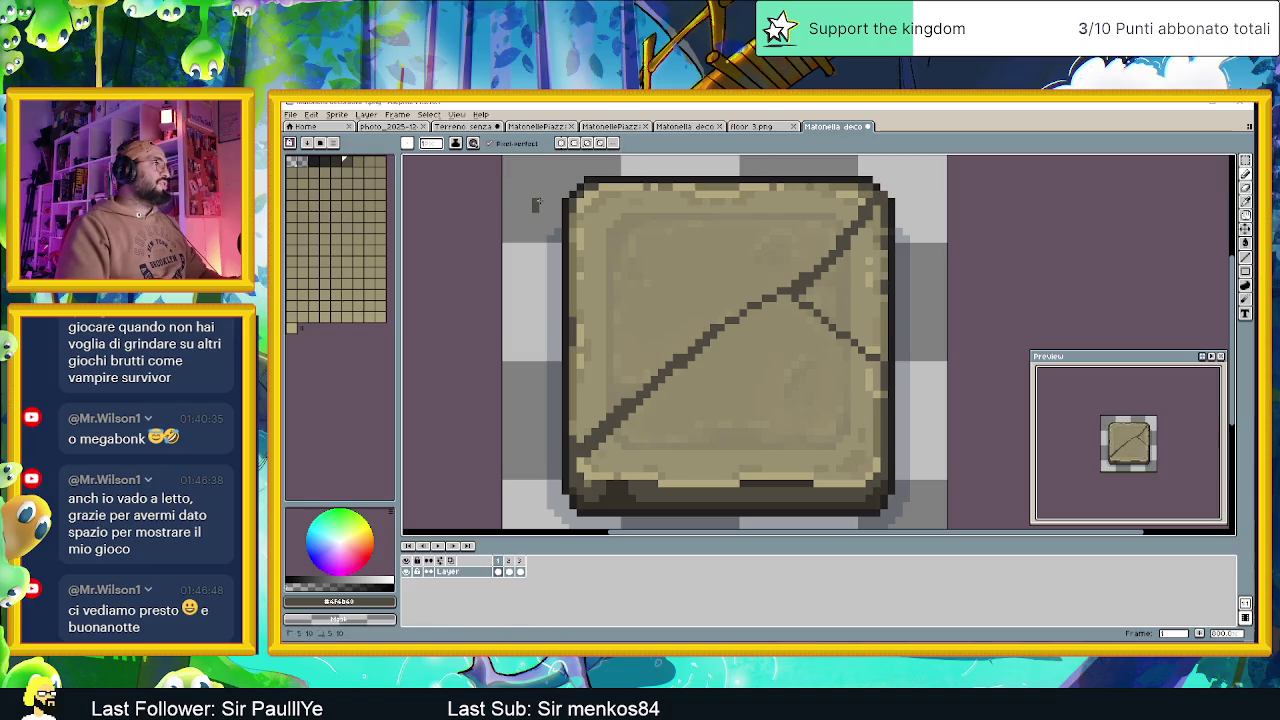
left_click(350, 115)
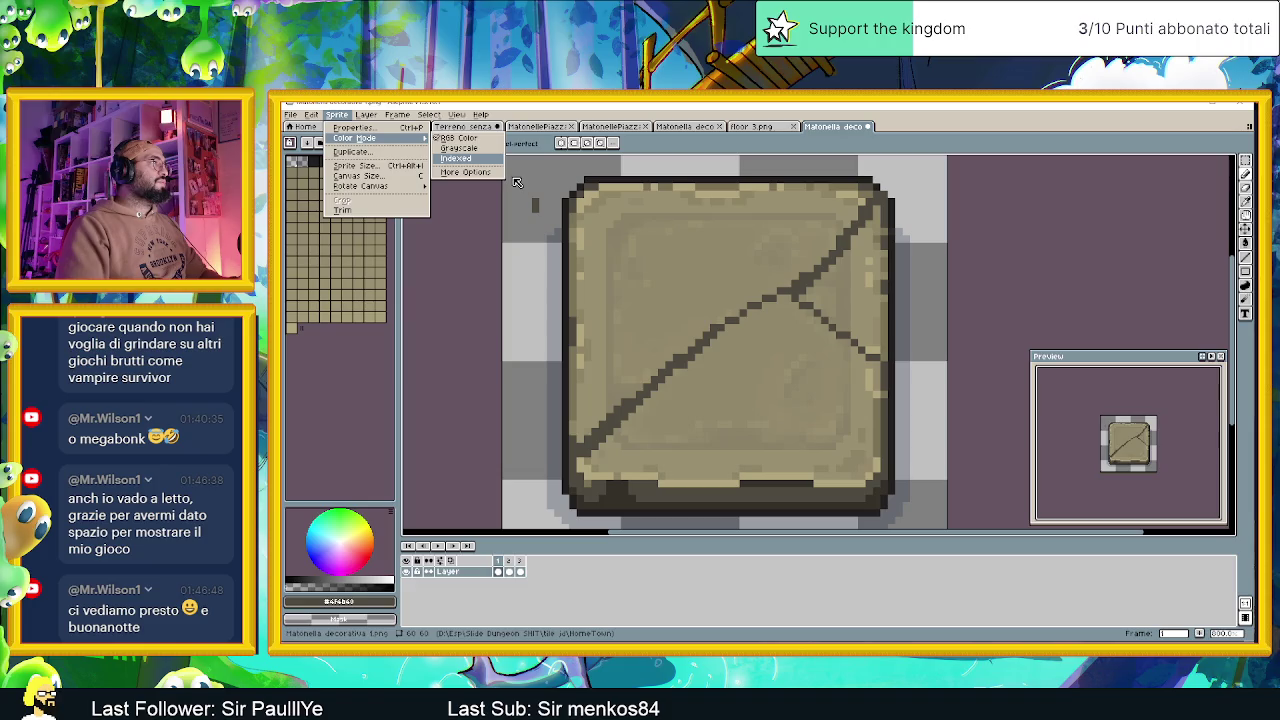
left_click(456, 158)
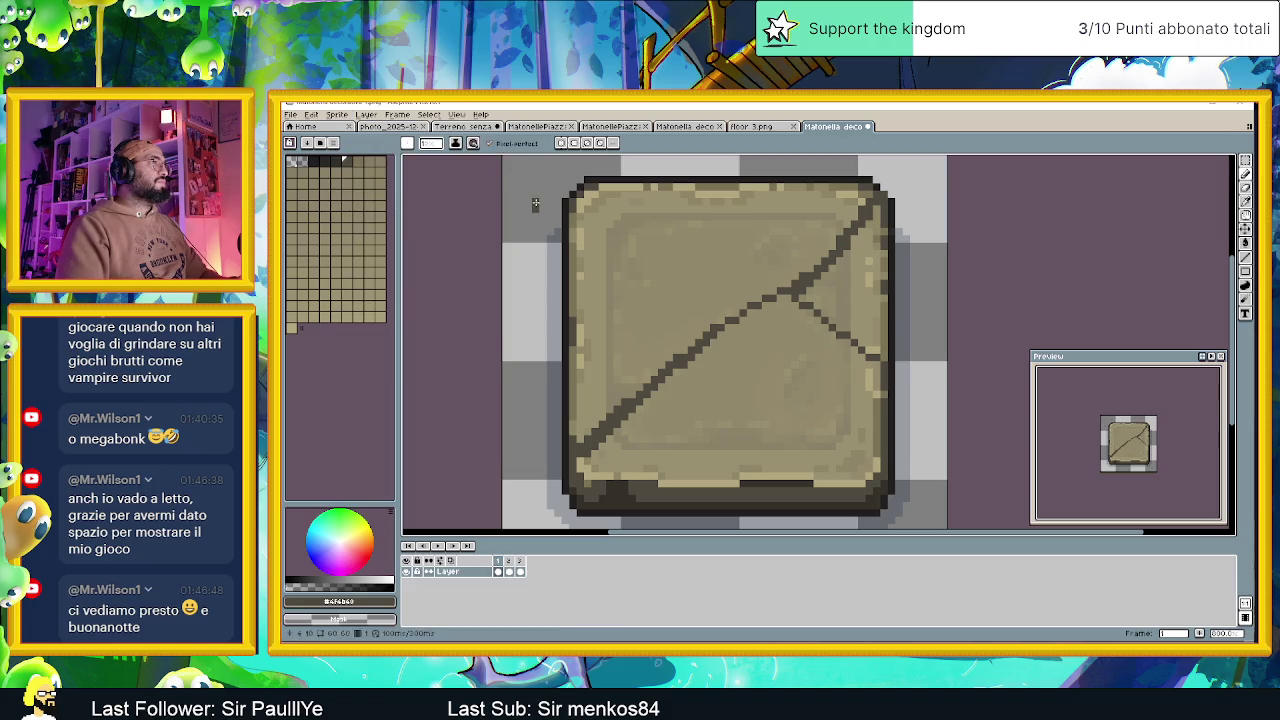
left_click(337, 114)
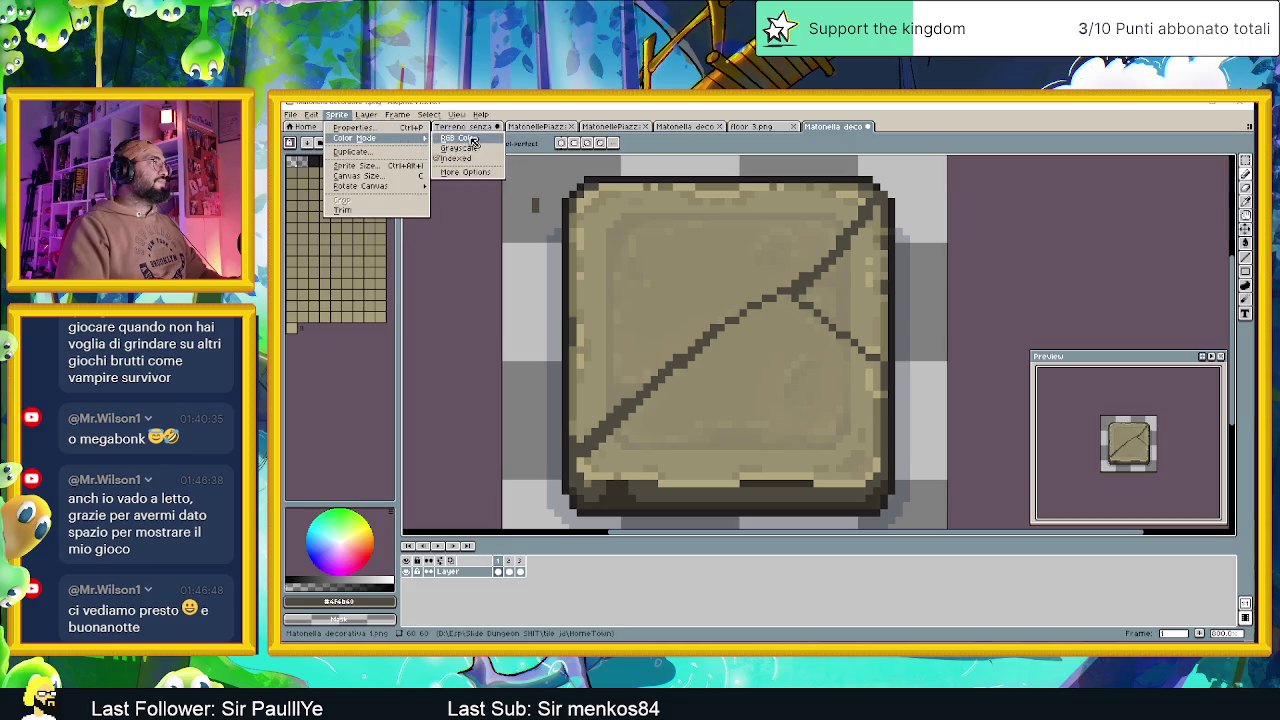
left_click(512, 178)
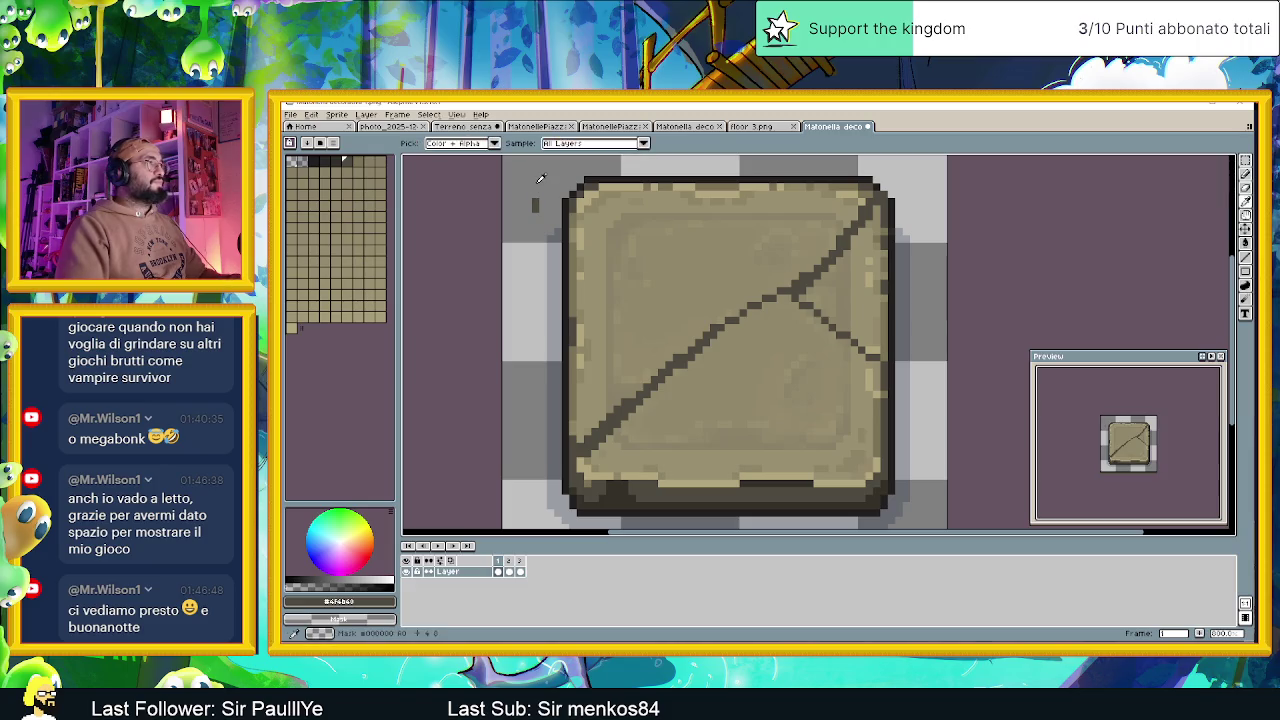
Inspect the eyedropper's sampling options and the background colour's value editor.
key("alt")
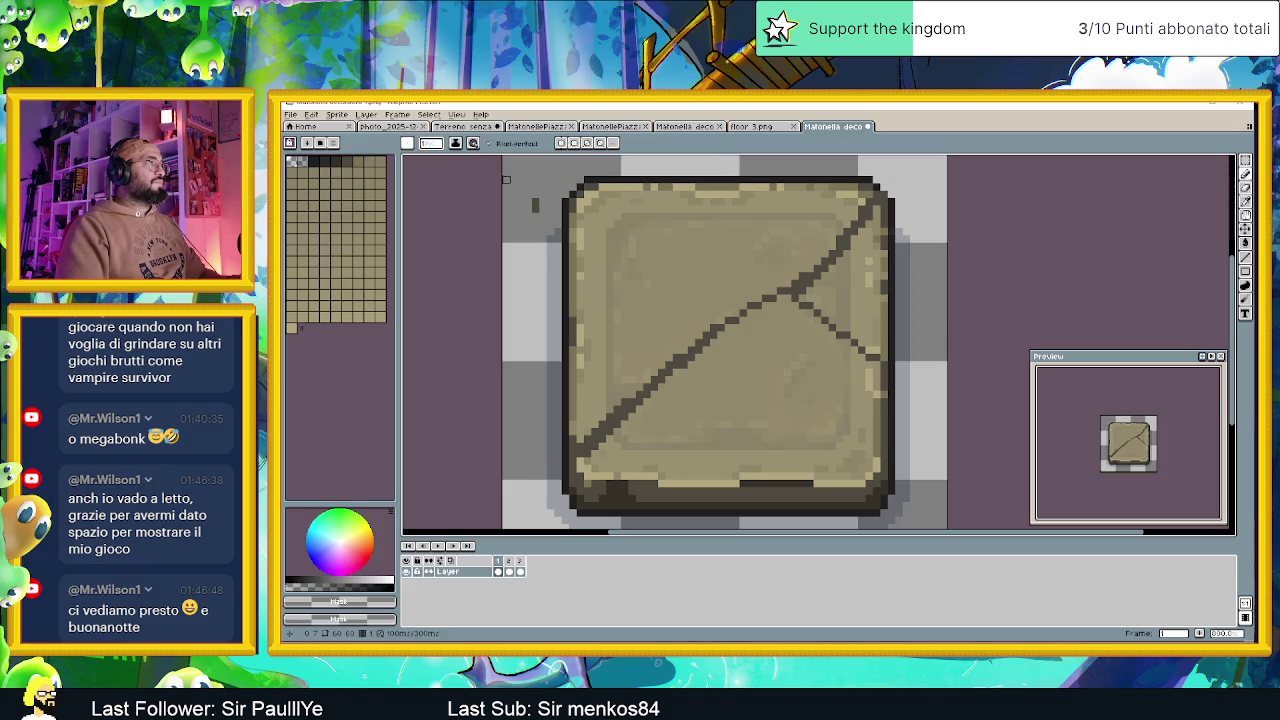
key("alt")
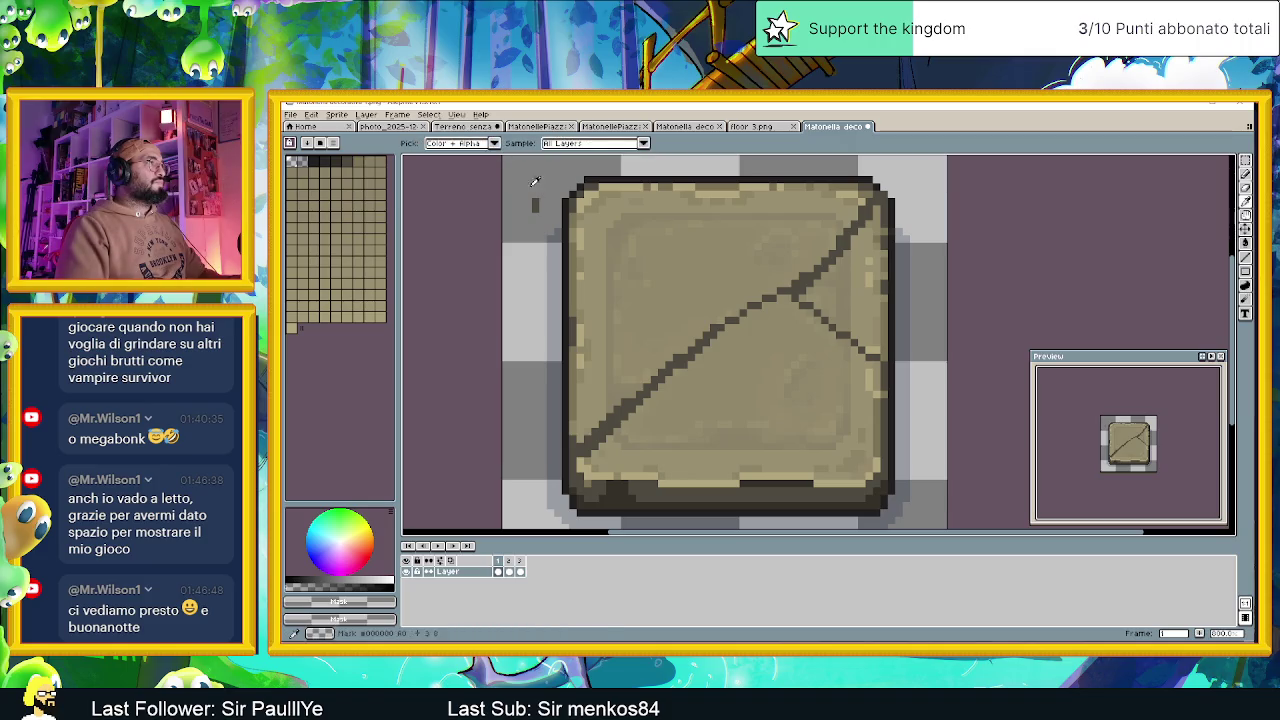
left_click(494, 143)
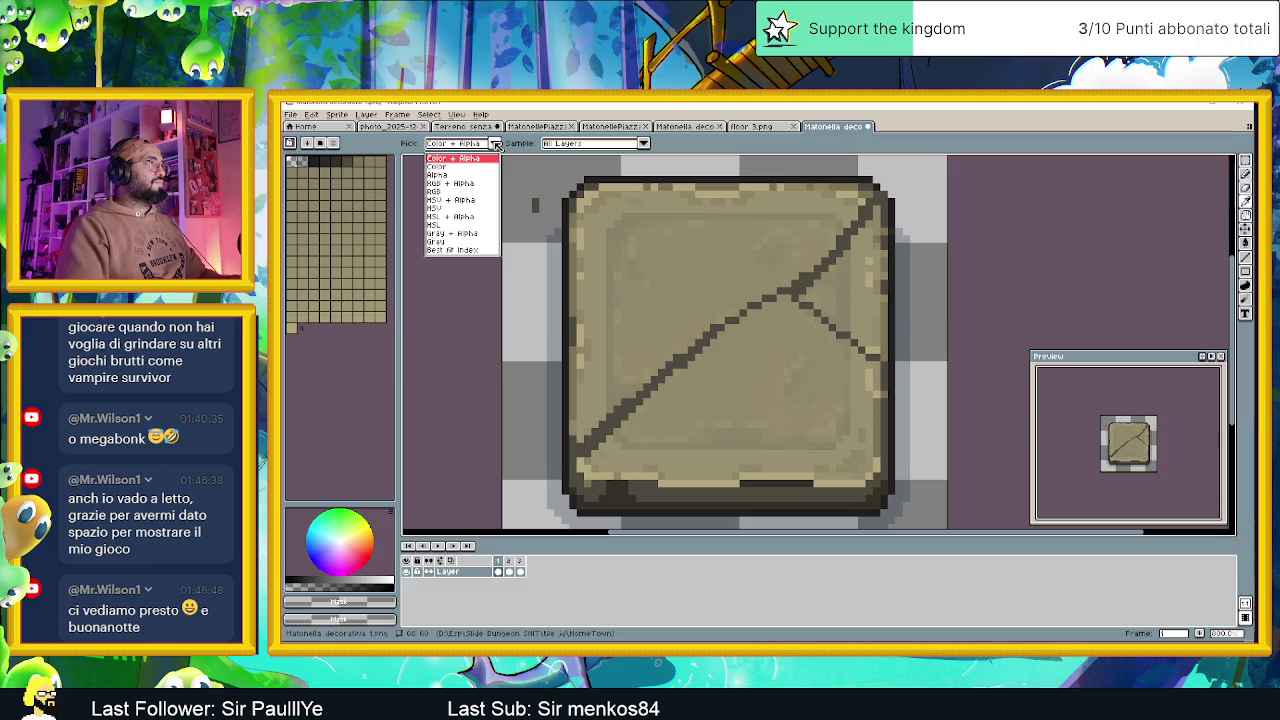
left_click(494, 143)
key("b")
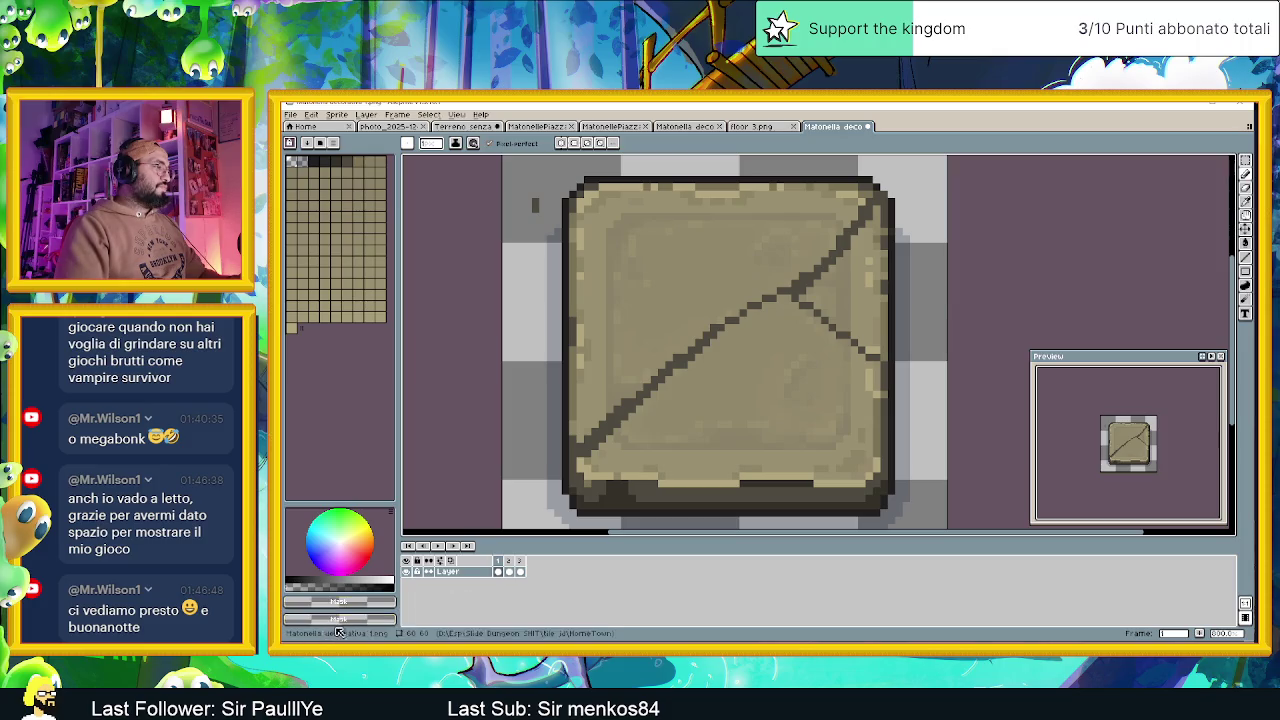
left_click(344, 622)
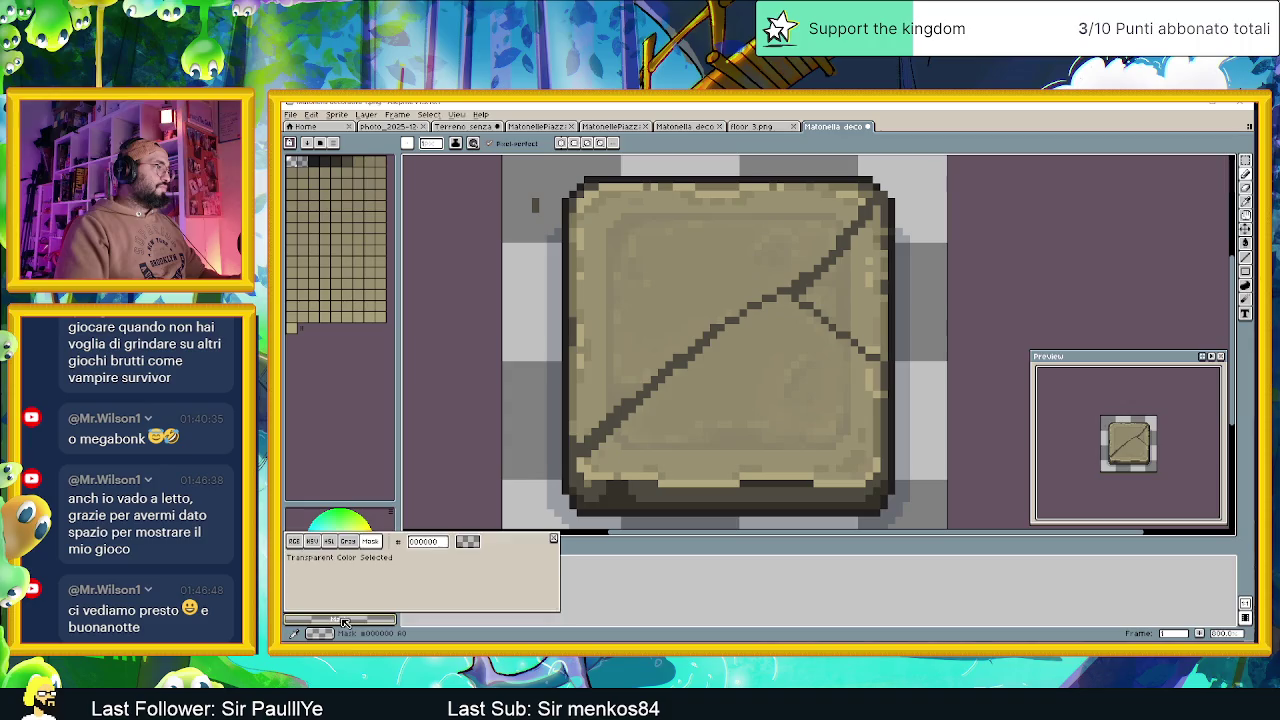
left_click(430, 632)
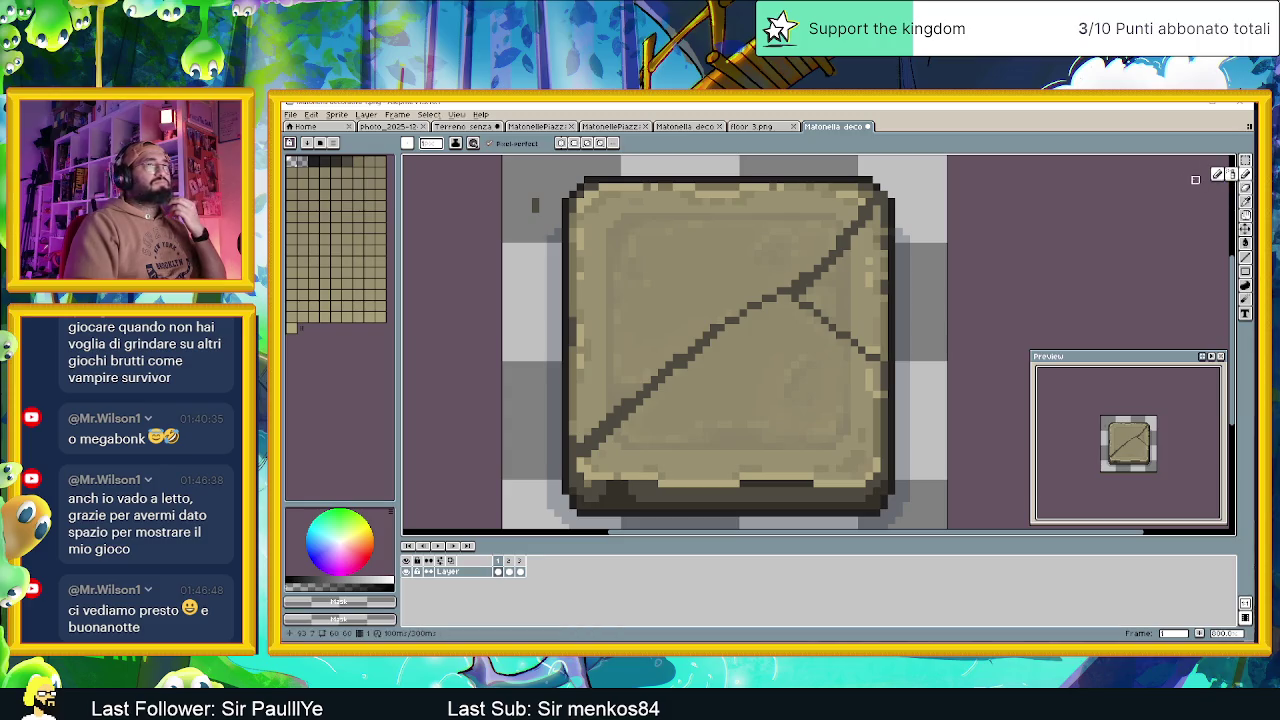
key("Return")
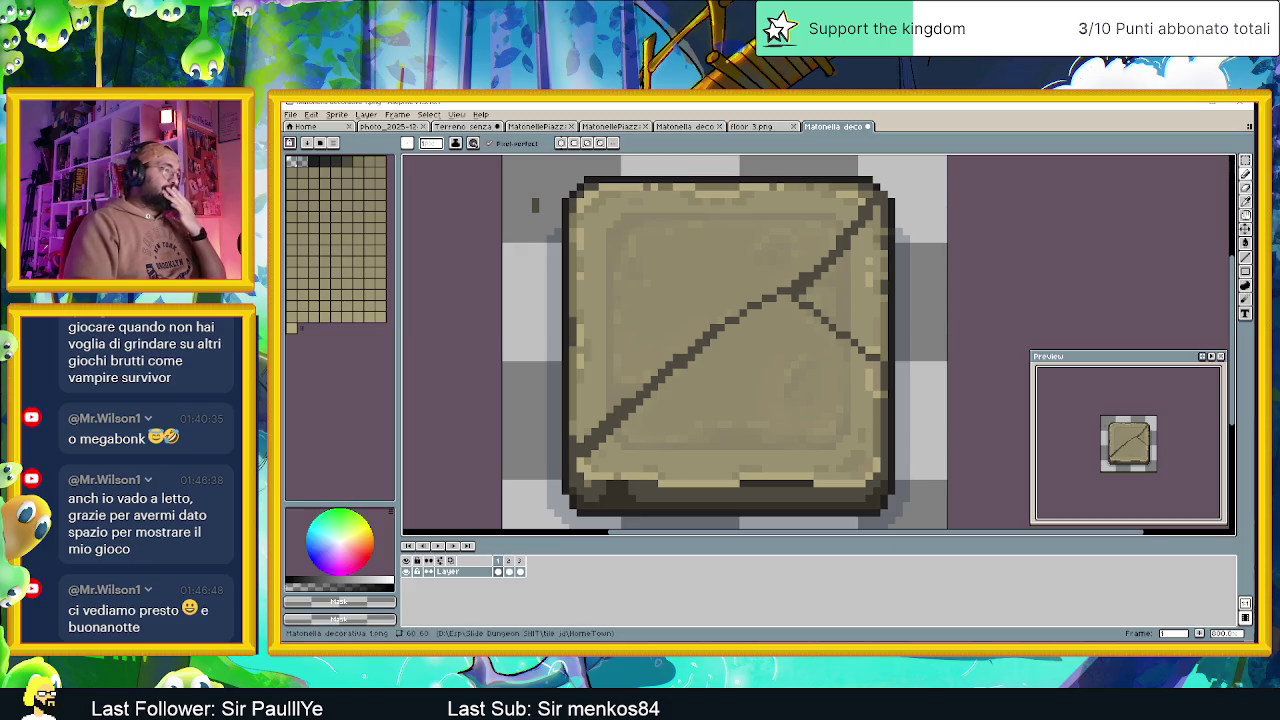
key("alt+Tab")
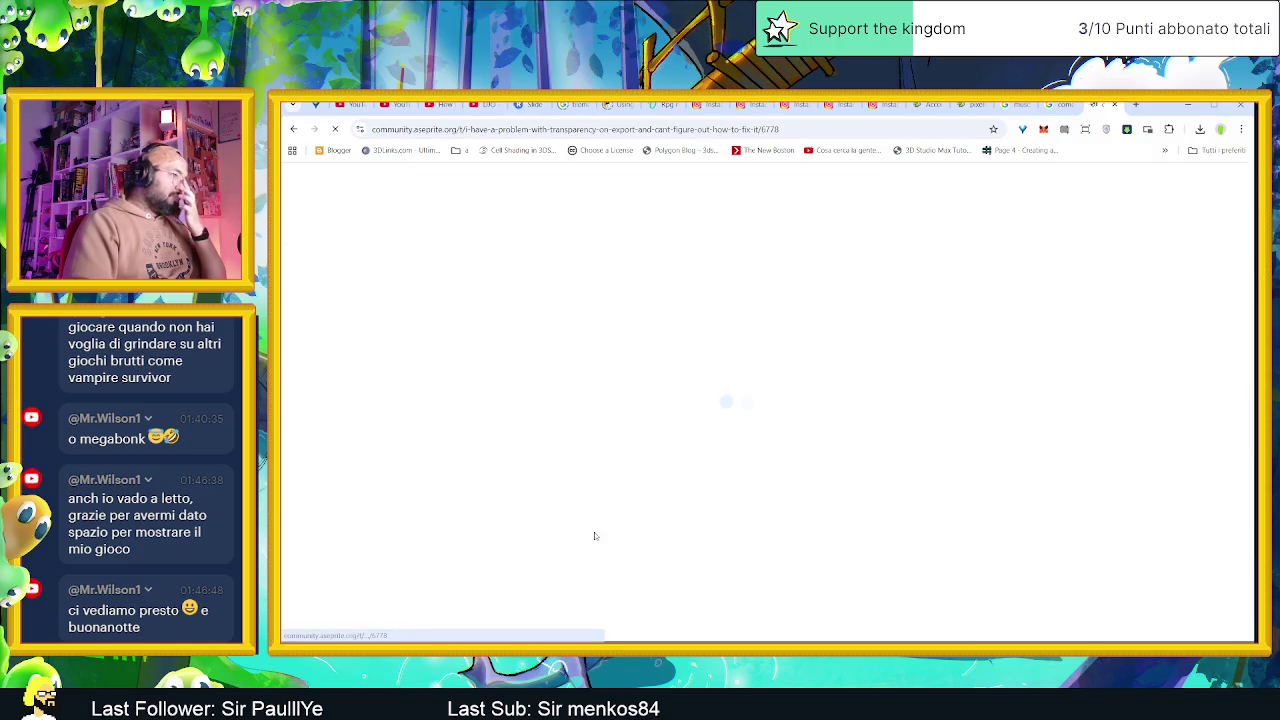
Read the forum result and the Reddit thread on JPG transparency issues.
scroll(728, 456, "down", 5)
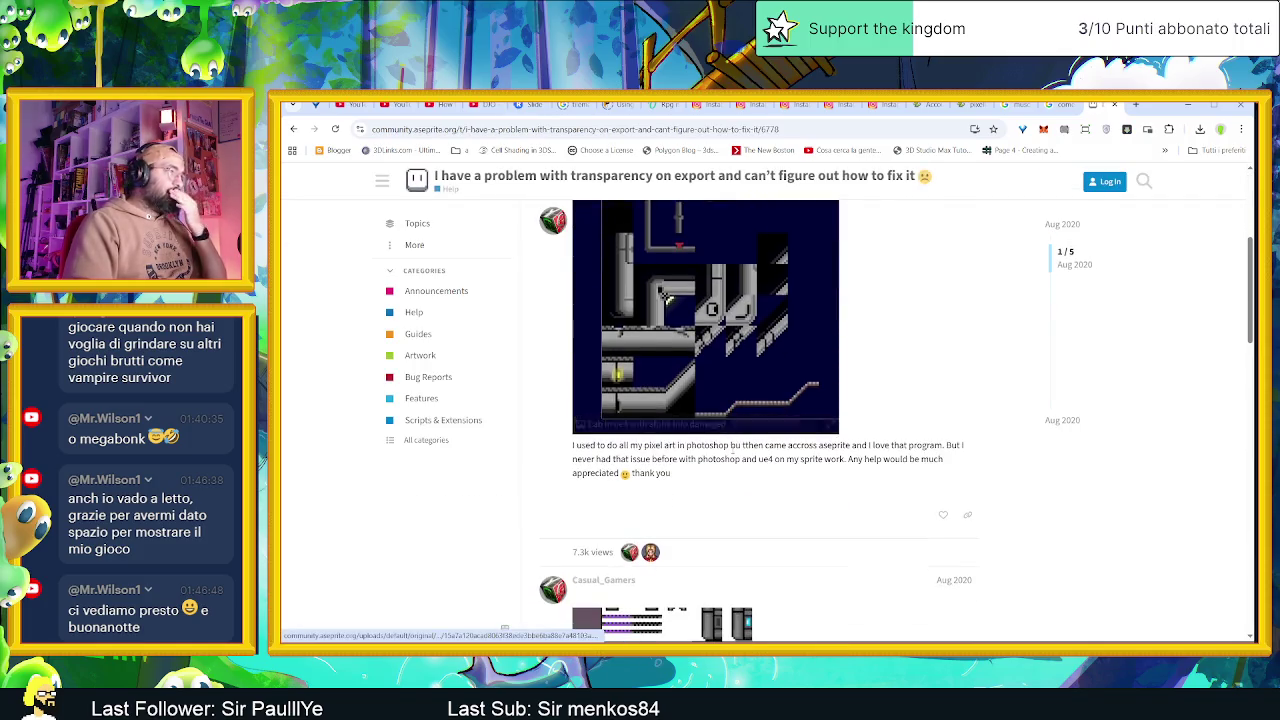
key("alt+Left")
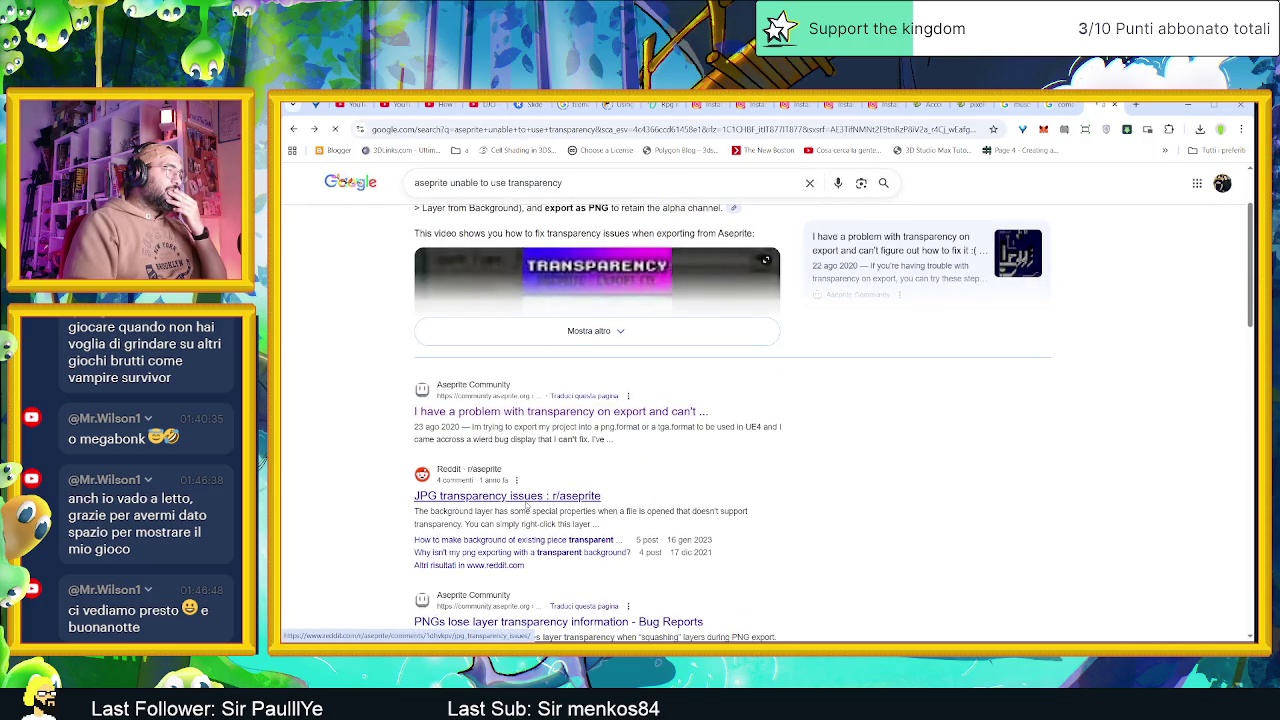
left_click(526, 500)
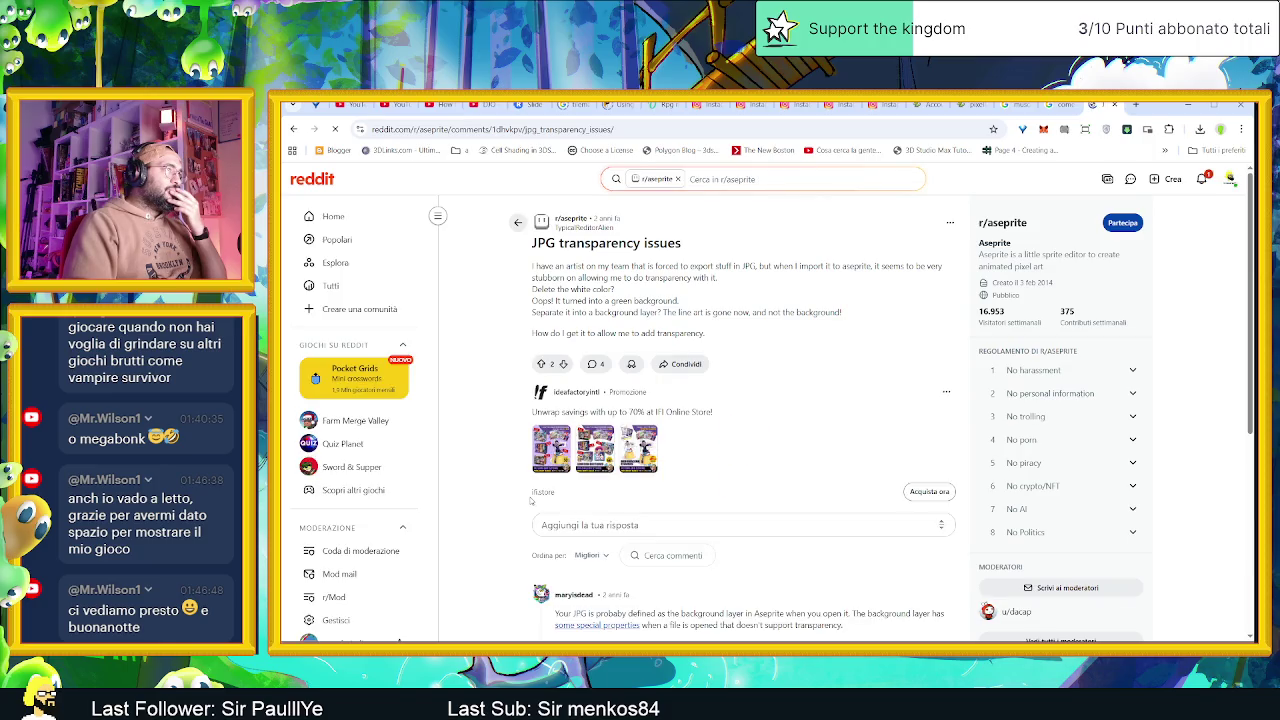
scroll(494, 495, "down", 3)
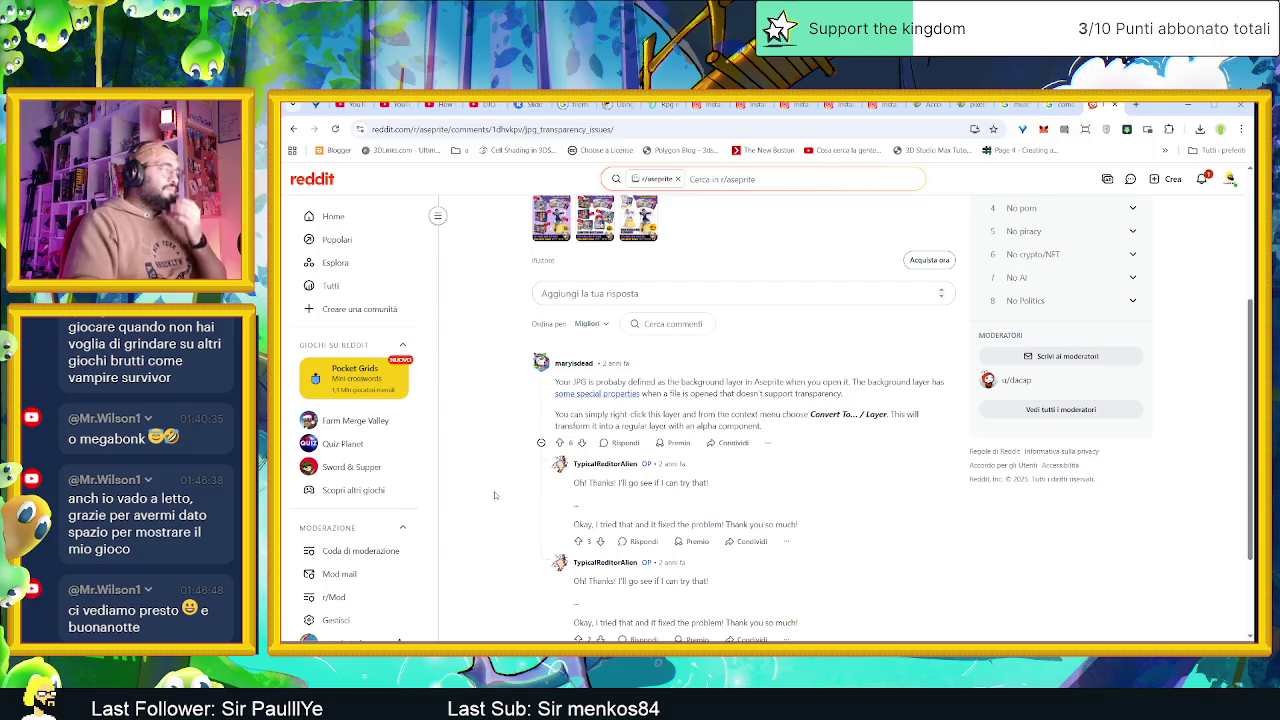
key("alt+Left")
scroll(503, 483, "down", 3)
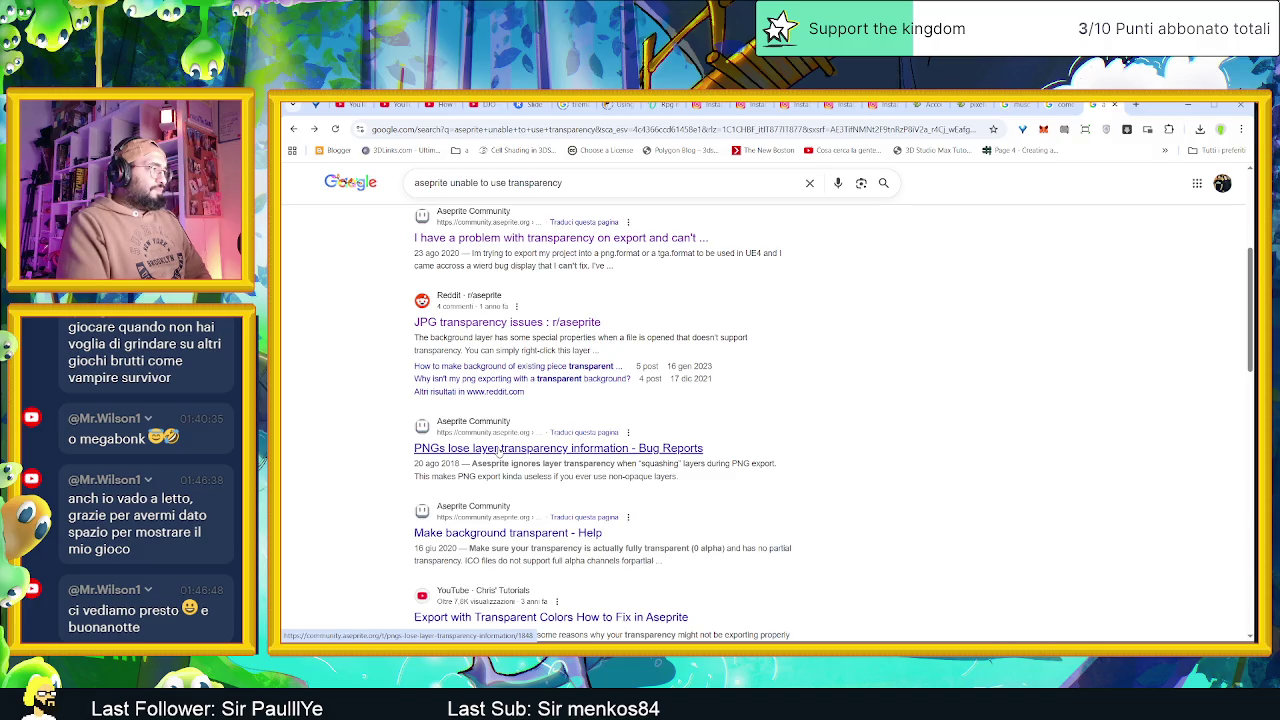
scroll(498, 452, "down", 2)
scroll(498, 450, "down", 4)
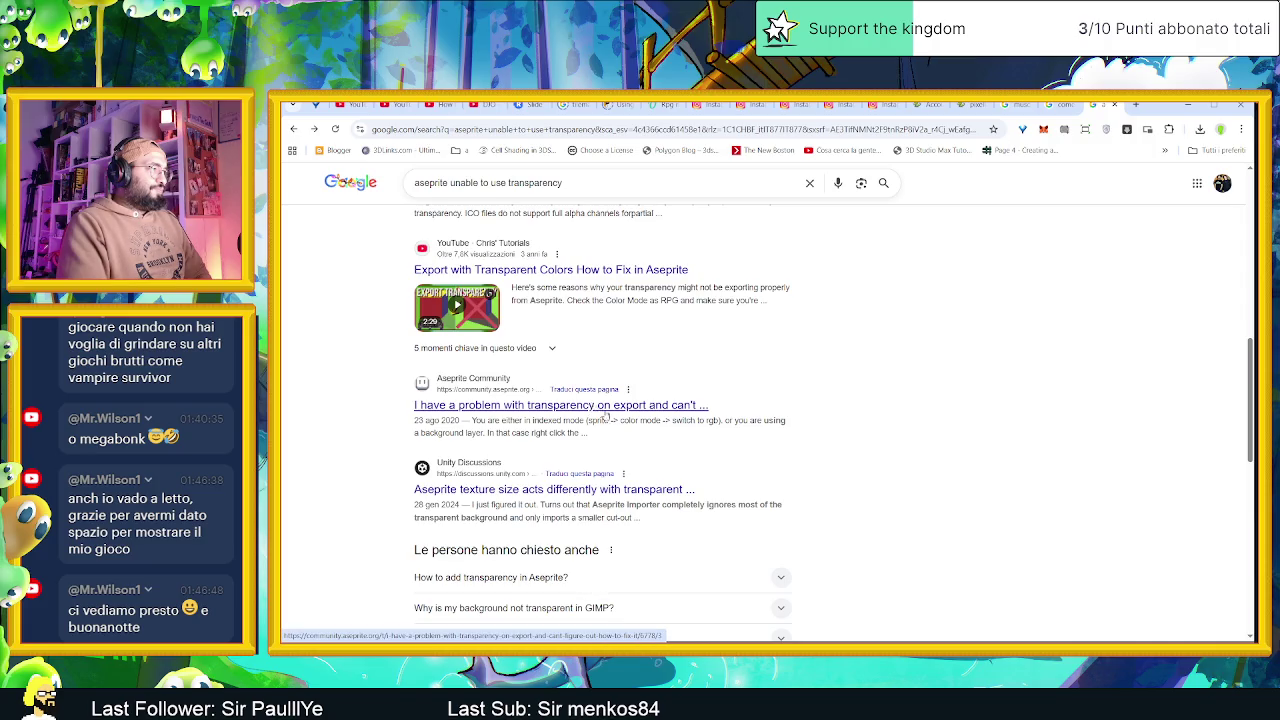
scroll(605, 418, "up", 3)
scroll(605, 418, "up", 3)
Refine the search to 'aseprite unable to use transparency with pencil'.
left_click(583, 190)
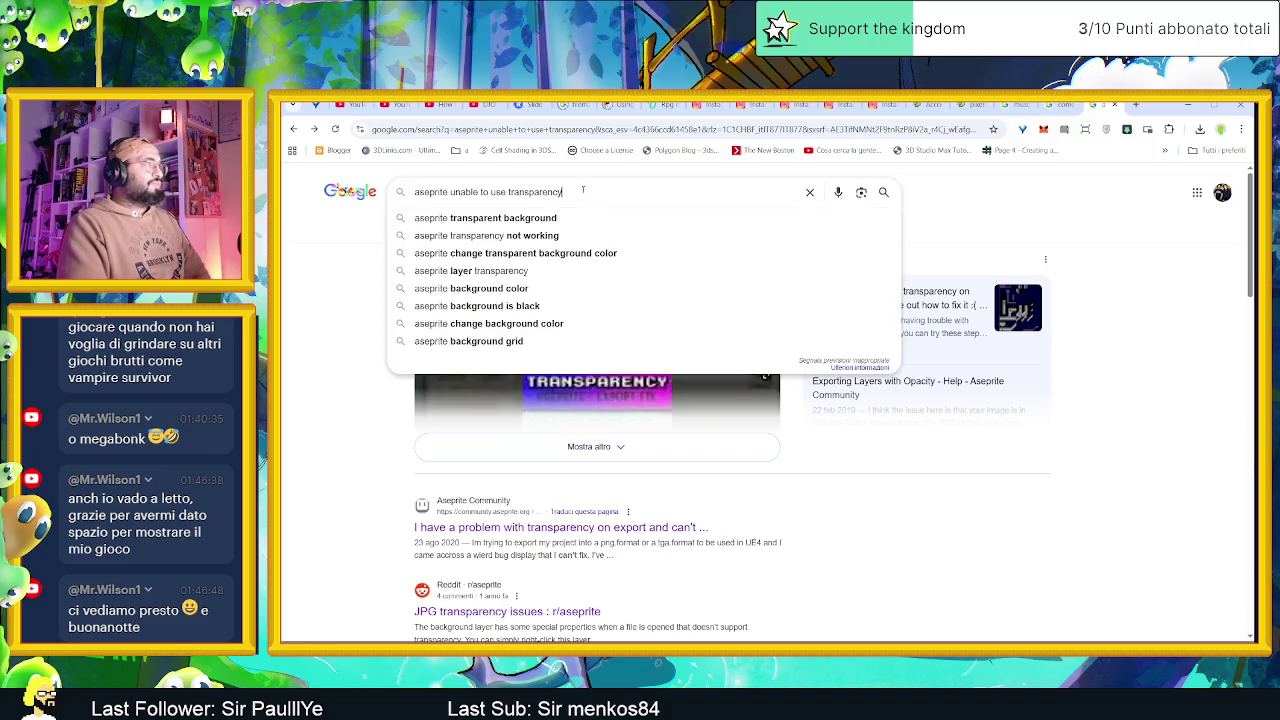
type("w")
type("it")
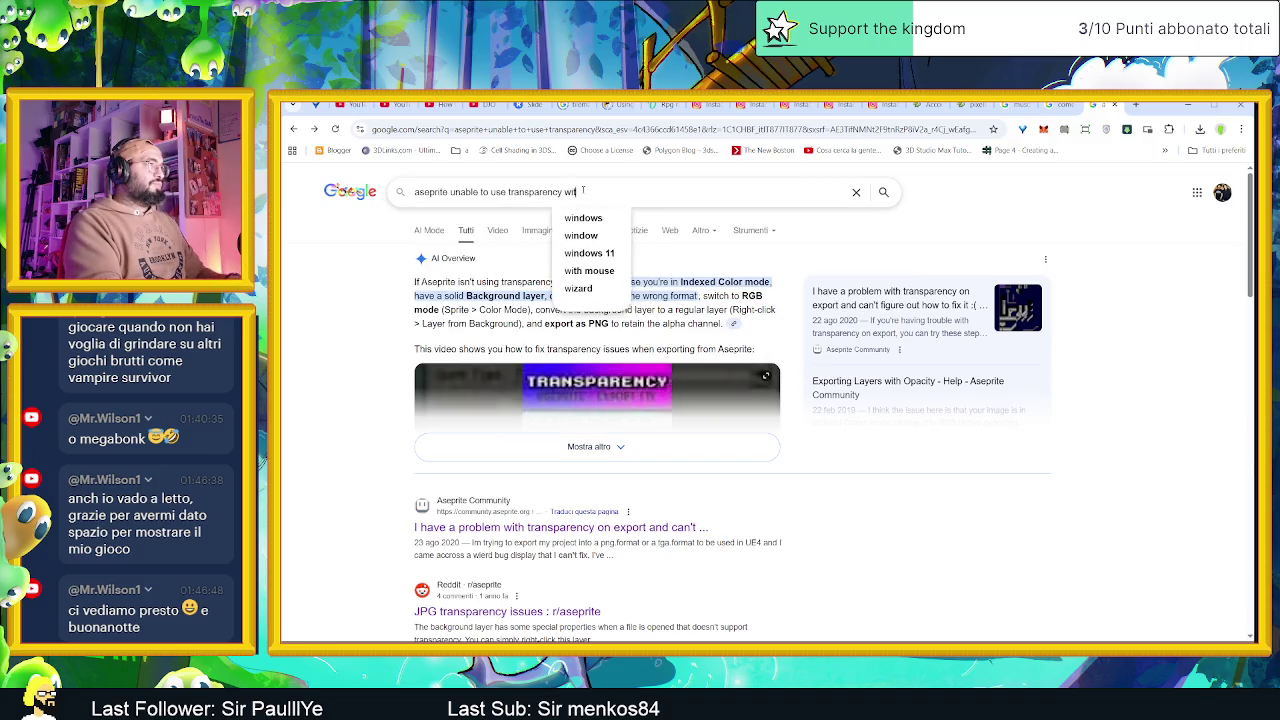
type("h")
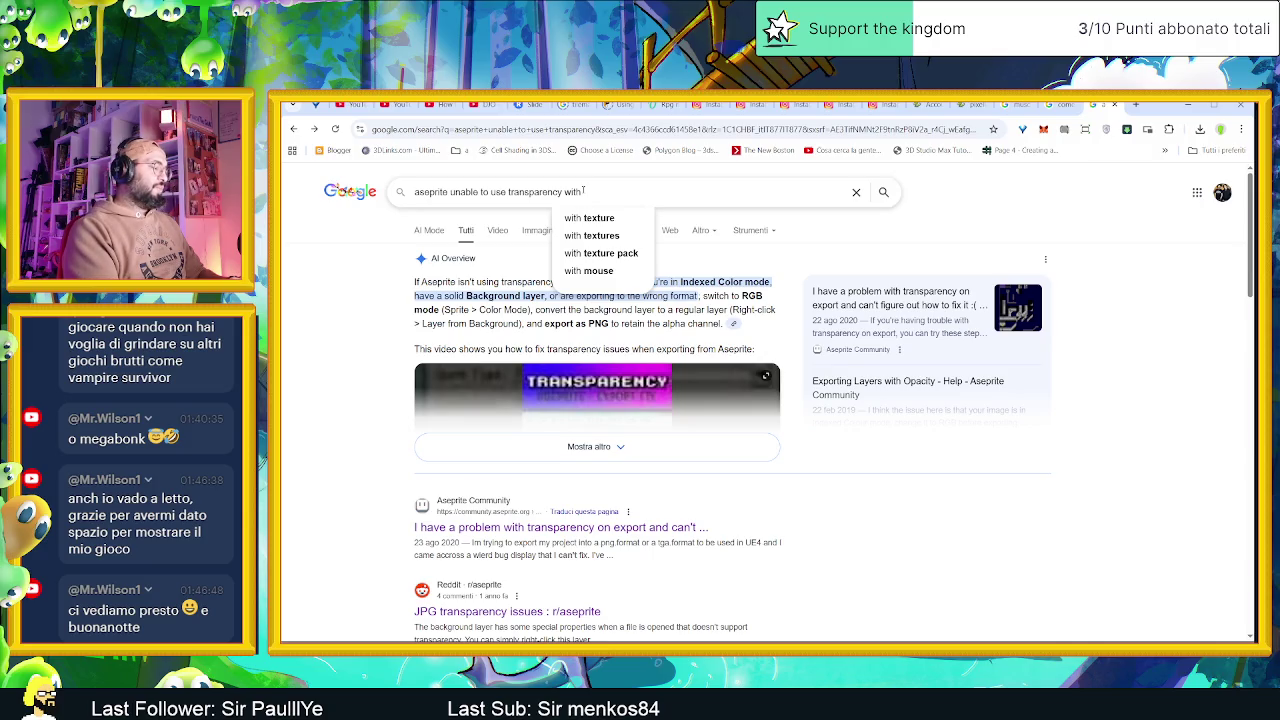
type(" pencil")
key("Return")
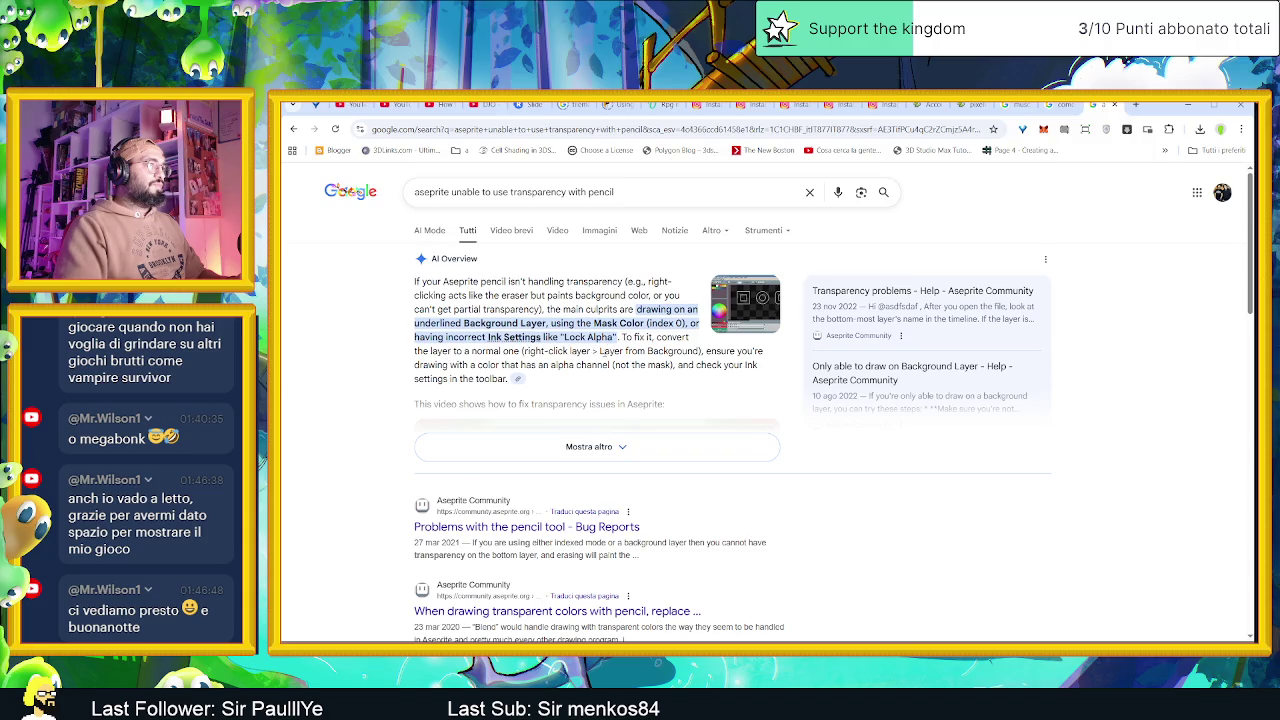
left_click(1187, 105)
right_click(452, 572)
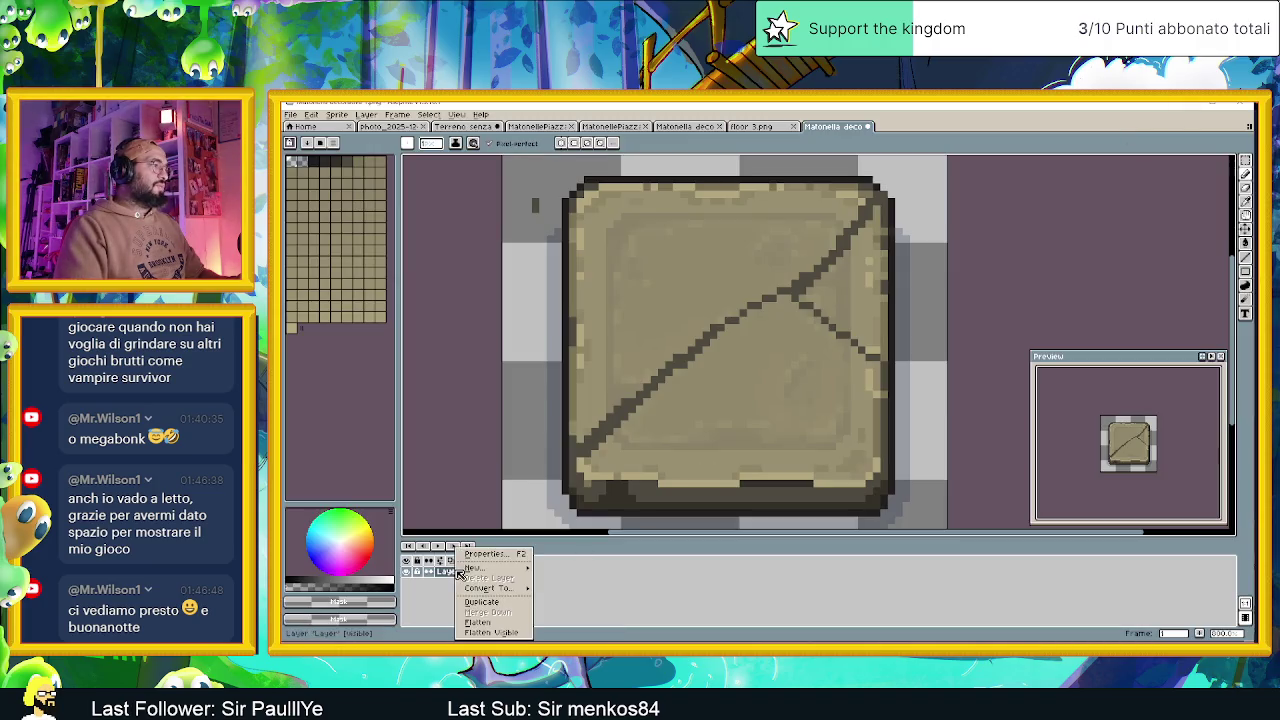
mouse_move(490, 588)
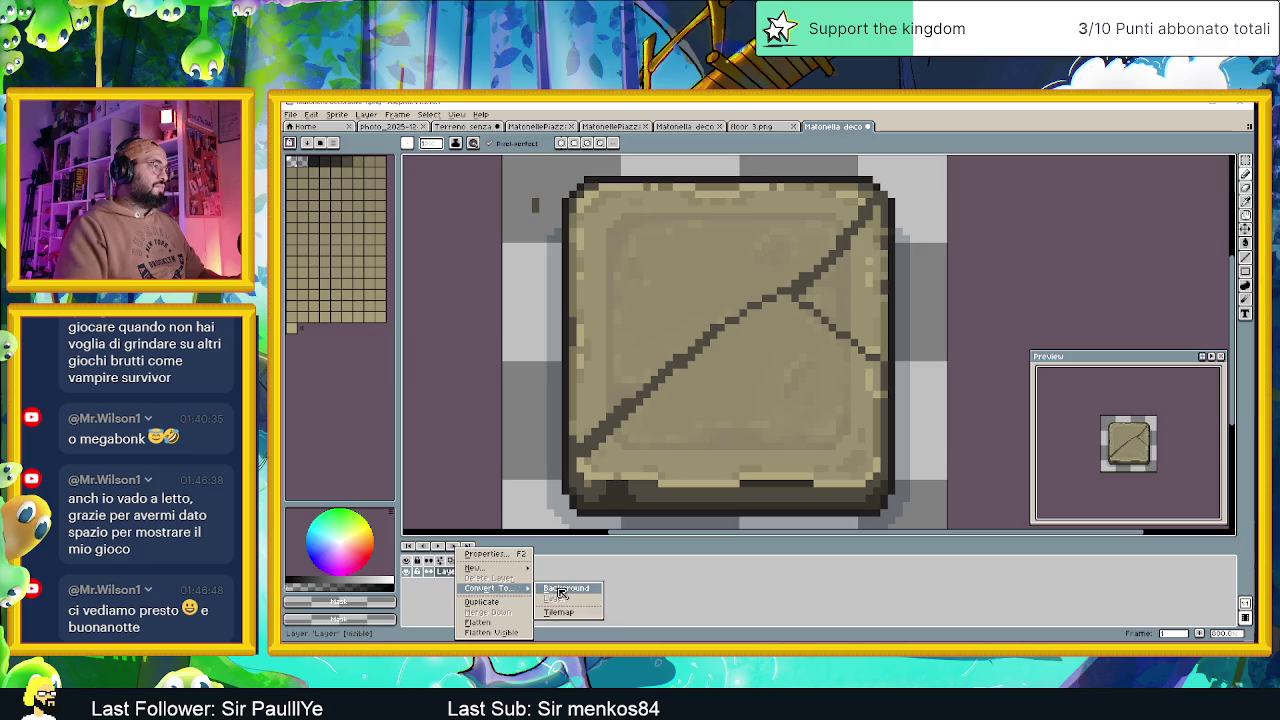
left_click(566, 589)
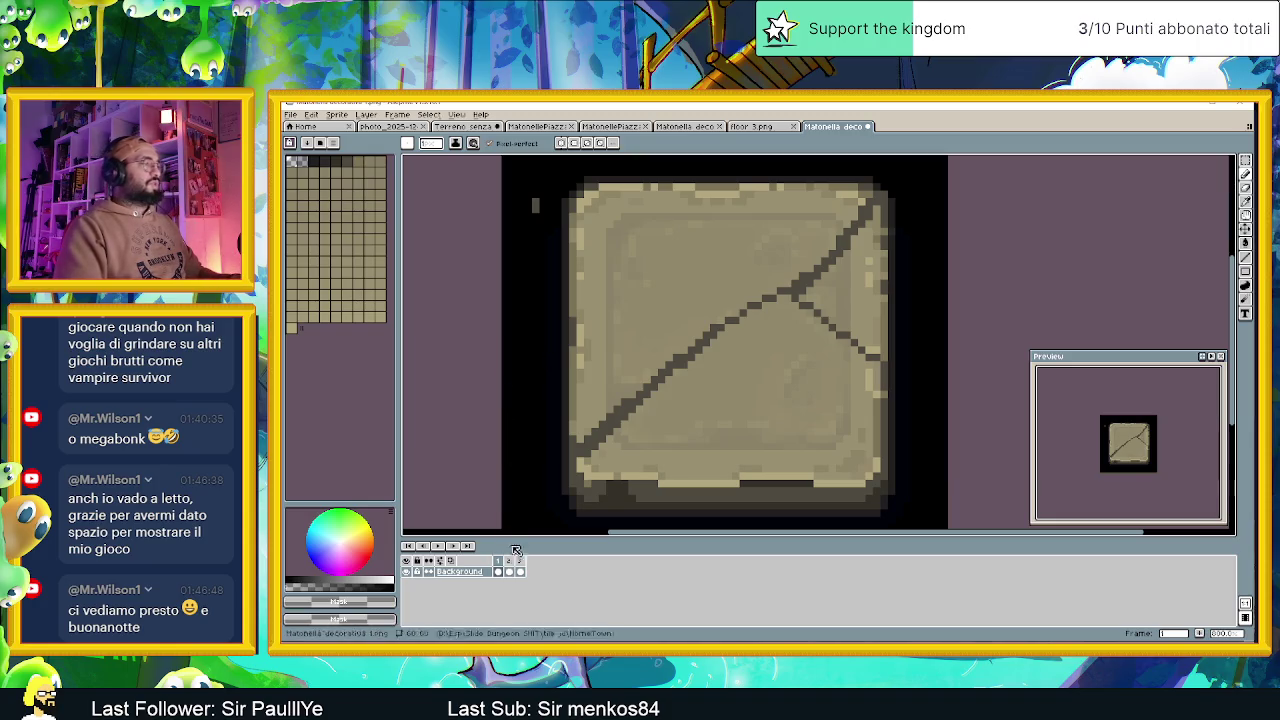
right_click(480, 571)
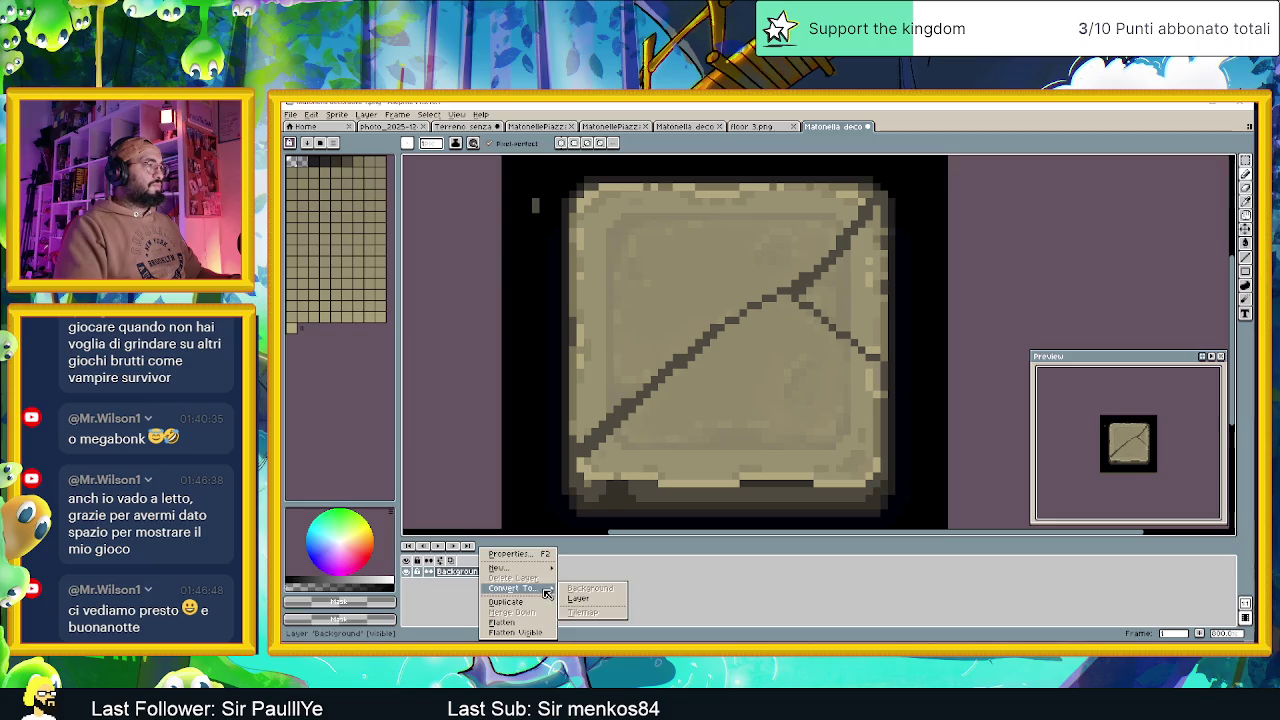
left_click(588, 600)
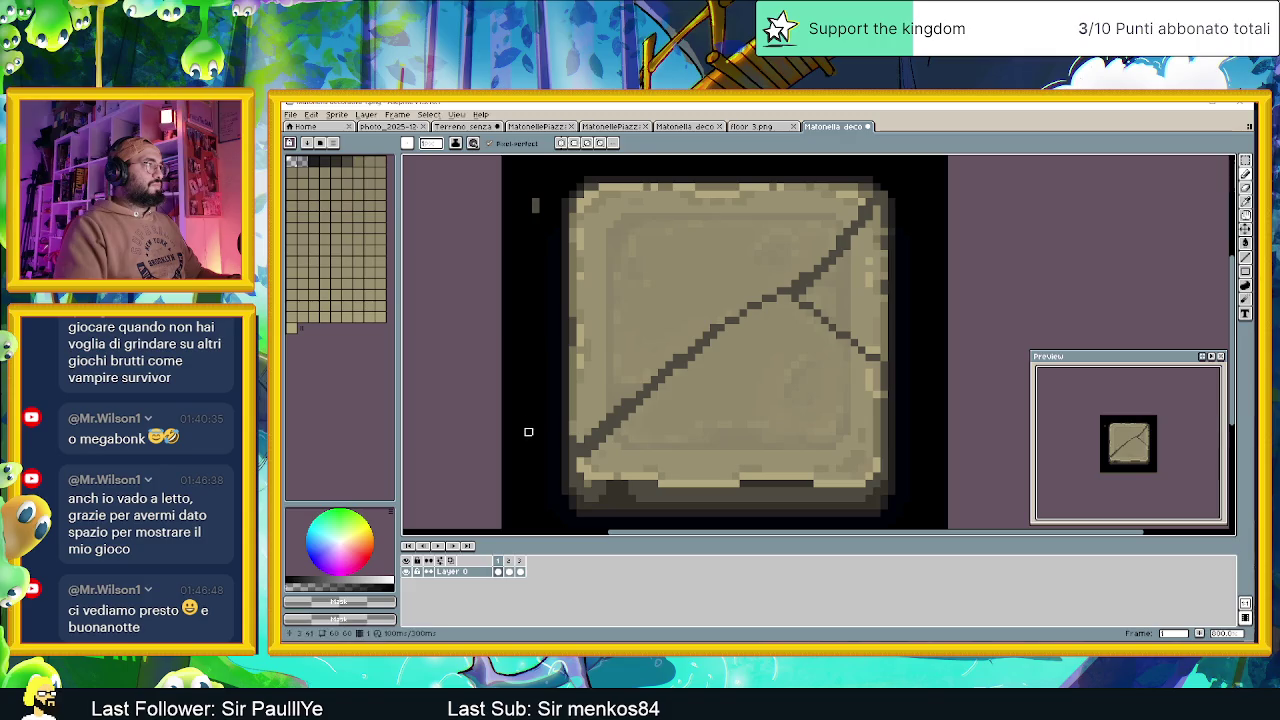
left_click(528, 431, "alt")
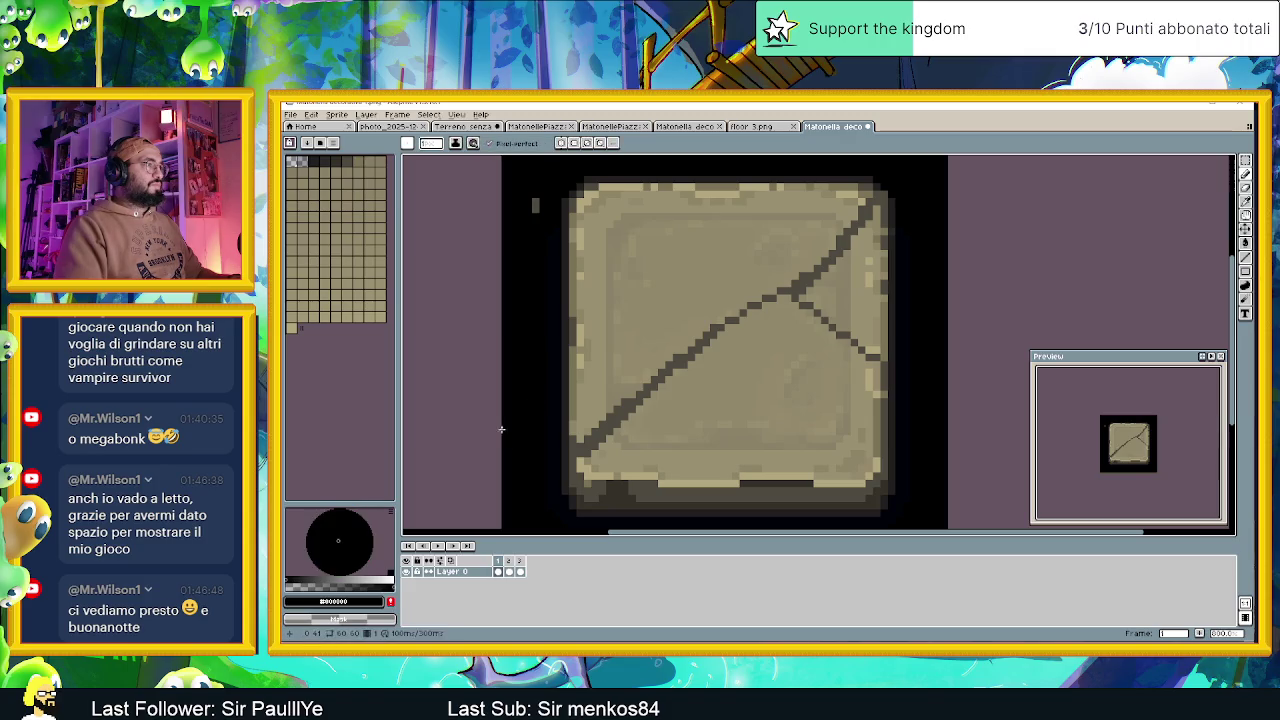
left_click(543, 454, "alt")
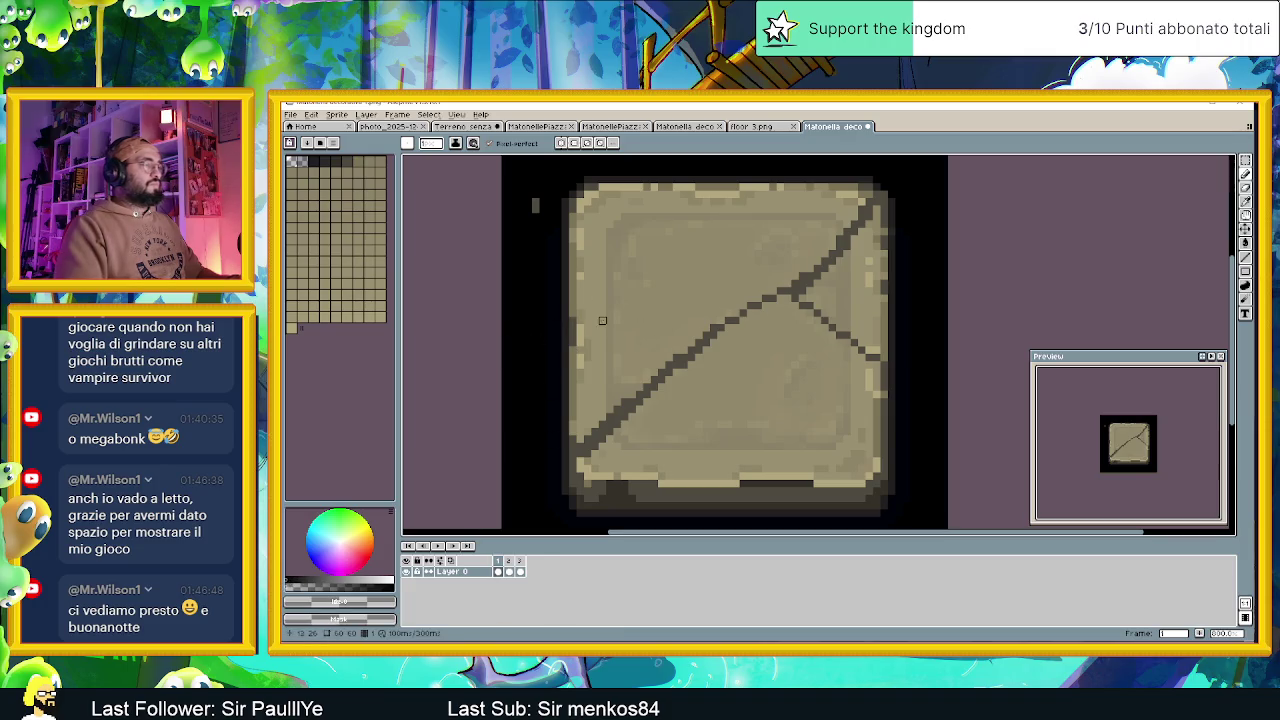
key("ctrl+z")
key("ctrl+z")
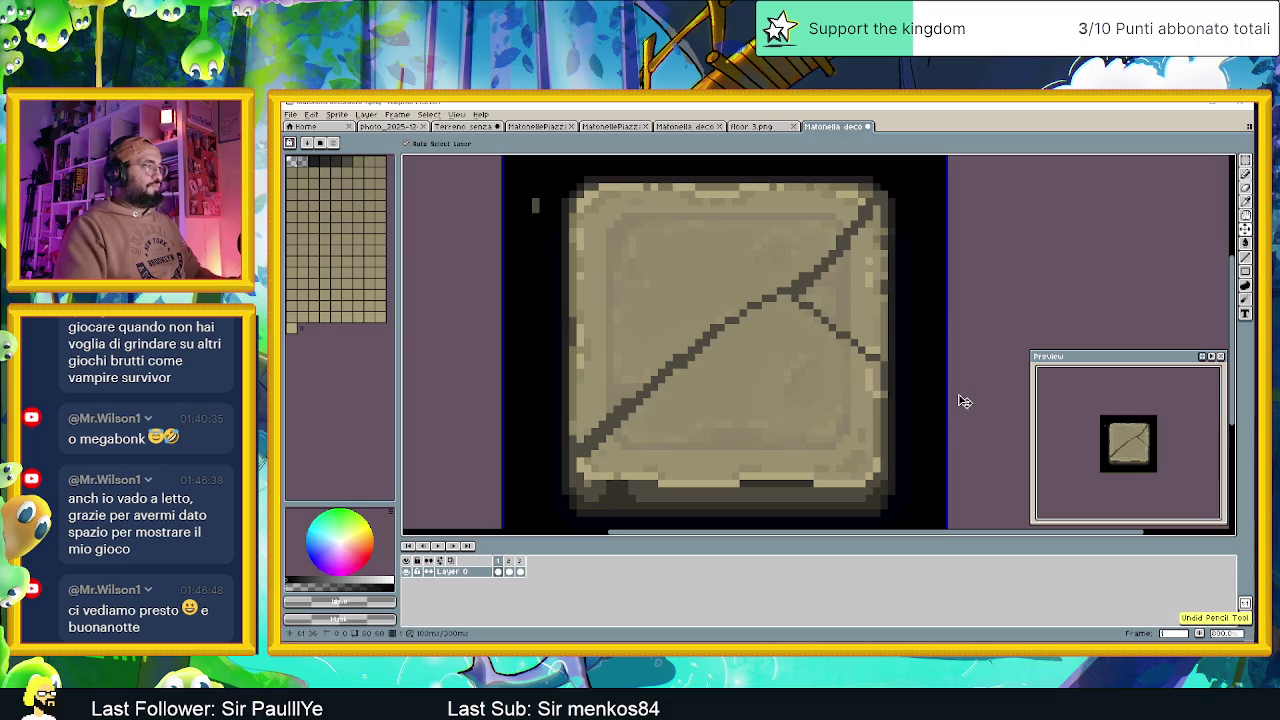
key("ctrl+z")
key("ctrl+z")
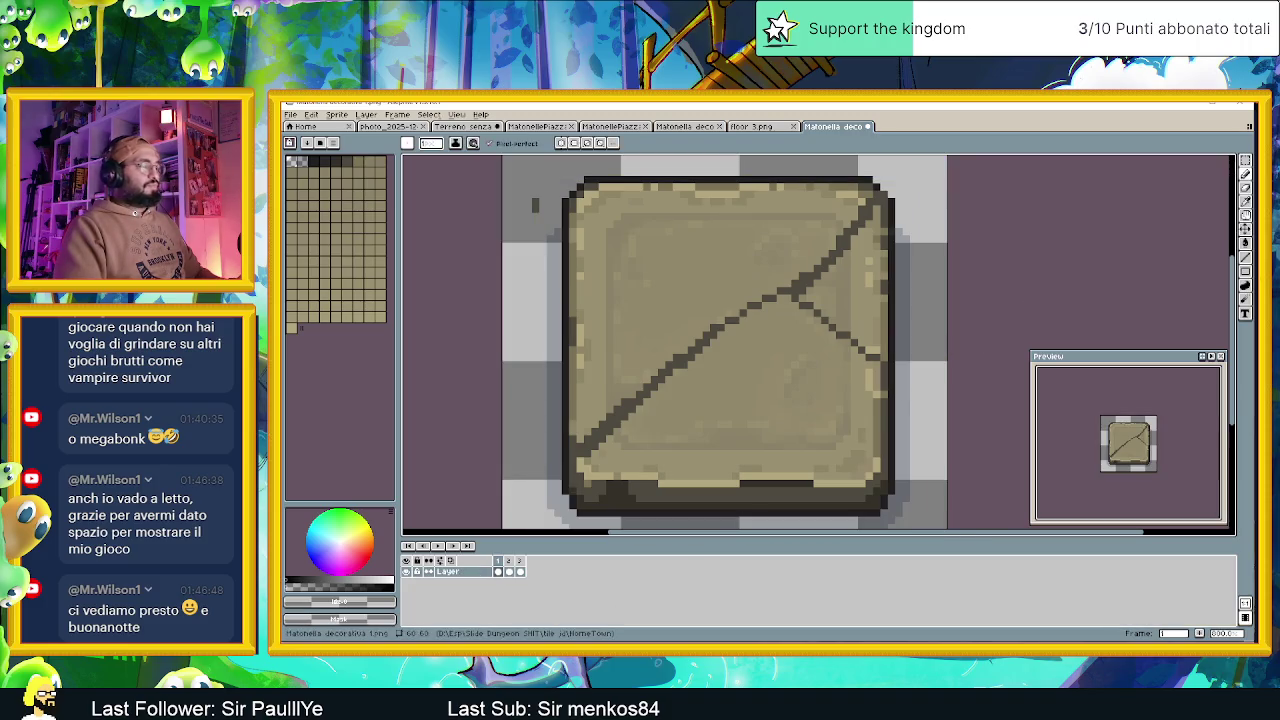
key("alt+Tab")
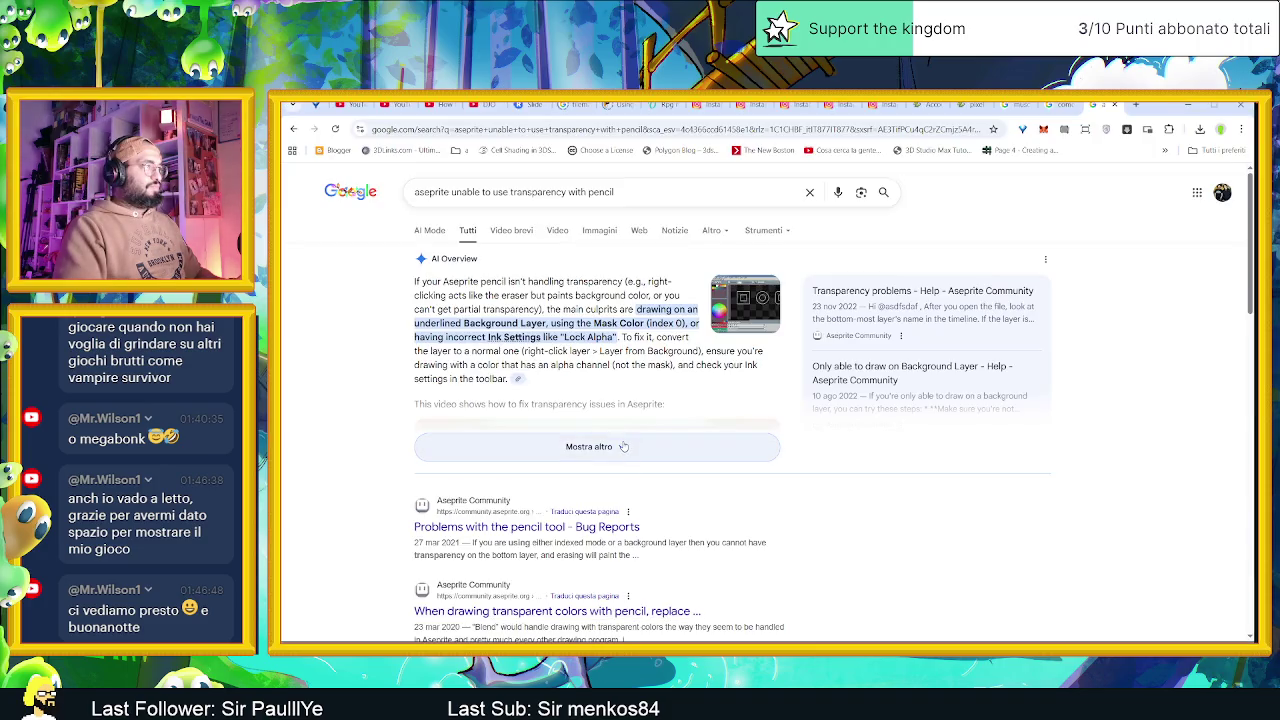
Play 'Export with Transparent Colors How to Fix in Aseprite' on YouTube with sound, skipping to Indexing.
left_click(536, 445)
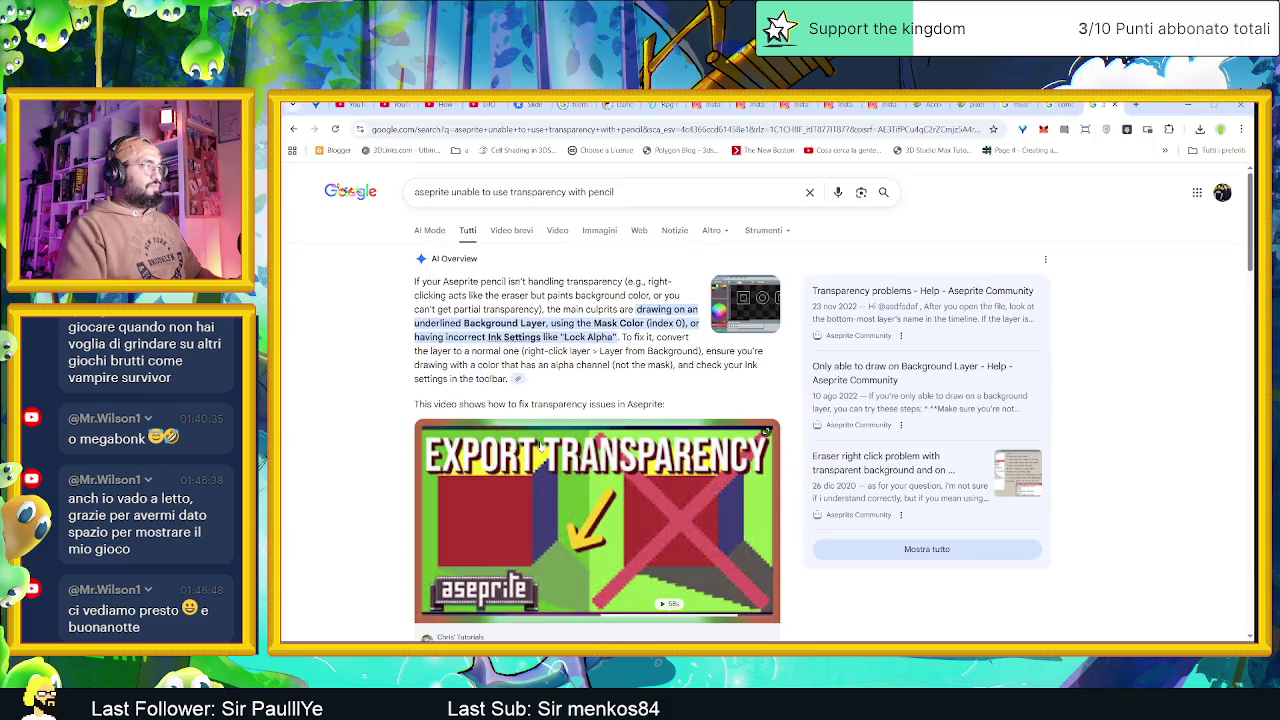
left_click(617, 529)
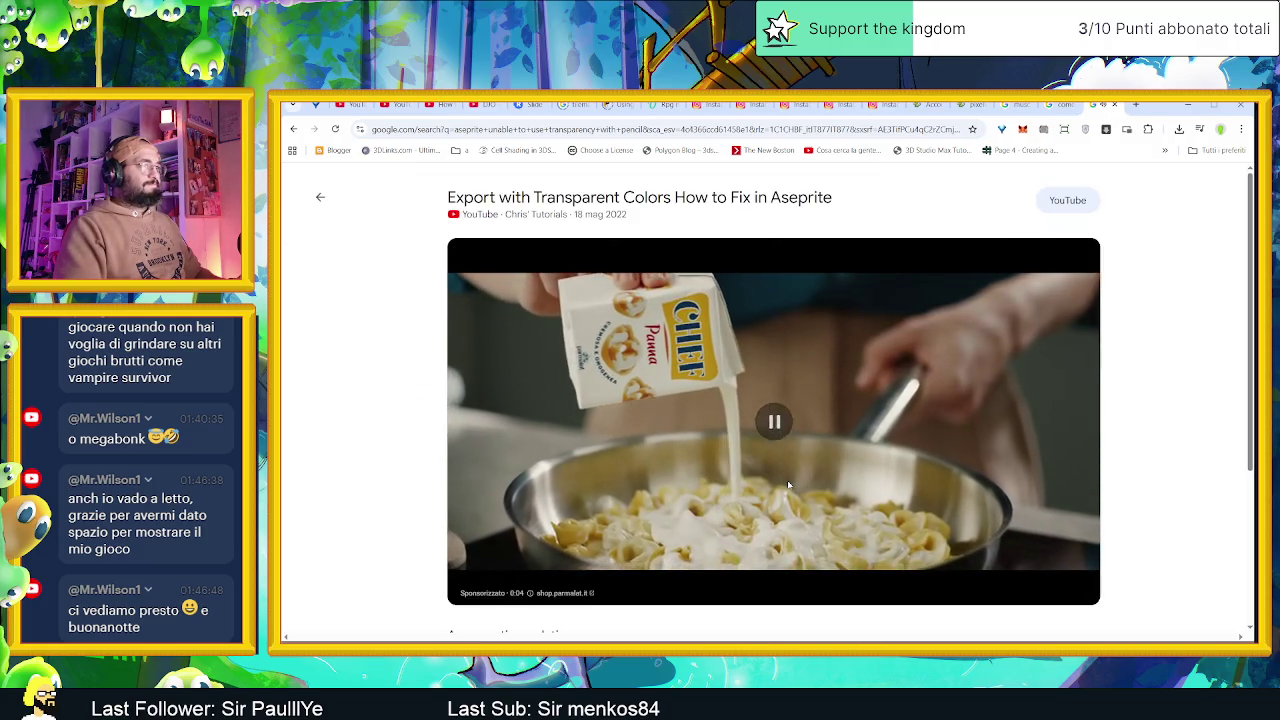
left_click(556, 240)
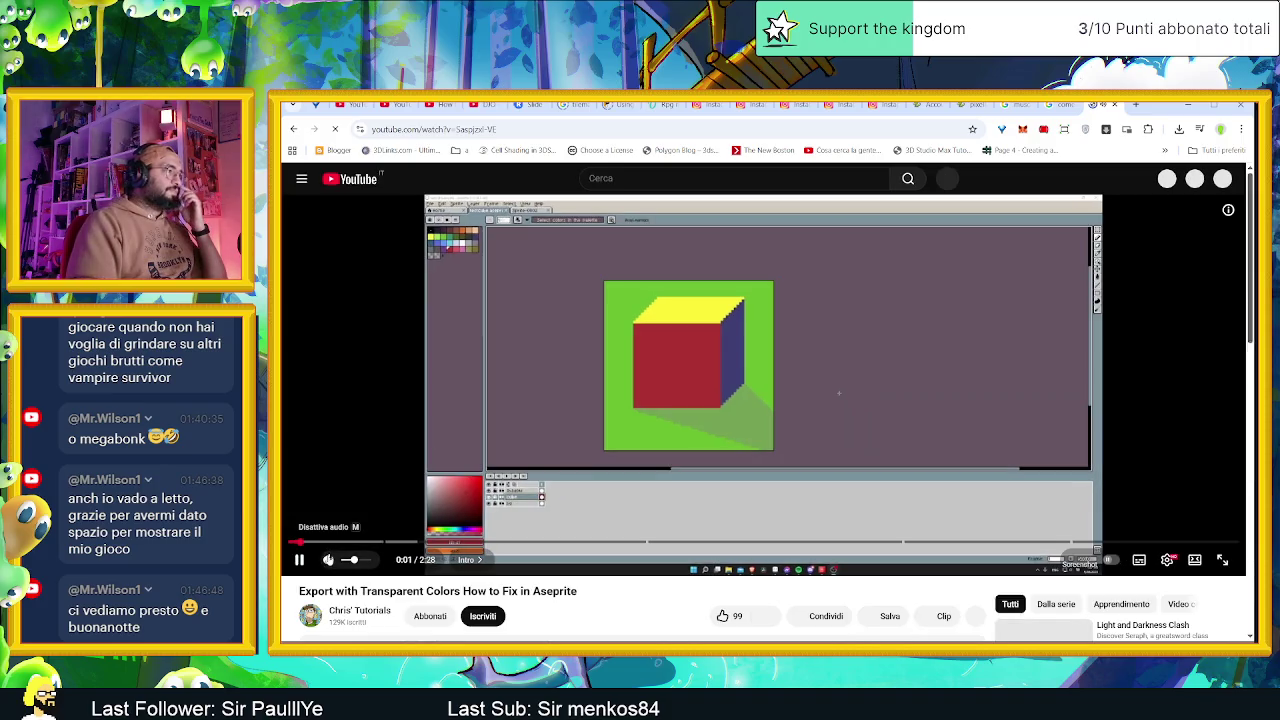
left_click(329, 560)
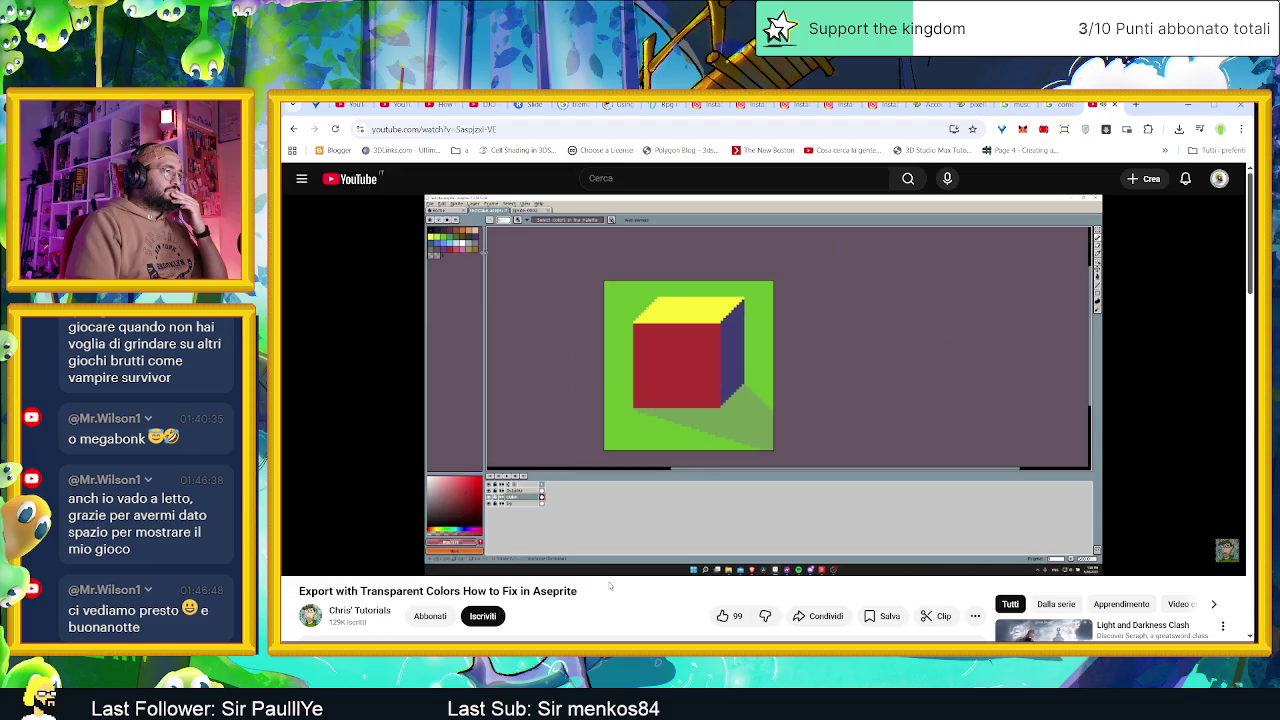
mouse_move(572, 542)
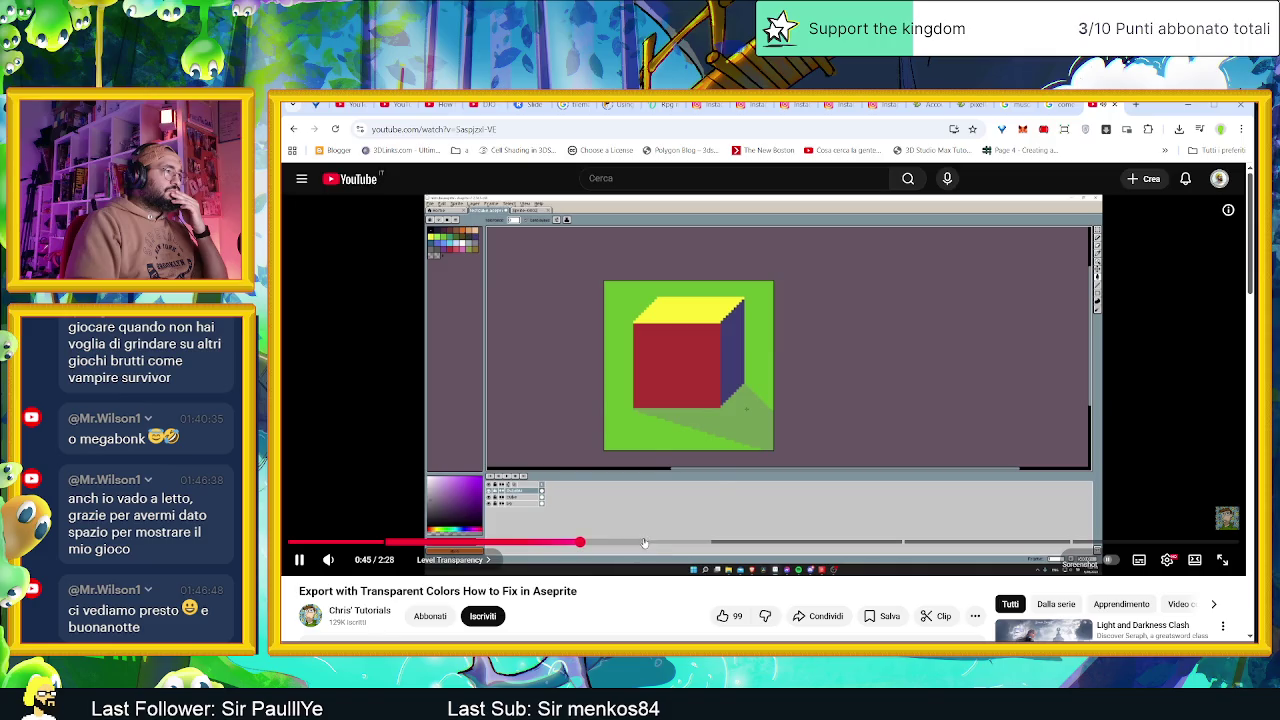
left_click(656, 543)
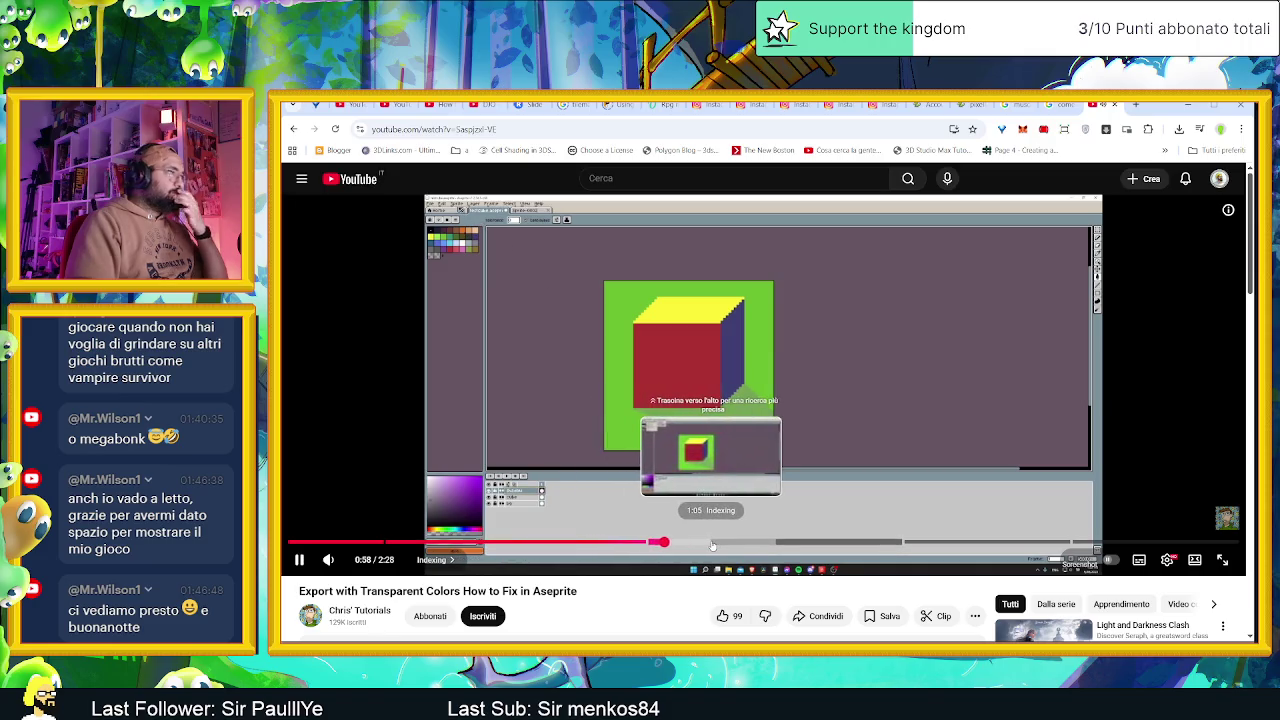
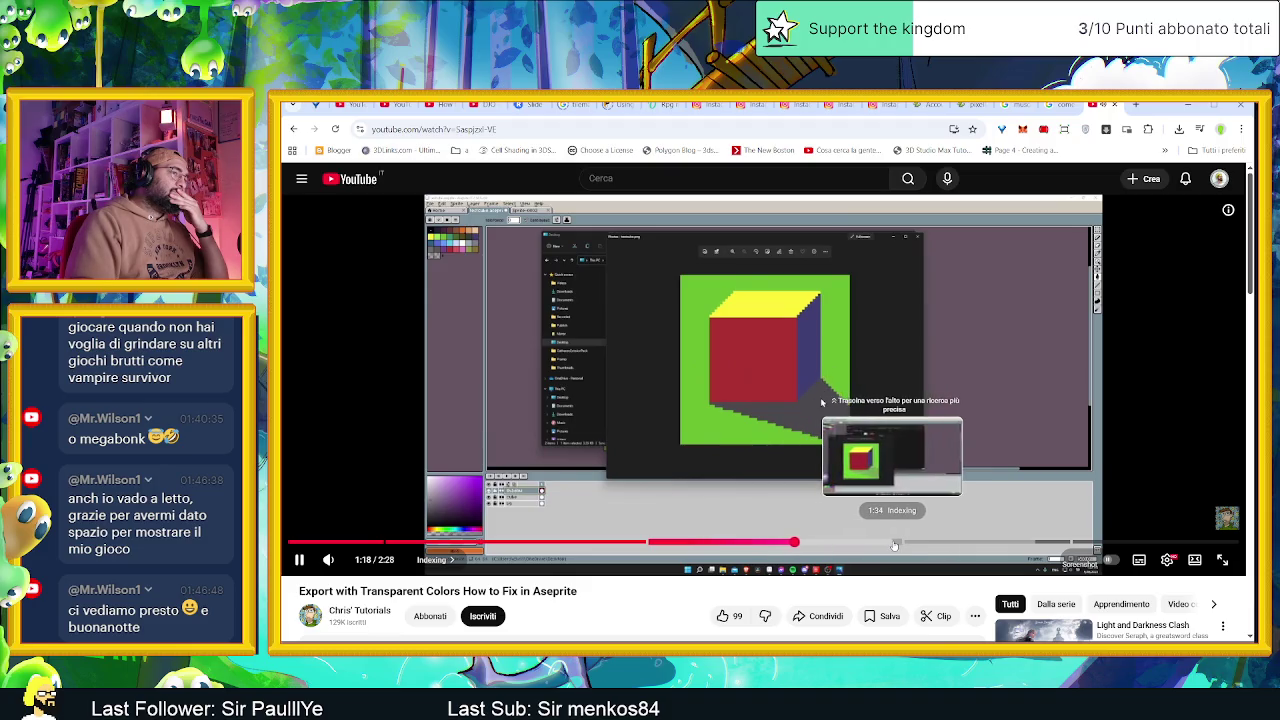
Skip through the transparent-export tutorial to its end, scan the comments, and return to the search results.
left_click(893, 545)
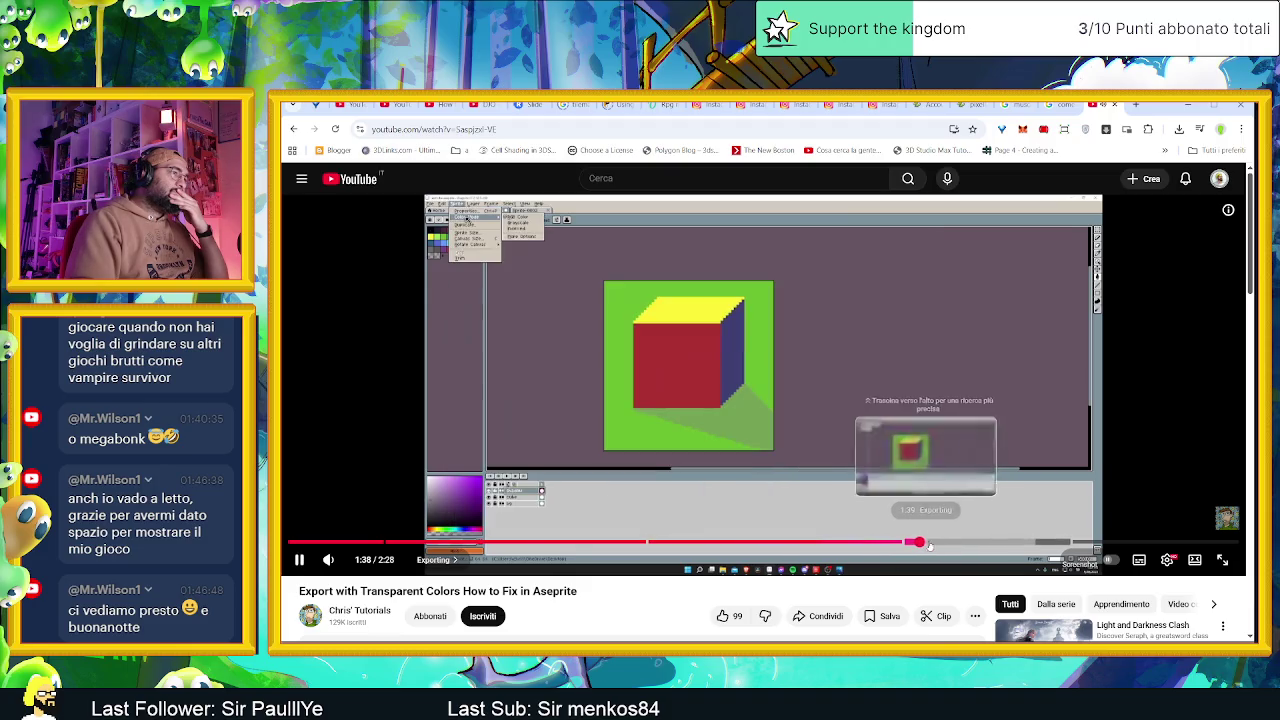
left_click(977, 544)
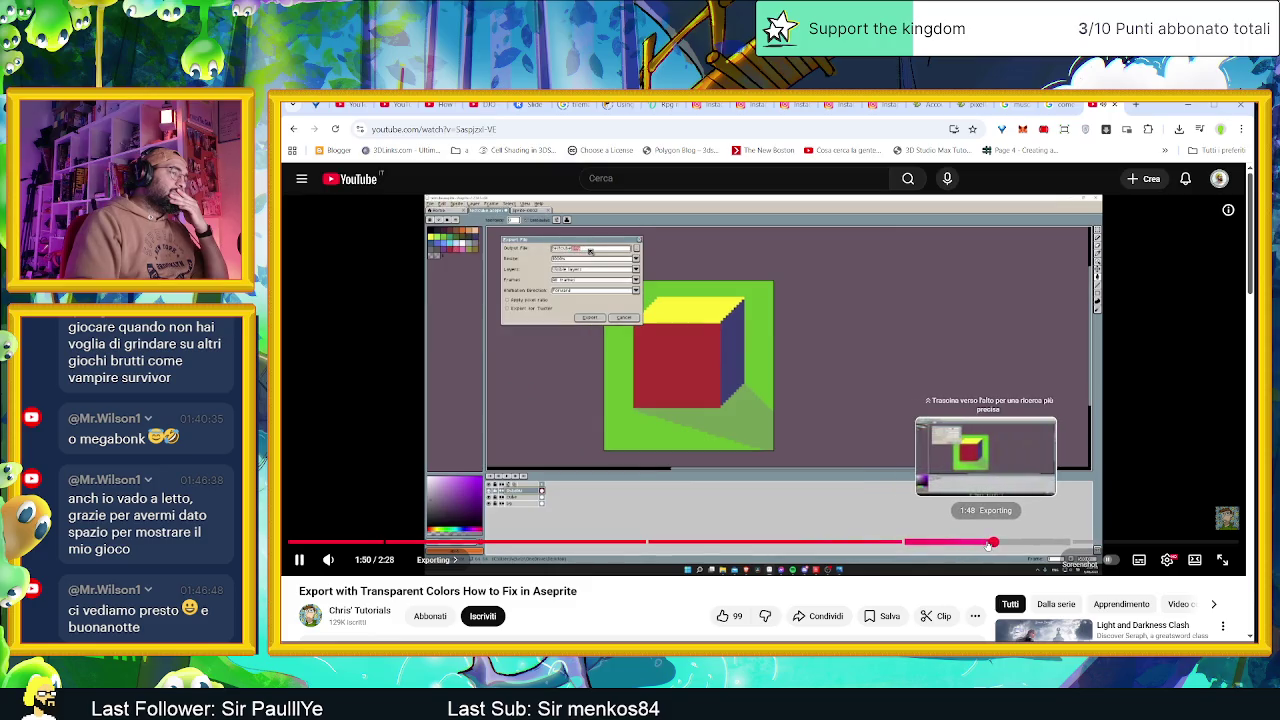
left_click(1118, 545)
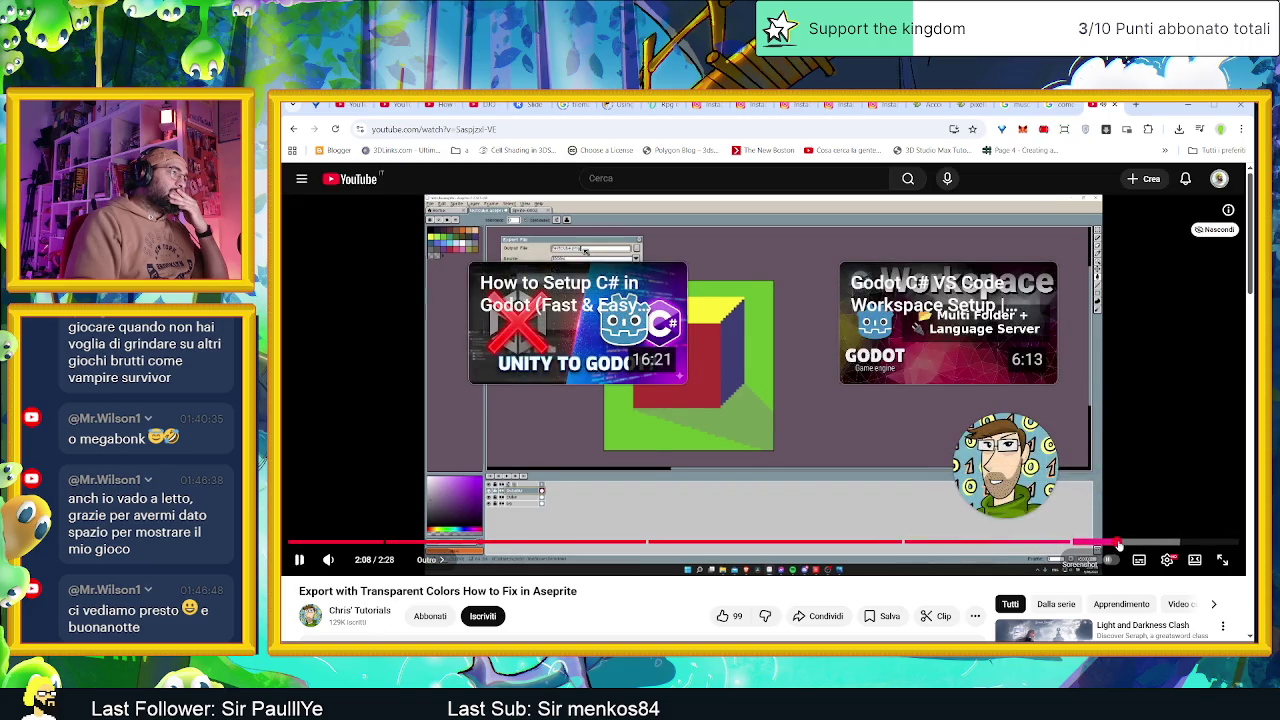
scroll(853, 594, "down", 4)
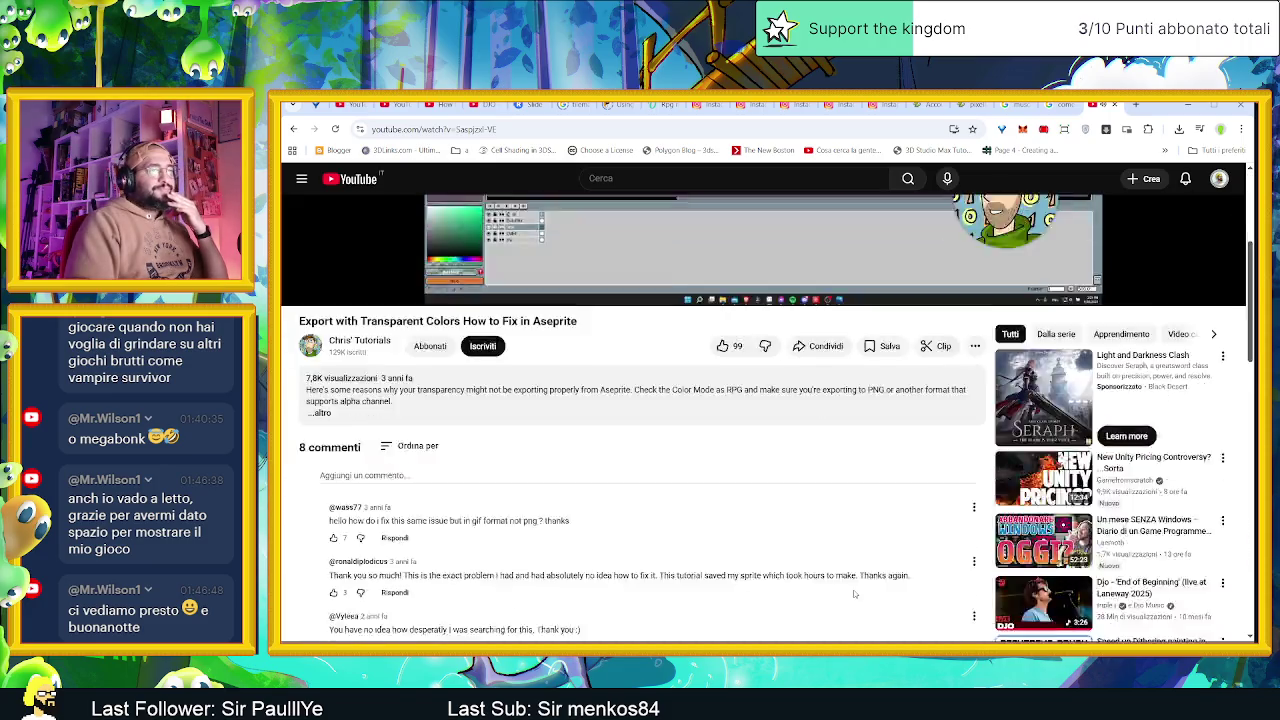
scroll(853, 594, "down", 3)
key("alt+Left")
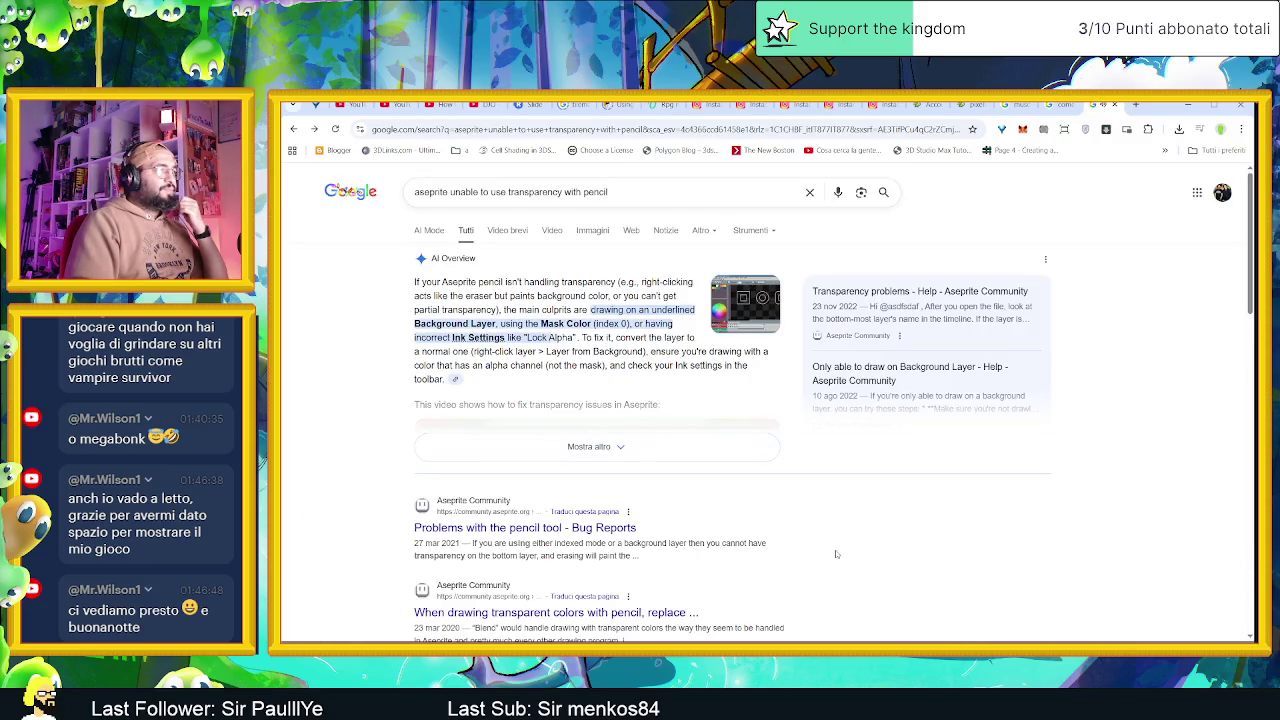
Read through the 'Problems with the pencil tool' forum replies, then minimise the browser to reveal Aseprite.
scroll(819, 547, "down", 1)
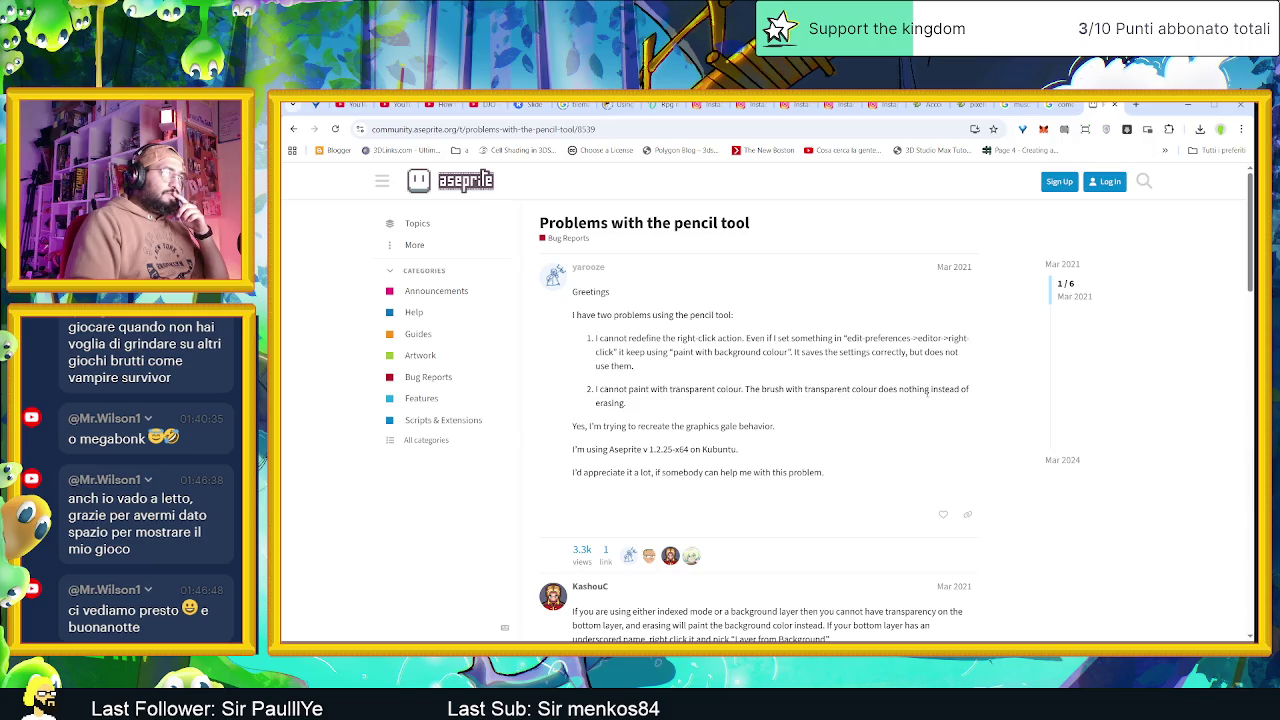
scroll(928, 393, "down", 3)
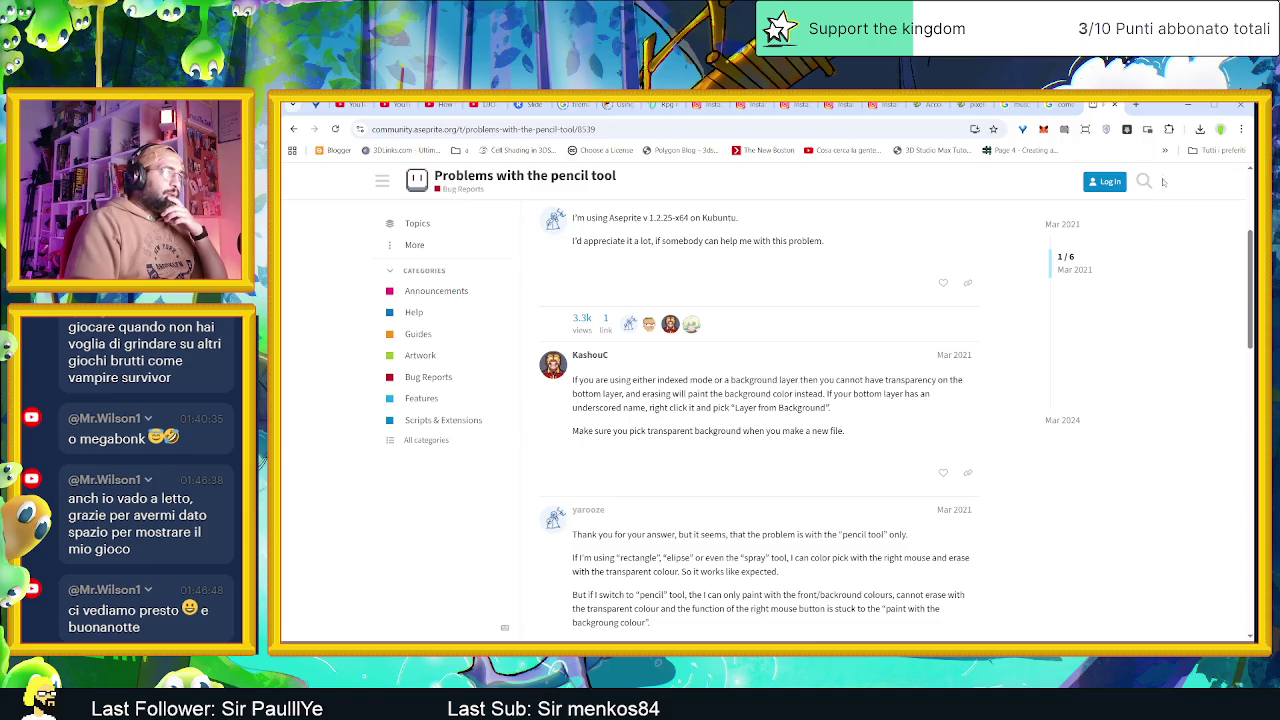
left_click(1187, 104)
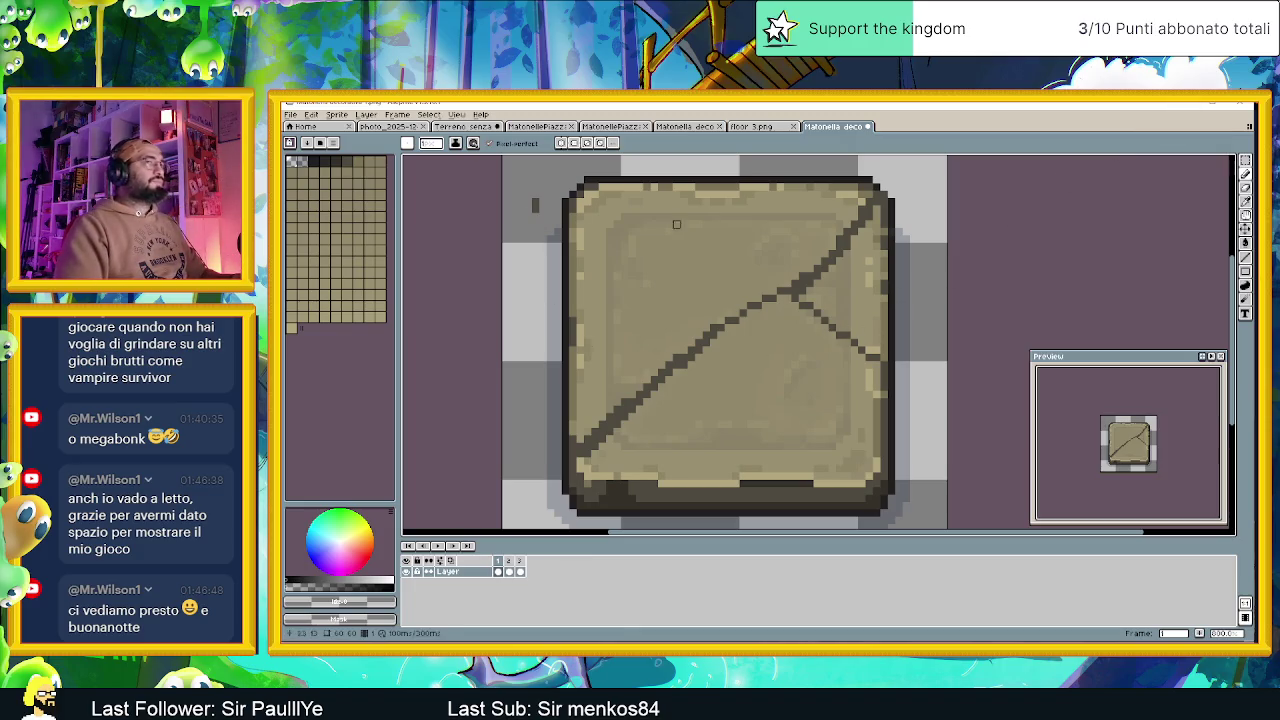
Cycle through the Pencil, Eyedropper and Eraser, sampling the dark outline colour from the sprite.
key("b")
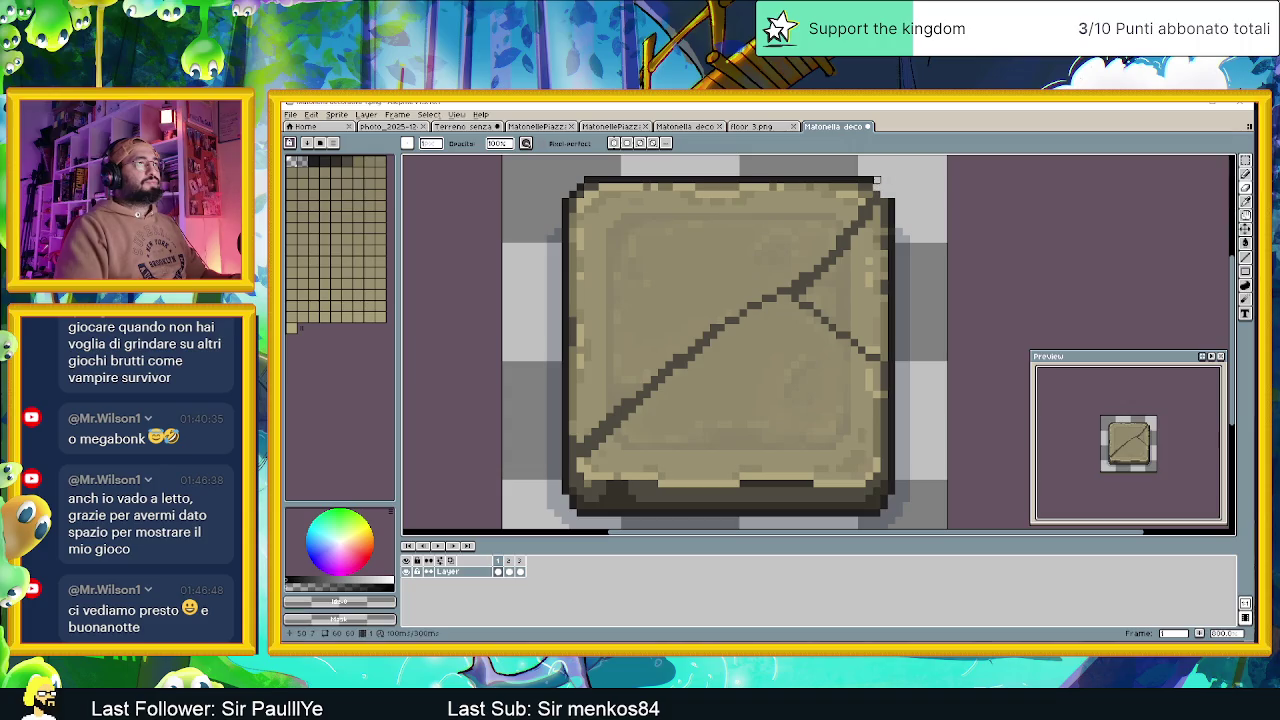
key("i")
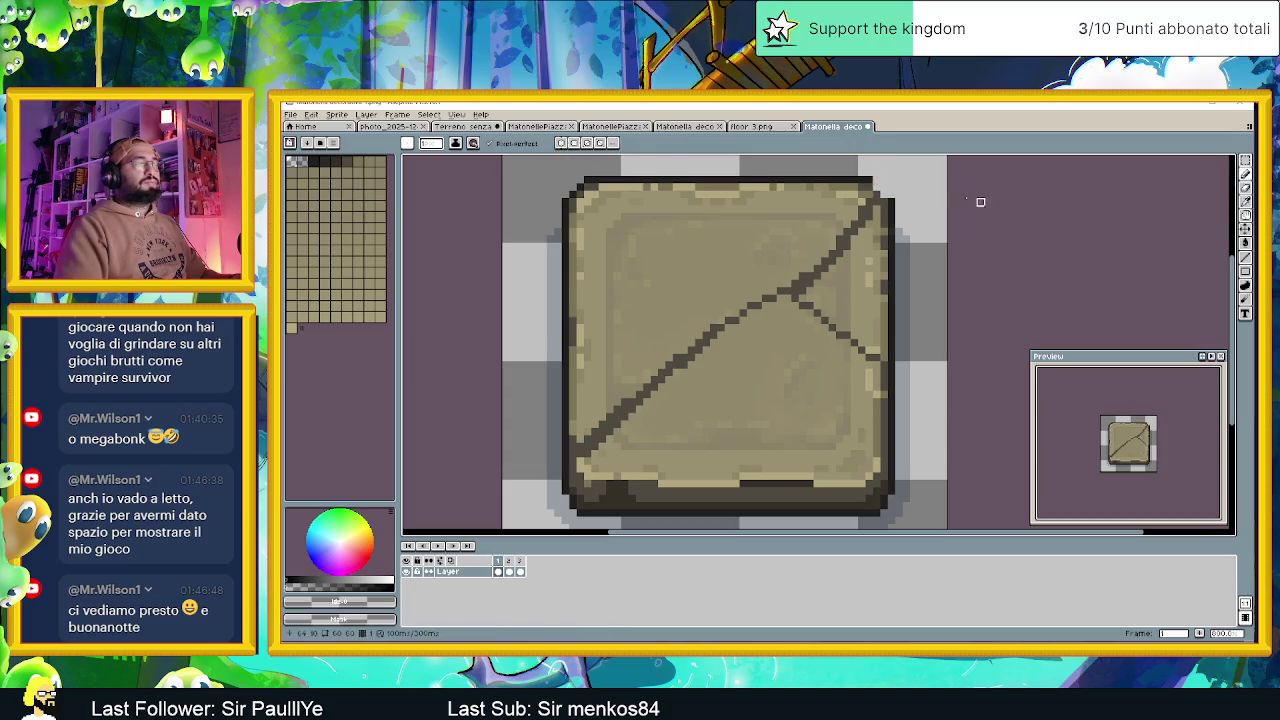
left_click(856, 176)
key("b")
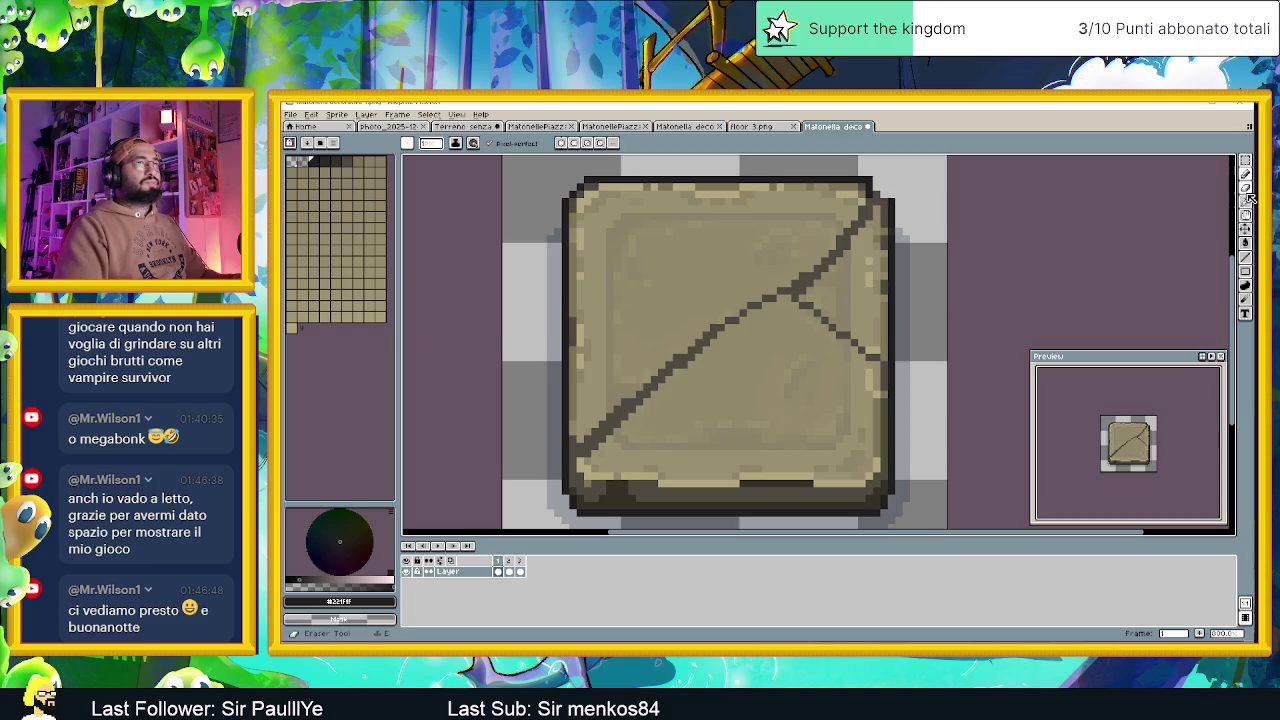
key("e")
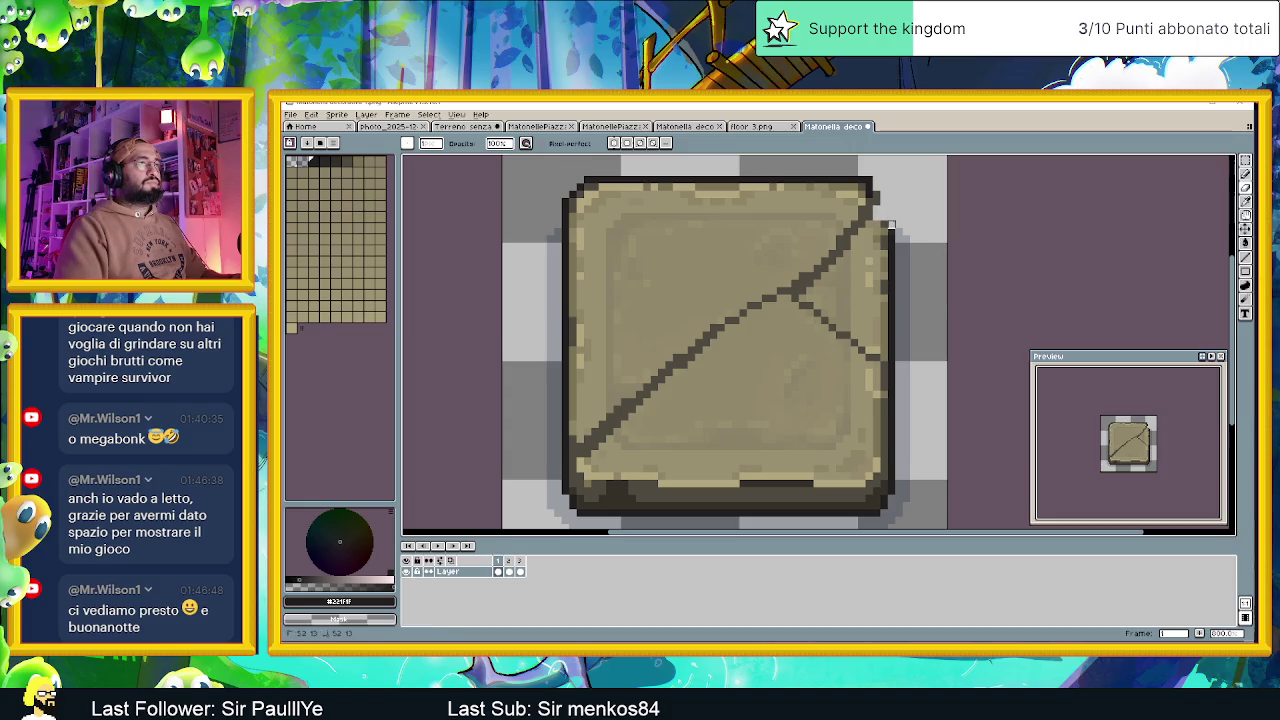
Sample the bluish-gray #4F4B60 from the tile's top-right edge as the drawing colour.
left_click(1248, 180)
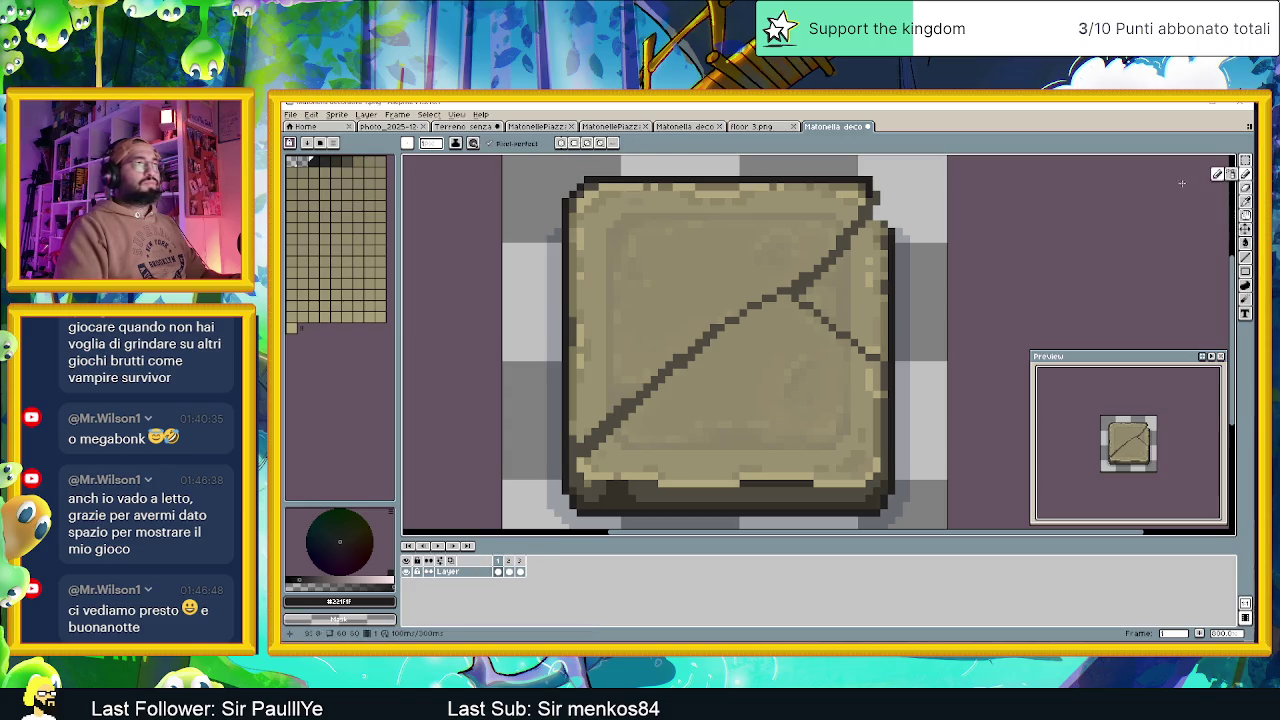
left_click(876, 214)
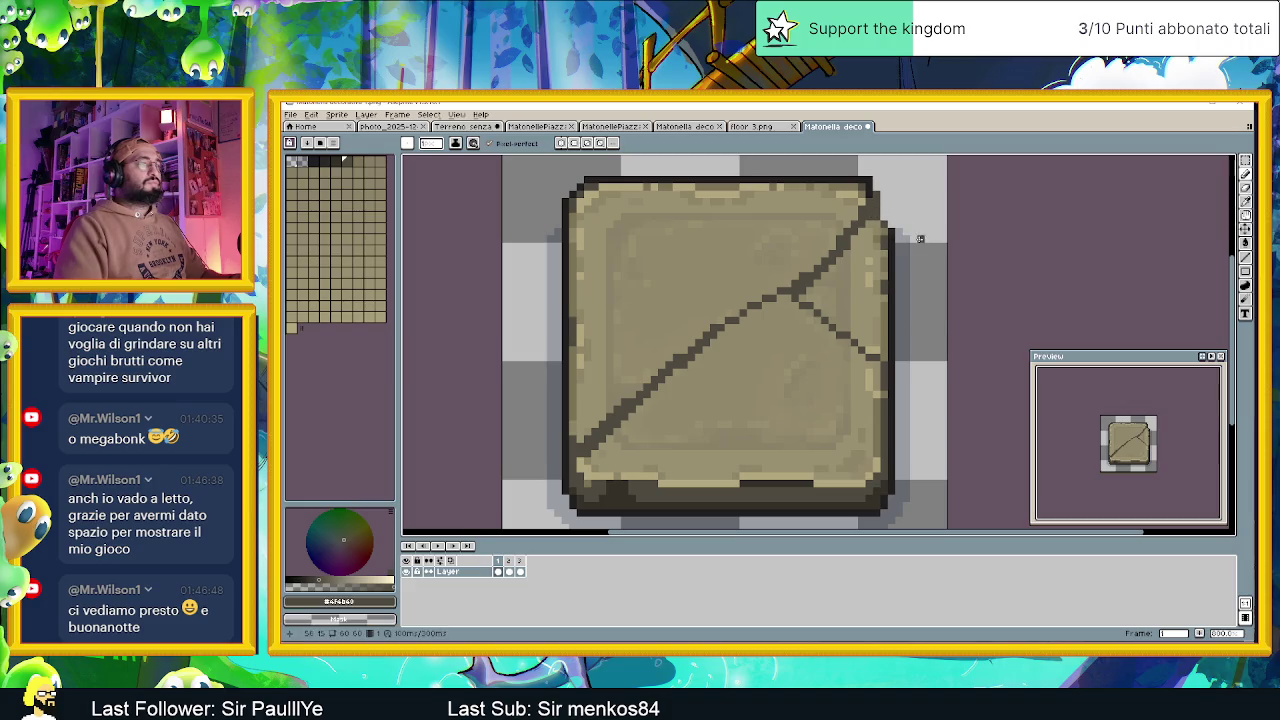
scroll(915, 285, "down", 1)
scroll(919, 316, "down", 1)
scroll(919, 316, "up", 1)
scroll(890, 325, "up", 2)
scroll(862, 334, "up", 1)
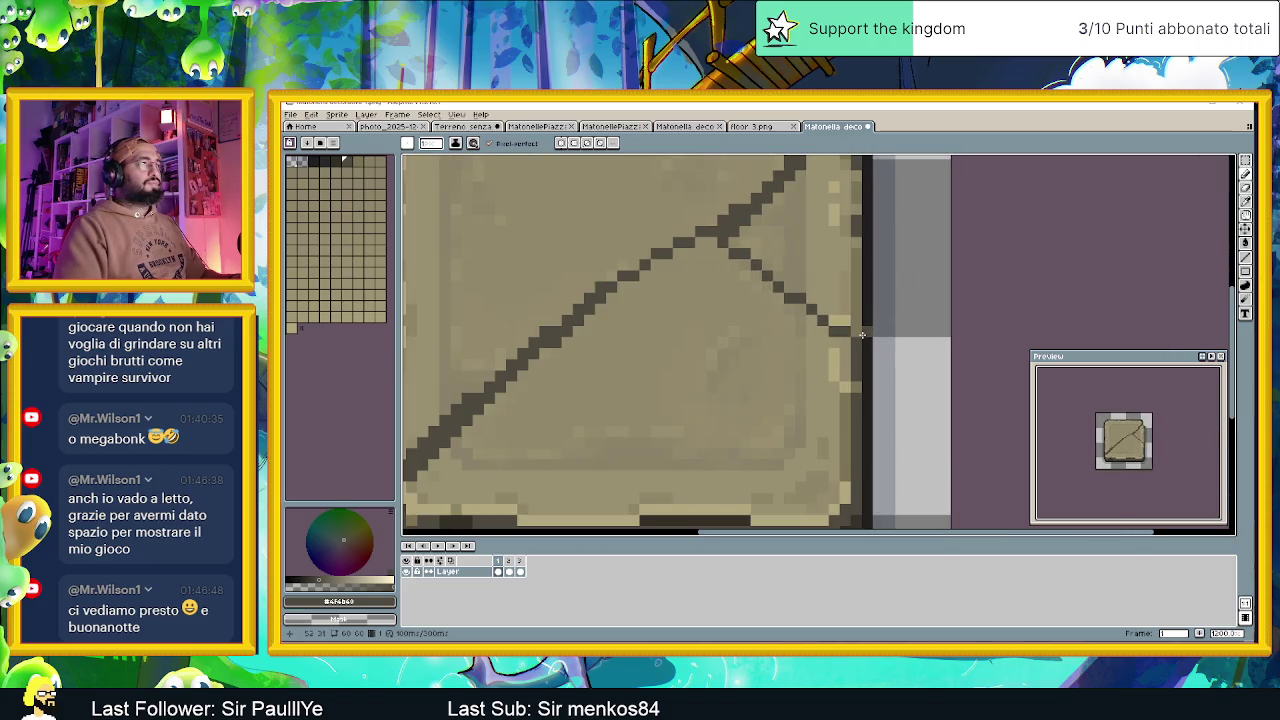
Draw dark straight lines along the right crack branch, thickening it out to the tile's right edge.
key("l")
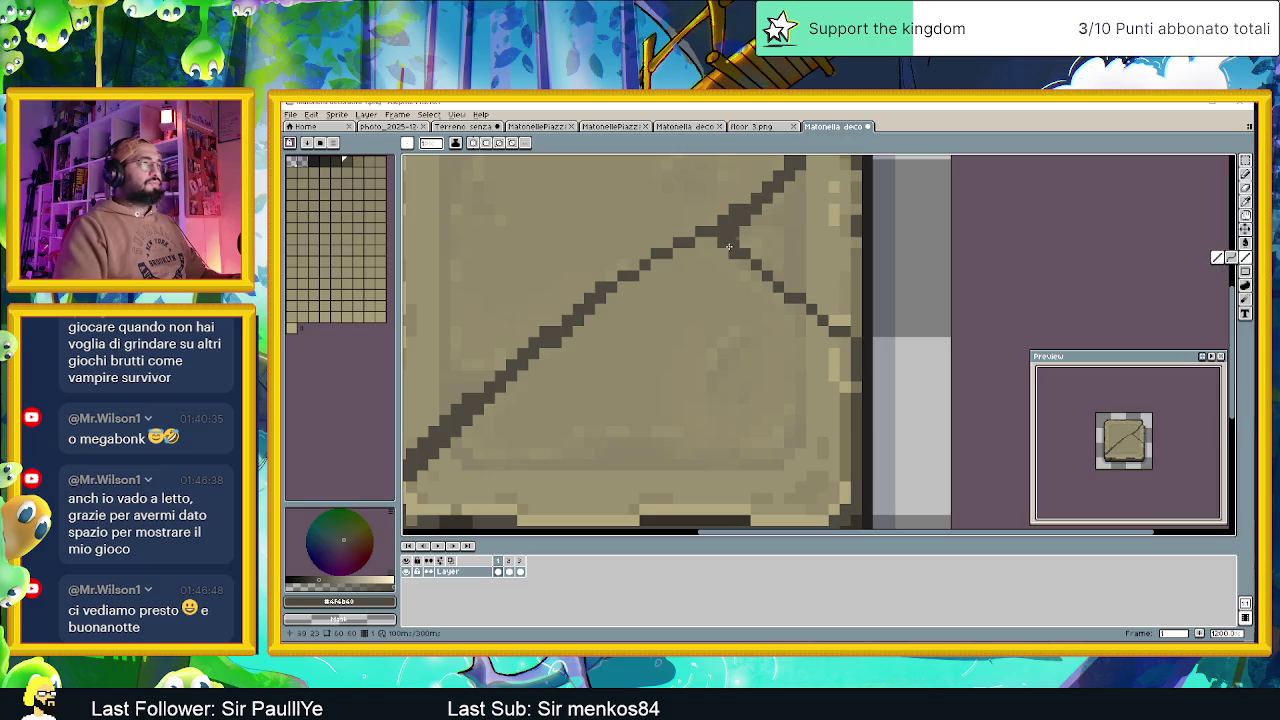
left_click_drag(721, 255, 857, 372)
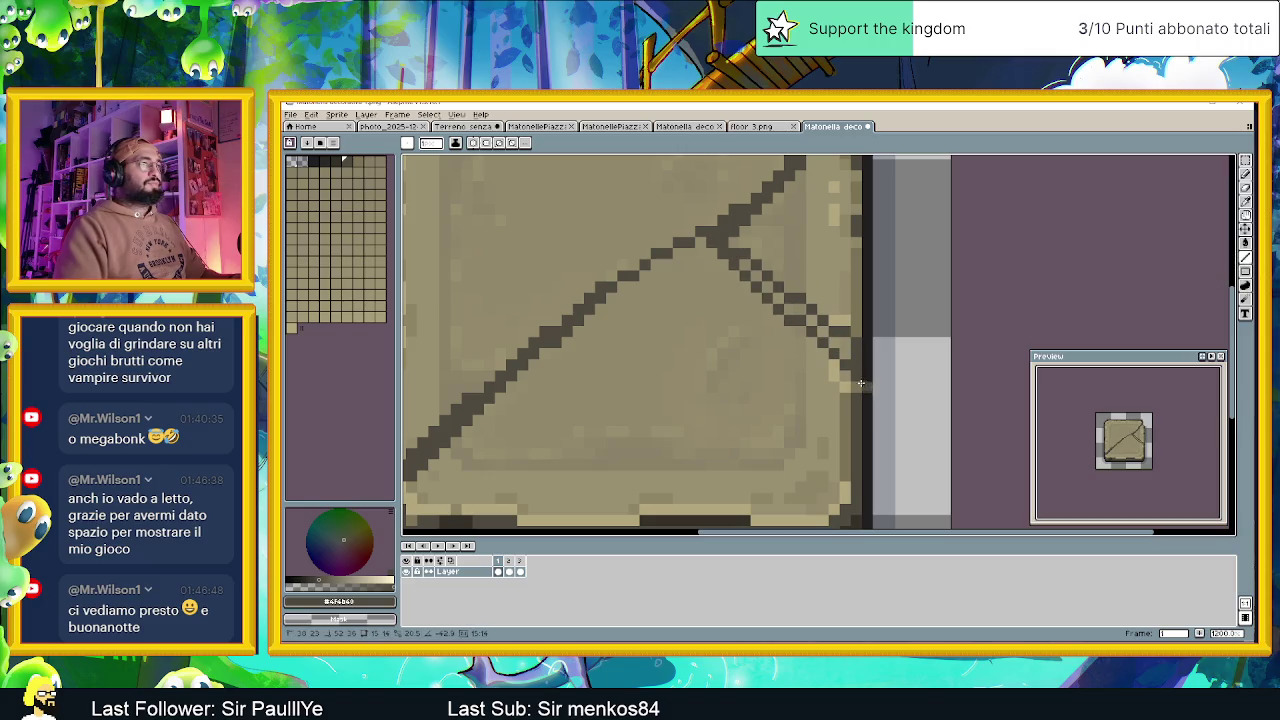
left_click_drag(740, 262, 783, 299)
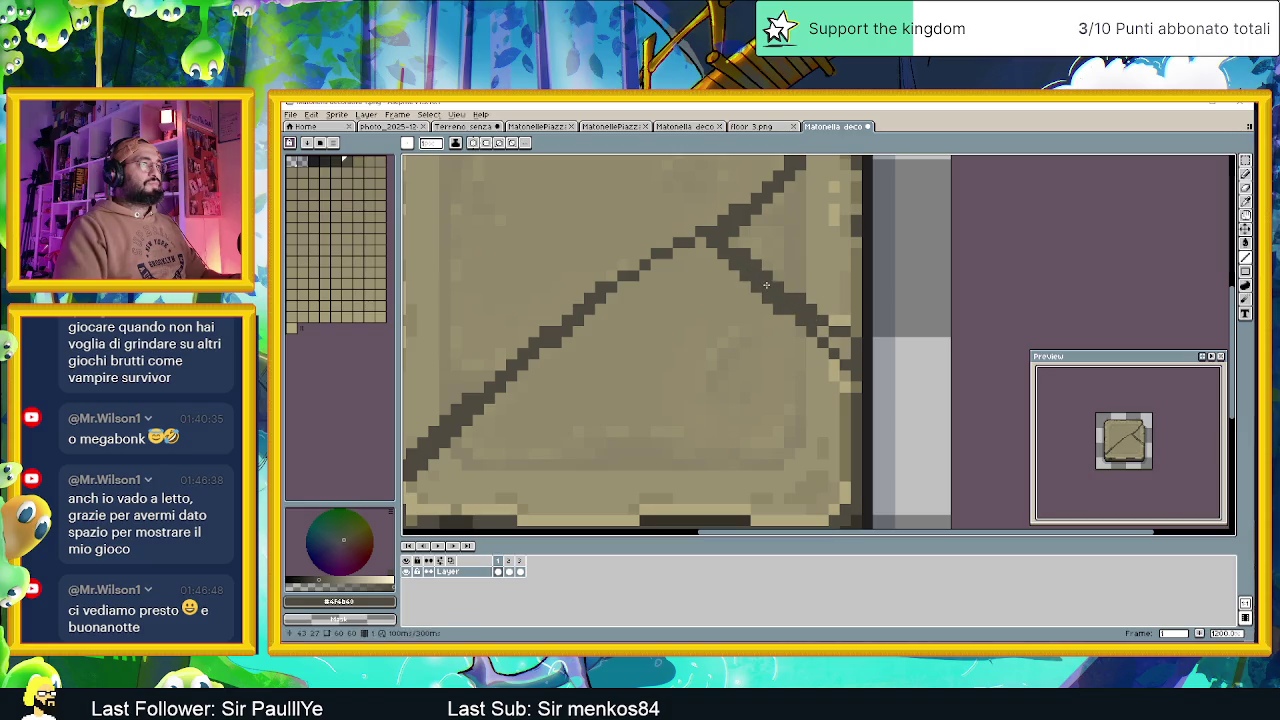
mouse_move(803, 311)
left_mouse_down()
mouse_move(870, 365)
mouse_move(877, 318)
left_mouse_up()
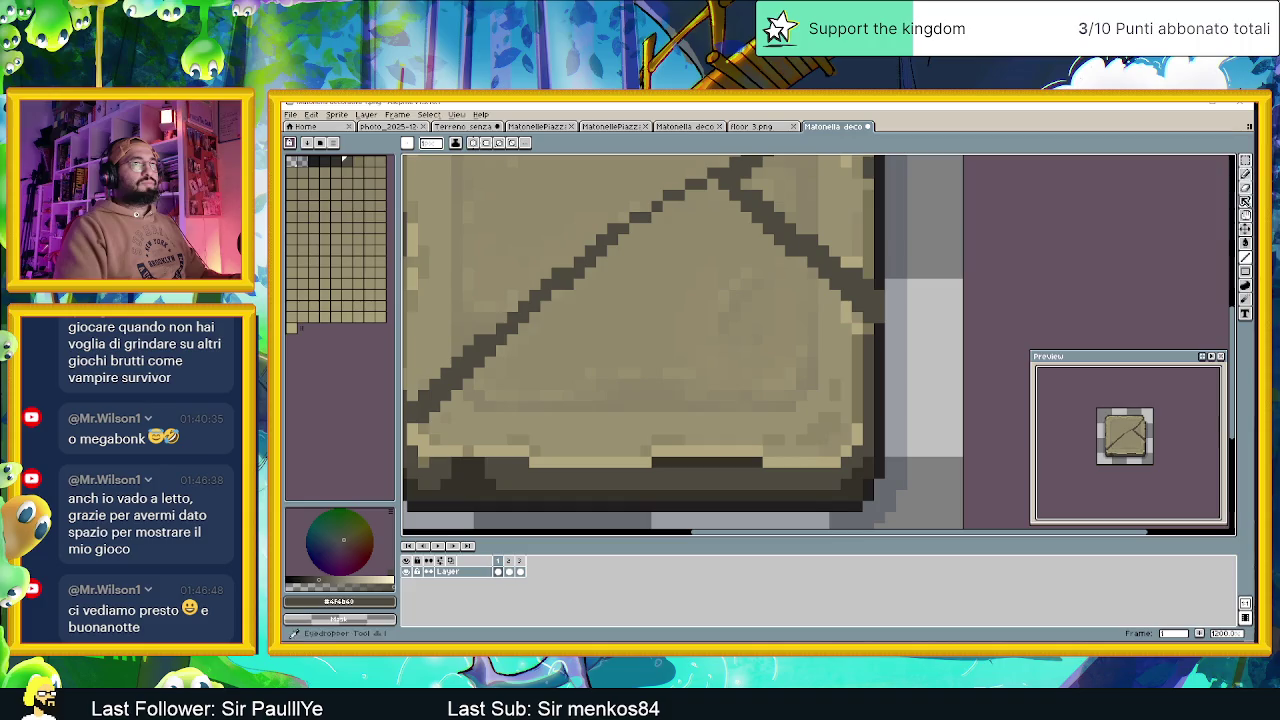
Pick the dark brown #363129 from the tile and darken the crack pixels near the top-right corner.
left_click(1245, 173)
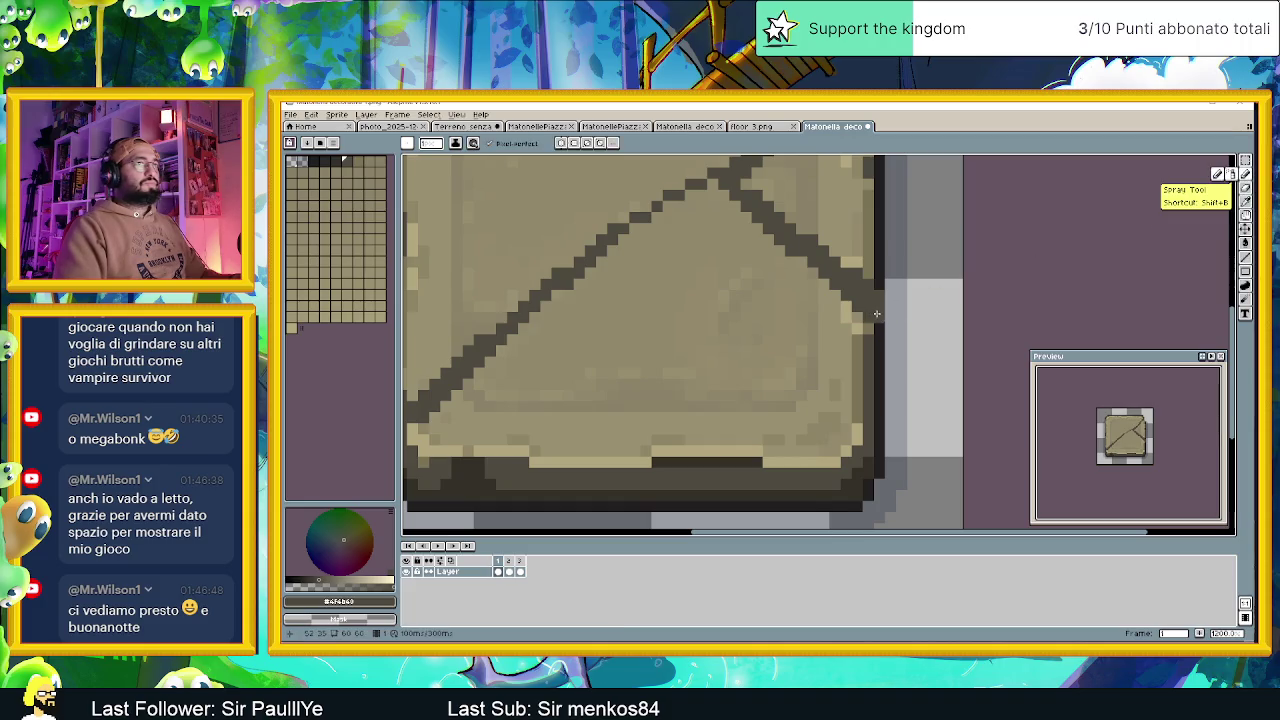
key("e")
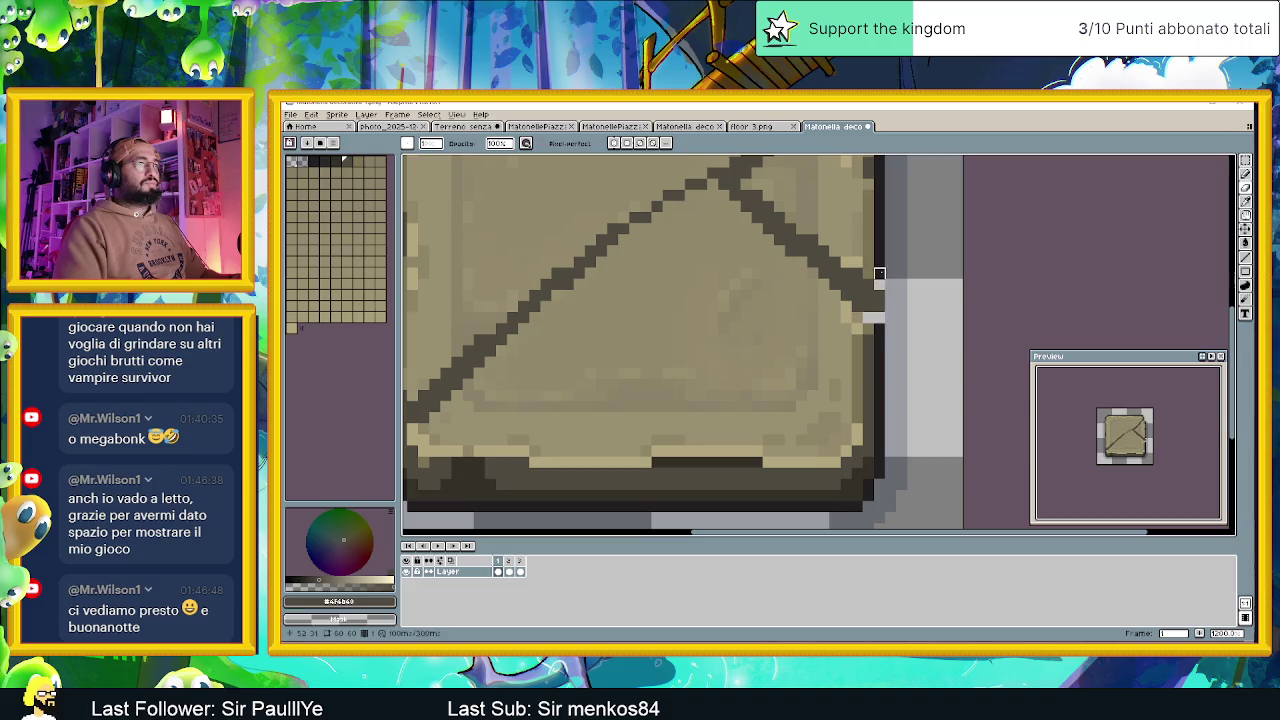
key("i")
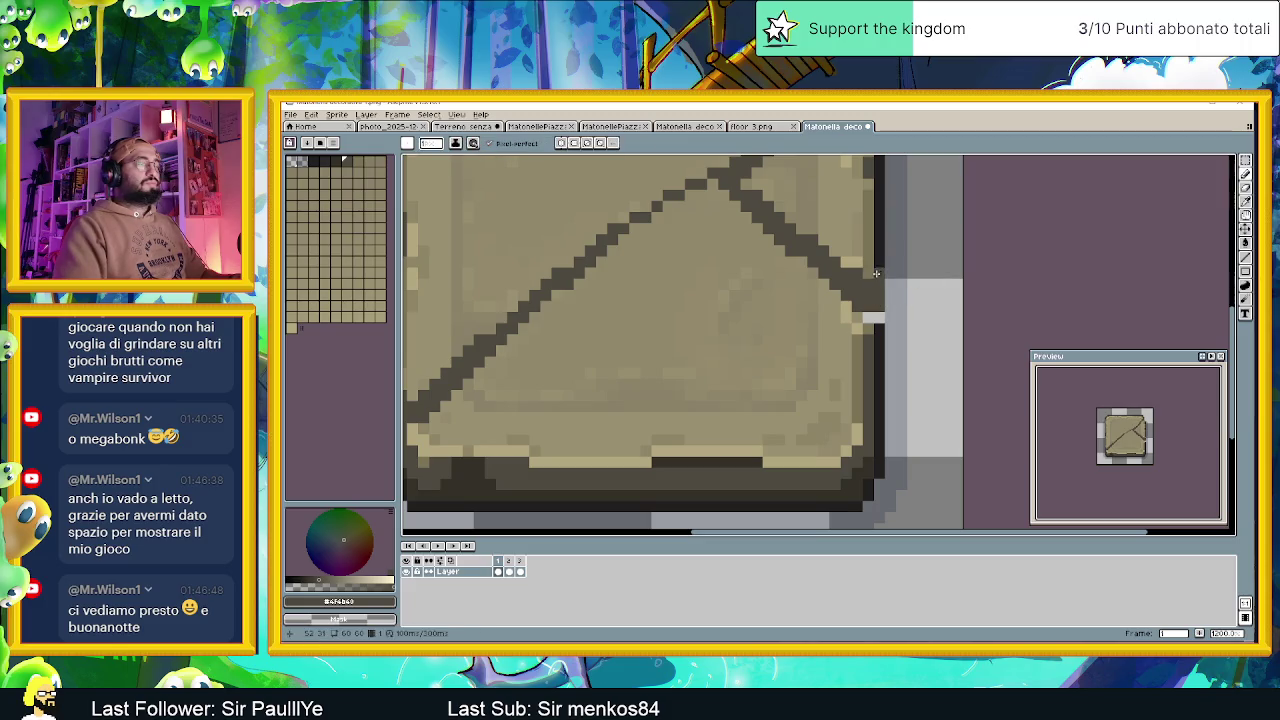
scroll(858, 301, "down", 4)
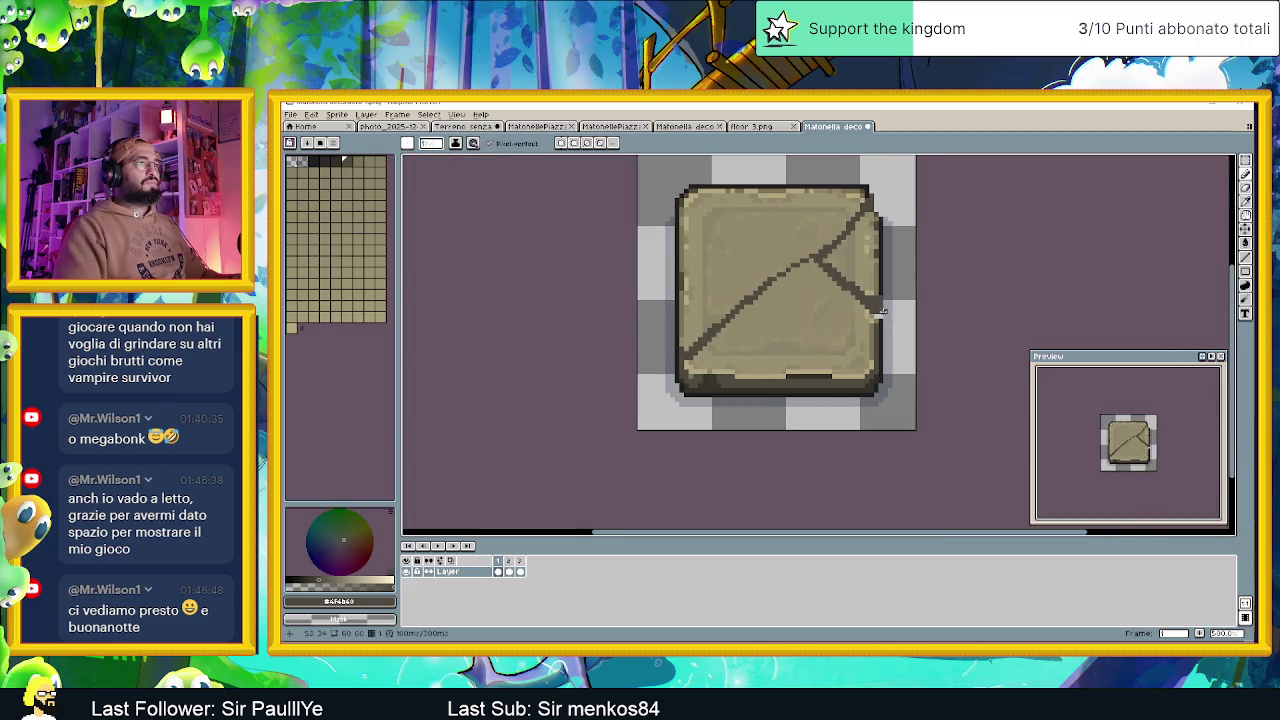
scroll(880, 312, "up", 2)
scroll(868, 309, "up", 2)
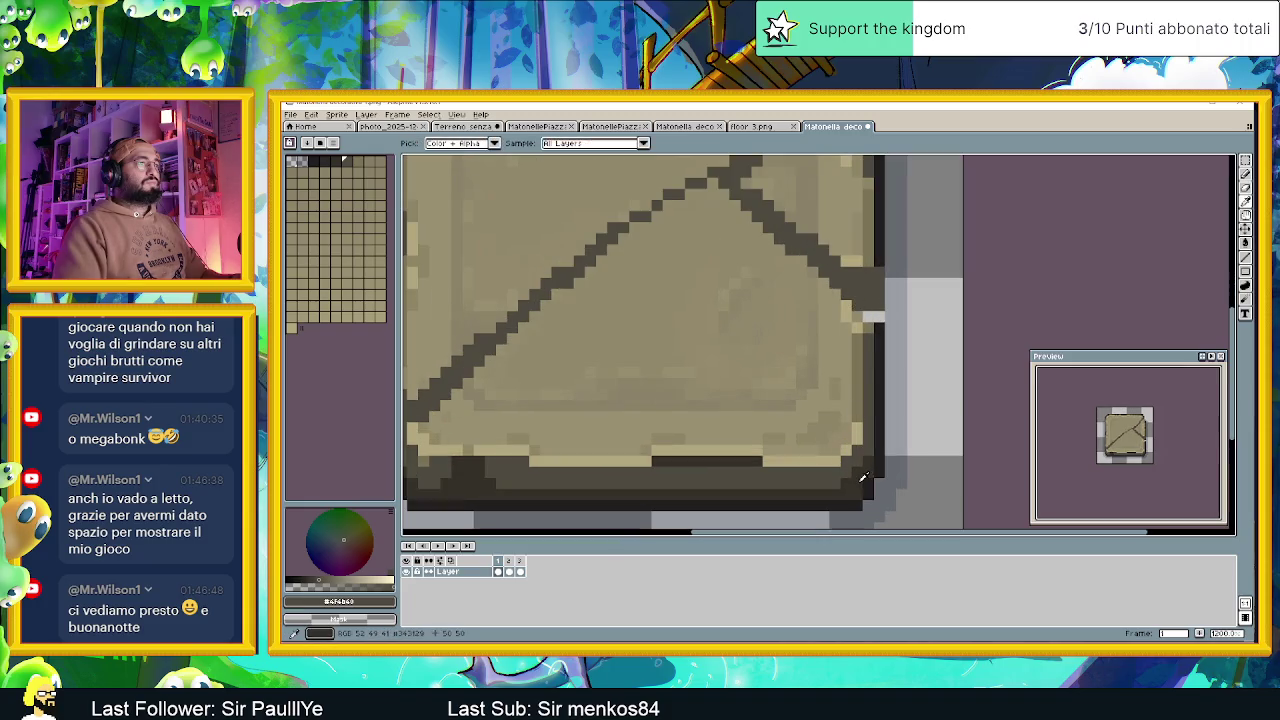
left_click(864, 335, "alt")
left_click_drag(880, 305, 841, 283)
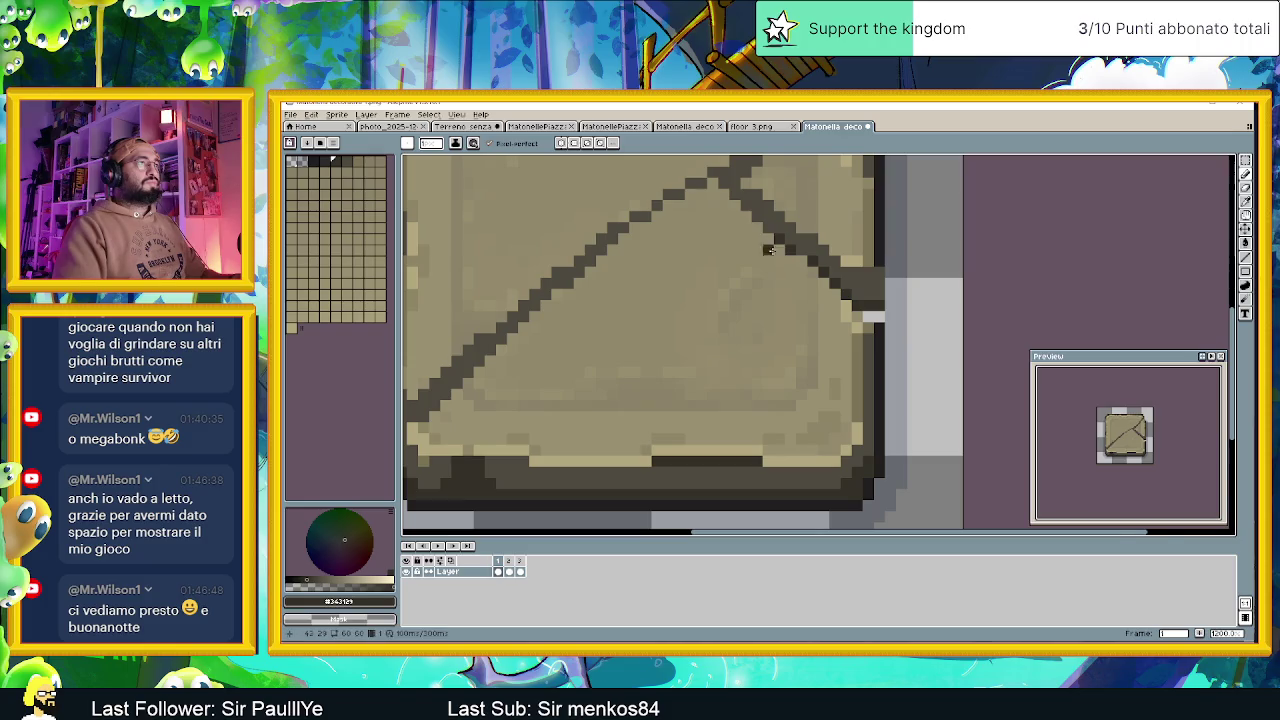
Undo the last pencil stroke near the top-right crack.
scroll(805, 320, "down", 3)
scroll(786, 300, "up", 1)
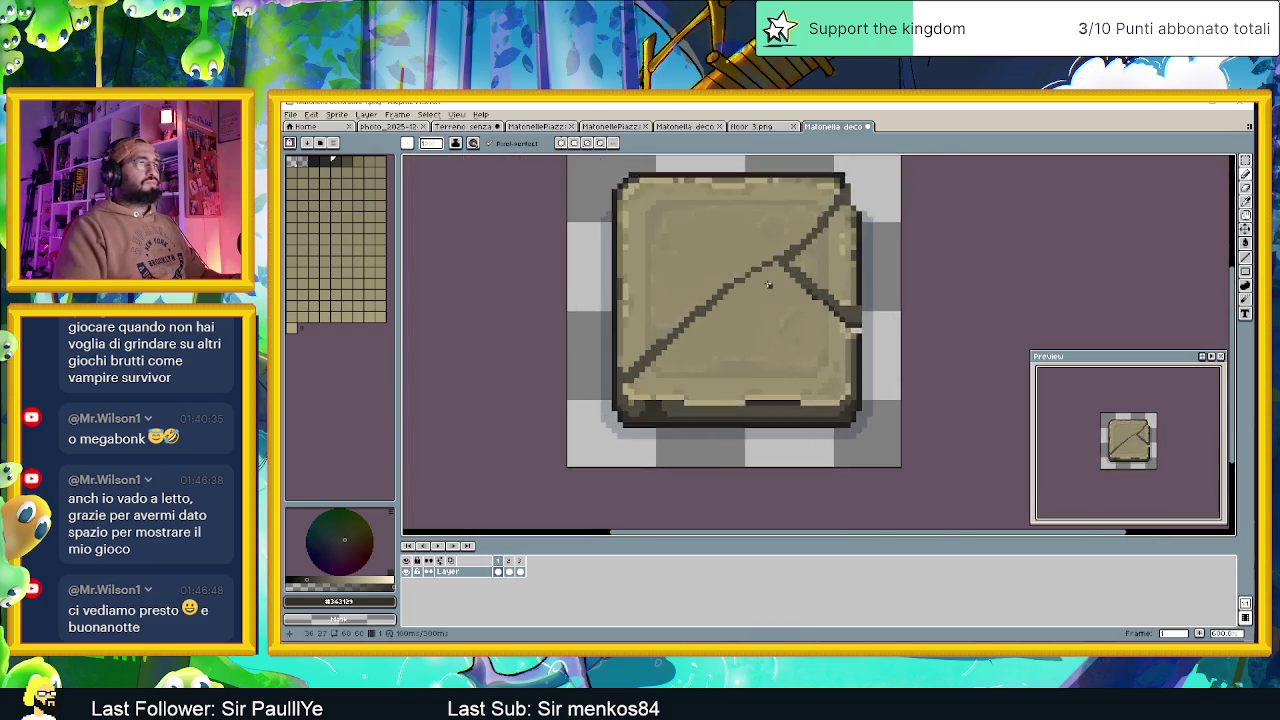
scroll(830, 304, "up", 1)
scroll(833, 301, "down", 2)
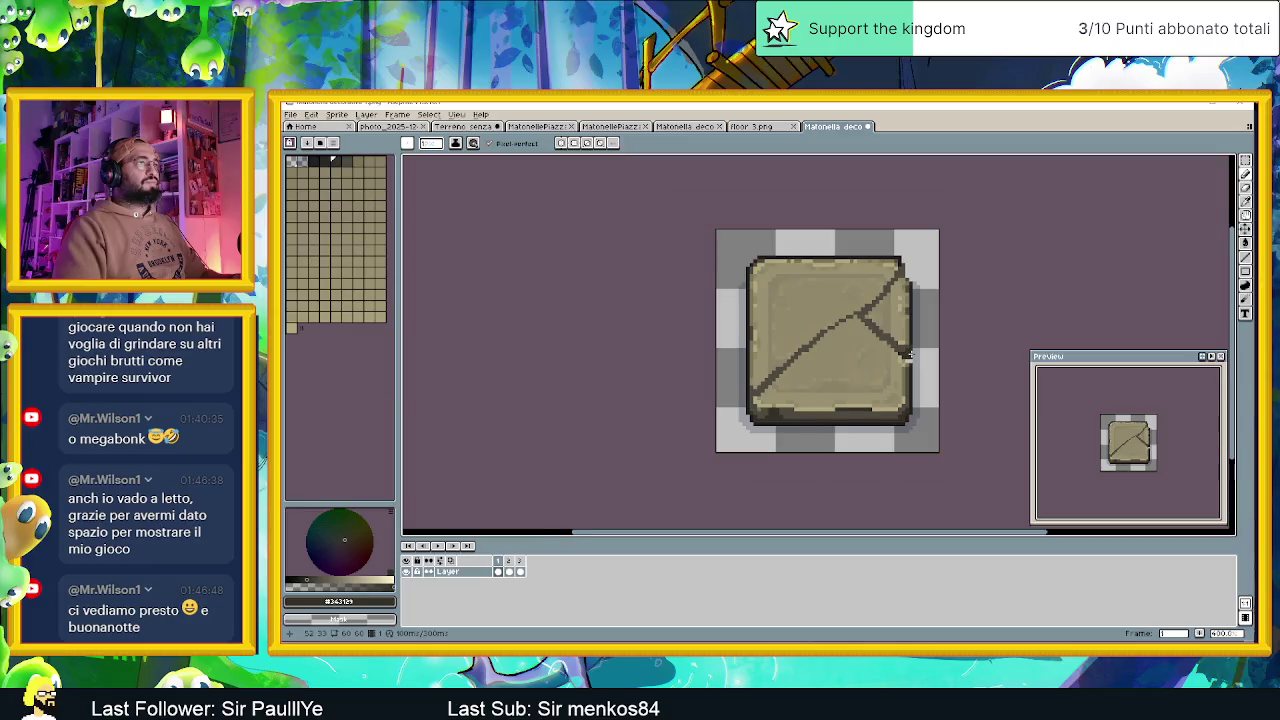
scroll(900, 215, "up", 1)
scroll(904, 213, "up", 1)
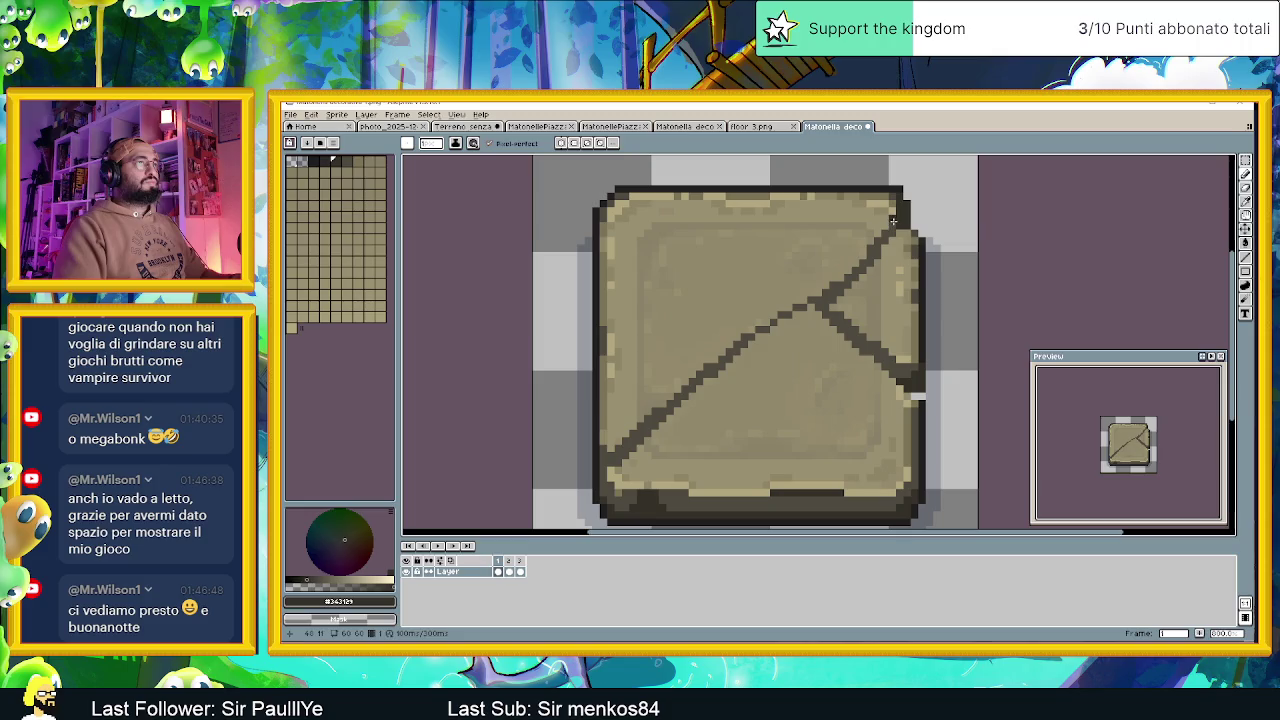
scroll(948, 326, "down", 4)
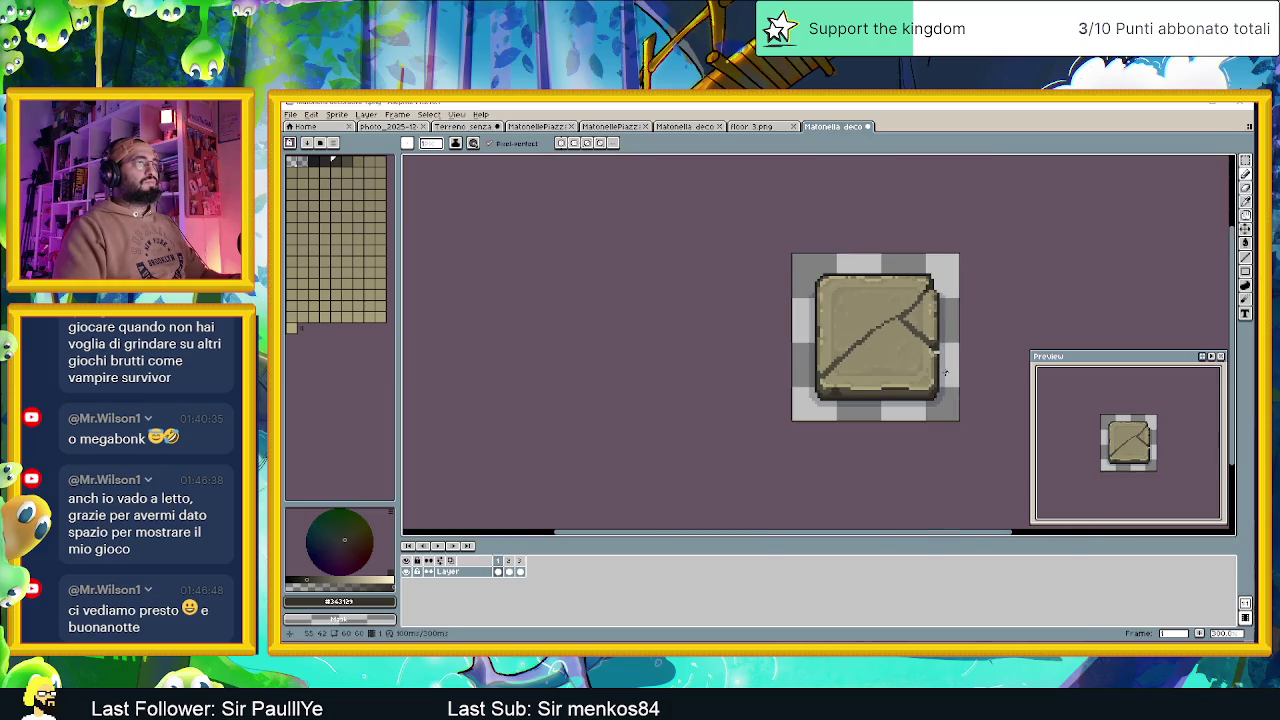
scroll(925, 298, "up", 2)
scroll(919, 290, "up", 2)
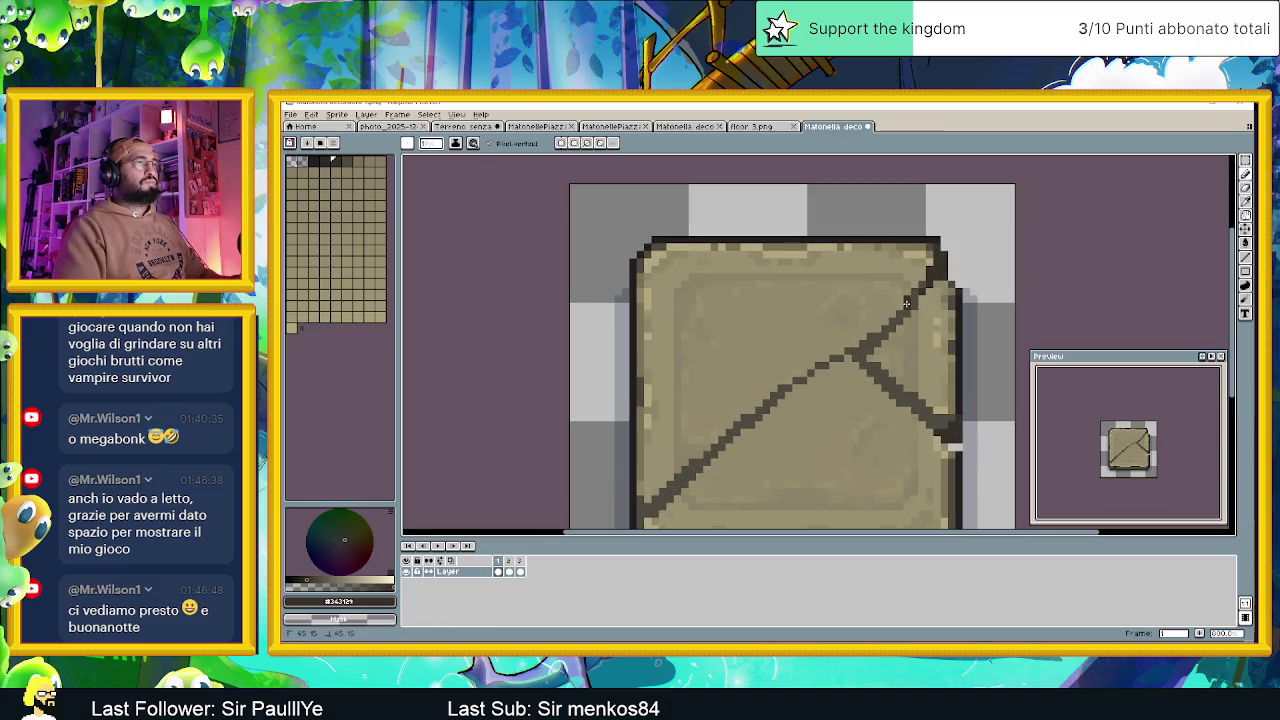
scroll(928, 381, "down", 3)
scroll(924, 401, "up", 3)
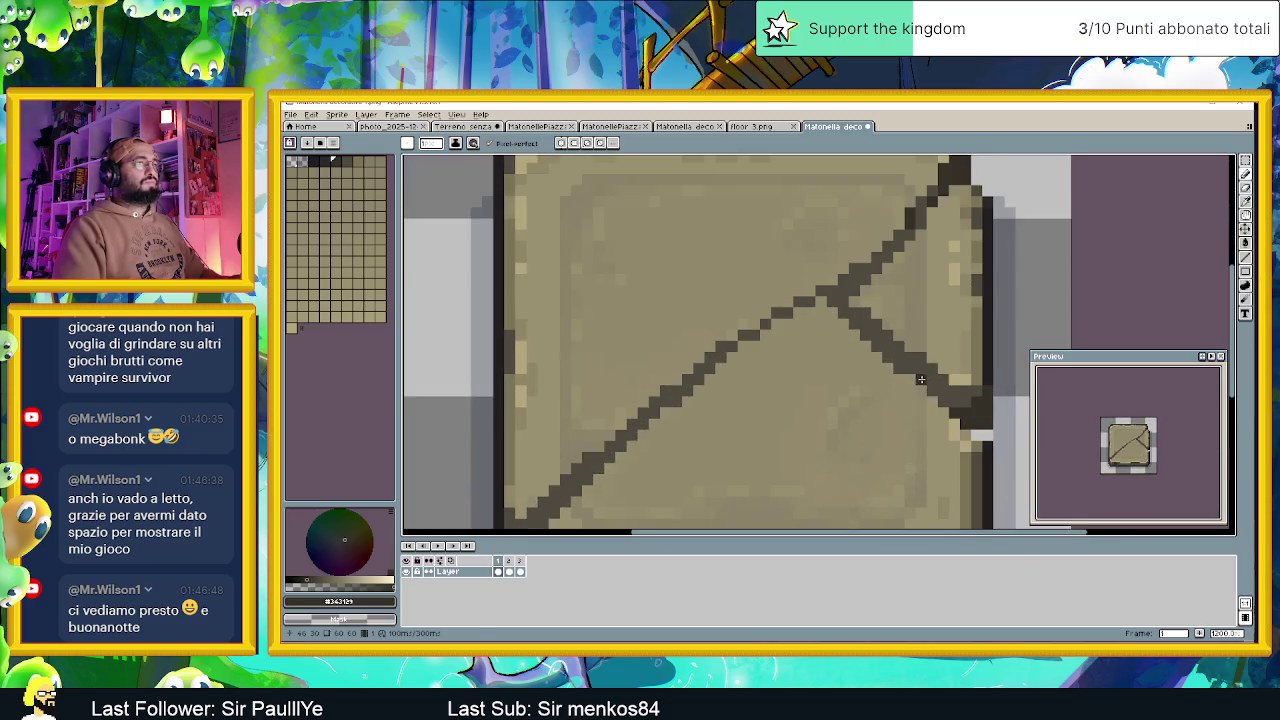
scroll(941, 345, "down", 2)
scroll(941, 345, "down", 1)
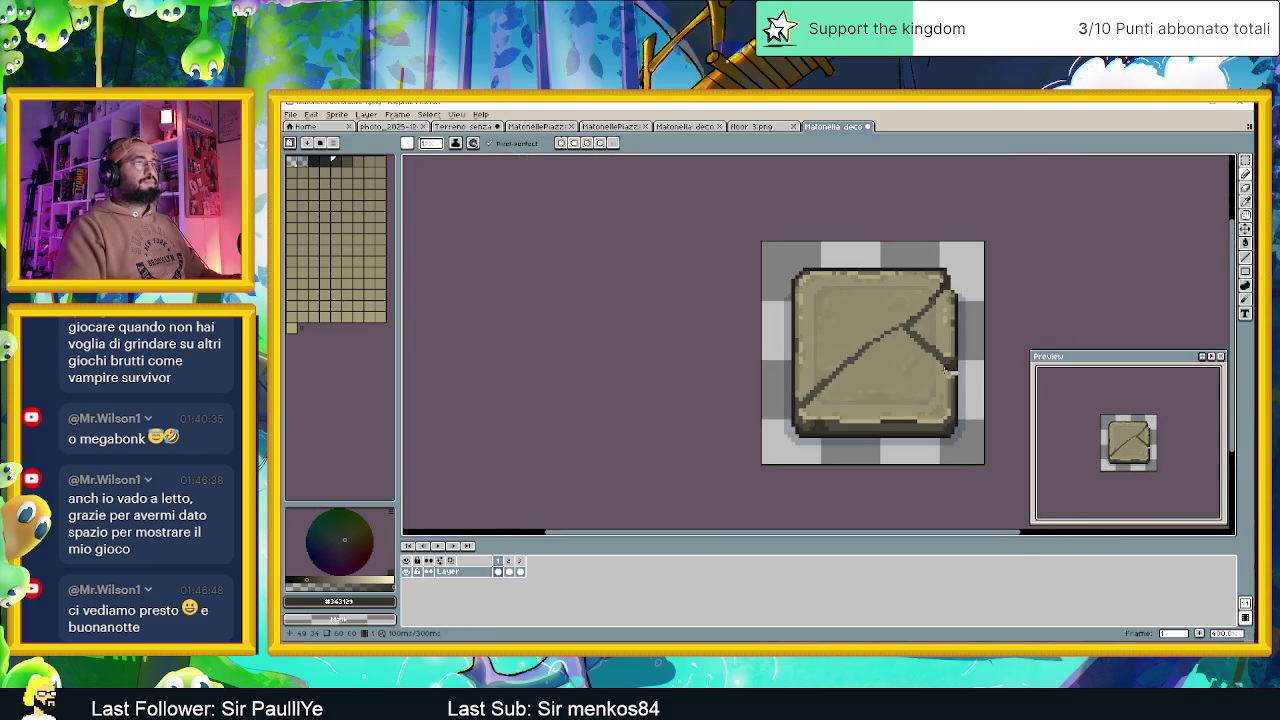
key("ctrl+z")
Draw a short run of dark pixels at the tile's lower-left corner, joining the crack to the border.
scroll(793, 420, "up", 2)
scroll(793, 420, "up", 1)
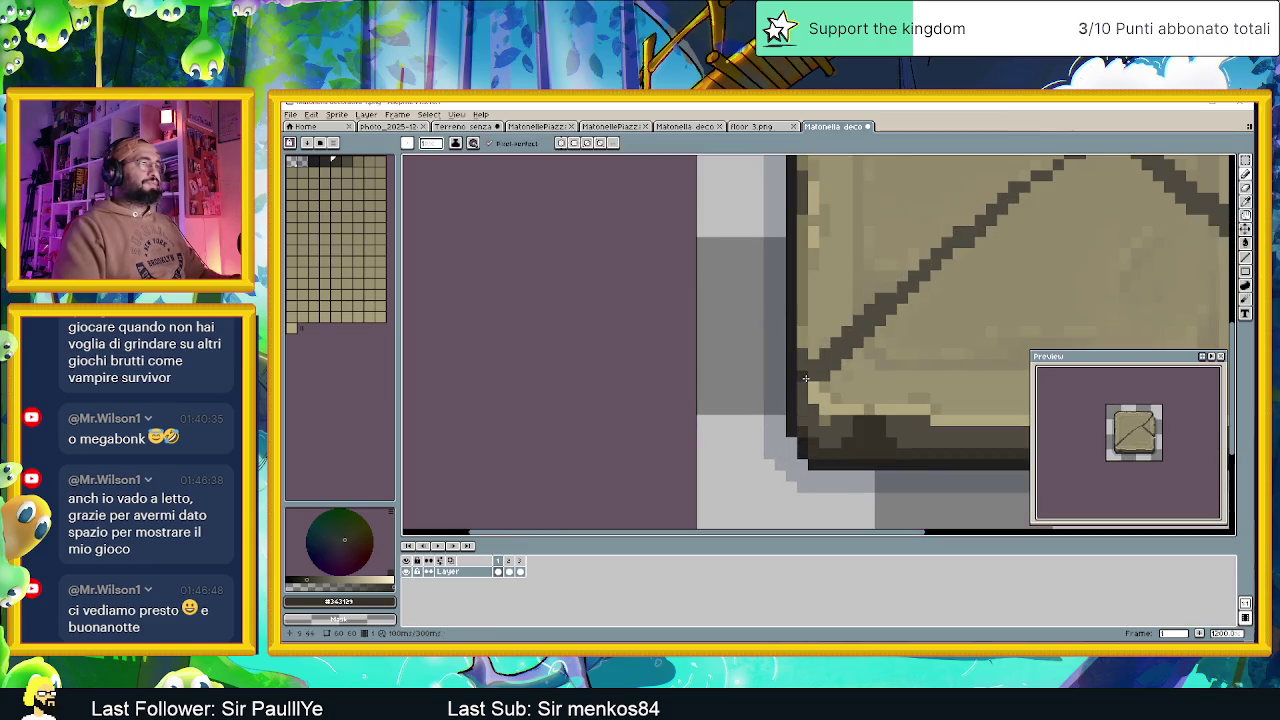
left_click_drag(826, 377, 798, 378)
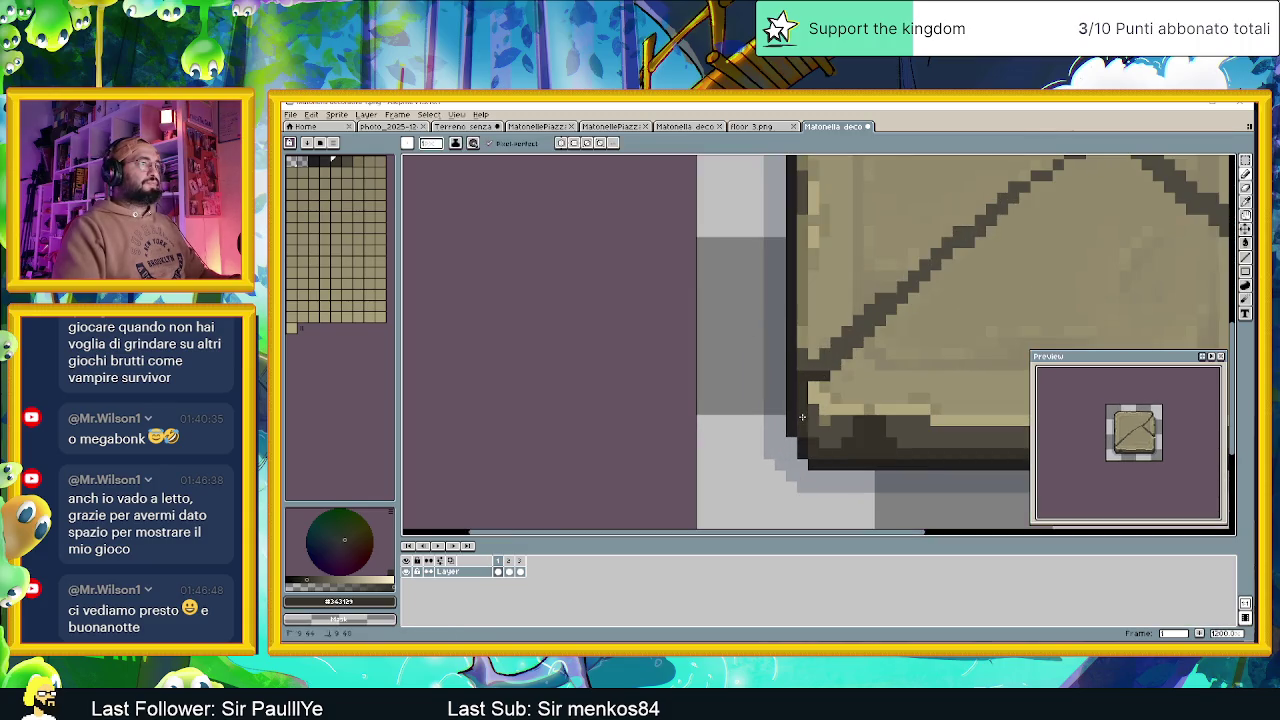
scroll(812, 436, "down", 1)
scroll(813, 440, "down", 2)
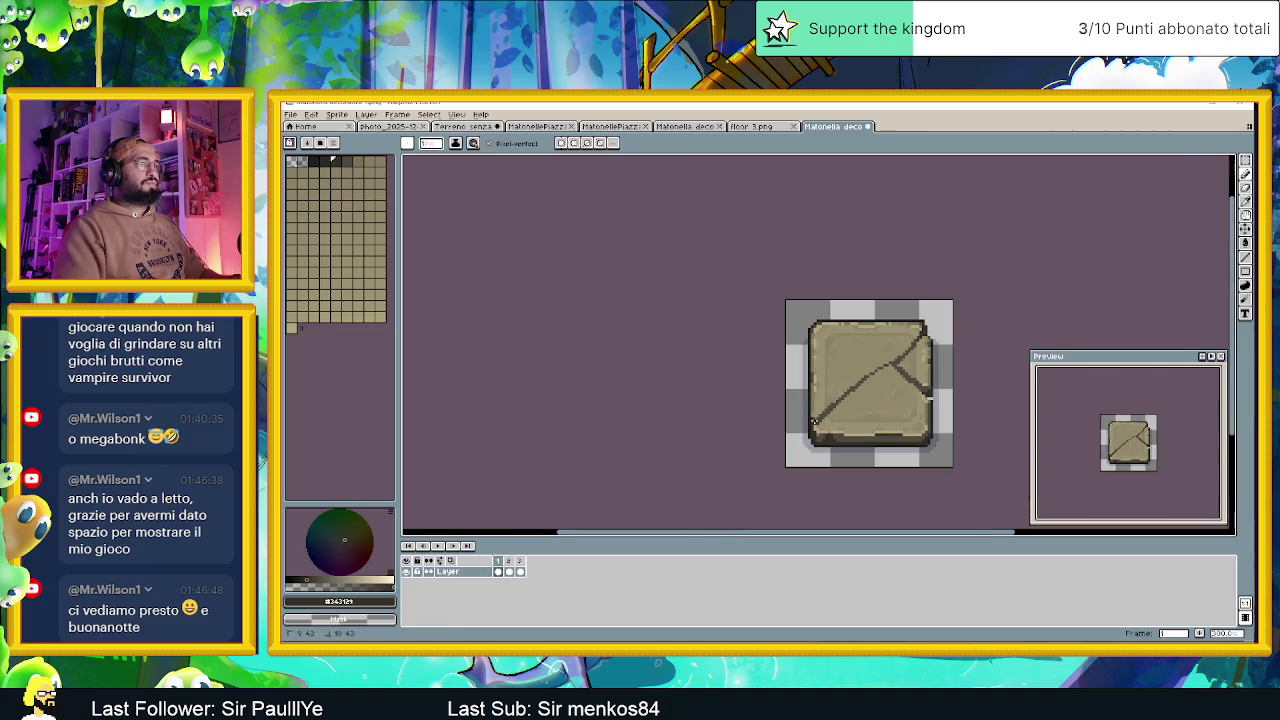
scroll(810, 418, "up", 3)
scroll(812, 419, "up", 1)
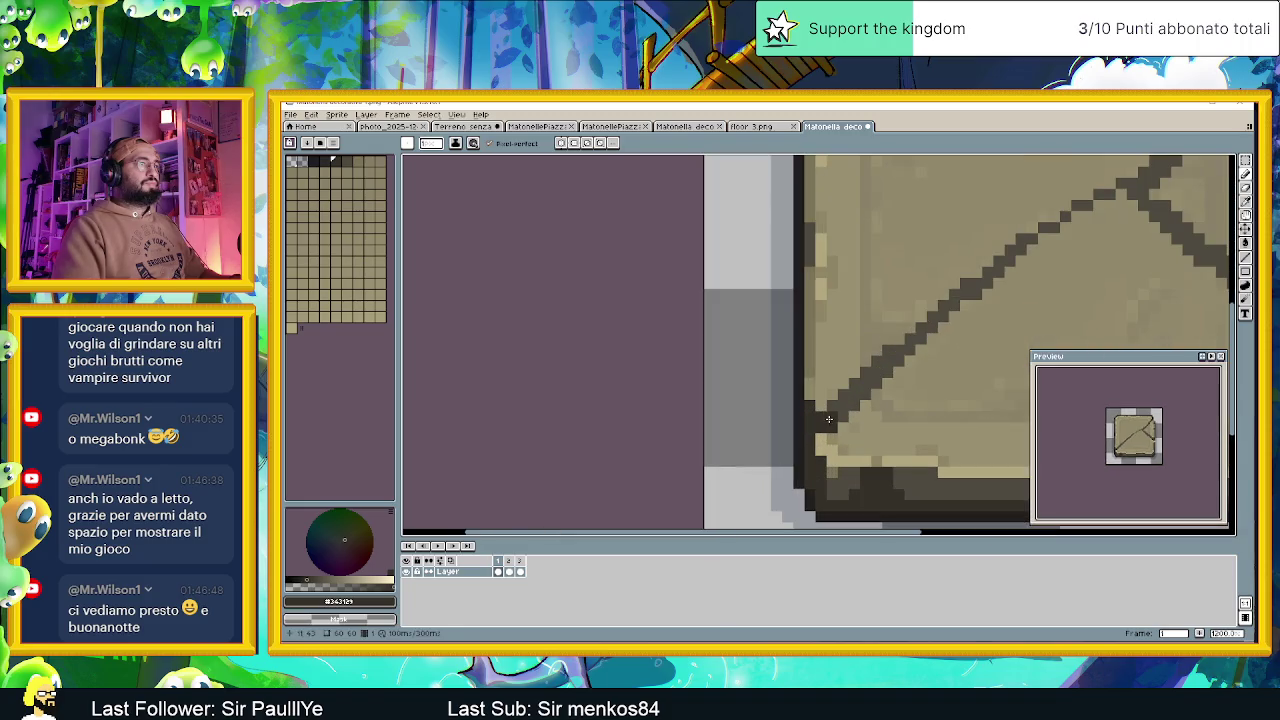
scroll(829, 419, "down", 3)
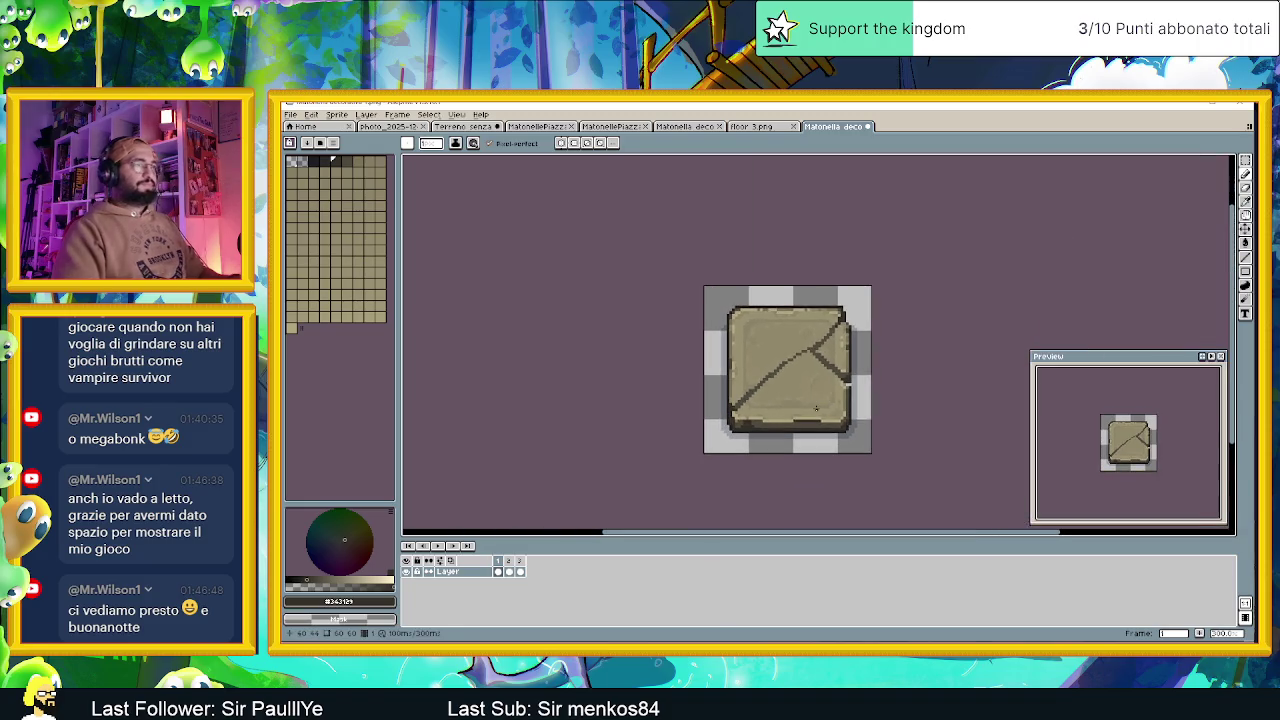
scroll(816, 405, "up", 3)
scroll(820, 395, "up", 2)
Sample the light tan from the stone surface for the crack highlights.
key("i")
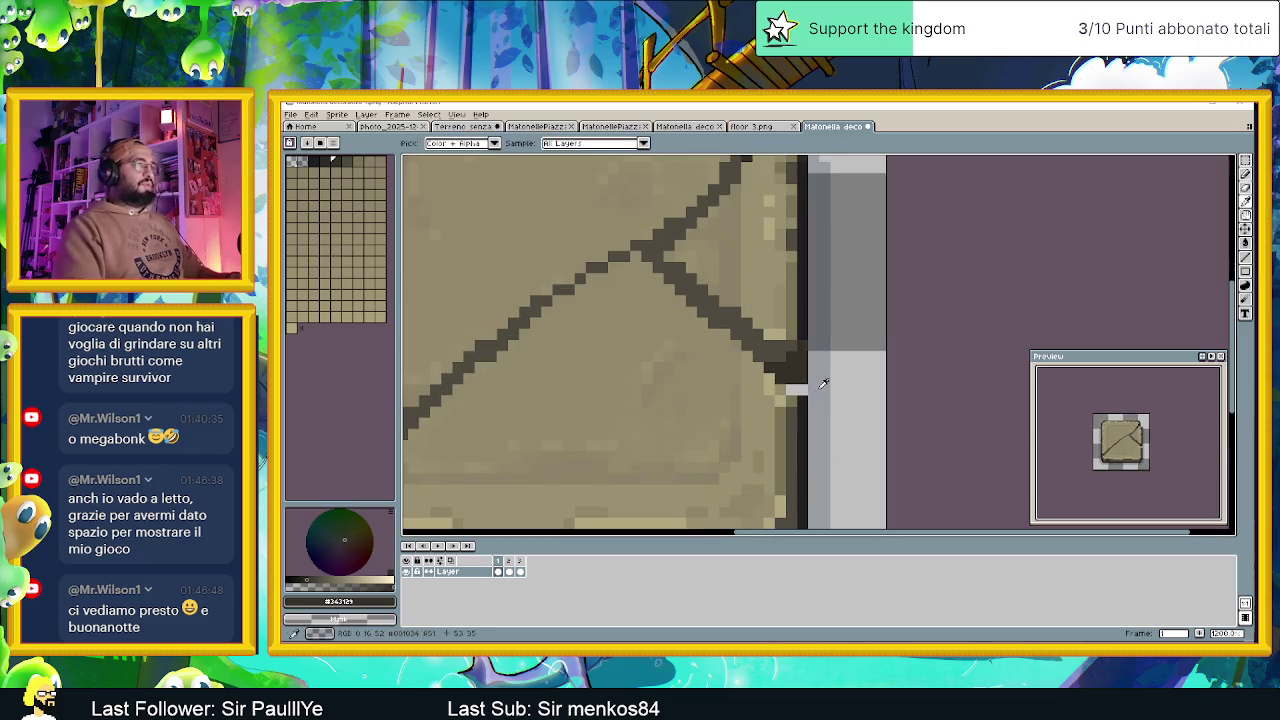
left_click(822, 383, "alt")
scroll(846, 377, "down", 3)
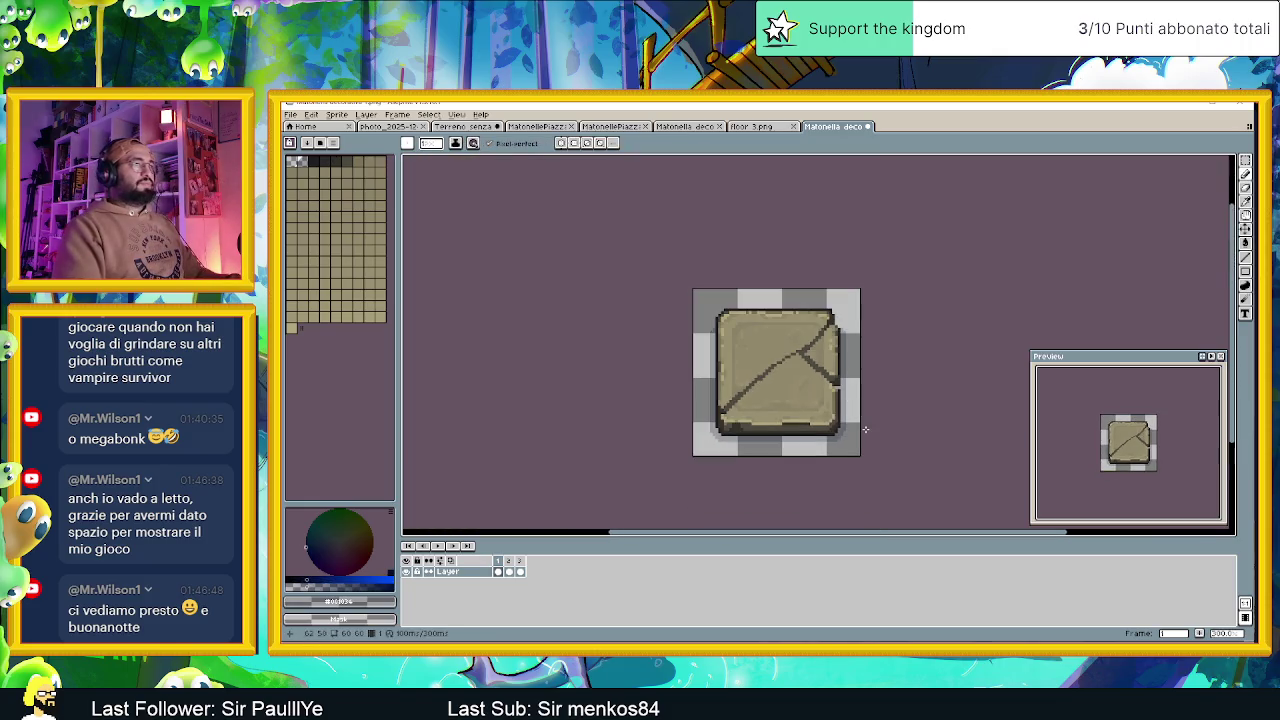
scroll(795, 412, "up", 1)
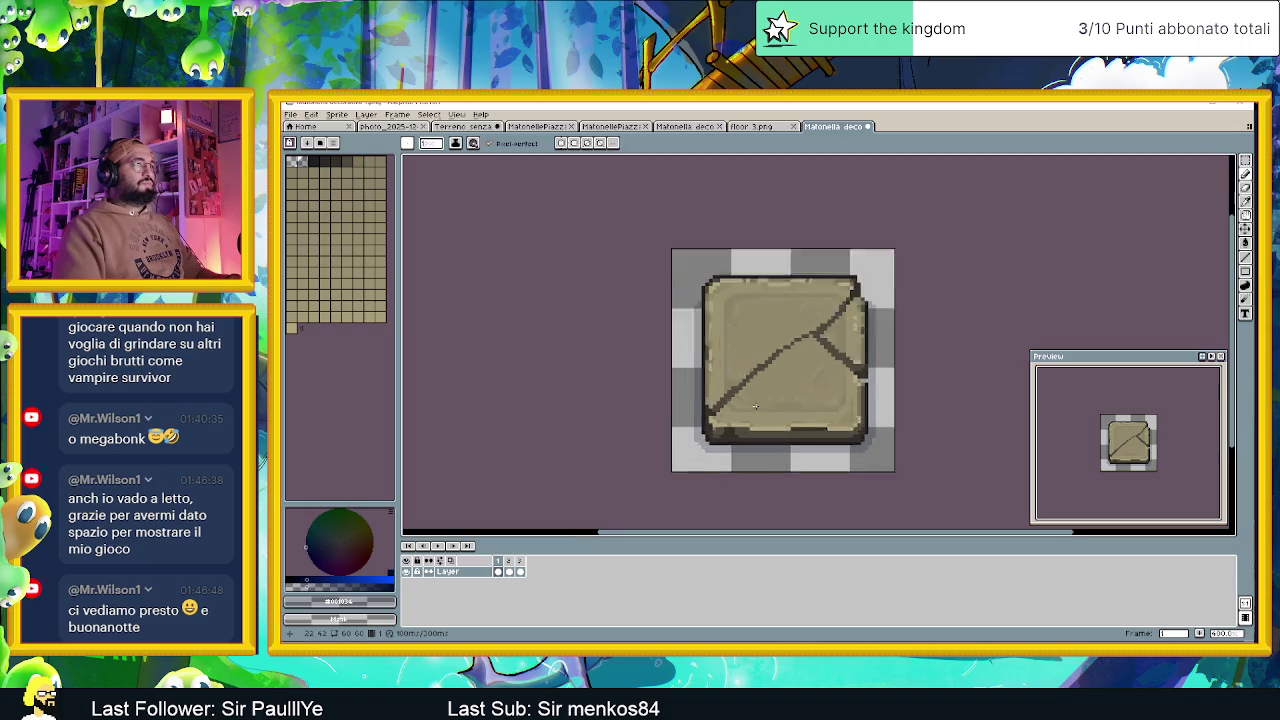
scroll(760, 406, "up", 1)
scroll(750, 408, "up", 1)
scroll(743, 411, "up", 1)
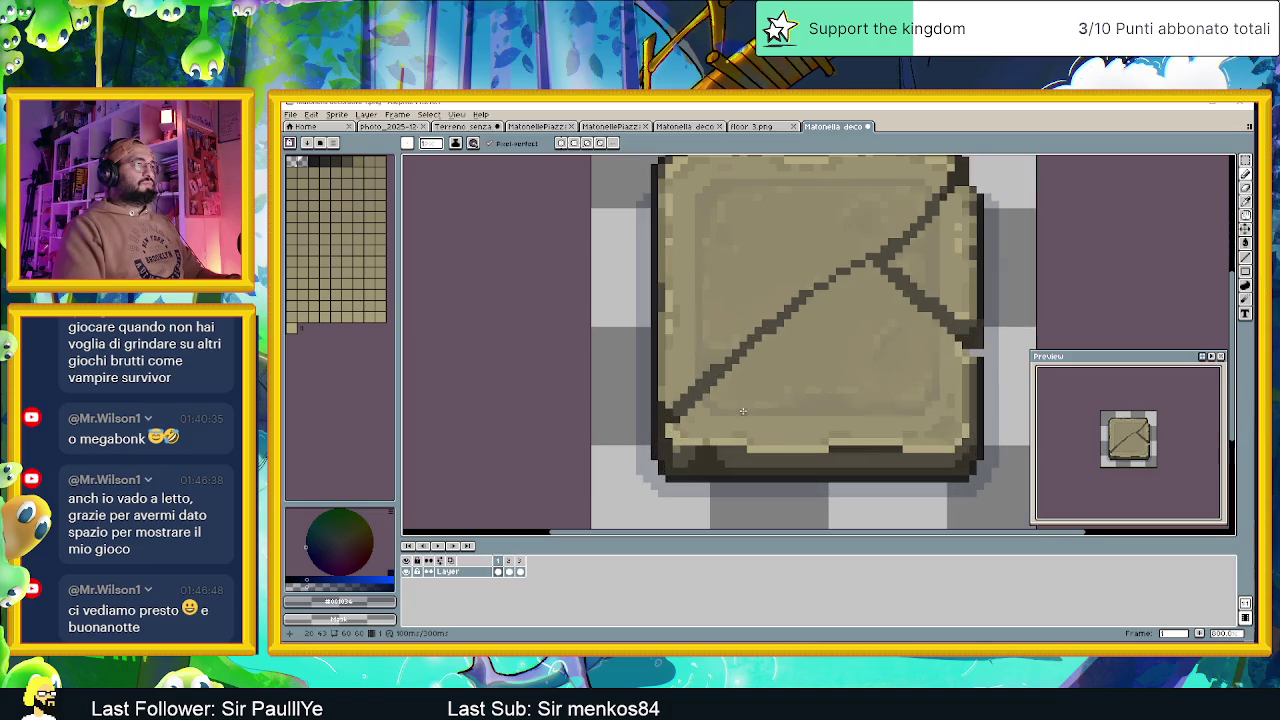
left_click(697, 434, "alt")
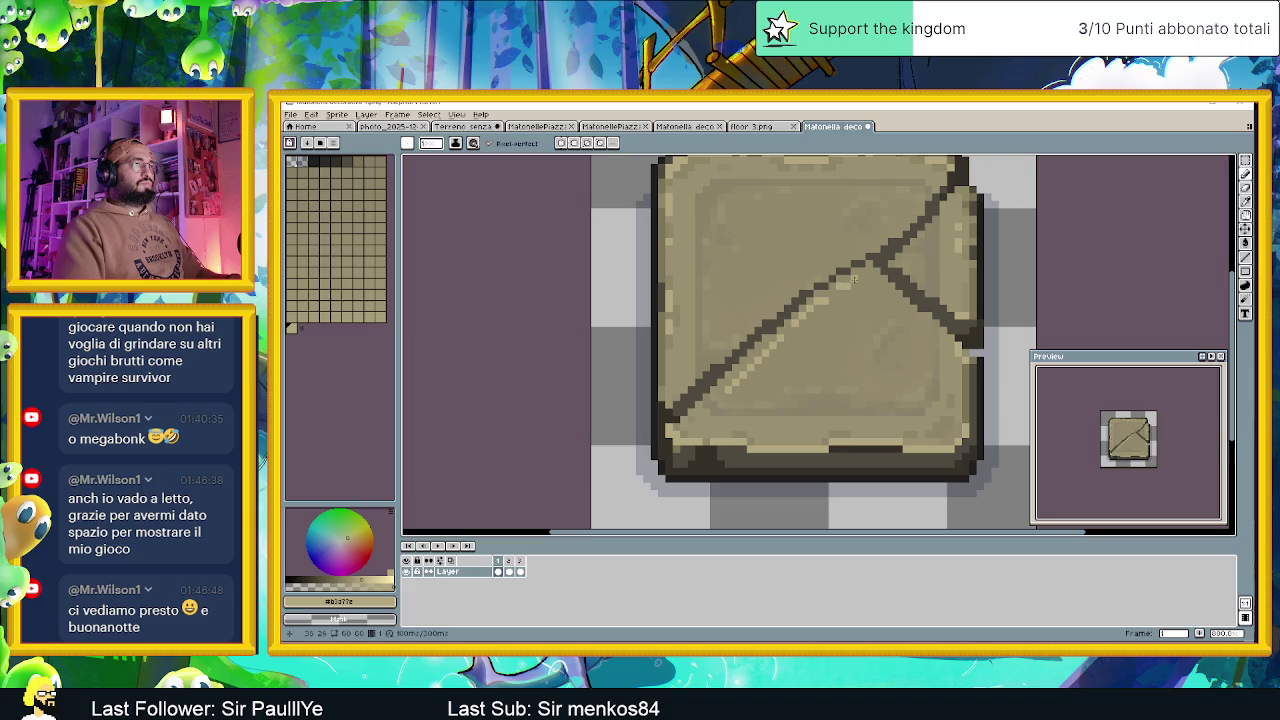
Paint tan highlight pixels beside the diagonal cracks with sampled tones, undoing two unwanted strokes.
scroll(860, 276, "up", 1)
scroll(860, 276, "right", 1)
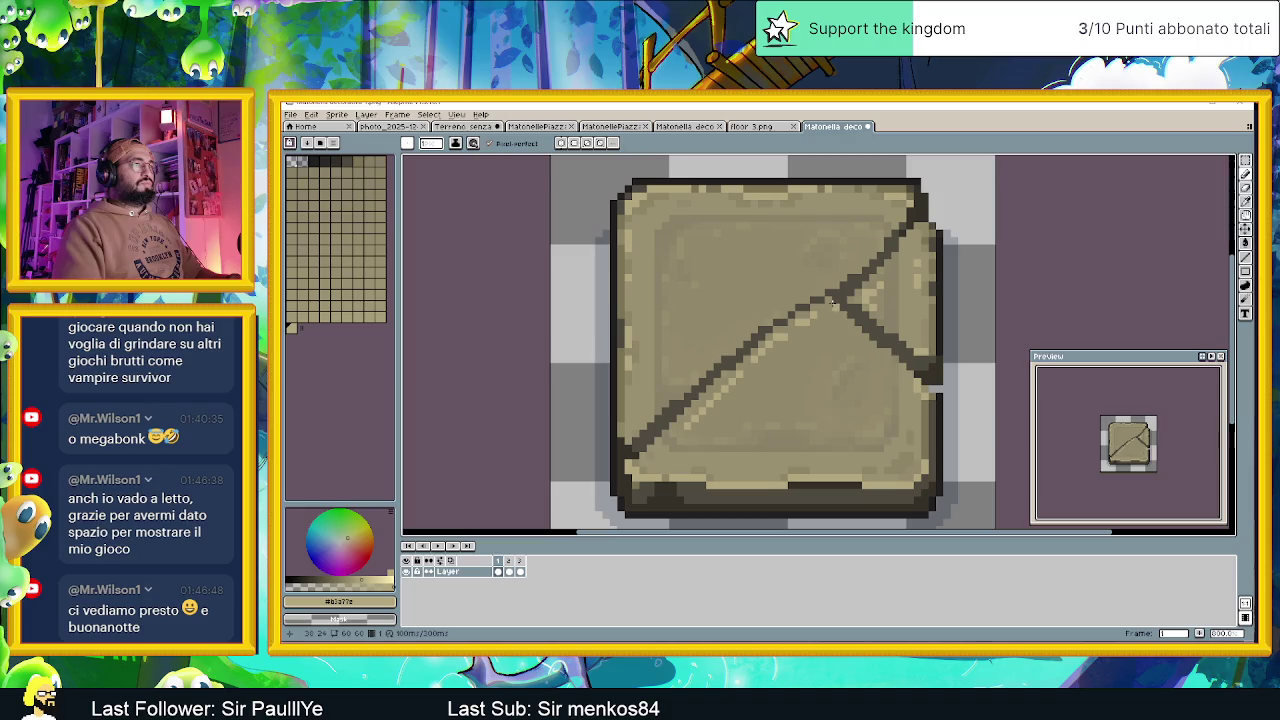
scroll(874, 390, "down", 2)
scroll(841, 359, "up", 2)
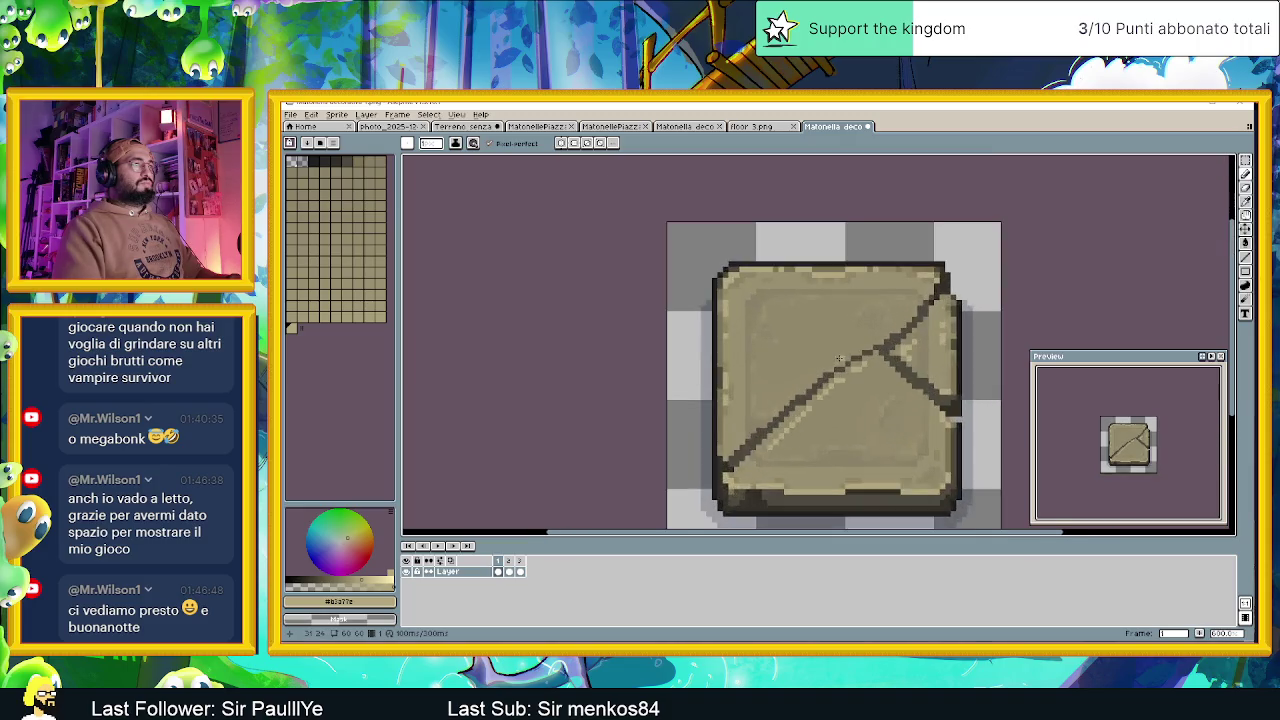
scroll(855, 361, "up", 1)
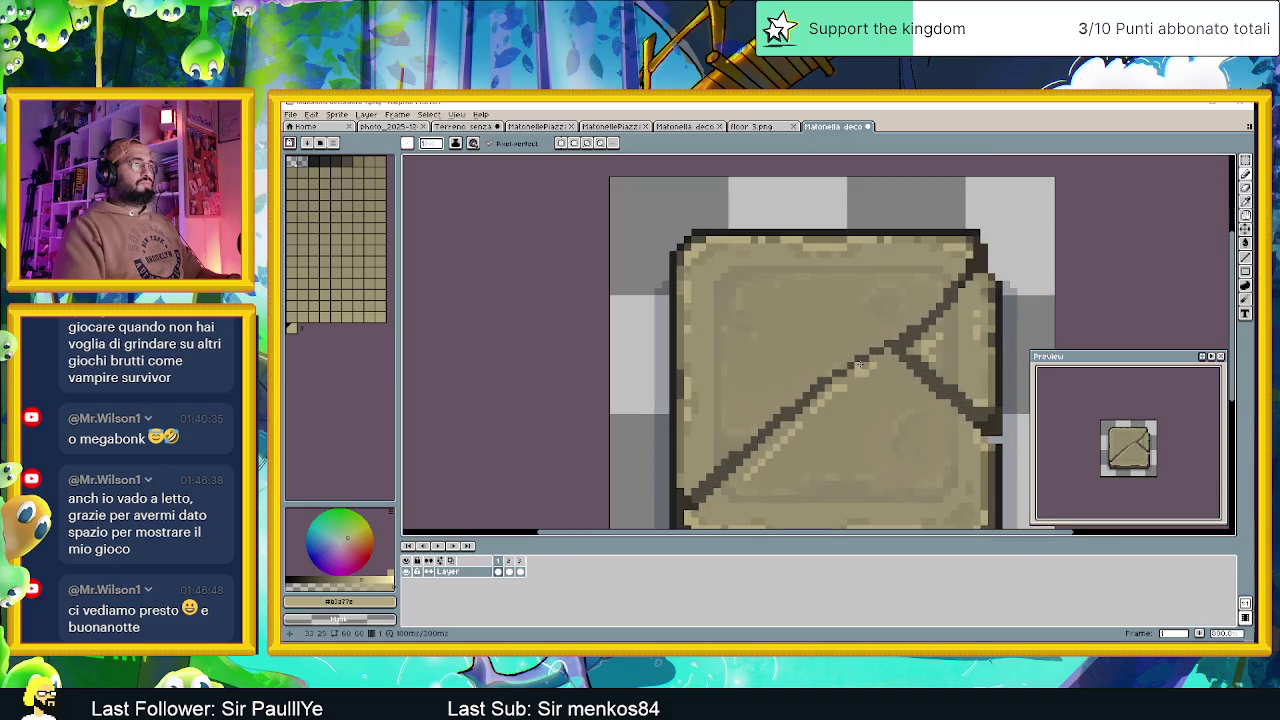
left_click(932, 265, "alt")
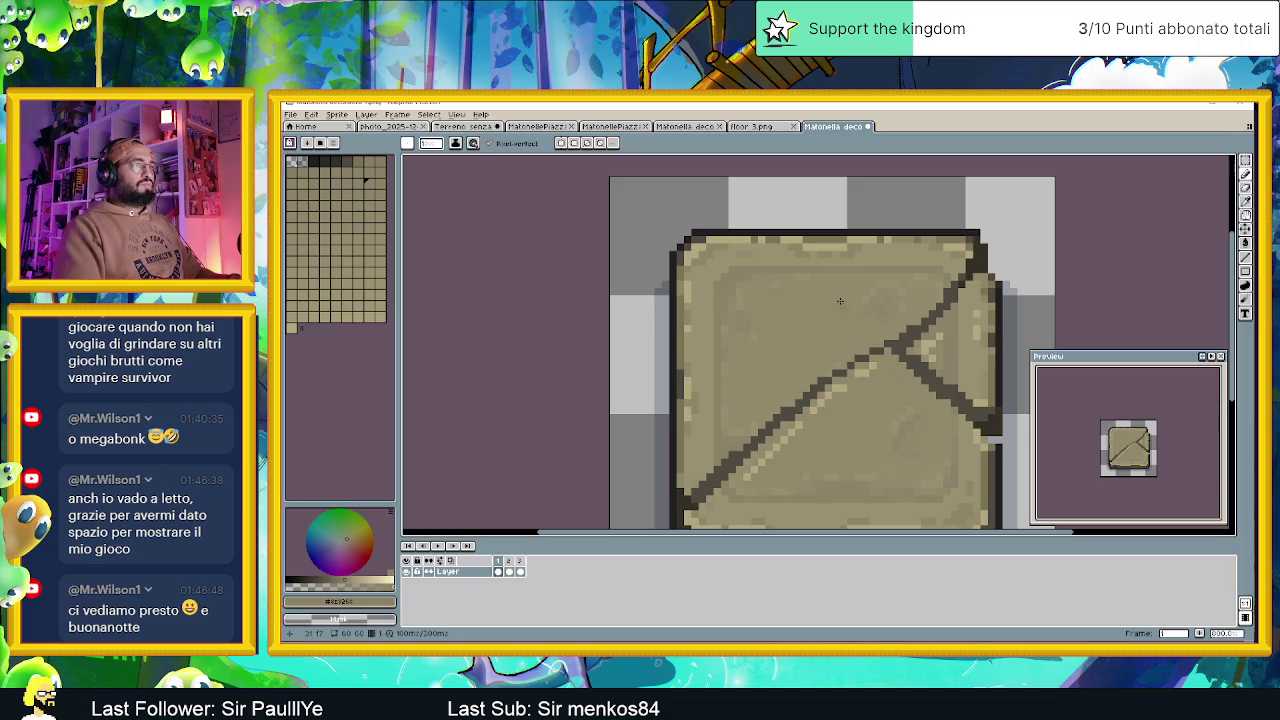
key("alt")
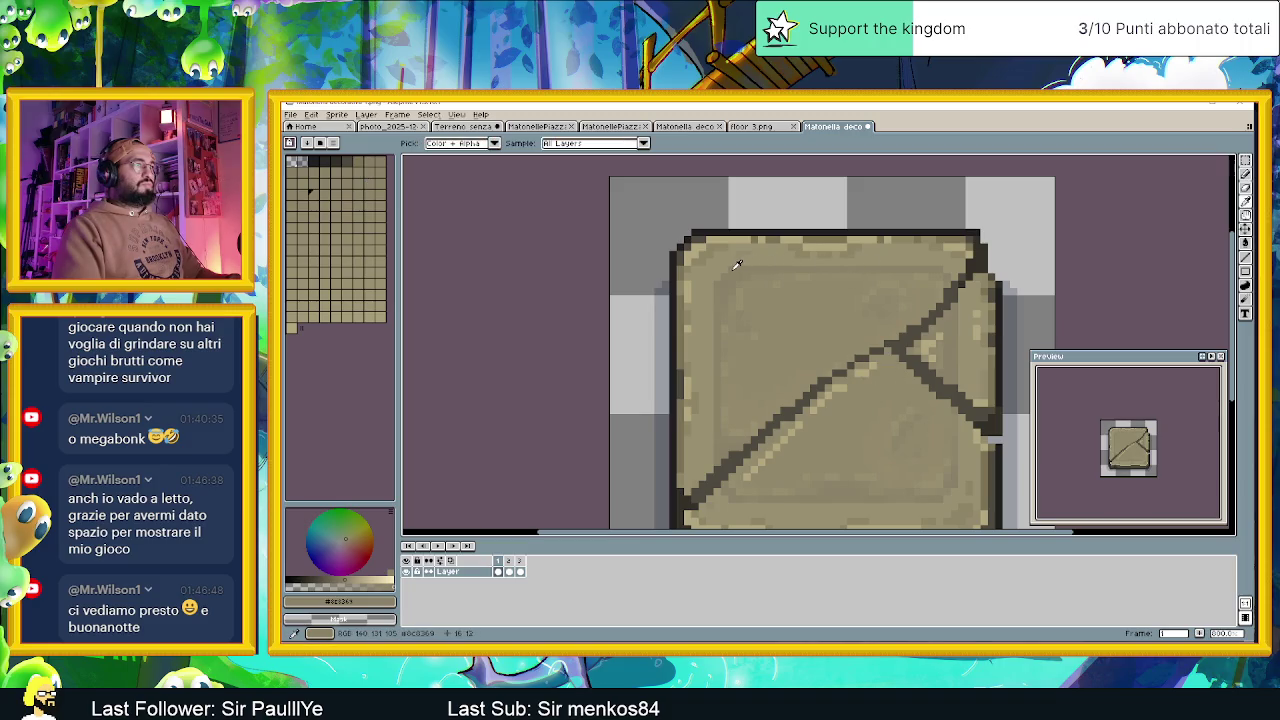
left_click(736, 264, "alt")
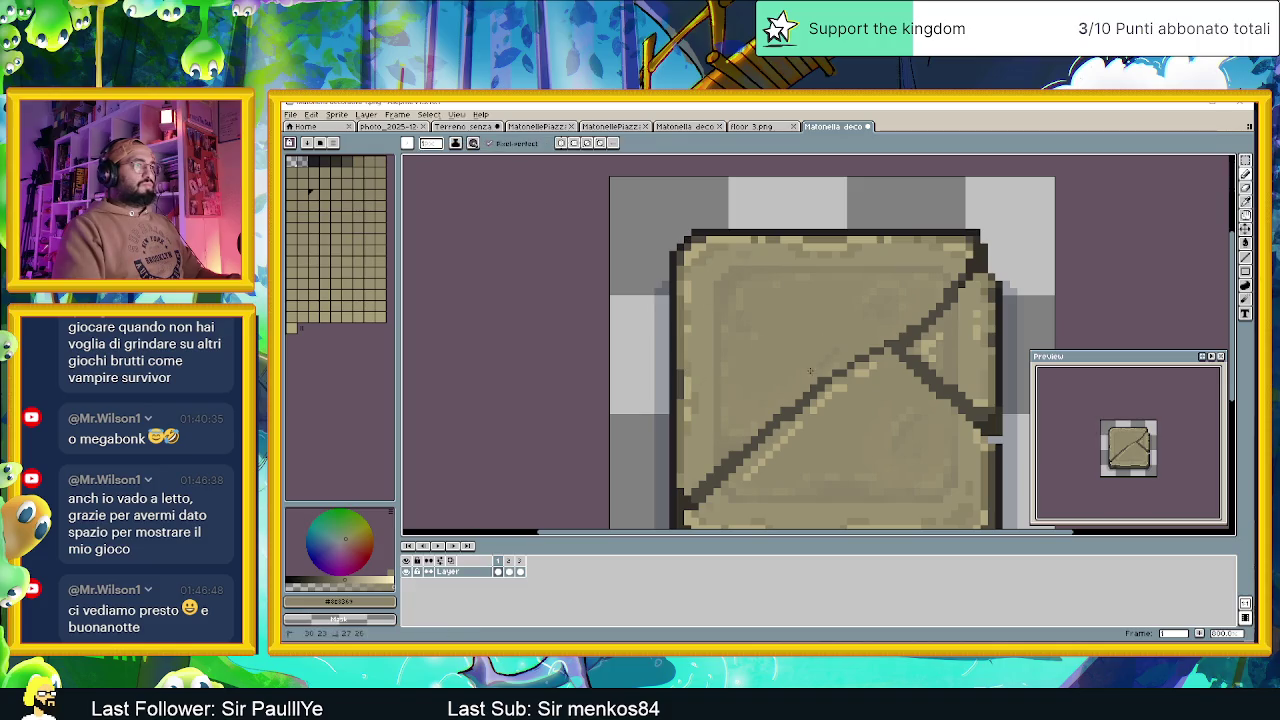
key("ctrl+z")
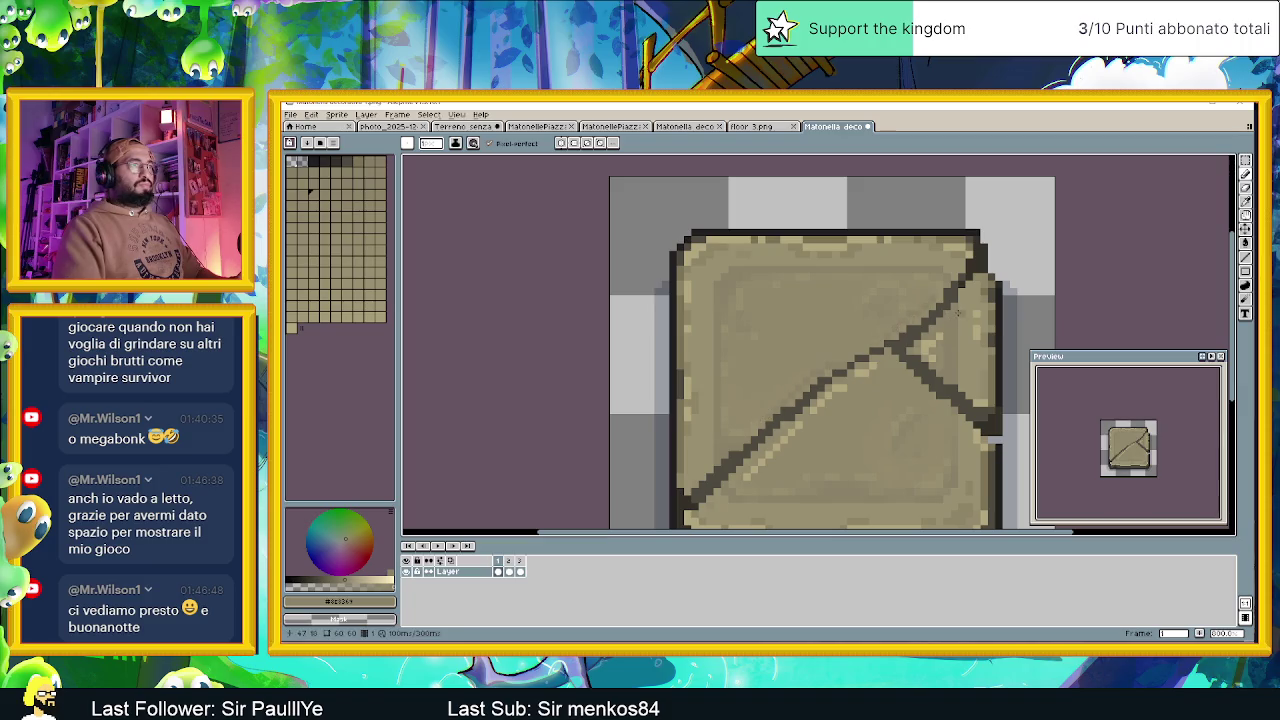
key("ctrl+z")
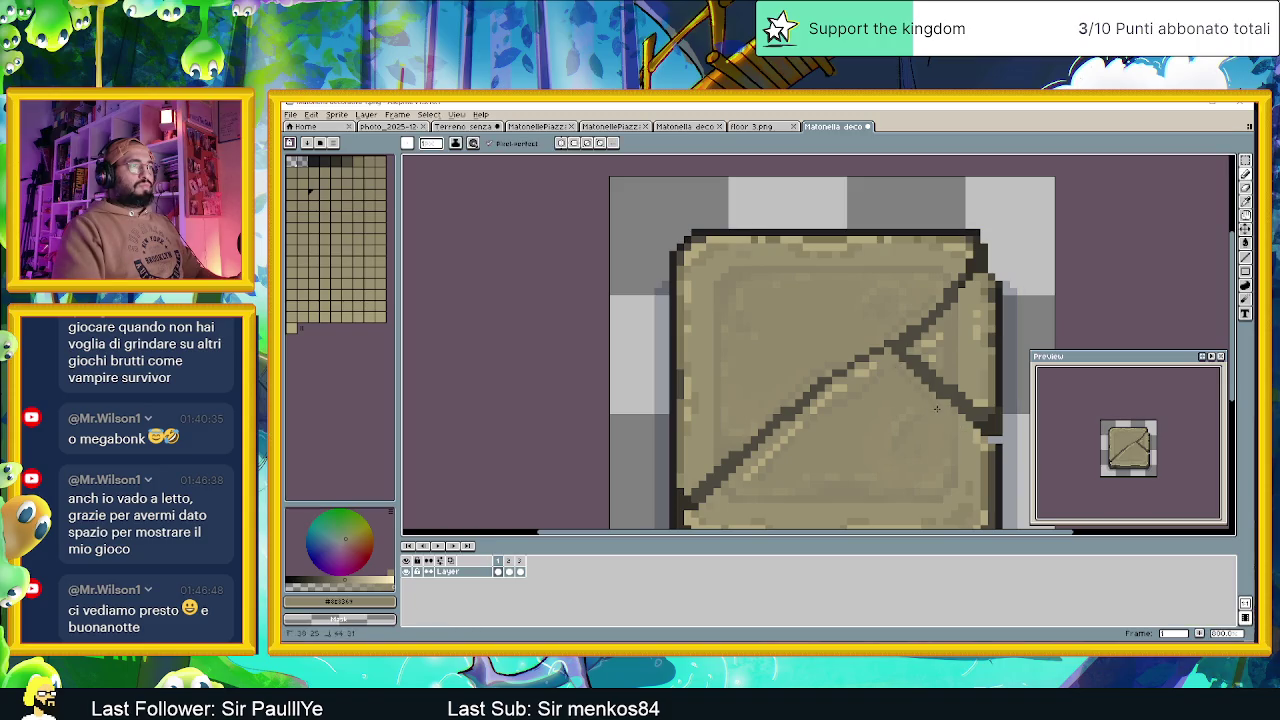
scroll(936, 408, "down", 1)
scroll(970, 390, "up", 5)
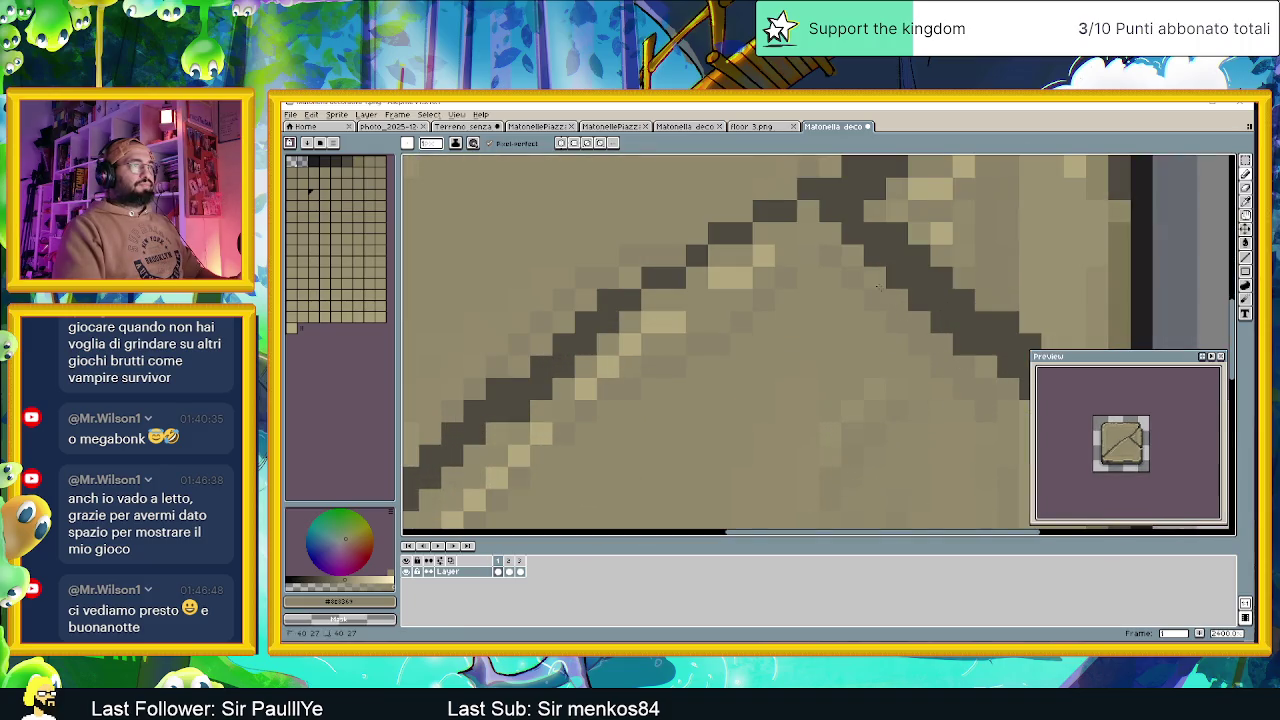
Sample a stone tone from the tile and touch up pixels near the cracks with the Pencil.
scroll(870, 300, "down", 2)
scroll(855, 350, "down", 4)
scroll(843, 406, "down", 1)
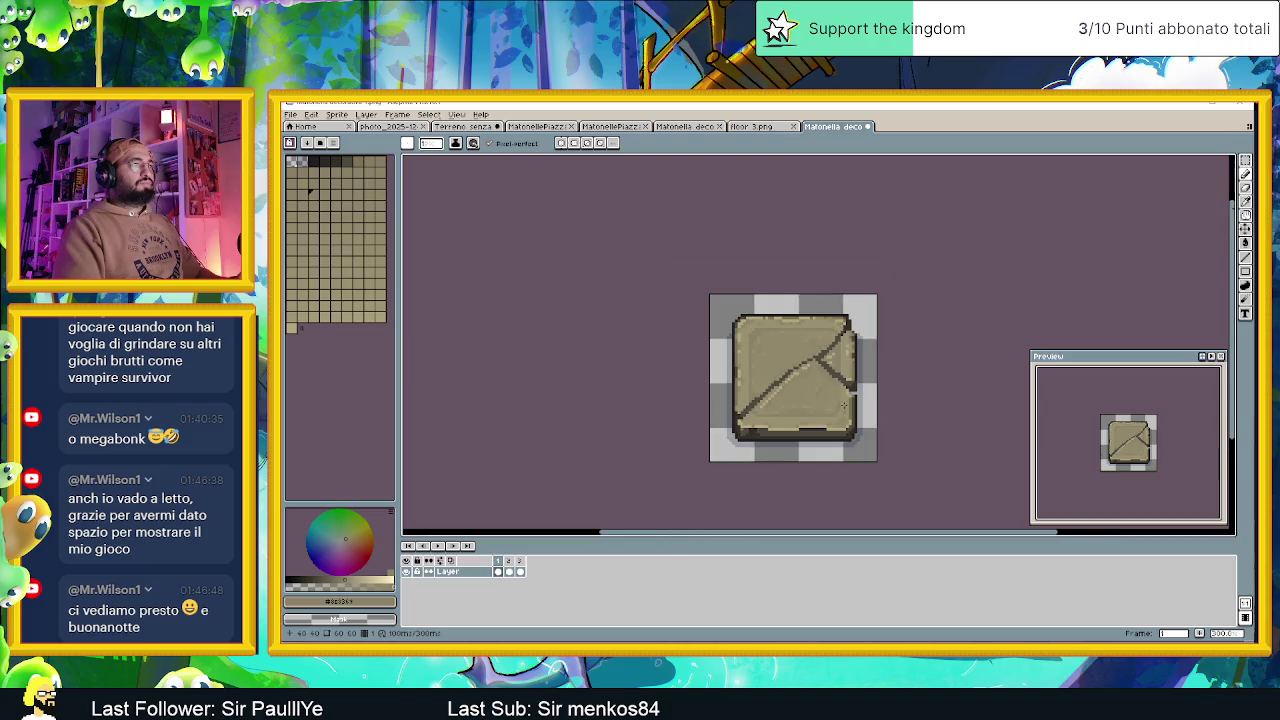
scroll(843, 405, "up", 1)
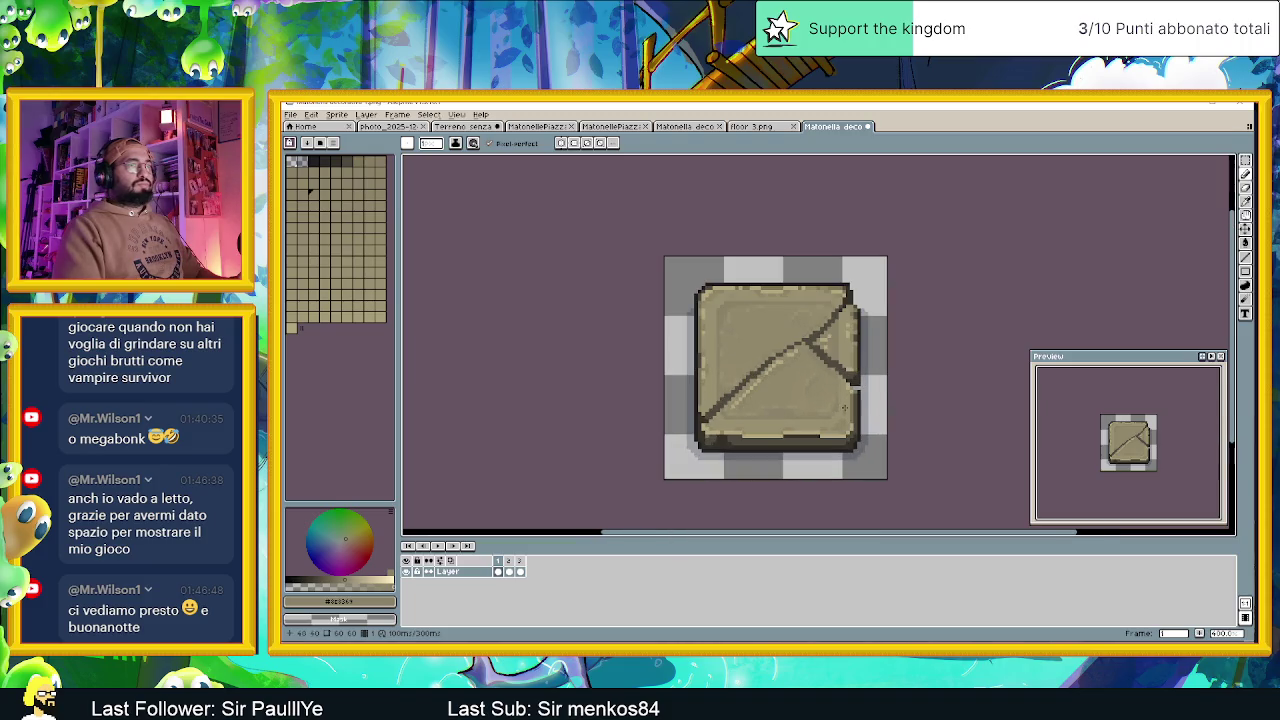
scroll(843, 406, "up", 1)
scroll(700, 365, "up", 4)
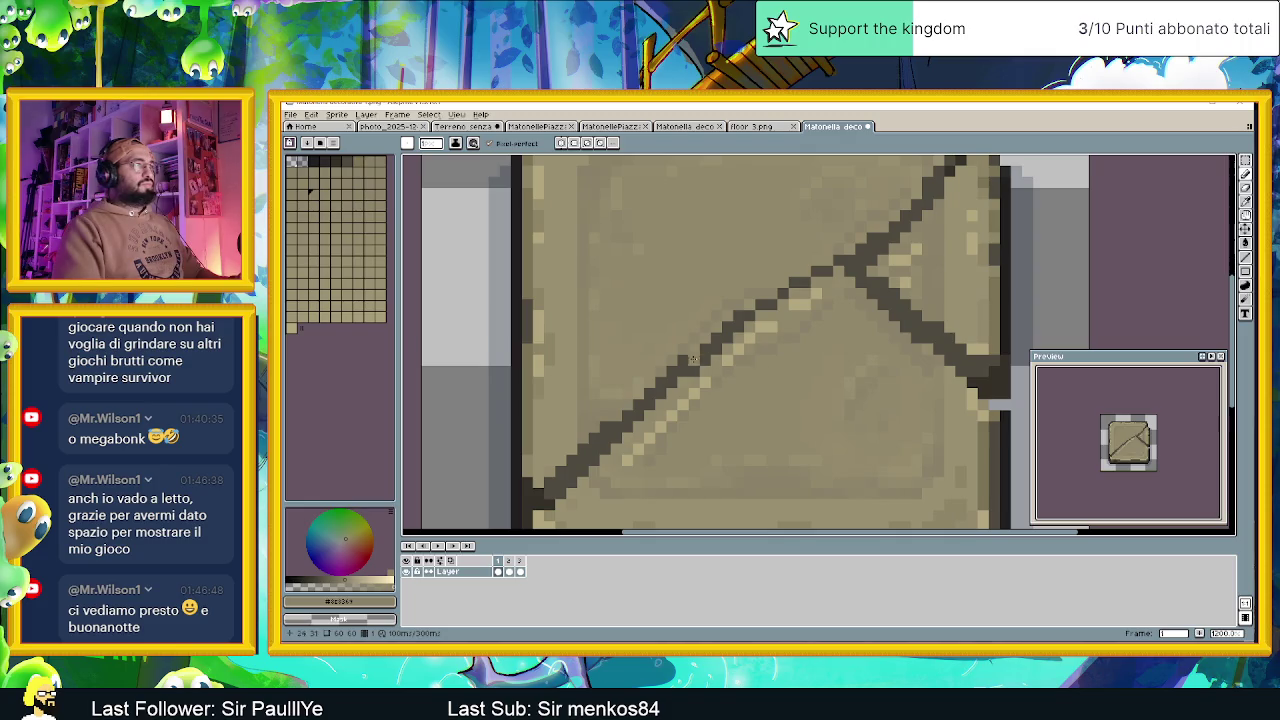
key("i")
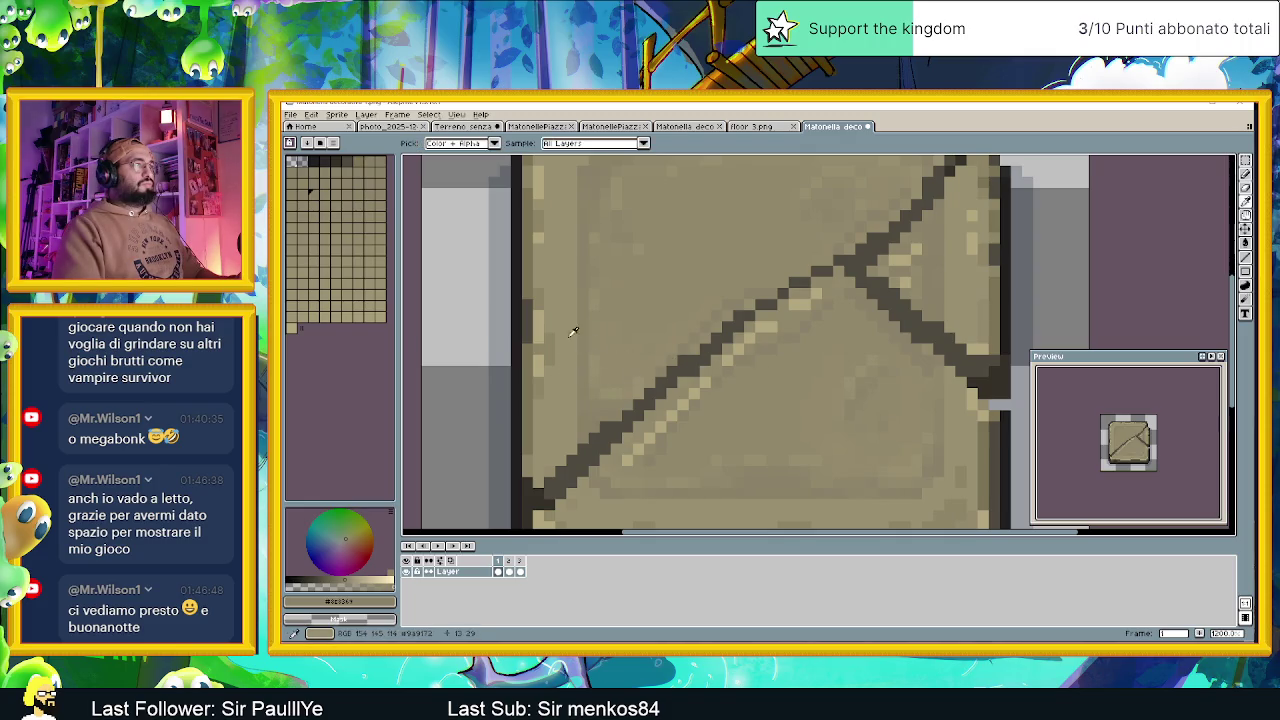
left_click(572, 299)
key("b")
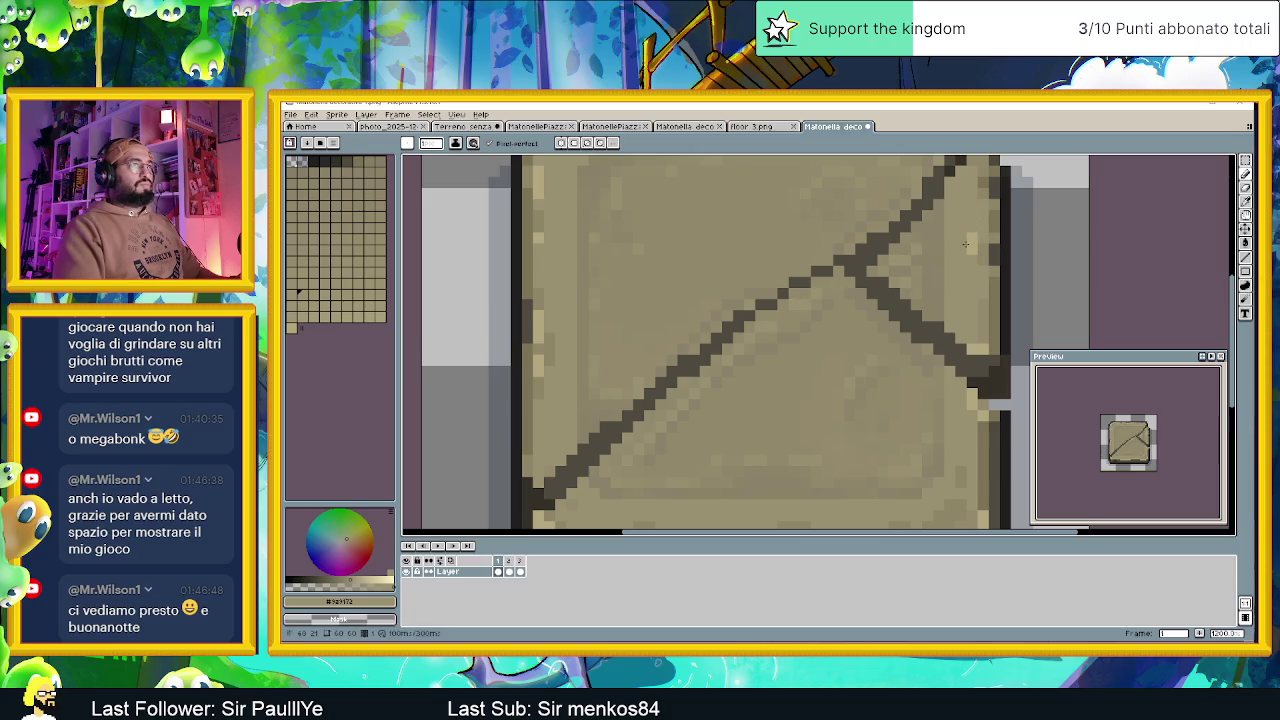
Pick the olive-brown #7c7457 from the tile surface as the drawing colour.
scroll(962, 327, "down", 2)
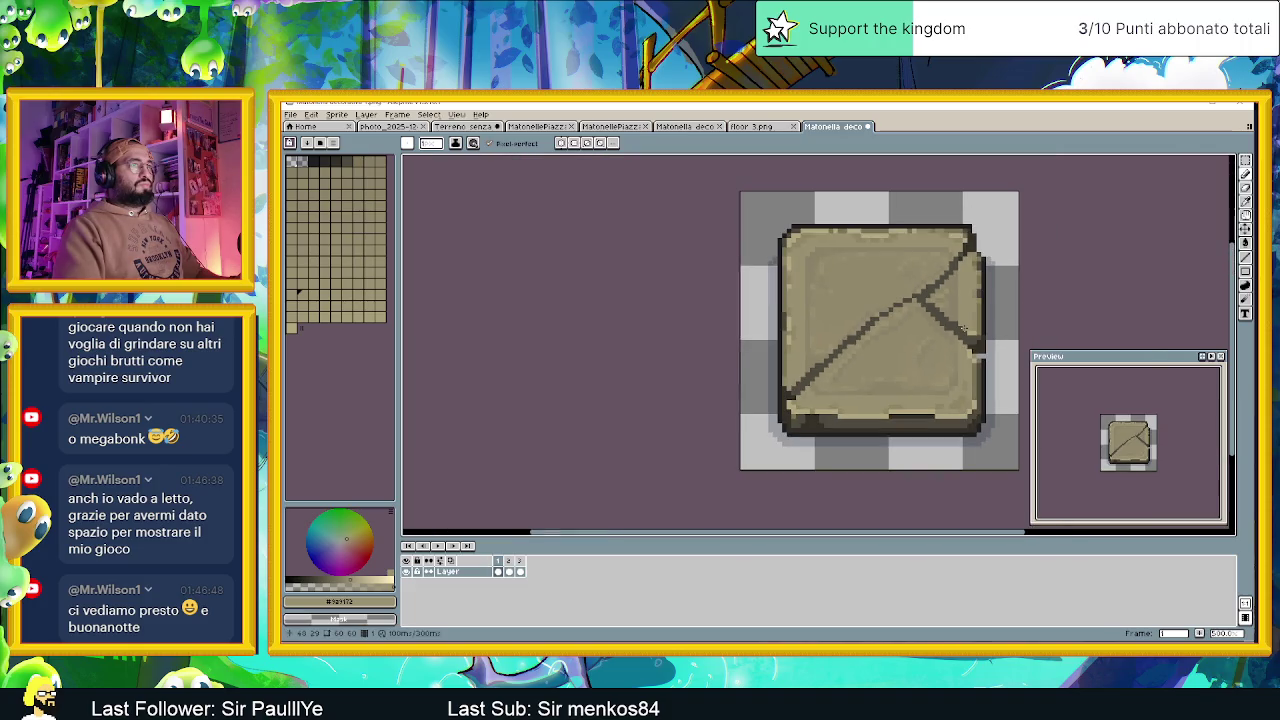
scroll(975, 326, "up", 1)
scroll(975, 326, "up", 1)
key("alt")
left_click(981, 307, "alt")
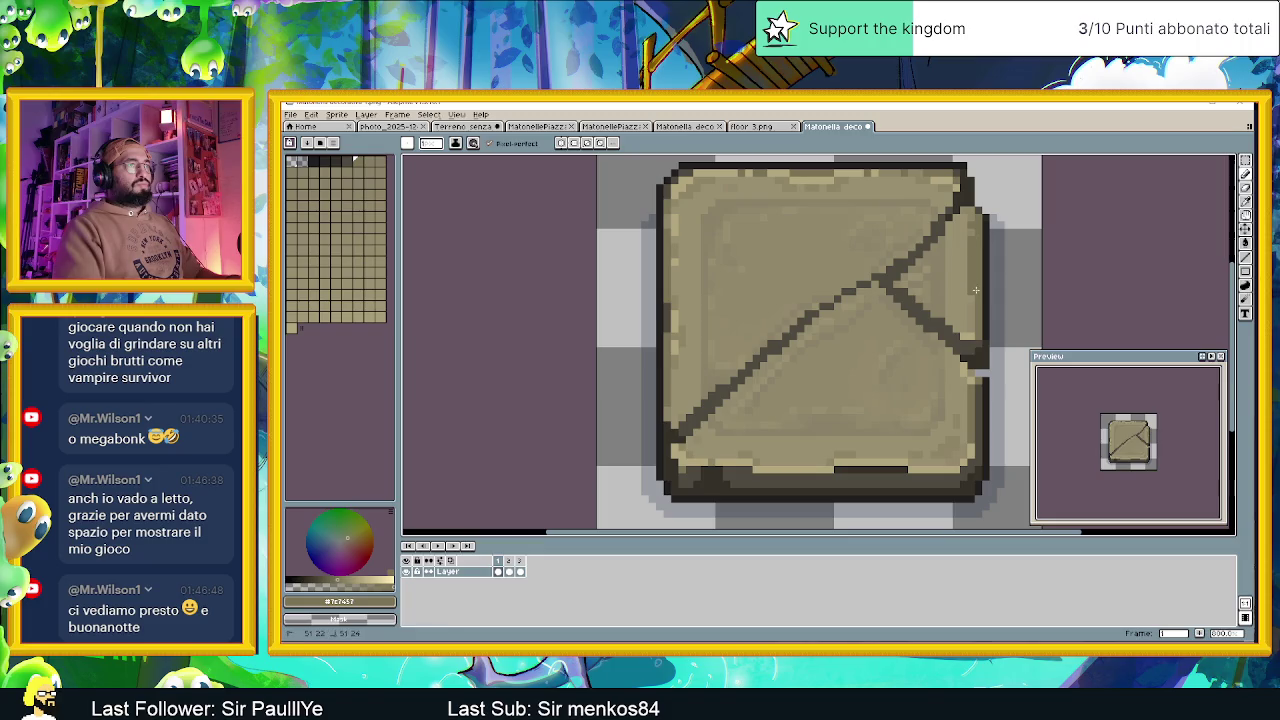
scroll(971, 473, "up", 2)
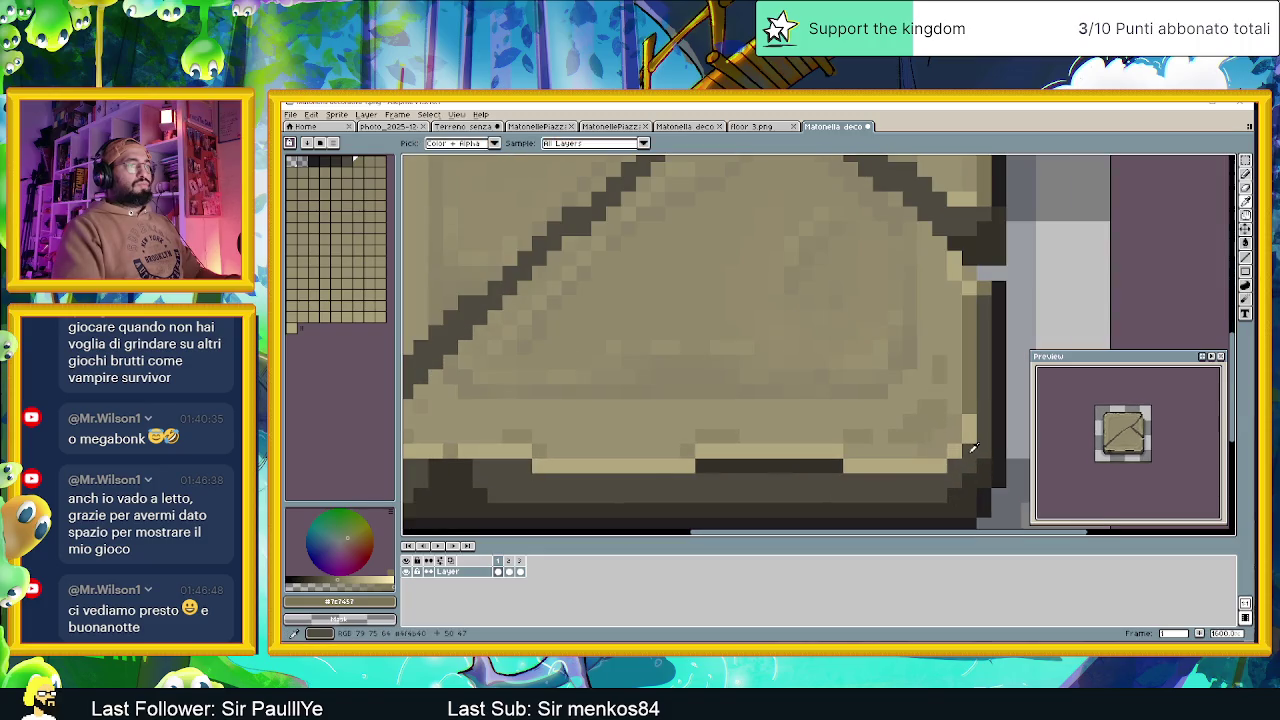
Shade the tile's bottom-right corner pixels with the dark #4f4b60.
left_click(976, 447, "alt")
left_click(963, 420)
left_click(948, 420)
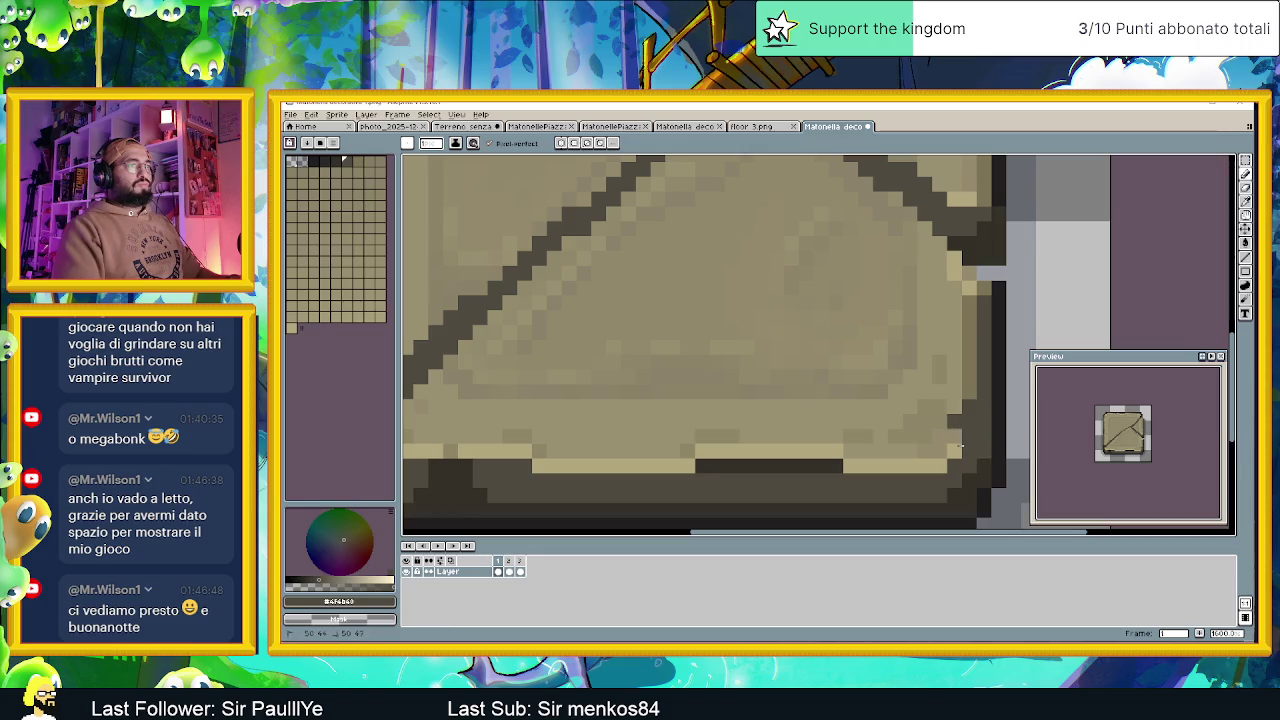
left_click_drag(955, 437, 926, 463)
left_click(953, 437)
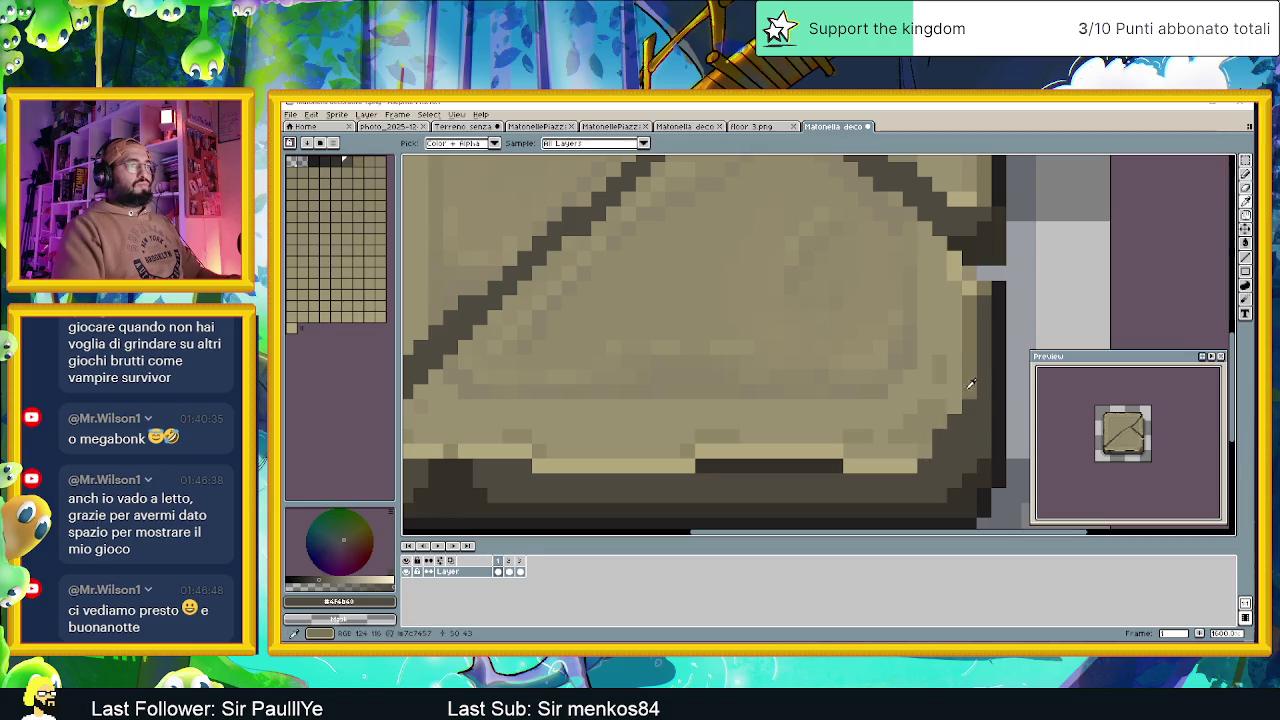
Repaint the bottom-edge pixels and a right-side column in darker sampled tans.
left_click(956, 401, "alt")
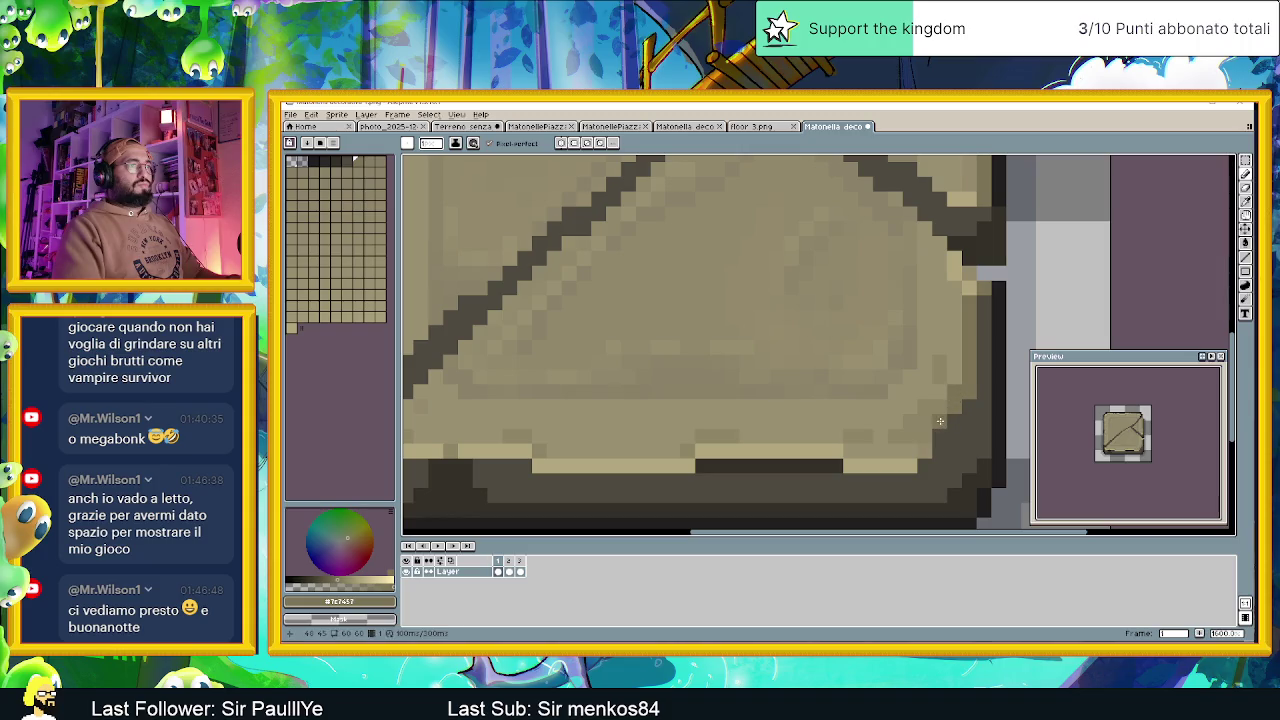
left_click_drag(910, 452, 880, 466)
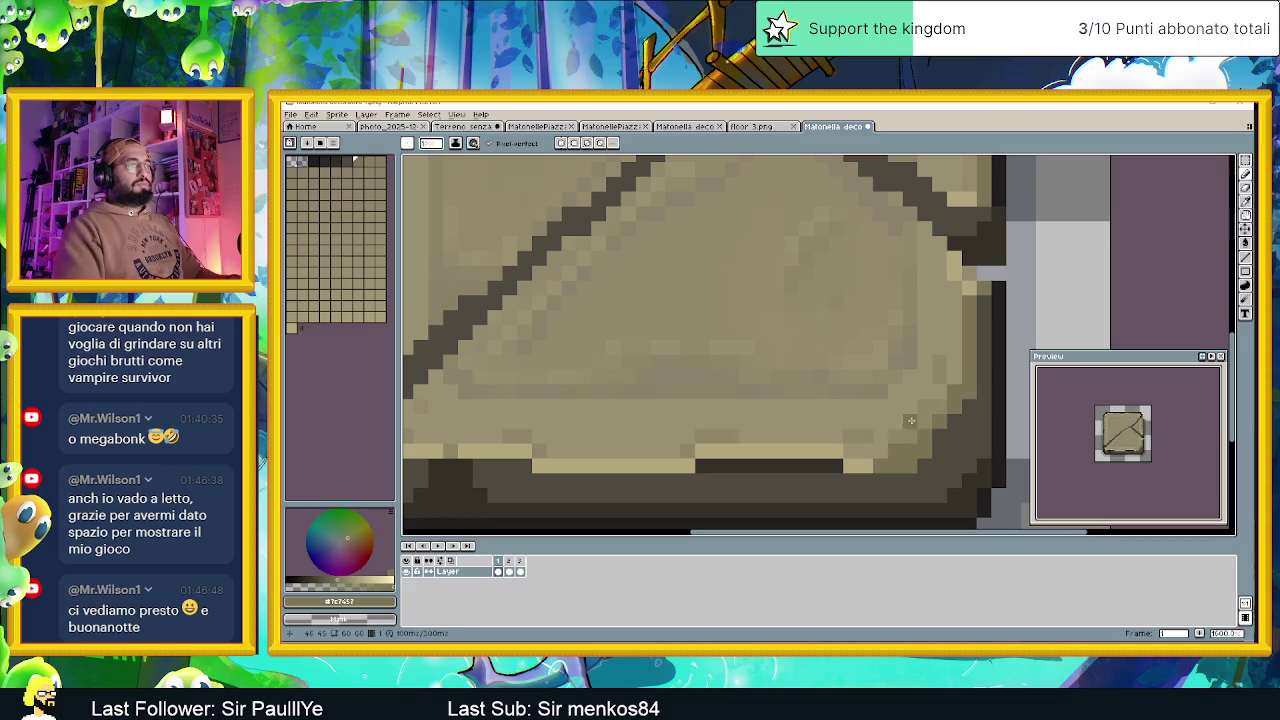
left_click(910, 420, "alt")
left_click_drag(955, 380, 955, 308)
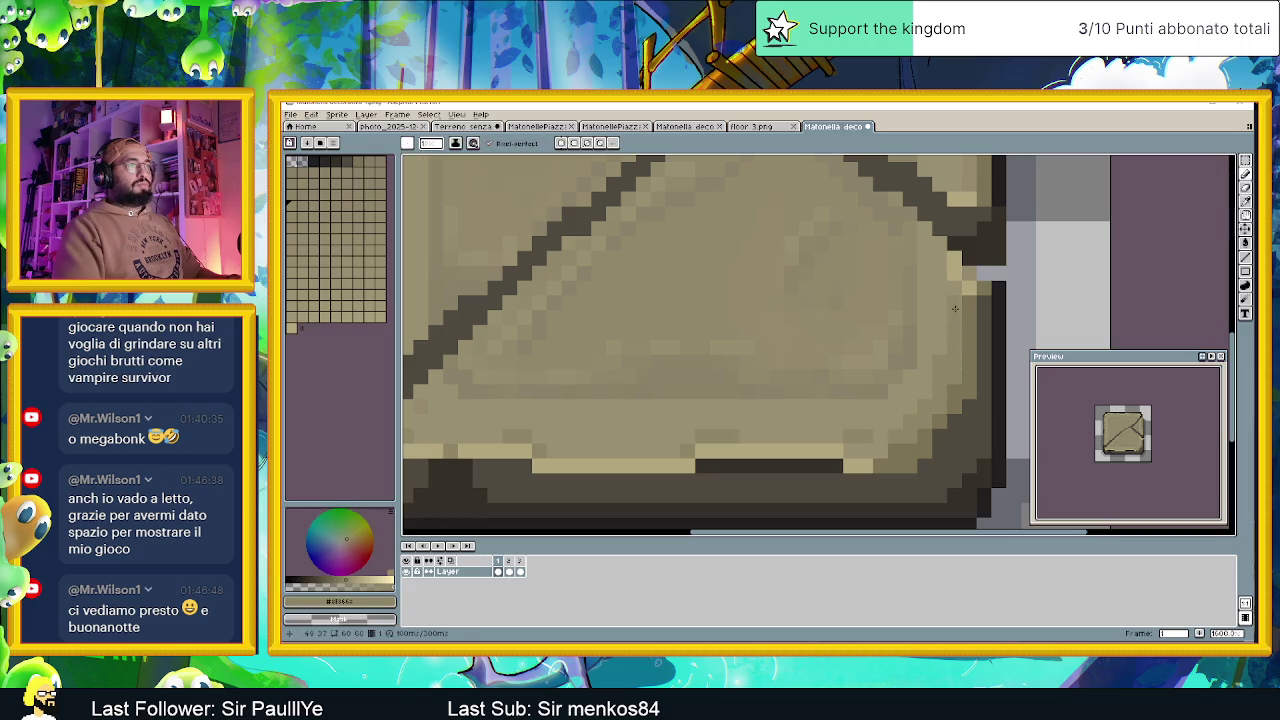
left_click(863, 451)
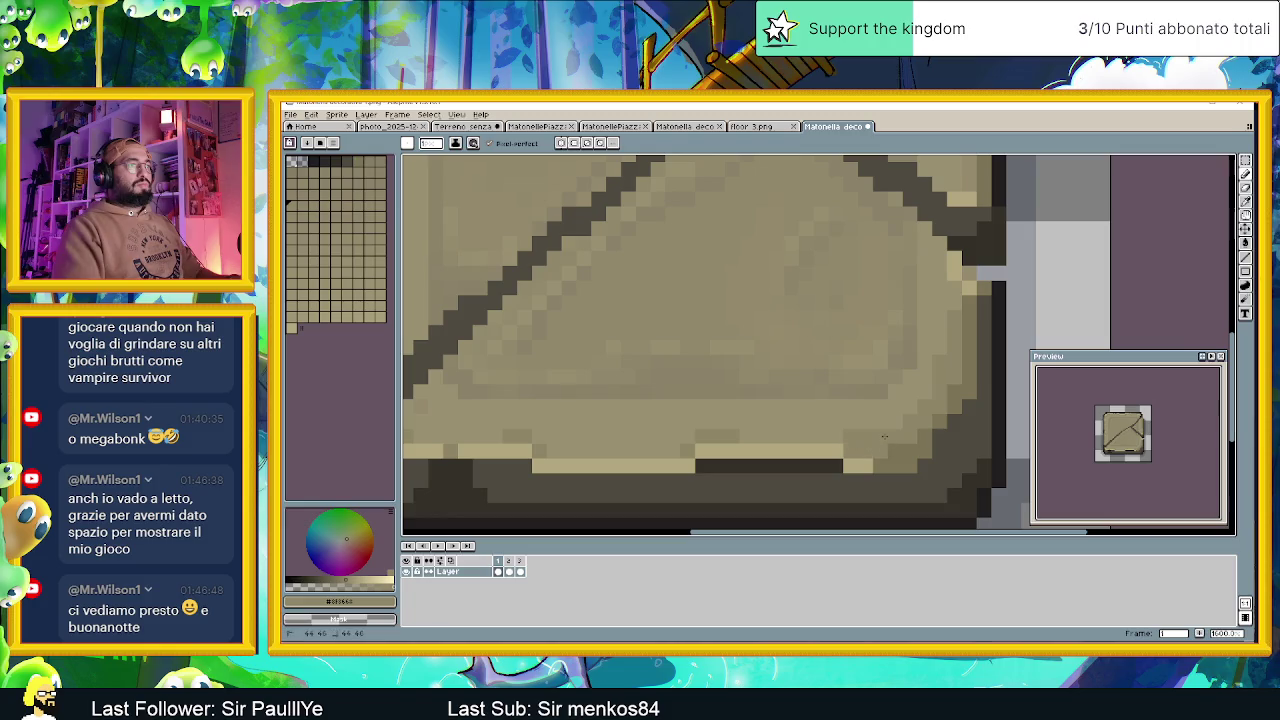
scroll(810, 437, "down", 2)
scroll(842, 411, "down", 1)
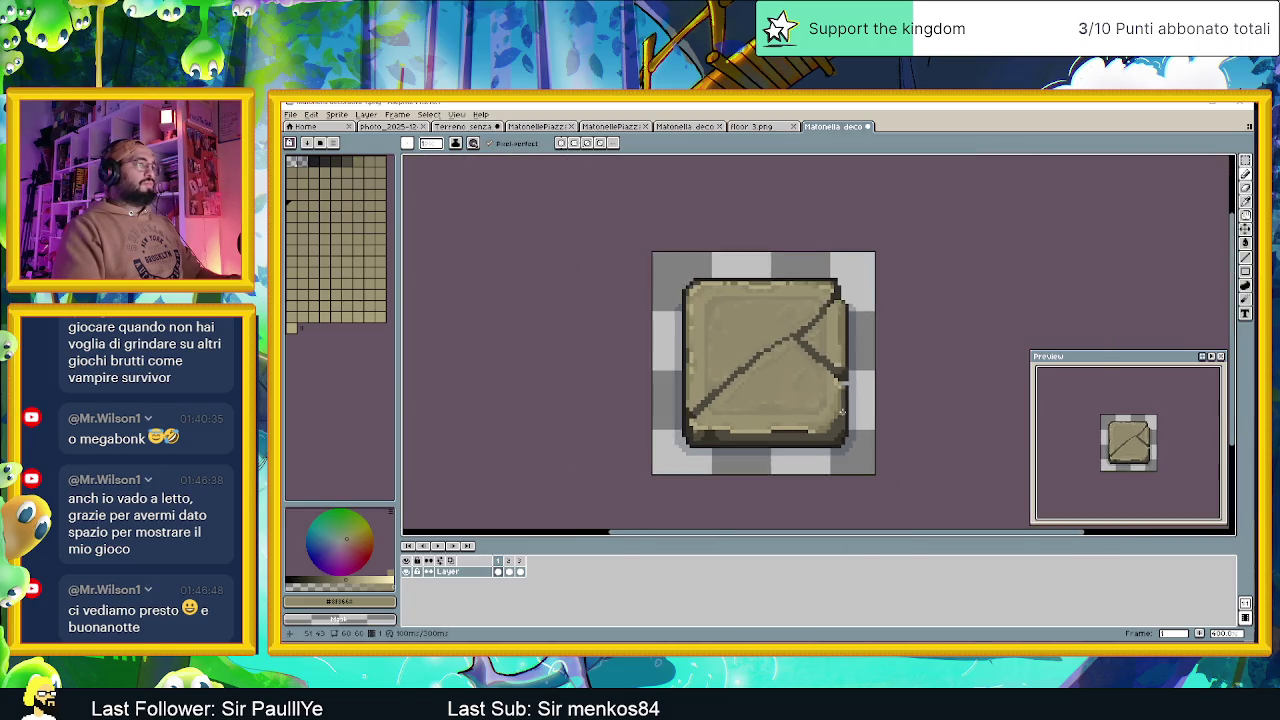
scroll(842, 411, "up", 2)
scroll(805, 422, "down", 1)
scroll(790, 410, "down", 1)
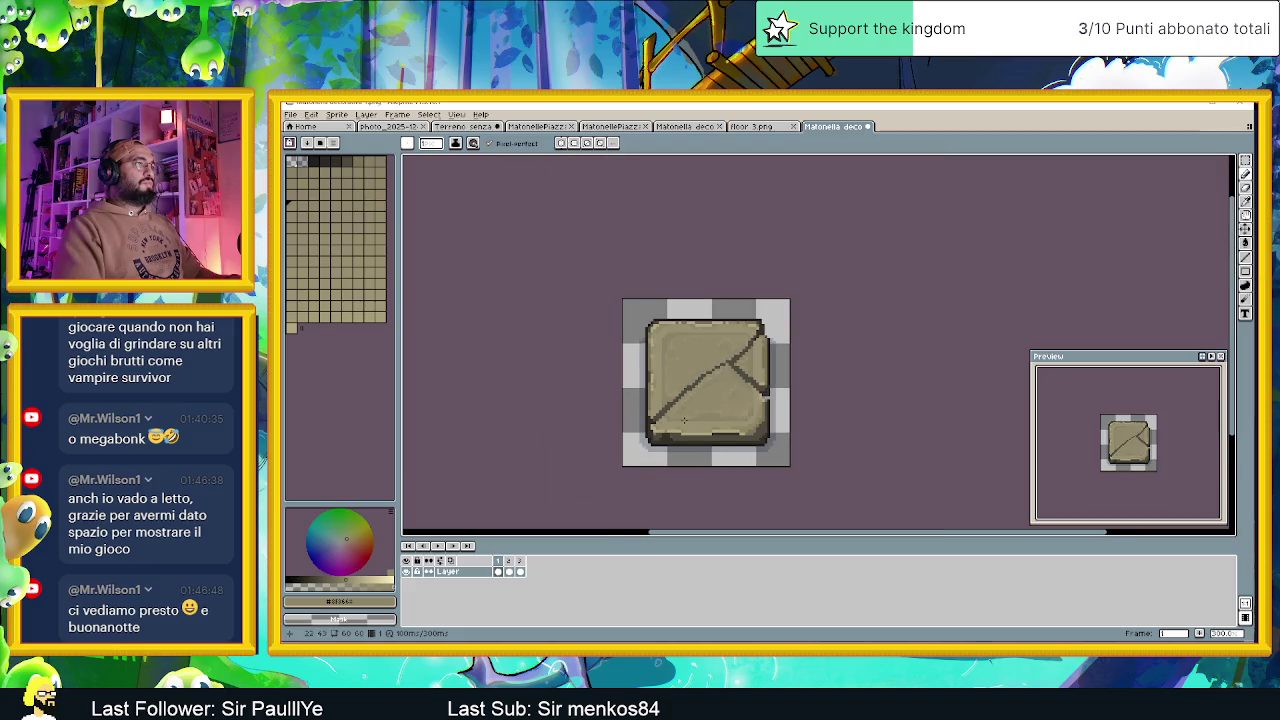
scroll(752, 387, "down", 1)
scroll(752, 387, "up", 2)
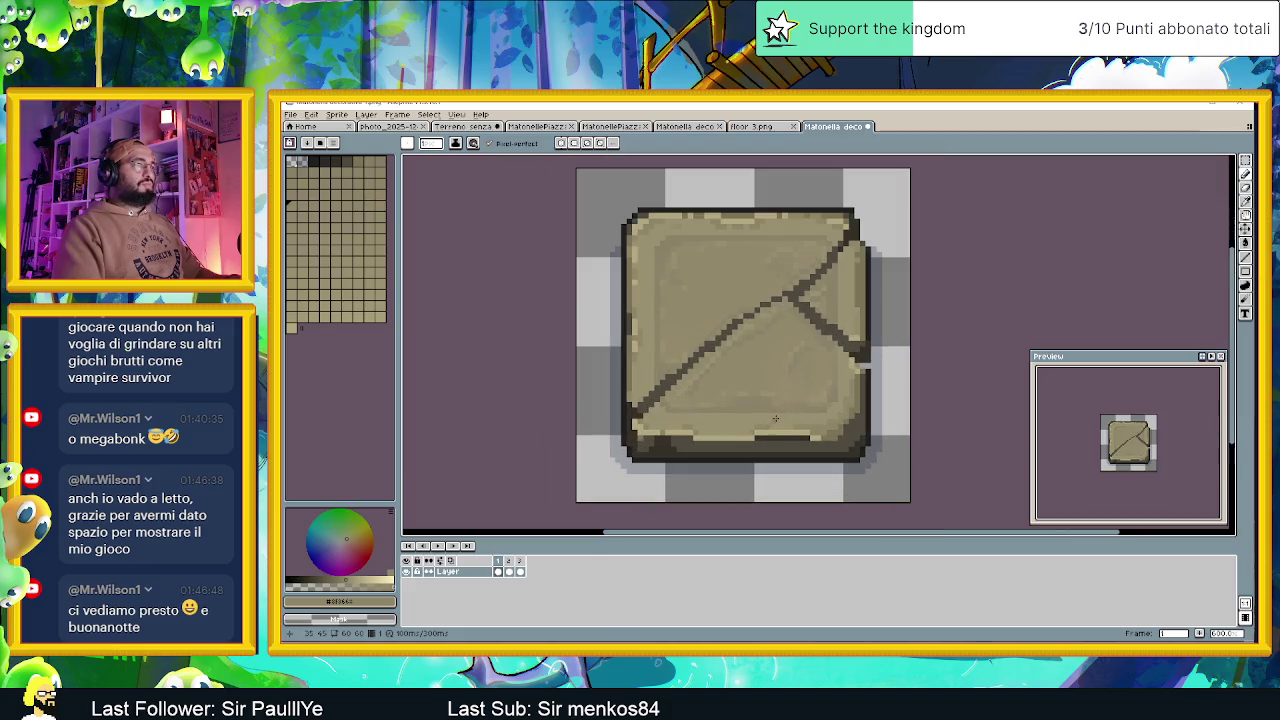
scroll(695, 416, "up", 1)
scroll(695, 416, "down", 1)
scroll(610, 270, "up", 1)
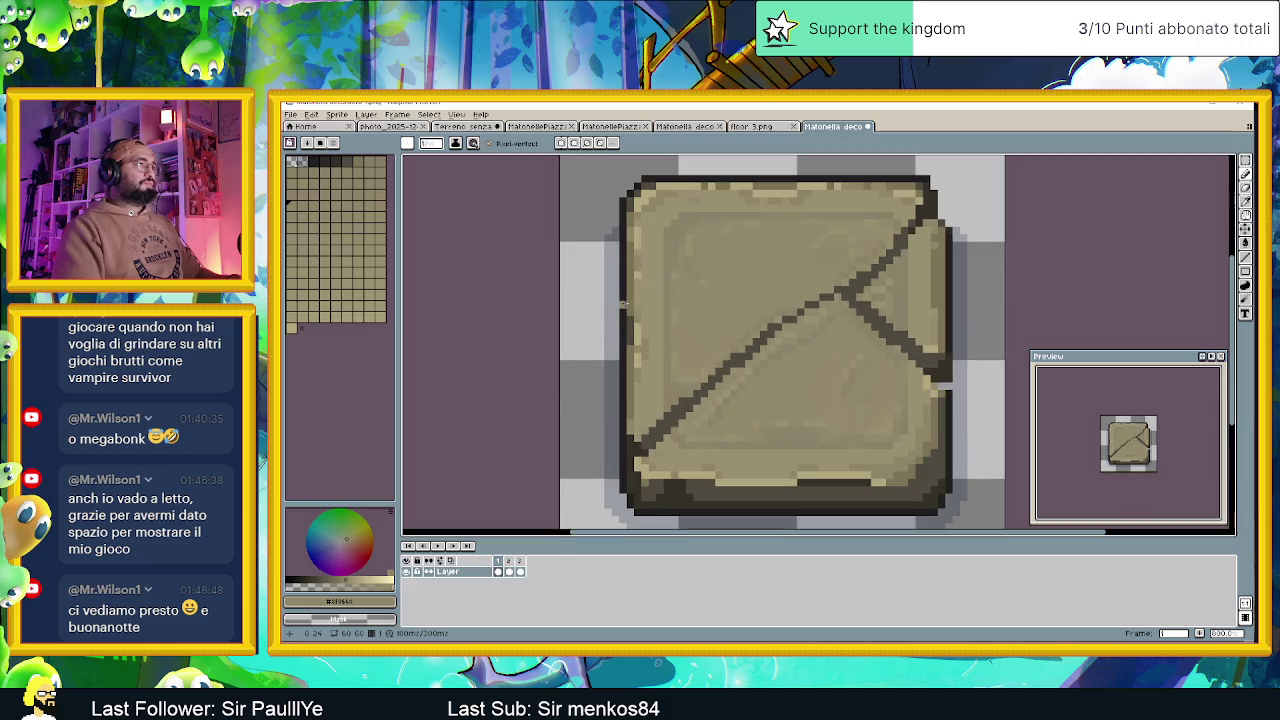
left_click(634, 296, "alt")
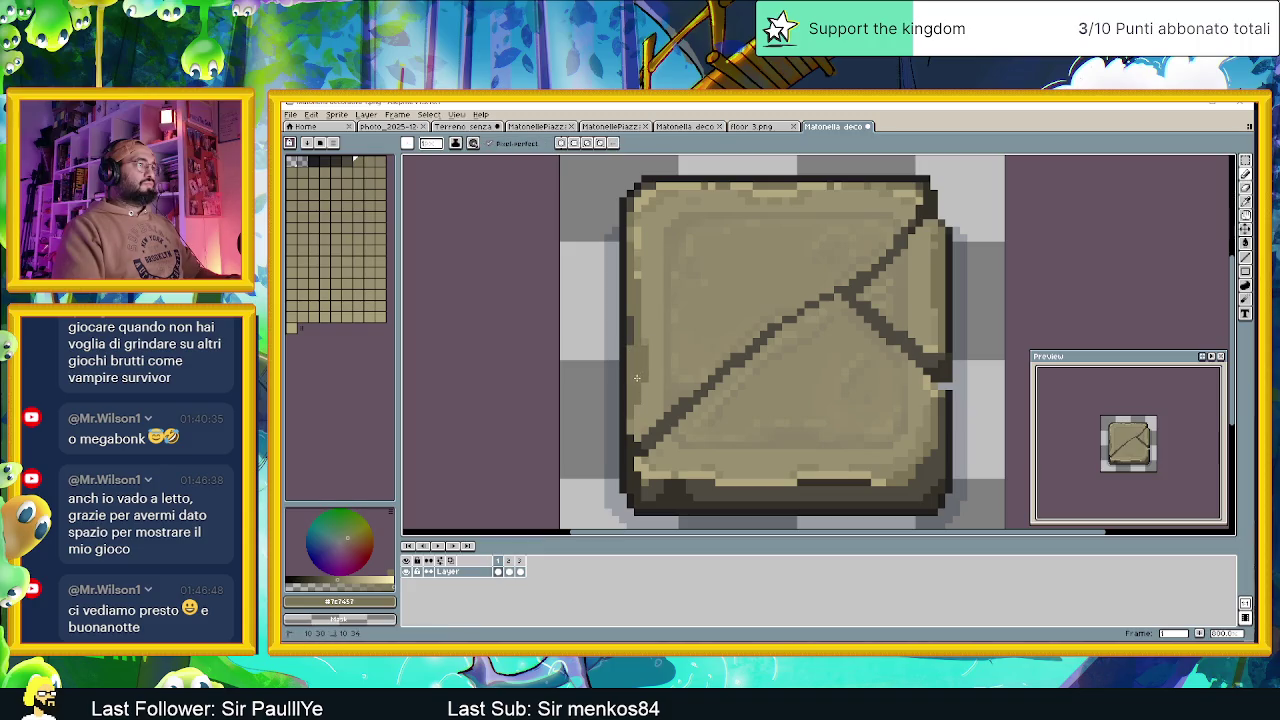
left_click(645, 334, "alt")
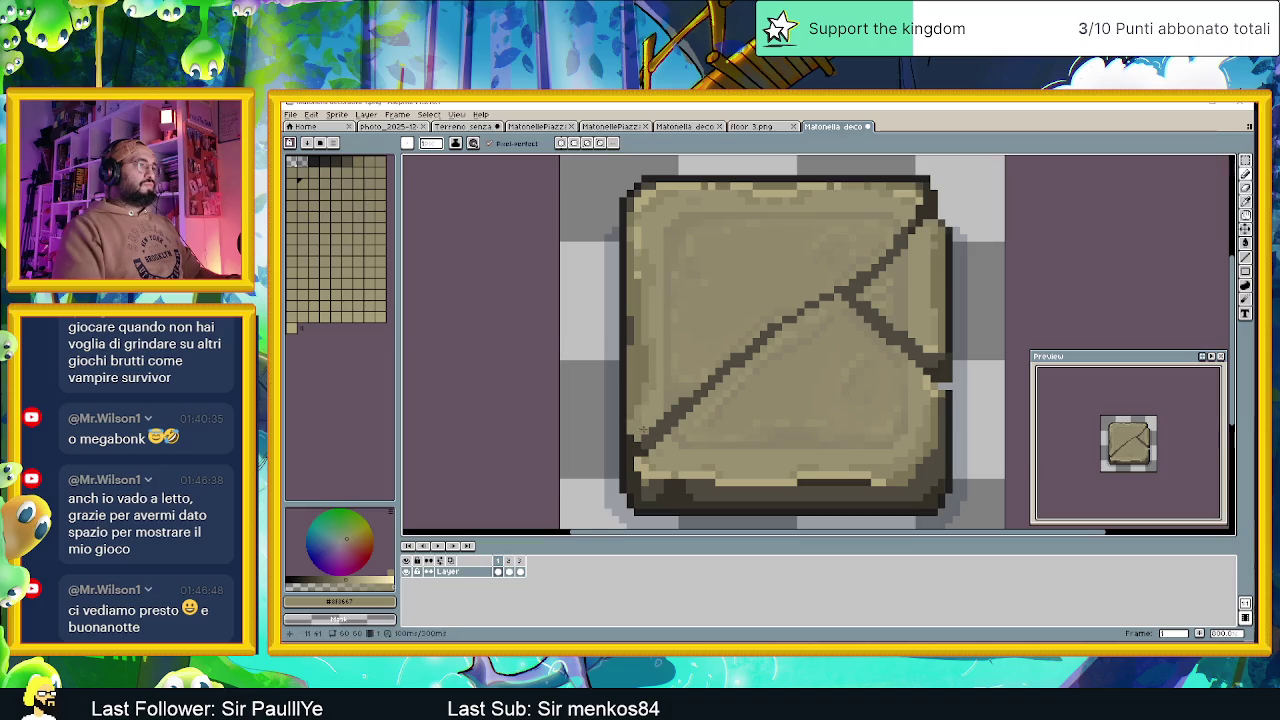
scroll(702, 430, "down", 3)
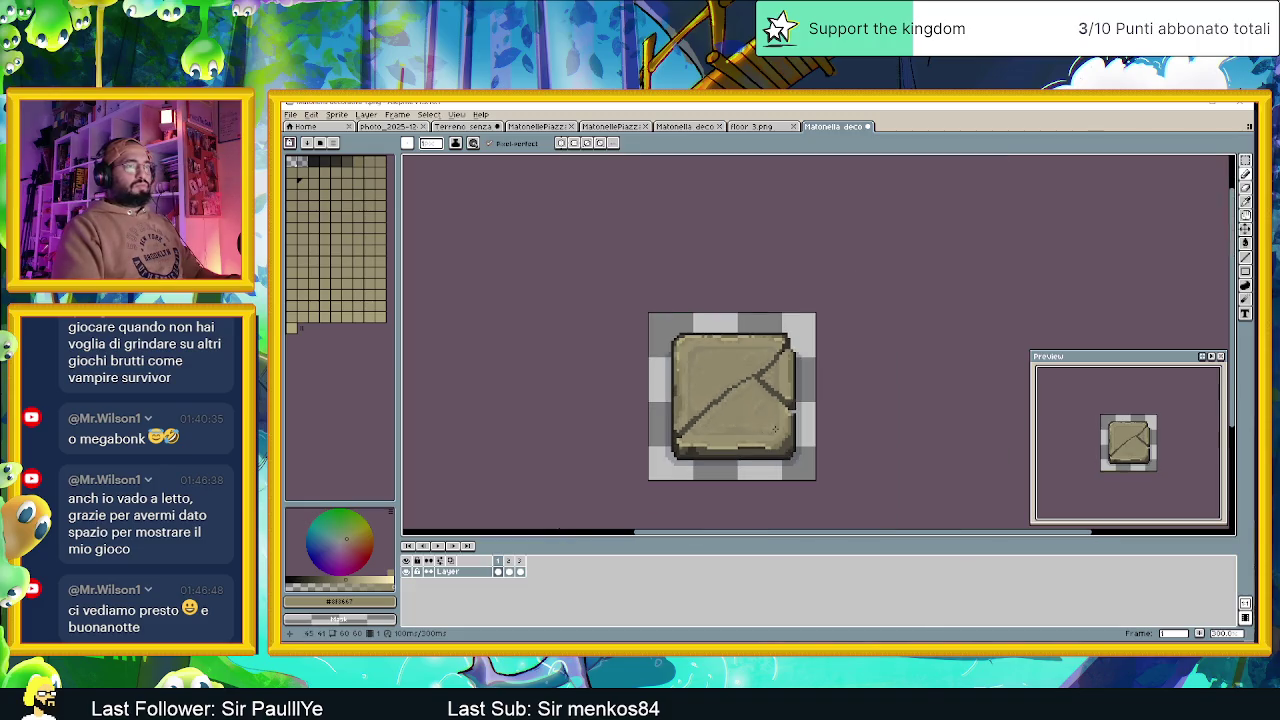
scroll(730, 424, "up", 1)
scroll(730, 424, "up", 1)
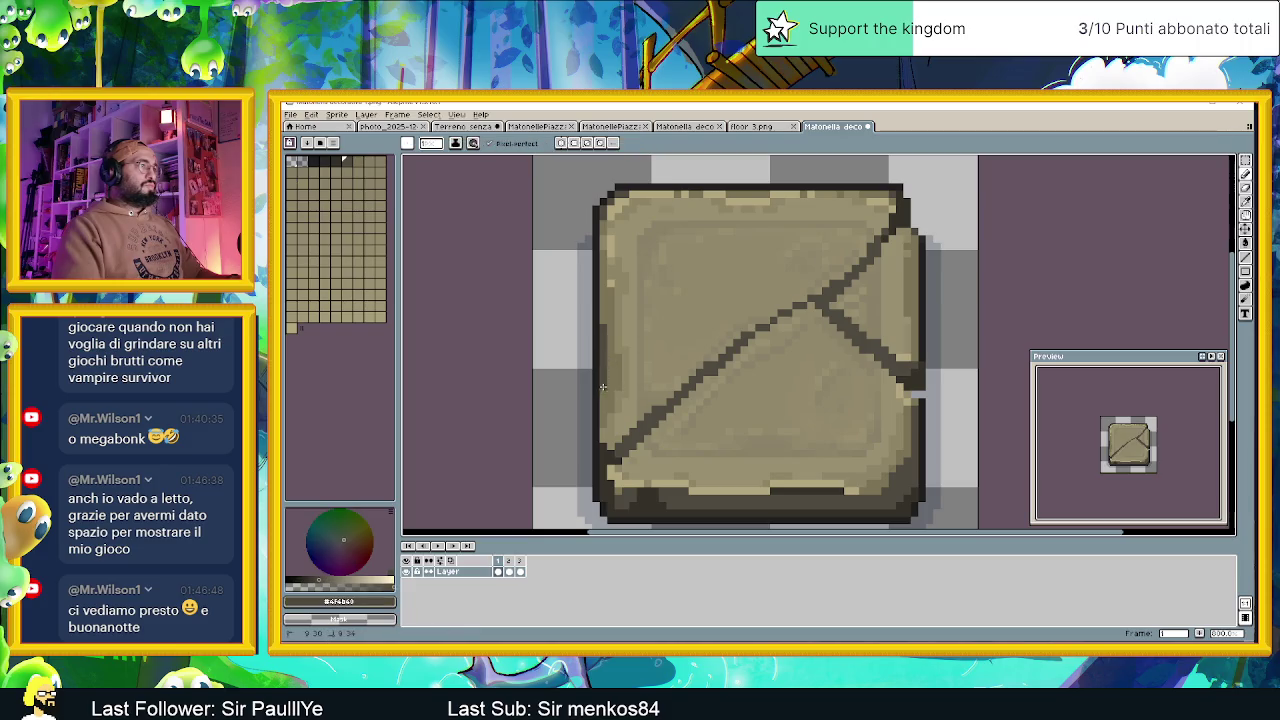
scroll(603, 406, "down", 1)
scroll(640, 415, "down", 1)
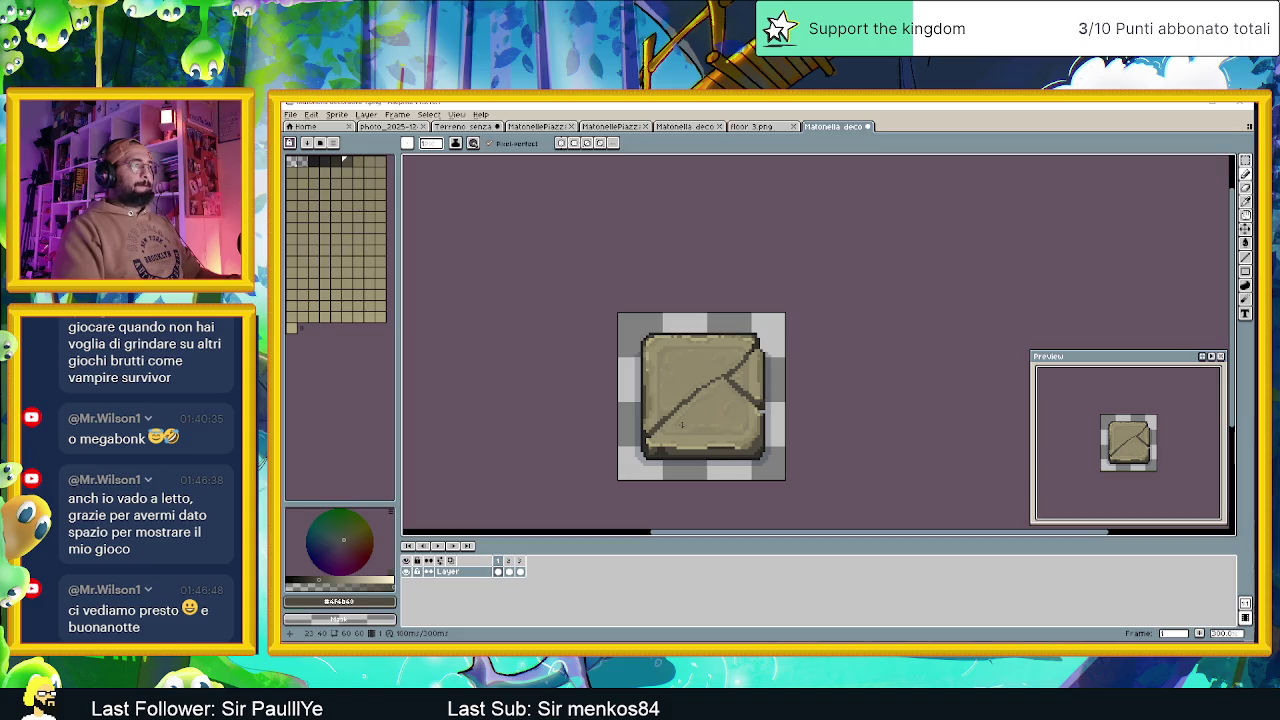
scroll(682, 425, "down", 1)
scroll(685, 468, "up", 2)
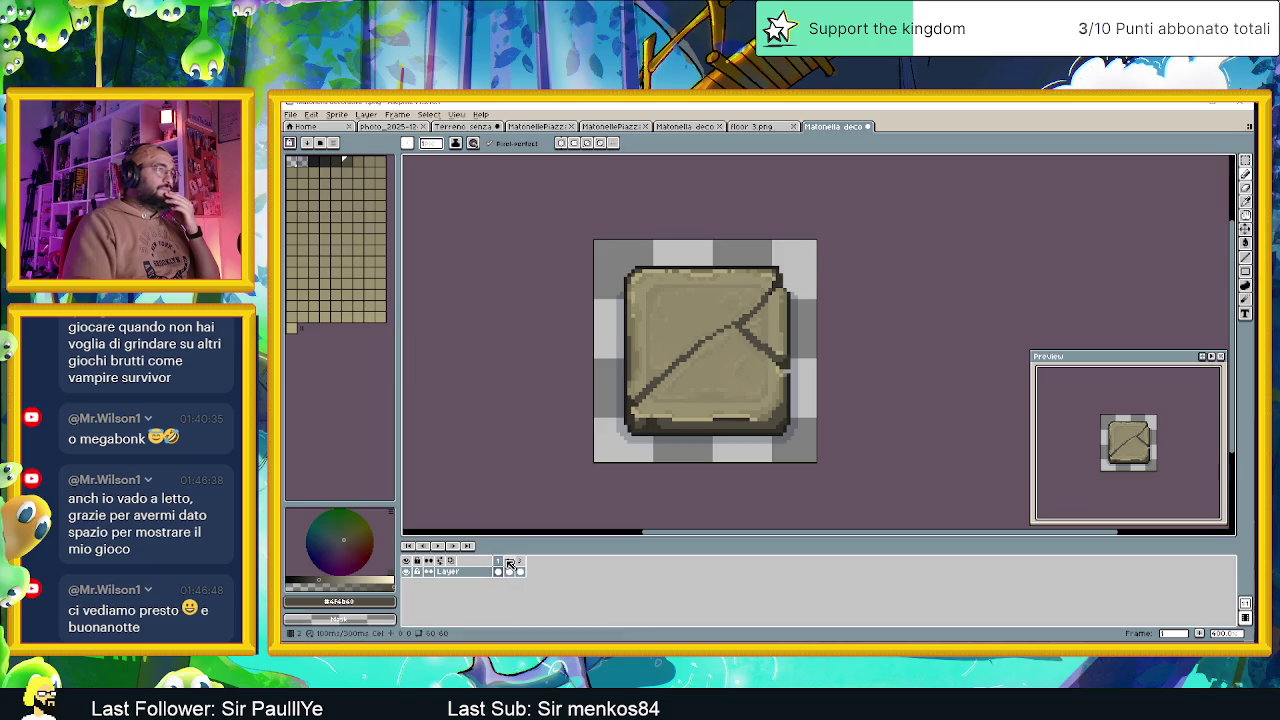
left_click(509, 565)
left_click(502, 564)
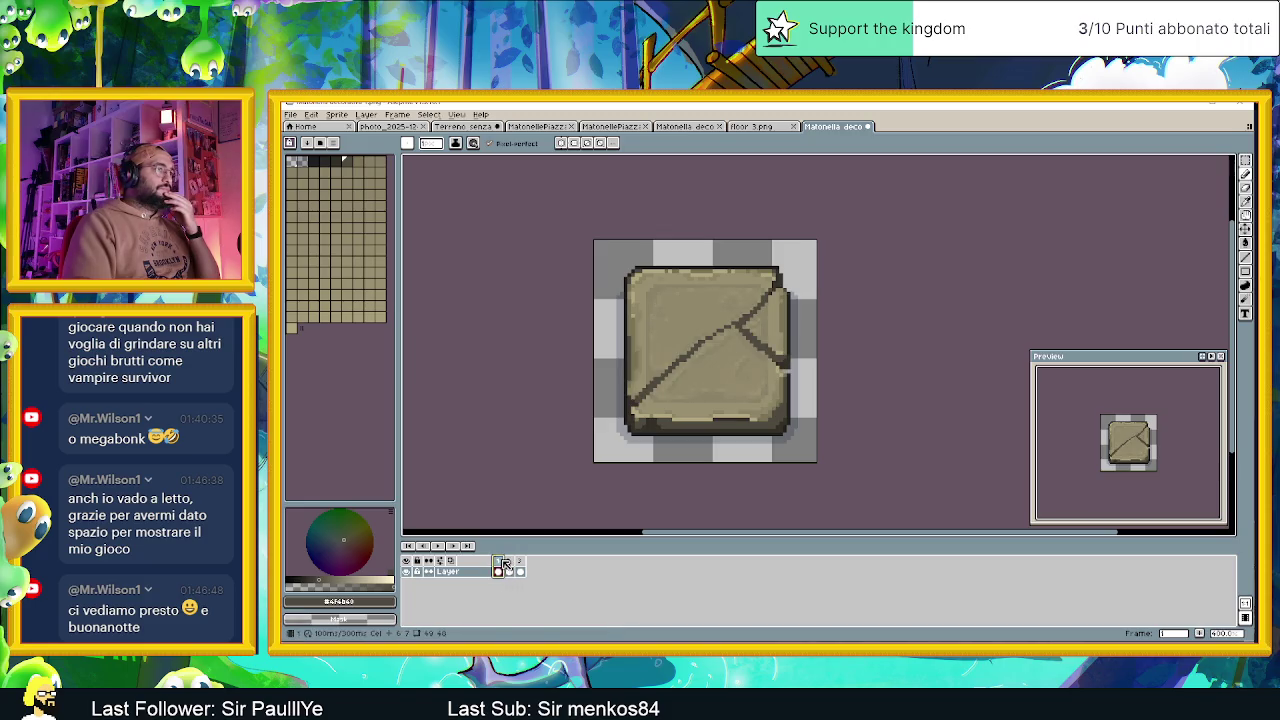
left_click(508, 566)
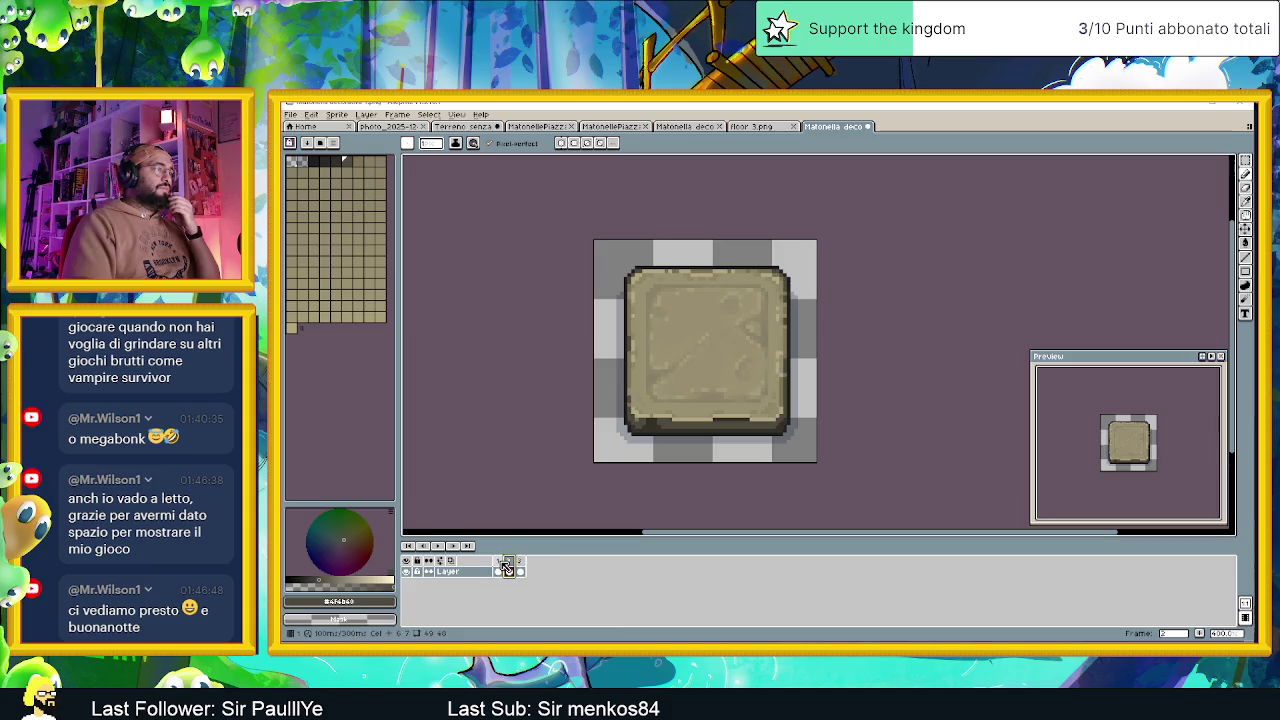
left_click(500, 566)
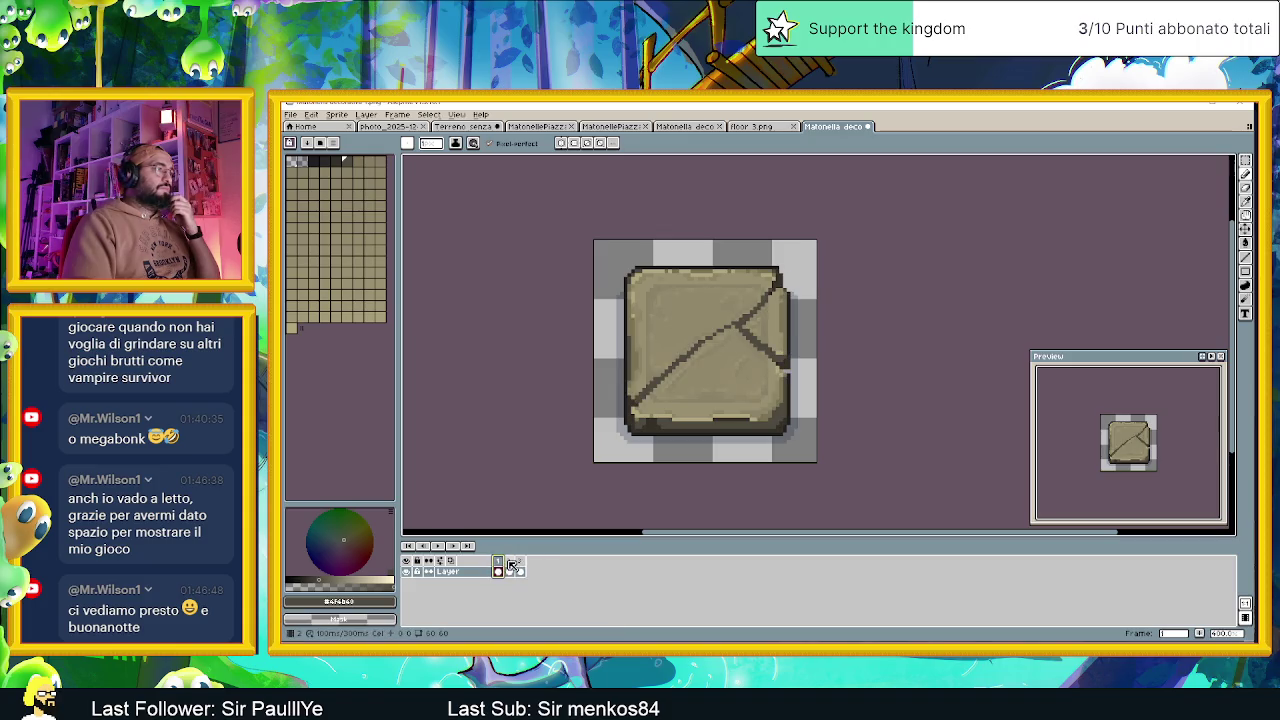
left_click(513, 566)
left_click(502, 566)
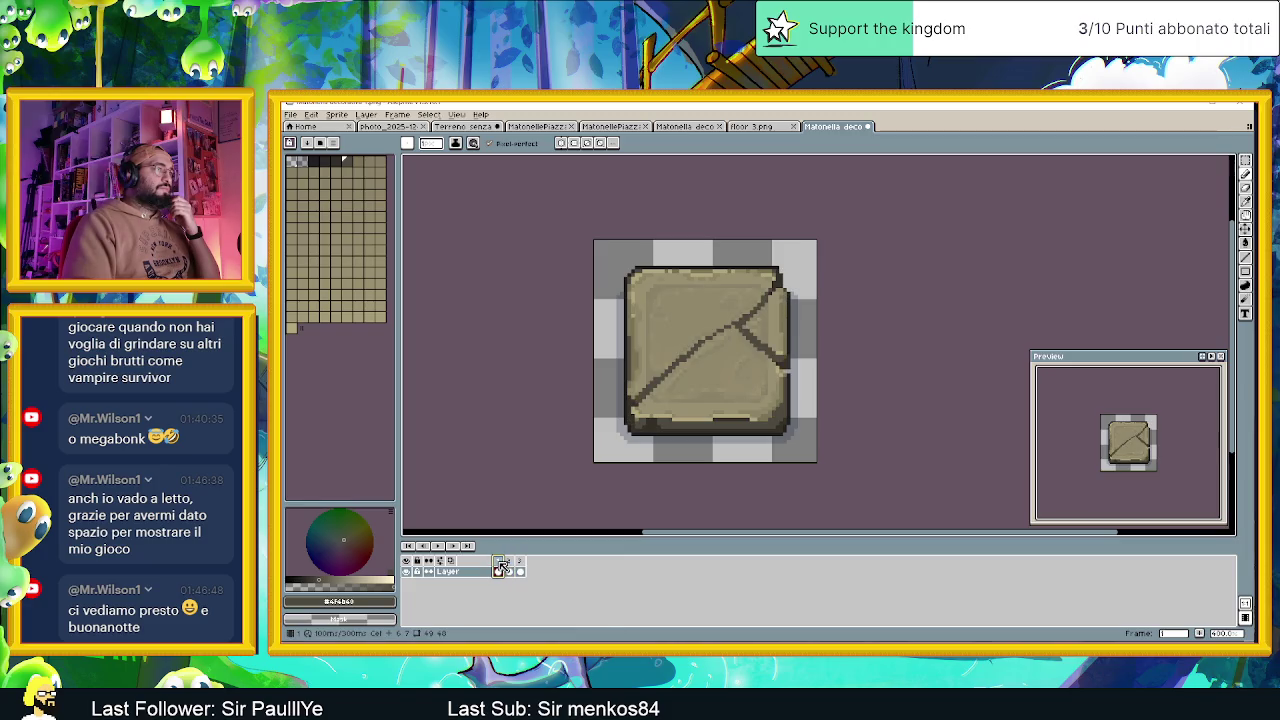
left_click(510, 566)
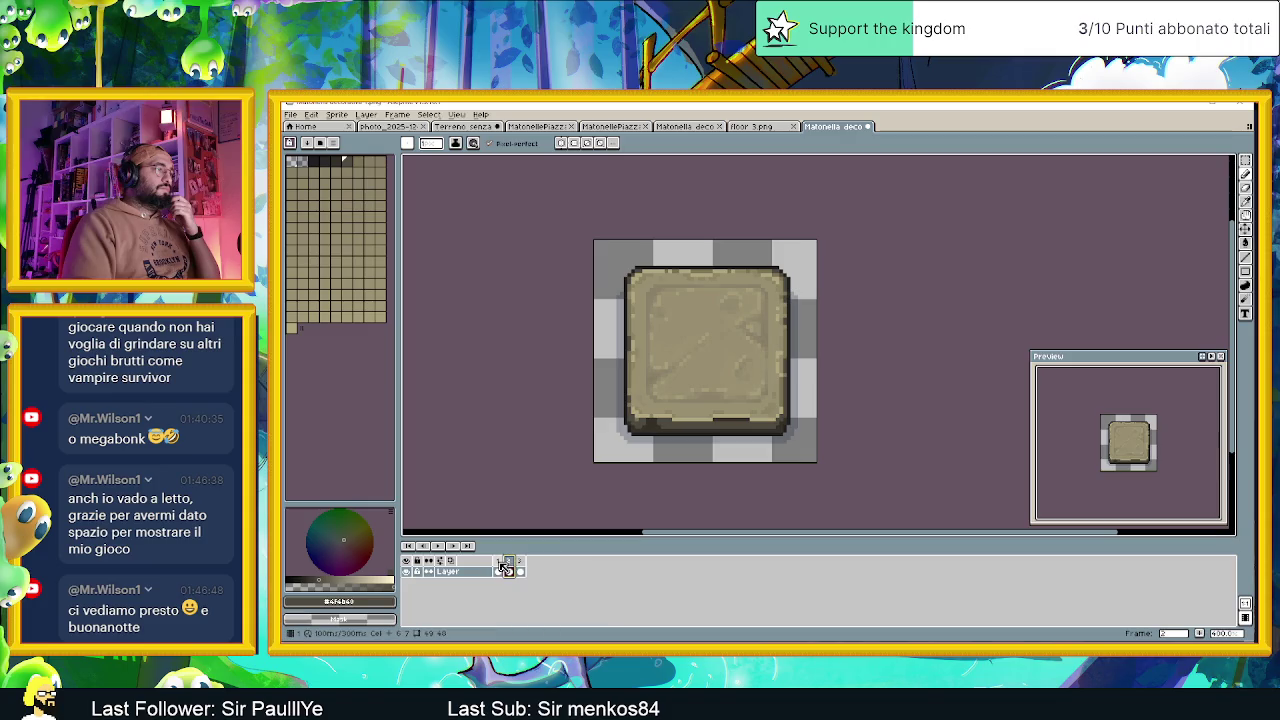
left_click(500, 565)
scroll(718, 324, "up", 1)
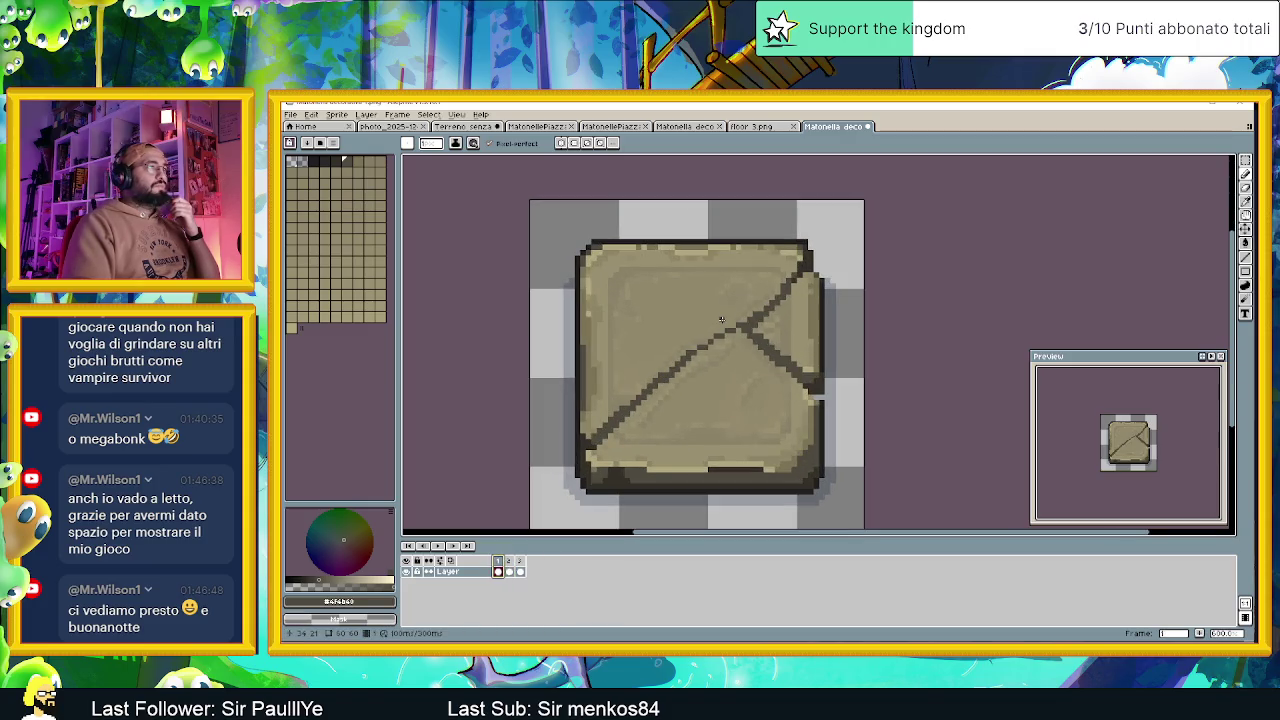
scroll(721, 320, "down", 2)
scroll(720, 321, "up", 1)
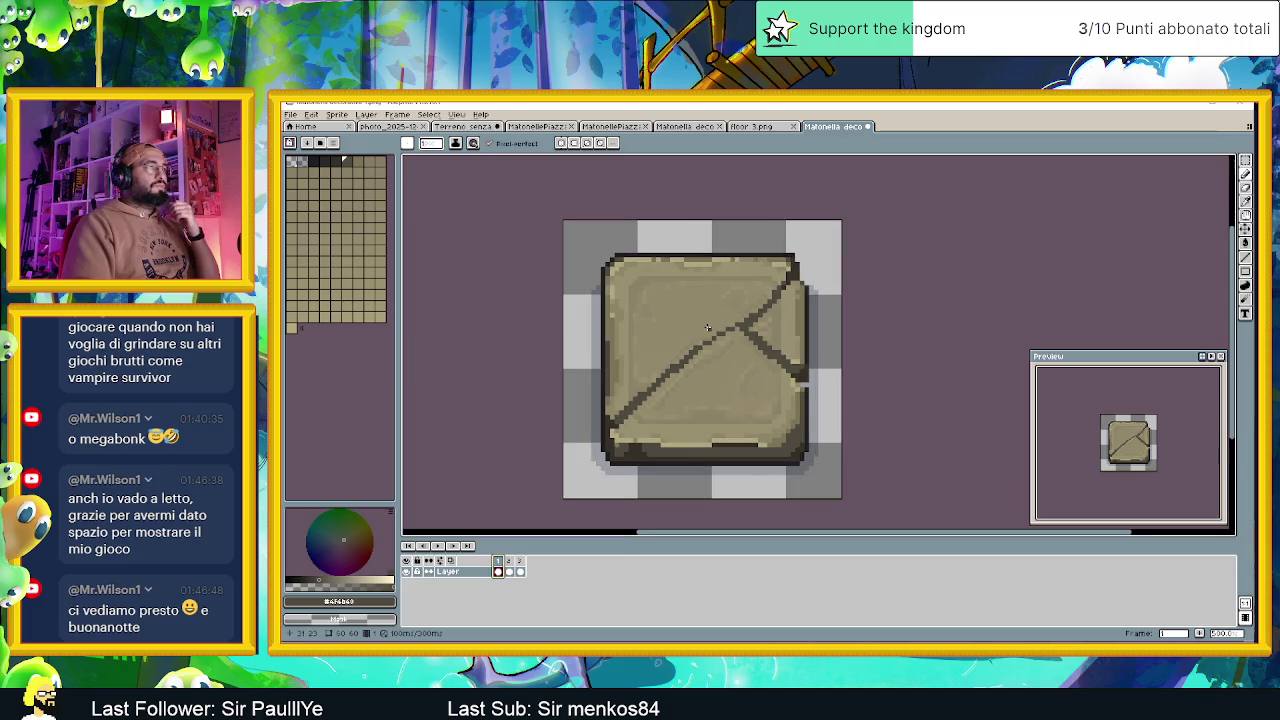
scroll(707, 328, "down", 1)
scroll(707, 330, "down", 2)
scroll(705, 335, "down", 1)
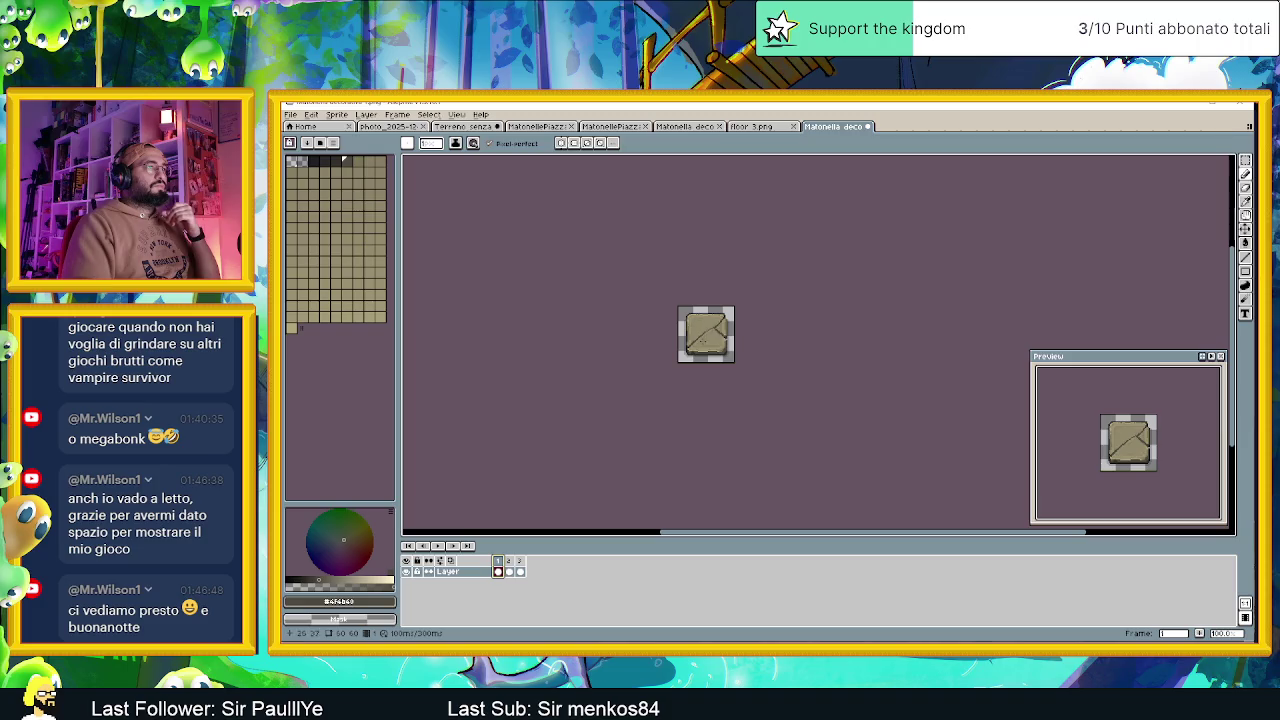
scroll(724, 371, "up", 1)
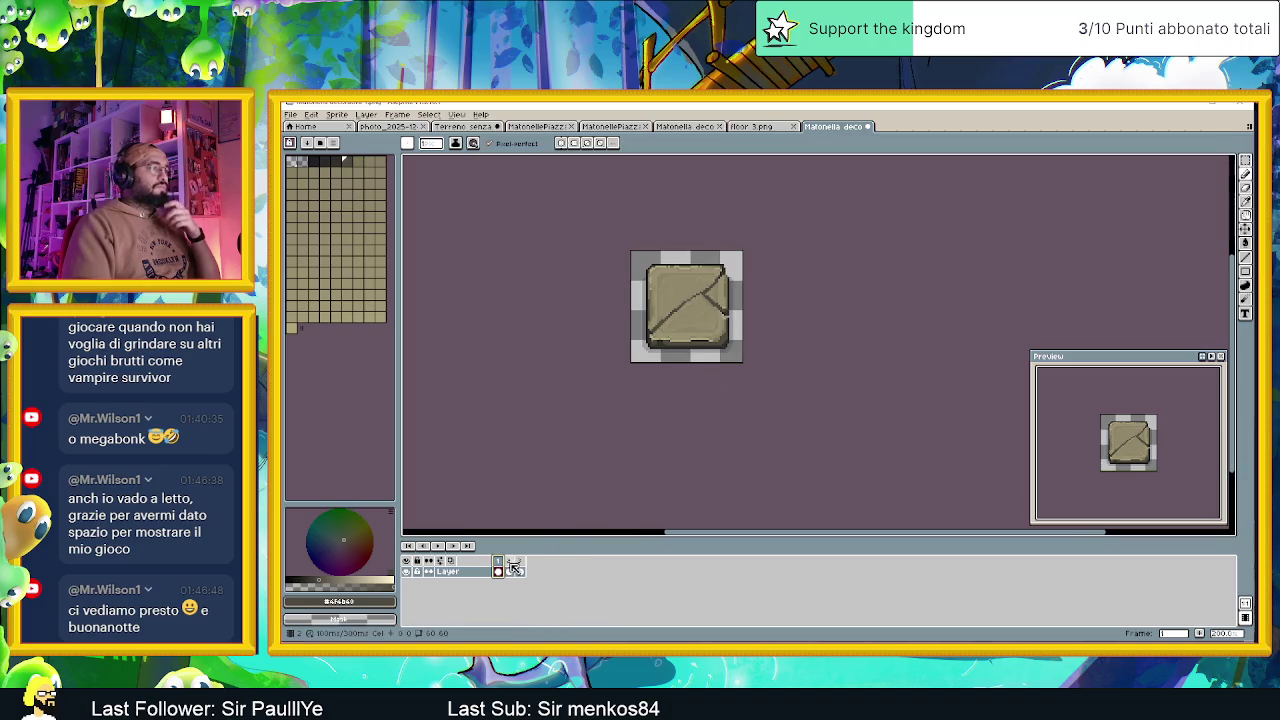
On frame 2, draw two diagonal cracks from the tile's top edge down to its bottom.
key("Right")
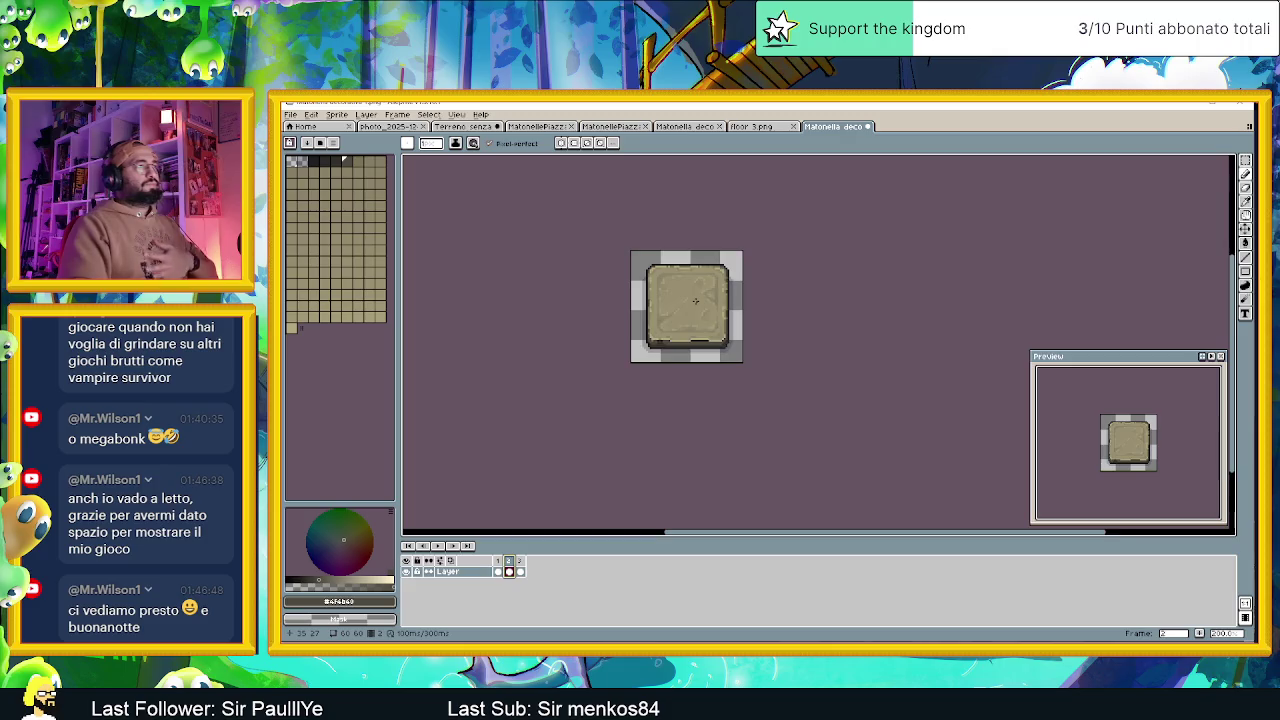
scroll(693, 319, "up", 2)
scroll(700, 320, "up", 1)
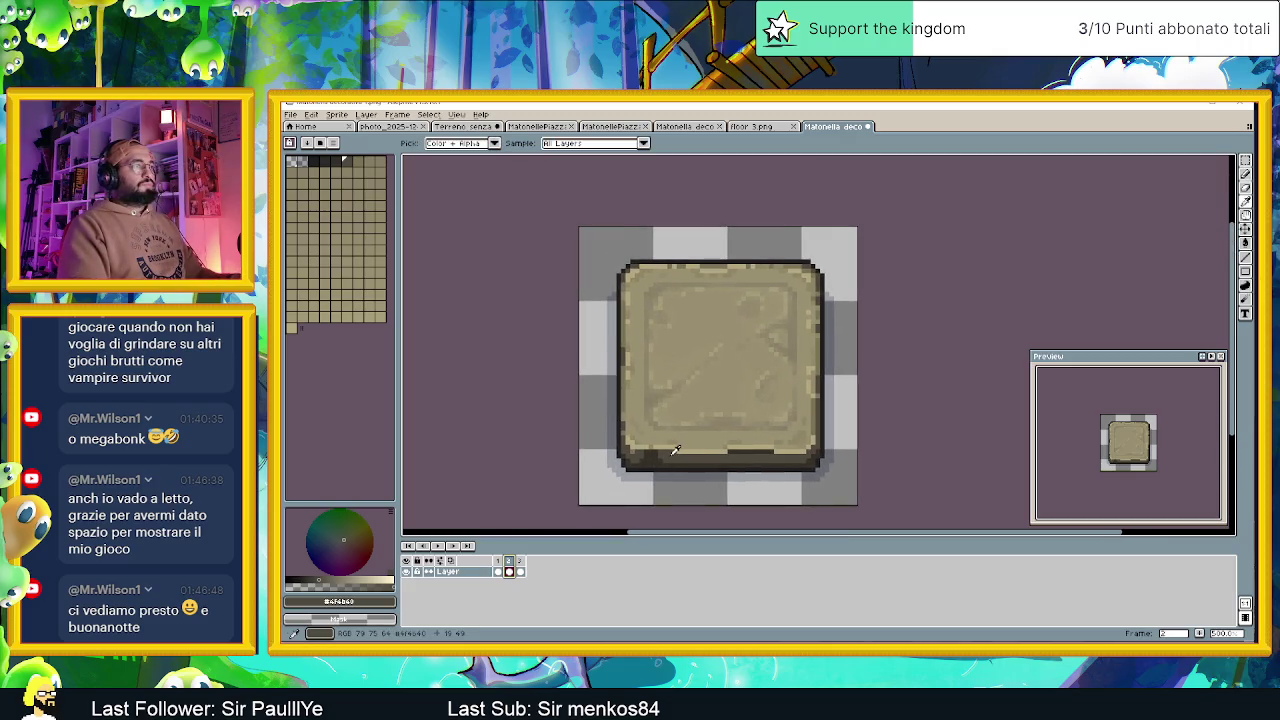
left_click_drag(714, 265, 680, 453)
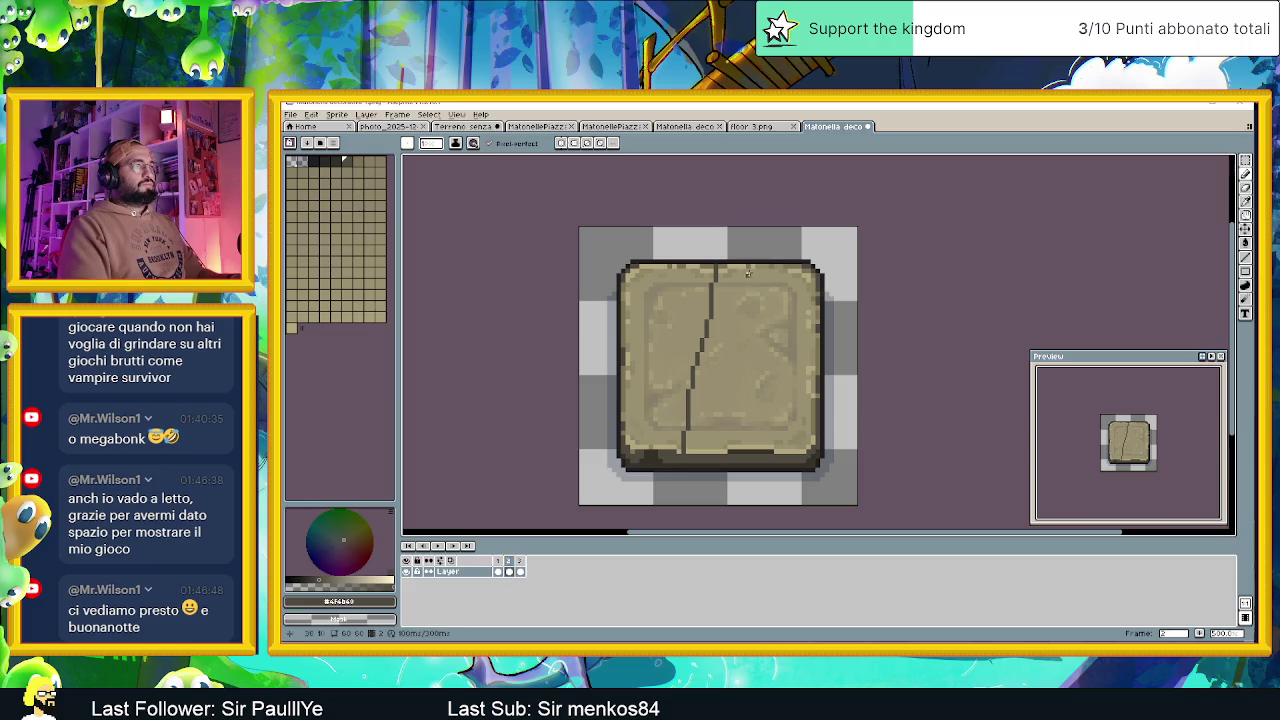
left_click_drag(740, 266, 703, 463)
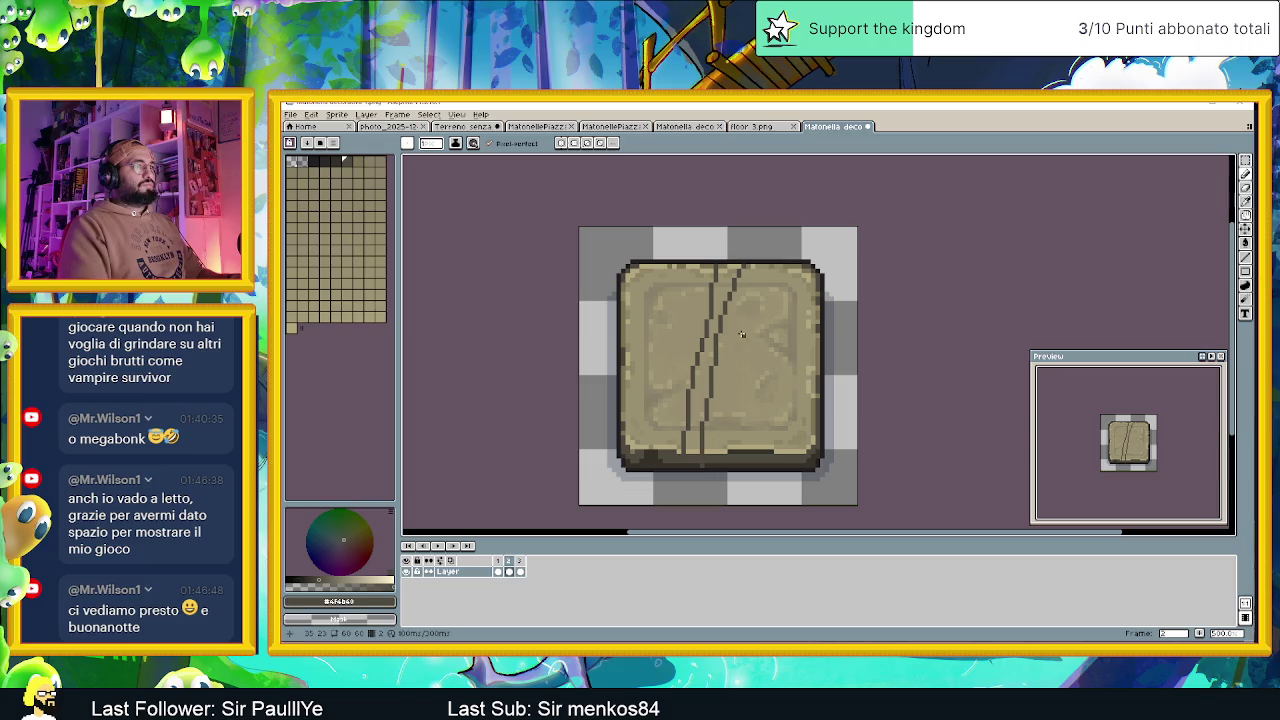
Redraw the right crack further right, then undo the short stroke near the bottom.
key("ctrl+z")
left_click_drag(745, 265, 709, 456)
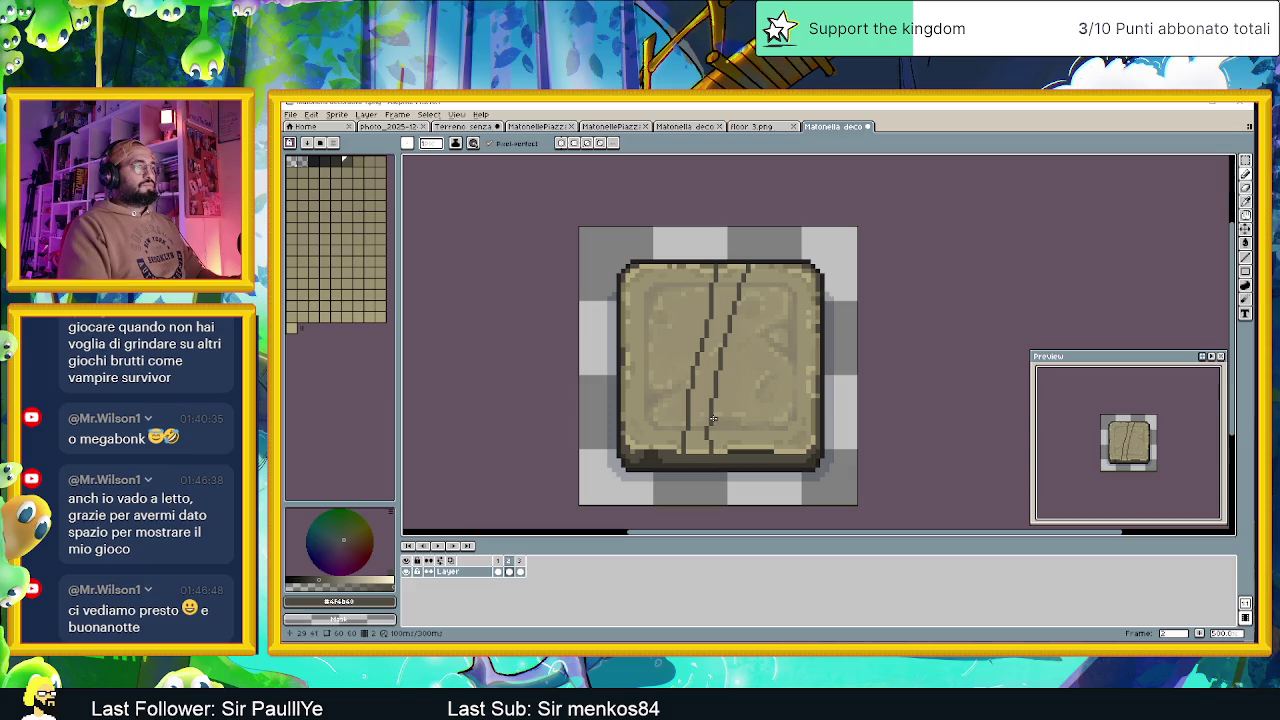
key("ctrl+z")
left_click_drag(755, 263, 719, 458)
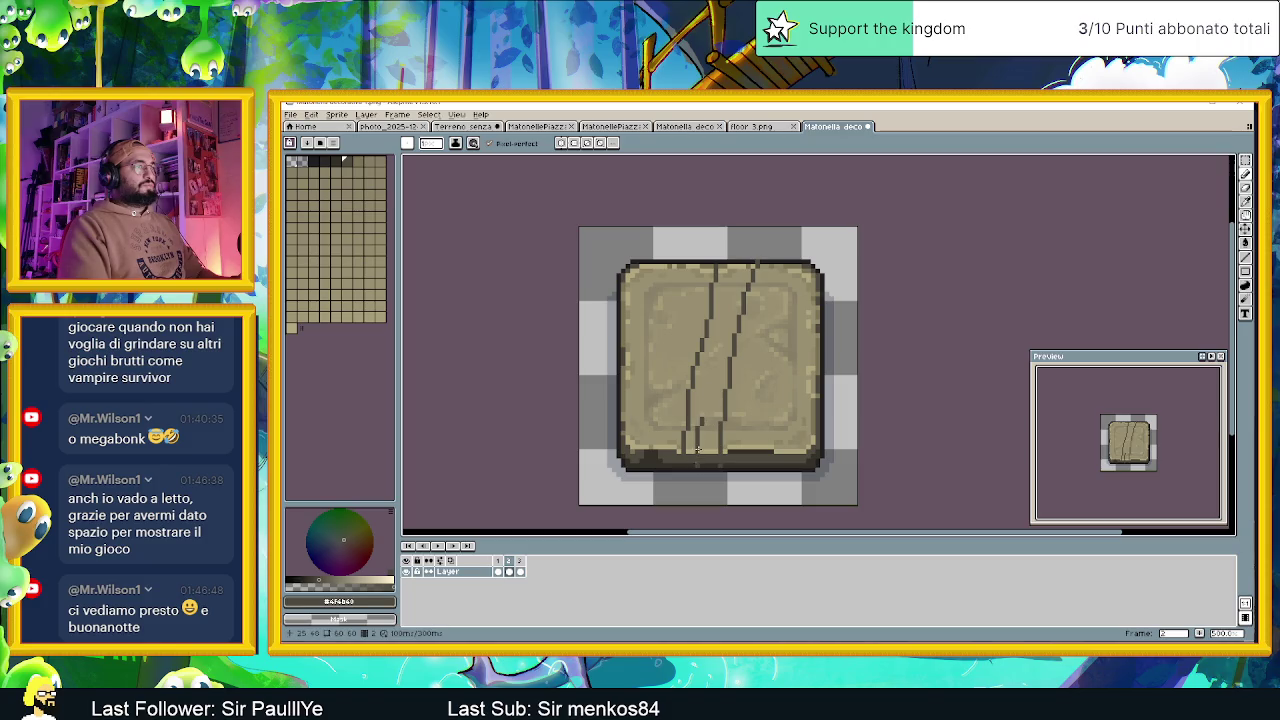
key("ctrl+z")
key("ctrl+z")
key("ctrl+z")
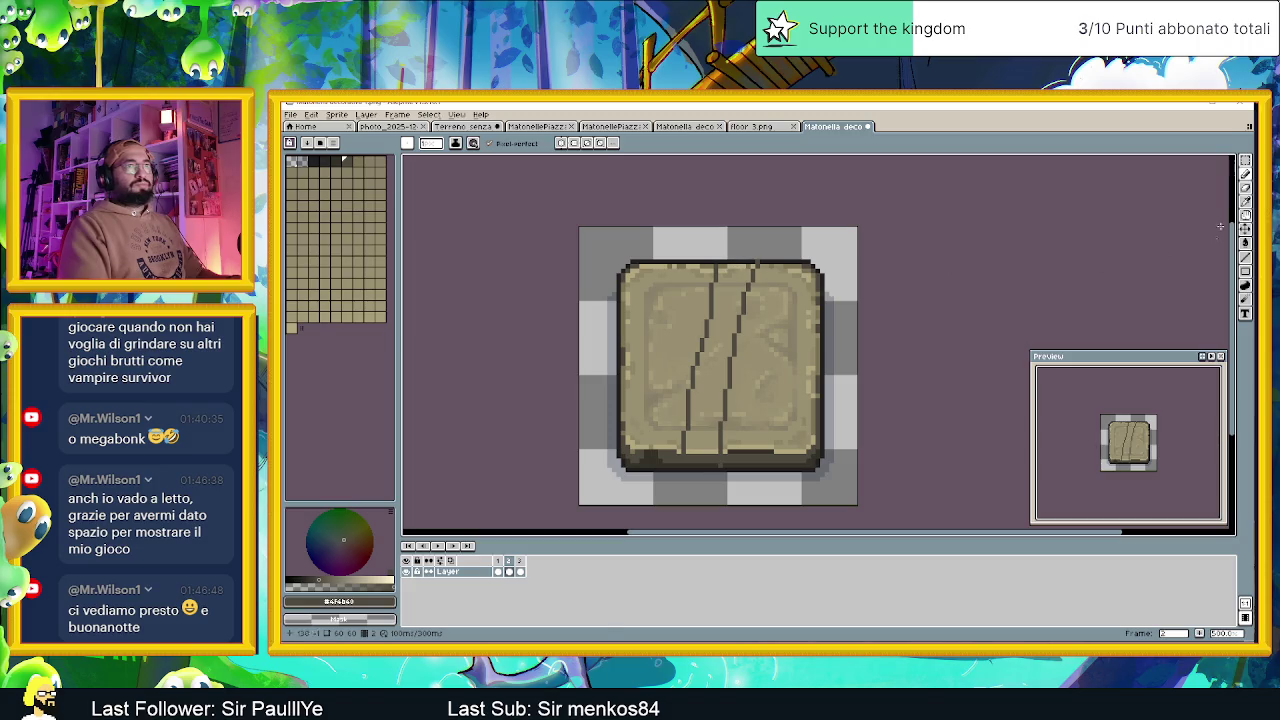
Build a wide dark crack band down the tile with filled rectangles and lines.
key("u")
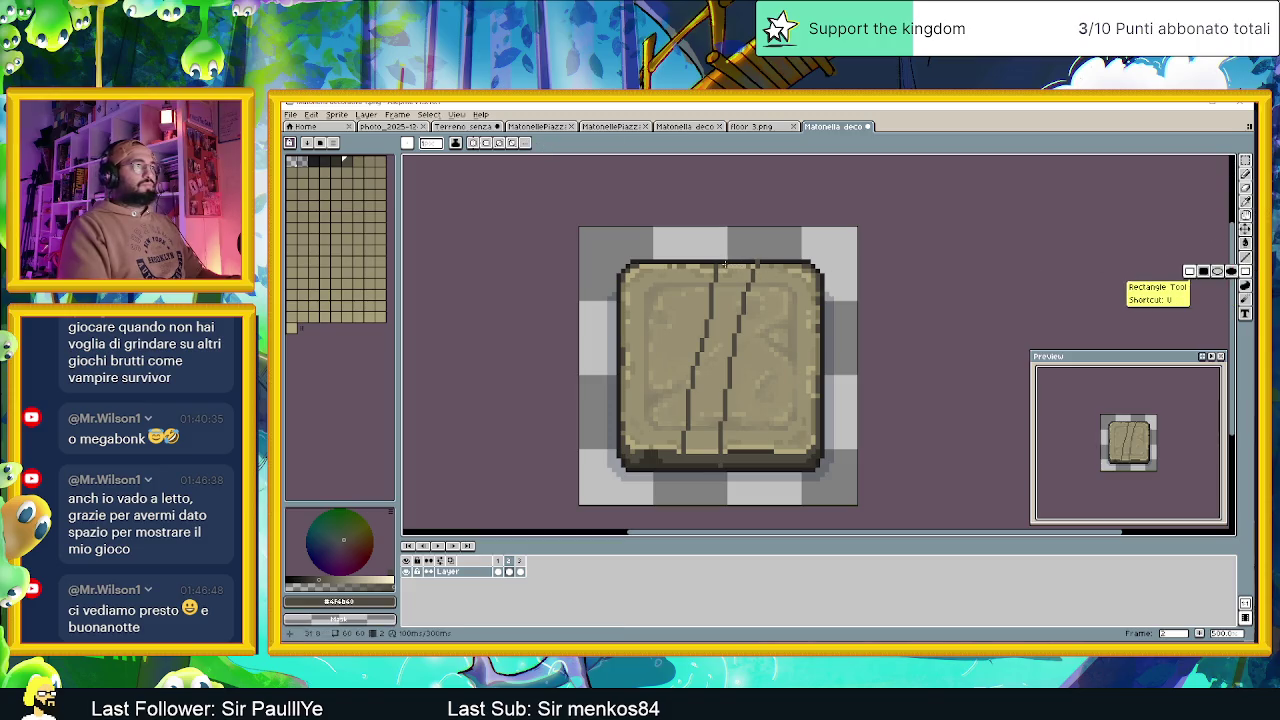
left_click_drag(716, 264, 748, 280)
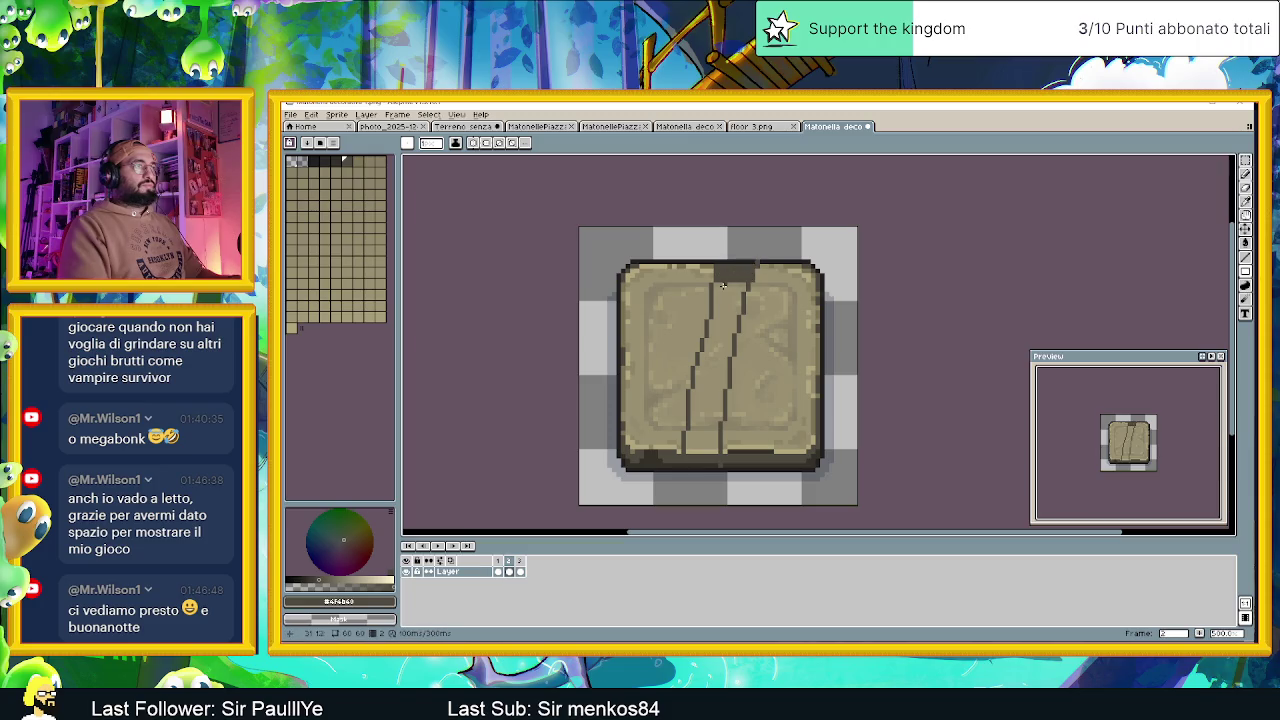
mouse_move(717, 286)
left_mouse_down()
mouse_move(742, 288)
mouse_move(741, 310)
mouse_move(714, 304)
mouse_move(734, 316)
mouse_move(719, 324)
left_mouse_up()
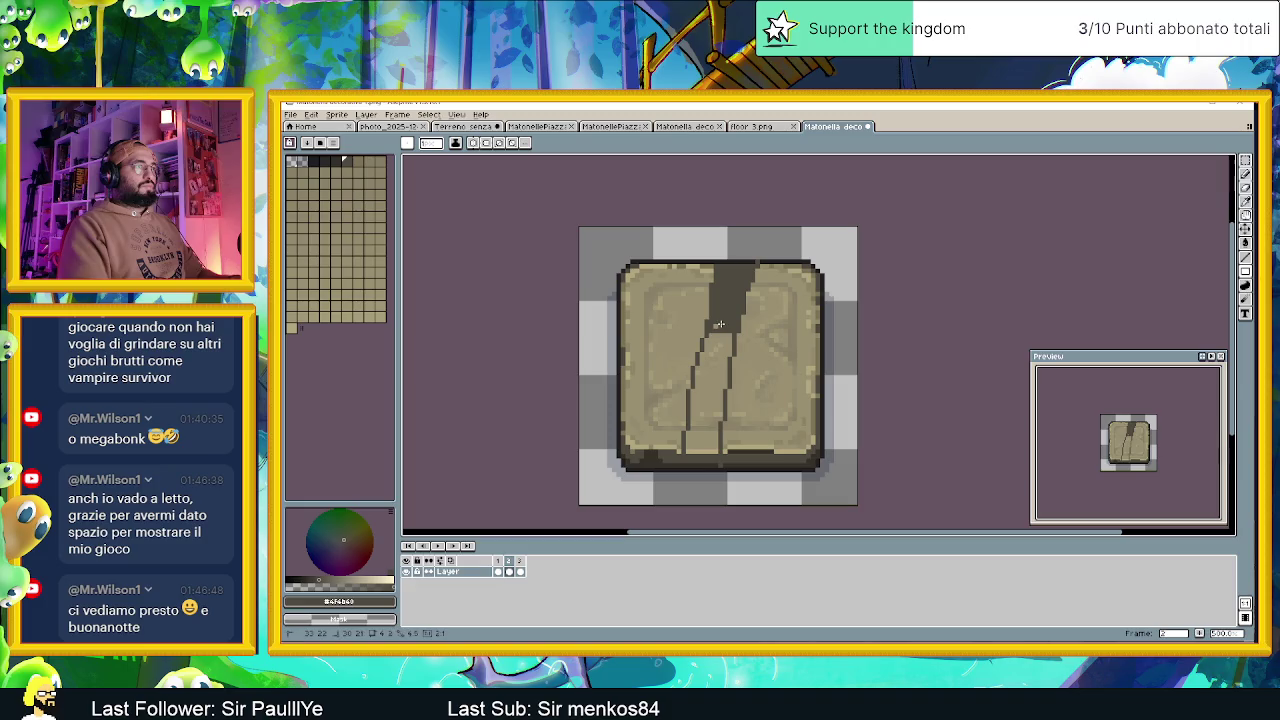
left_click_drag(709, 333, 703, 447)
left_click_drag(710, 342, 703, 447)
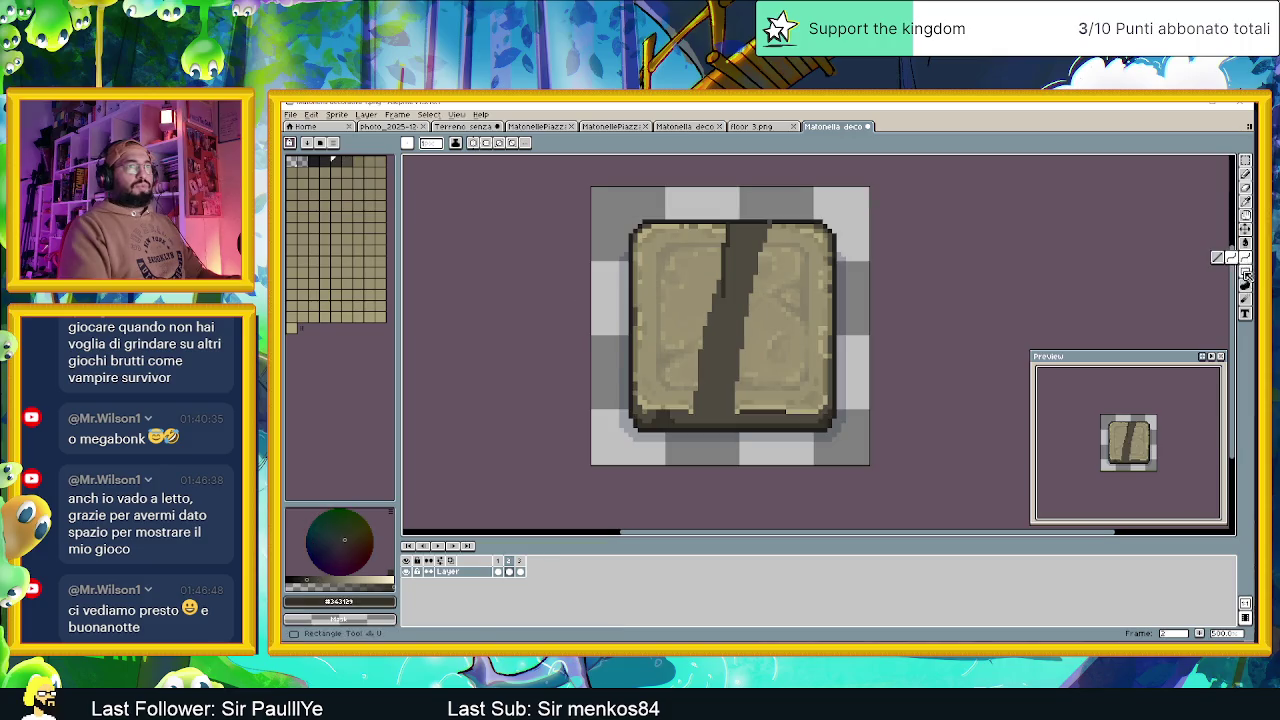
left_click_drag(720, 290, 701, 419)
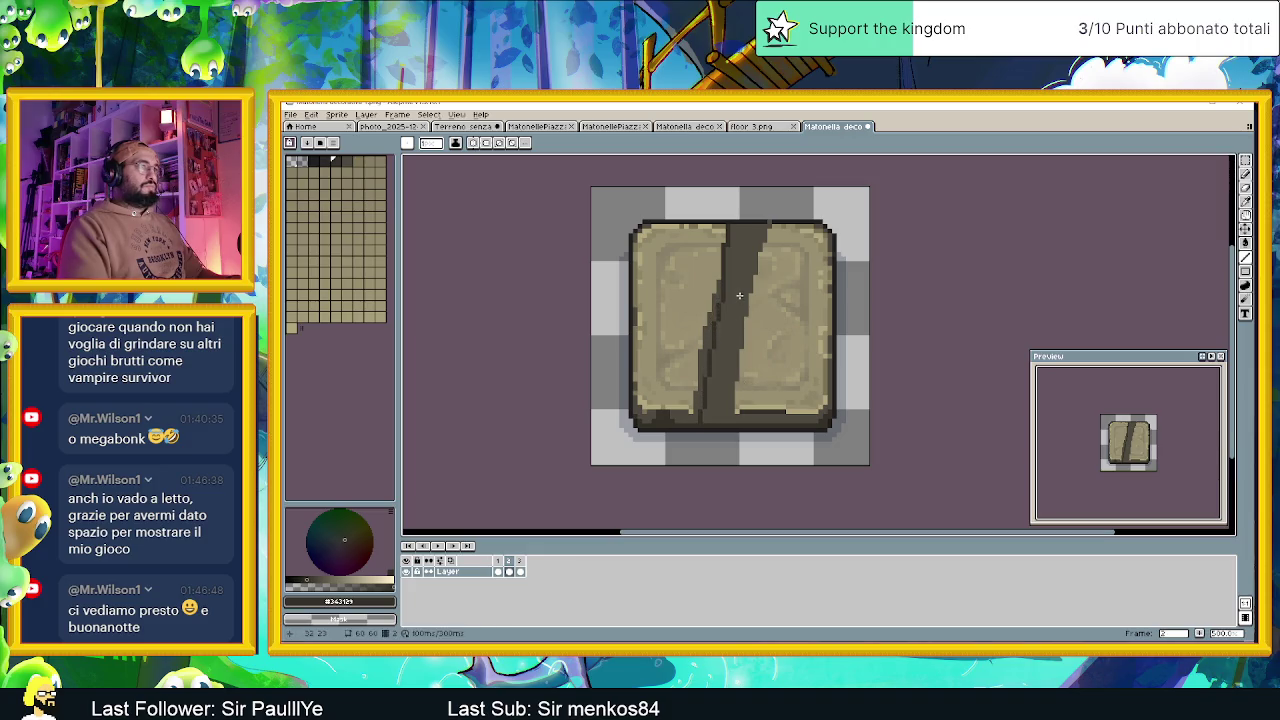
Sample a tone from the artwork and paint a light highlight line along the crack's length.
left_click(770, 222, "alt")
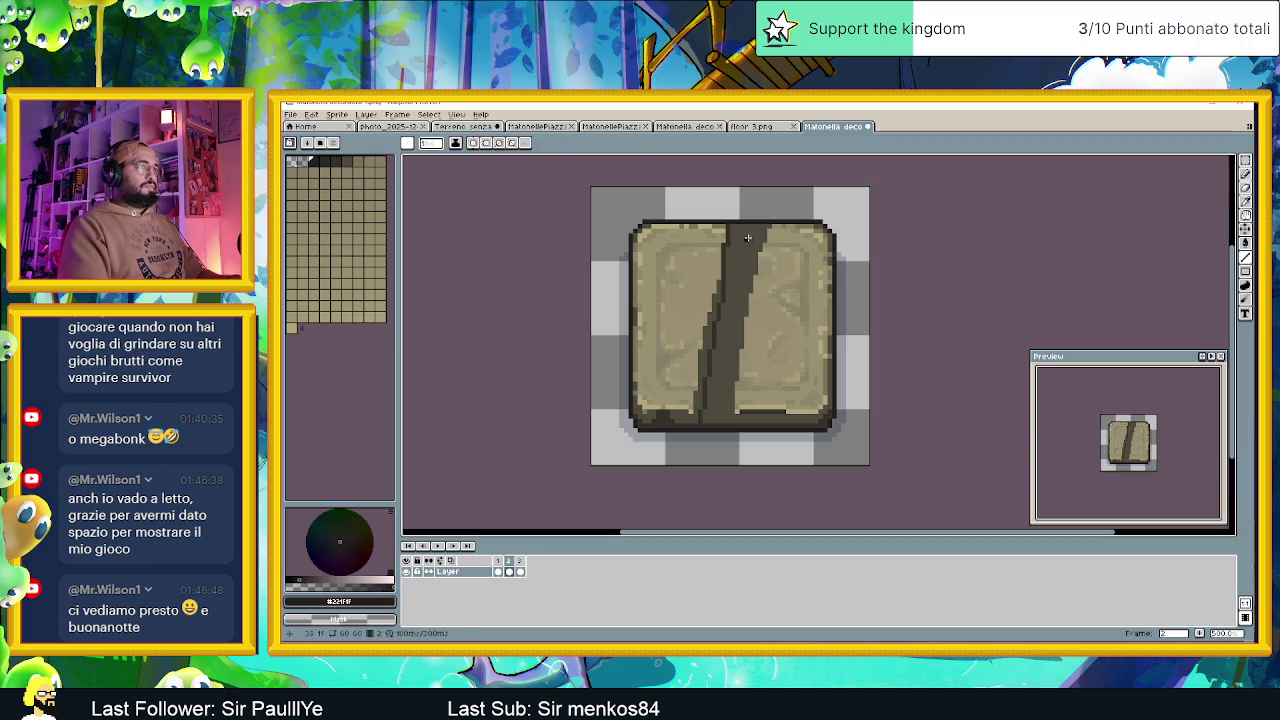
left_click(768, 221, "alt")
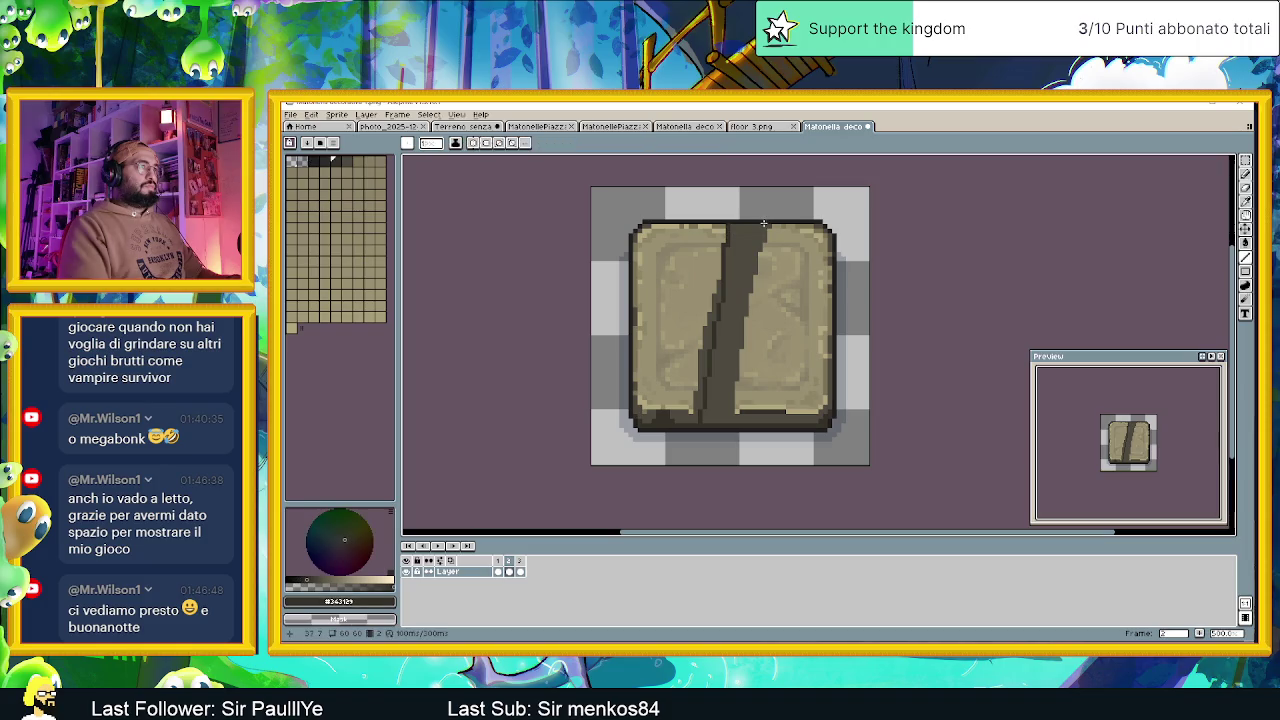
left_click_drag(734, 220, 767, 220)
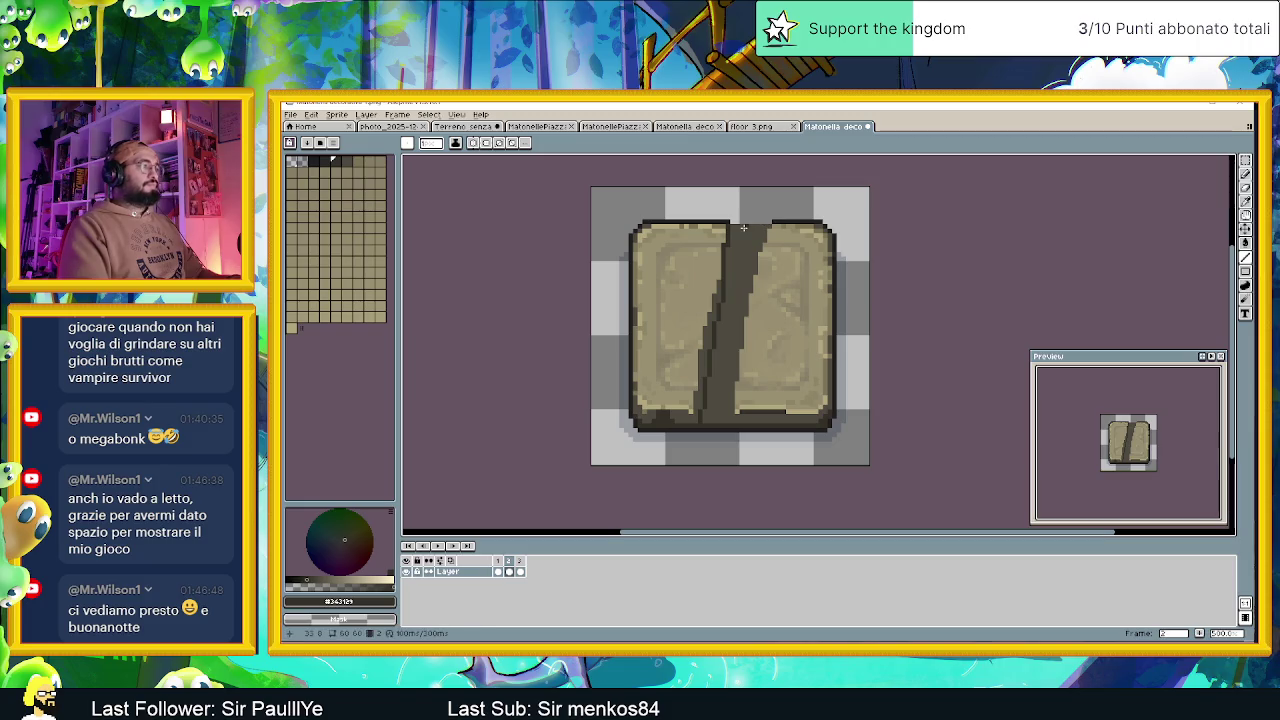
left_click_drag(737, 226, 710, 420)
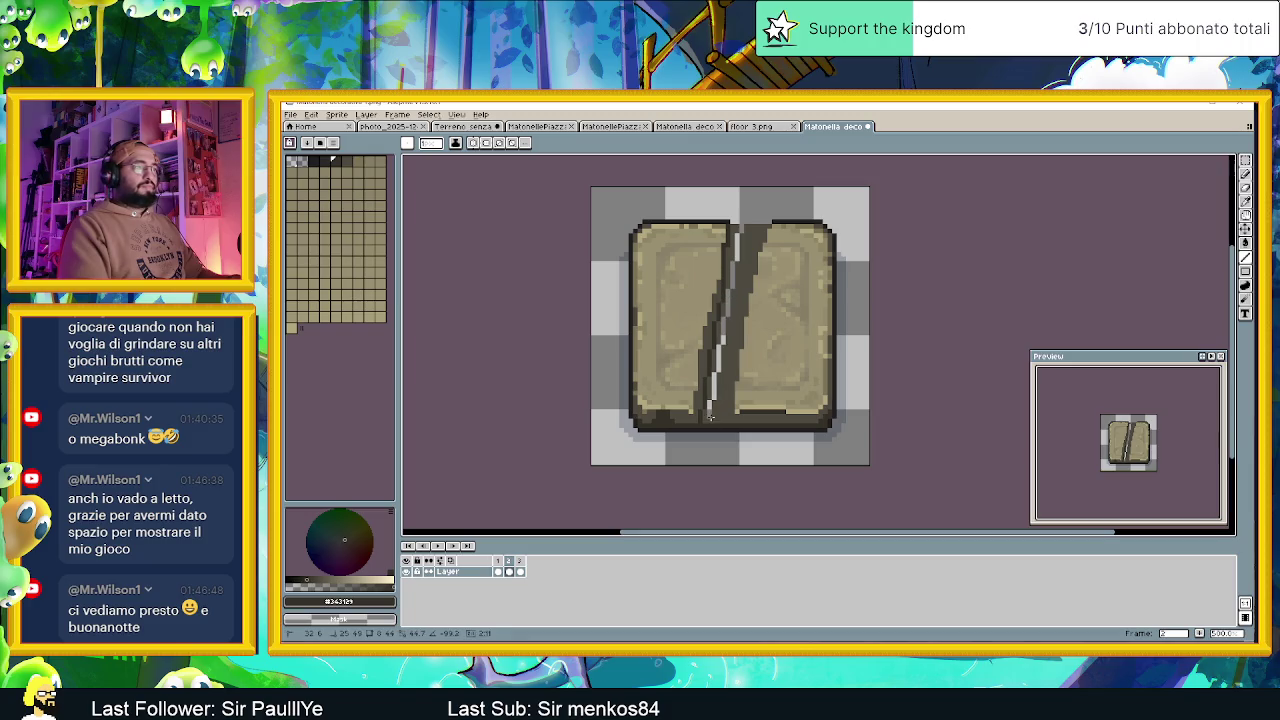
key("ctrl+z")
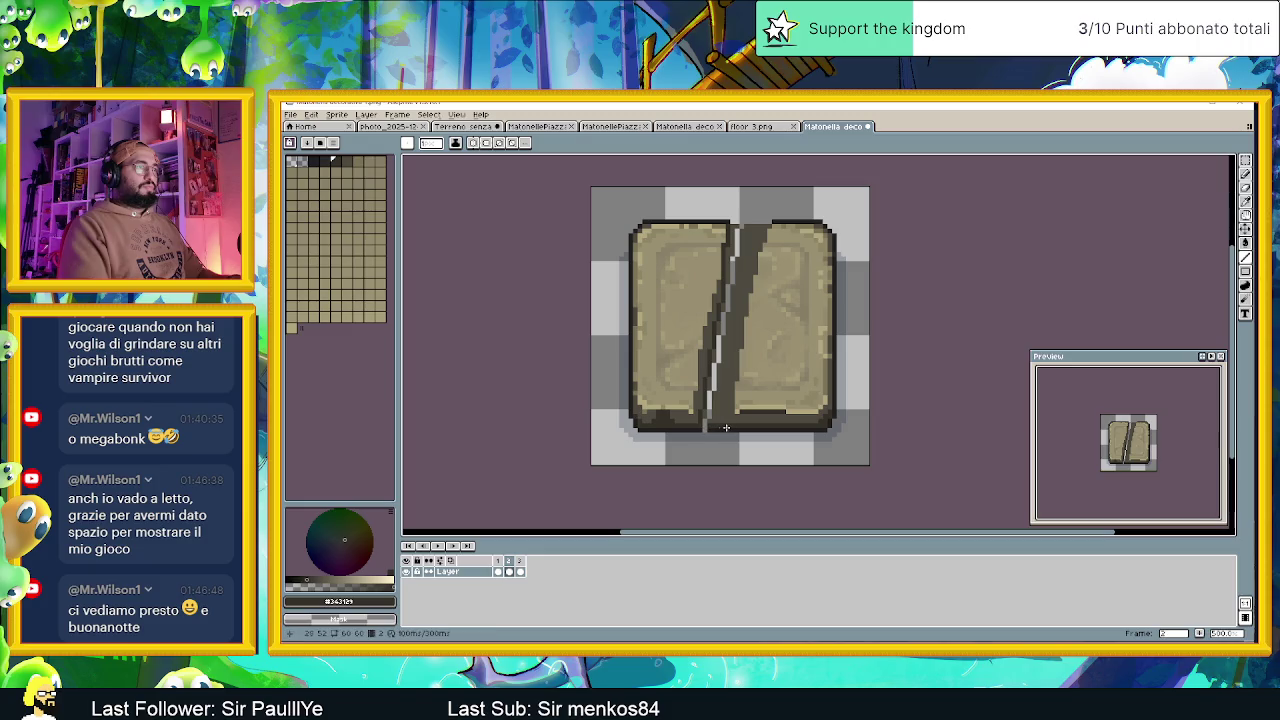
left_click_drag(731, 429, 734, 328)
left_click_drag(732, 388, 740, 253)
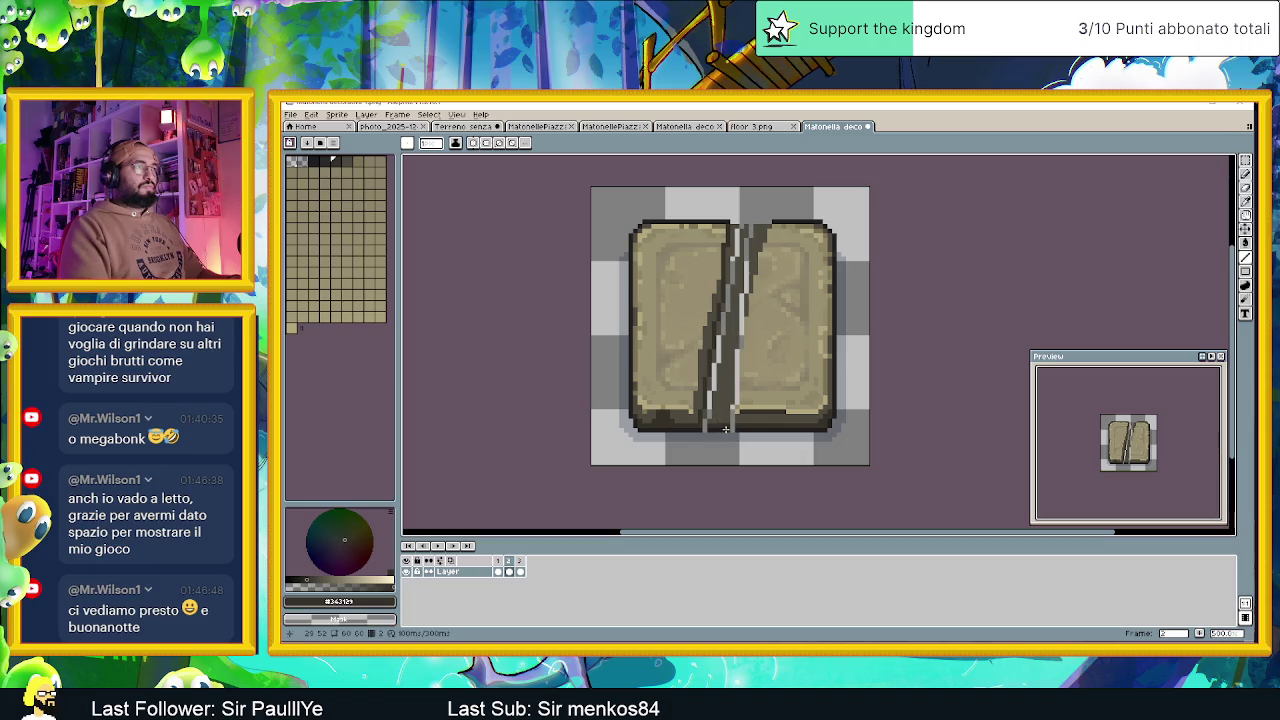
Fill the crack with transparency using the Paint Bucket, splitting the tile into two stones.
left_click(1245, 243)
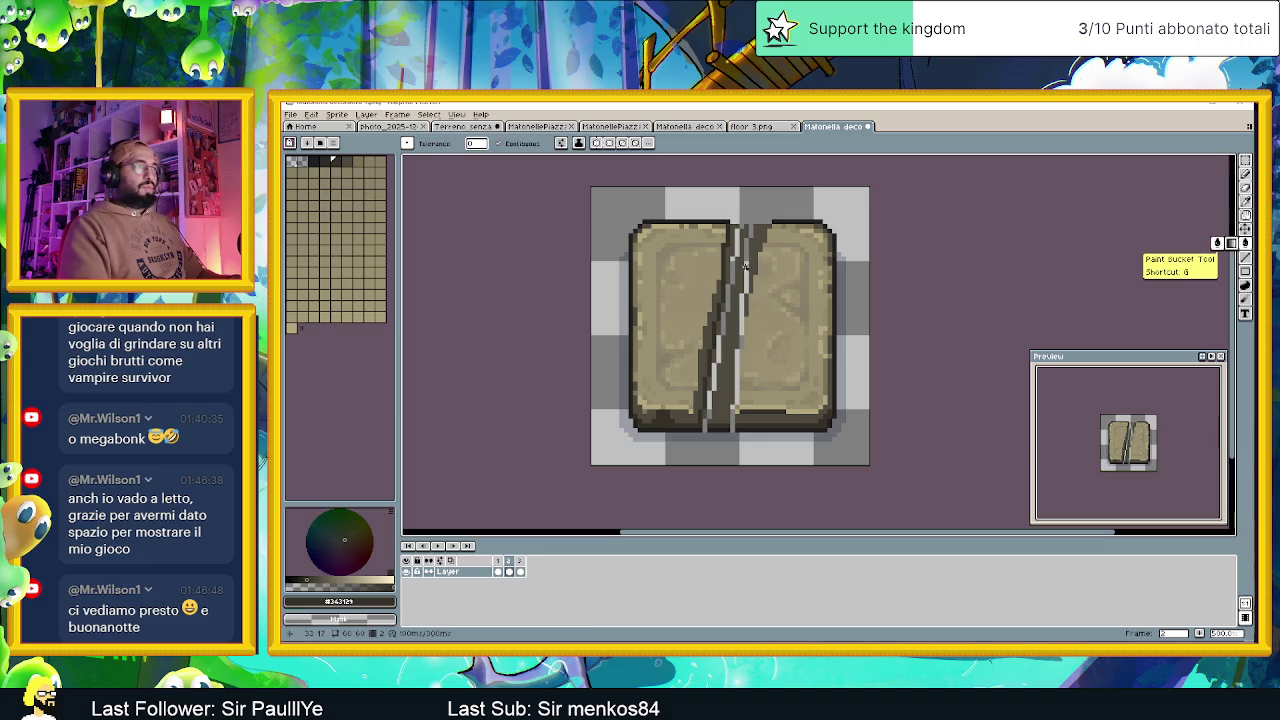
left_click(718, 369)
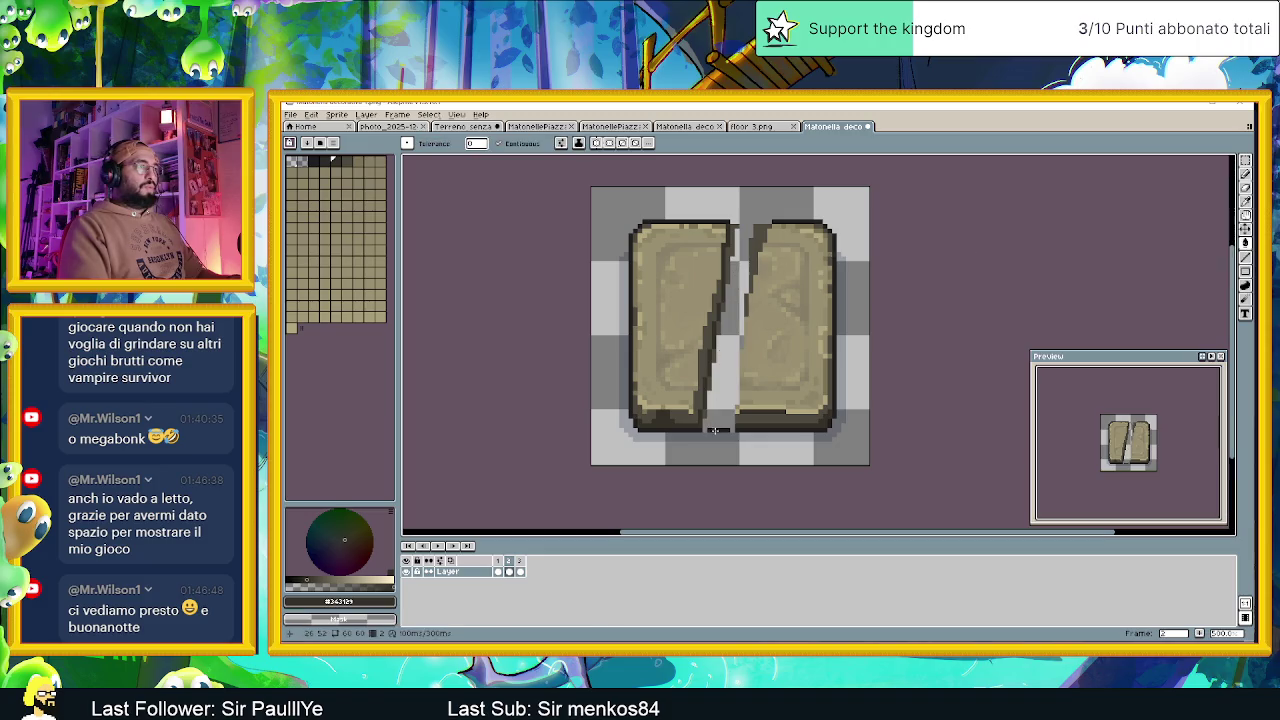
scroll(792, 244, "left", 3)
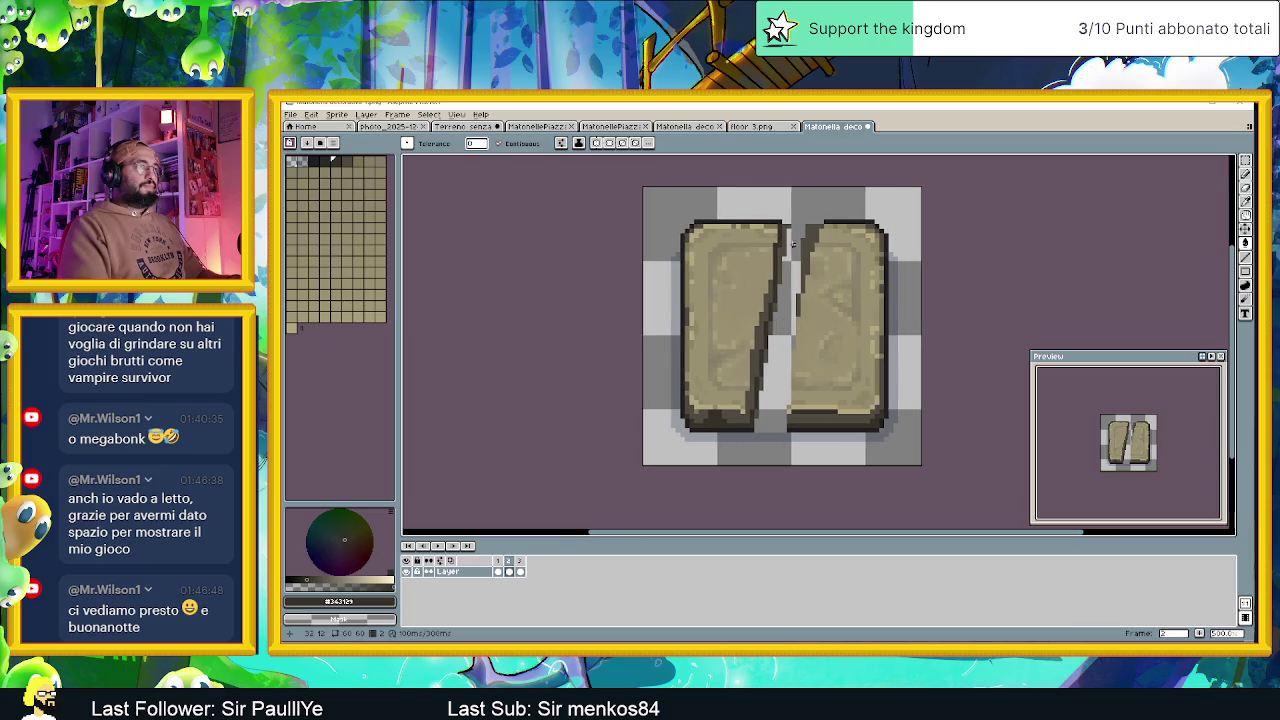
scroll(801, 236, "up", 1)
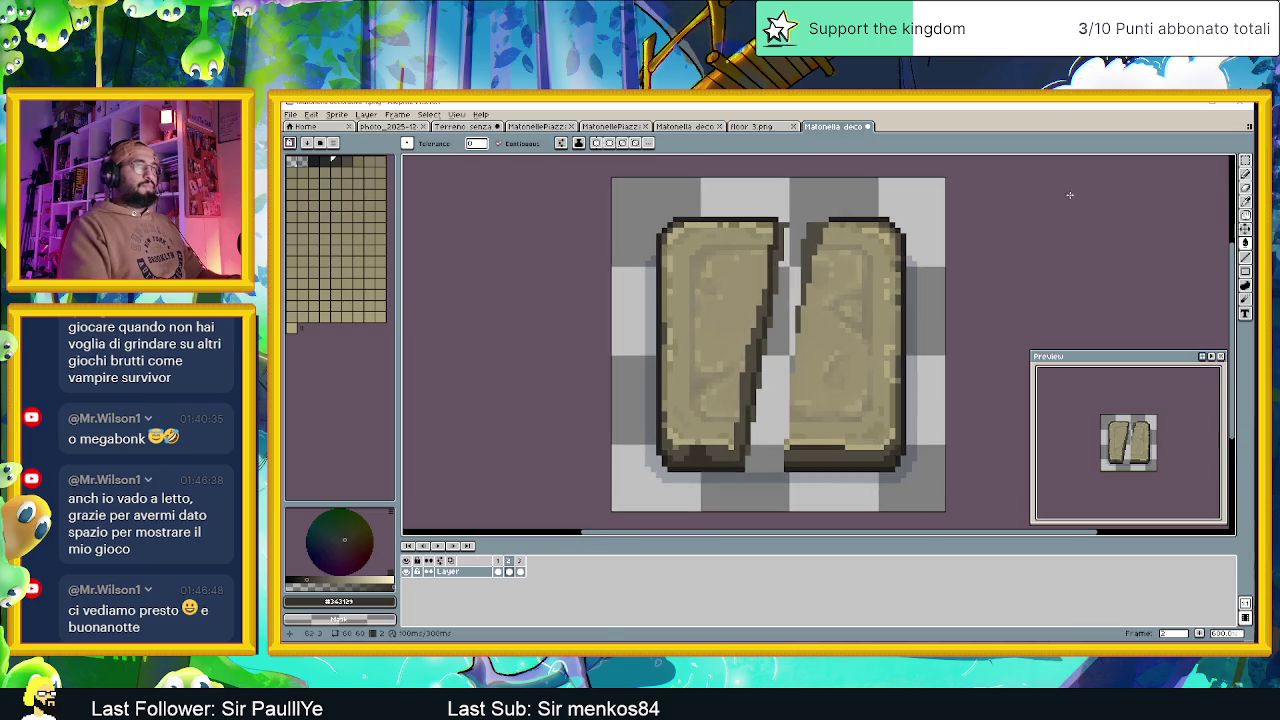
Draw dark lines along the right stone's inner left edge, sampling the #363129 outline tone.
left_click(1245, 257)
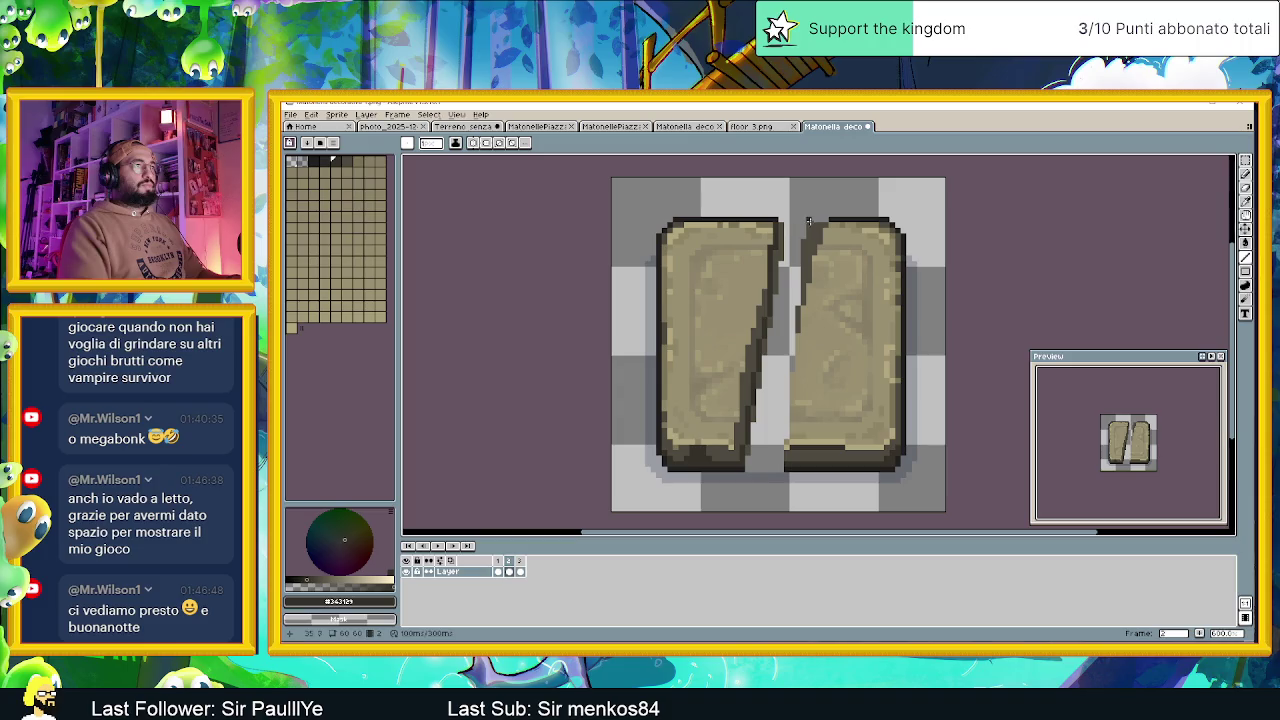
mouse_move(806, 266)
left_mouse_down()
mouse_move(814, 219)
mouse_move(800, 243)
mouse_move(816, 226)
left_mouse_up()
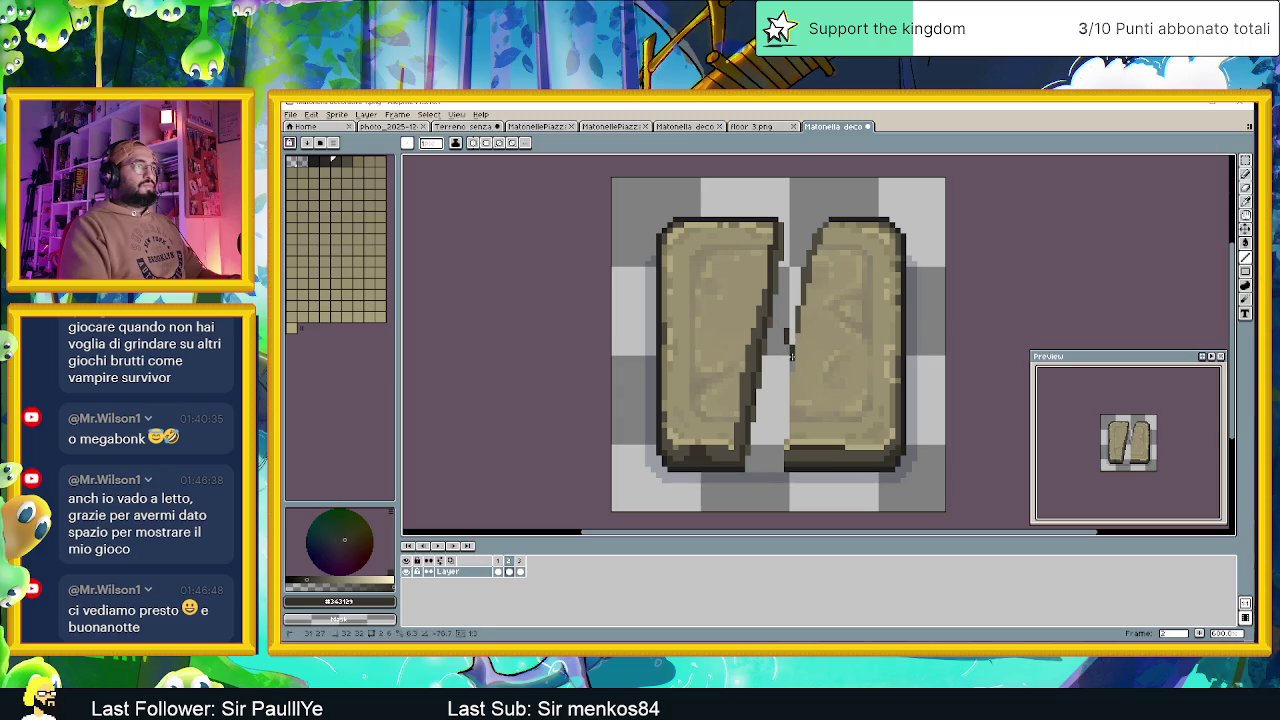
left_click(795, 318, "alt")
left_click_drag(795, 316, 774, 467)
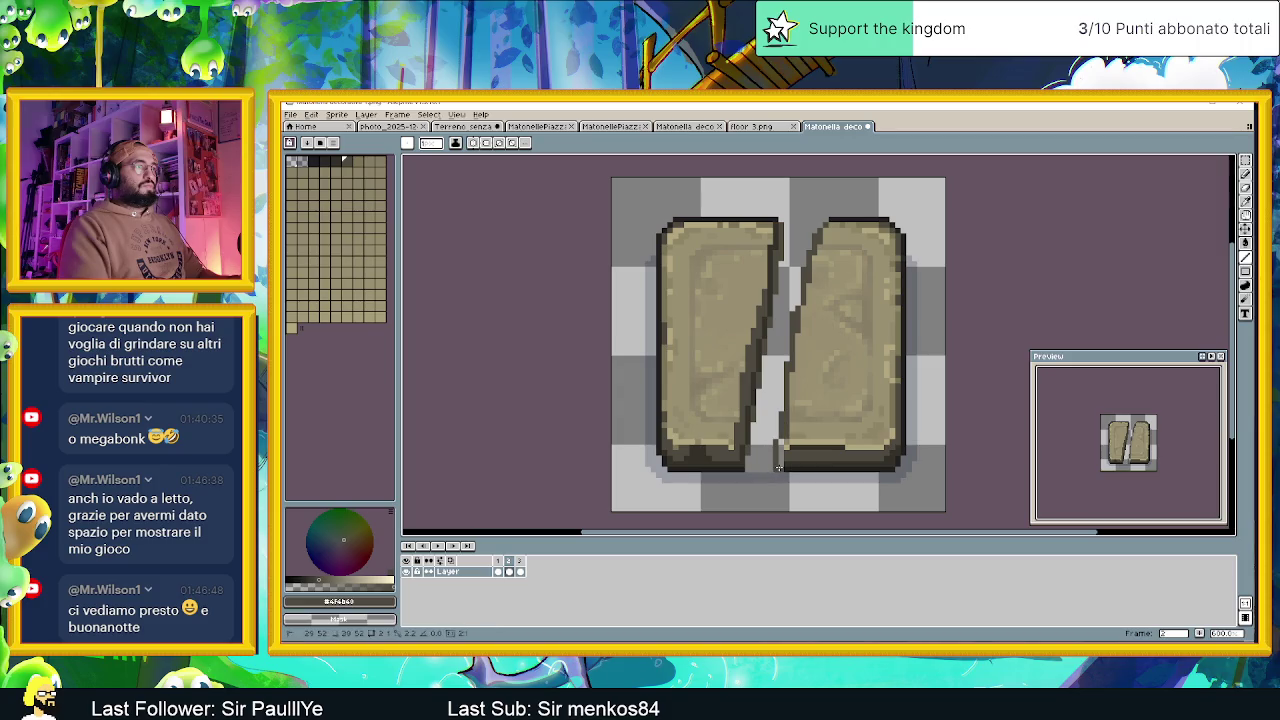
left_click_drag(785, 459, 778, 456)
left_click(783, 463, "alt")
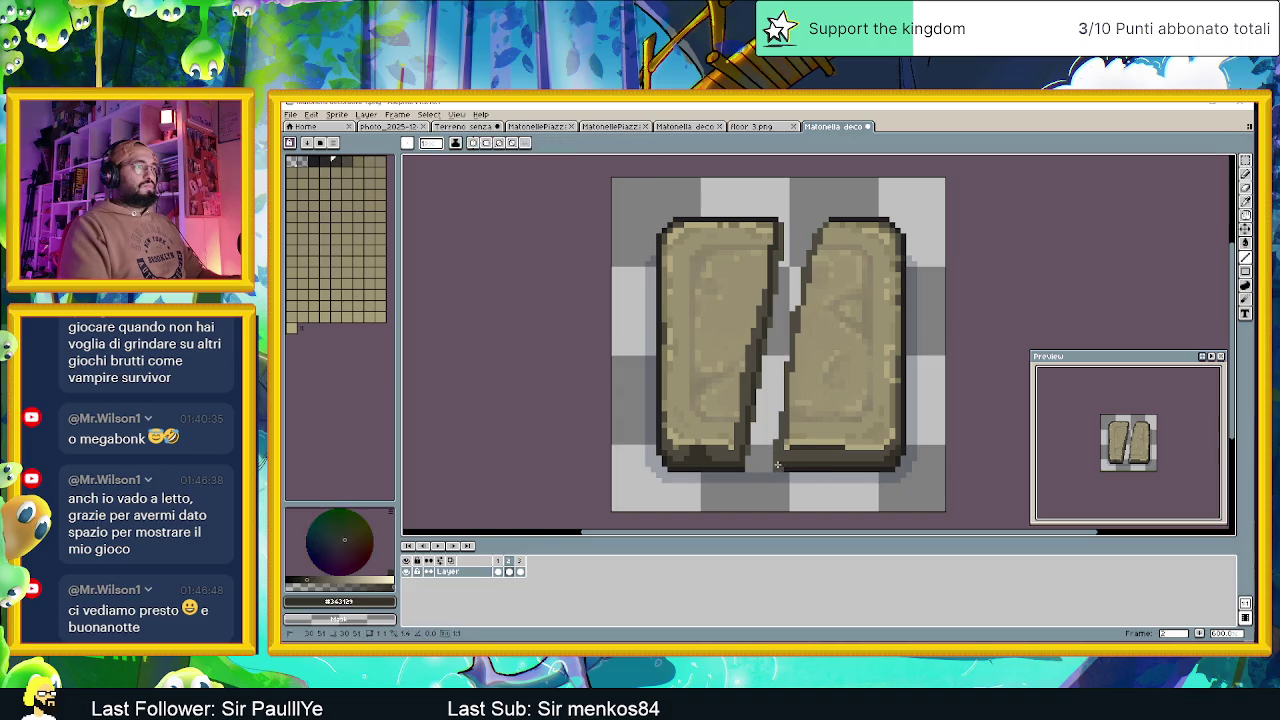
left_click(776, 466, "alt")
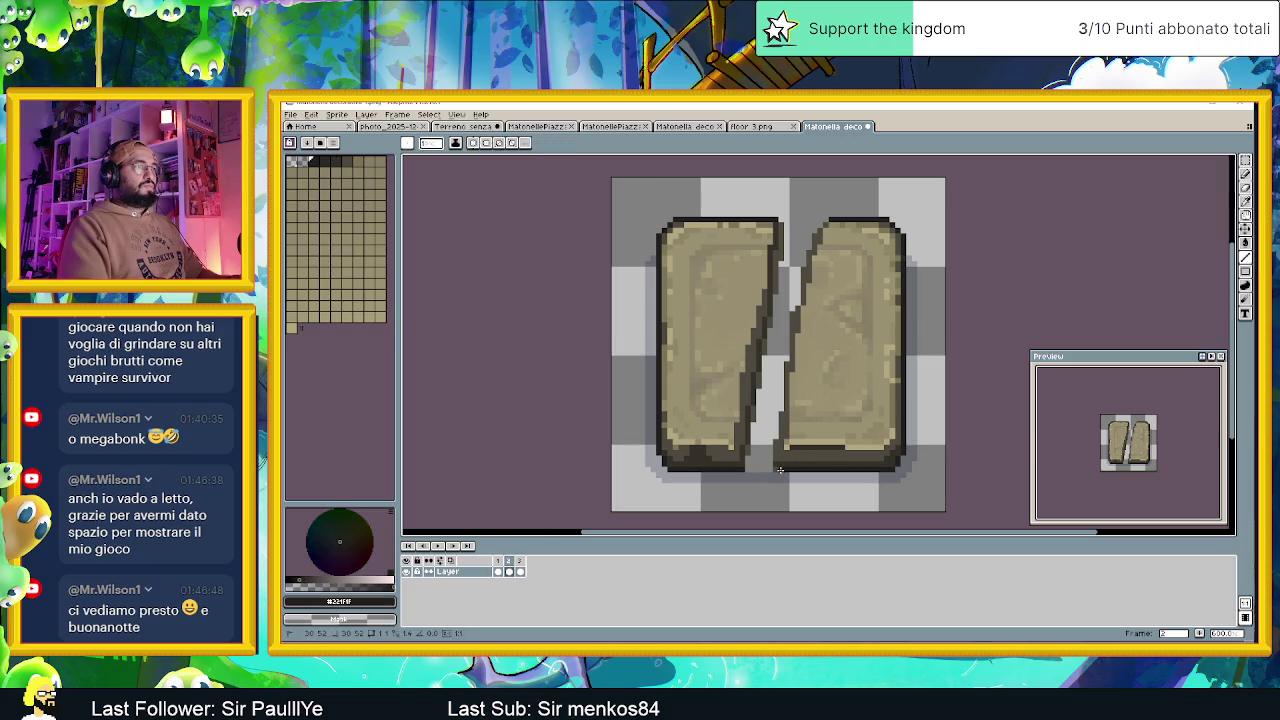
Darken the lower part of the right stone's inner edge, narrowing the light gap.
scroll(824, 432, "down", 2)
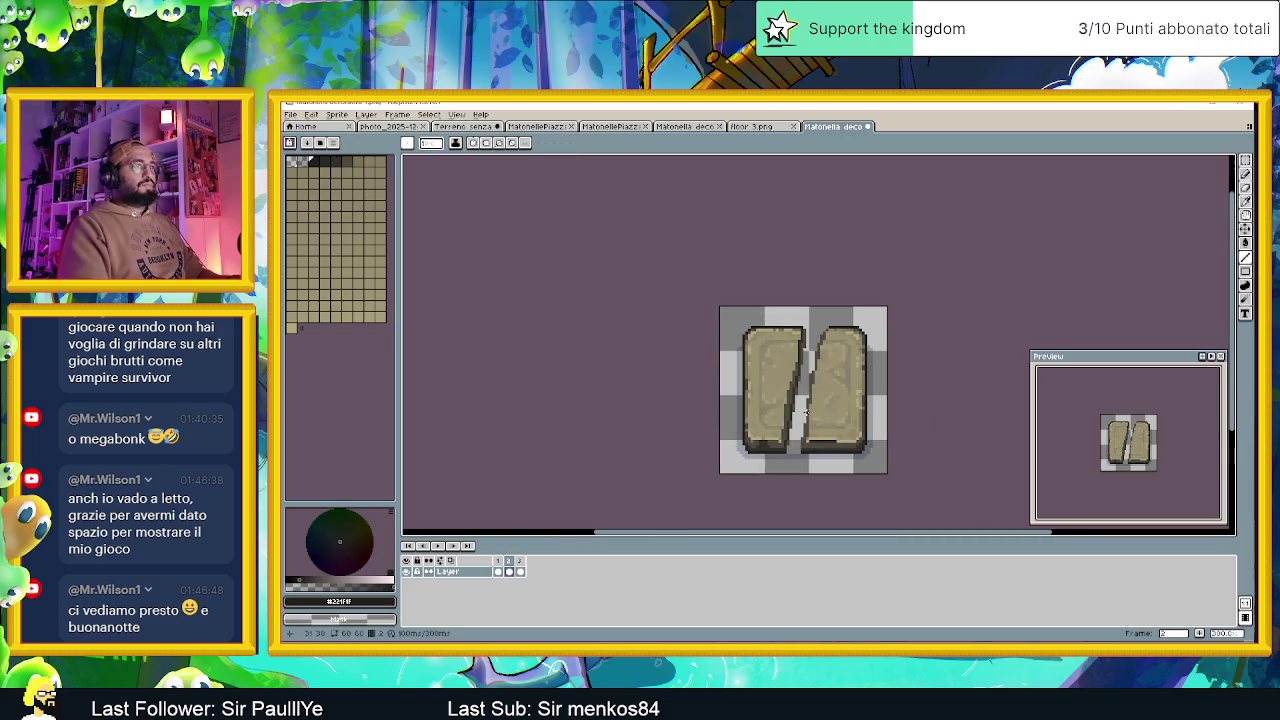
scroll(808, 411, "up", 1)
scroll(797, 385, "up", 1)
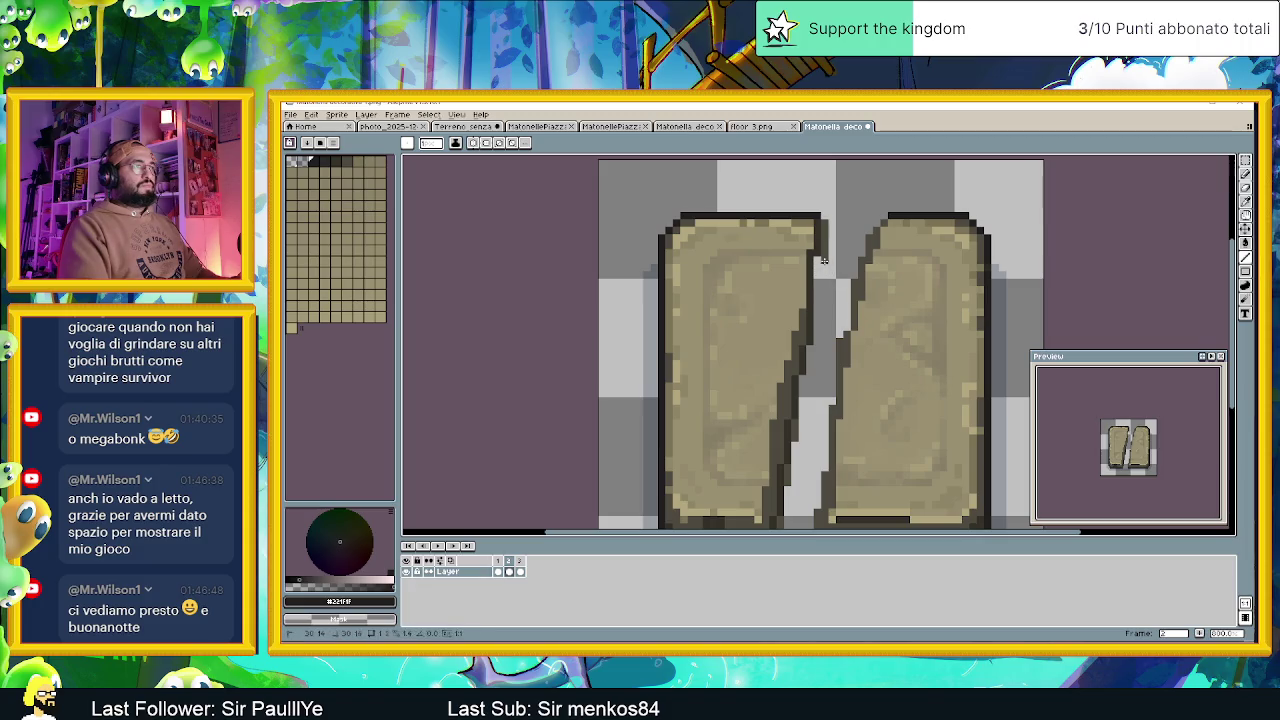
scroll(823, 260, "down", 1)
scroll(824, 270, "down", 1)
scroll(826, 285, "down", 1)
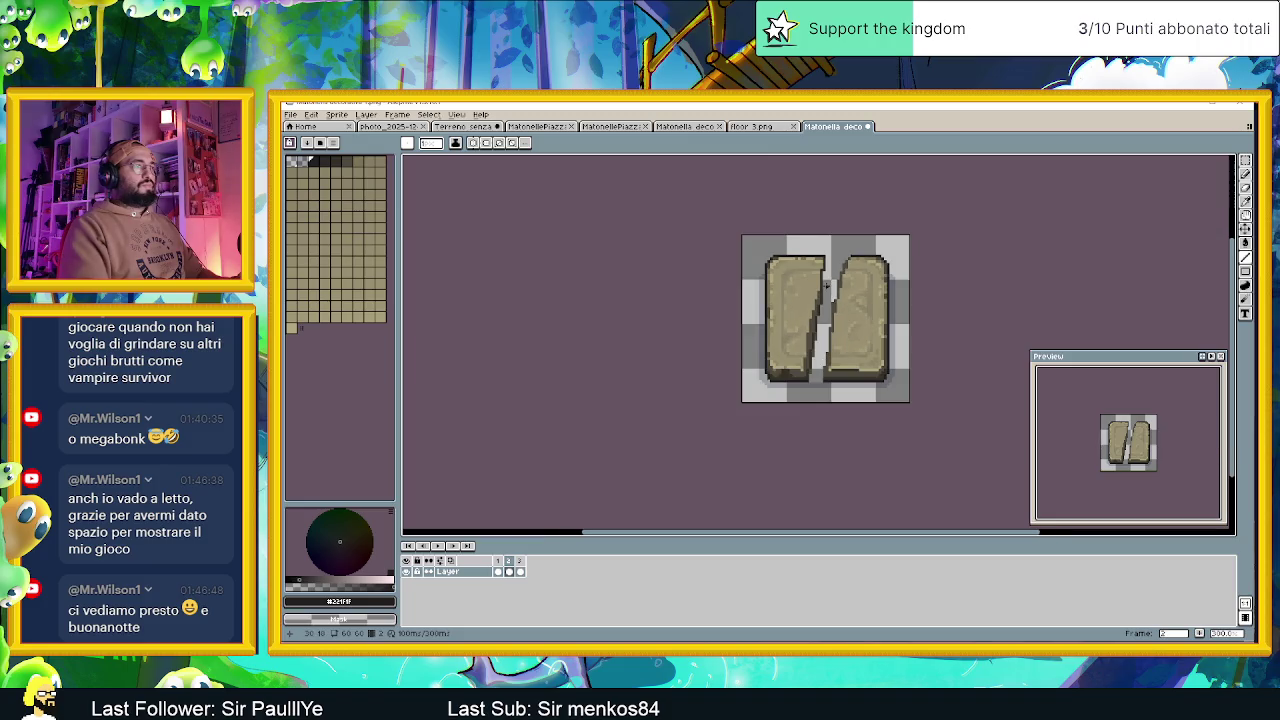
scroll(825, 300, "up", 1)
scroll(814, 340, "up", 1)
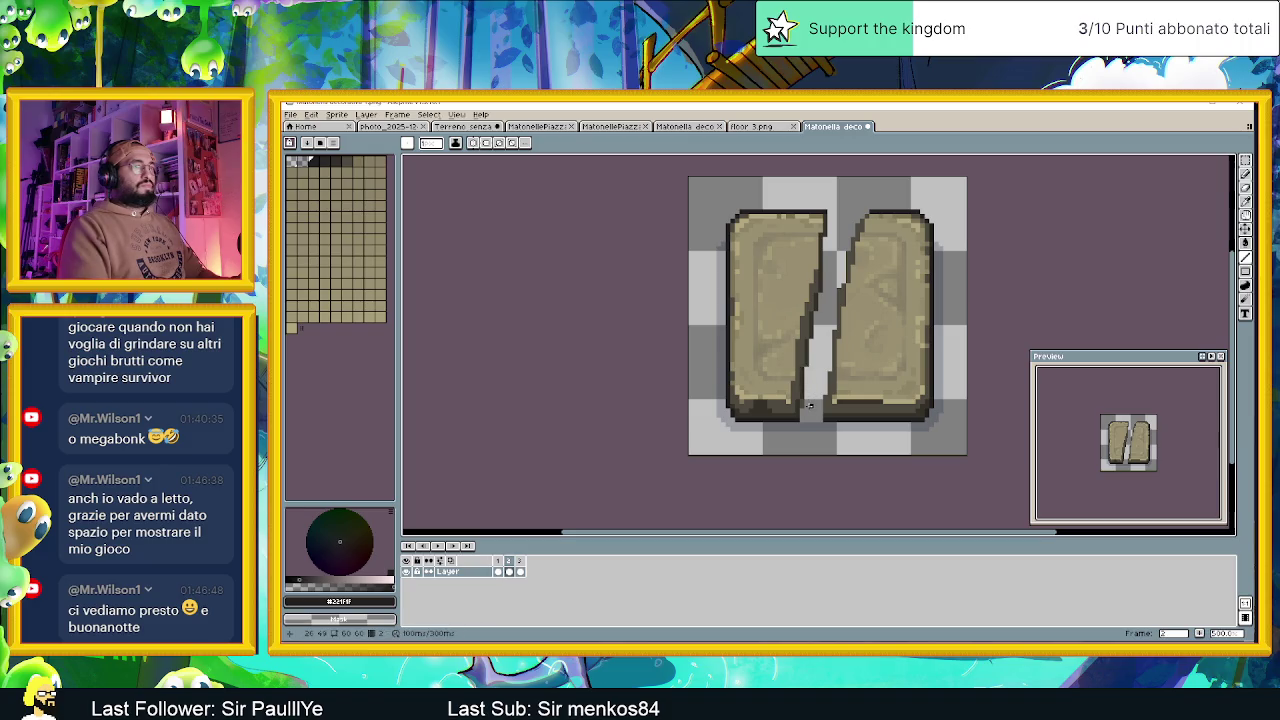
scroll(805, 410, "up", 1)
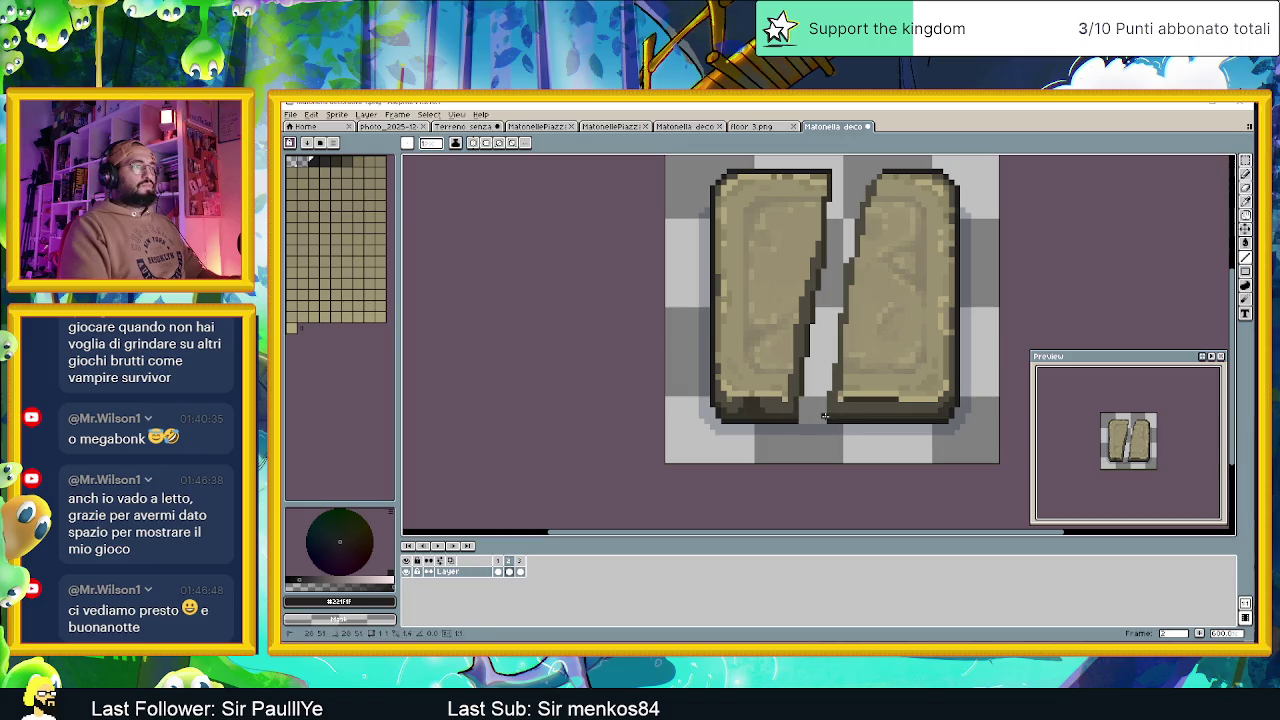
scroll(840, 414, "up", 3)
scroll(856, 413, "up", 1)
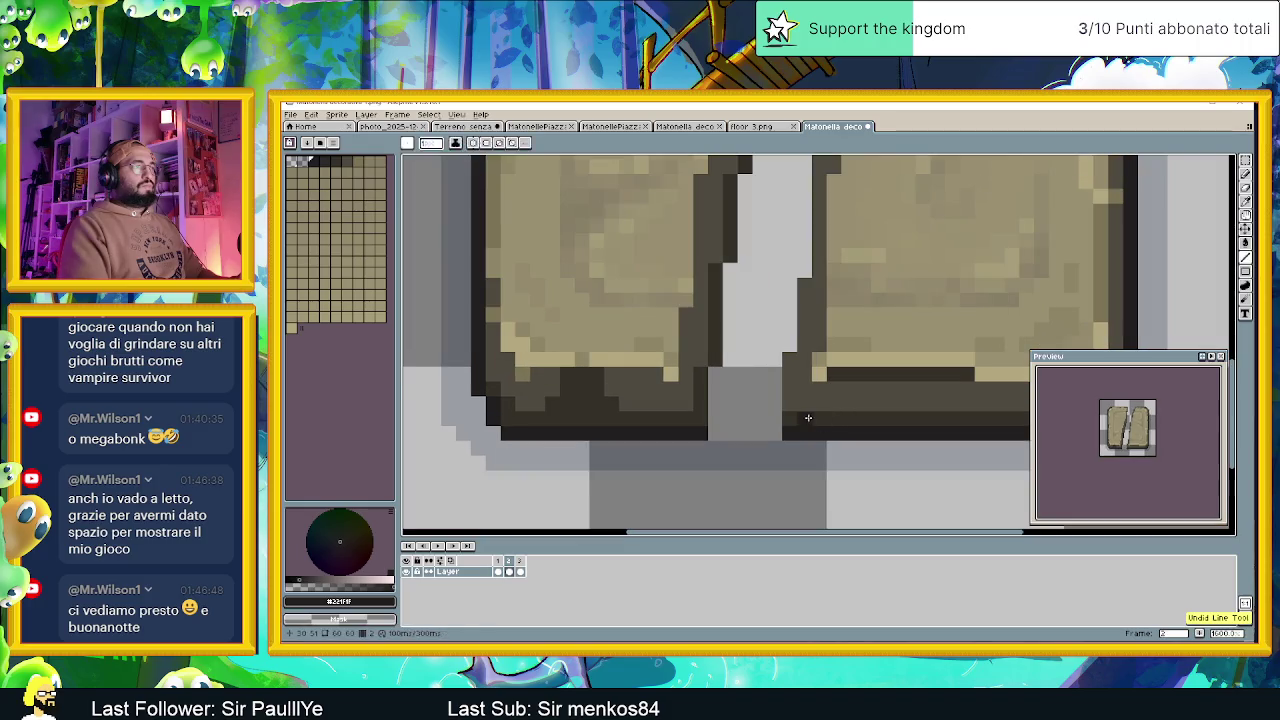
left_click_drag(780, 414, 805, 280)
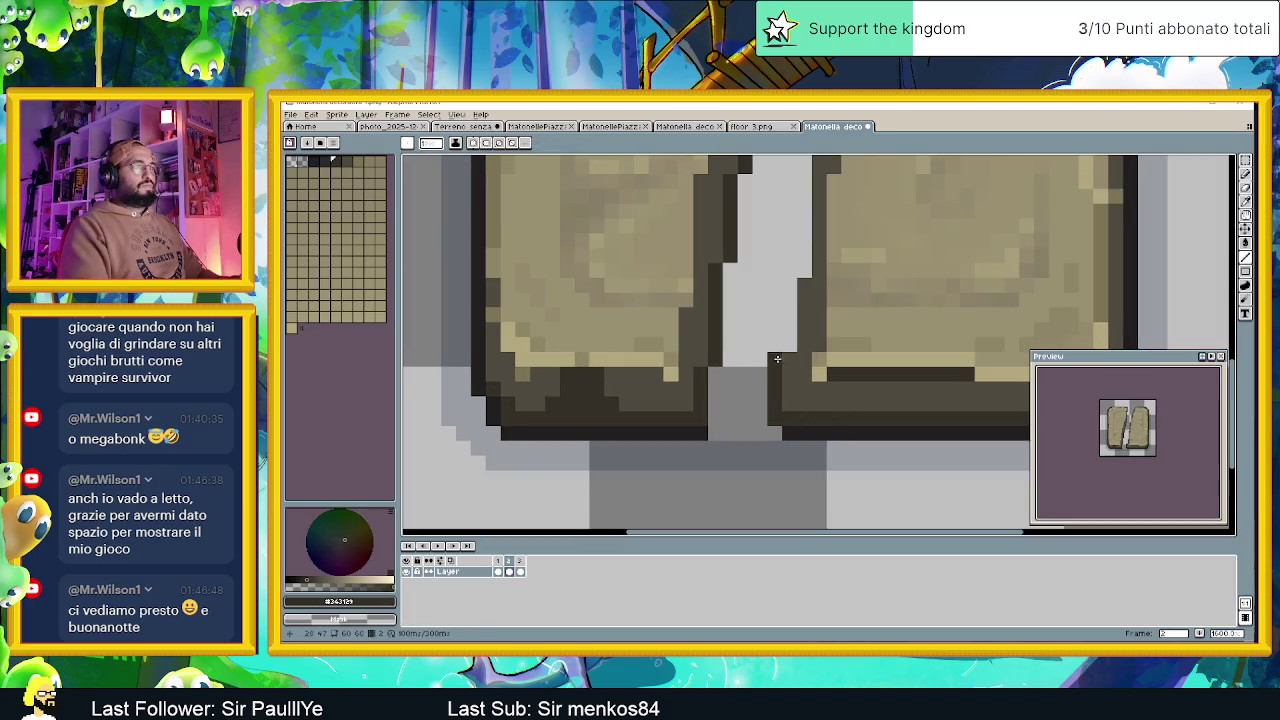
scroll(844, 271, "up", 2)
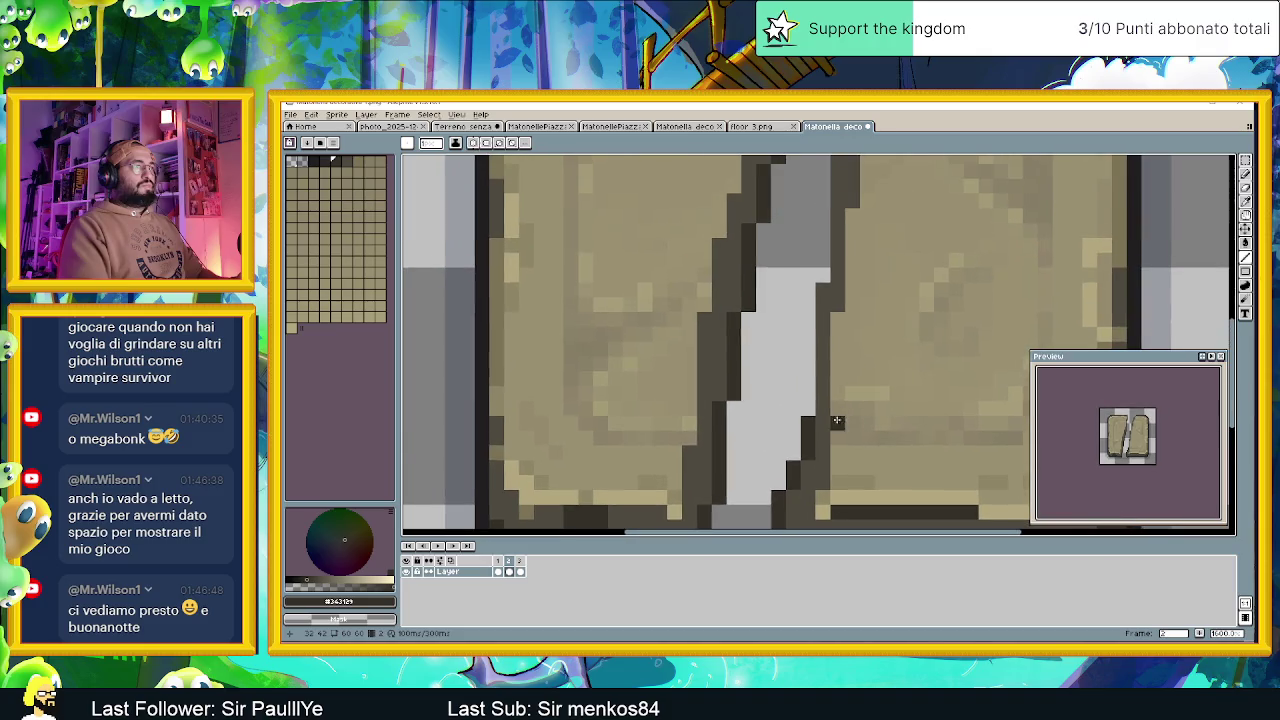
left_click_drag(794, 418, 790, 483)
left_click_drag(794, 410, 824, 178)
Pencil a dark outline up the right stone's left edge beside the crack.
scroll(824, 165, "up", 2)
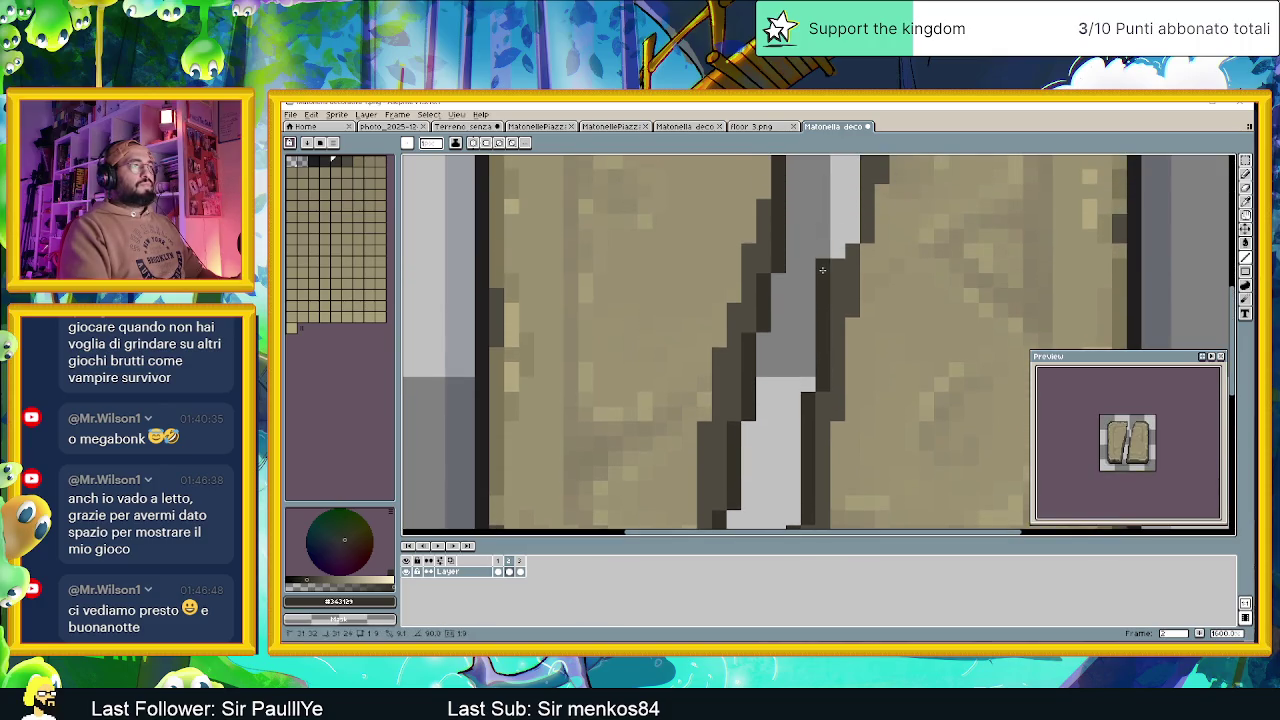
mouse_move(880, 242)
left_mouse_down()
mouse_move(902, 400)
mouse_move(886, 465)
left_mouse_up()
left_click_drag(850, 370, 850, 452)
left_click_drag(862, 350, 913, 241)
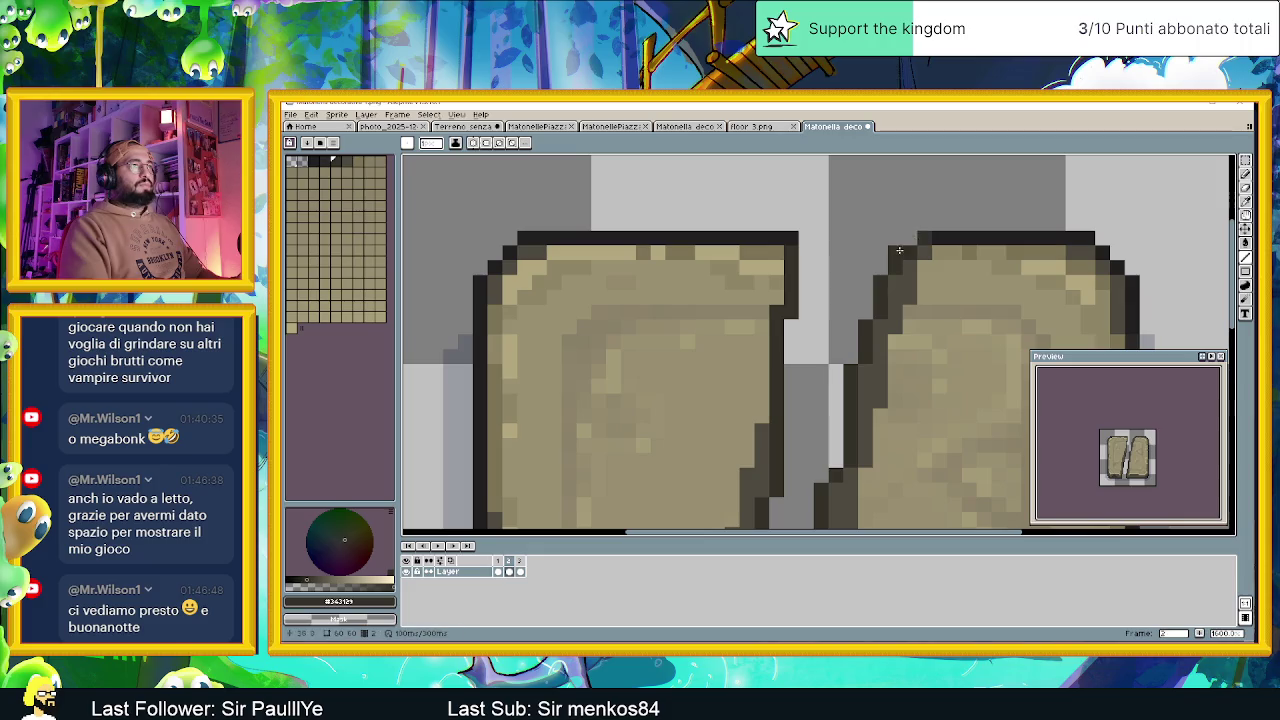
scroll(850, 355, "down", 3)
scroll(832, 375, "down", 1)
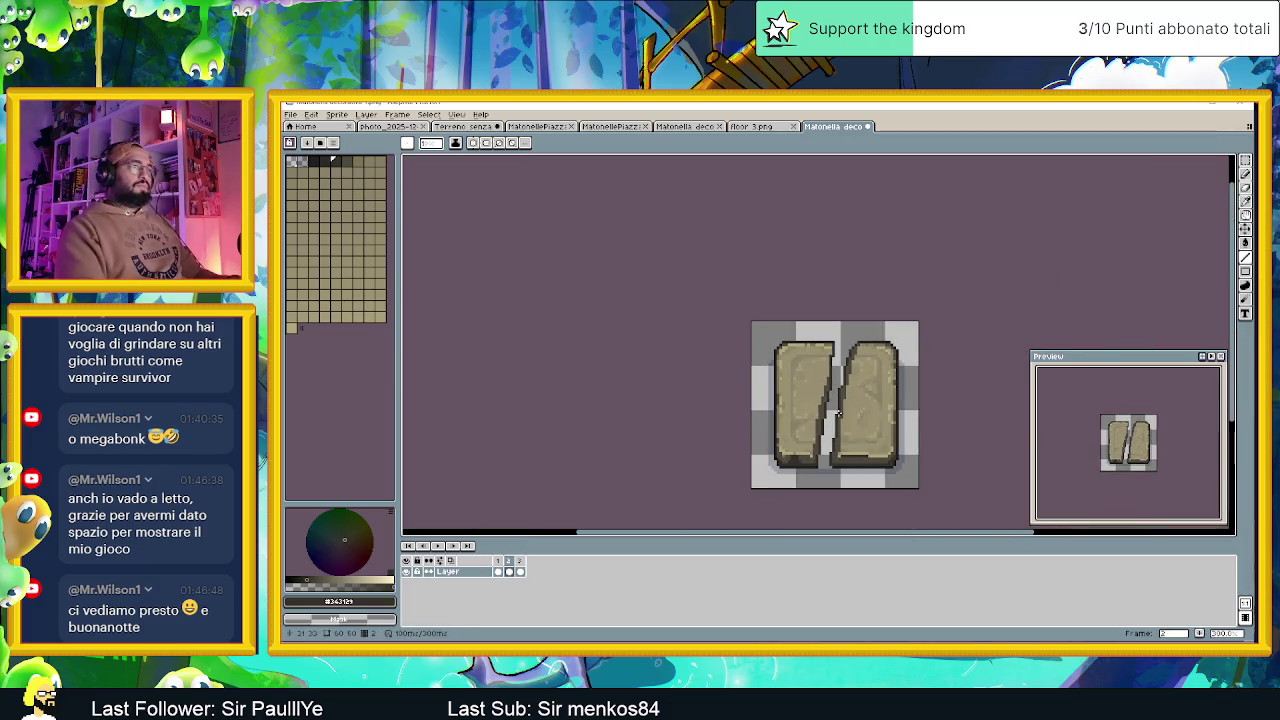
scroll(826, 403, "up", 1)
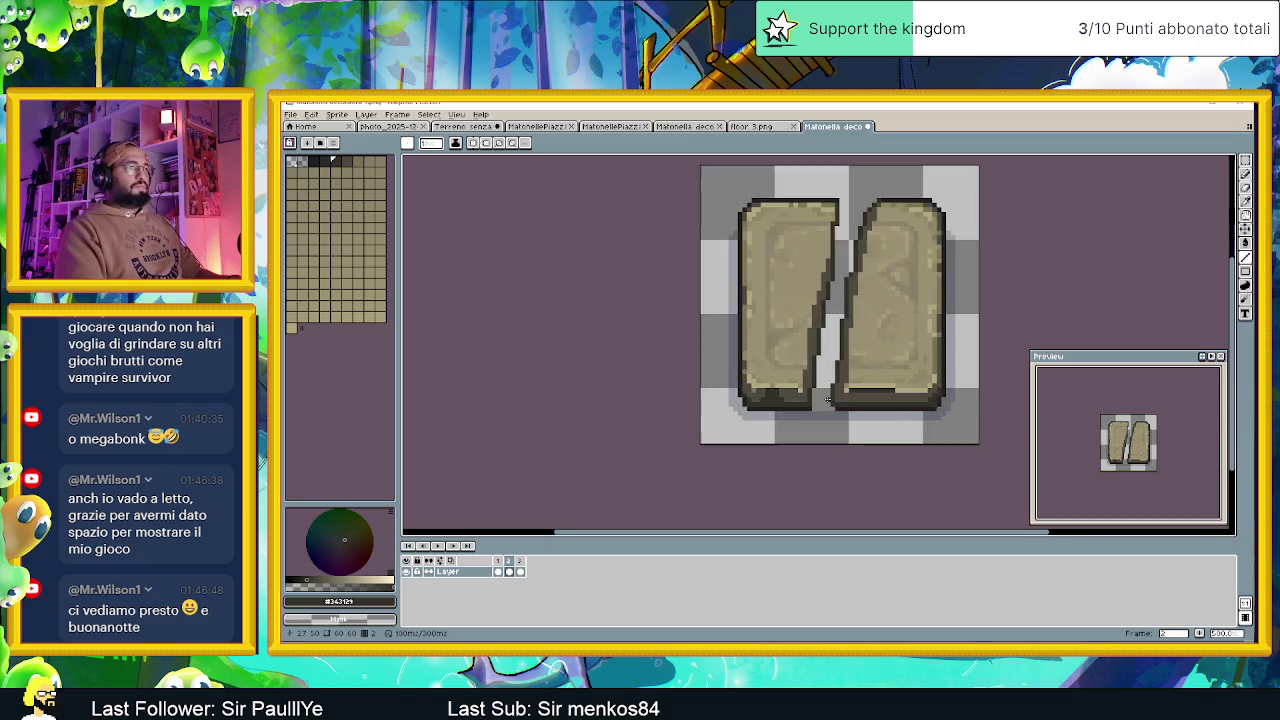
scroll(827, 401, "up", 1)
scroll(812, 350, "up", 1)
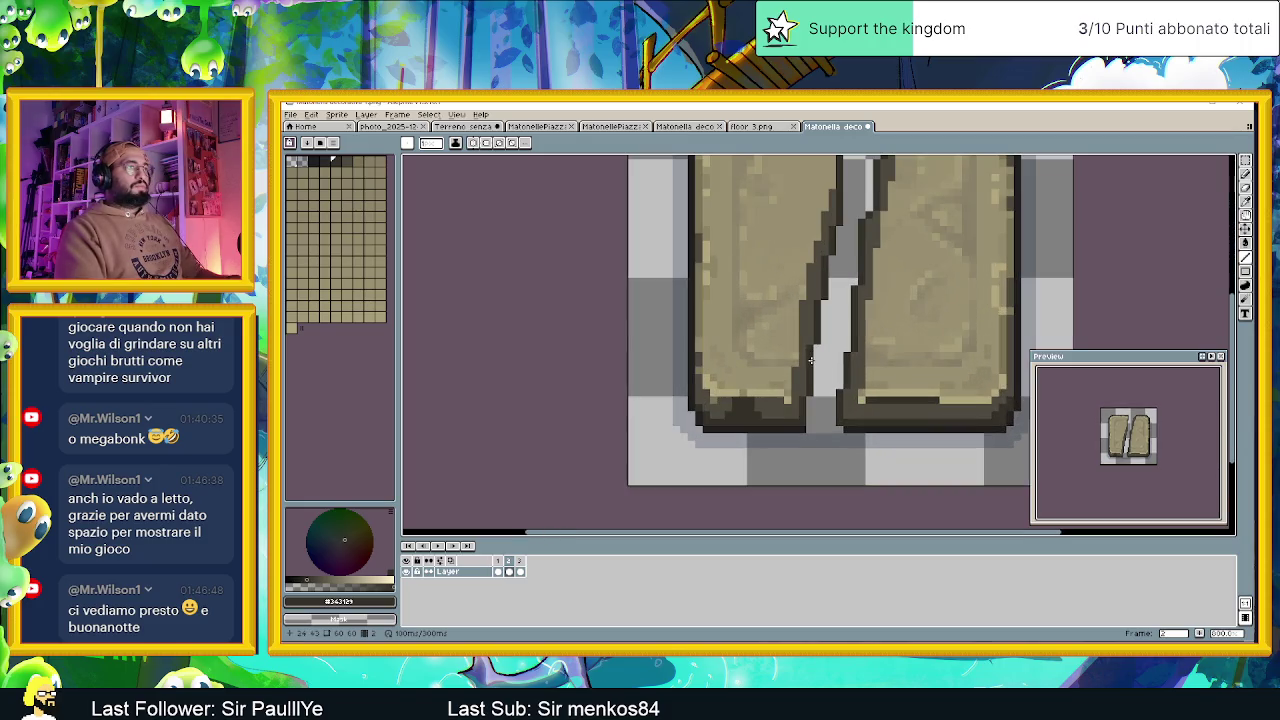
scroll(810, 363, "up", 1)
Pick the dark stone shade #4f4b40 (palette index 5) and stroke it down the right stone's crack-side edge.
key("alt")
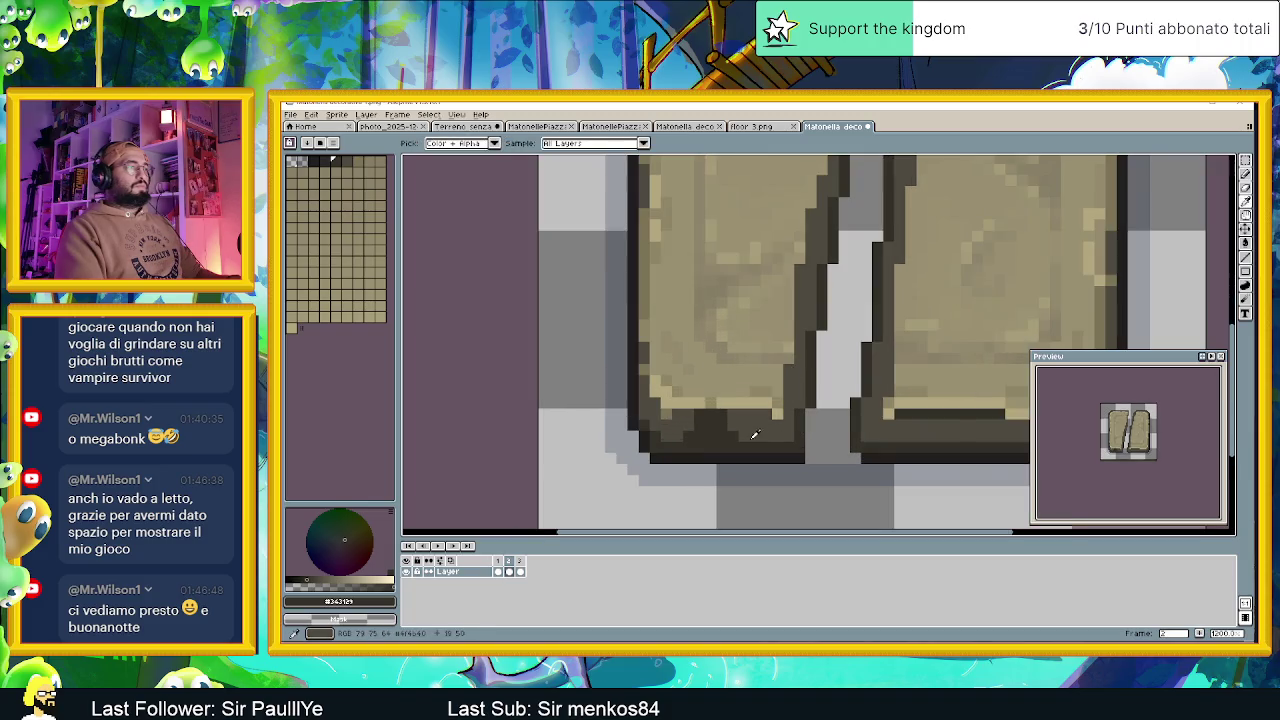
left_click(745, 424, "alt")
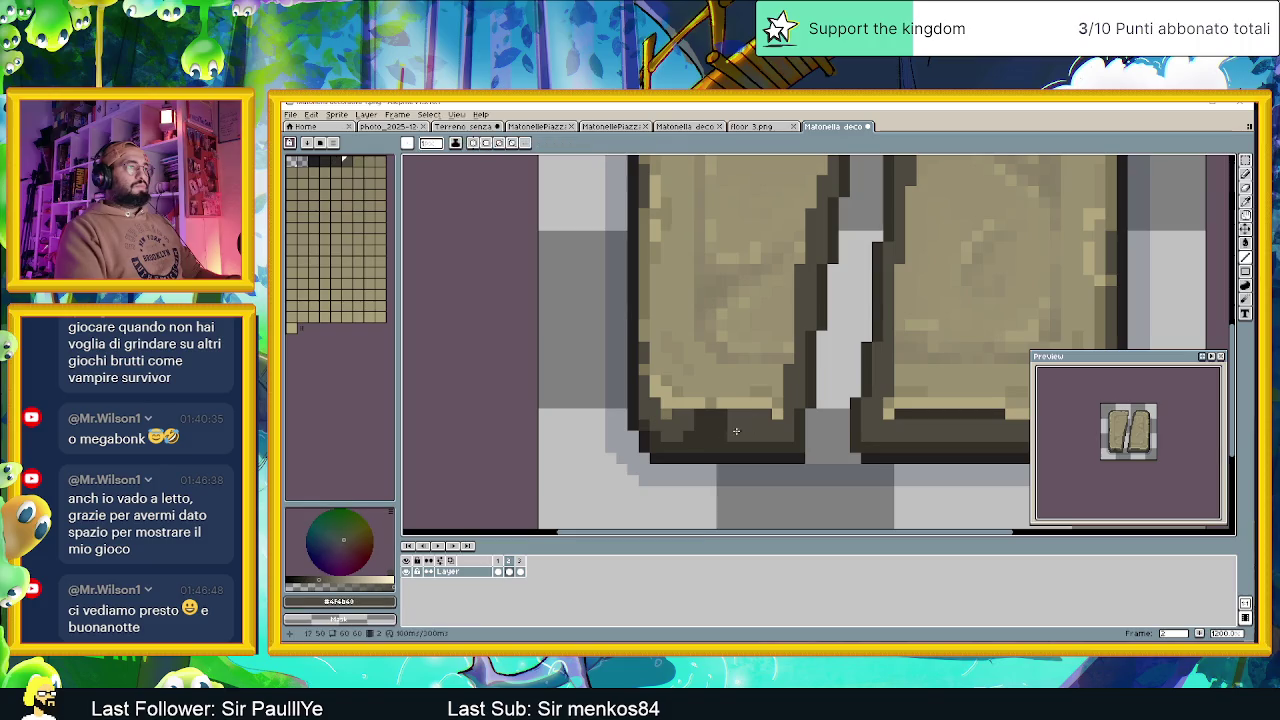
left_click(318, 576)
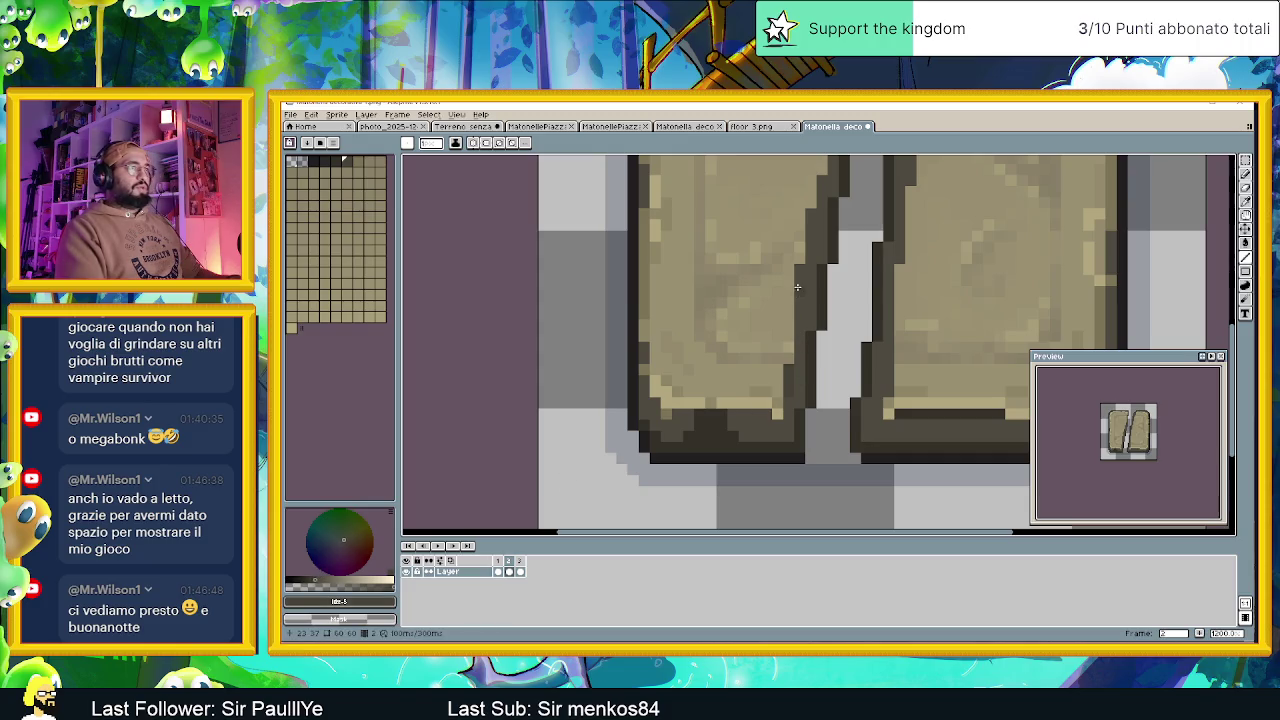
scroll(806, 383, "down", 2)
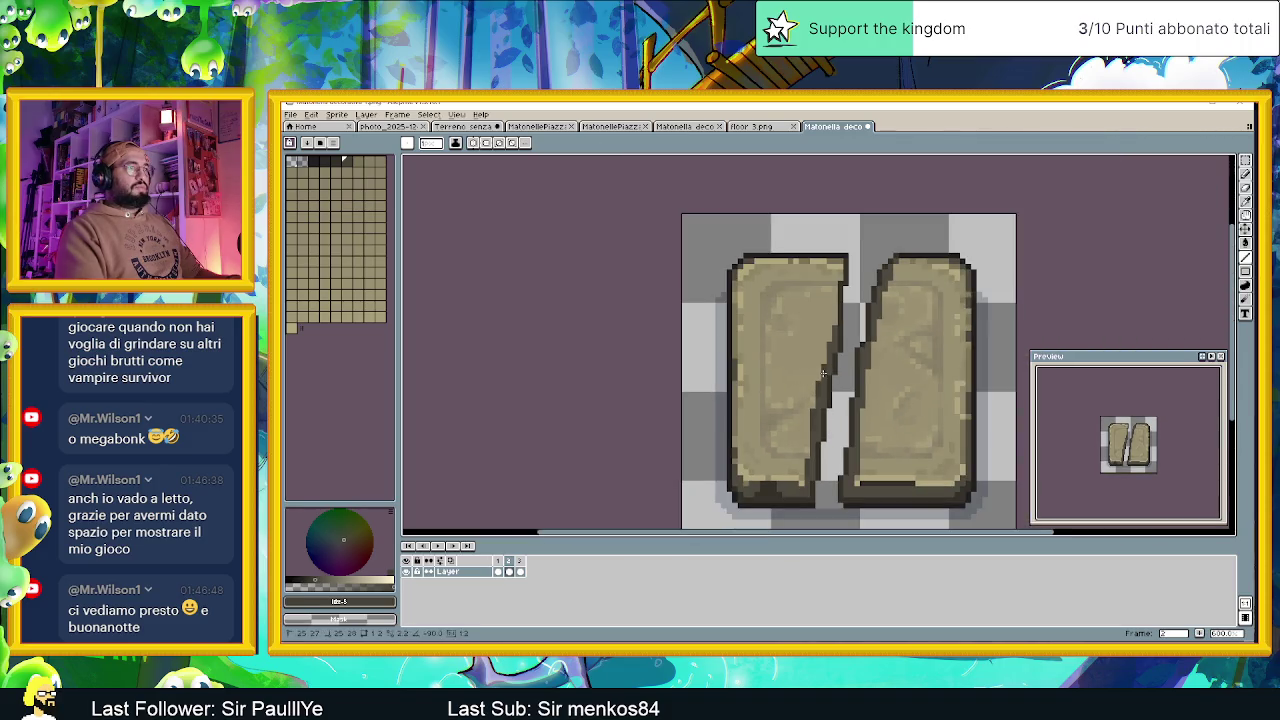
mouse_move(827, 343)
left_mouse_down()
mouse_move(828, 357)
mouse_move(833, 334)
left_mouse_up()
scroll(853, 329, "up", 3)
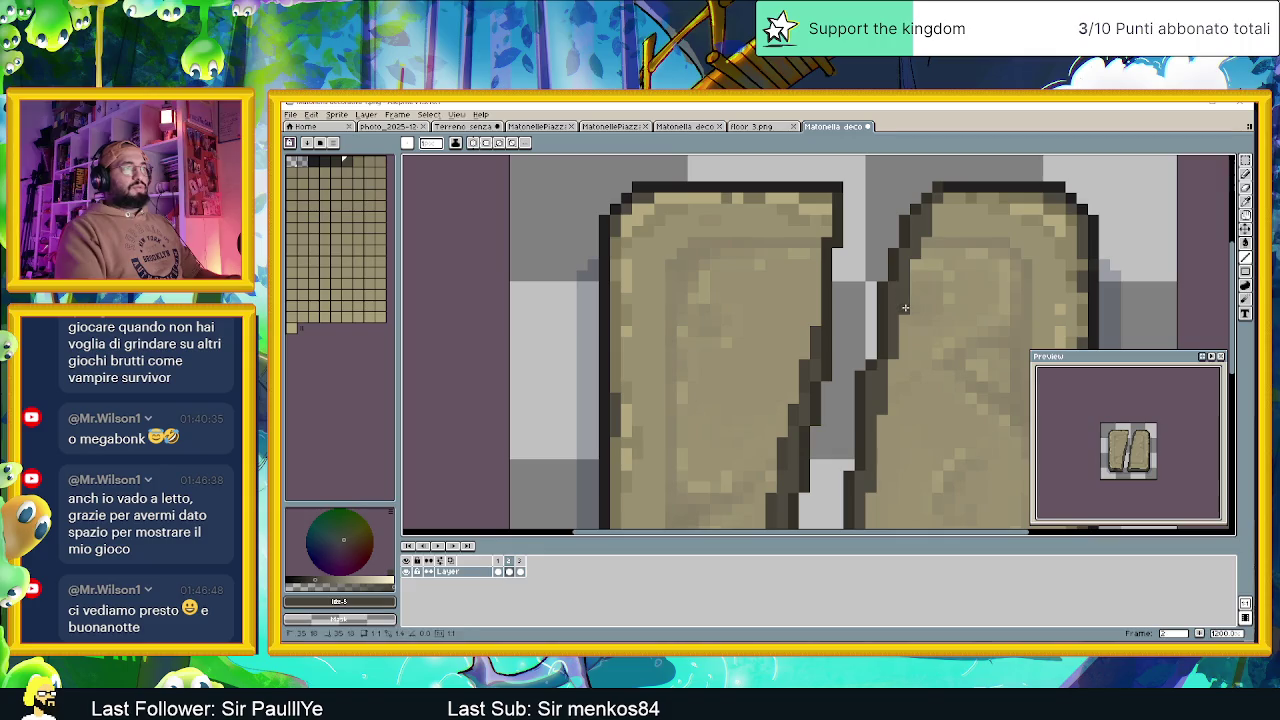
left_click_drag(893, 296, 894, 341)
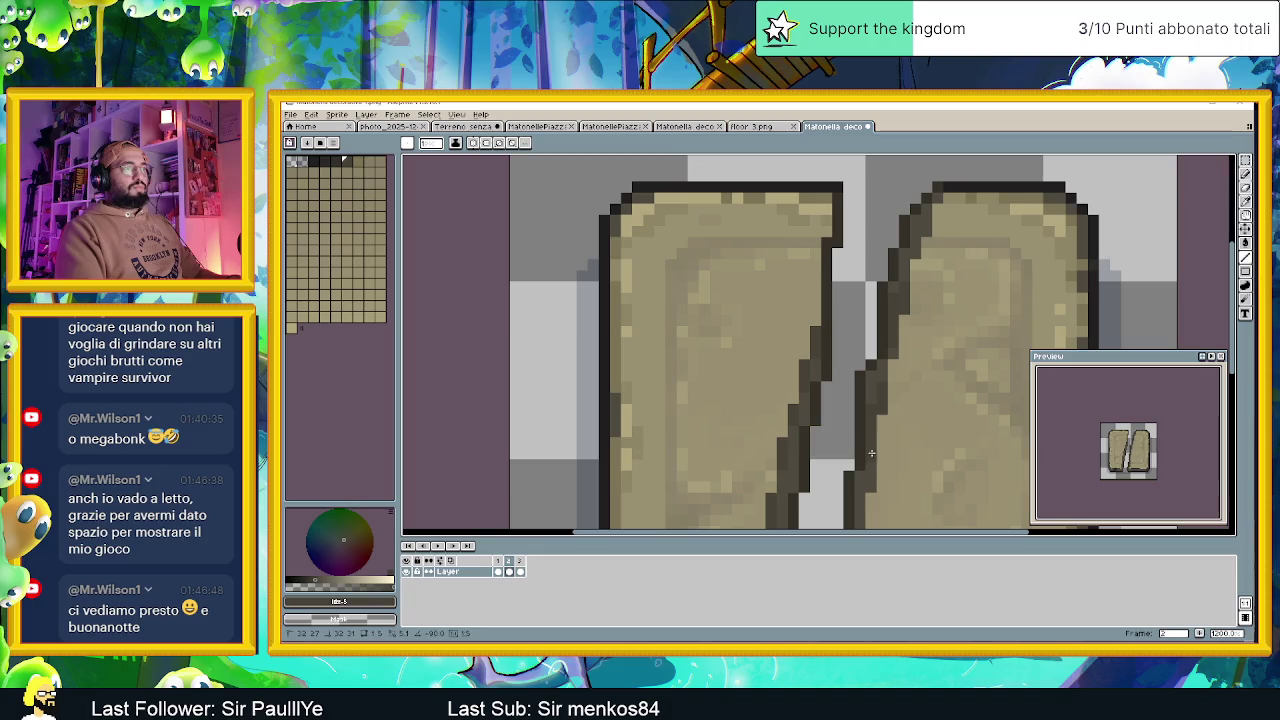
Pan along the gap between the stones to review the shaded edge, then select the Paint Bucket.
scroll(880, 503, "down", 3)
left_click_drag(880, 503, 848, 364)
scroll(848, 364, "up", 2)
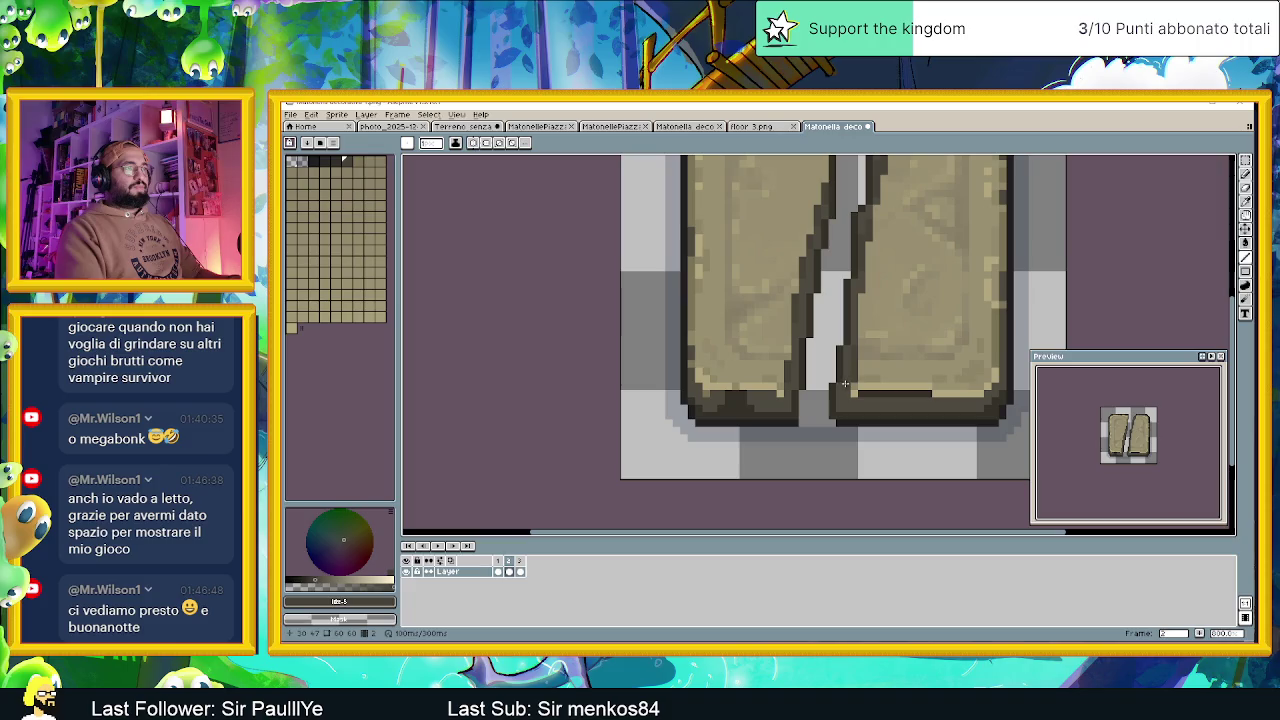
scroll(952, 433, "down", 2)
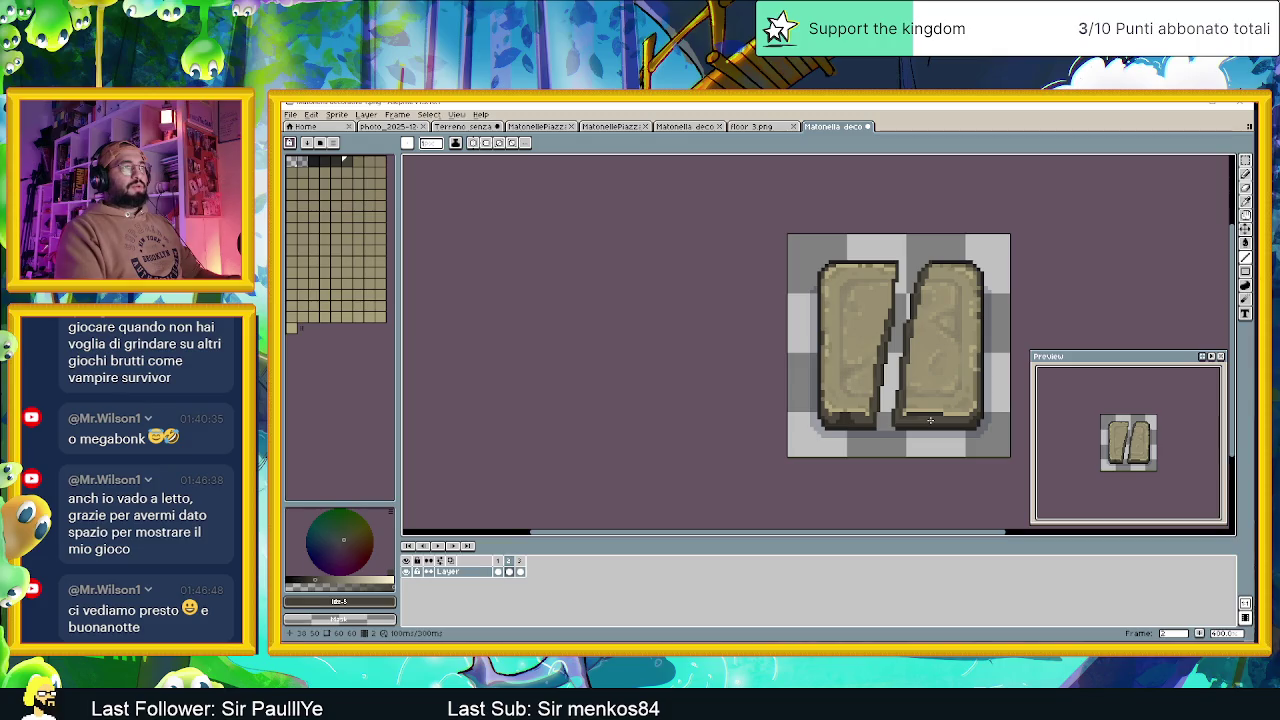
scroll(930, 420, "up", 1)
scroll(930, 420, "up", 1)
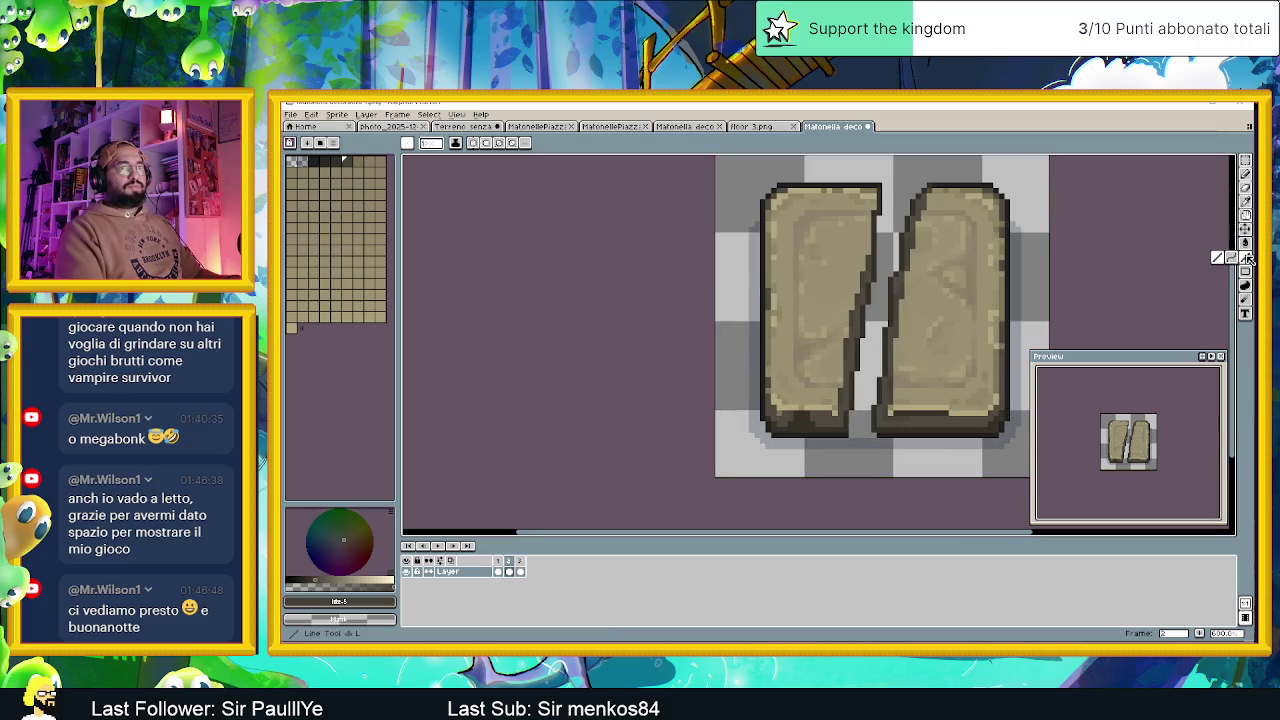
left_click(1247, 258)
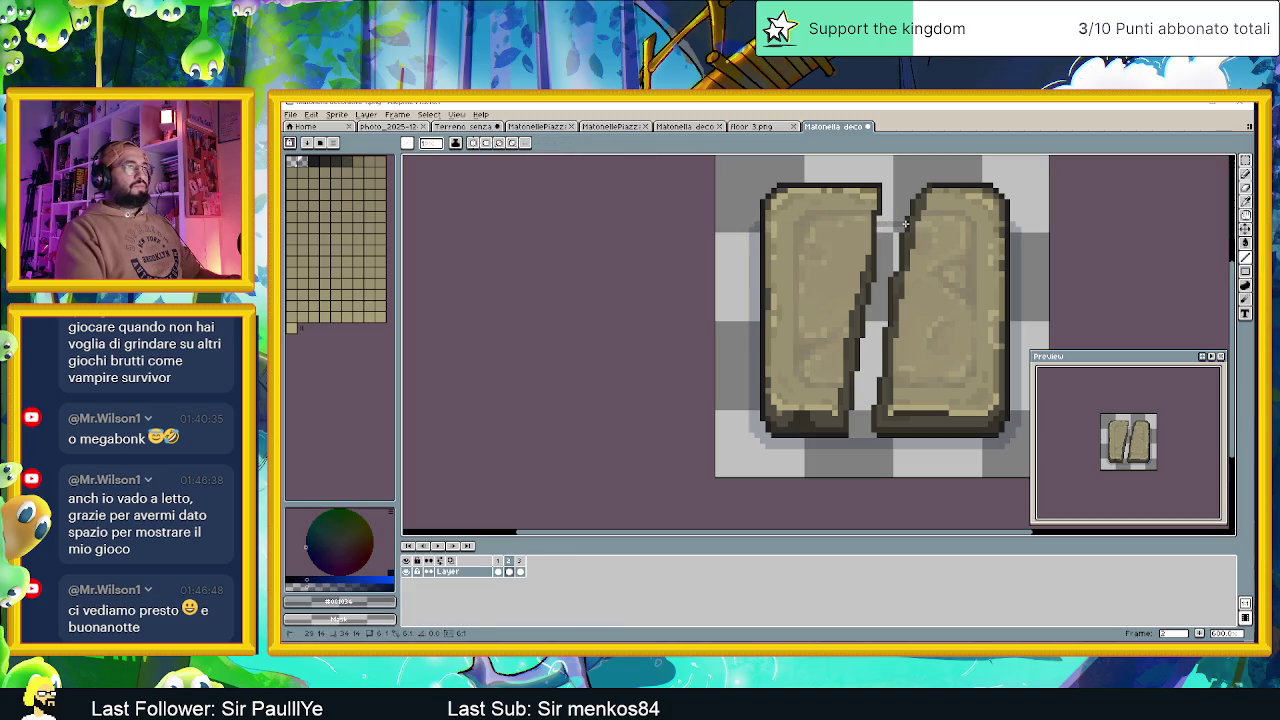
left_click(1245, 242)
scroll(880, 405, "down", 1)
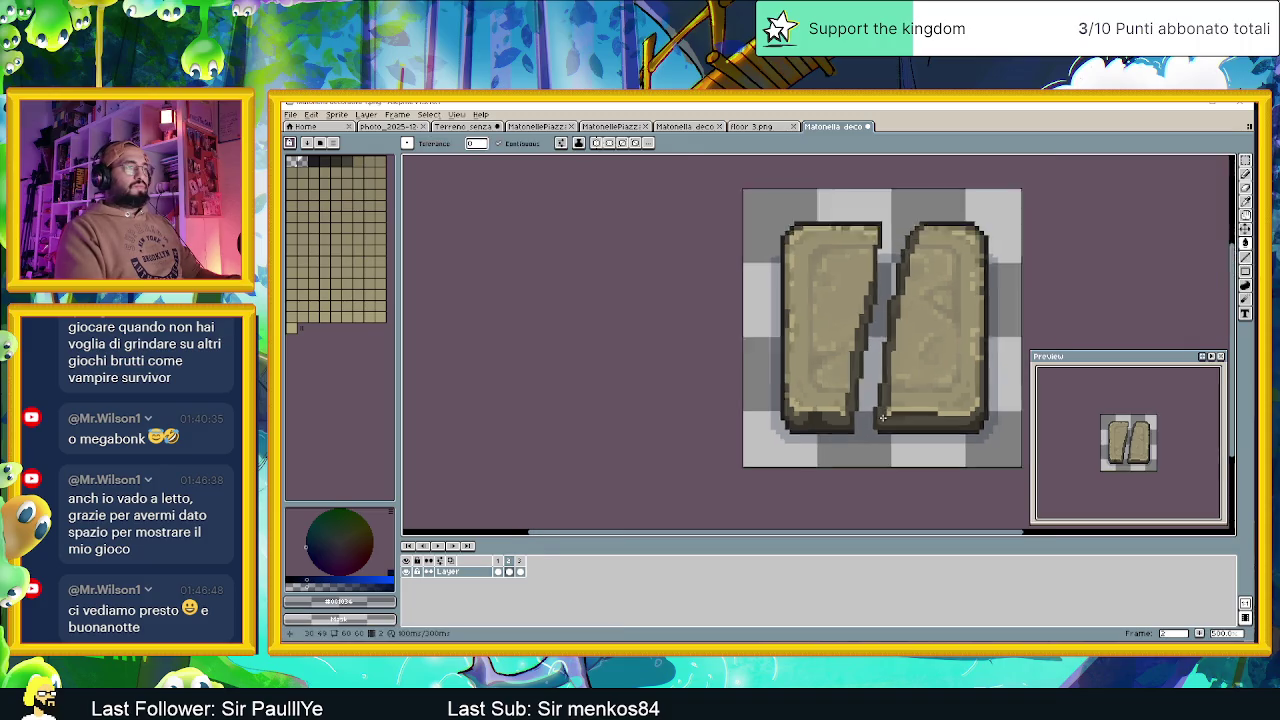
Zoom out to view the whole sprite and add frame 3 with Alt+N.
scroll(882, 408, "down", 1)
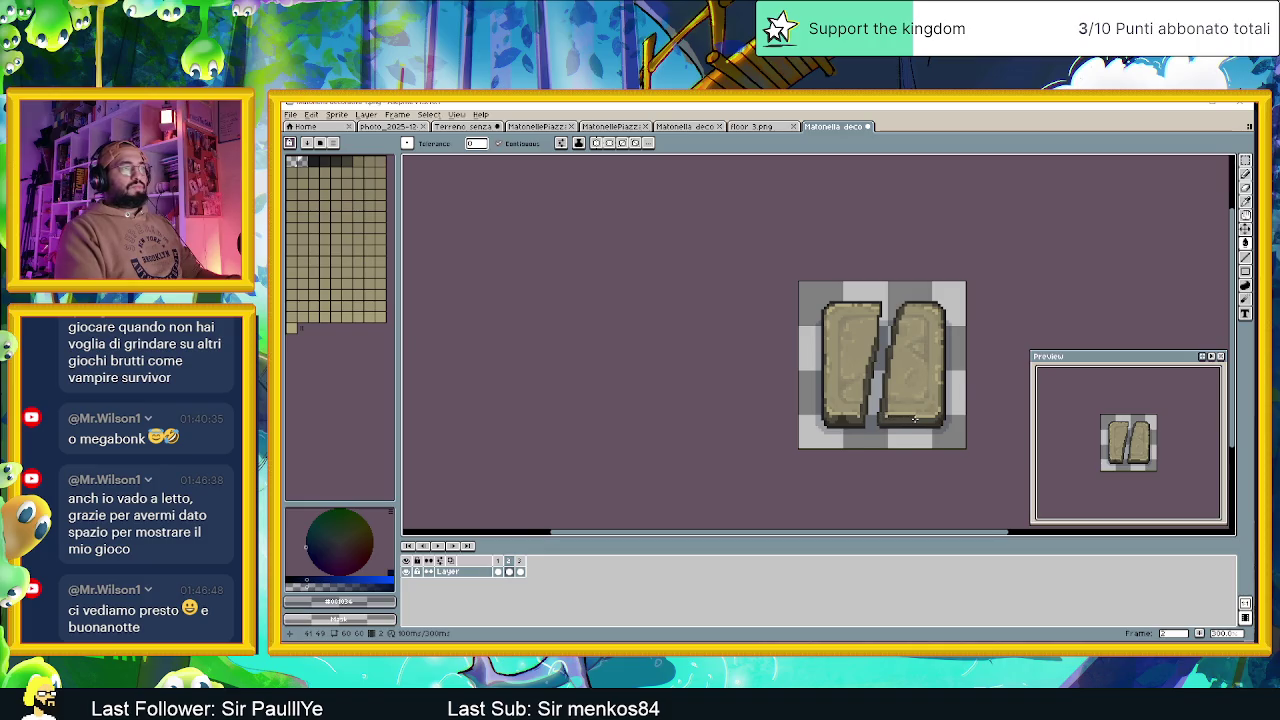
scroll(913, 418, "down", 1)
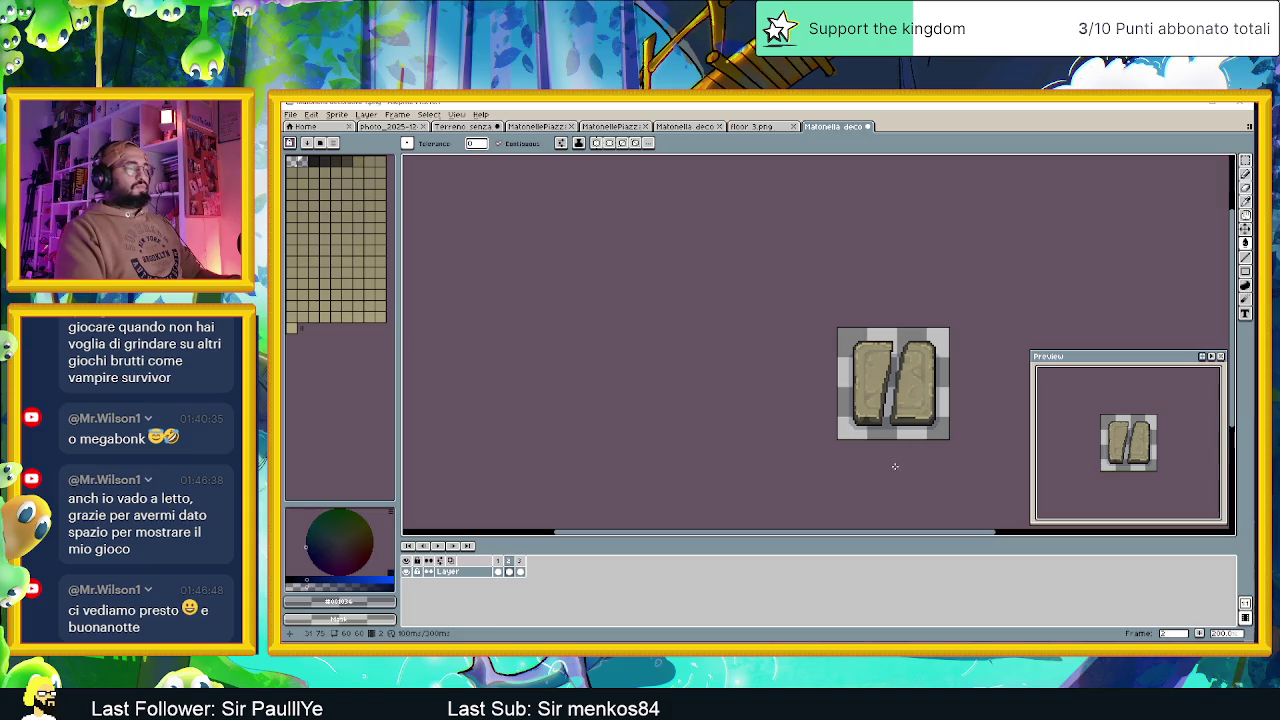
scroll(953, 413, "up", 1)
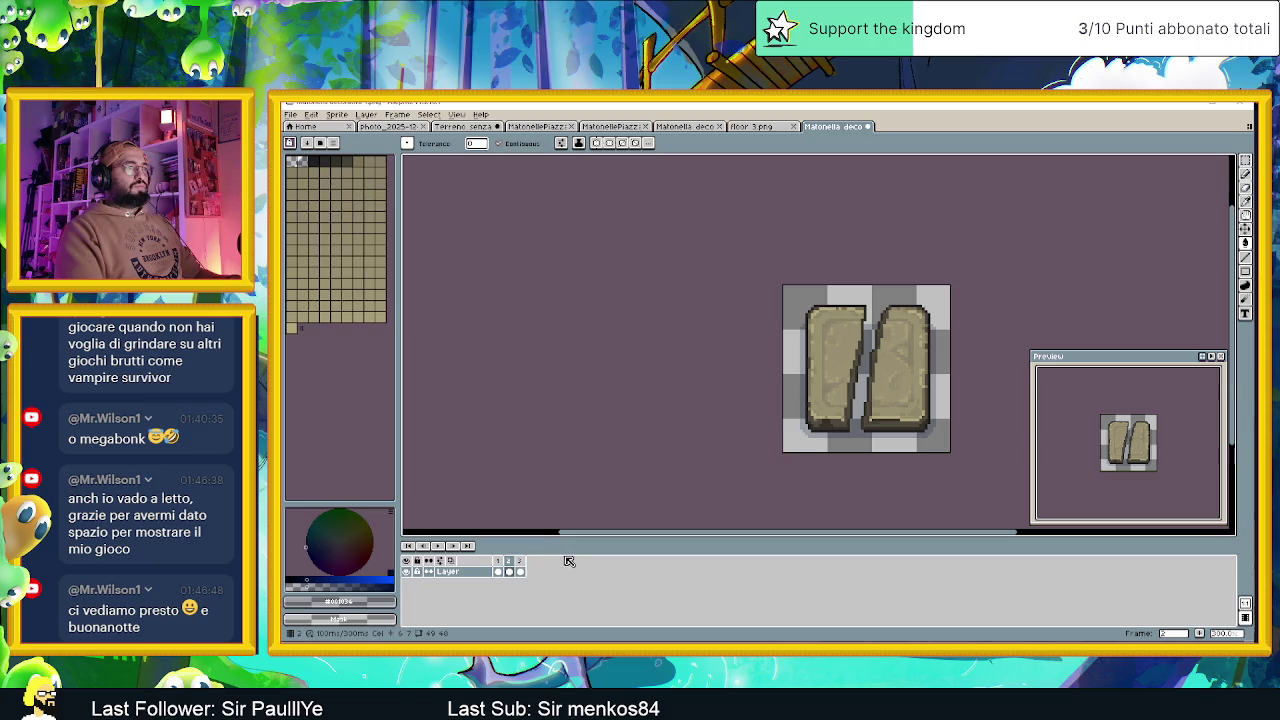
key("alt+n")
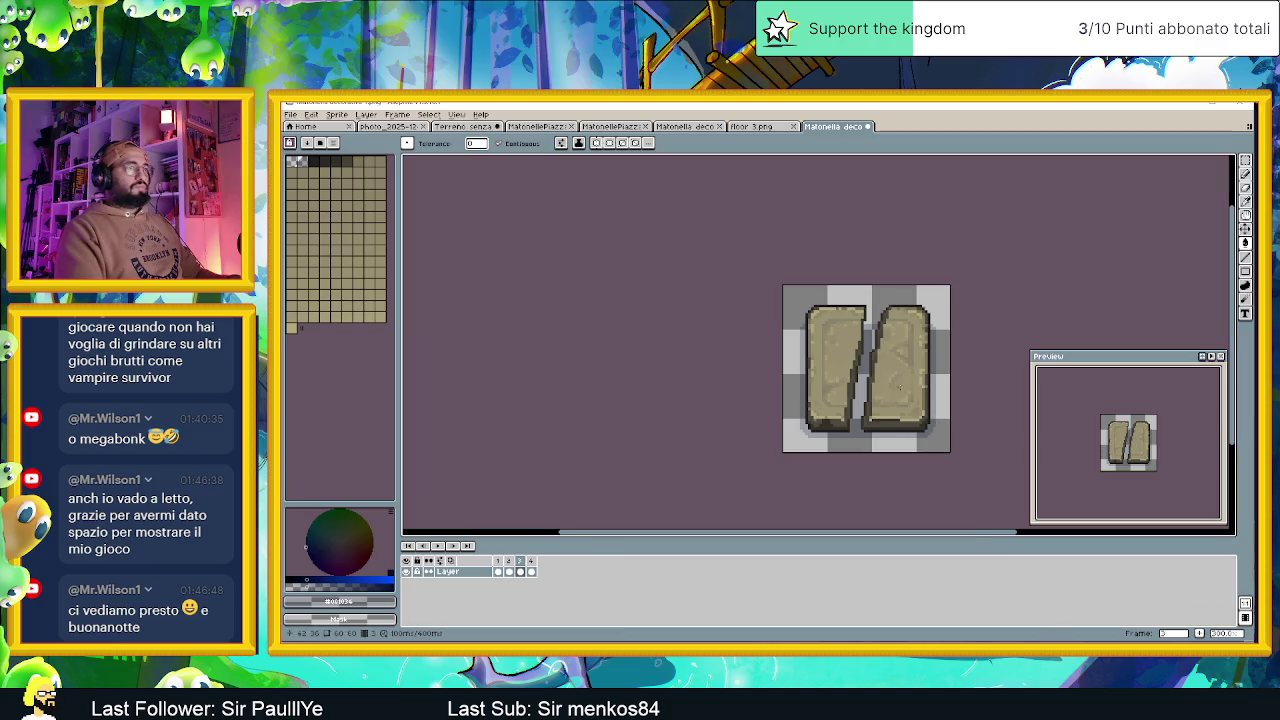
scroll(900, 386, "up", 1)
scroll(900, 386, "up", 1)
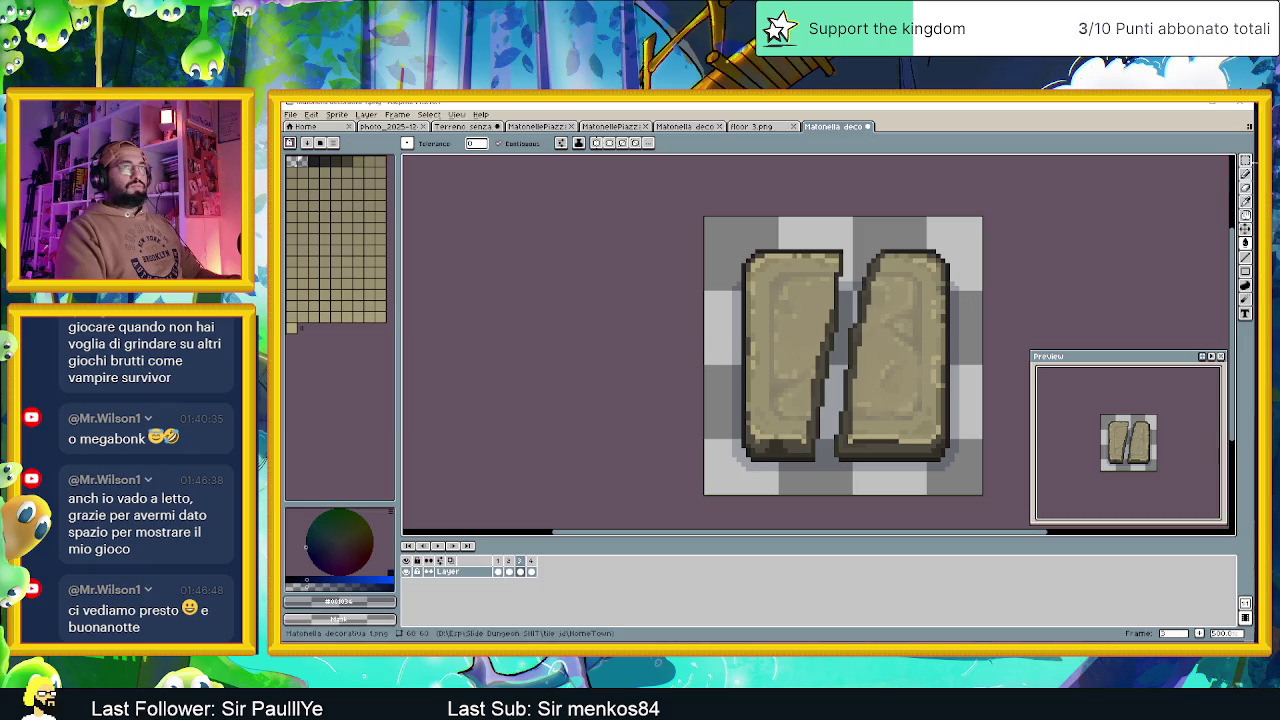
left_click(1245, 160)
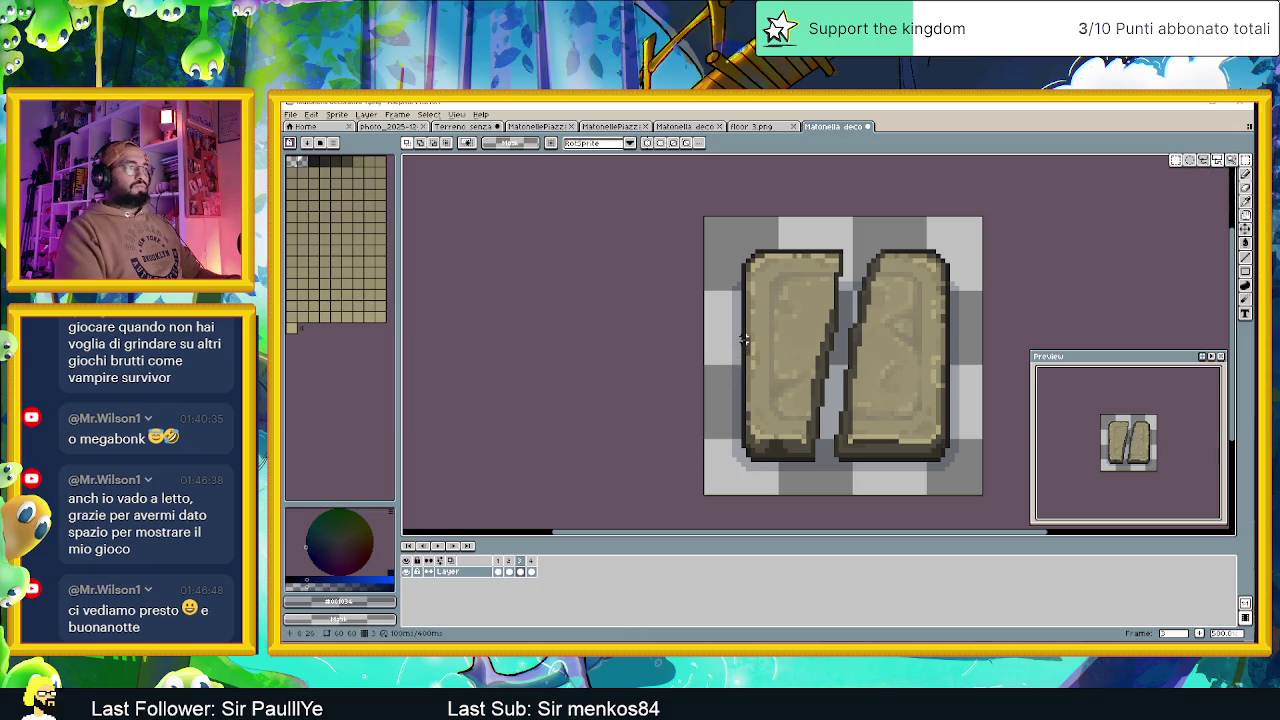
Select the left stone's lower half, cancel a trial rotation, and delete it from frame 3.
mouse_move(739, 348)
left_mouse_down()
mouse_move(826, 463)
mouse_move(803, 442)
mouse_move(787, 457)
mouse_move(810, 449)
left_mouse_up()
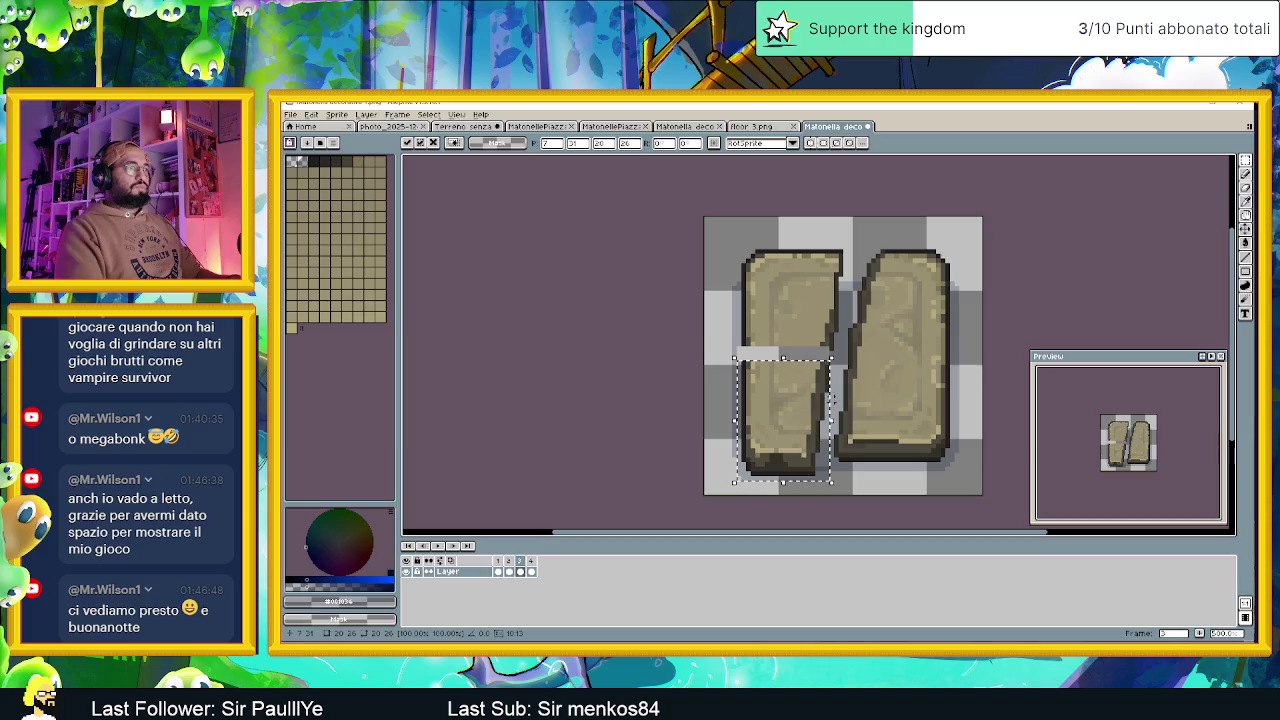
mouse_move(838, 360)
left_mouse_down()
mouse_move(818, 341)
mouse_move(832, 344)
left_mouse_up()
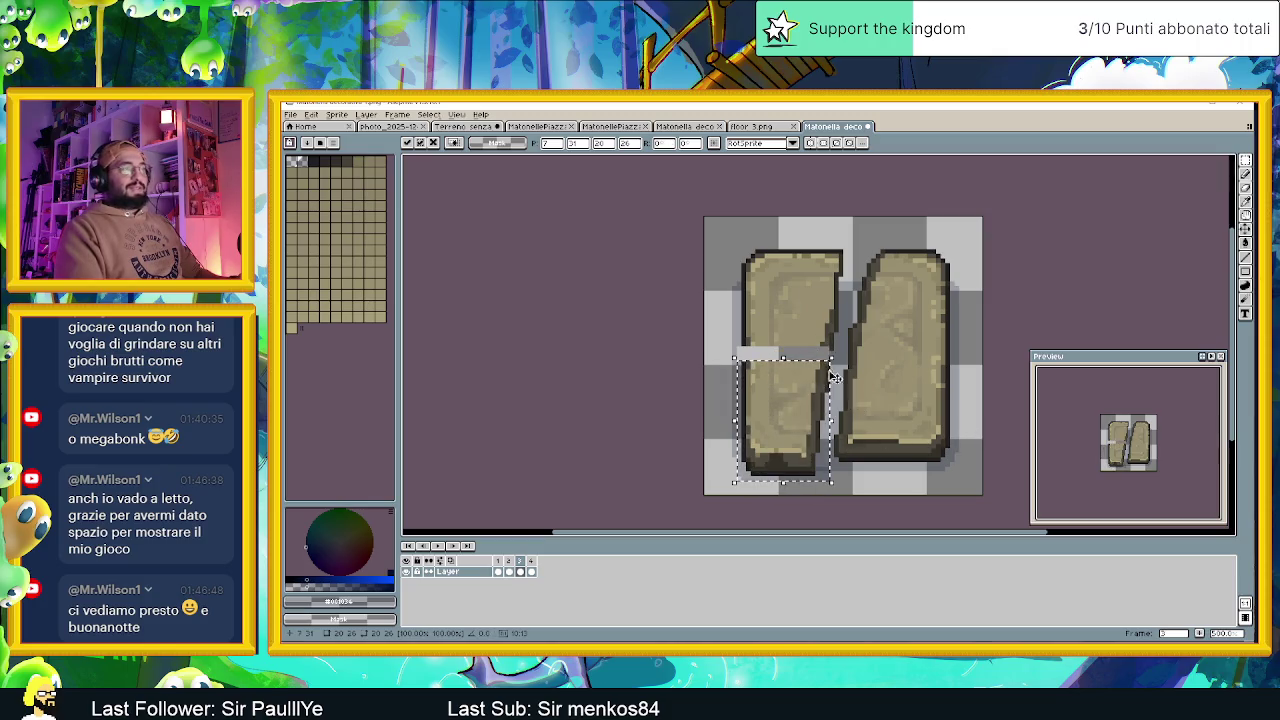
left_click_drag(832, 355, 825, 345)
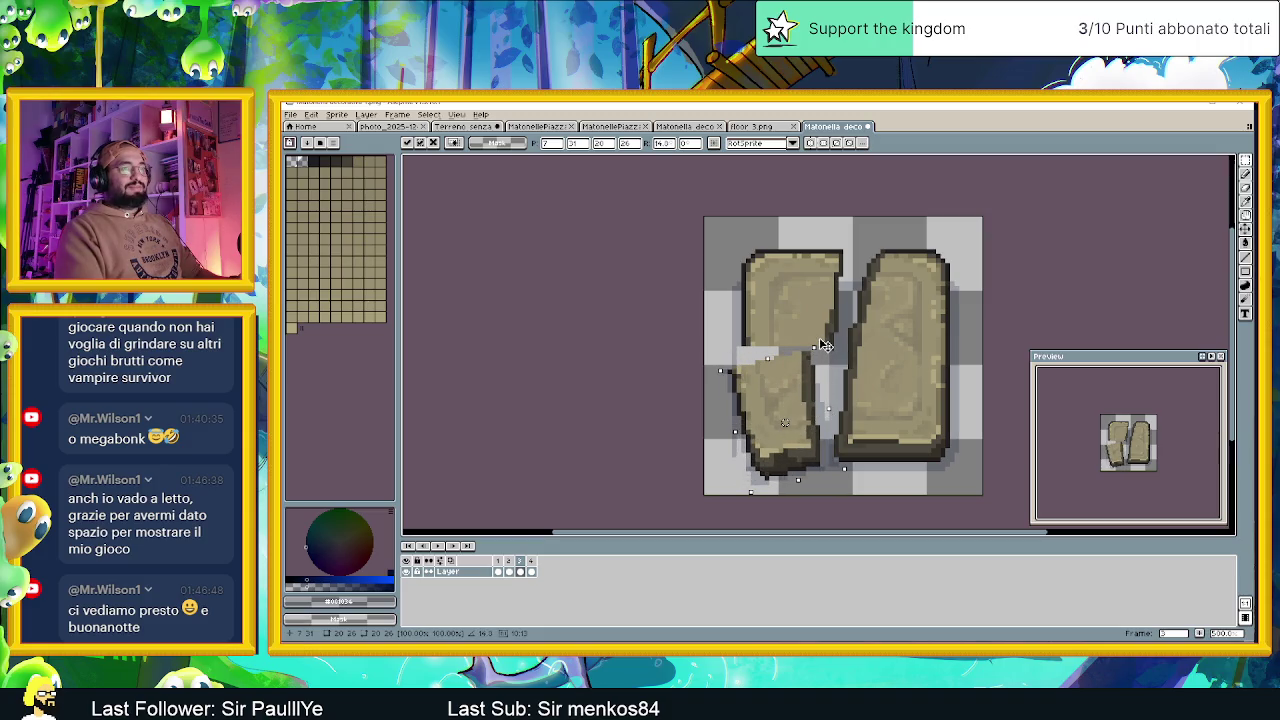
left_click_drag(820, 345, 728, 375)
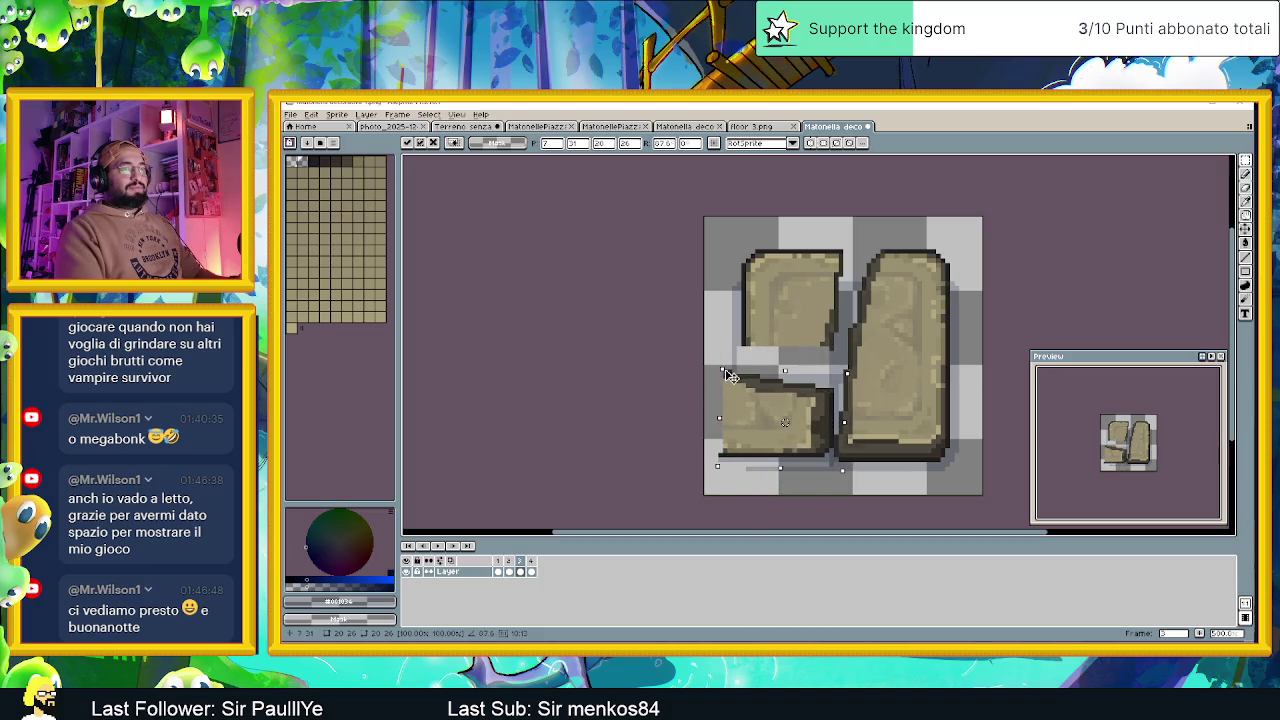
key("Escape")
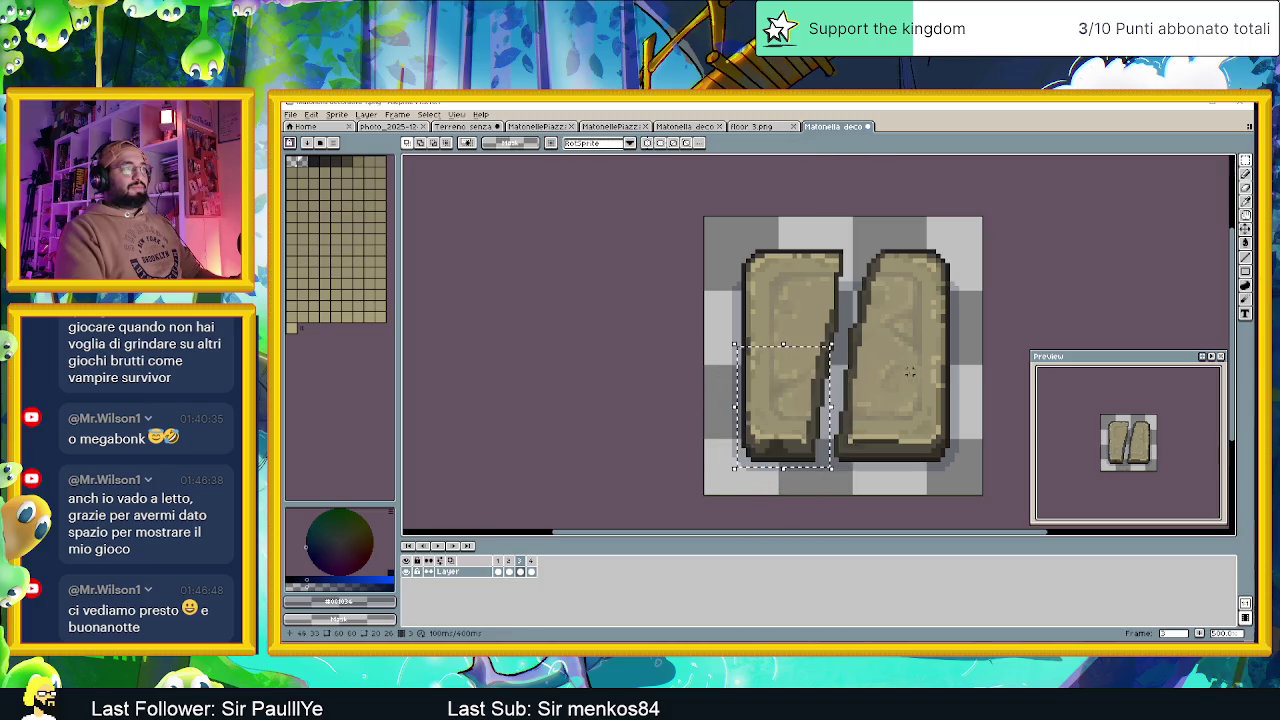
key("Delete")
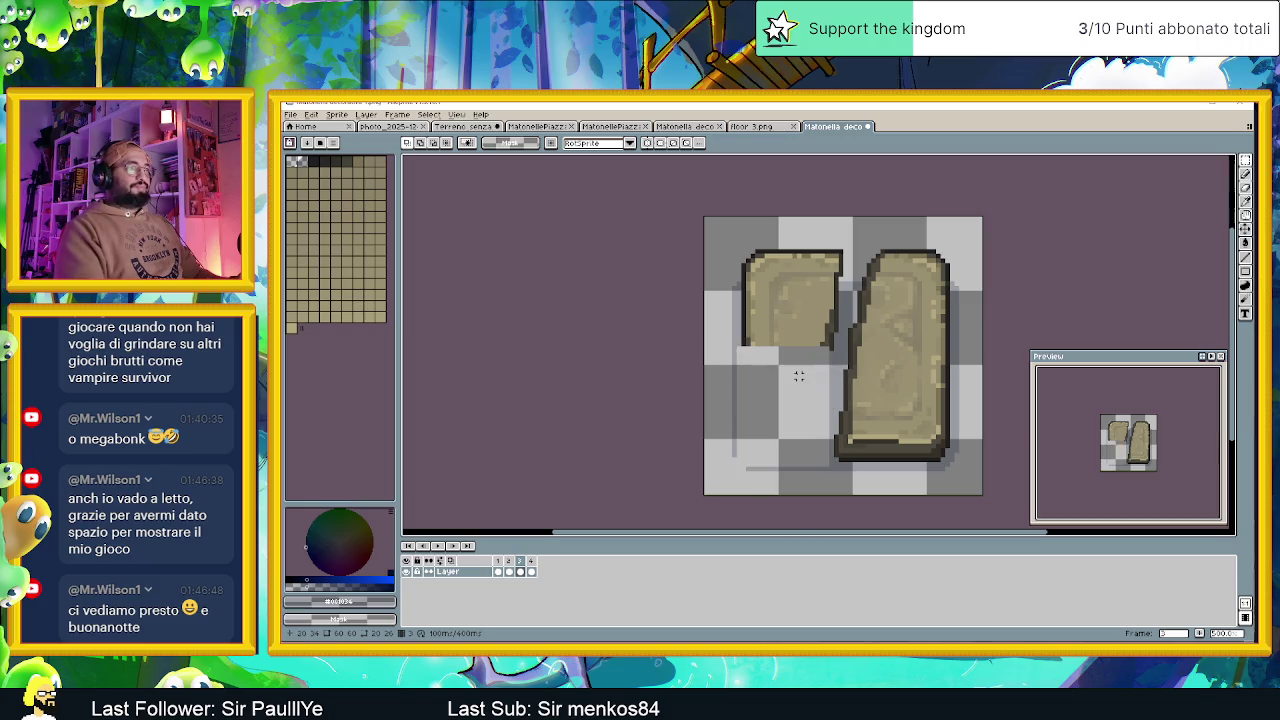
scroll(808, 432, "up", 1)
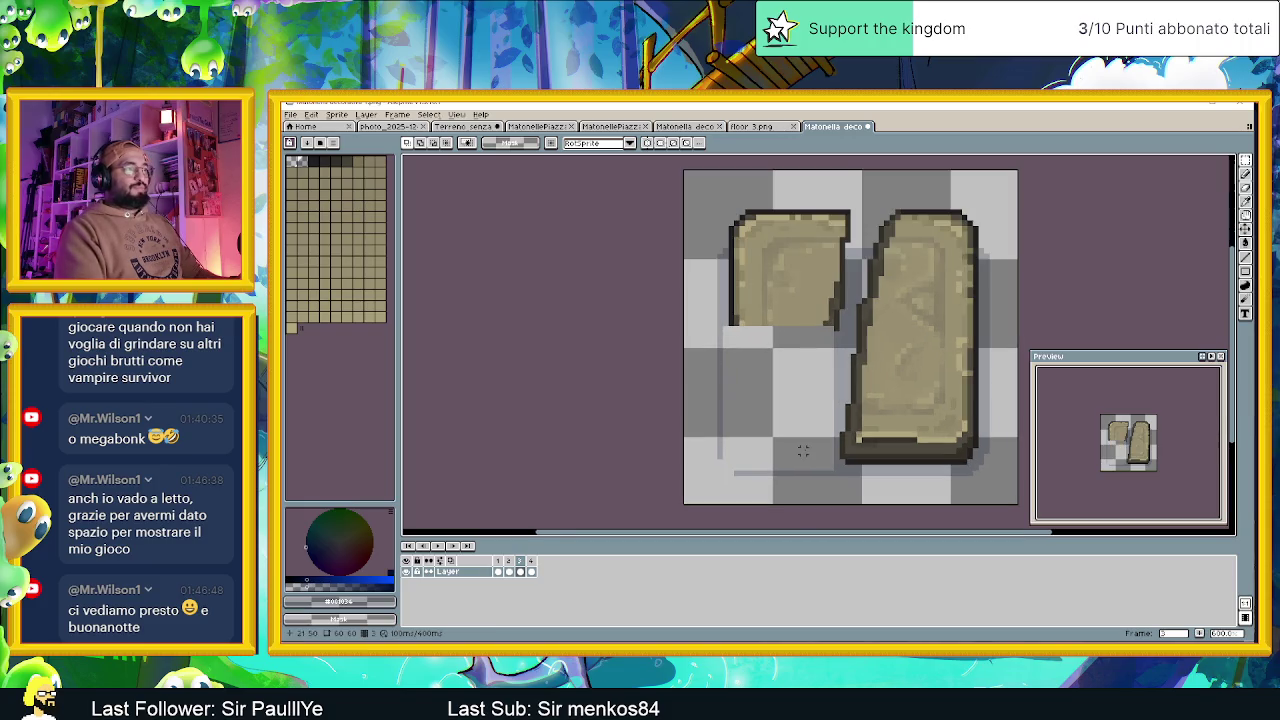
Sample the dark shadow colour and touch up the shadow's lower-left corner with Pencil and Eraser.
left_click(1245, 200)
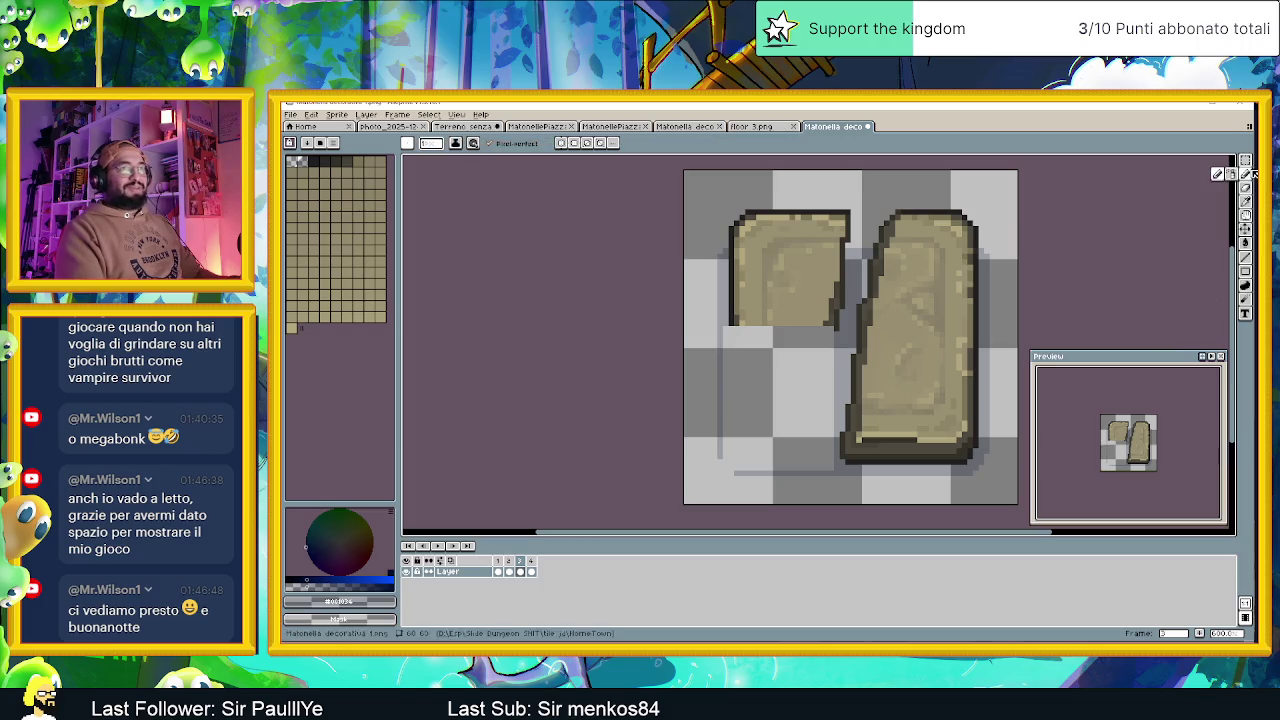
scroll(759, 430, "up", 2)
scroll(759, 430, "up", 2)
left_click(658, 472)
key("b")
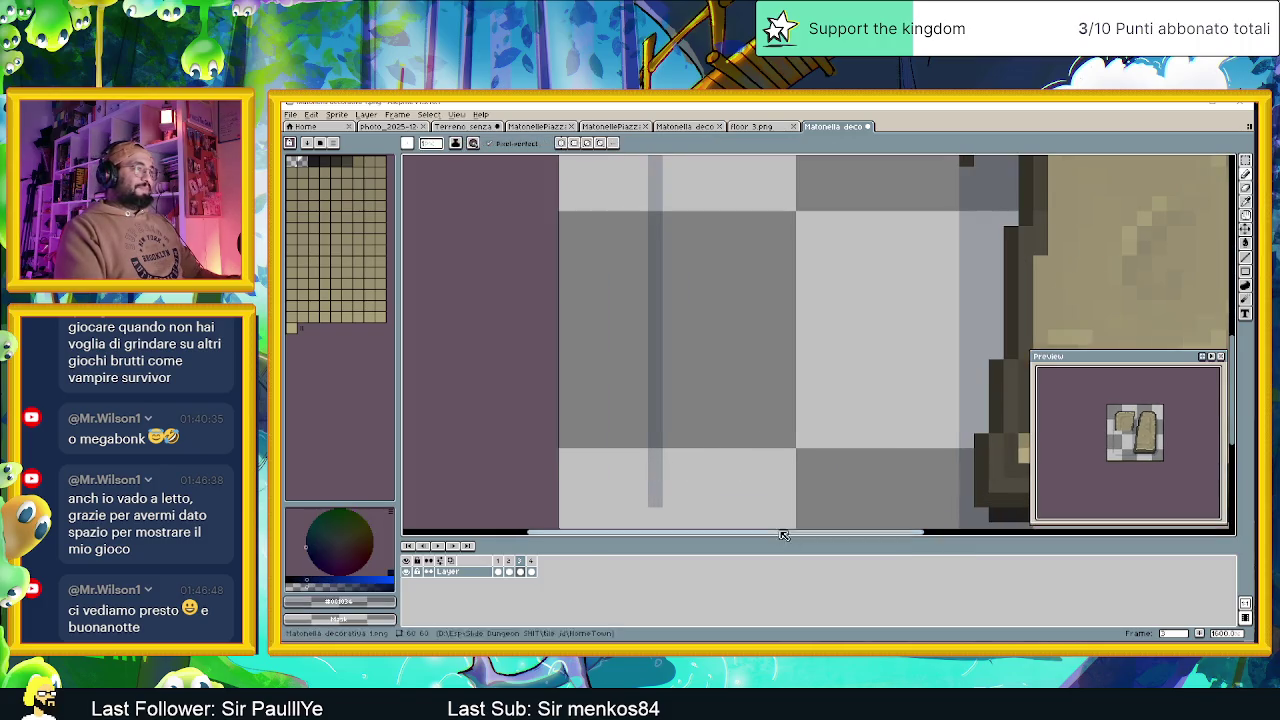
scroll(658, 472, "down", 3)
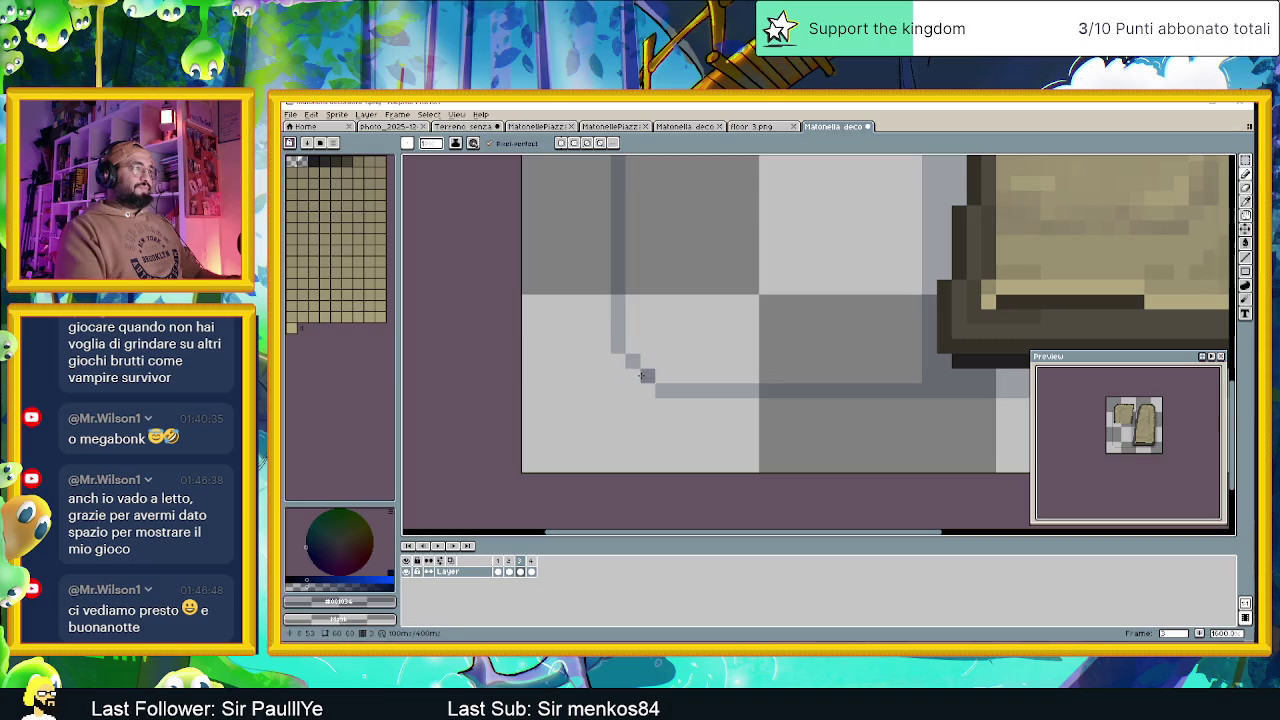
scroll(628, 363, "down", 3)
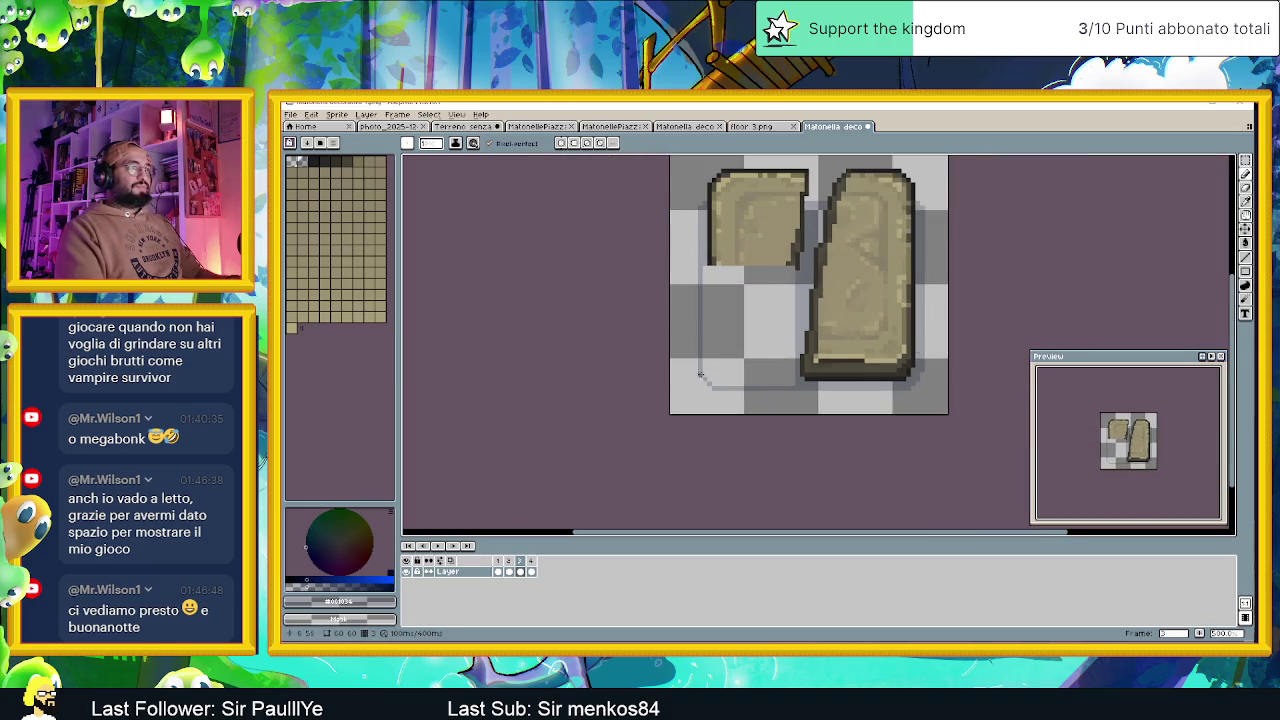
scroll(700, 375, "up", 1)
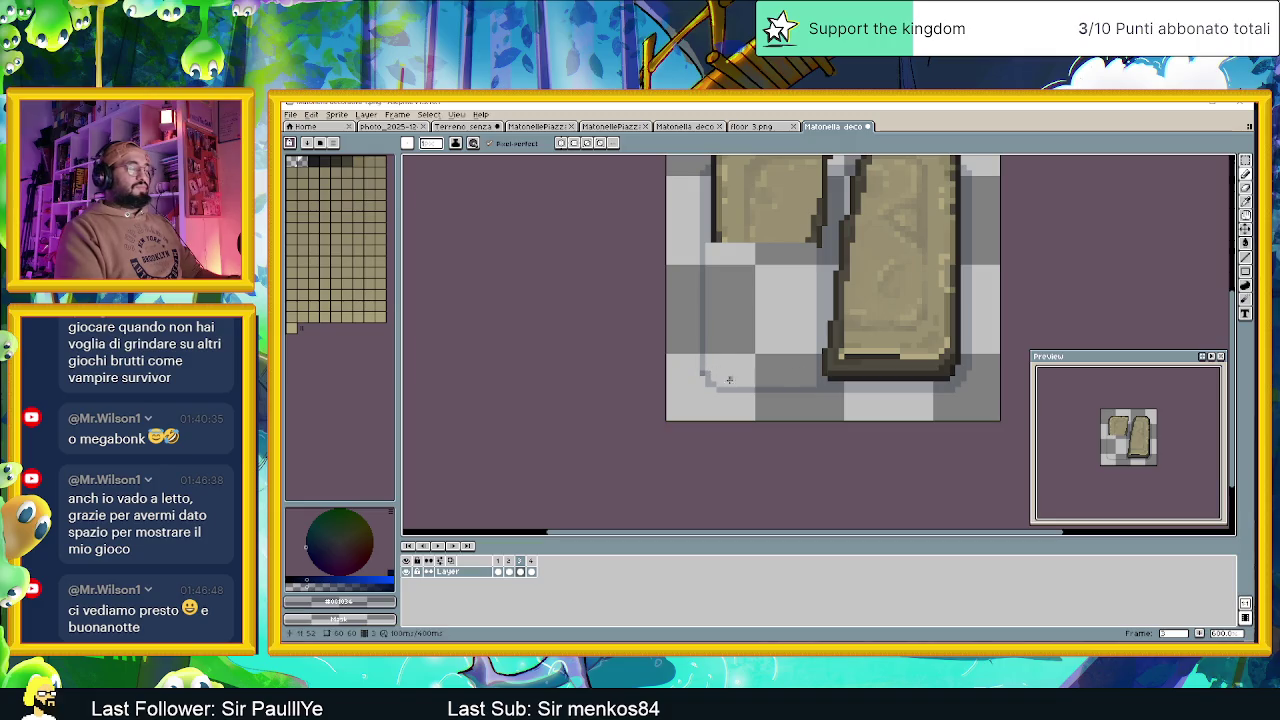
key("e")
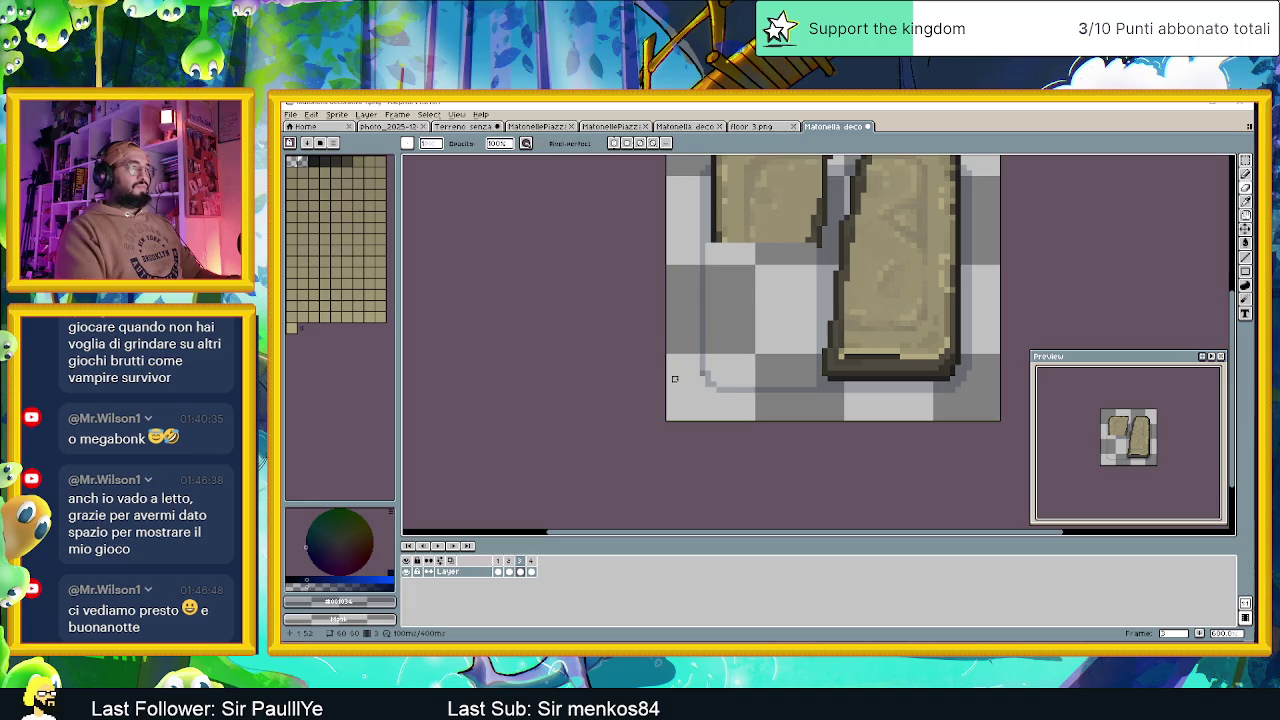
scroll(698, 392, "up", 1)
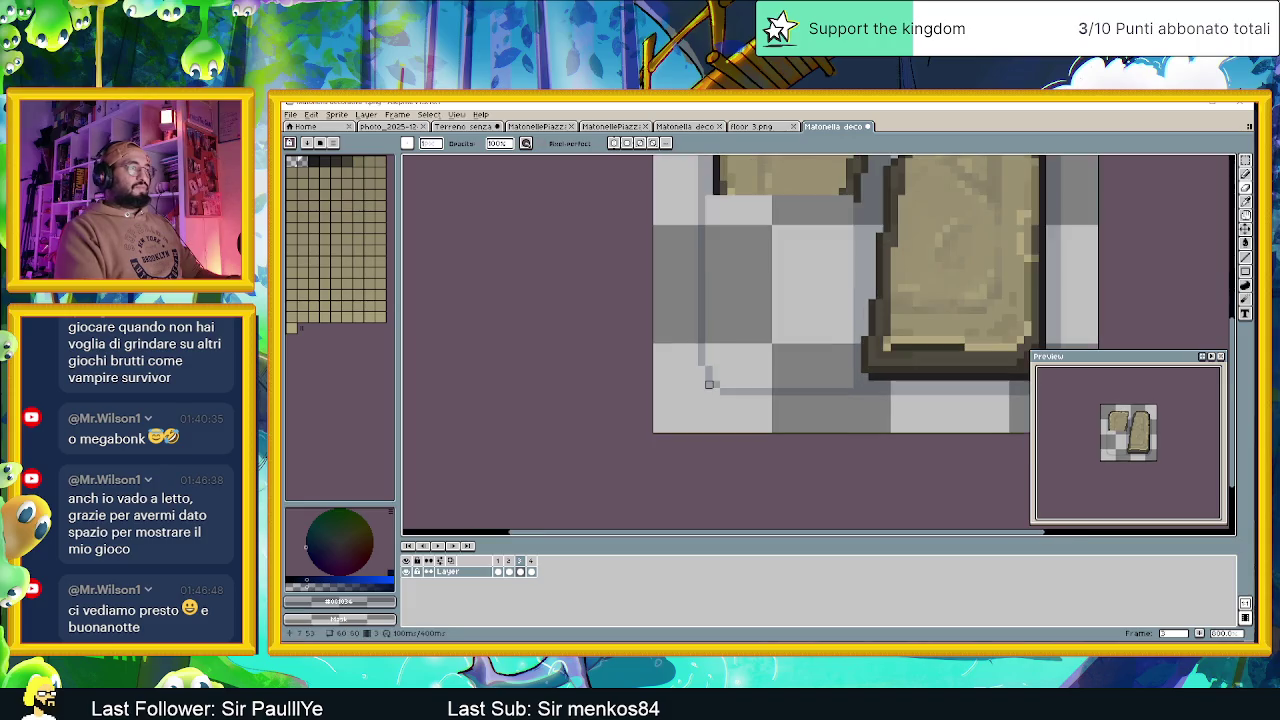
scroll(843, 374, "right", 2)
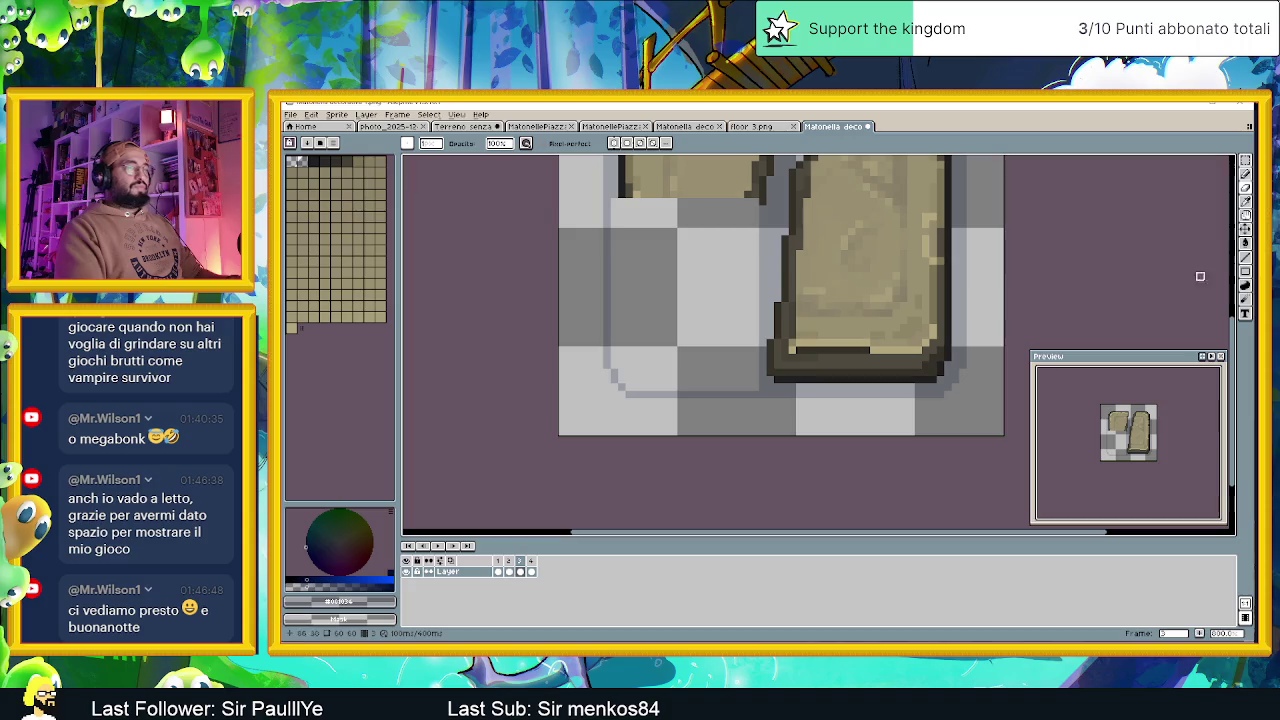
key("g")
scroll(739, 290, "down", 2)
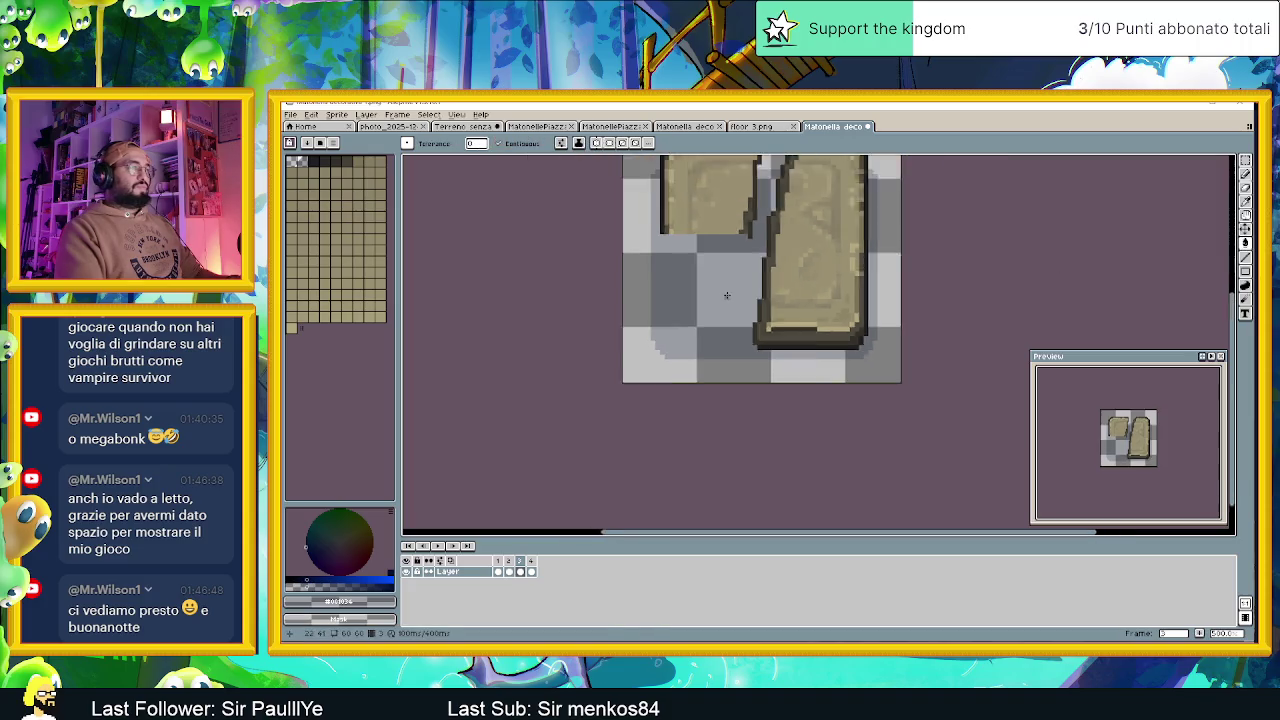
Line the short left stone's bottom edge in dark colour, redrawing it in the darkest #363129 outline.
scroll(739, 290, "down", 1)
scroll(703, 309, "up", 2)
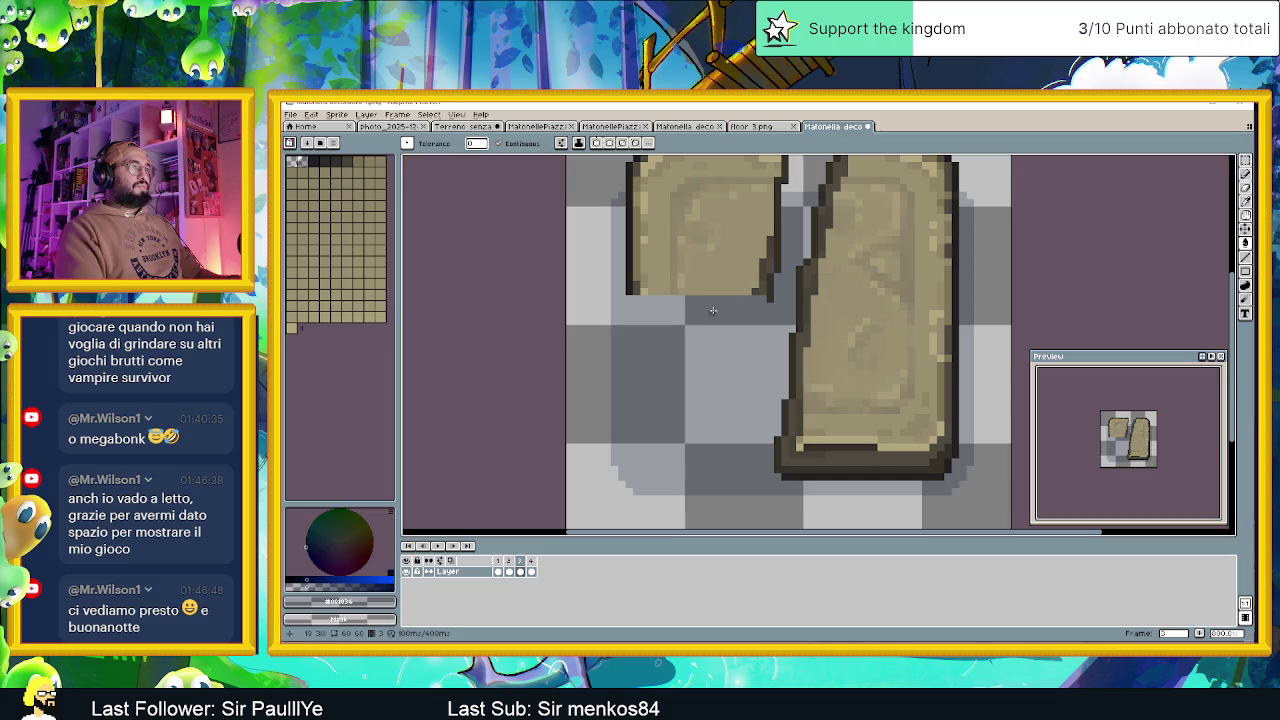
key("i")
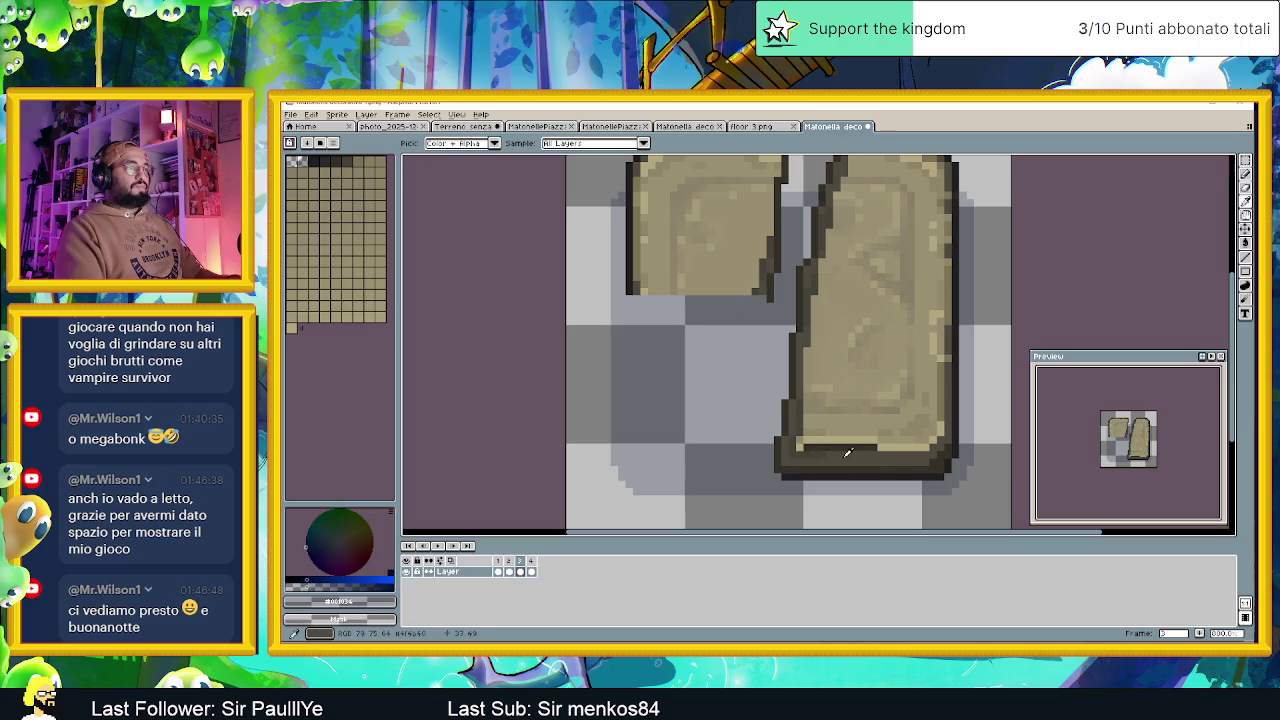
left_click(847, 453, "alt")
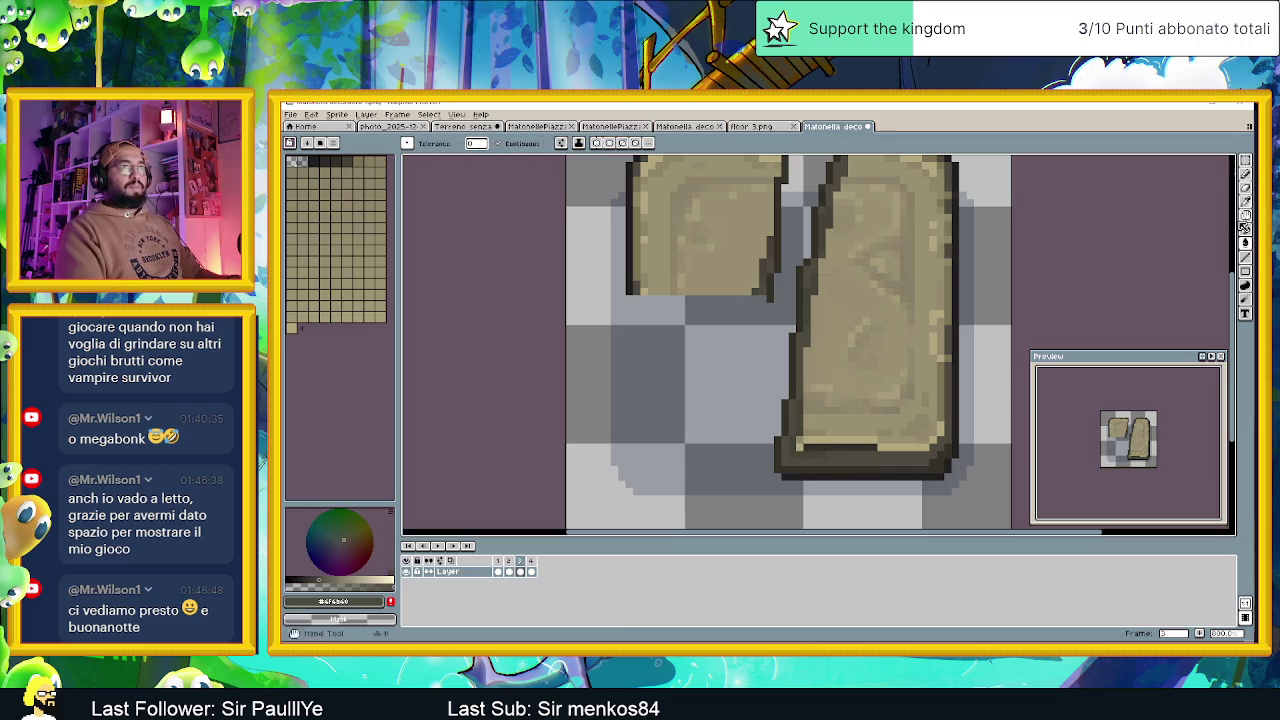
left_click(1245, 257)
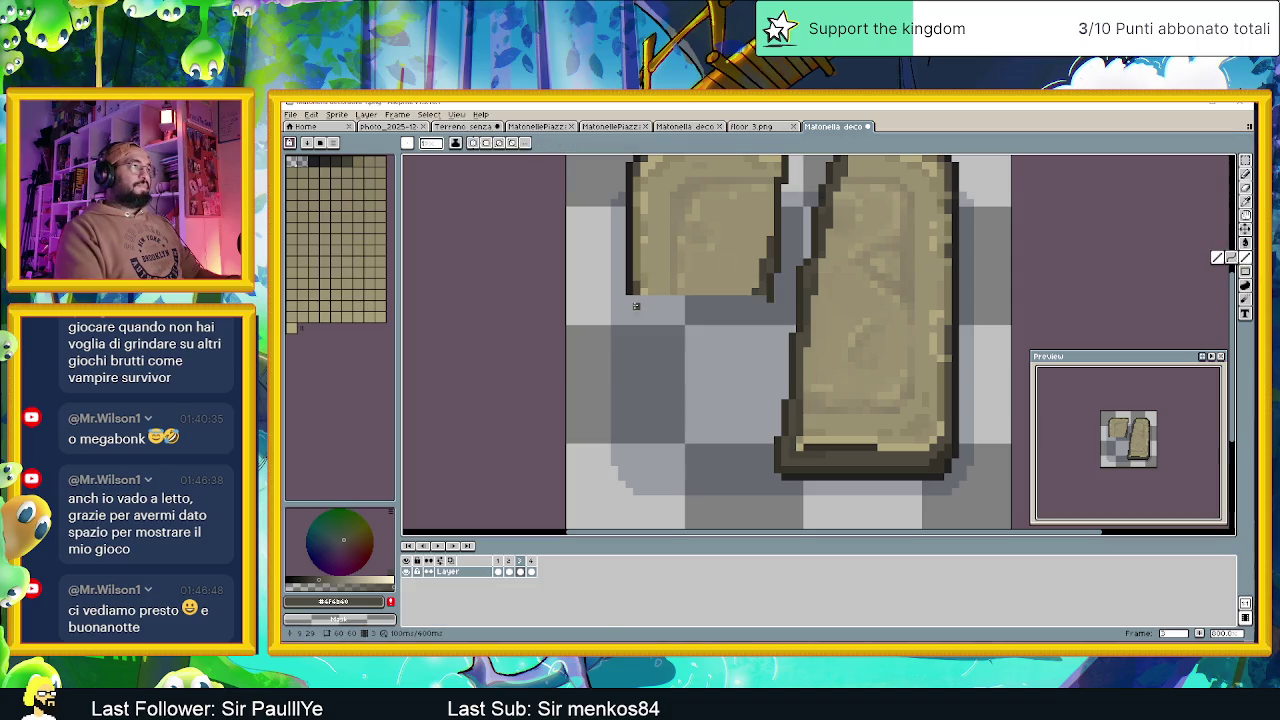
left_click_drag(634, 300, 764, 300)
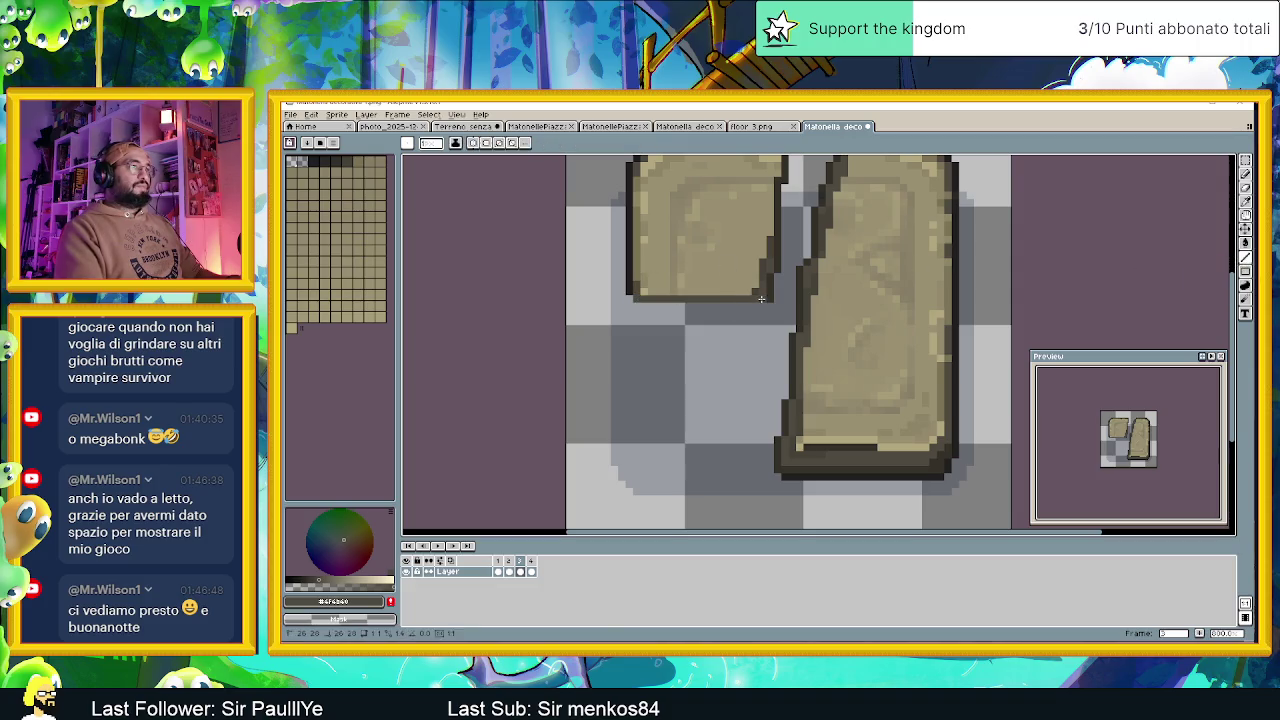
mouse_move(706, 313)
left_mouse_down()
mouse_move(638, 315)
mouse_move(706, 313)
left_mouse_up()
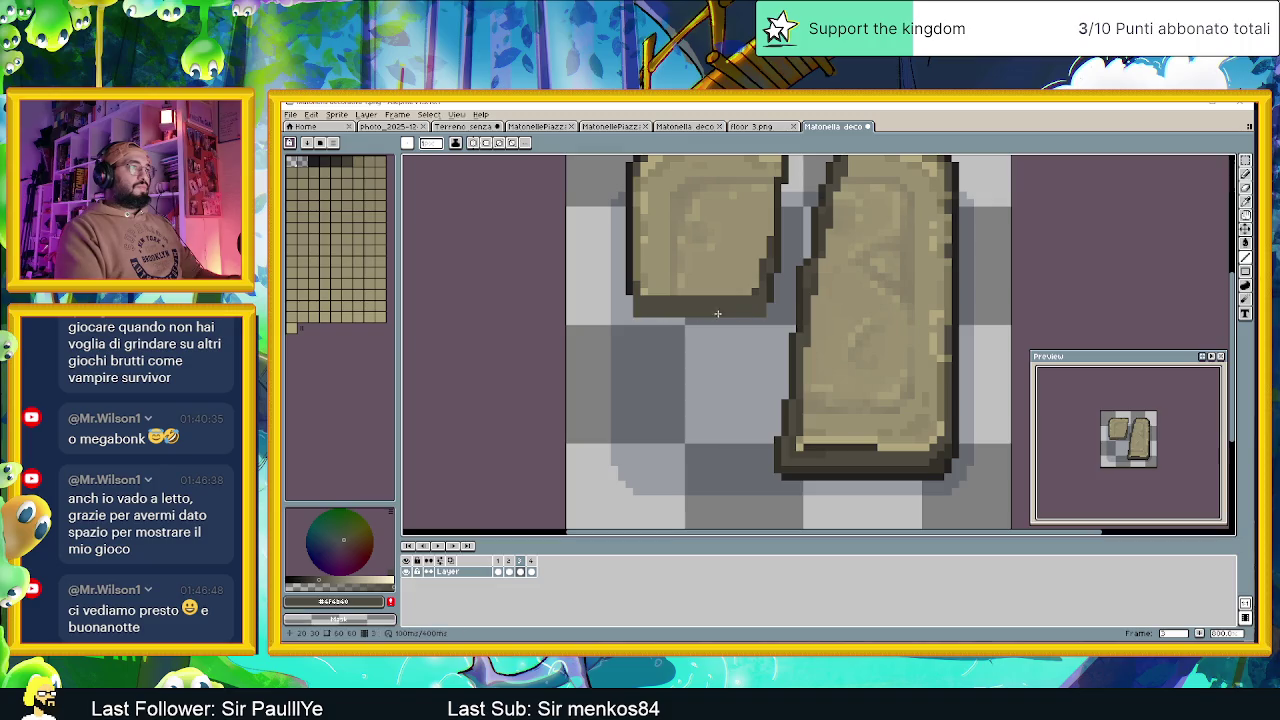
left_click(766, 295, "alt")
left_click_drag(762, 312, 638, 314)
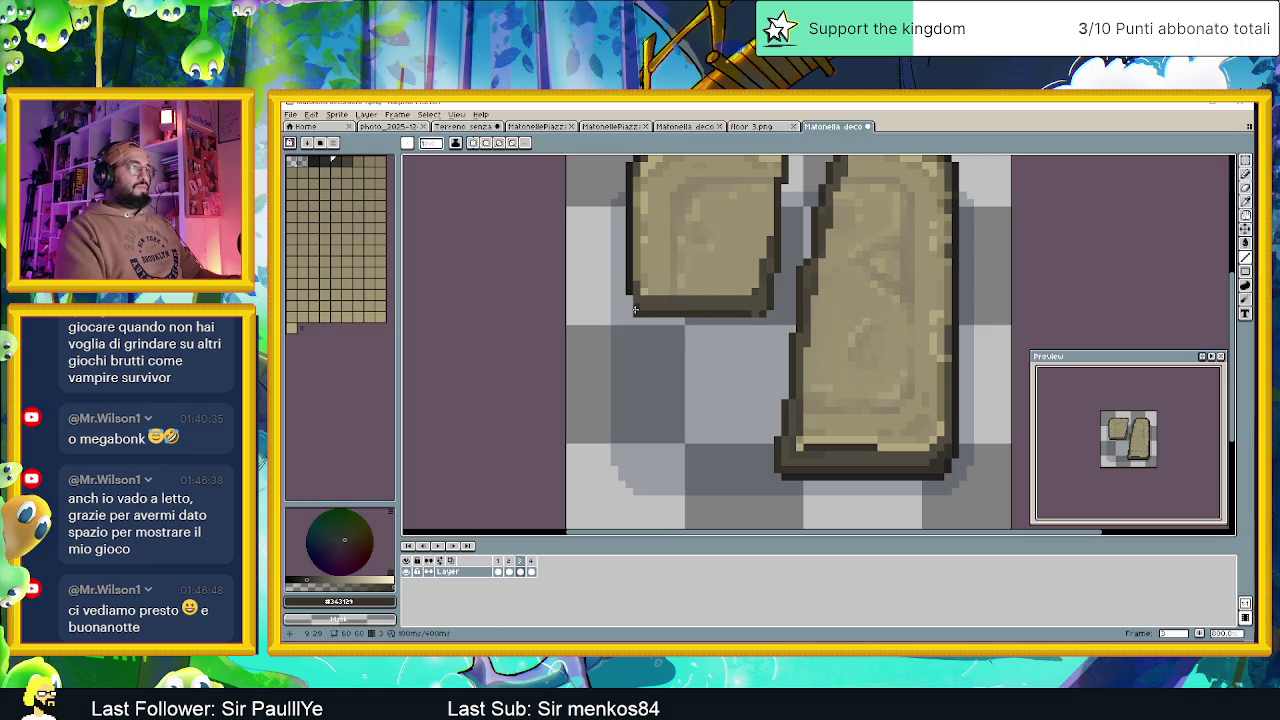
scroll(698, 365, "down", 2)
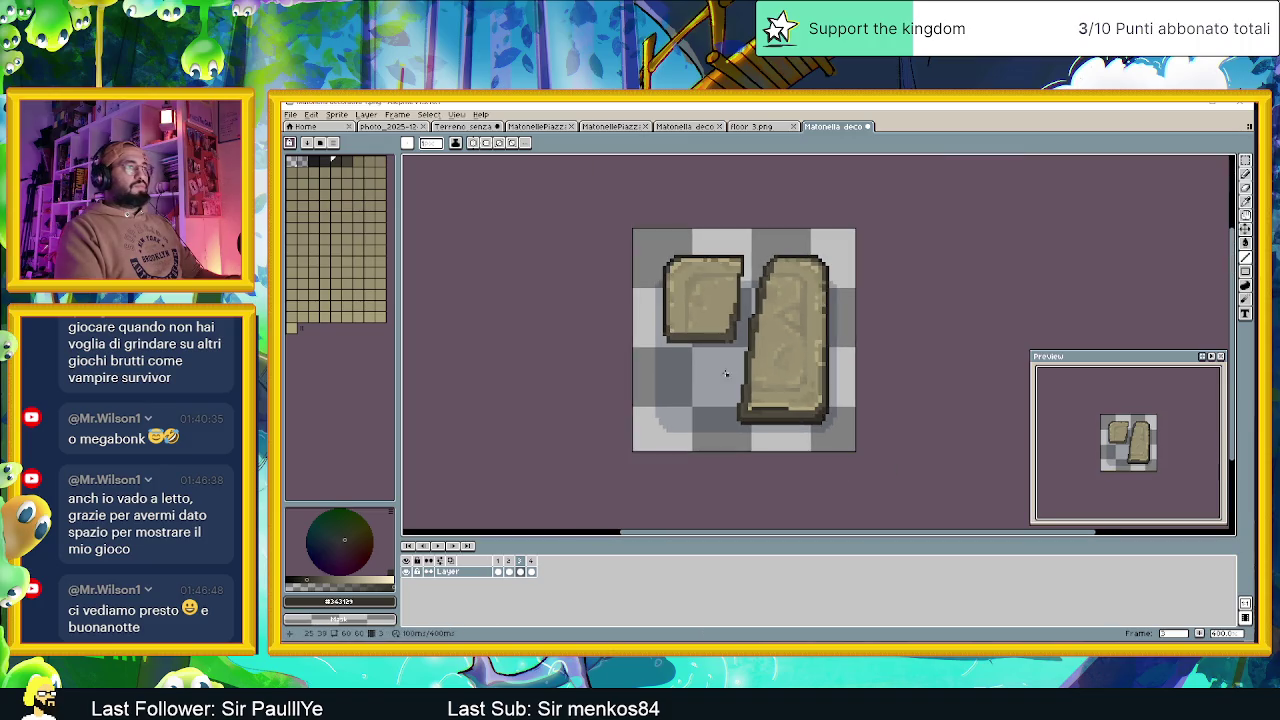
scroll(726, 374, "down", 1)
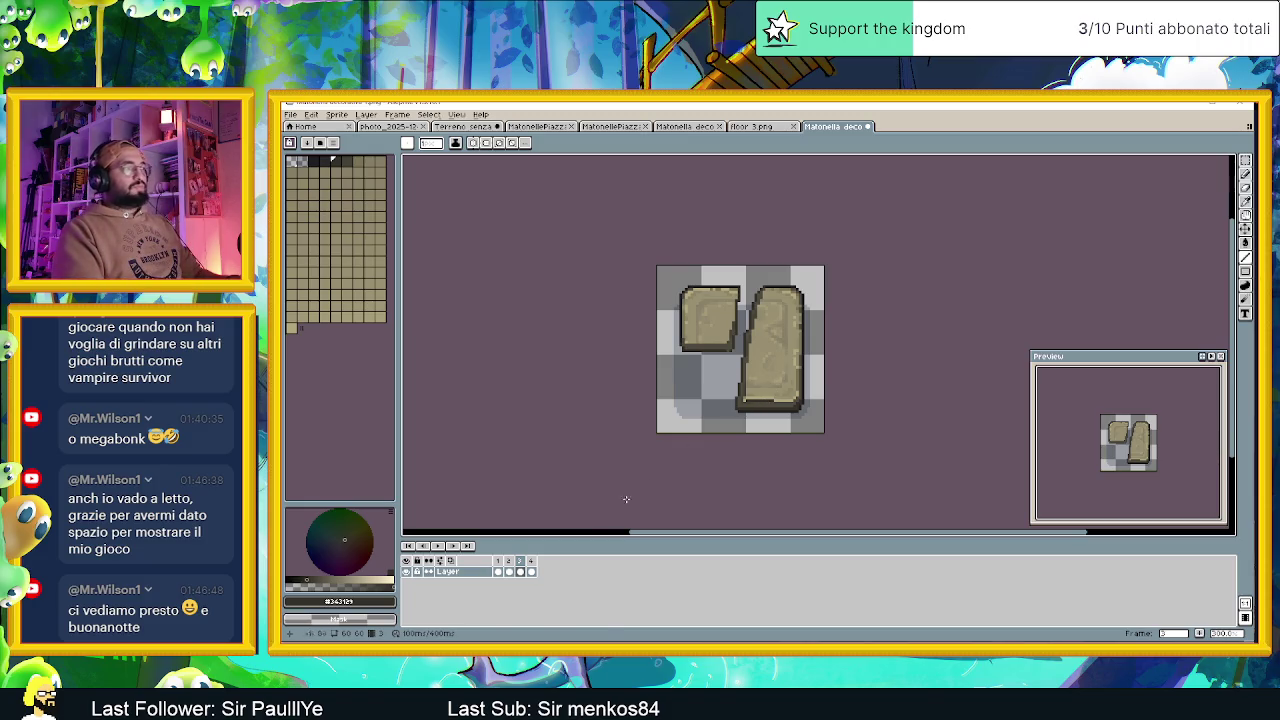
left_click(510, 572)
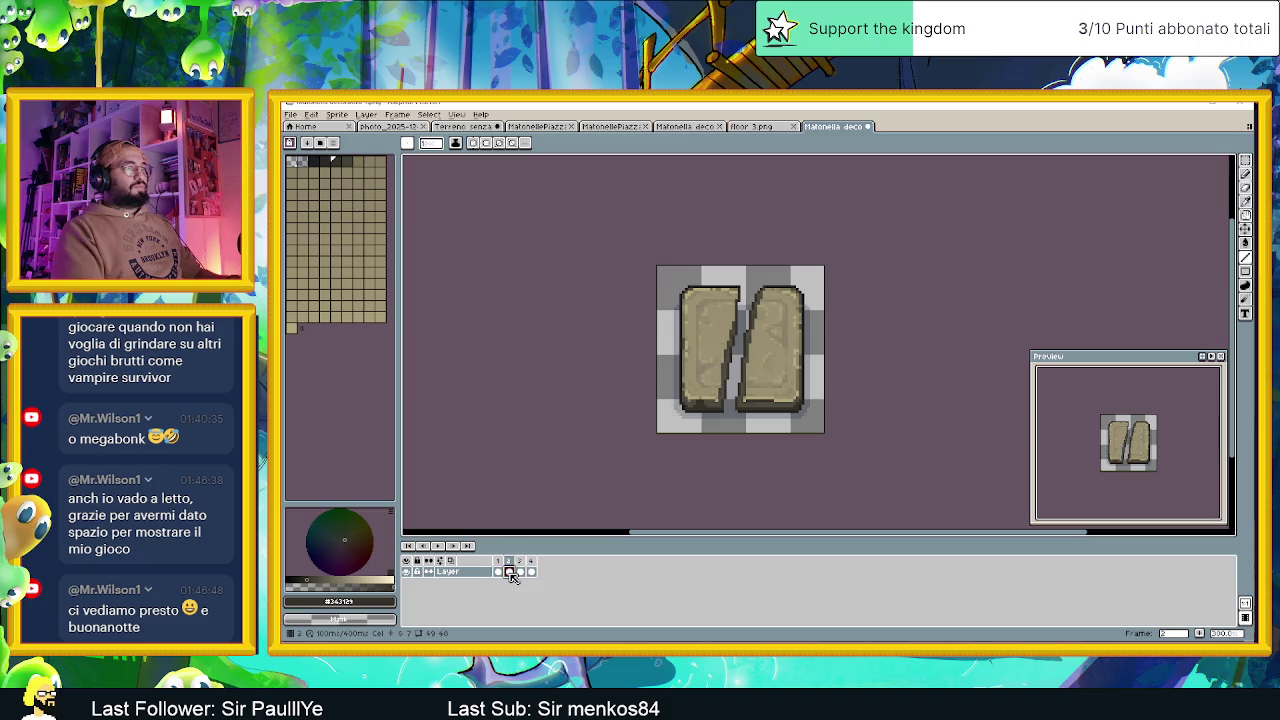
left_click(521, 573)
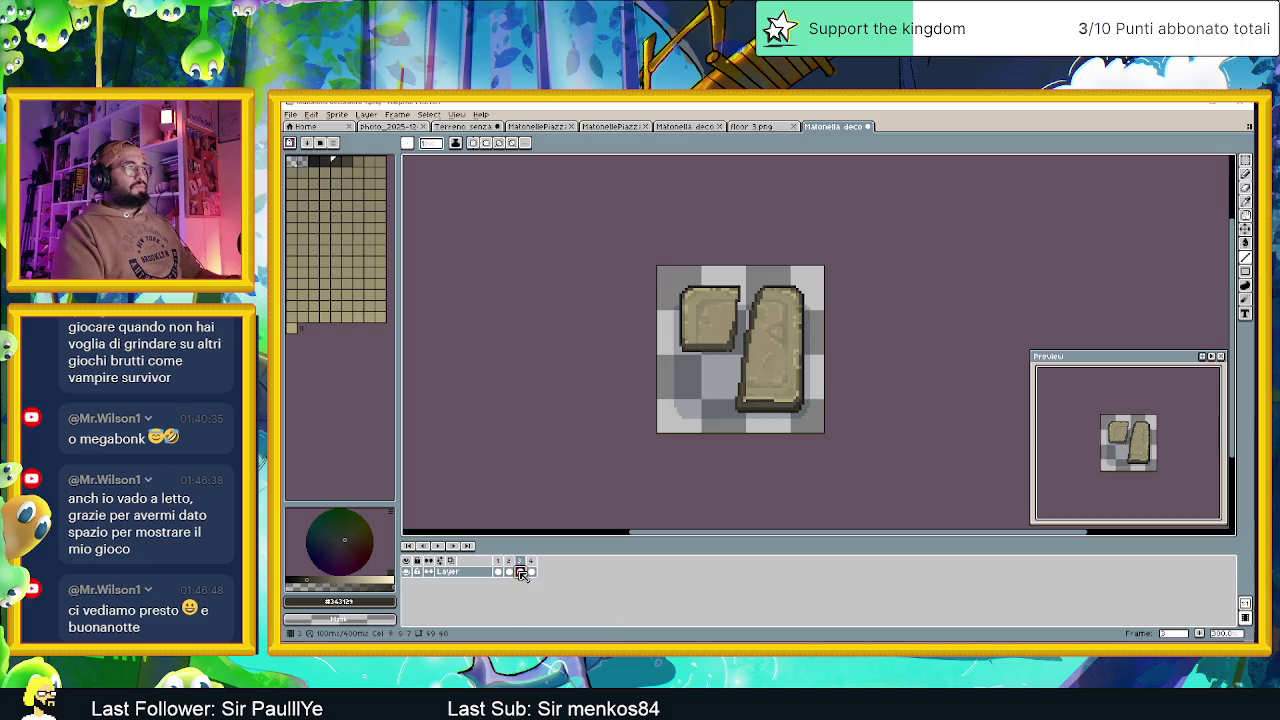
scroll(715, 302, "up", 3)
scroll(834, 265, "up", 1)
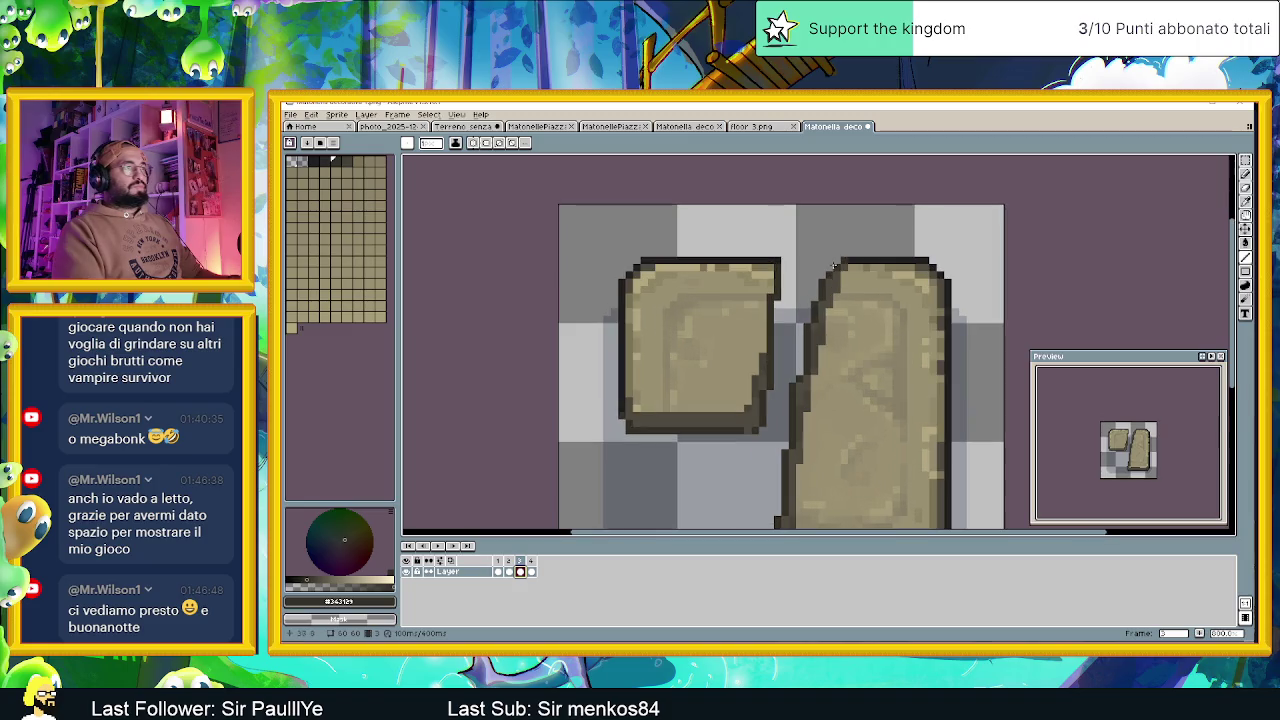
key("m")
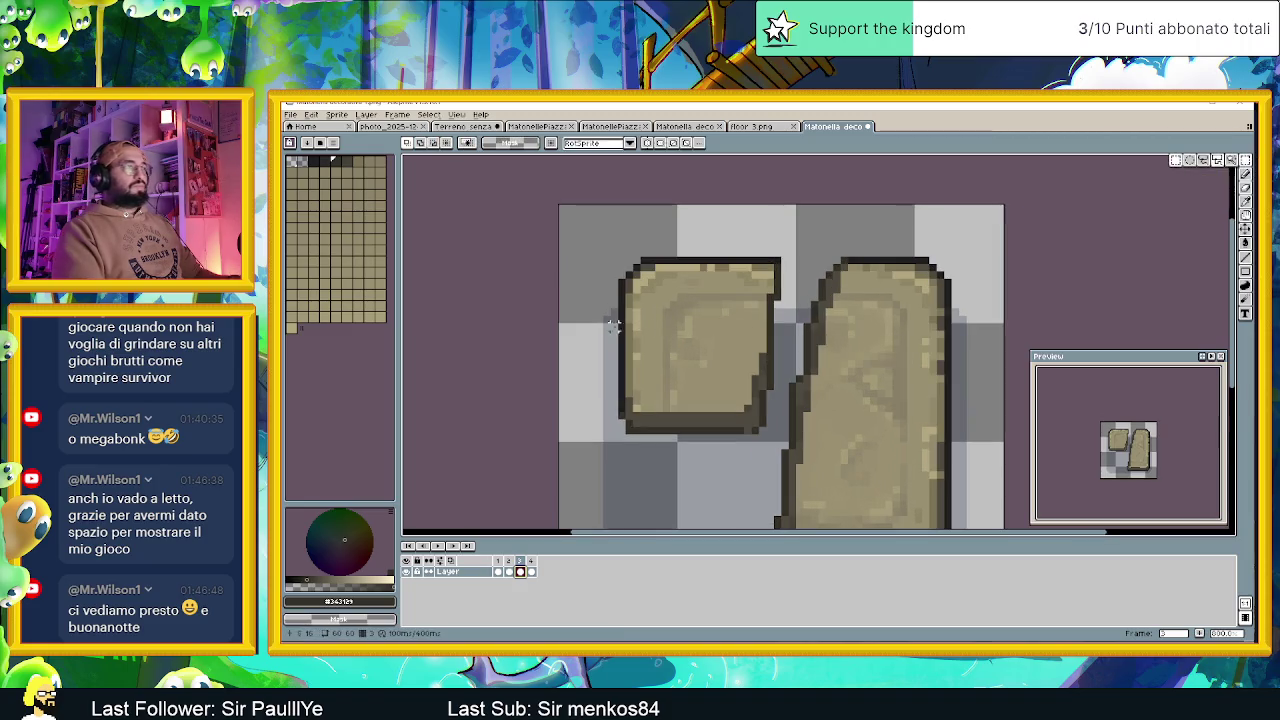
left_click_drag(612, 244, 784, 444)
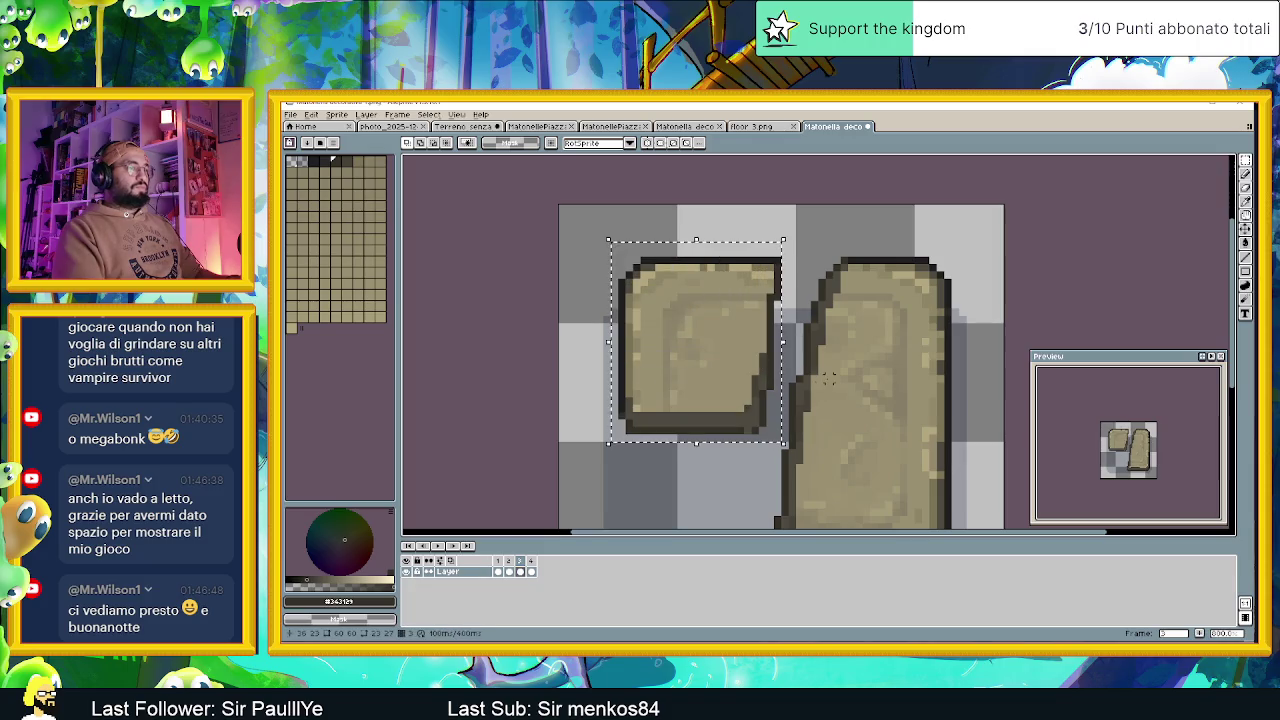
key("Down")
key("Down")
key("Down")
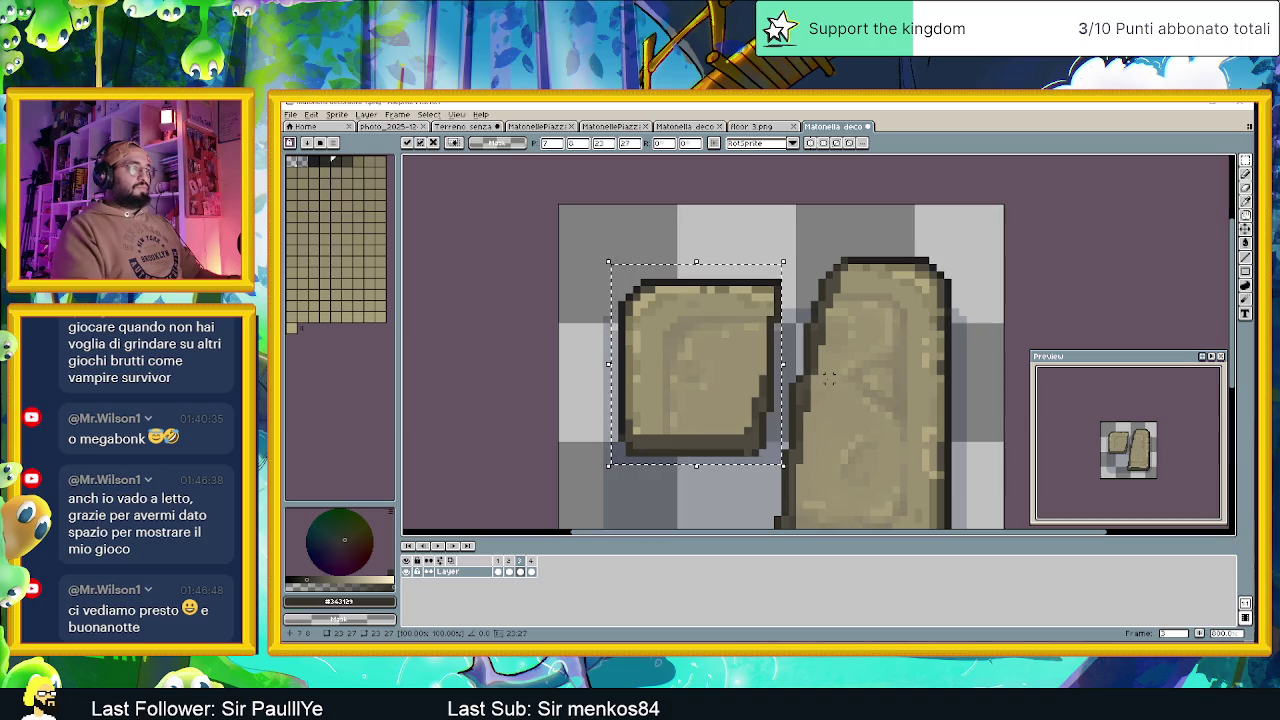
key("ctrl+d")
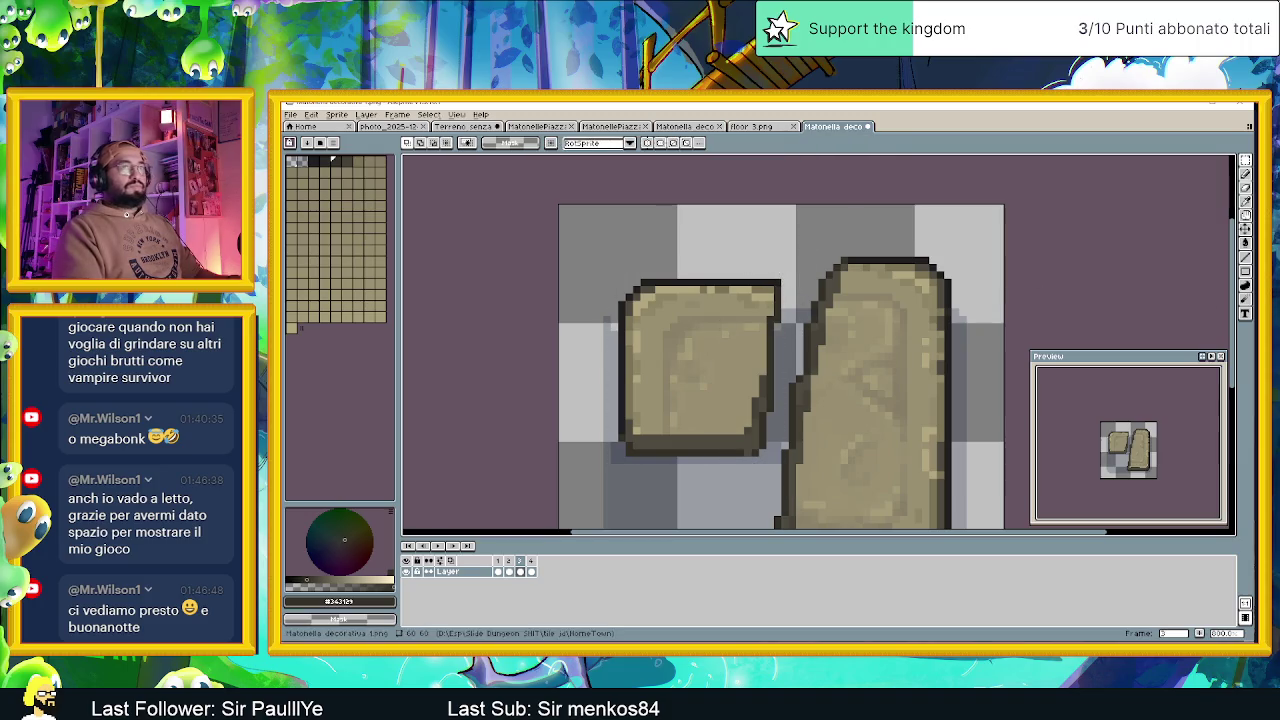
left_click(1245, 242)
left_click(614, 453)
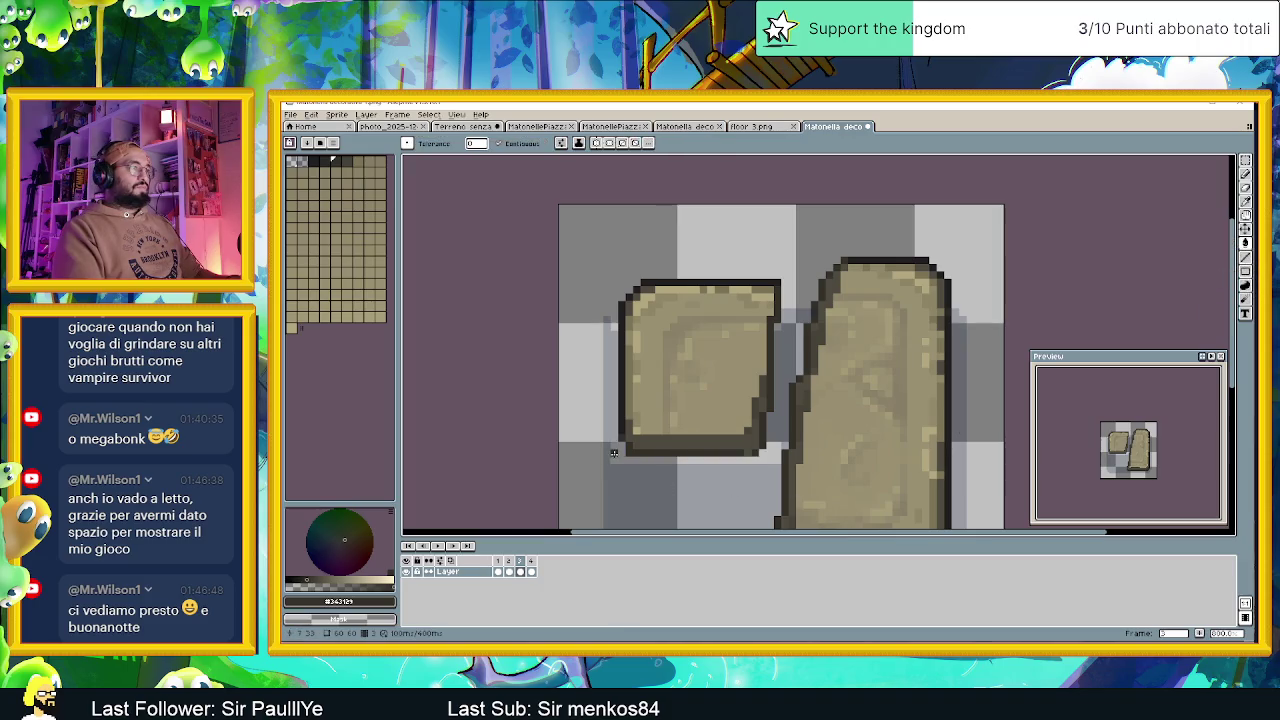
left_click(688, 461)
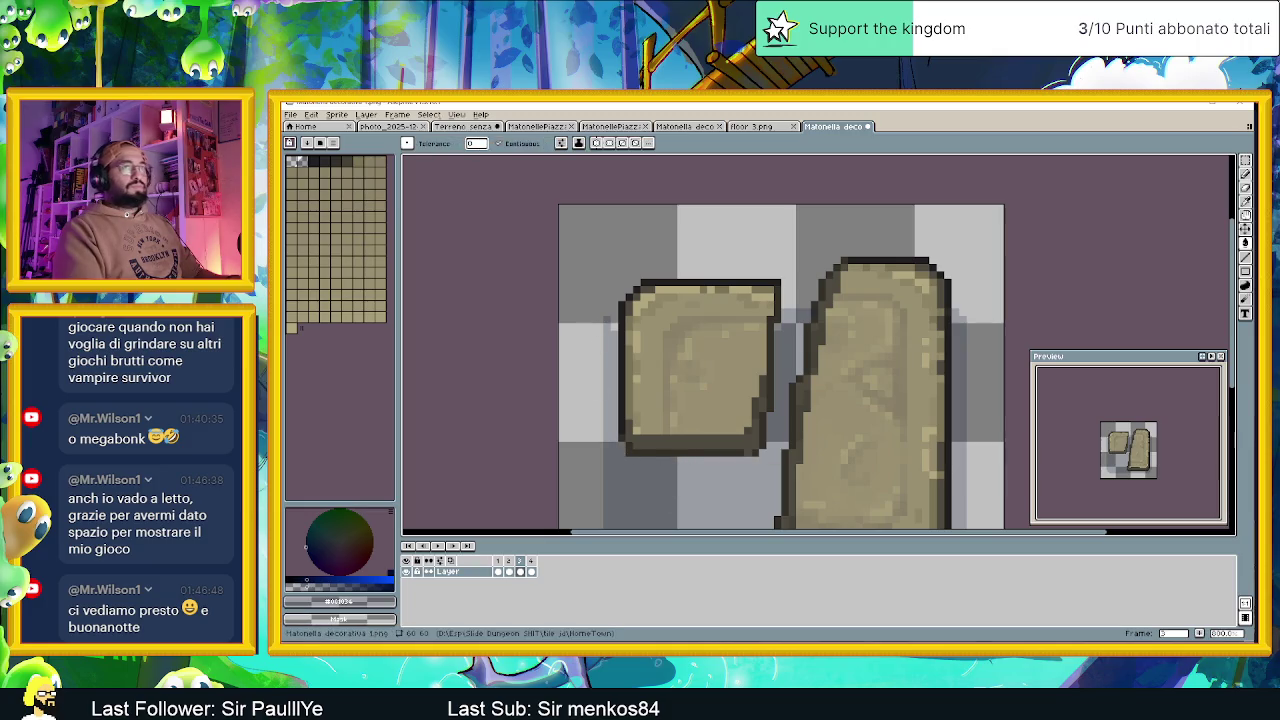
left_click(1245, 257)
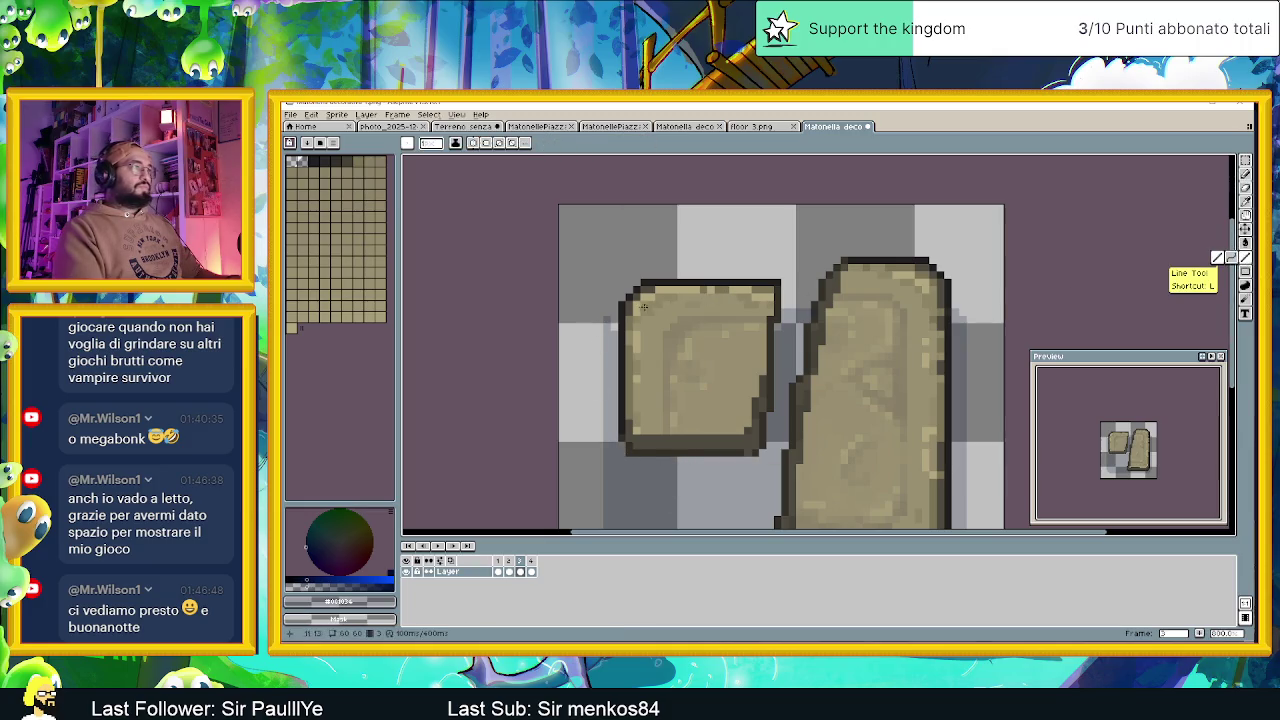
scroll(760, 389, "down", 3)
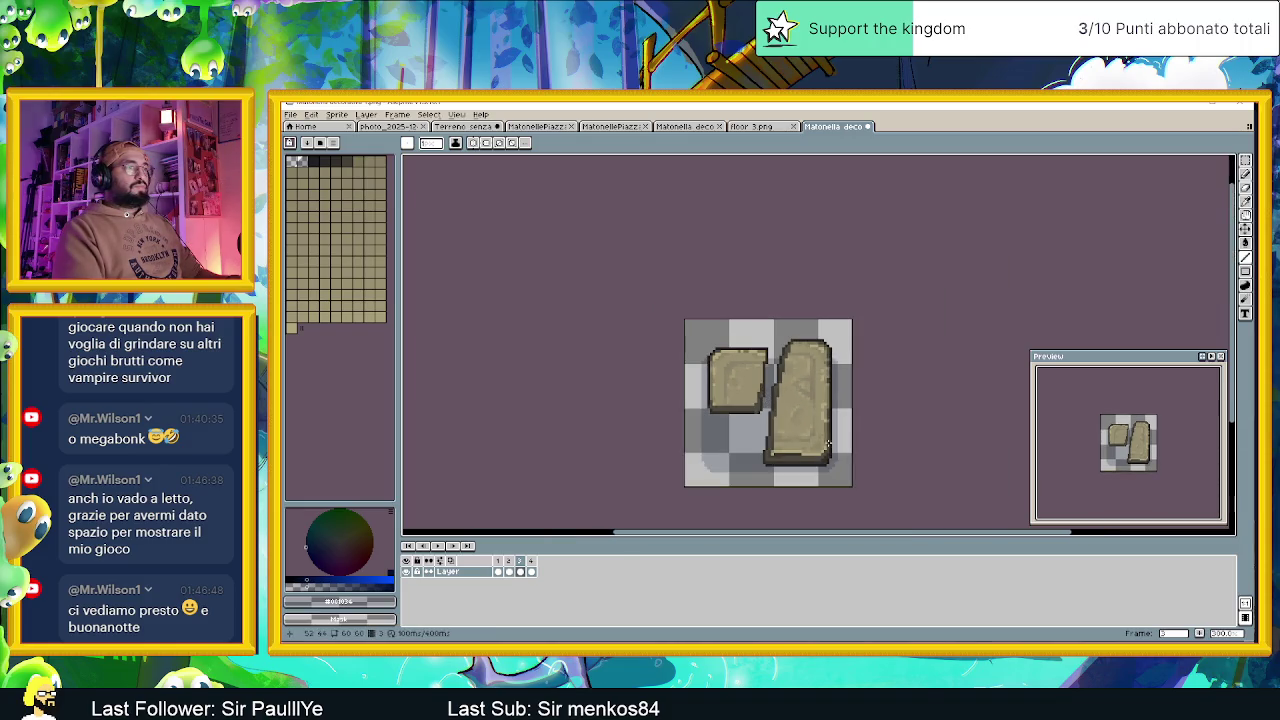
scroll(760, 400, "down", 1)
scroll(720, 400, "right", 2)
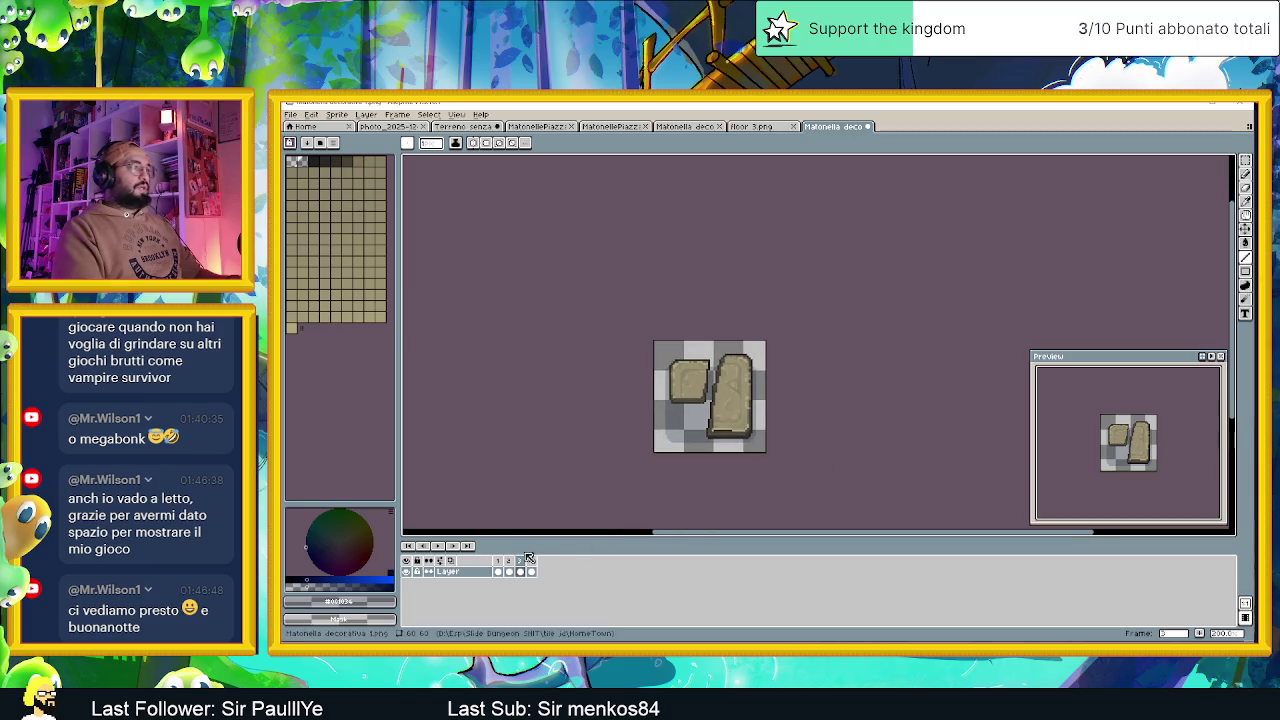
left_click(508, 562)
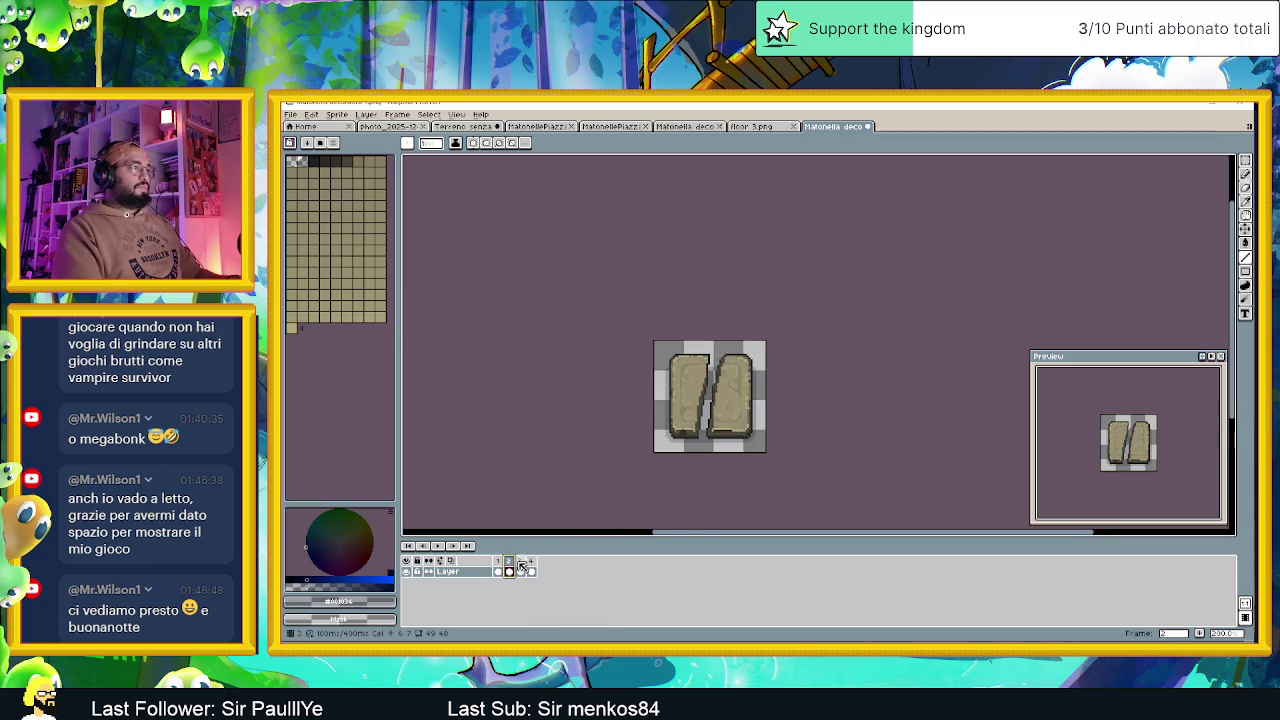
left_click(520, 566)
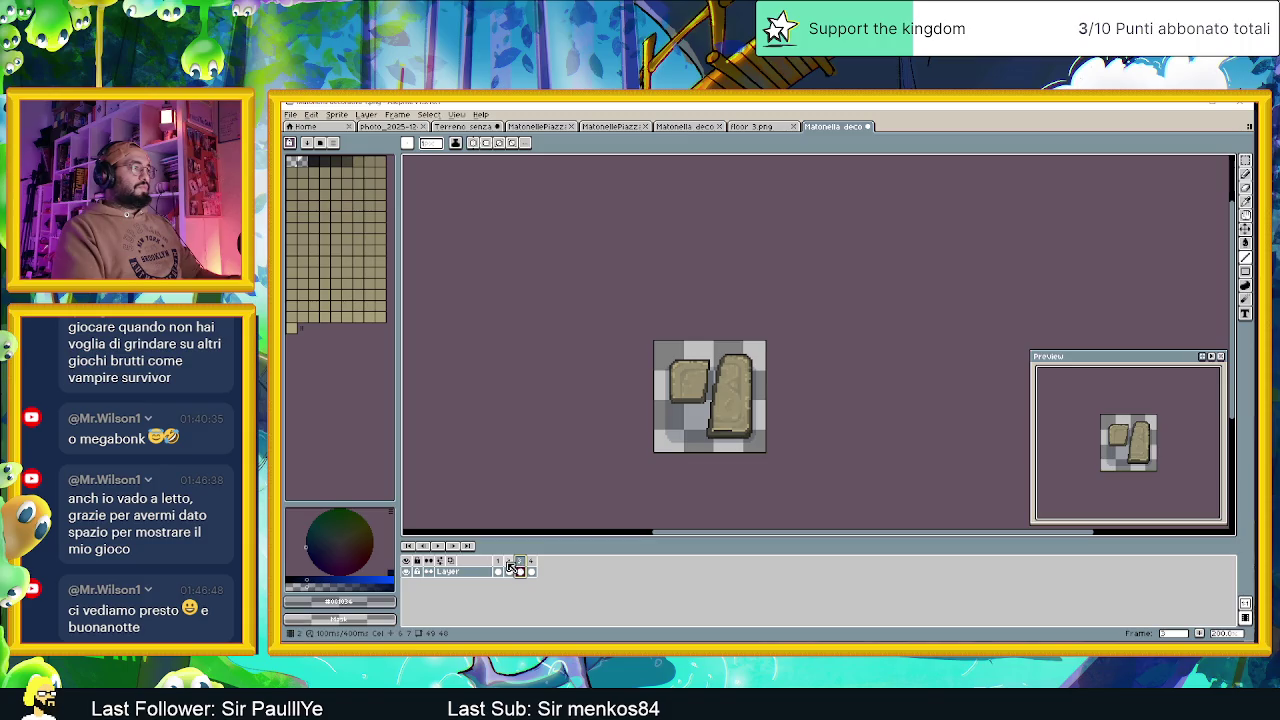
left_click(509, 564)
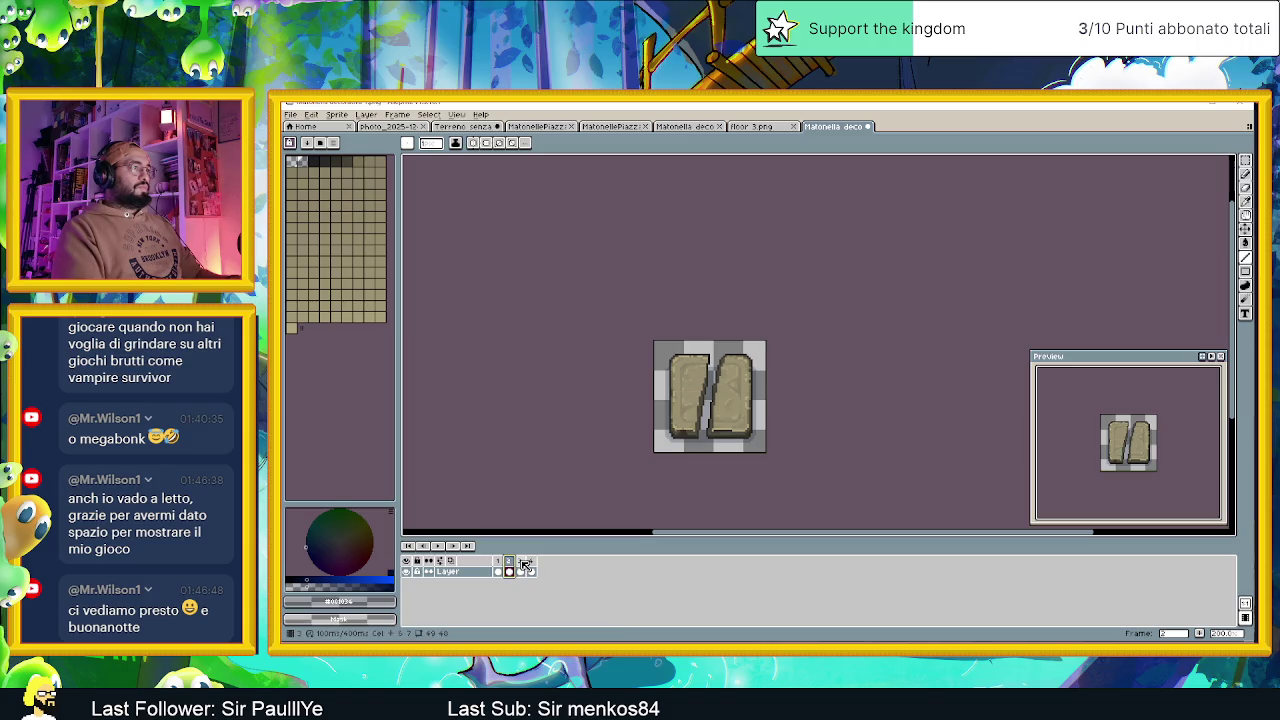
left_click(521, 566)
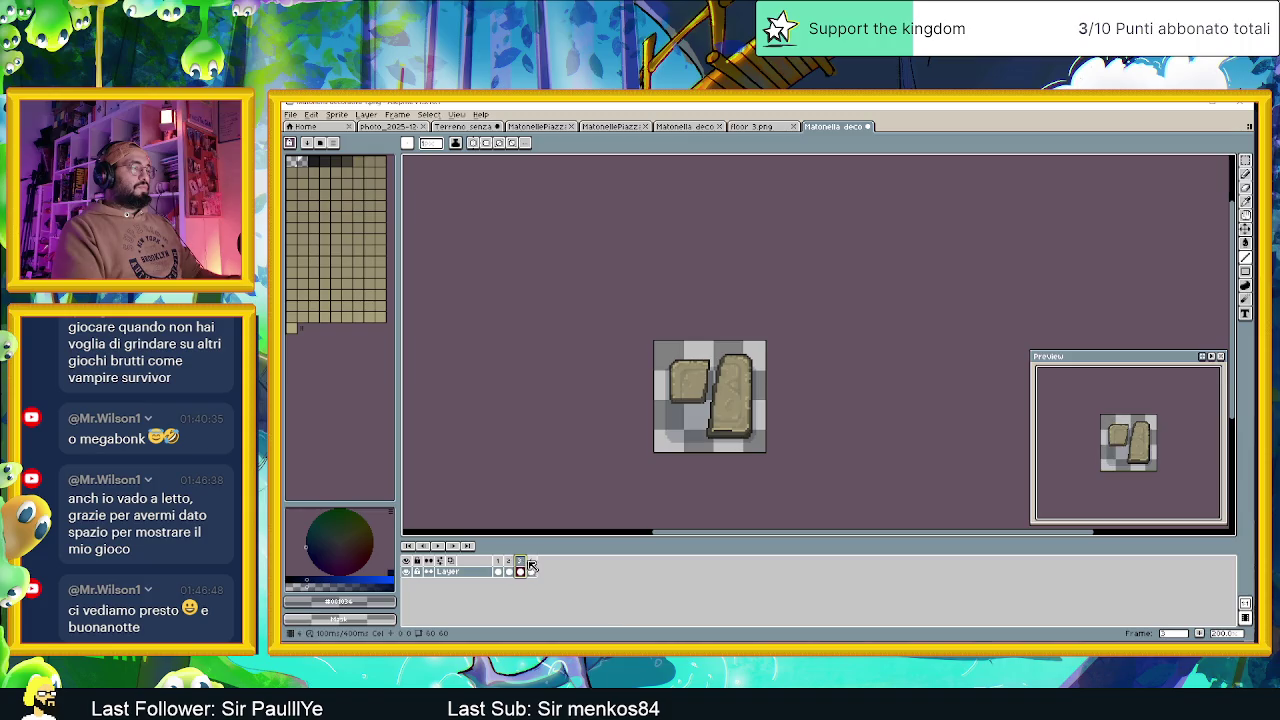
left_click(533, 566)
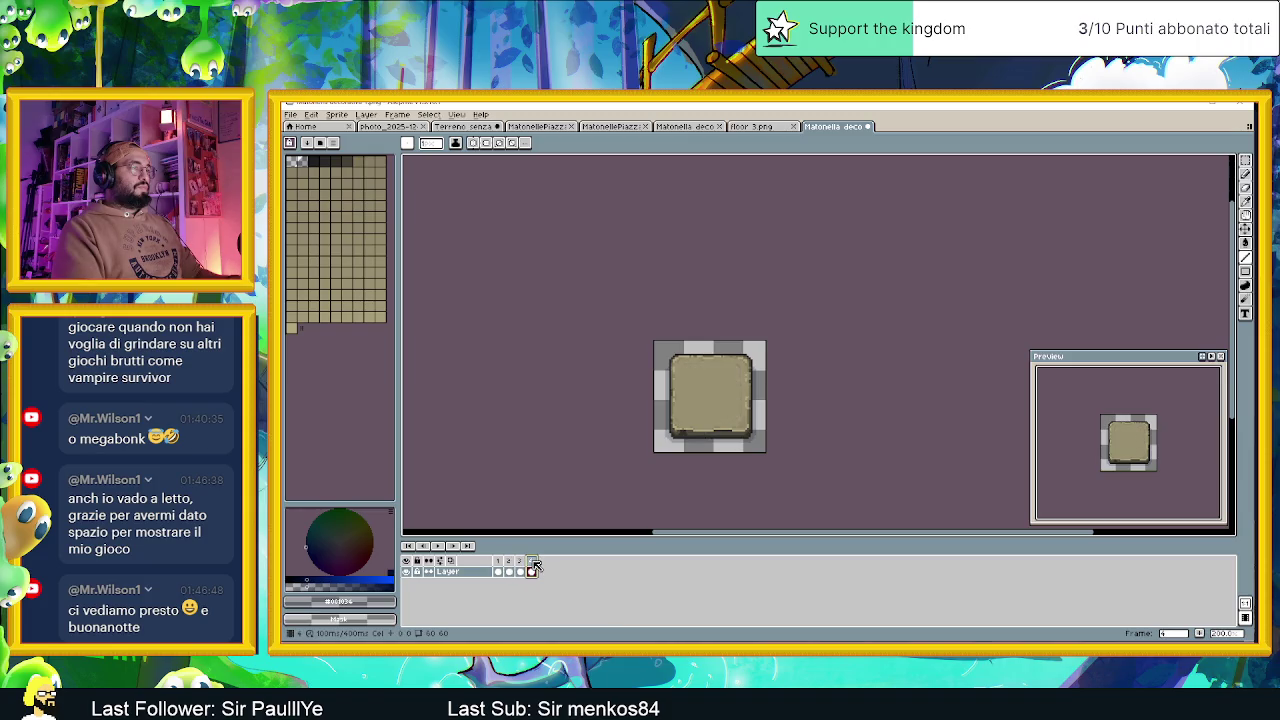
scroll(731, 426, "up", 1)
scroll(731, 426, "up", 1)
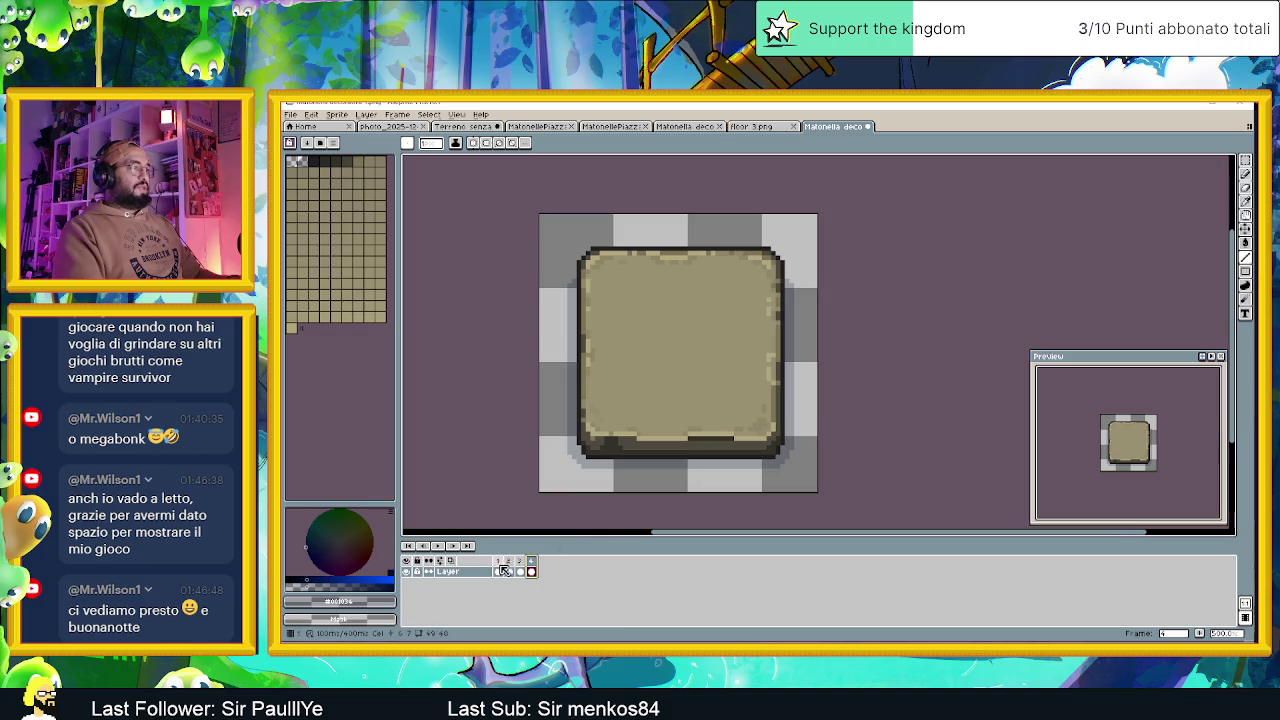
left_click(498, 562)
left_click(508, 567)
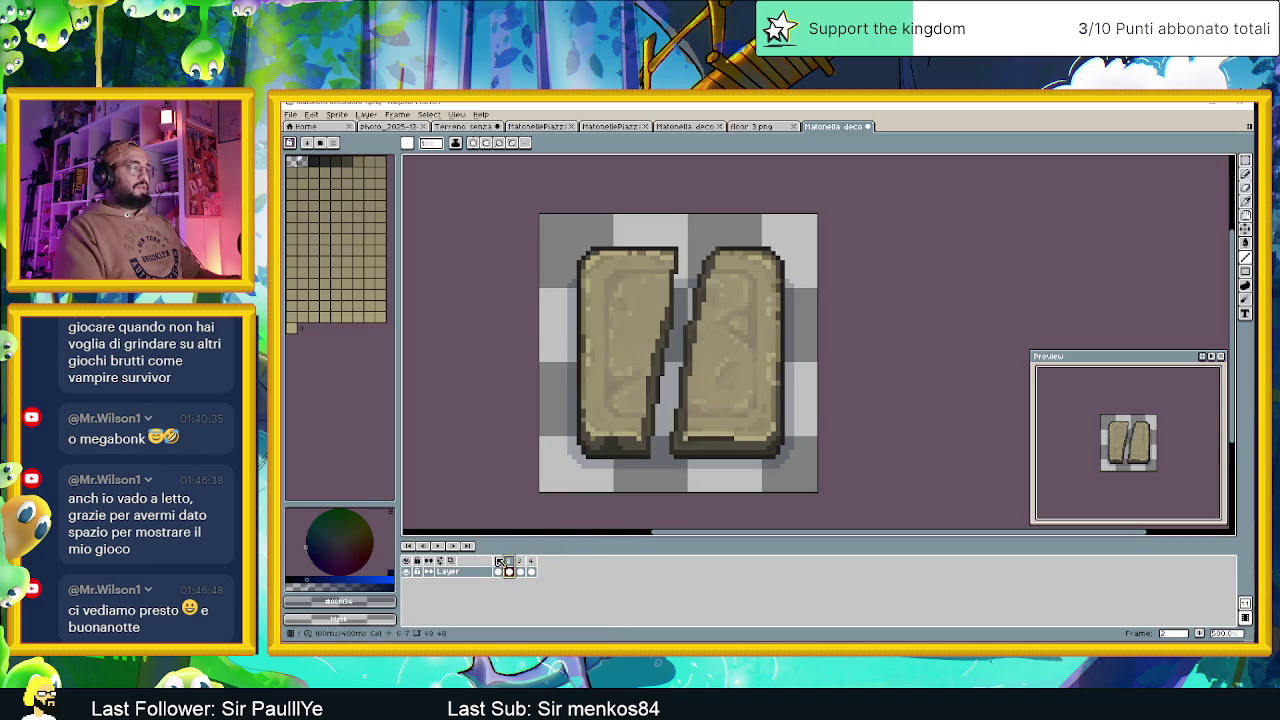
key("Left")
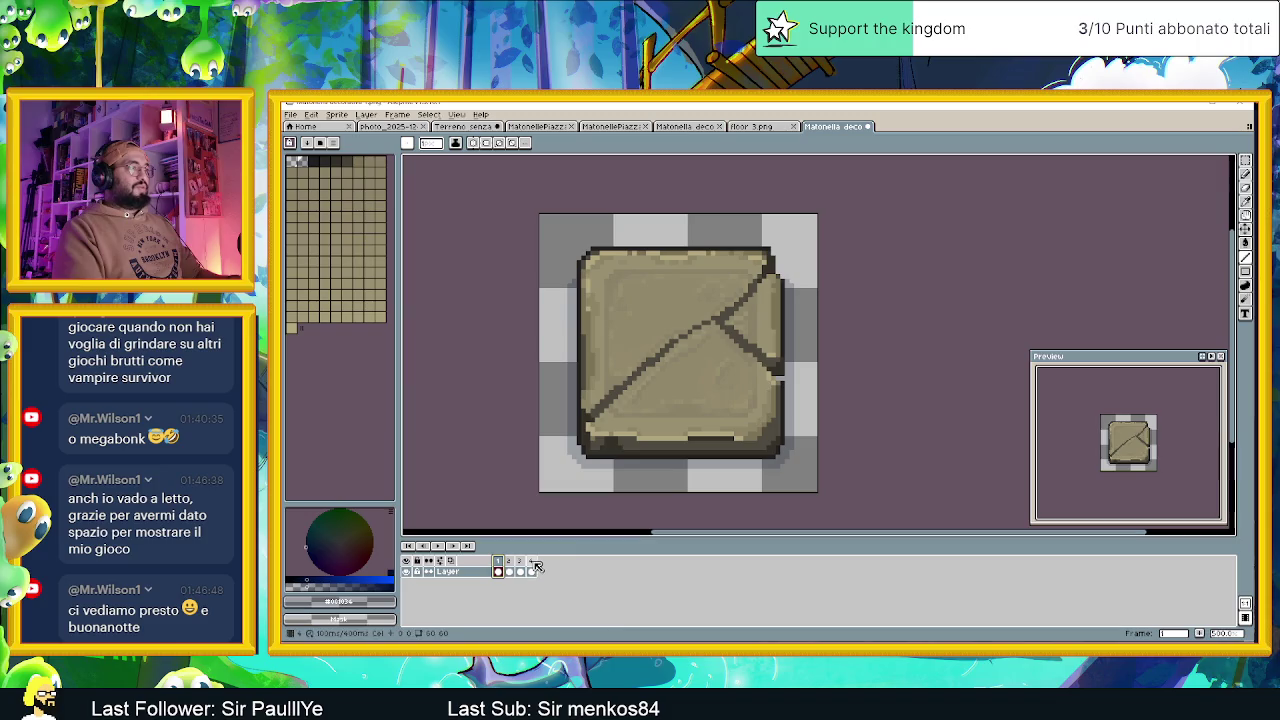
left_click(530, 564)
key("Left")
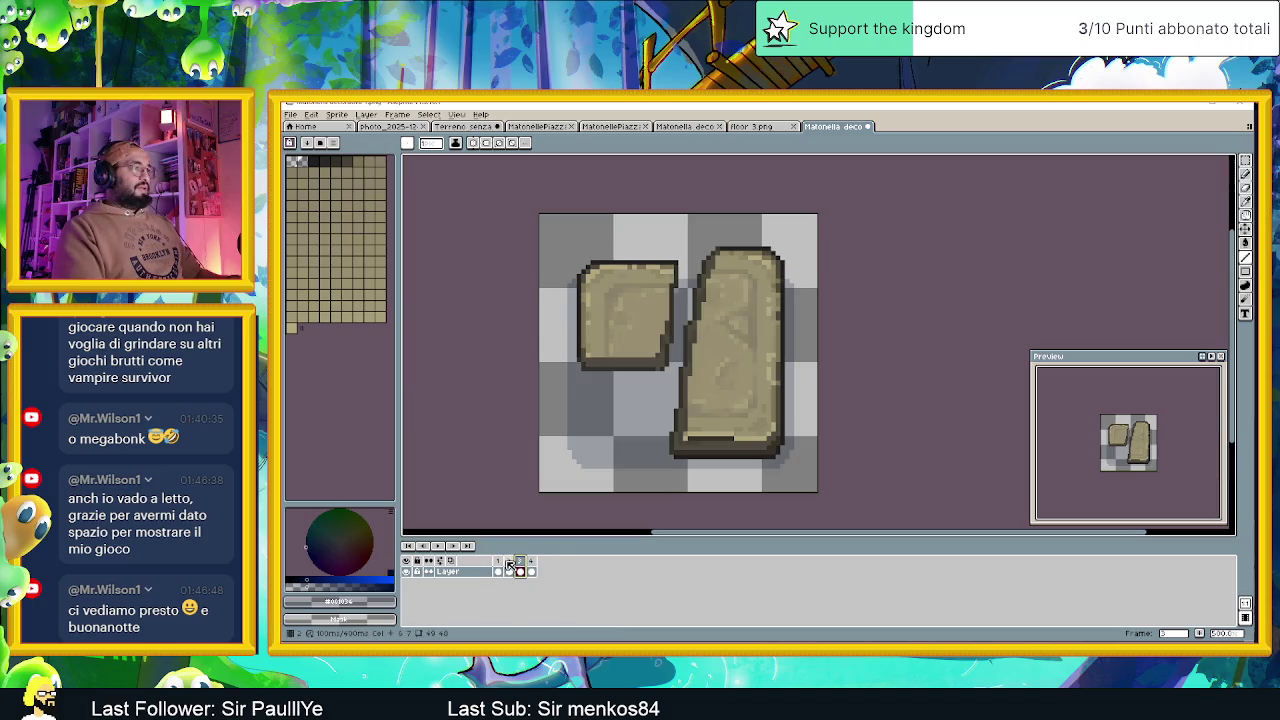
left_click(503, 566)
scroll(676, 412, "up", 1)
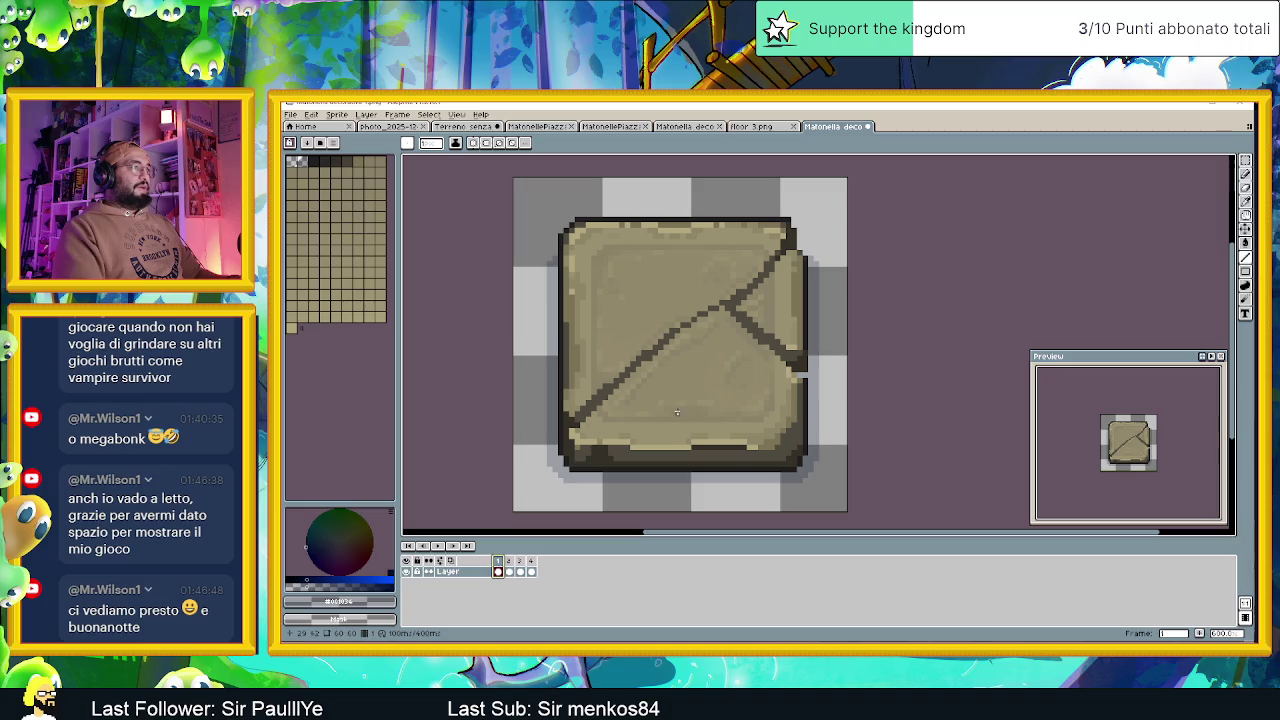
left_click(520, 569)
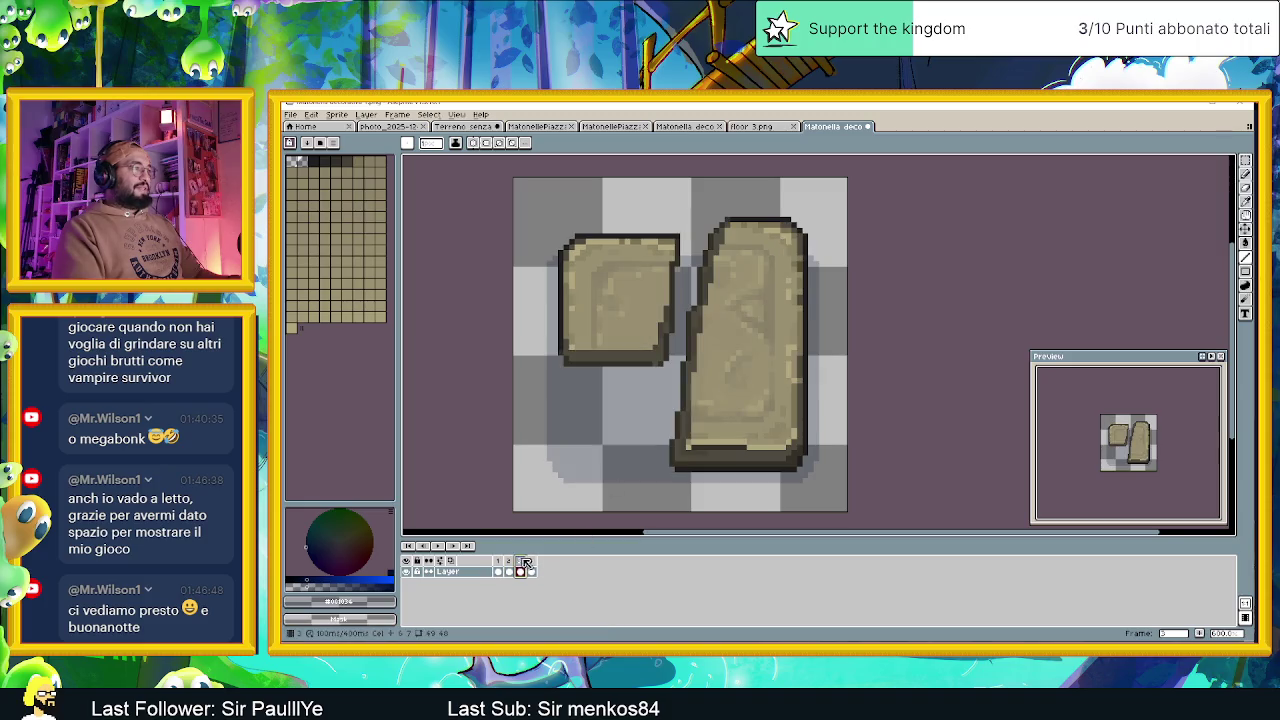
key("i")
left_click(660, 343)
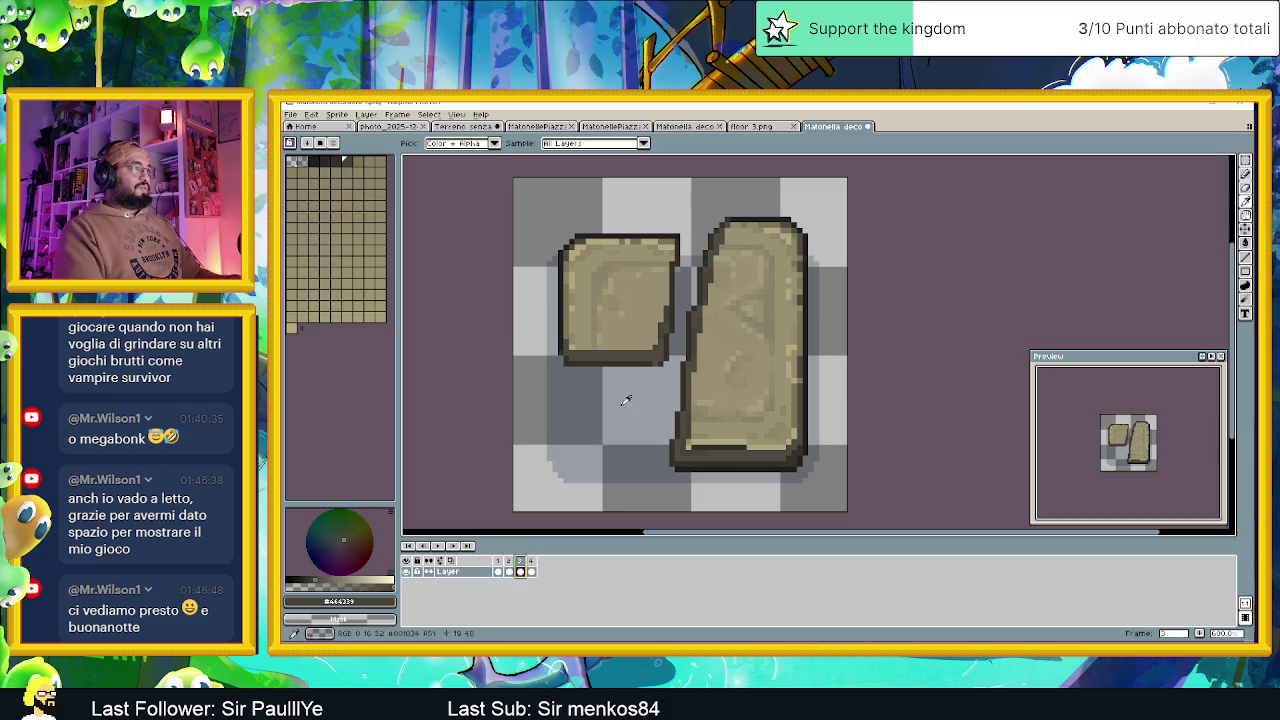
Return to frame 1 and pencil a dark pixel on the diagonal crack.
key("b")
left_click(498, 563)
scroll(676, 345, "up", 1)
scroll(676, 345, "up", 2)
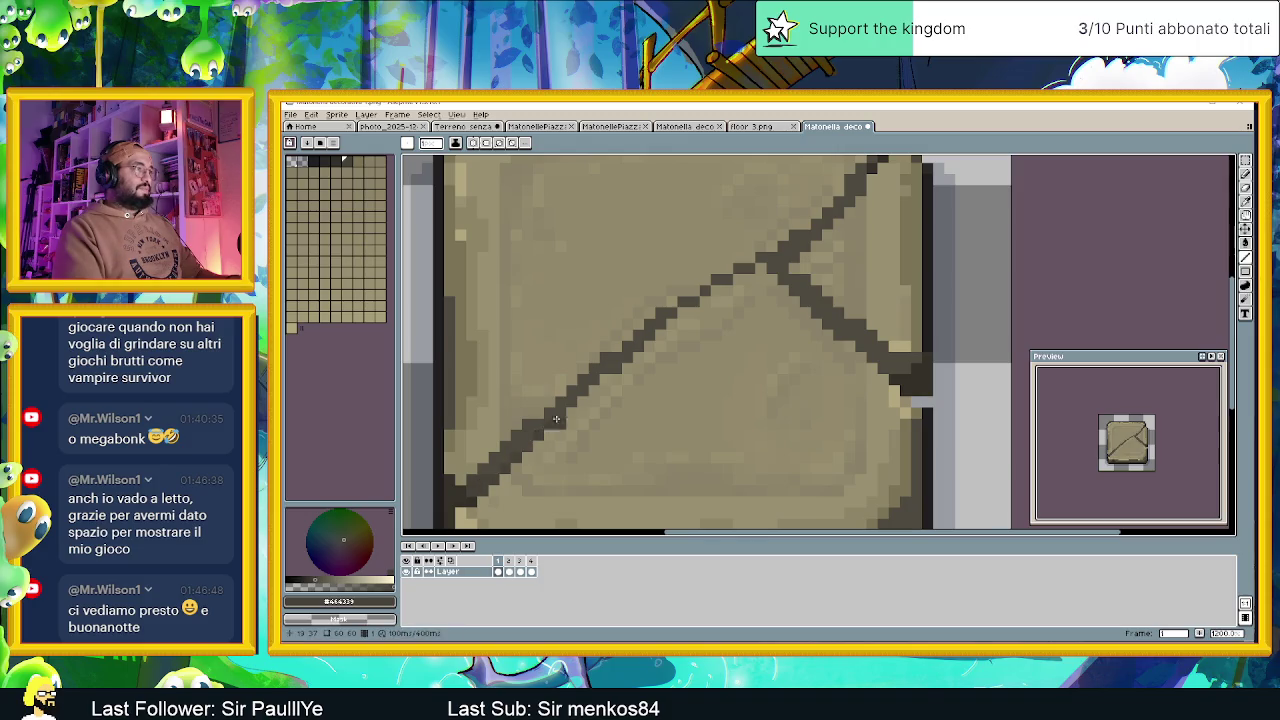
scroll(711, 357, "down", 1)
scroll(755, 377, "up", 2)
scroll(755, 377, "up", 1)
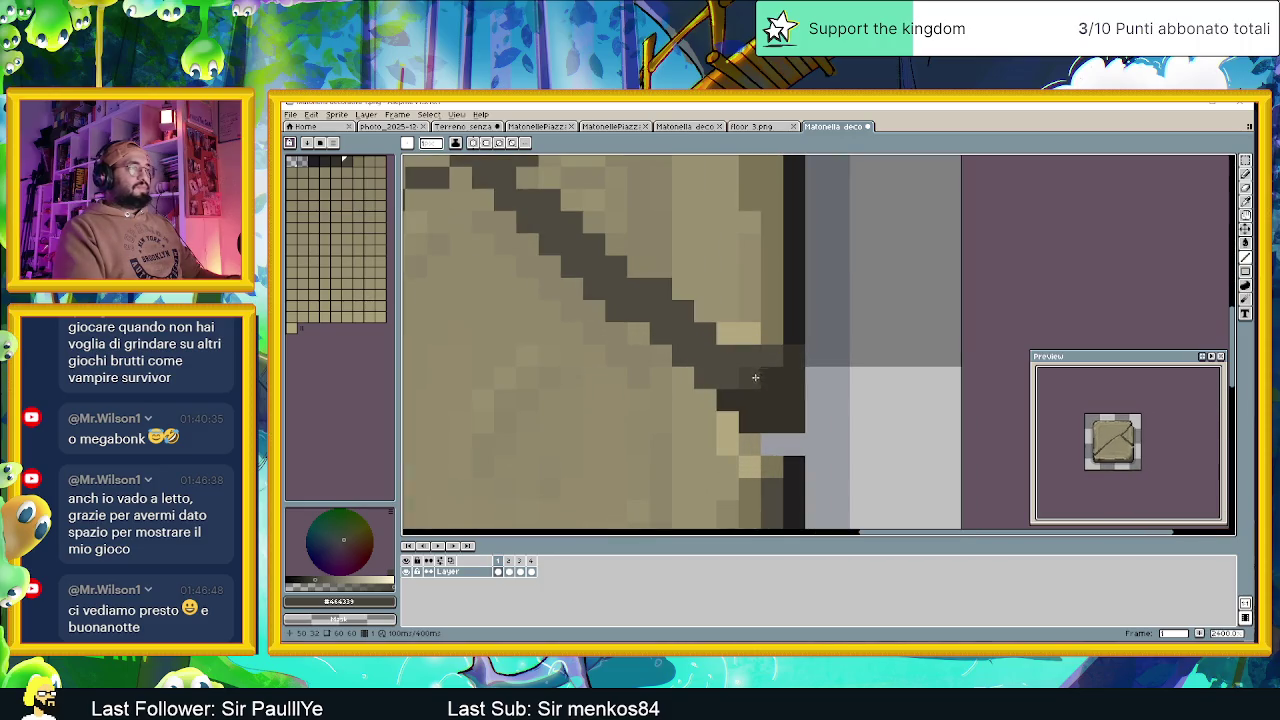
left_click(683, 356)
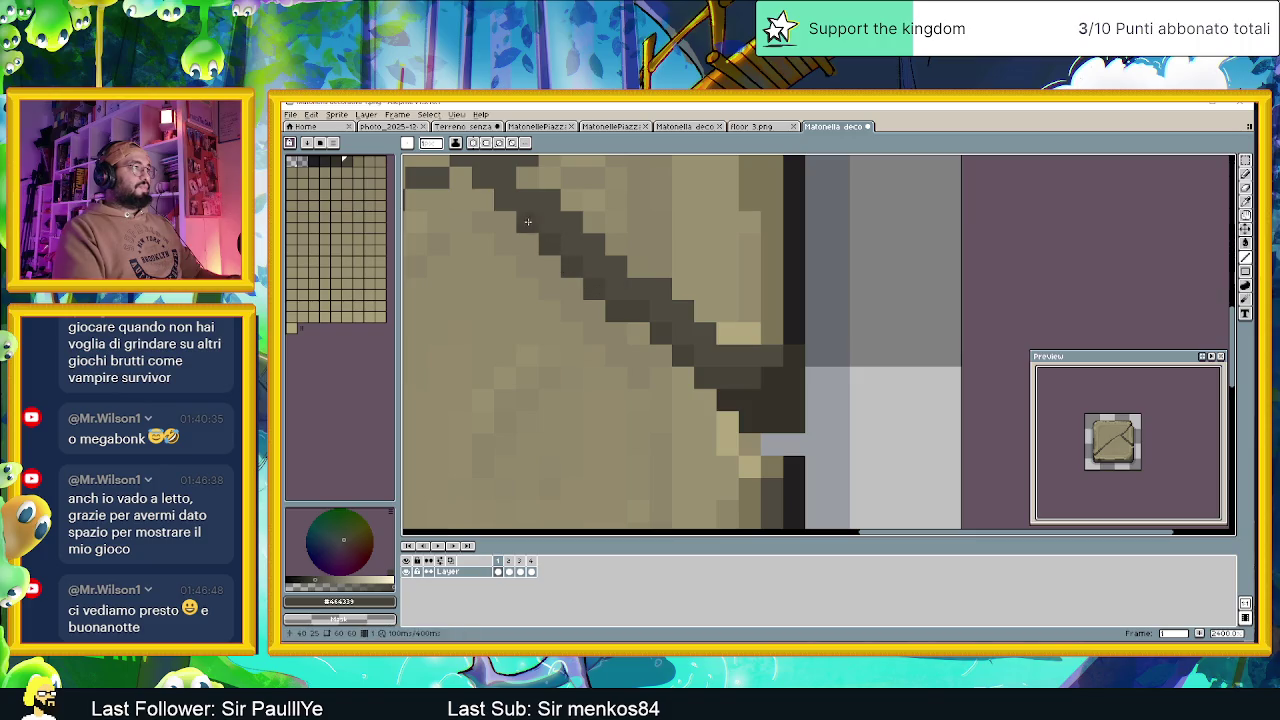
scroll(526, 219, "down", 1)
scroll(657, 425, "down", 1)
scroll(539, 457, "up", 3)
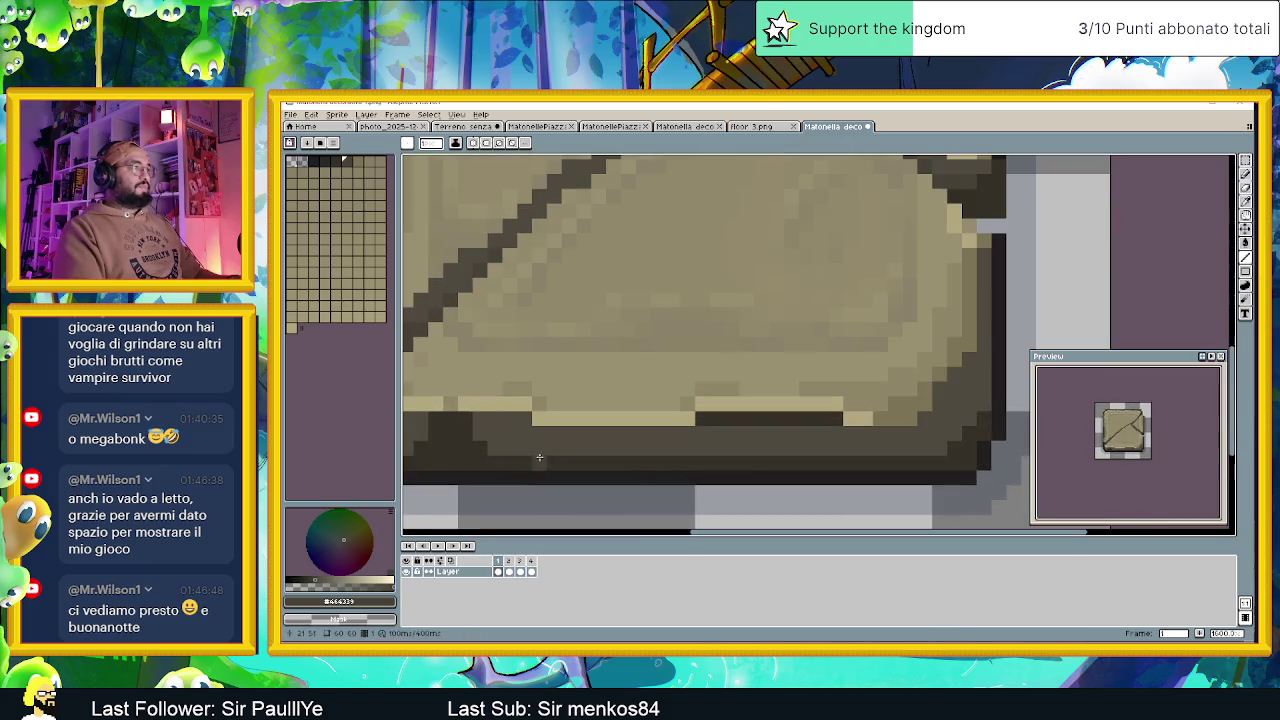
scroll(911, 478, "down", 3)
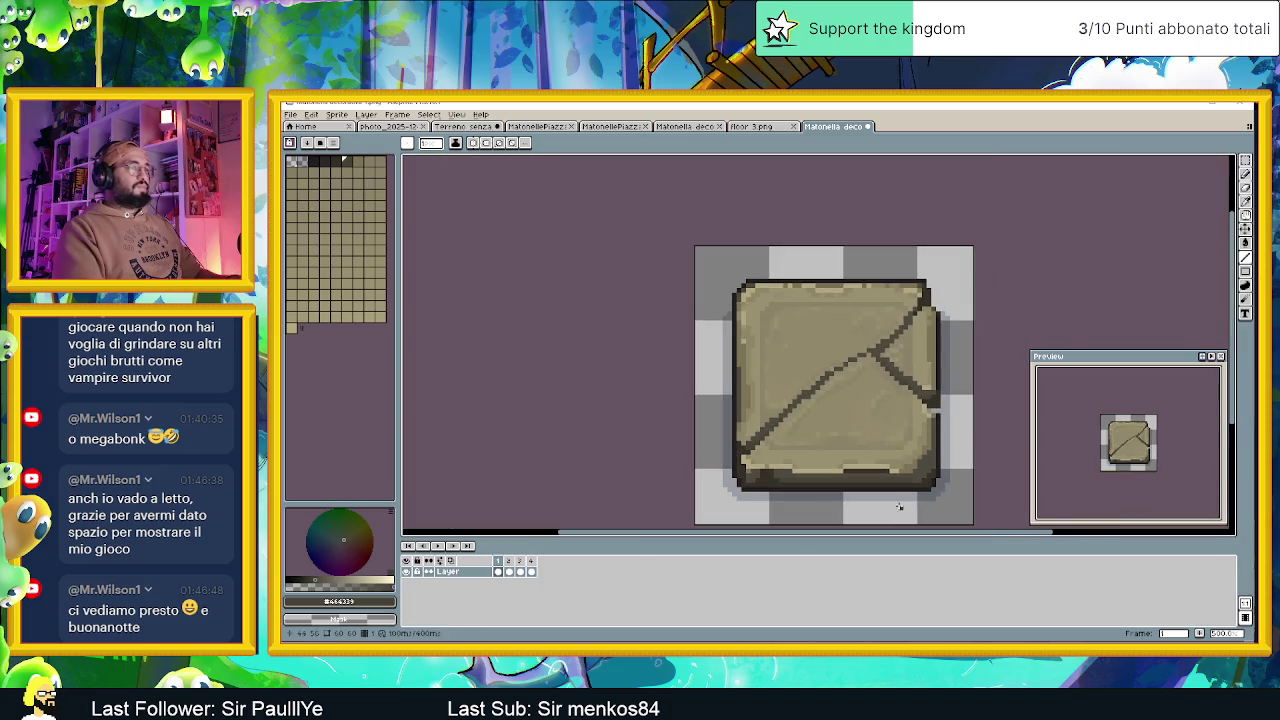
scroll(947, 480, "down", 1)
scroll(870, 472, "down", 1)
scroll(789, 467, "down", 1)
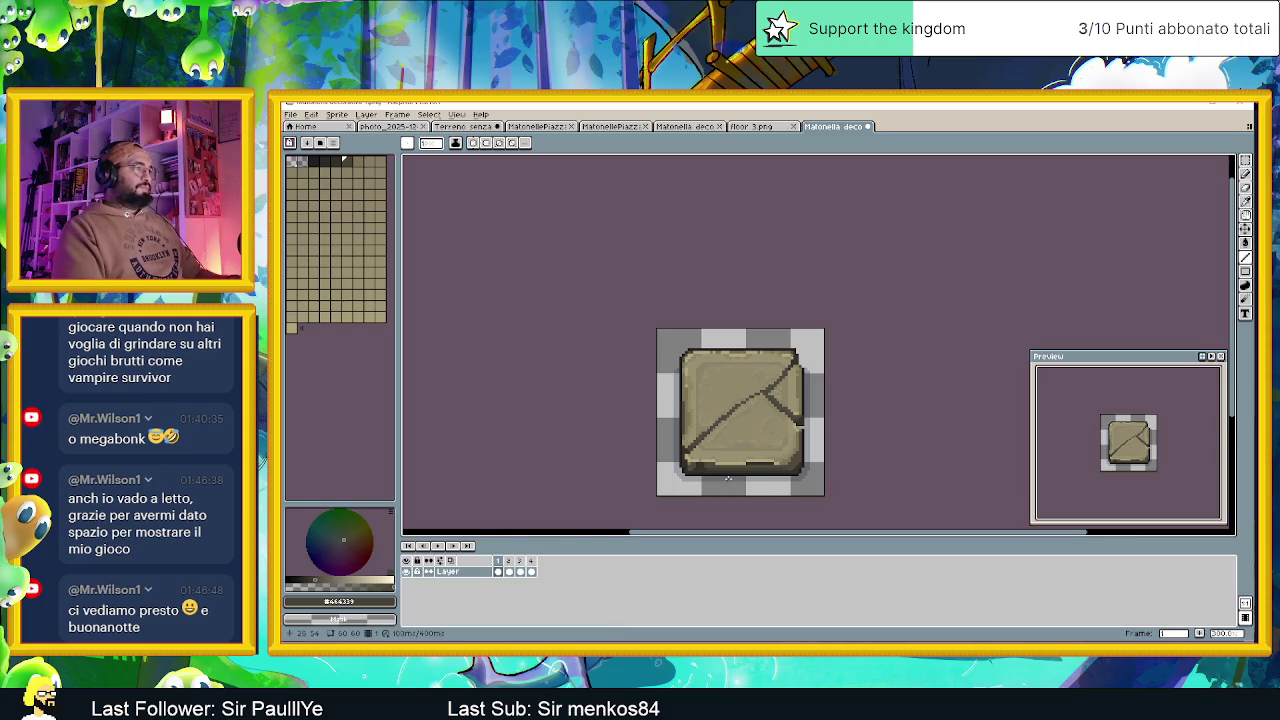
scroll(728, 472, "up", 2)
Sample a darker brown from the tile and show the plain uncracked frame 4.
left_click(630, 458, "alt")
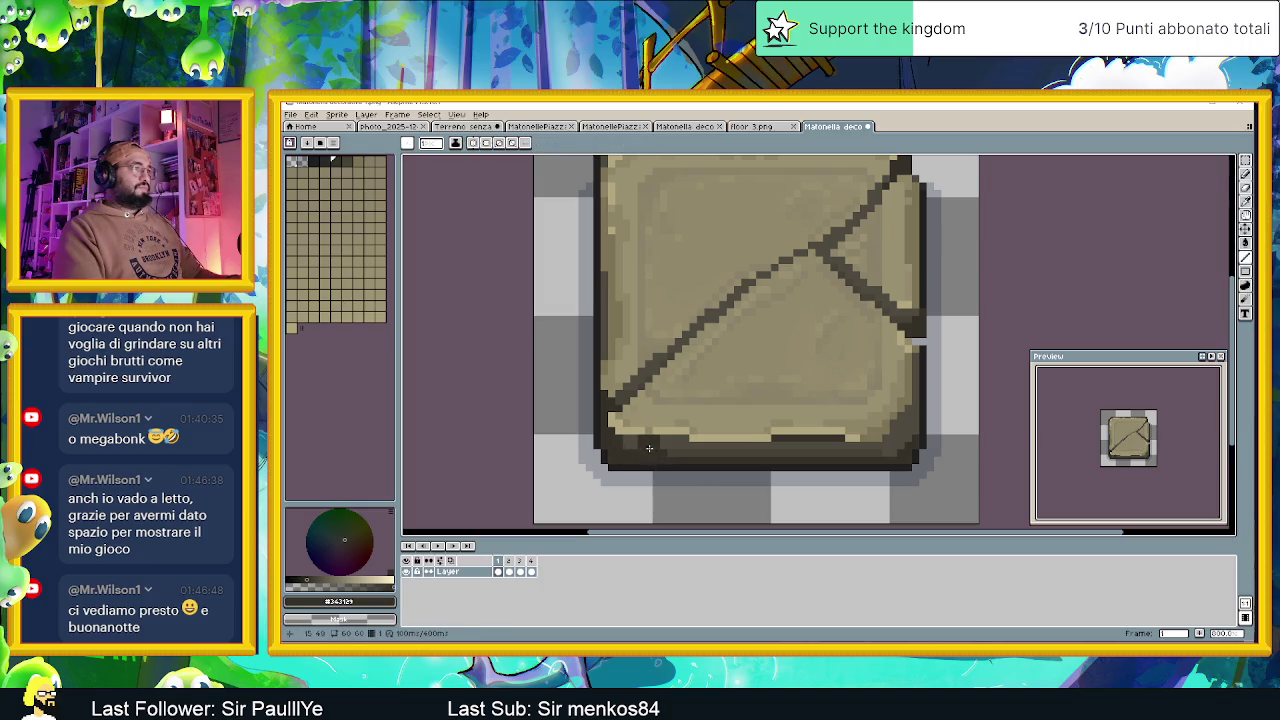
scroll(707, 503, "down", 1)
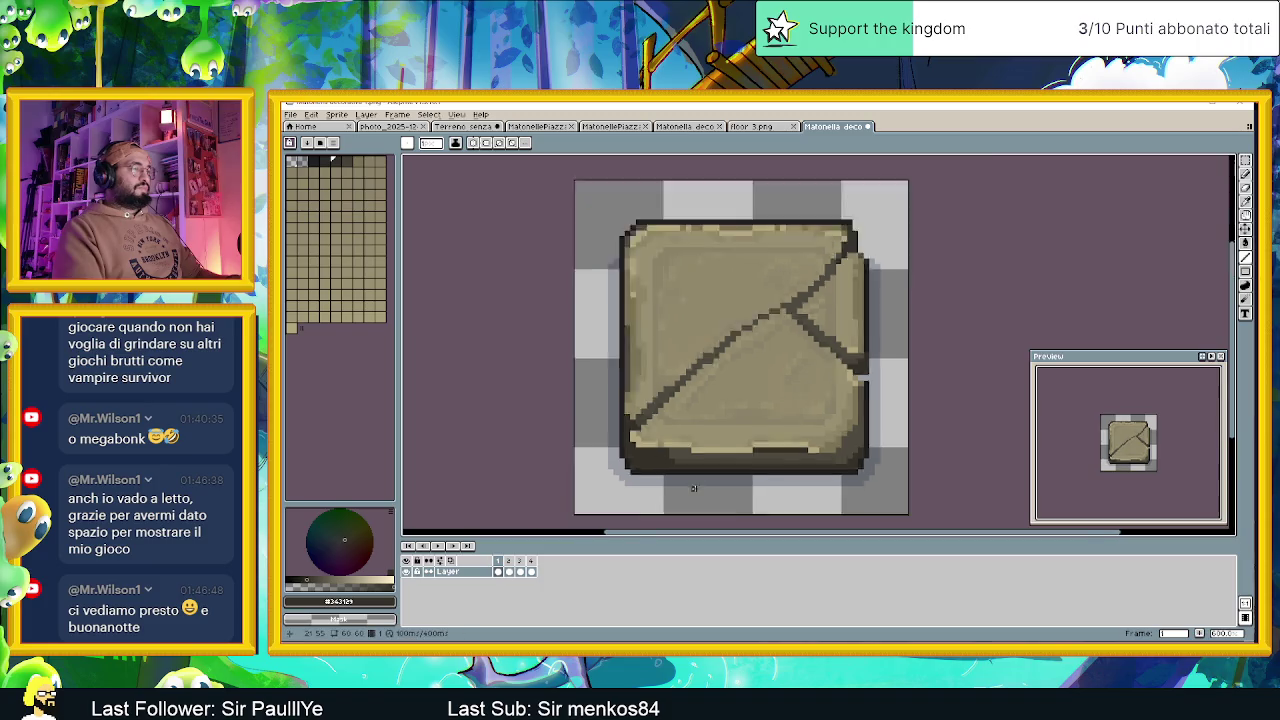
scroll(707, 503, "down", 1)
scroll(707, 503, "down", 1)
scroll(726, 506, "up", 2)
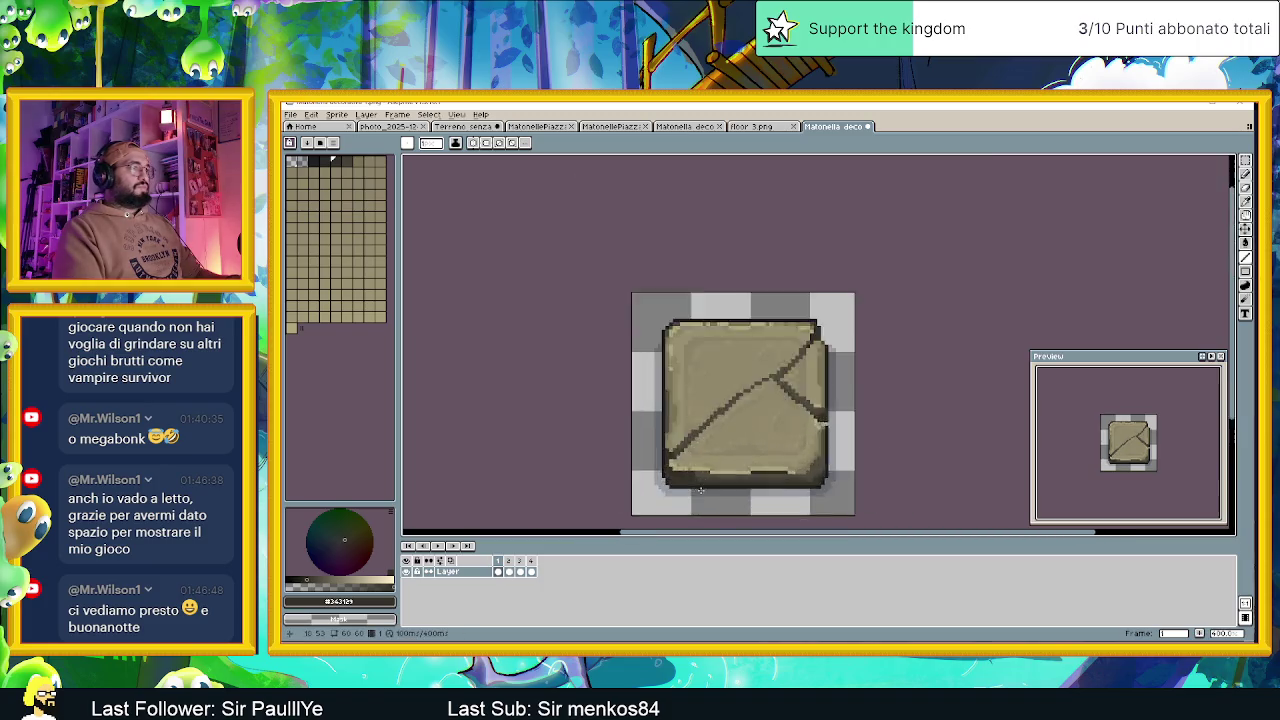
scroll(705, 480, "up", 1)
scroll(702, 465, "up", 2)
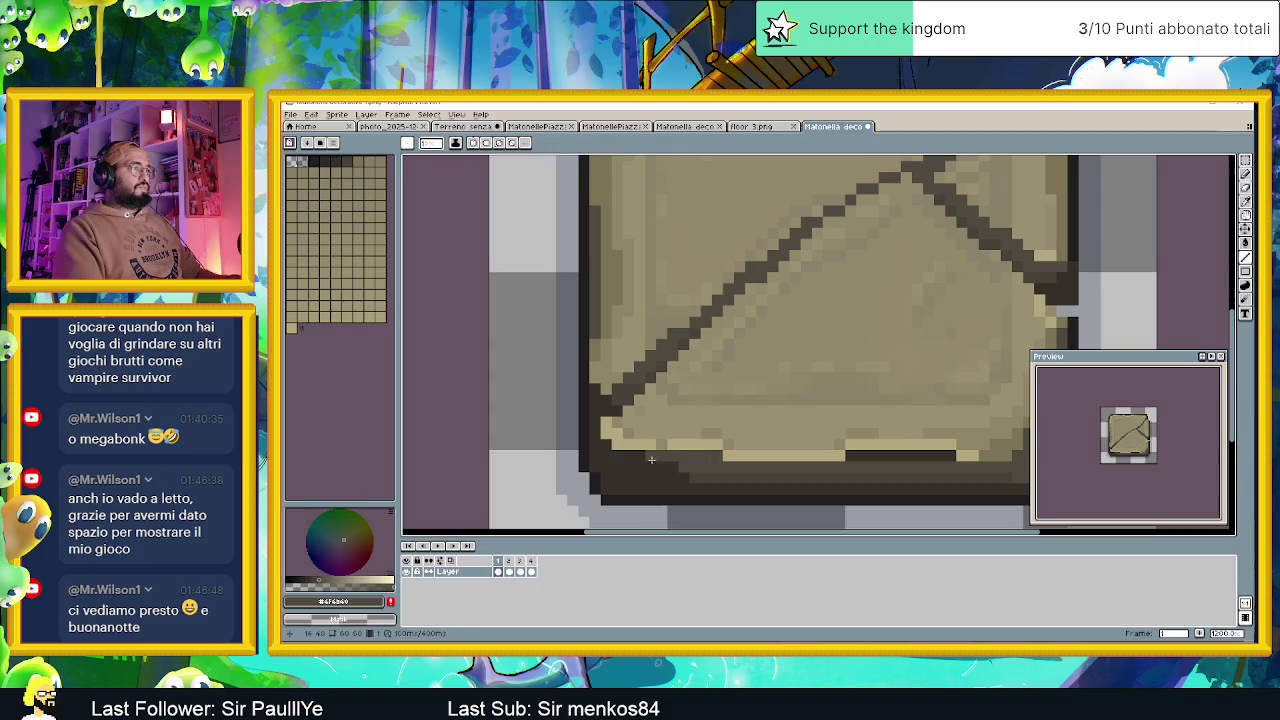
scroll(704, 502, "down", 3)
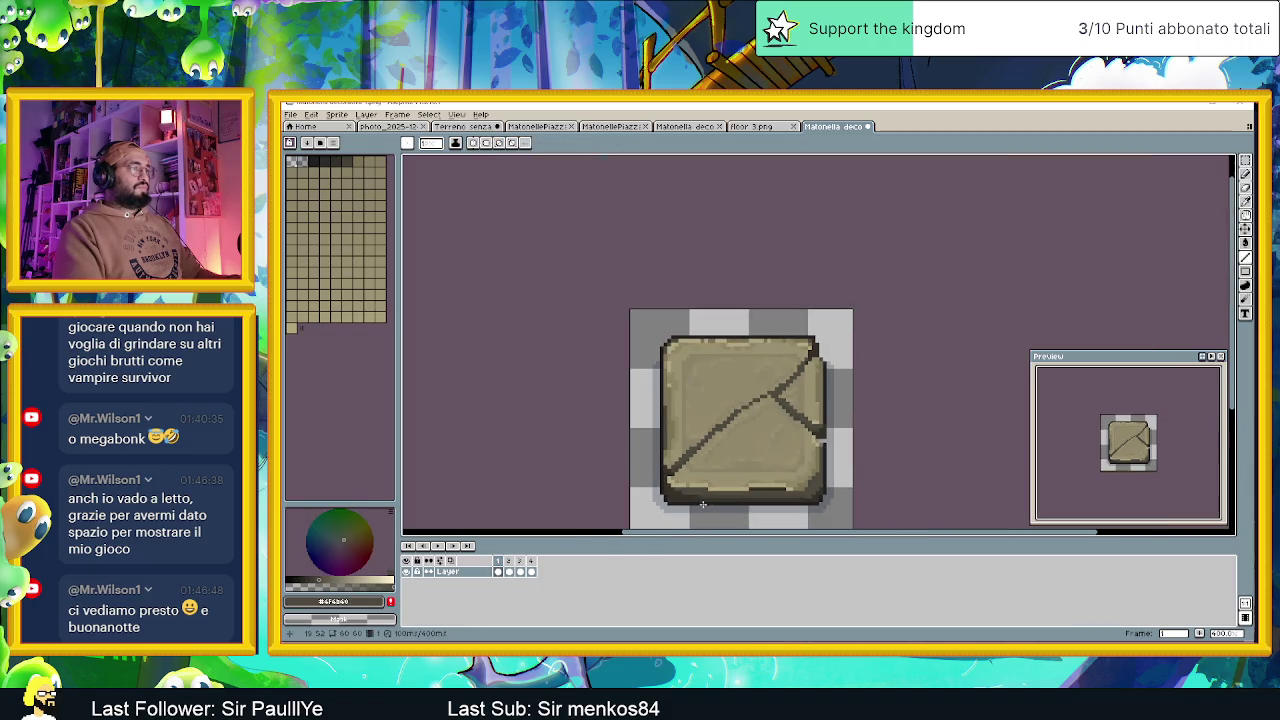
scroll(720, 505, "down", 1)
scroll(745, 508, "down", 1)
left_click(531, 571)
scroll(680, 480, "up", 1)
scroll(717, 442, "up", 2)
scroll(717, 442, "up", 1)
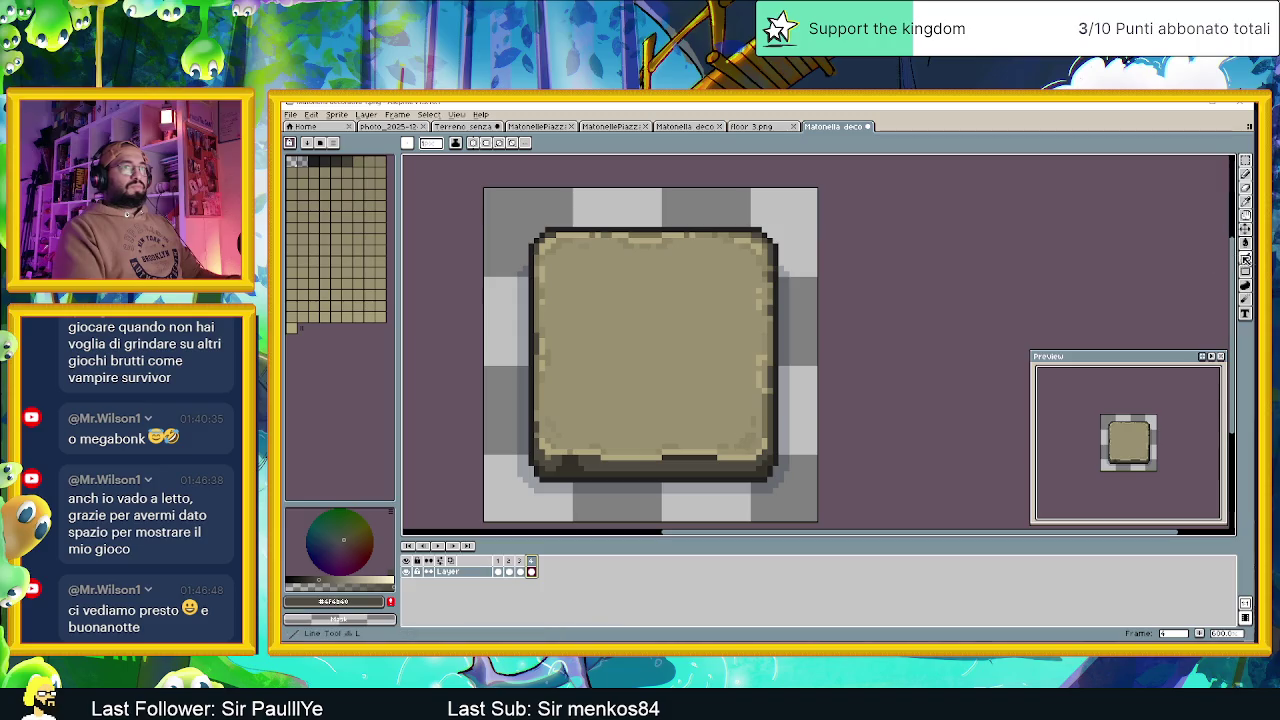
Sample the dark outline colour and draw a peaked crack across the lower tile, undoing a first diagonal attempt.
key("i")
left_click(542, 457)
key("b")
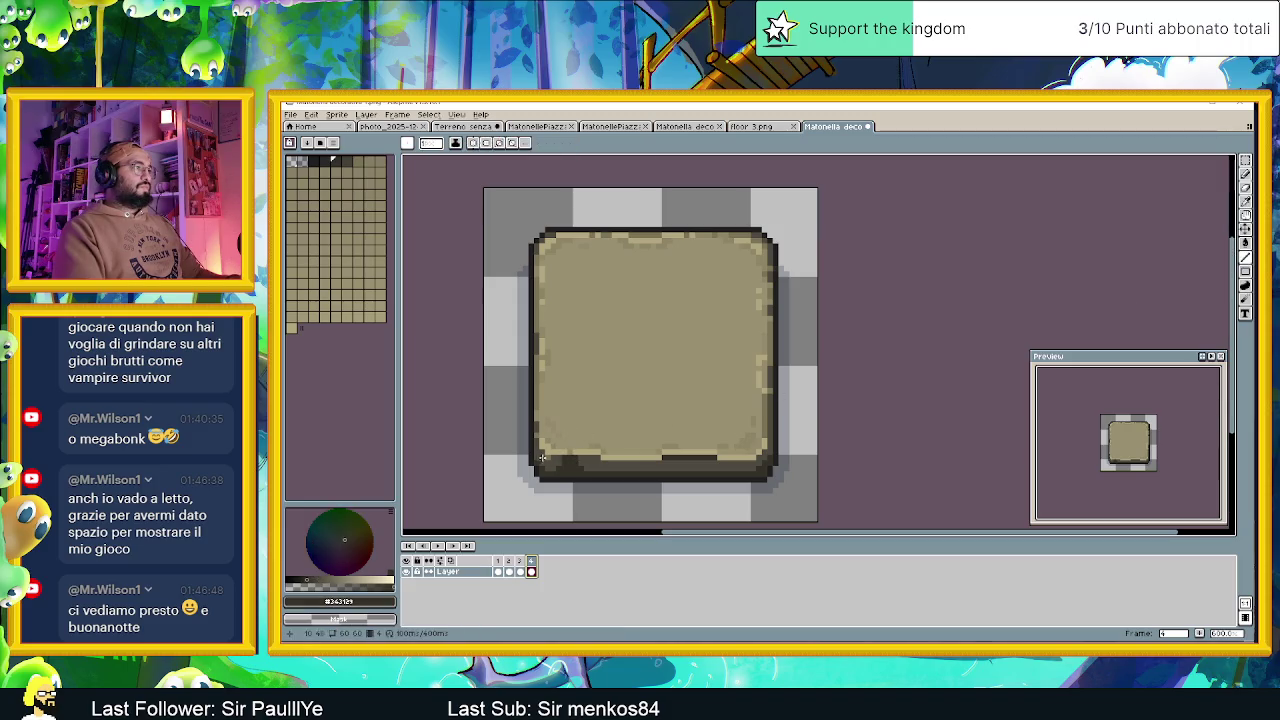
left_click_drag(545, 469, 660, 383)
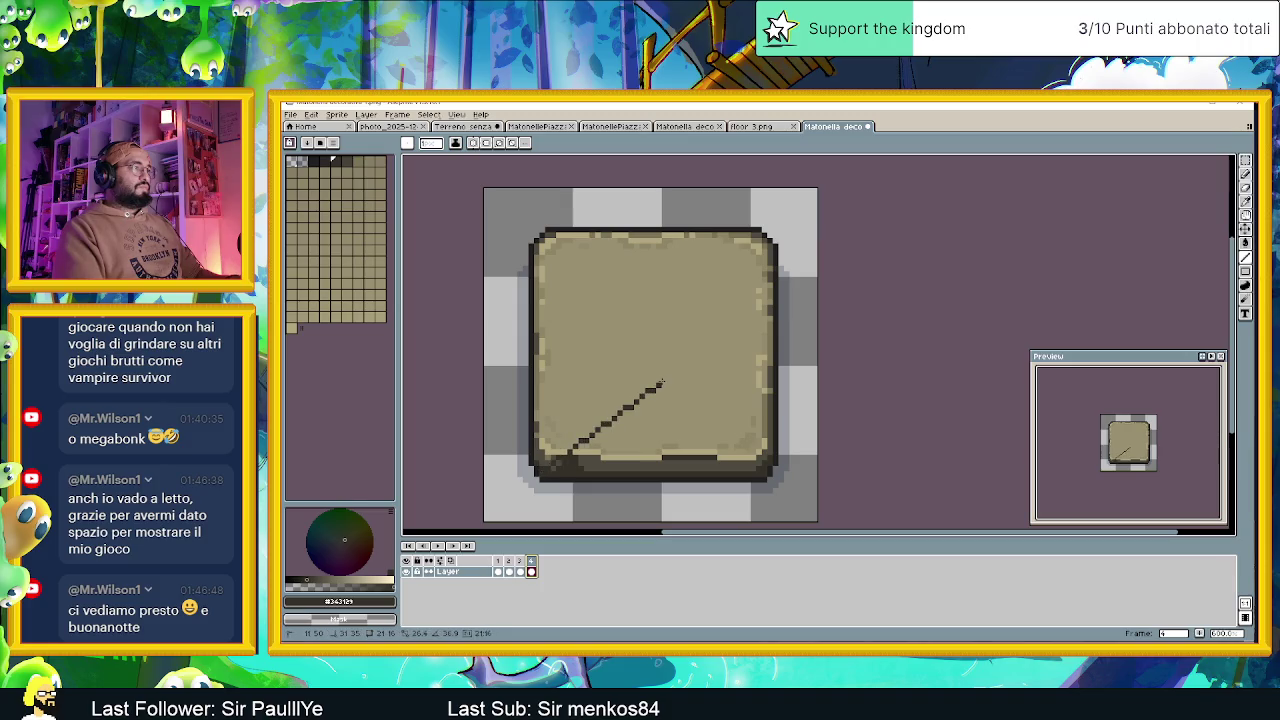
key("ctrl+z")
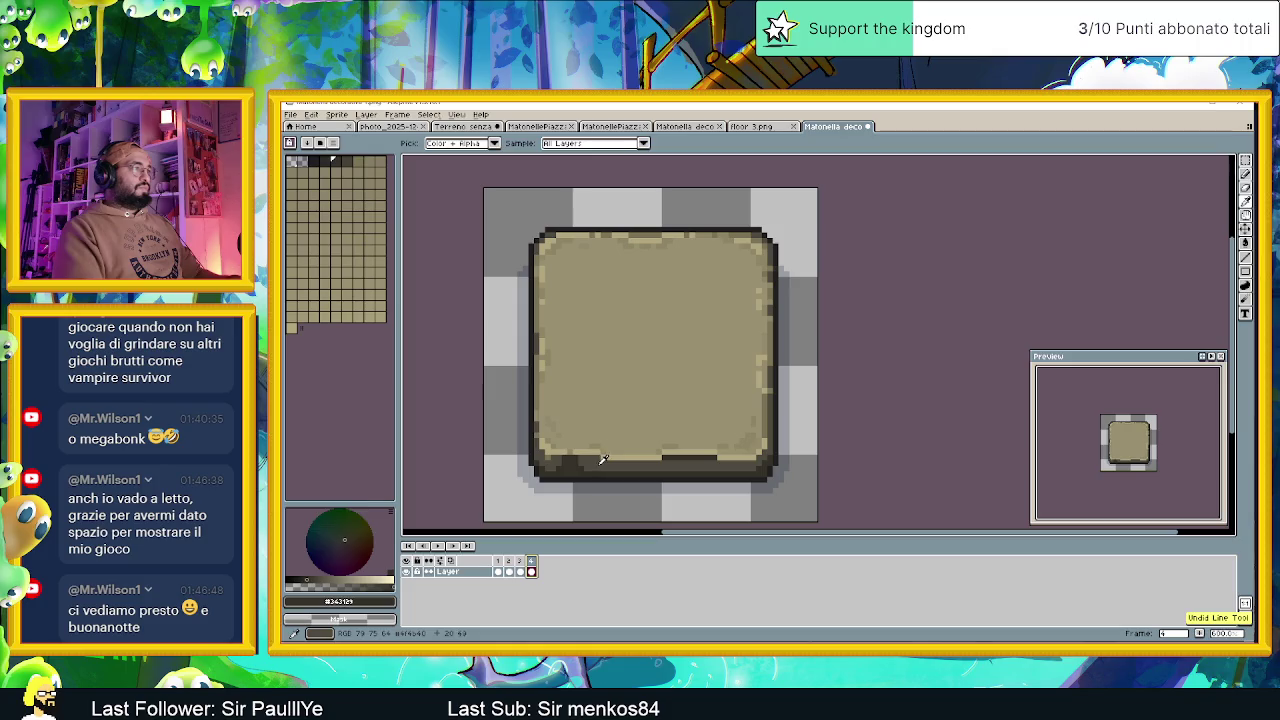
left_click(549, 457, "alt")
mouse_move(549, 457)
left_mouse_down()
mouse_move(660, 378)
mouse_move(777, 460)
mouse_move(685, 384)
mouse_move(710, 402)
mouse_move(762, 458)
mouse_move(707, 432)
mouse_move(766, 468)
left_mouse_up()
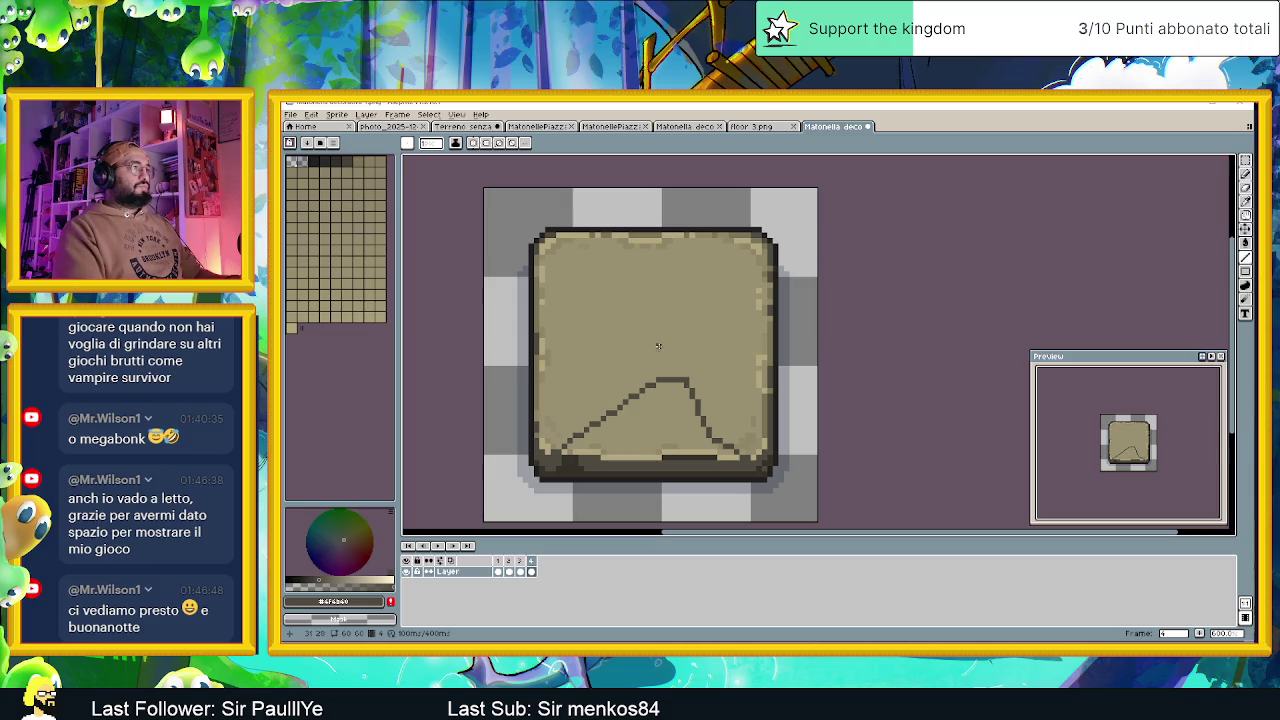
Add cracks running down from the top edge and in from the right edge.
mouse_move(655, 237)
left_mouse_down()
mouse_move(648, 342)
mouse_move(538, 398)
left_mouse_up()
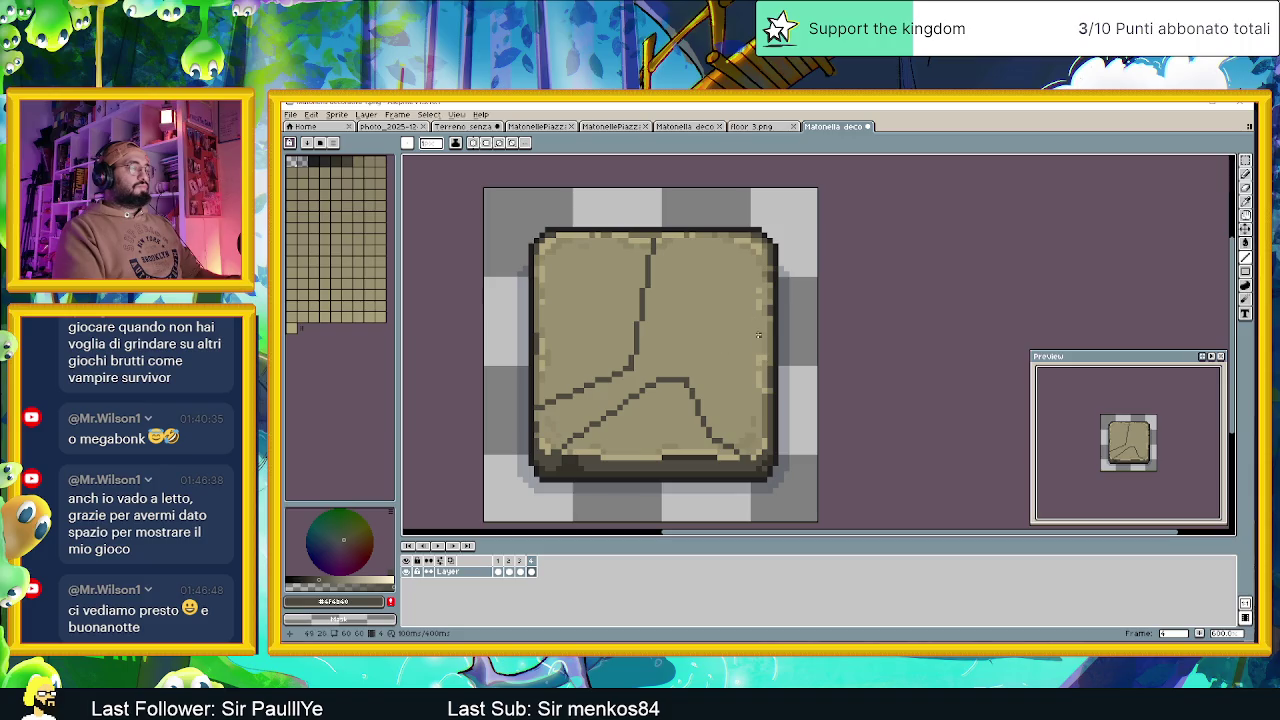
mouse_move(769, 316)
left_mouse_down()
mouse_move(707, 334)
mouse_move(690, 356)
mouse_move(760, 412)
left_mouse_up()
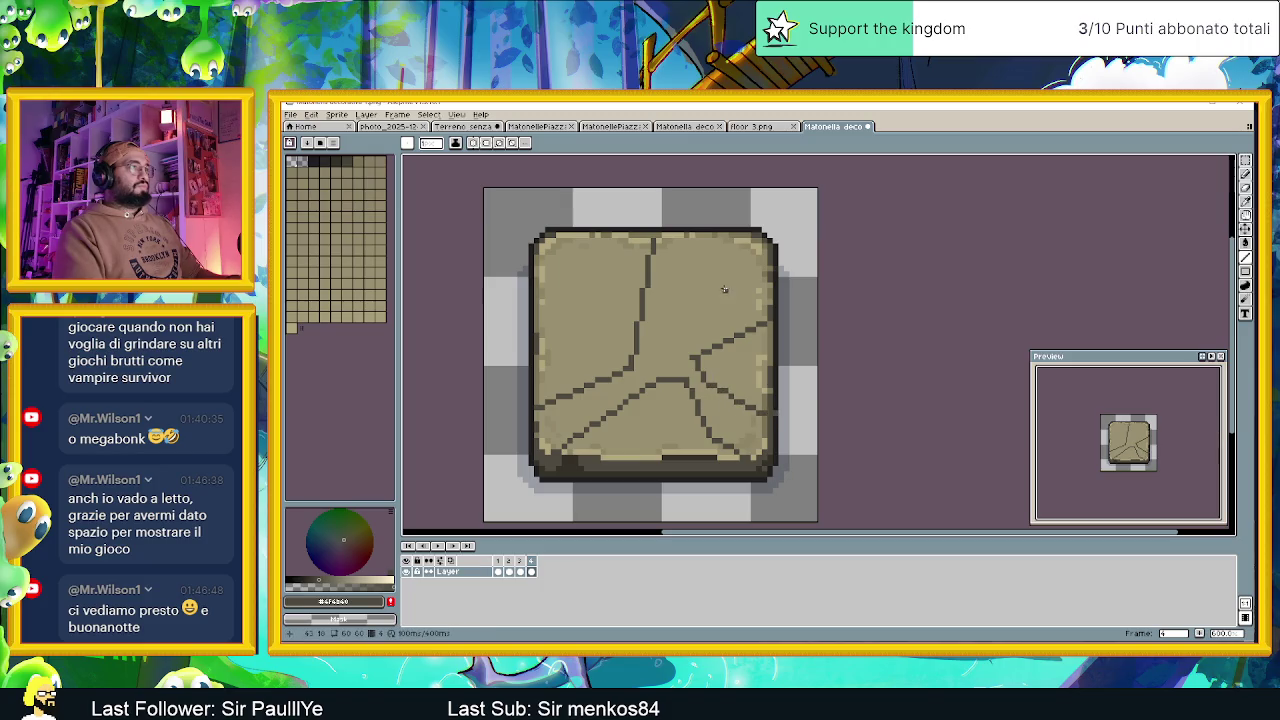
mouse_move(670, 238)
left_mouse_down()
mouse_move(658, 330)
mouse_move(679, 347)
mouse_move(770, 291)
left_mouse_up()
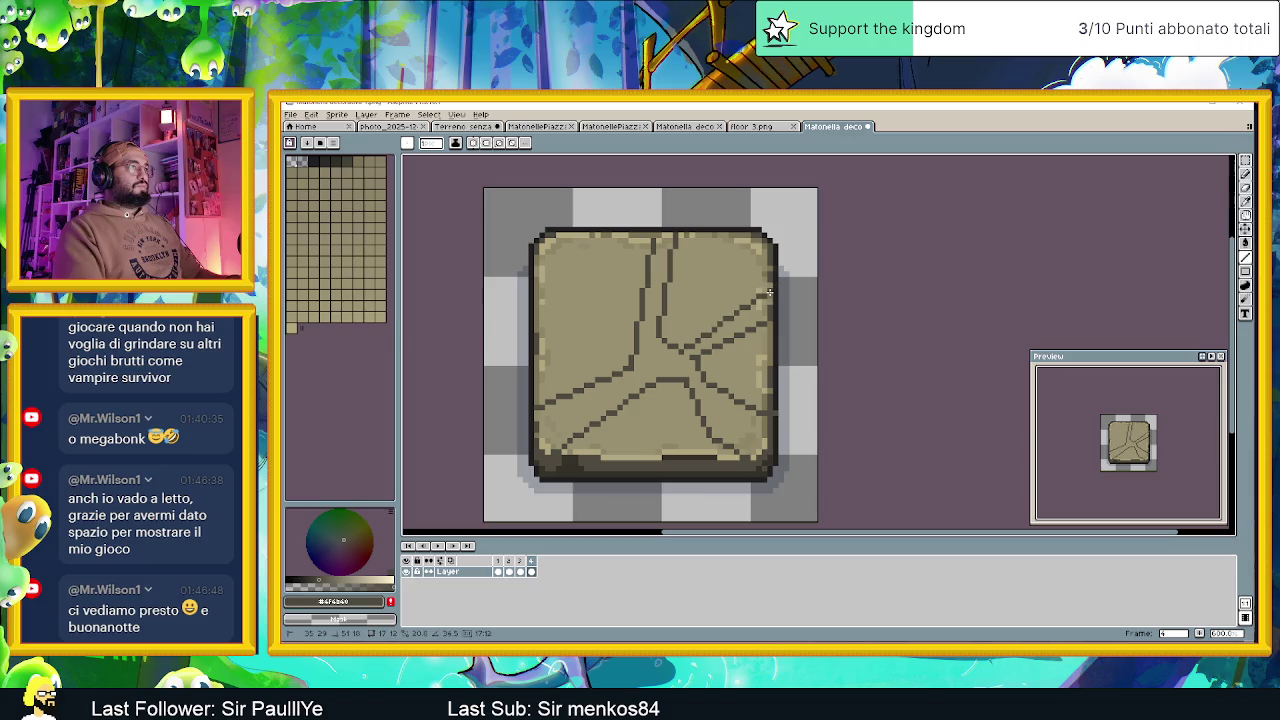
Eyedrop the dark crack colour from the beige tile.
left_click(679, 349, "alt")
left_click(680, 348, "alt")
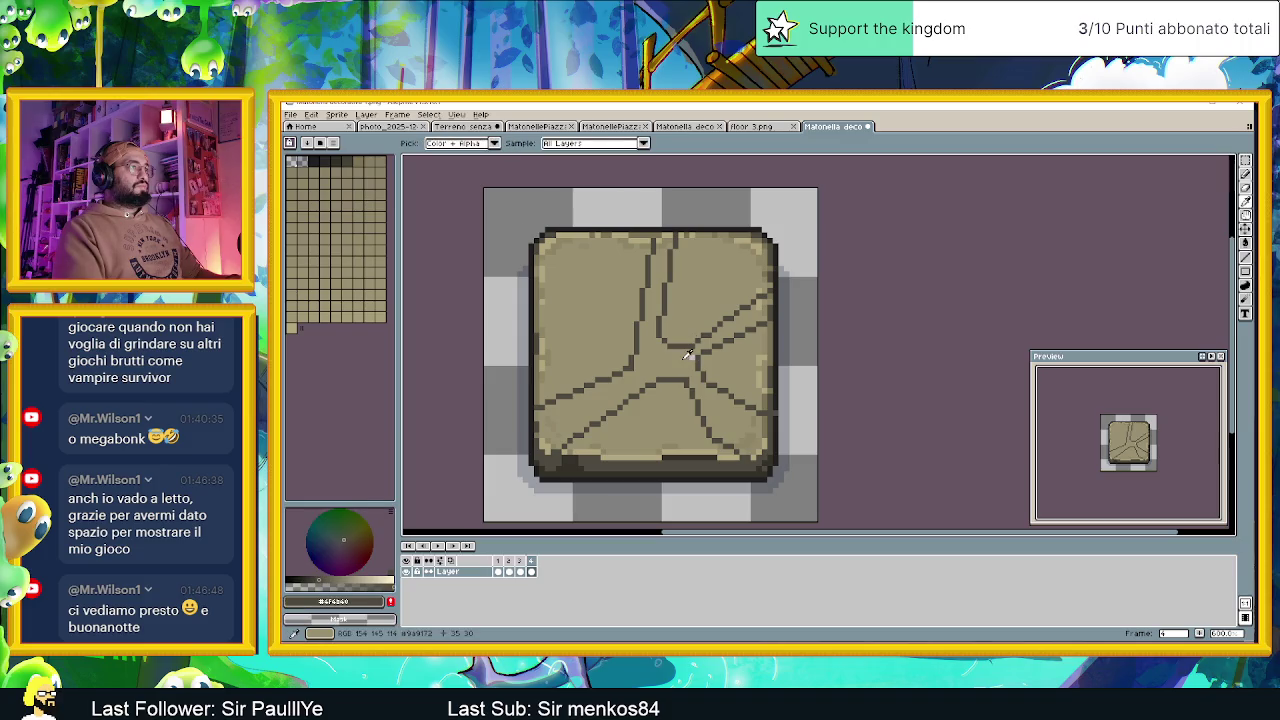
left_click(694, 356, "alt")
scroll(726, 334, "down", 1)
scroll(722, 360, "up", 1)
scroll(716, 402, "up", 1)
left_click_drag(620, 403, 642, 375)
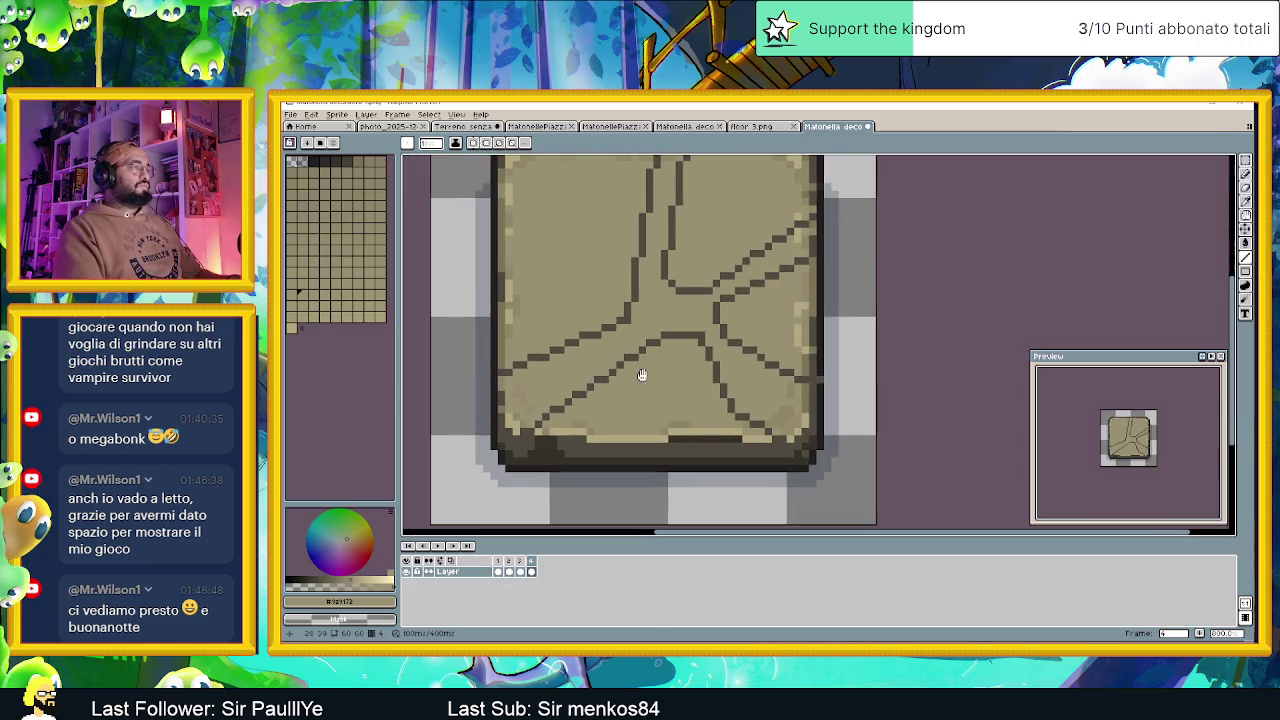
left_click(633, 309, "alt")
Draw a diagonal crack and a vertical crack to the top edge, joined at the junction.
left_click_drag(495, 413, 635, 335)
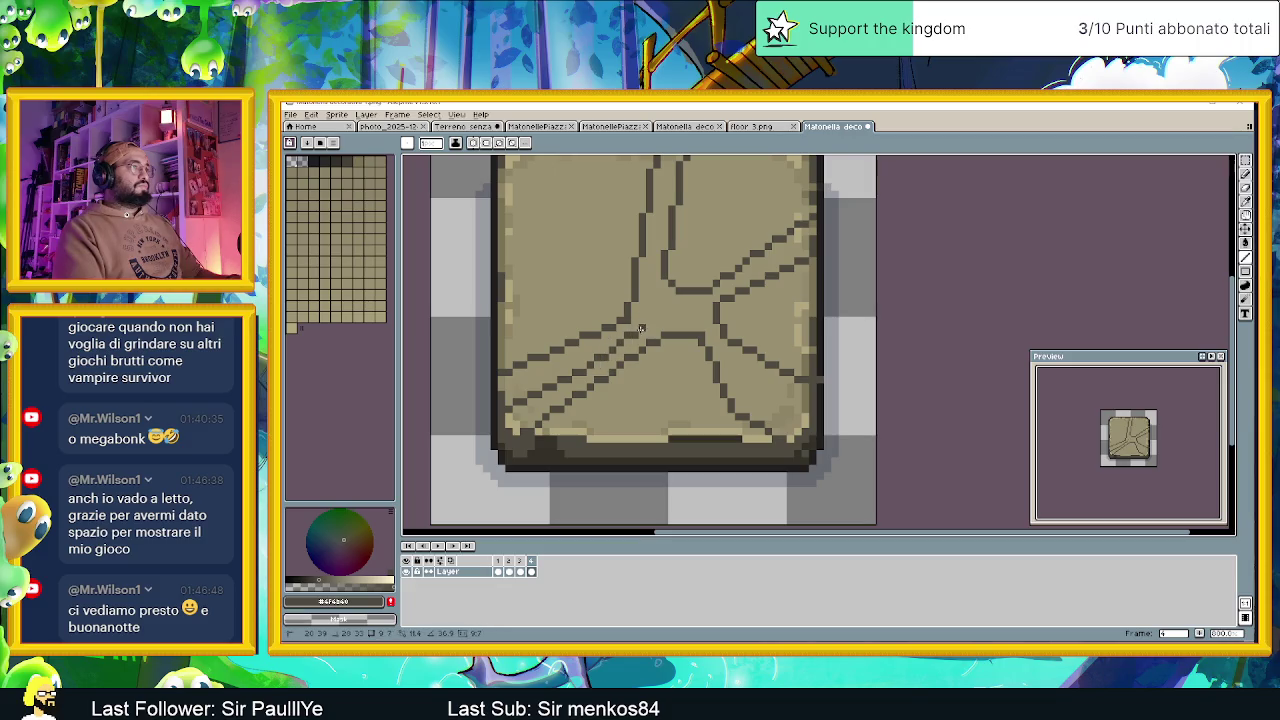
left_click_drag(640, 330, 660, 213)
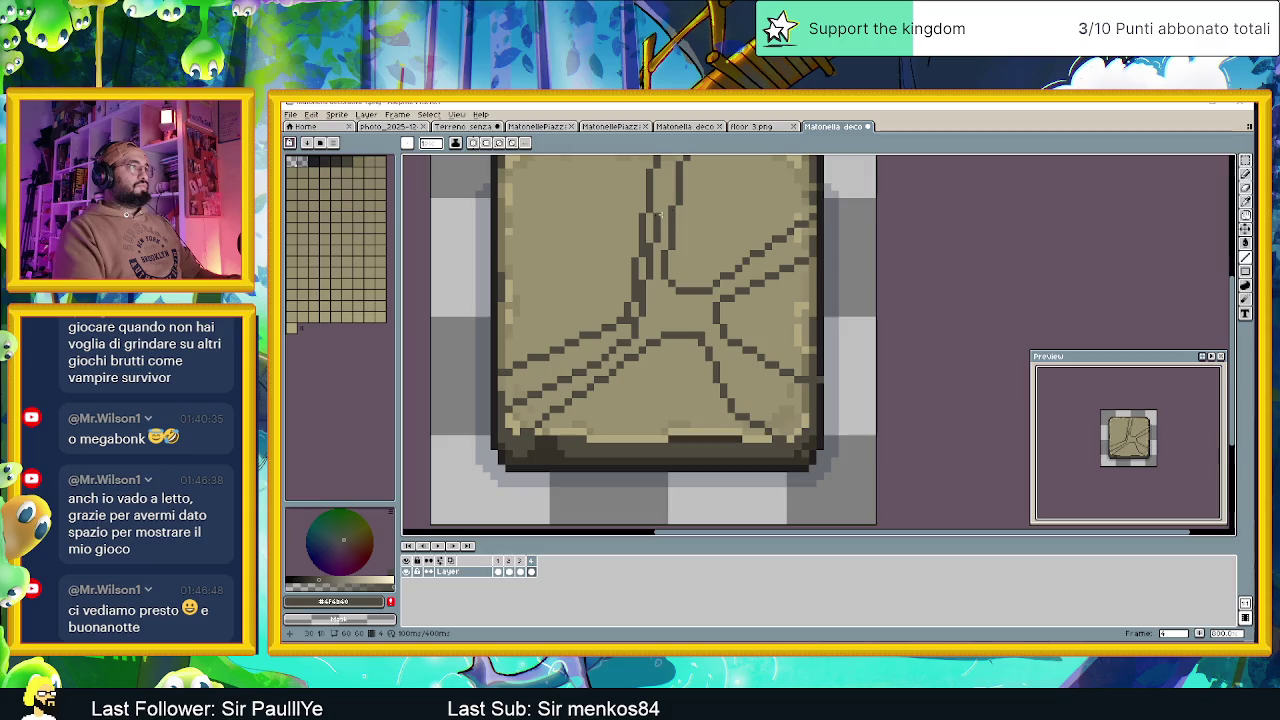
scroll(660, 213, "up", 3)
left_click_drag(662, 340, 657, 263)
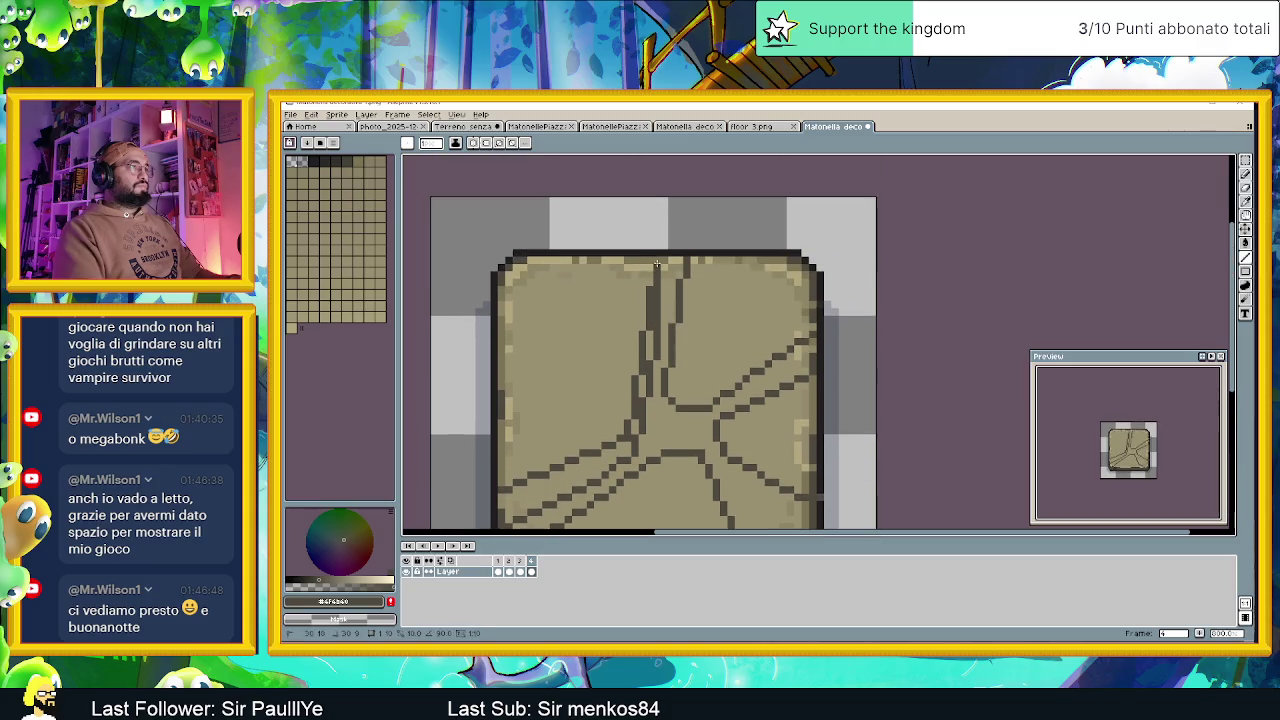
scroll(682, 314, "down", 3)
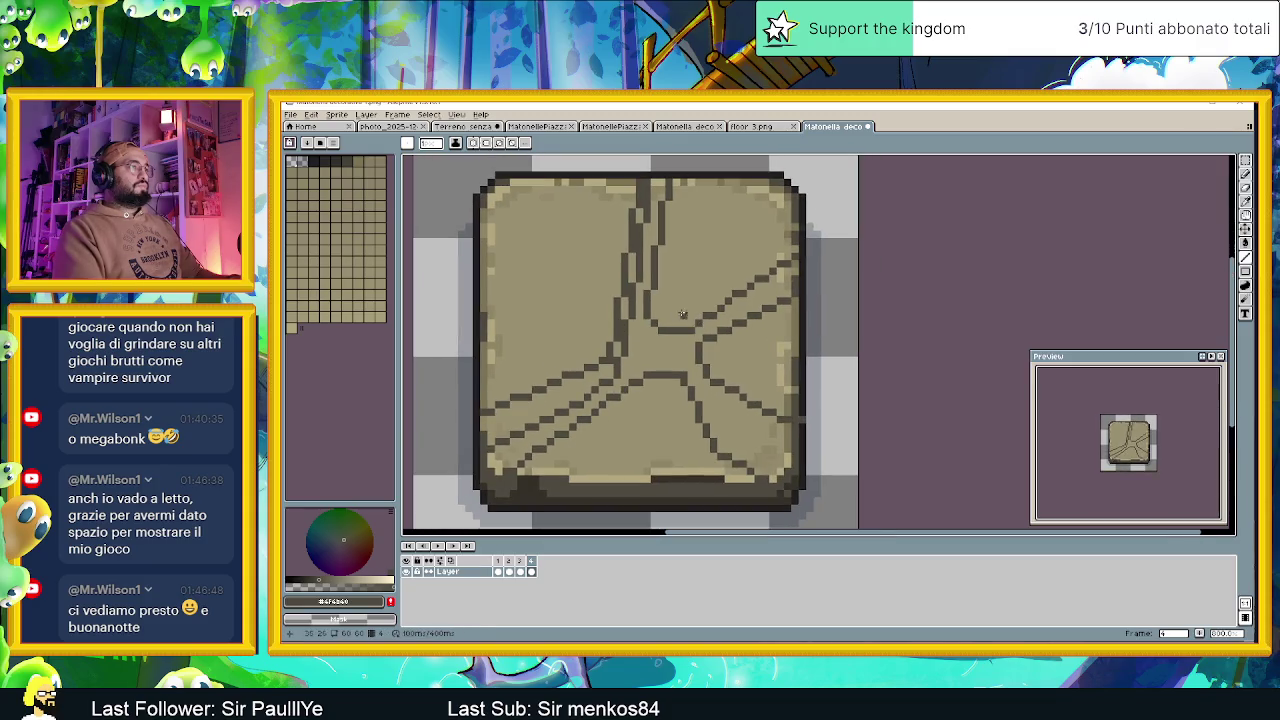
left_click_drag(646, 322, 669, 352)
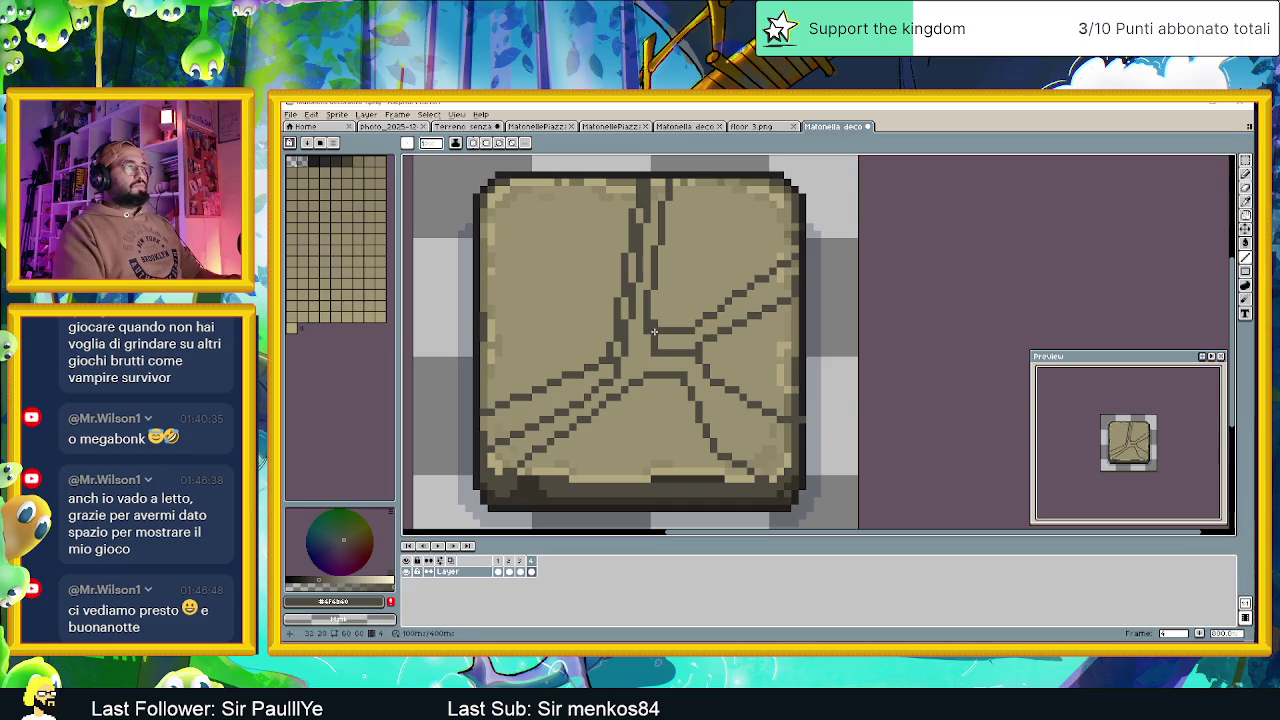
Touch up the crack pixels and draw a crack toward the lower-right corner.
scroll(697, 401, "up", 1)
scroll(696, 320, "up", 1)
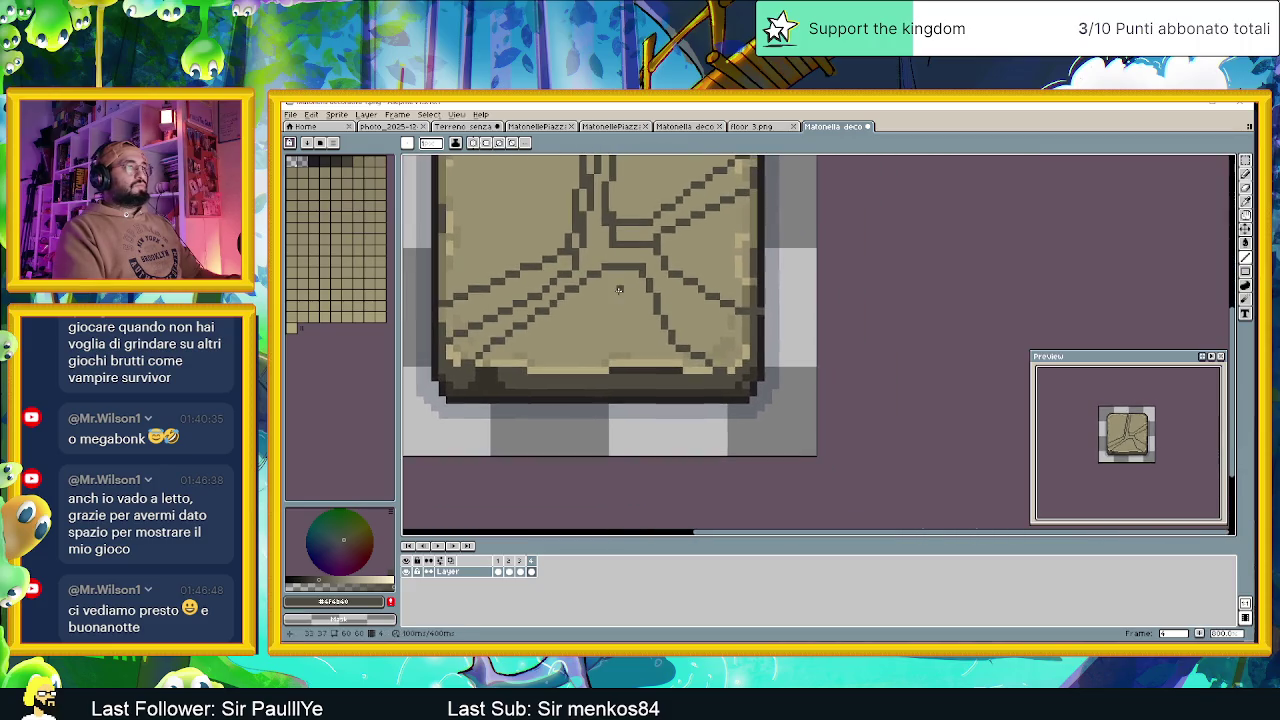
left_click(665, 240)
left_click(675, 265)
mouse_move(680, 290)
left_mouse_down()
mouse_move(748, 343)
mouse_move(791, 354)
left_mouse_up()
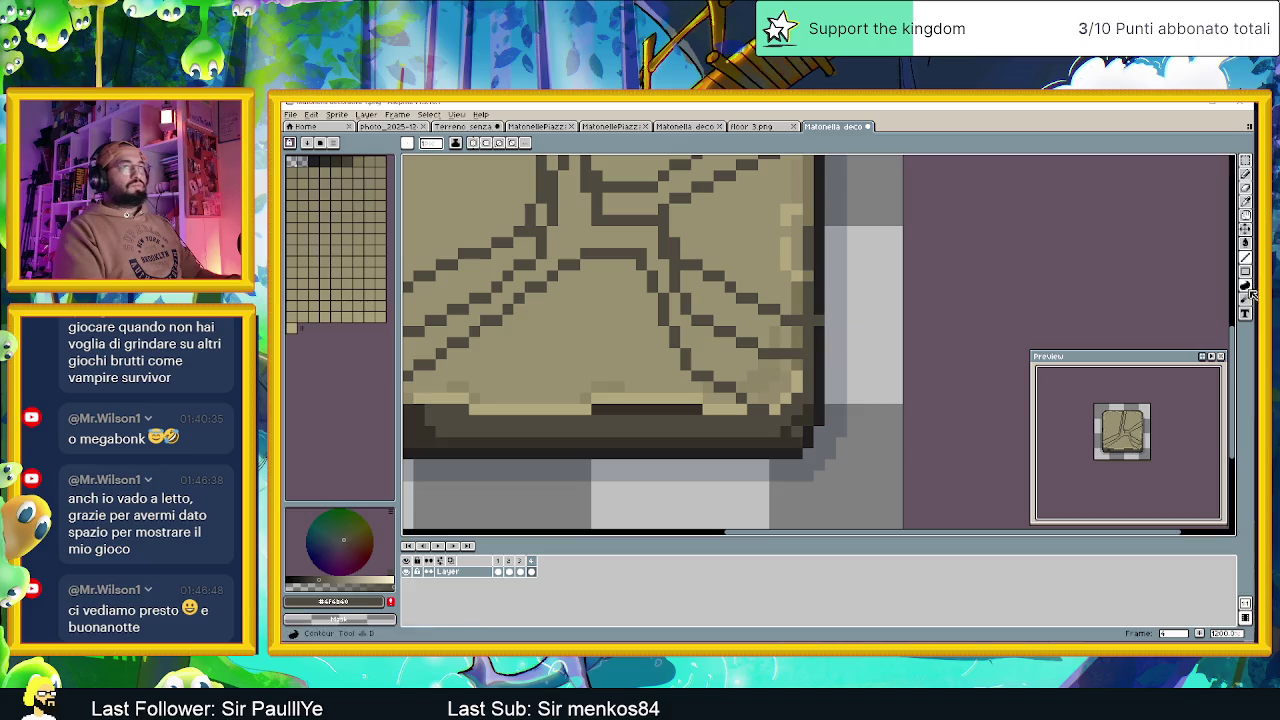
Paint Bucket the right wedge, another gap and the lower-left band dark.
key("g")
left_click(782, 343)
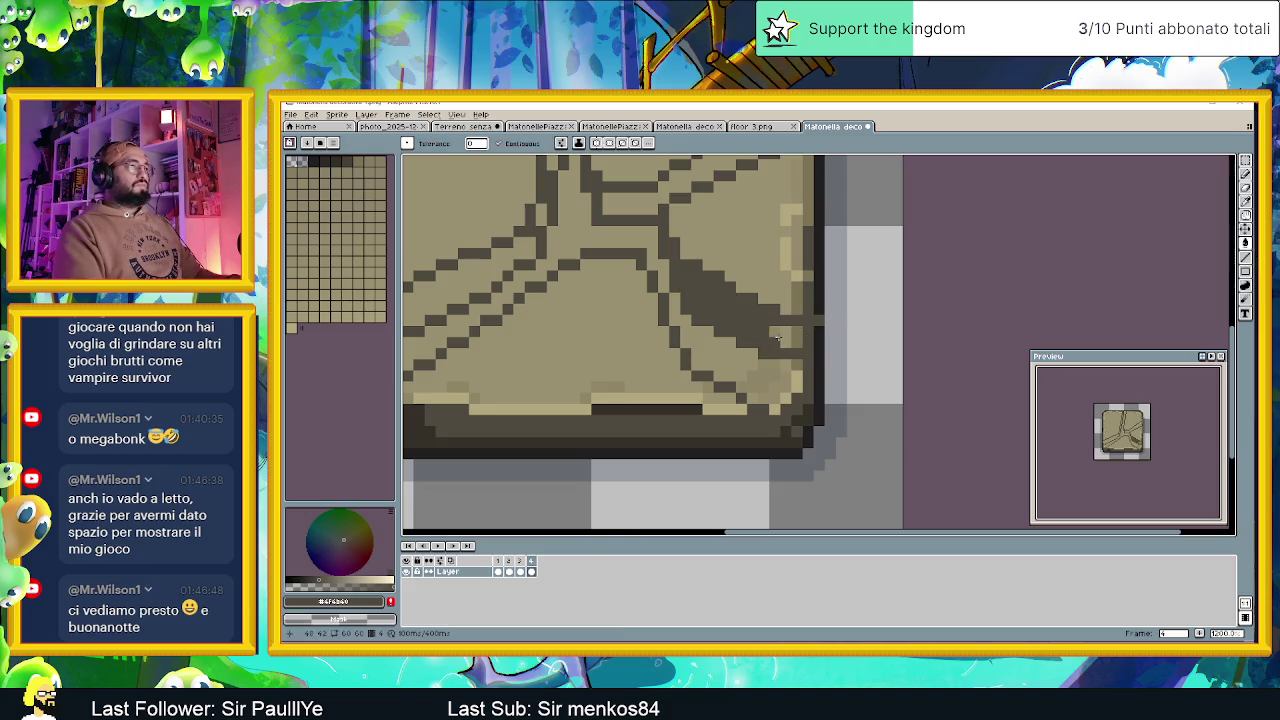
scroll(787, 340, "up", 3)
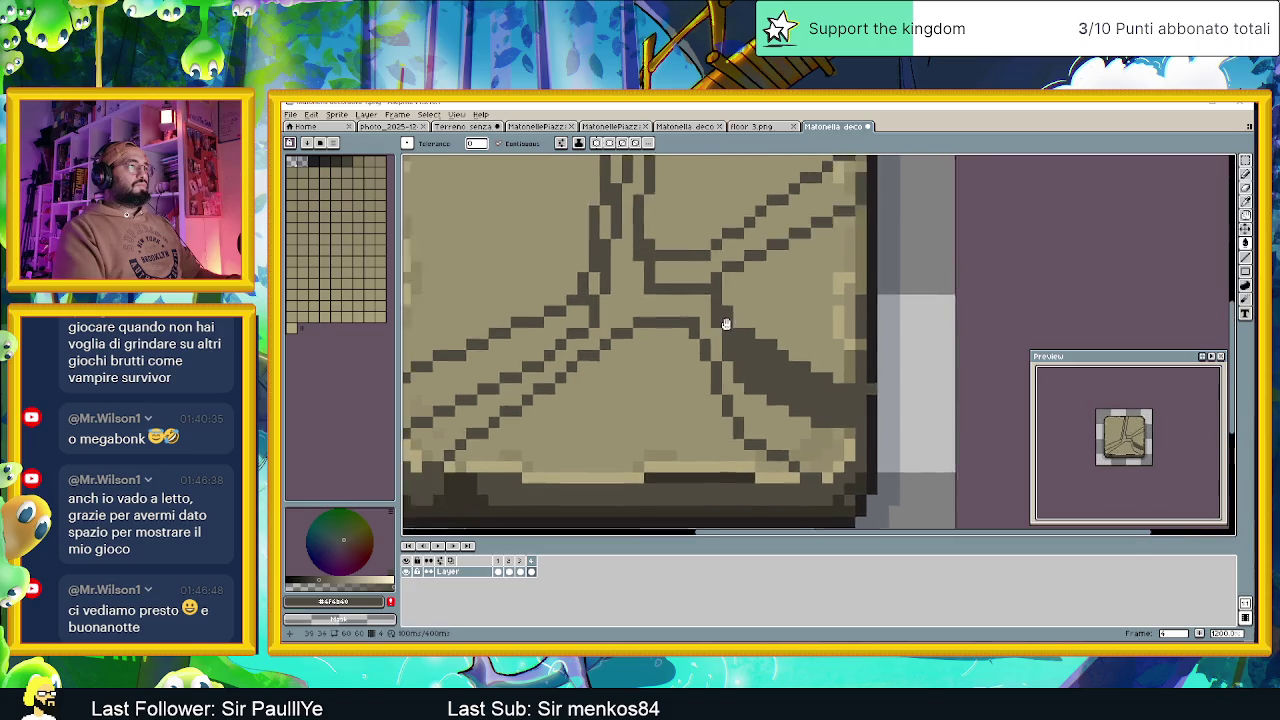
left_click(718, 297)
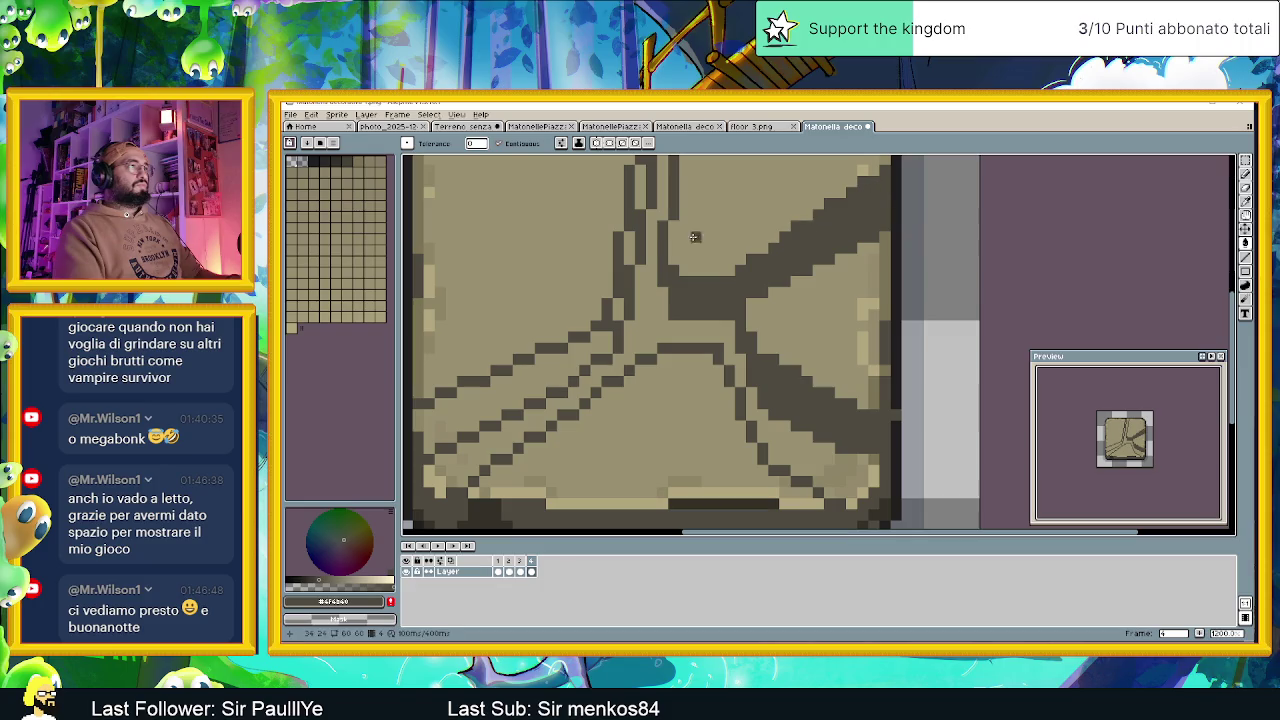
scroll(662, 340, "down", 2)
scroll(662, 340, "up", 1)
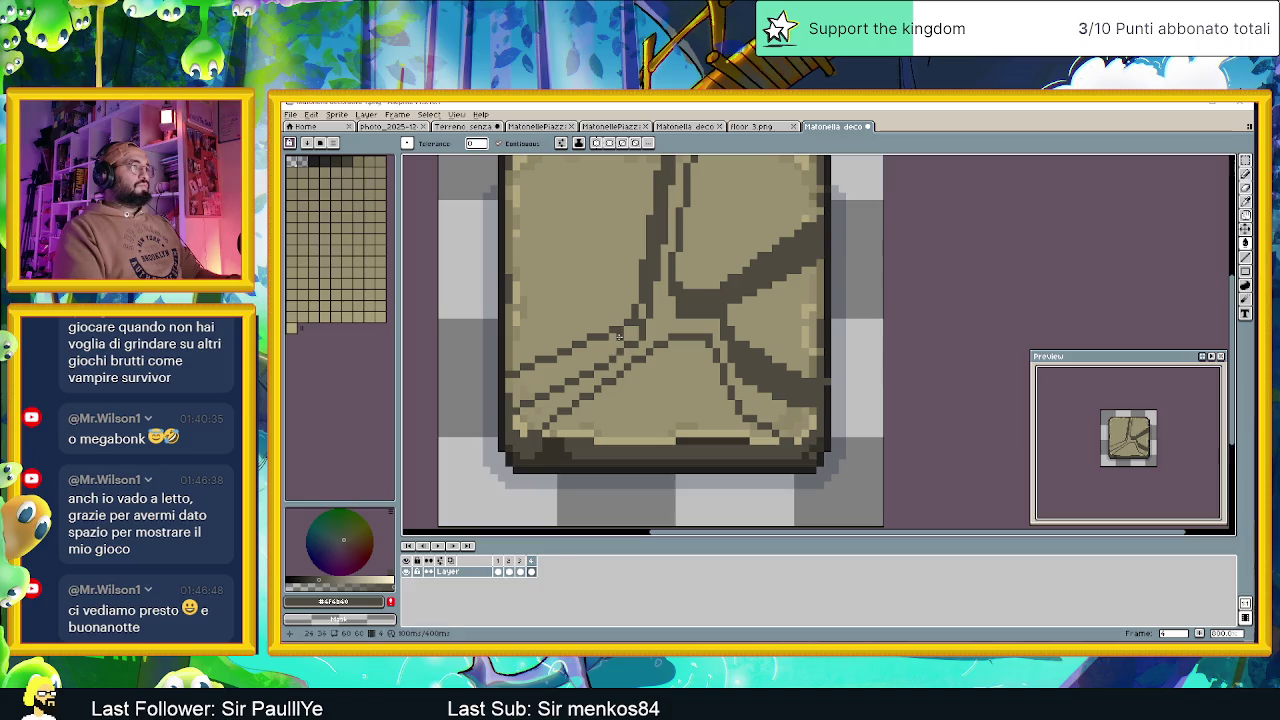
left_click(597, 359)
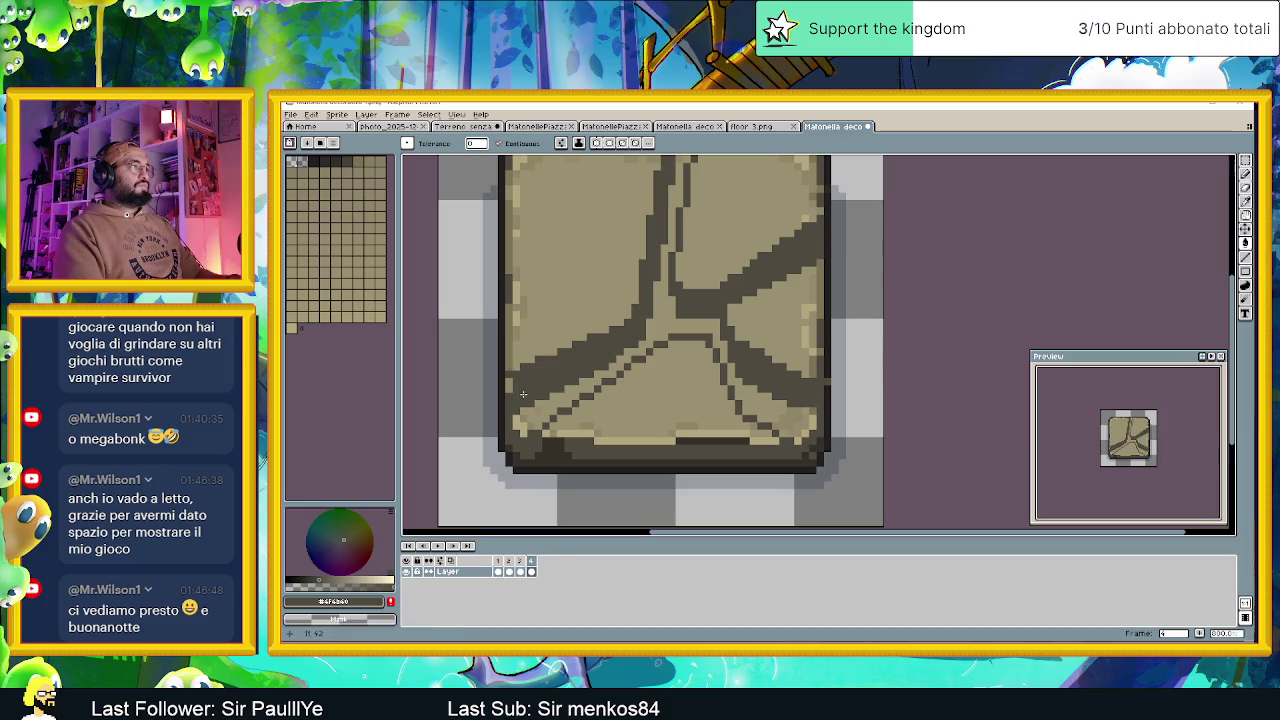
Draw a straight vertical crack down from the tile's top edge.
scroll(560, 350, "down", 1)
scroll(640, 320, "down", 1)
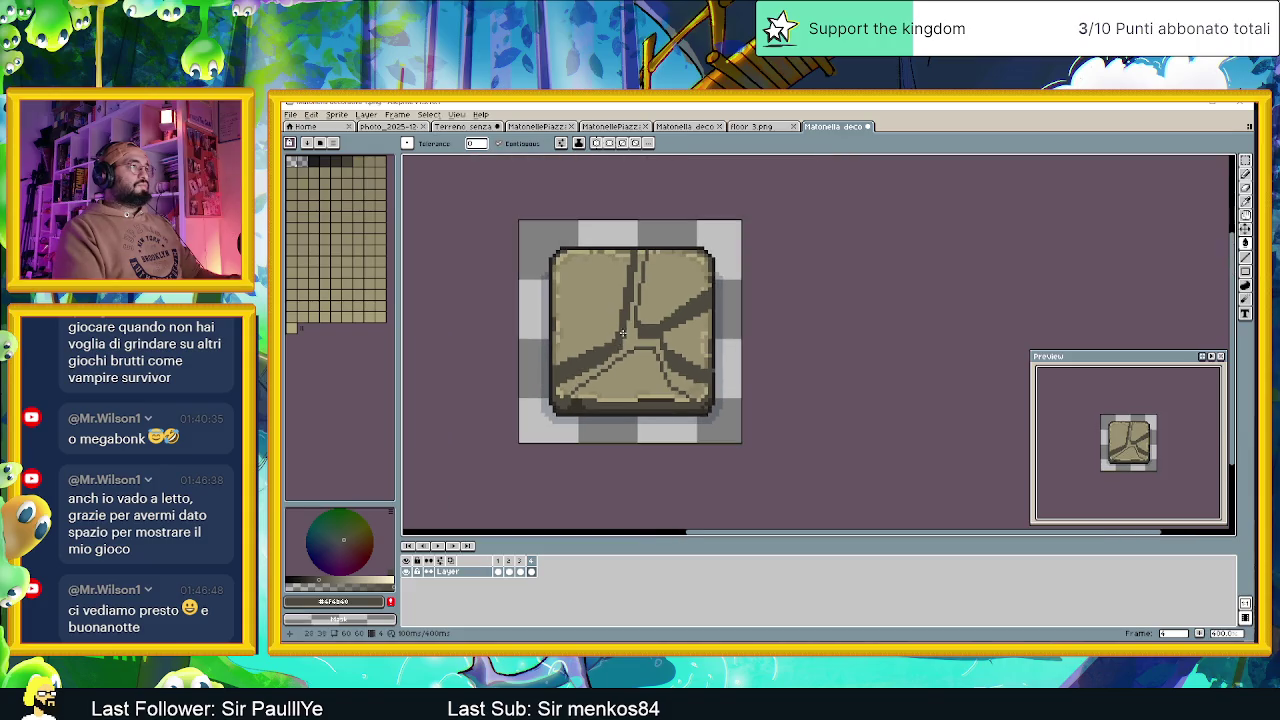
scroll(700, 290, "up", 1)
scroll(724, 267, "up", 2)
key("l")
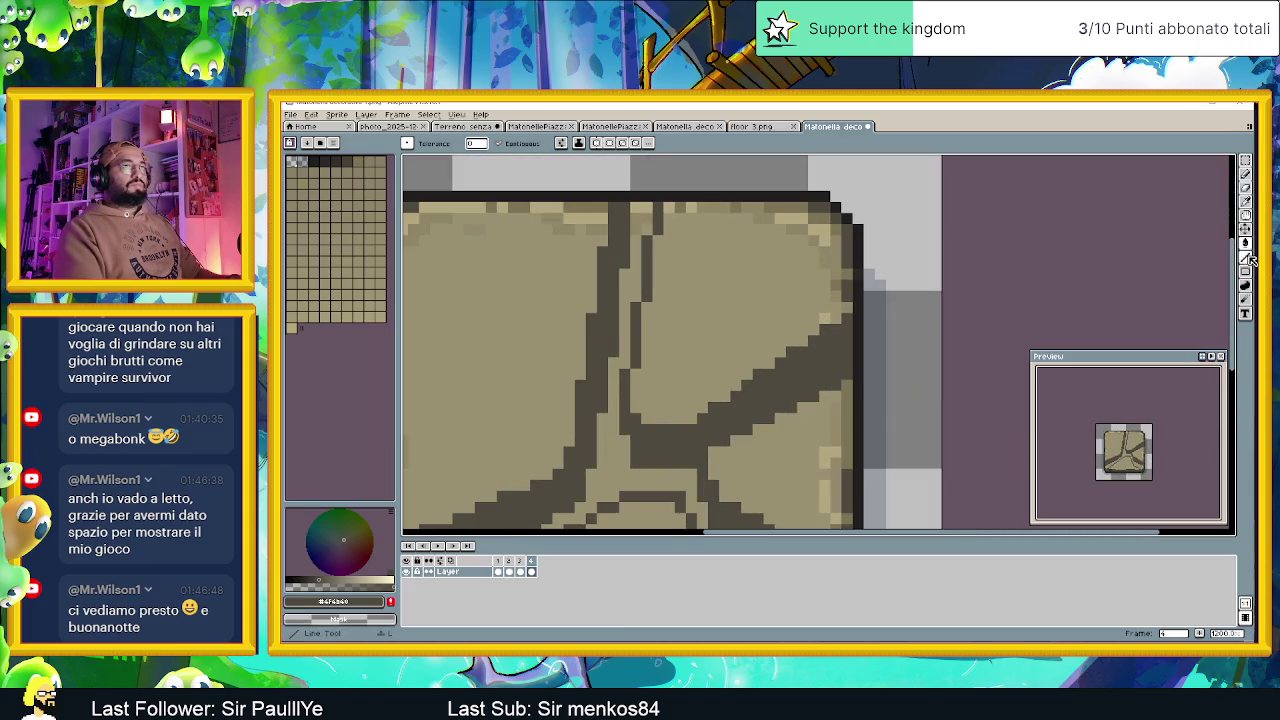
left_click_drag(677, 216, 640, 426)
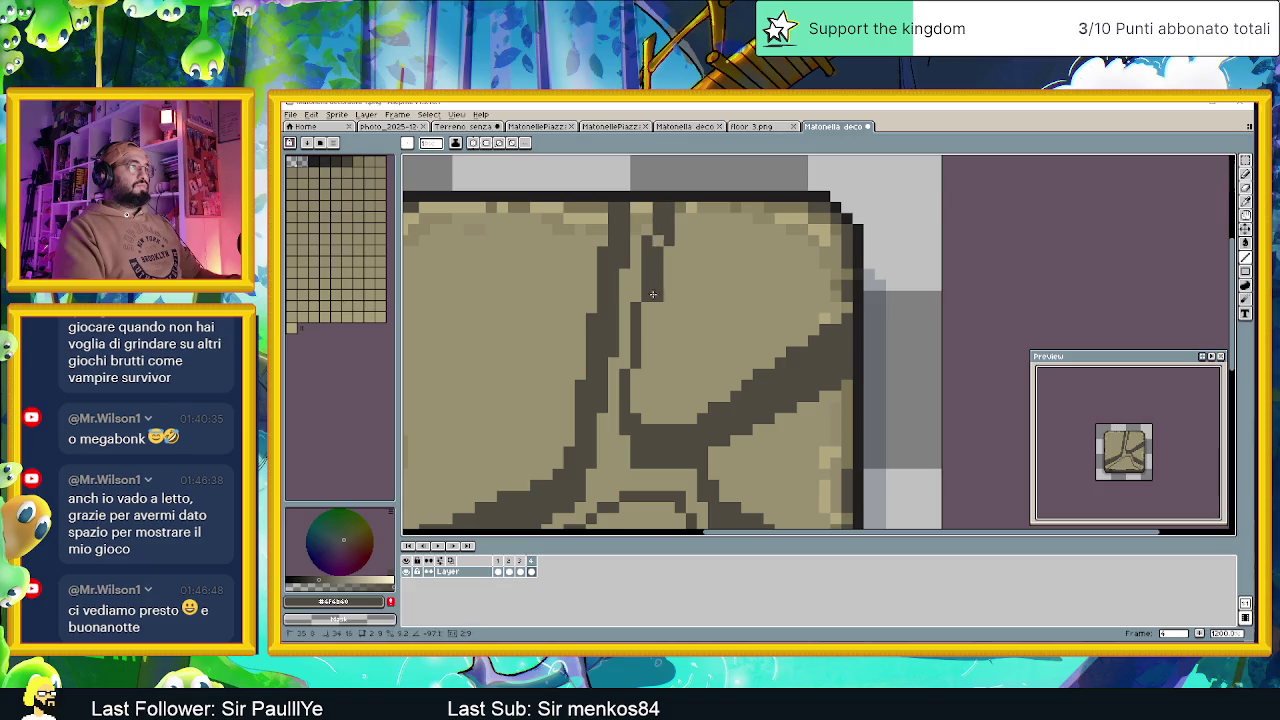
Close the vertical crack into one continuous line.
left_click_drag(638, 427, 639, 360)
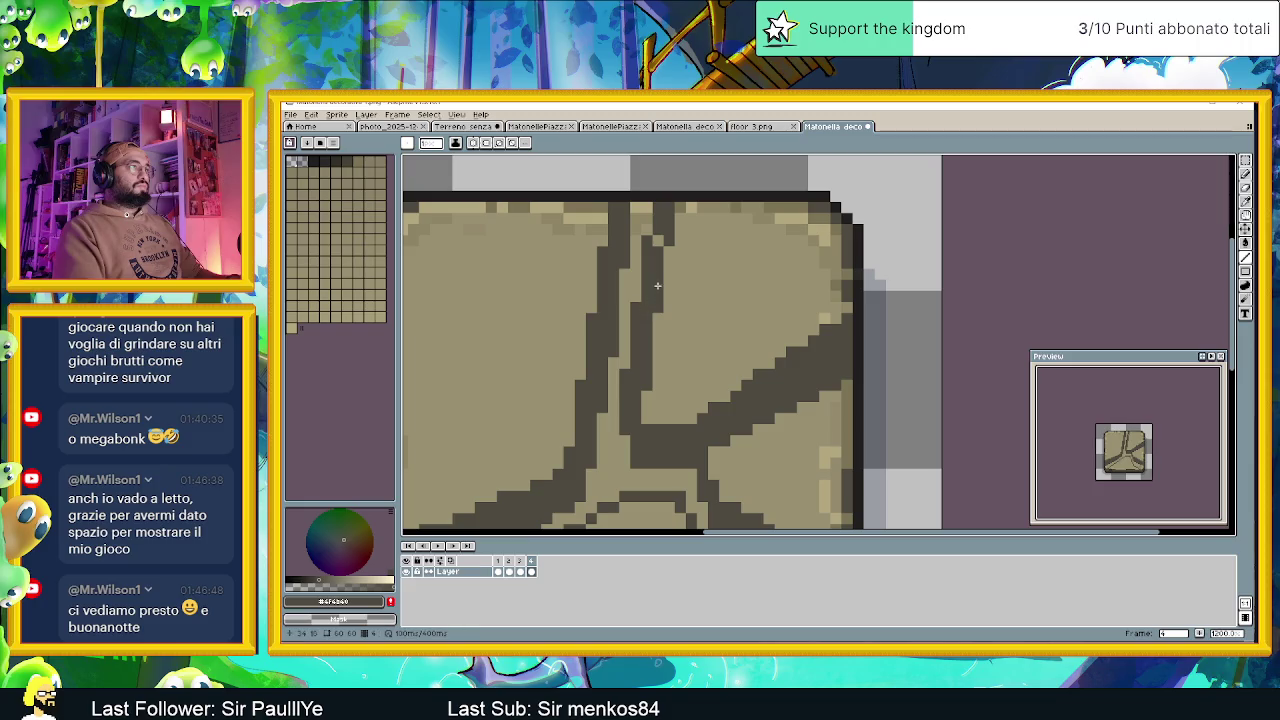
scroll(659, 240, "down", 2)
scroll(705, 290, "down", 1)
scroll(741, 298, "down", 1)
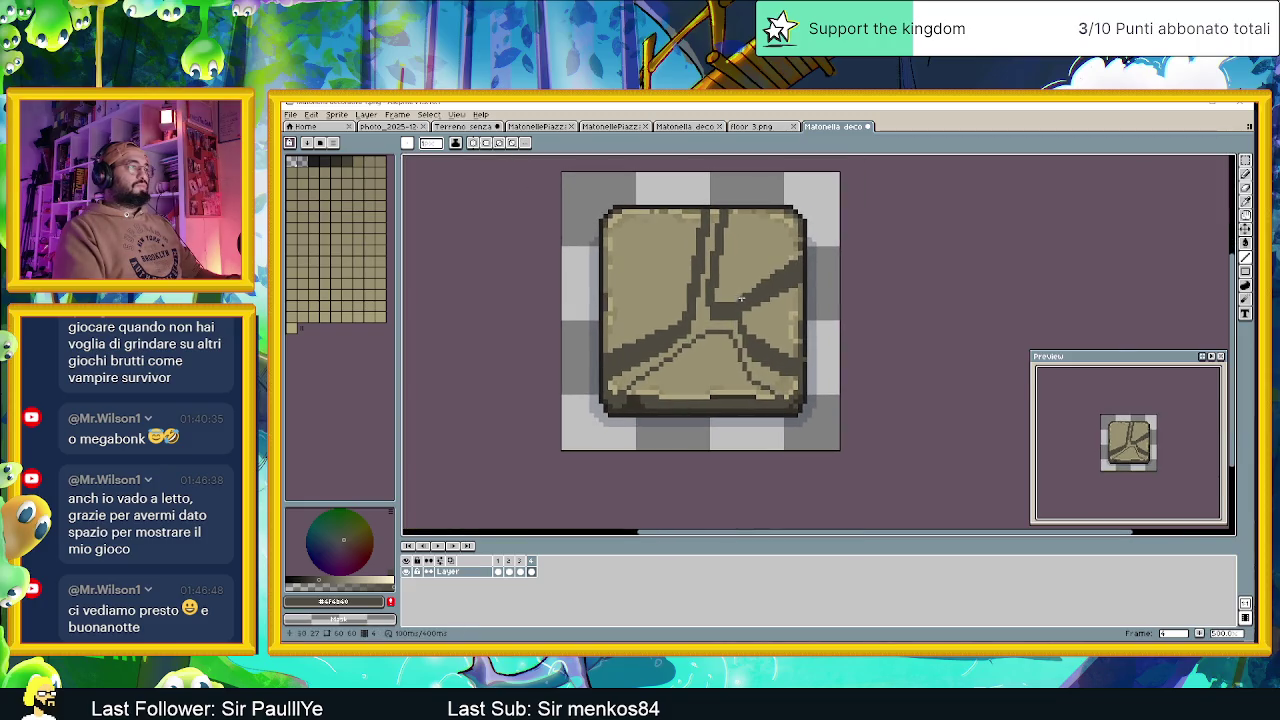
scroll(632, 373, "up", 1)
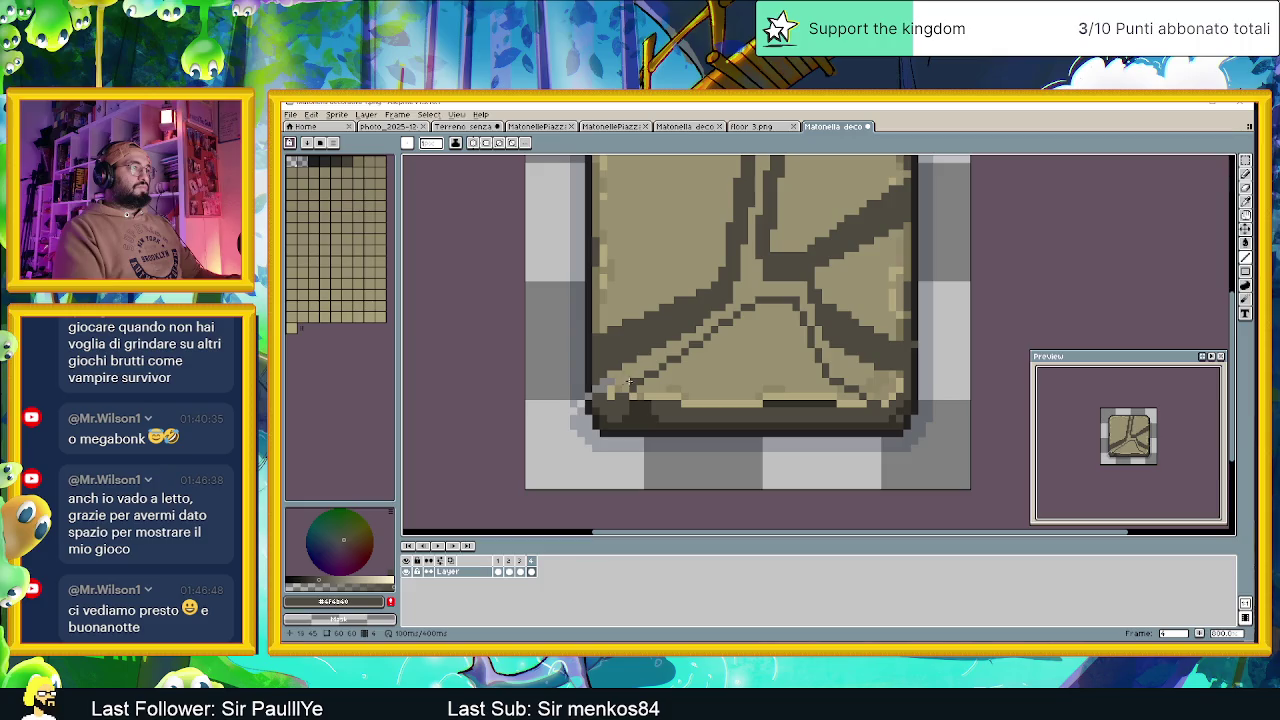
Paint light gray pixels along the bottom-left outline and bottom-right edge.
left_click_drag(616, 396, 605, 418)
left_click(595, 412)
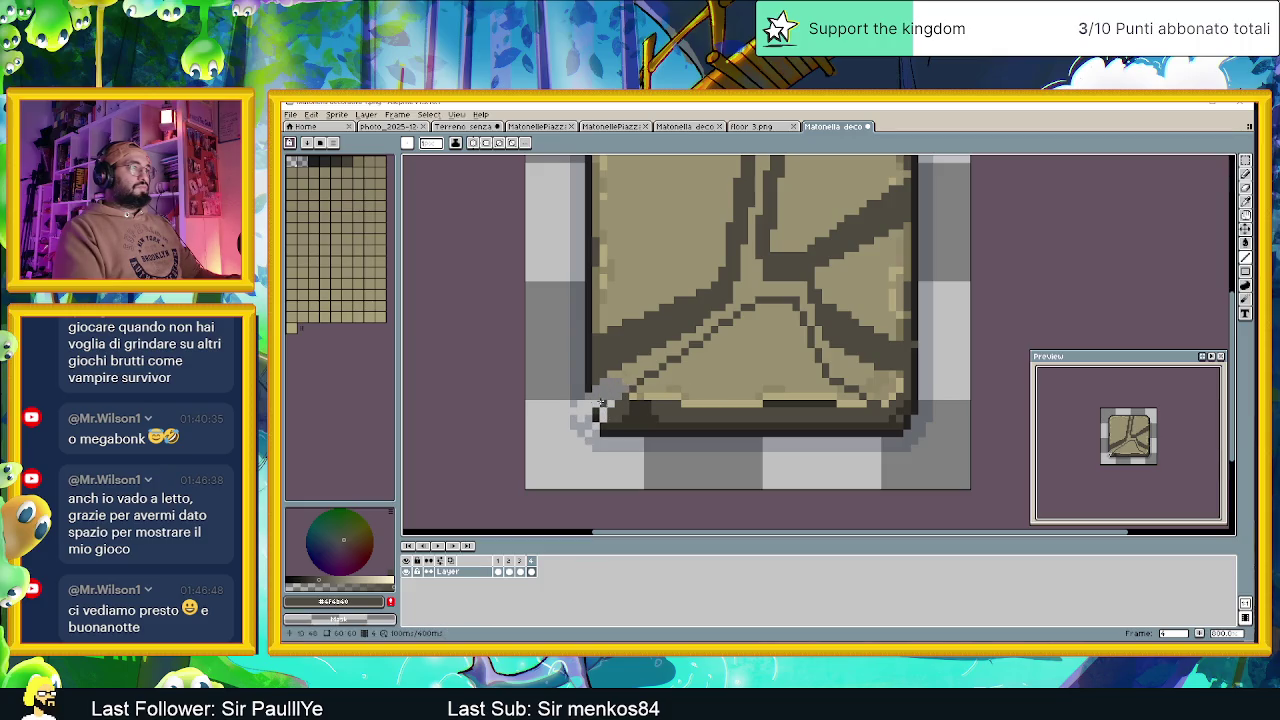
left_click(595, 410)
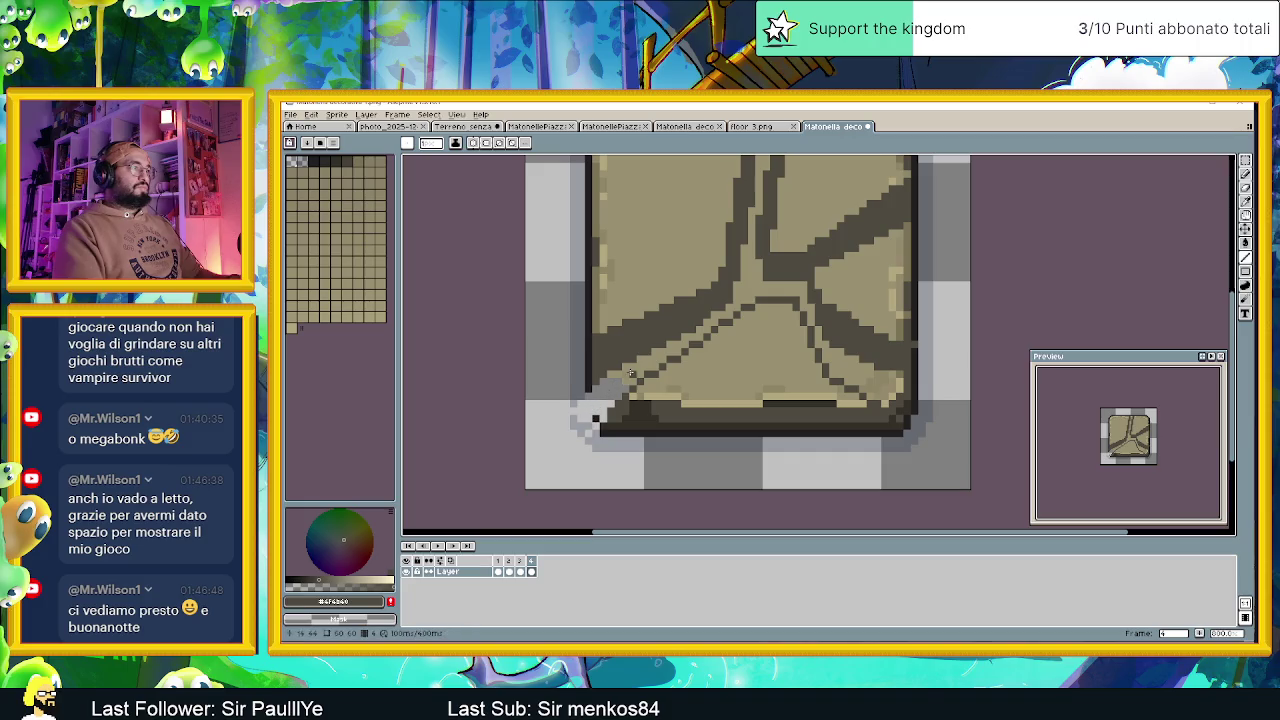
scroll(787, 418, "down", 1)
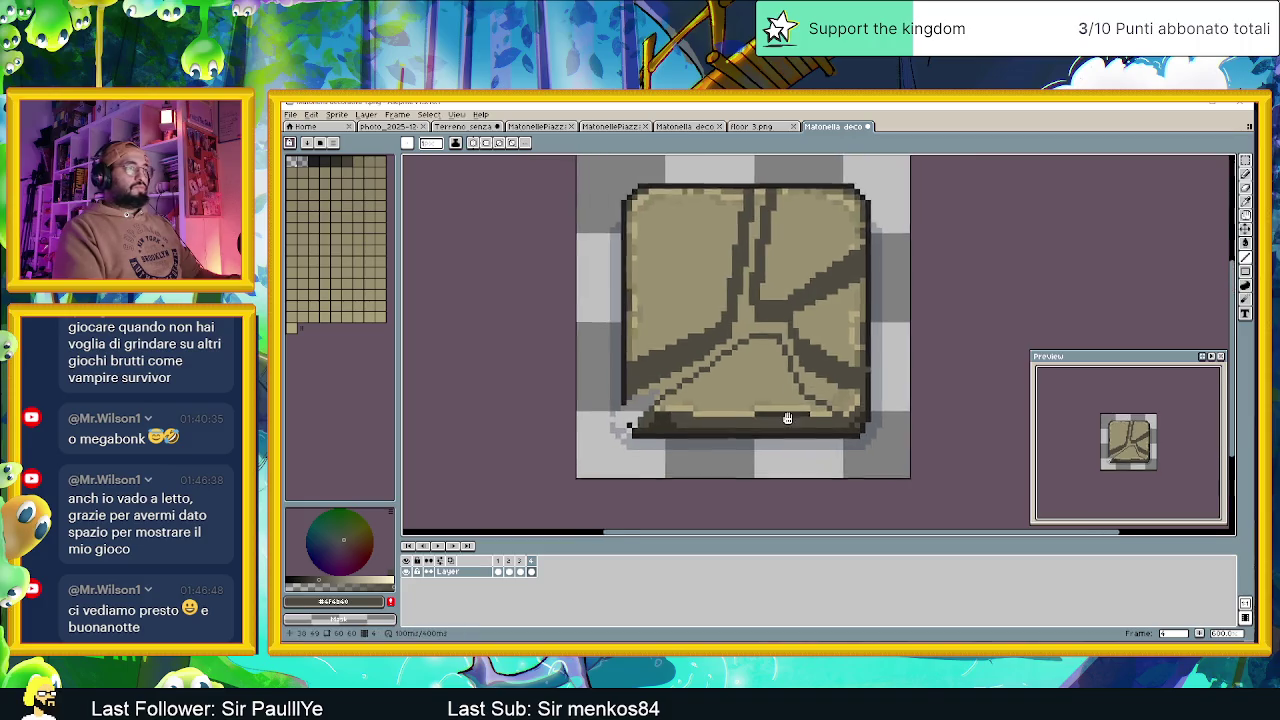
scroll(806, 421, "up", 1)
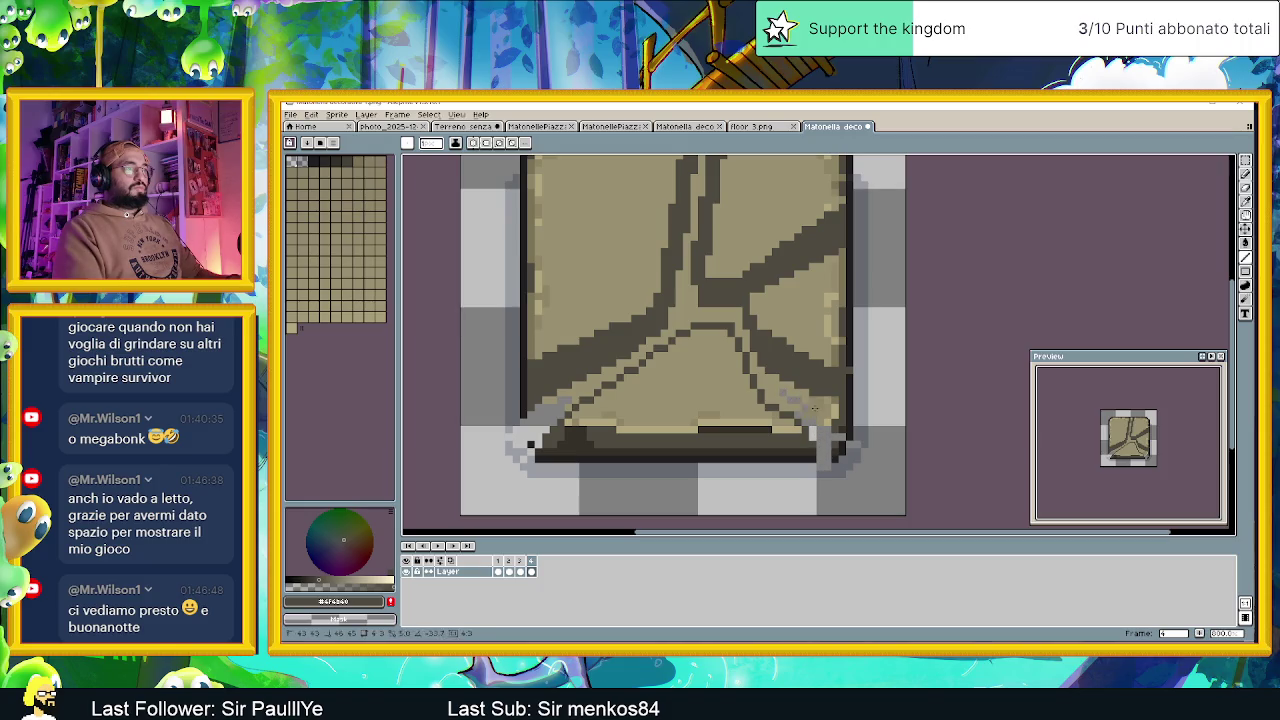
left_click_drag(796, 398, 891, 401)
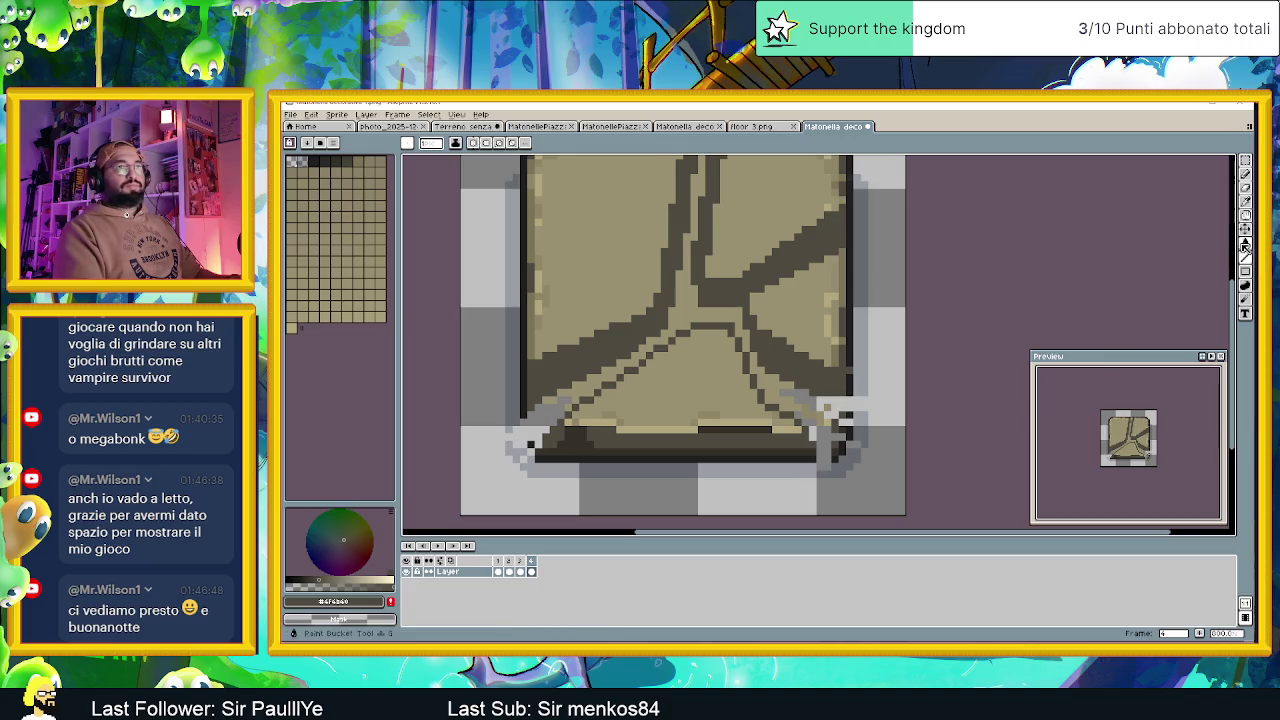
Bucket-fill the connected cracks light gray.
key("g")
left_click(722, 311)
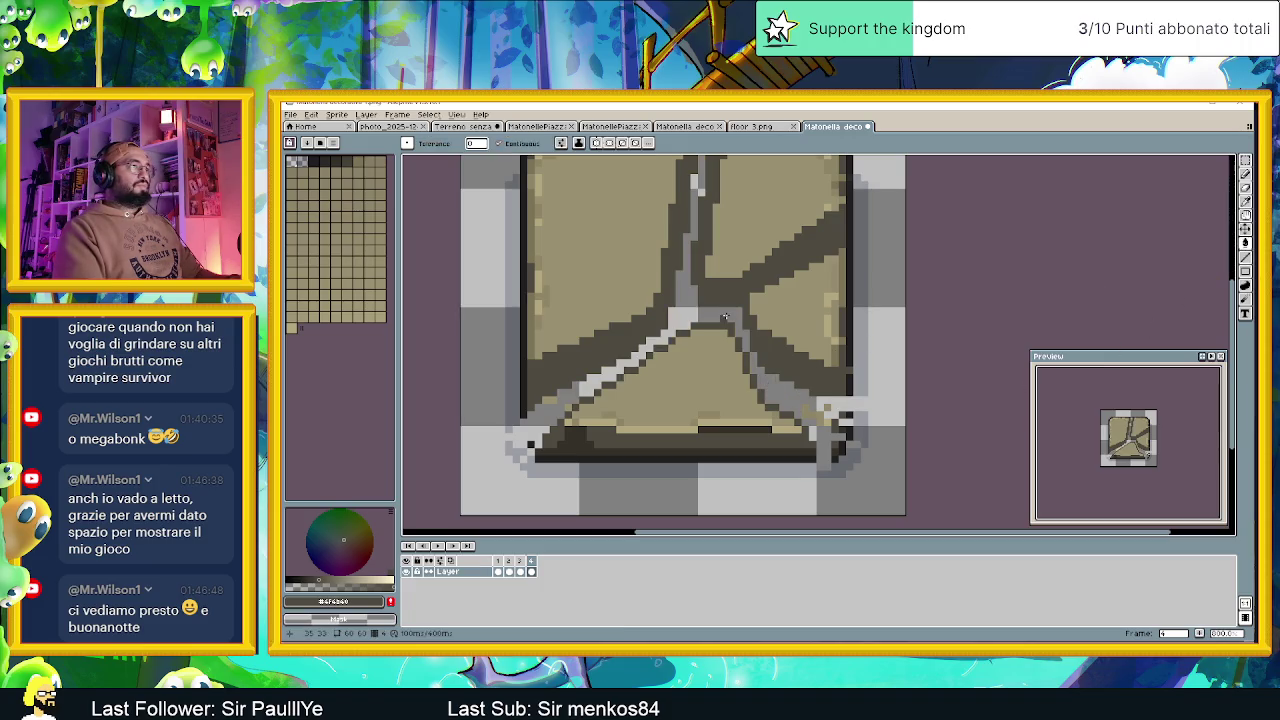
left_click_drag(761, 284, 802, 384)
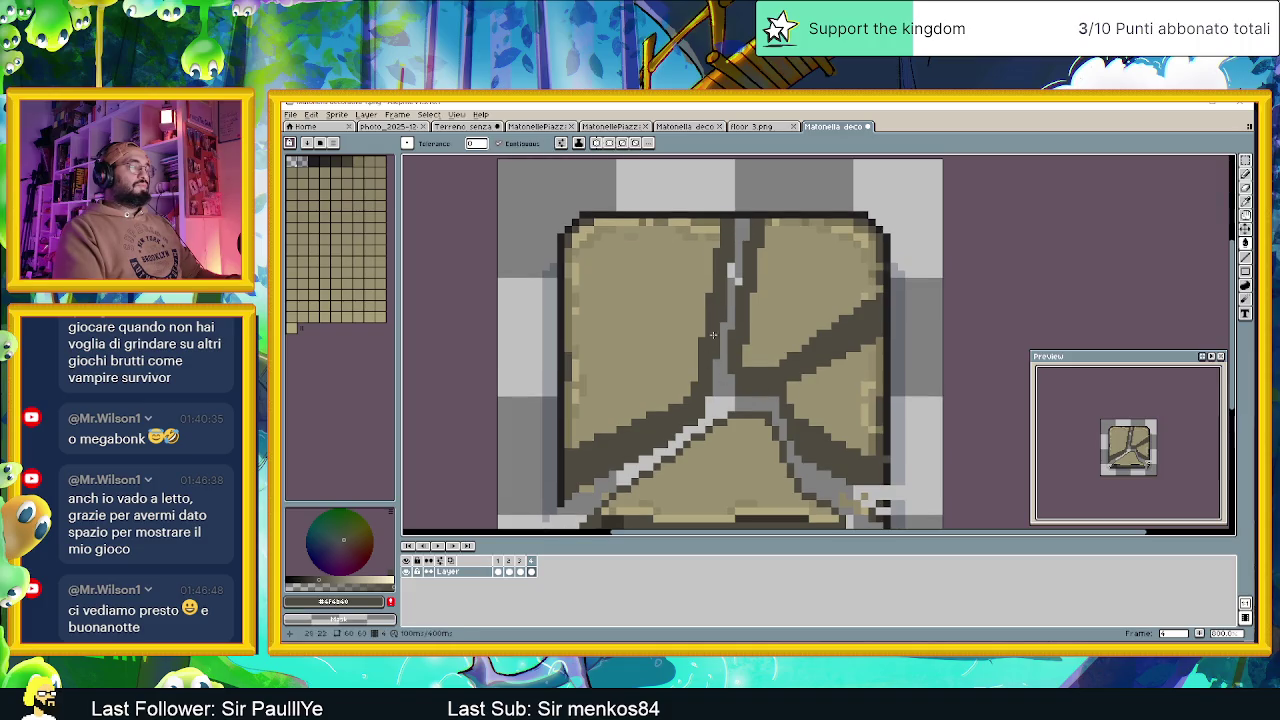
scroll(713, 335, "down", 2)
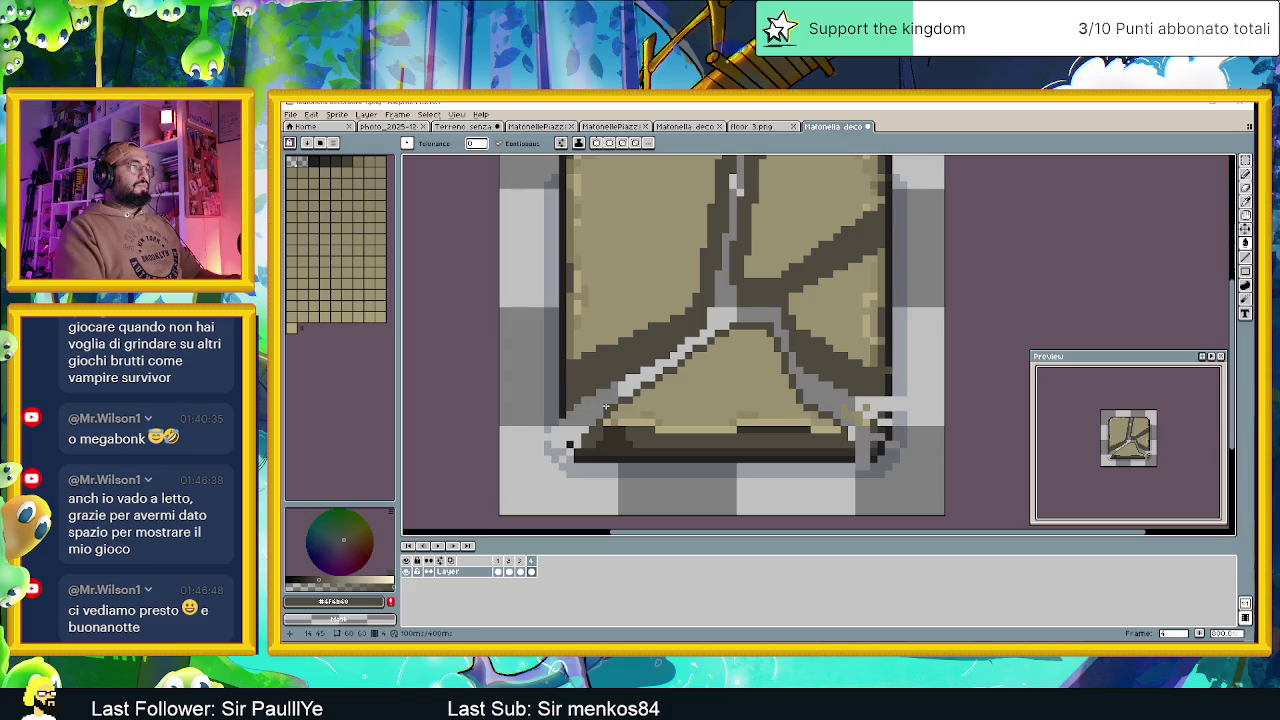
scroll(644, 406, "up", 1)
scroll(763, 418, "up", 1)
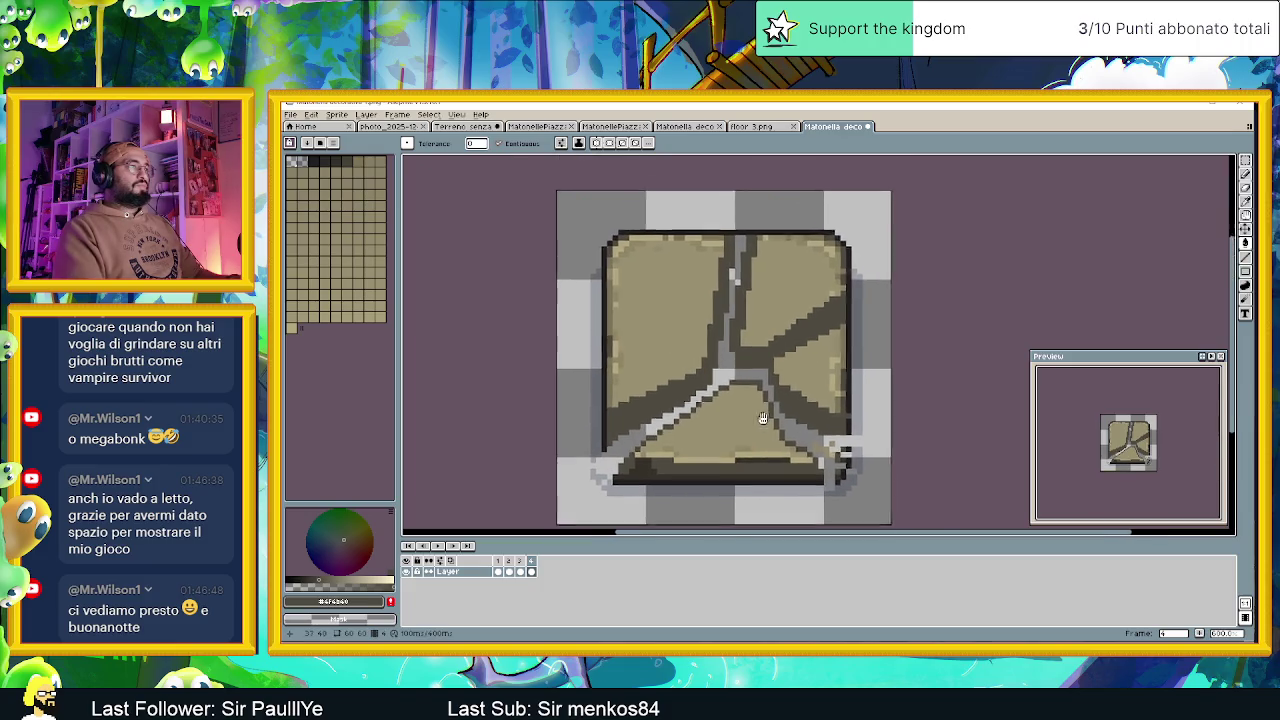
scroll(763, 418, "up", 1)
Draw a short straight line on the top crack.
left_click(1245, 258)
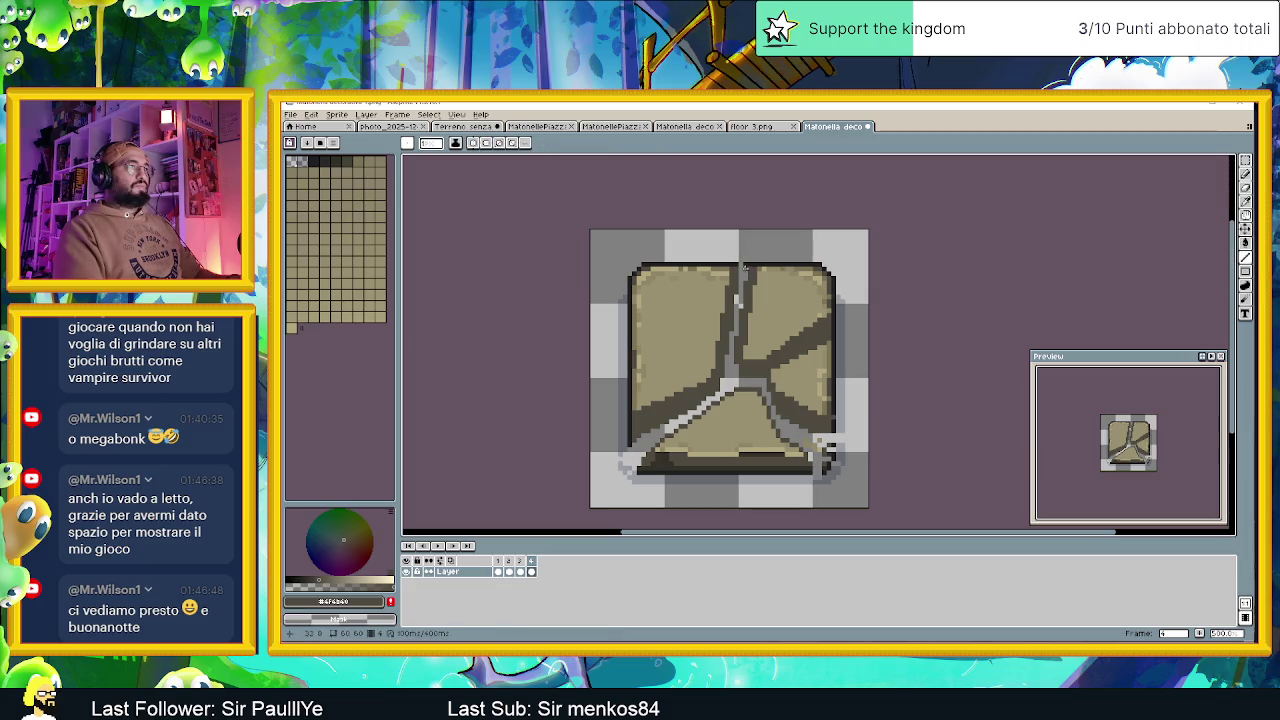
scroll(786, 343, "up", 1)
left_click_drag(762, 319, 762, 316)
scroll(762, 319, "up", 1)
scroll(762, 319, "up", 1)
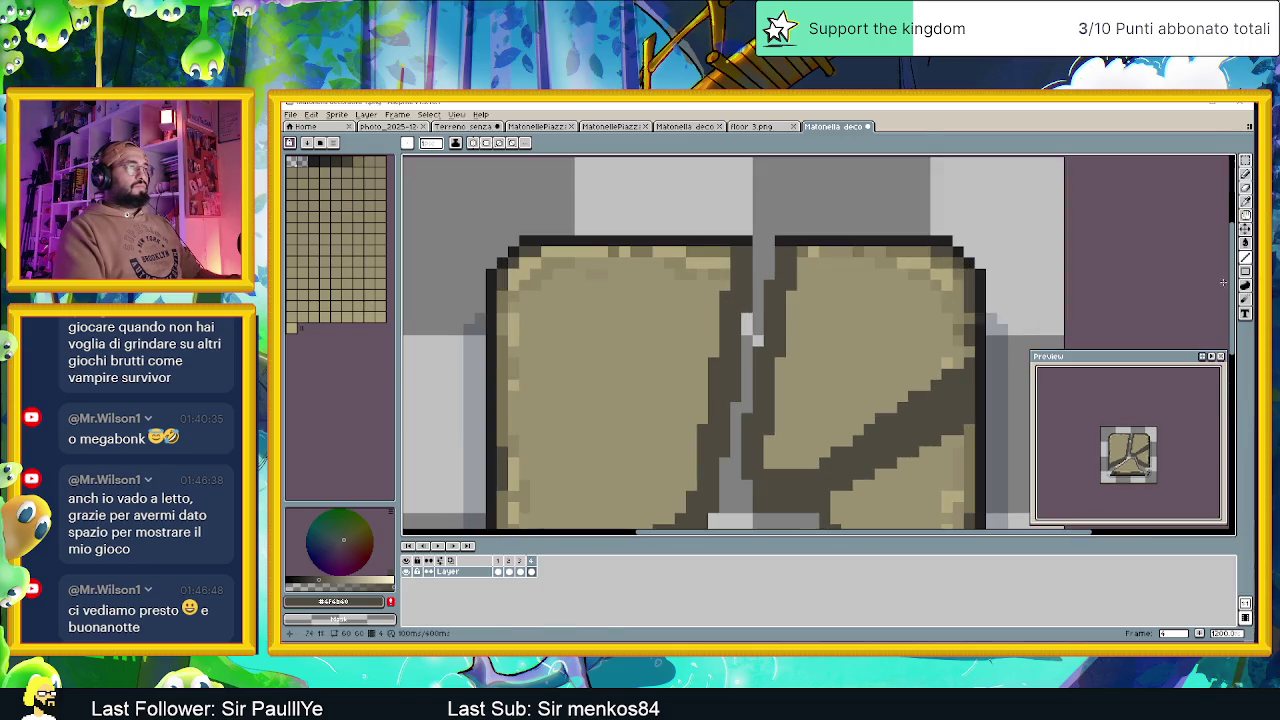
Erase stray pixels along the tile's right edge, undoing one wrong erase.
left_click(1246, 189)
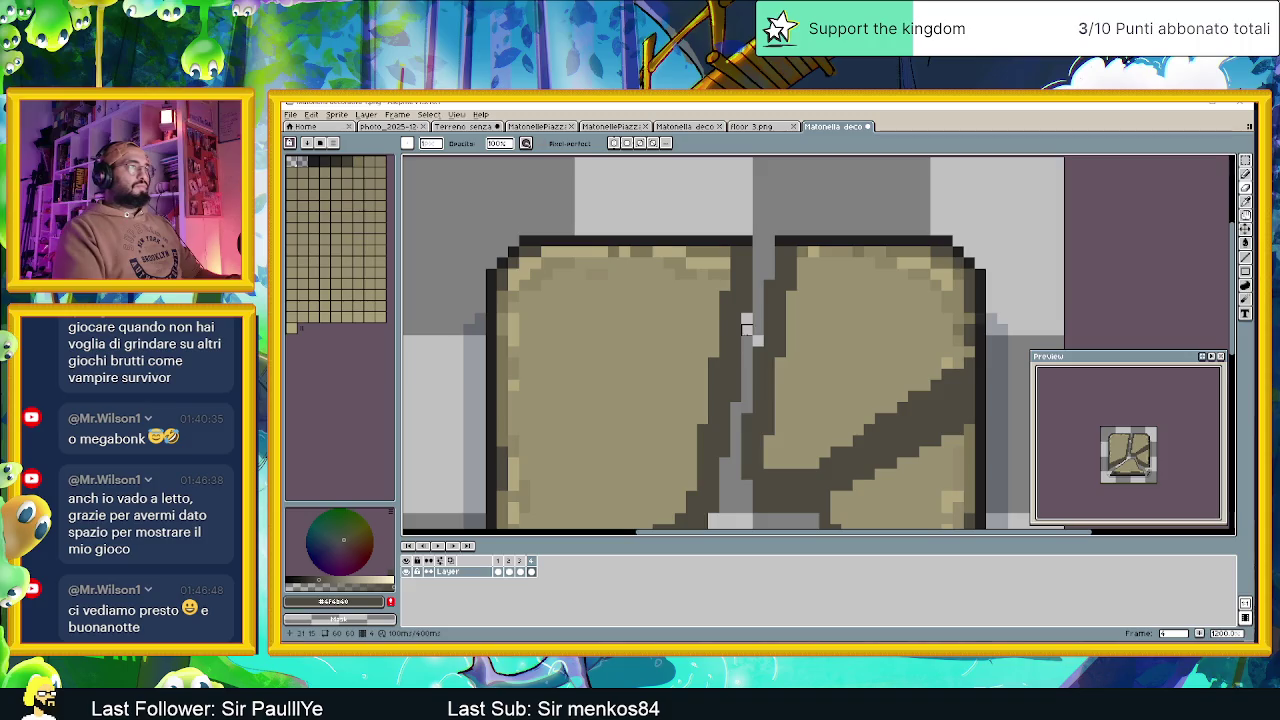
scroll(757, 320, "down", 2)
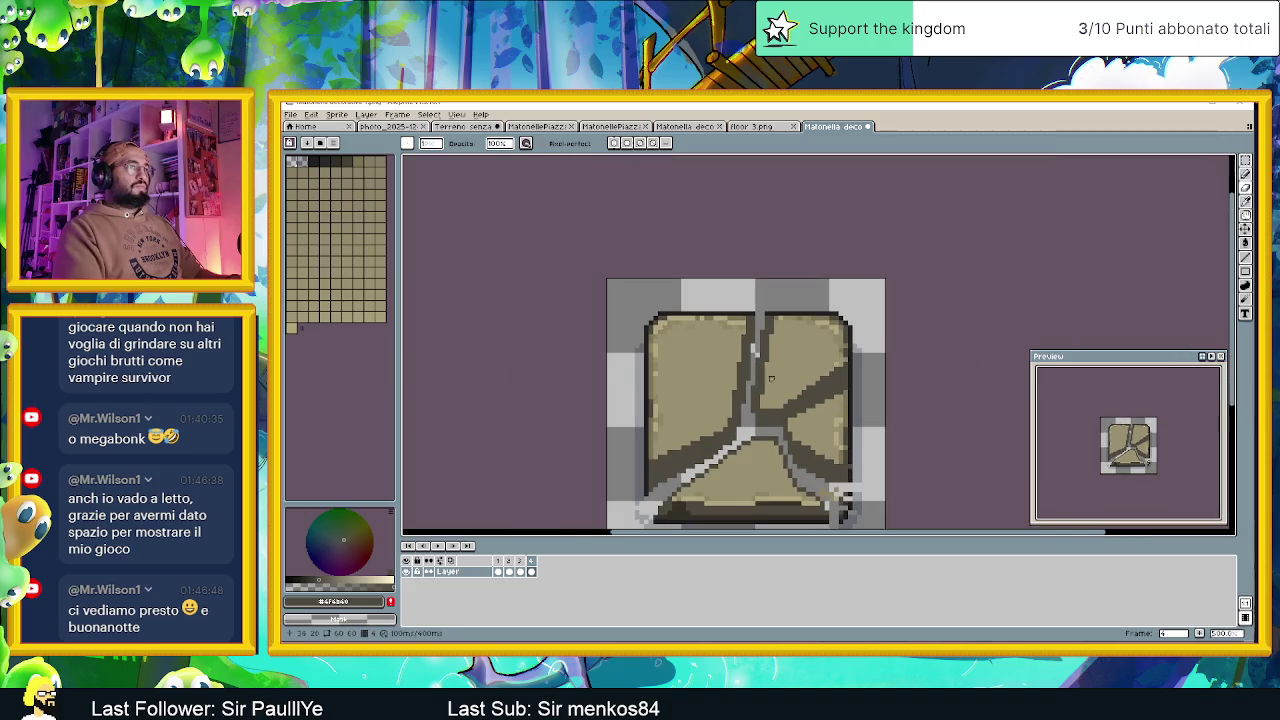
scroll(809, 368, "up", 1)
scroll(809, 368, "up", 1)
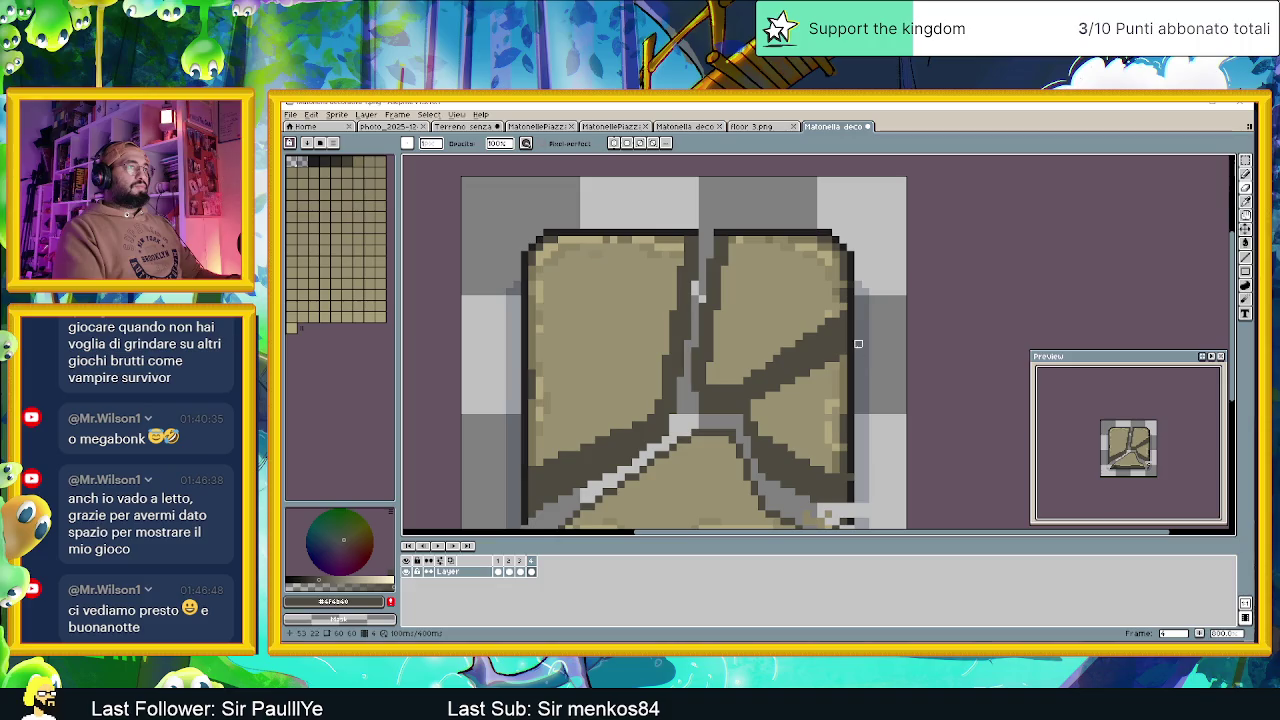
mouse_move(850, 351)
left_mouse_down()
mouse_move(850, 328)
mouse_move(843, 351)
left_mouse_up()
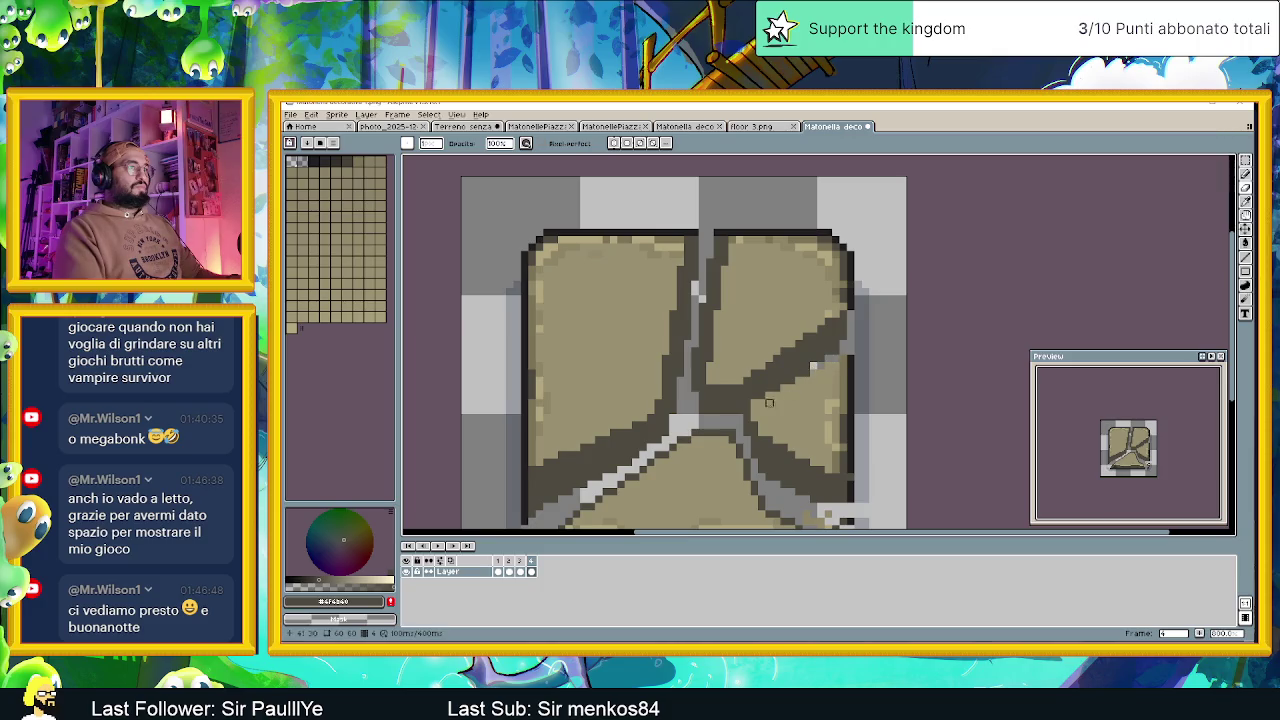
left_click(806, 372)
scroll(813, 465, "down", 1)
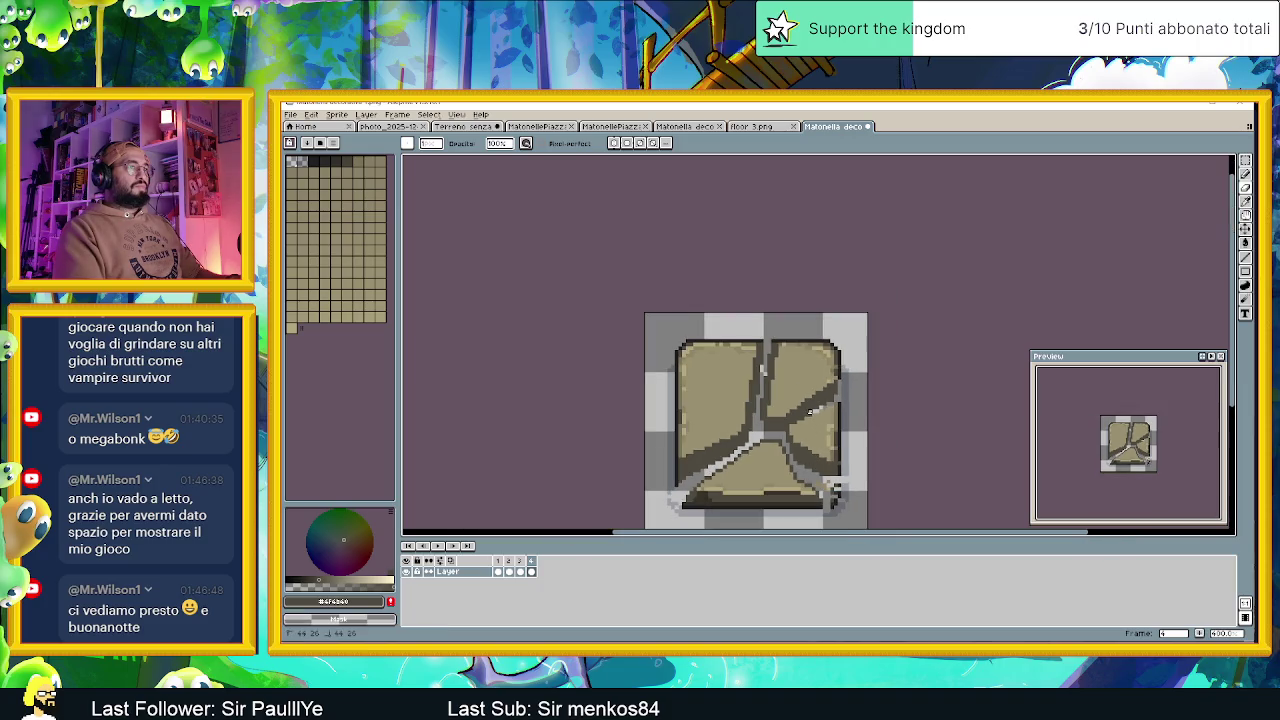
key("ctrl+z")
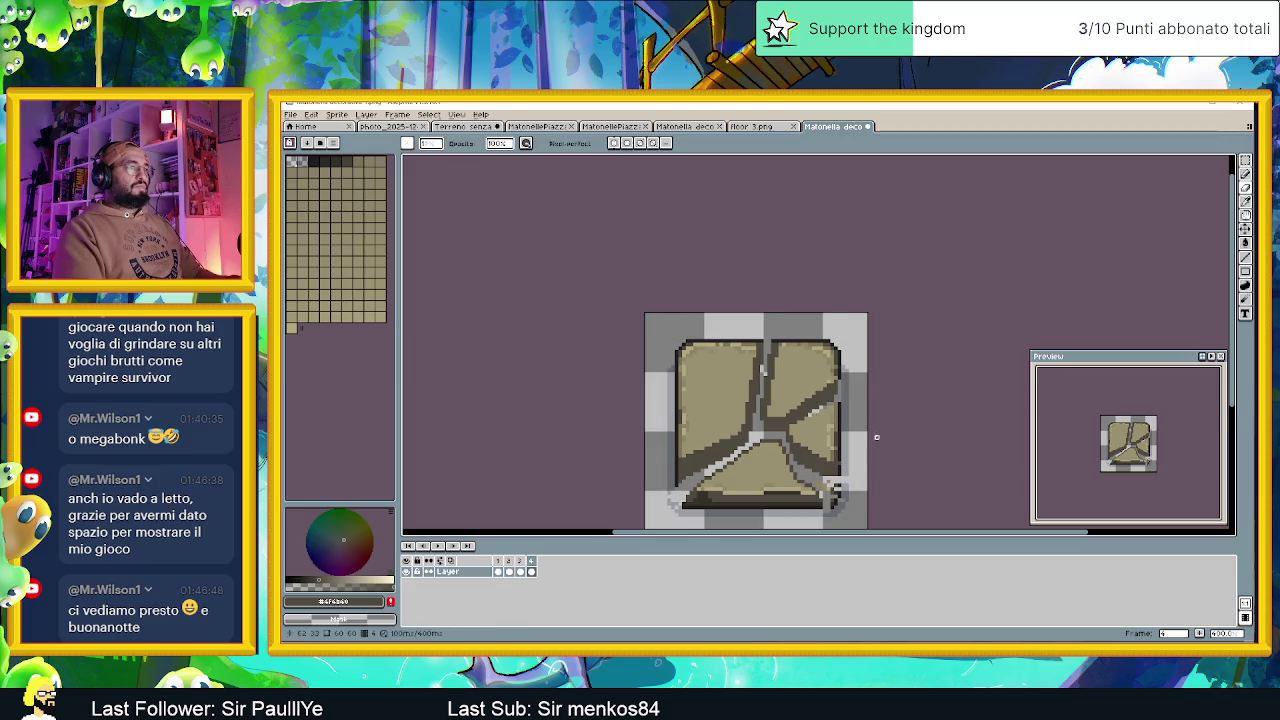
Repaint the tile's bottom-right corner pixels.
left_click_drag(810, 412, 772, 377)
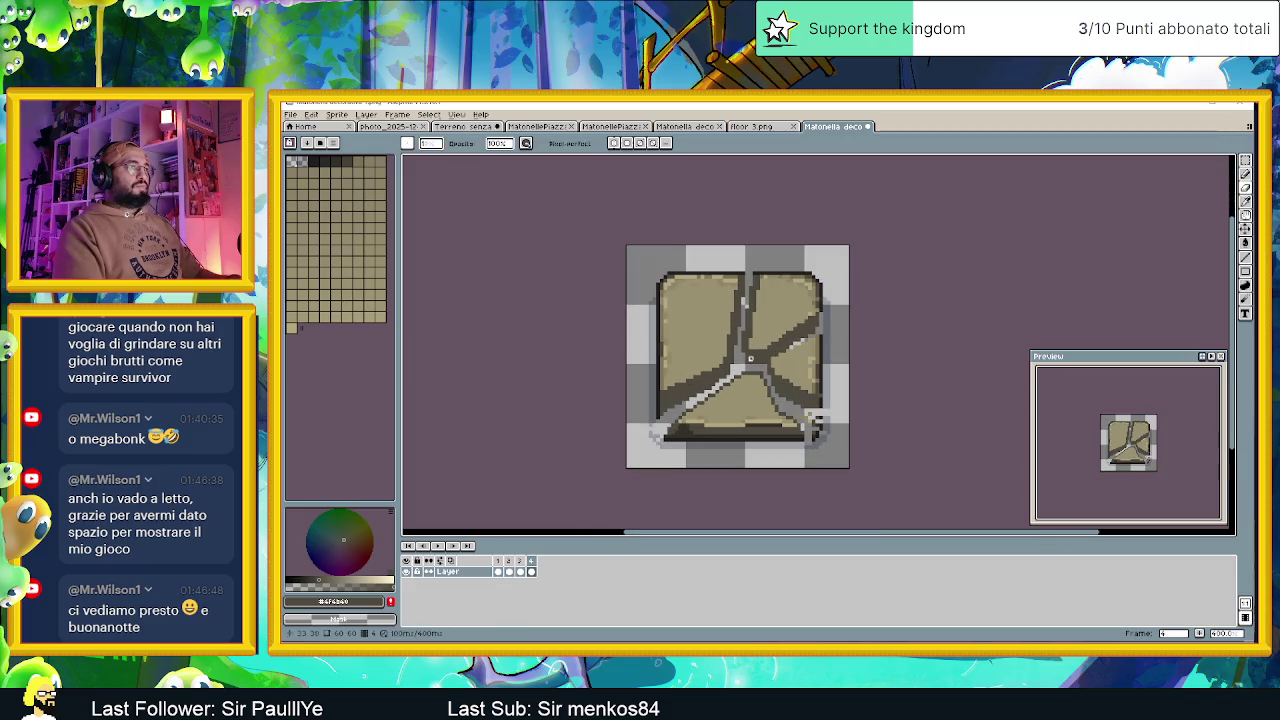
scroll(867, 380, "down", 1)
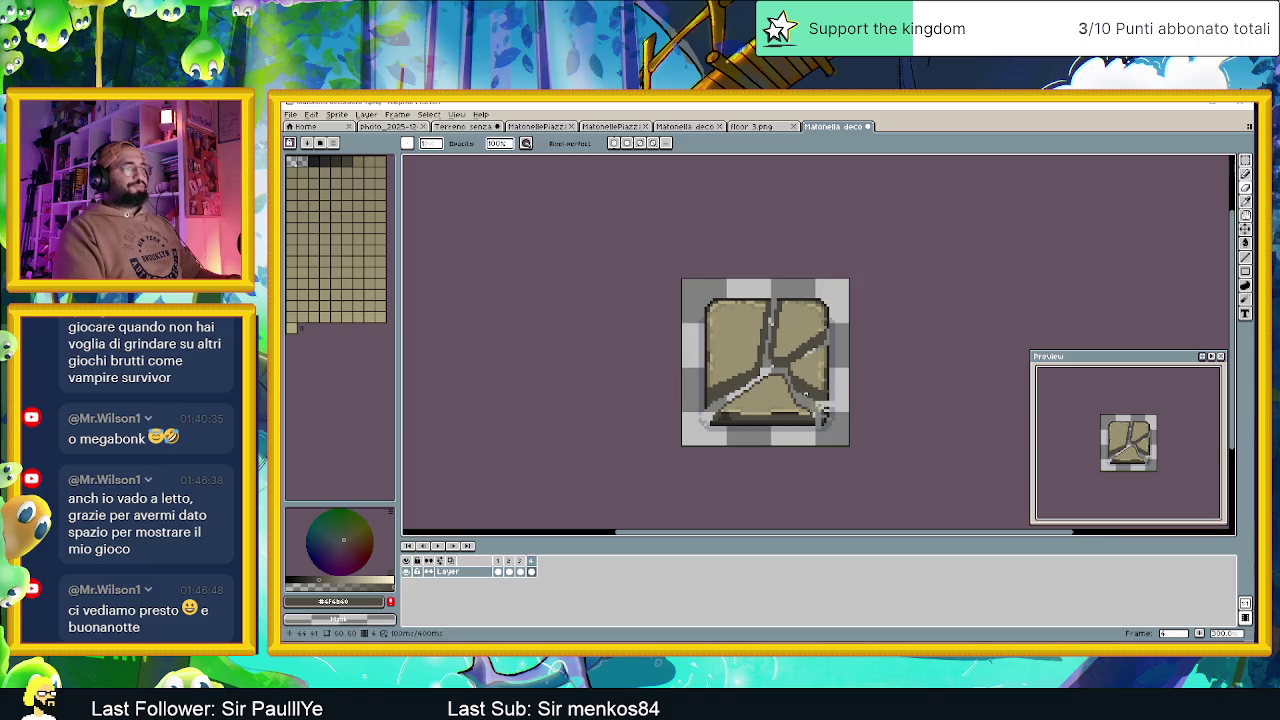
scroll(806, 395, "up", 3)
scroll(836, 428, "up", 3)
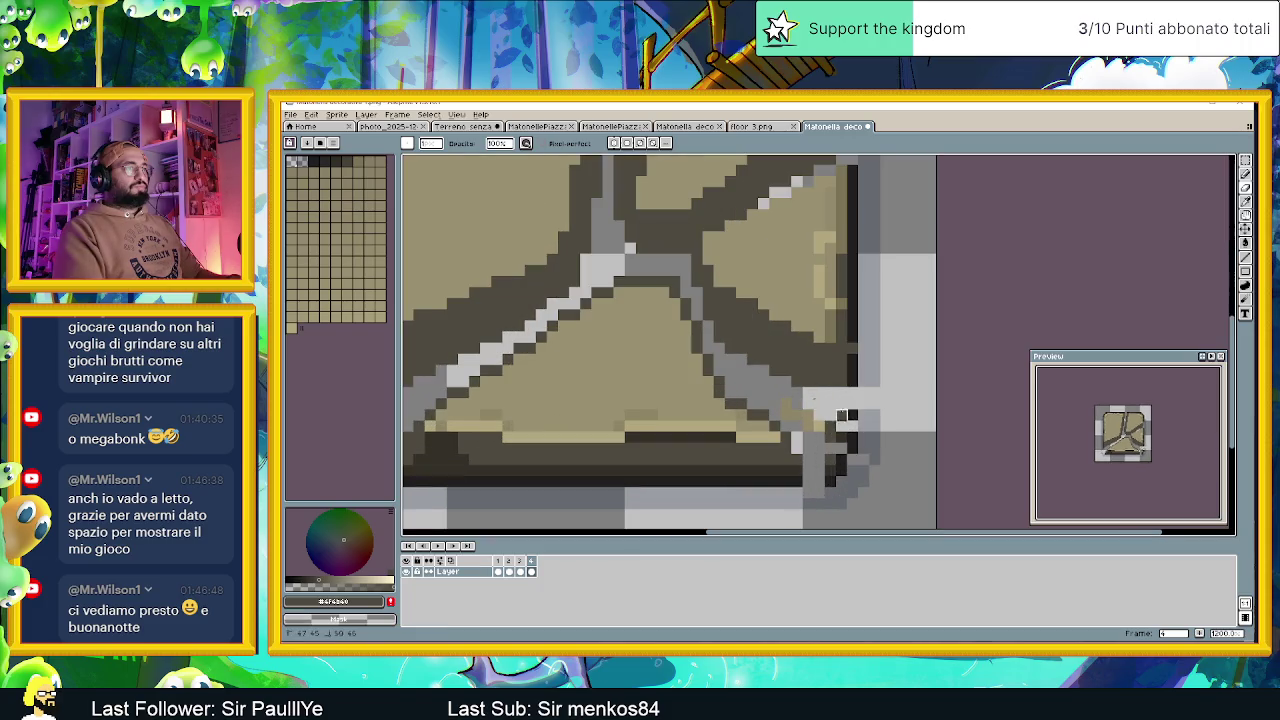
left_click_drag(797, 415, 840, 470)
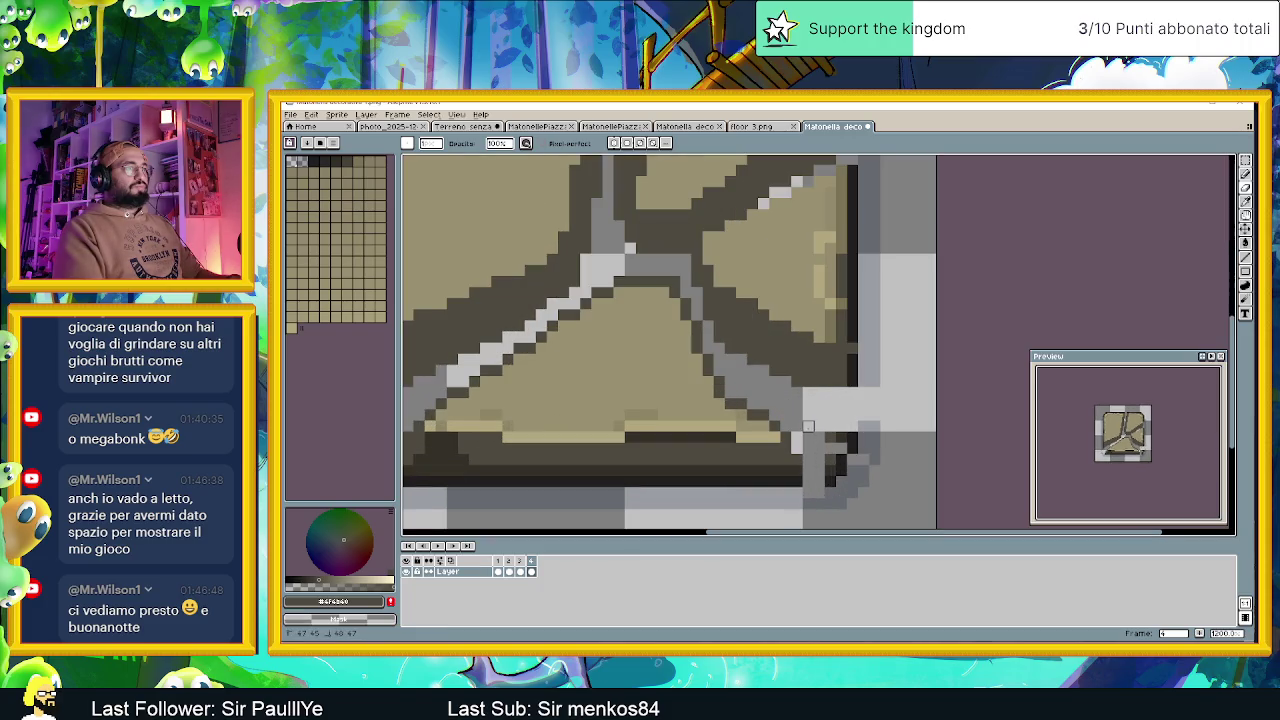
scroll(835, 475, "down", 3)
scroll(855, 462, "up", 1)
scroll(862, 456, "up", 1)
Trim the right and left ends of the dark base shadow.
mouse_move(847, 440)
left_mouse_down()
mouse_move(848, 460)
mouse_move(840, 450)
left_mouse_up()
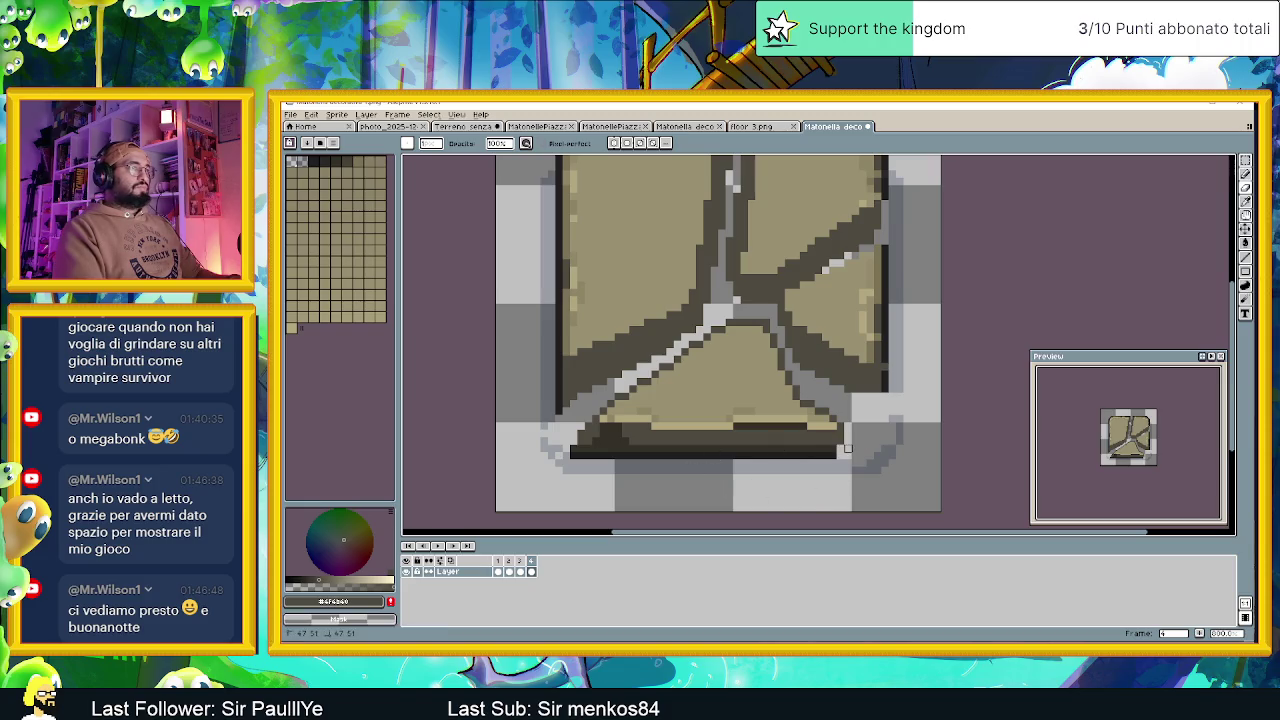
left_click(589, 434)
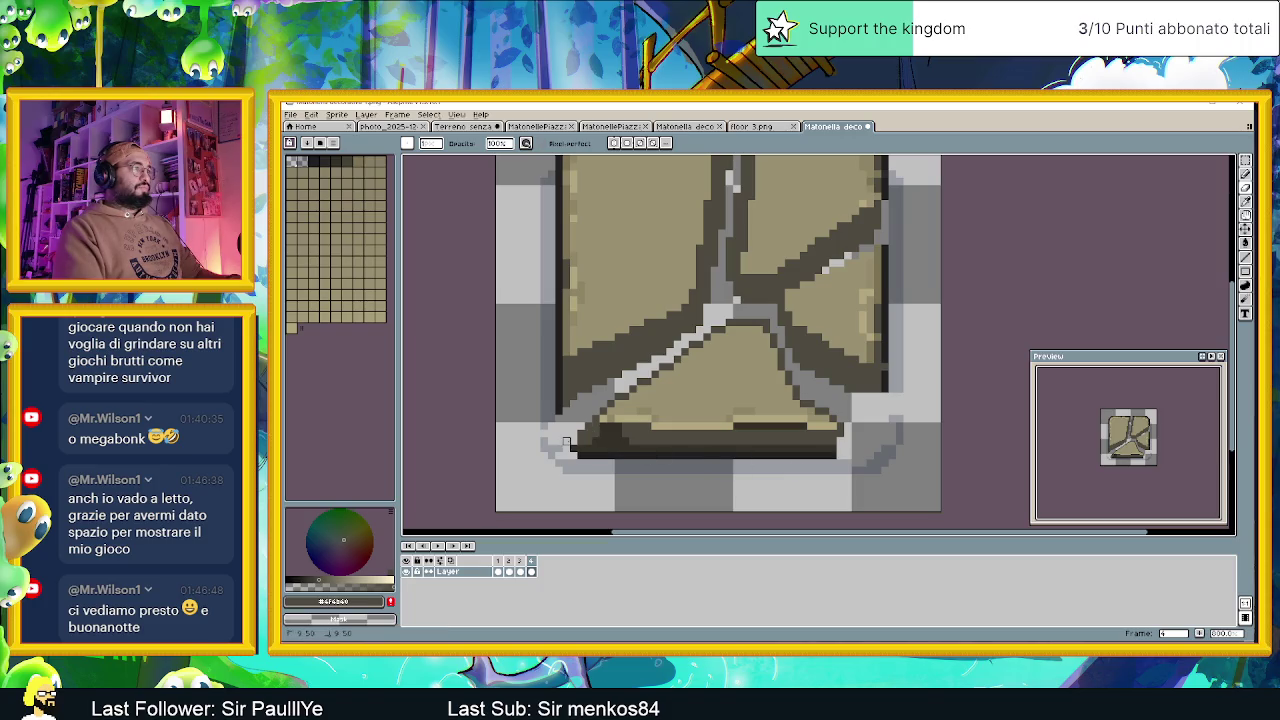
left_click_drag(571, 454, 584, 448)
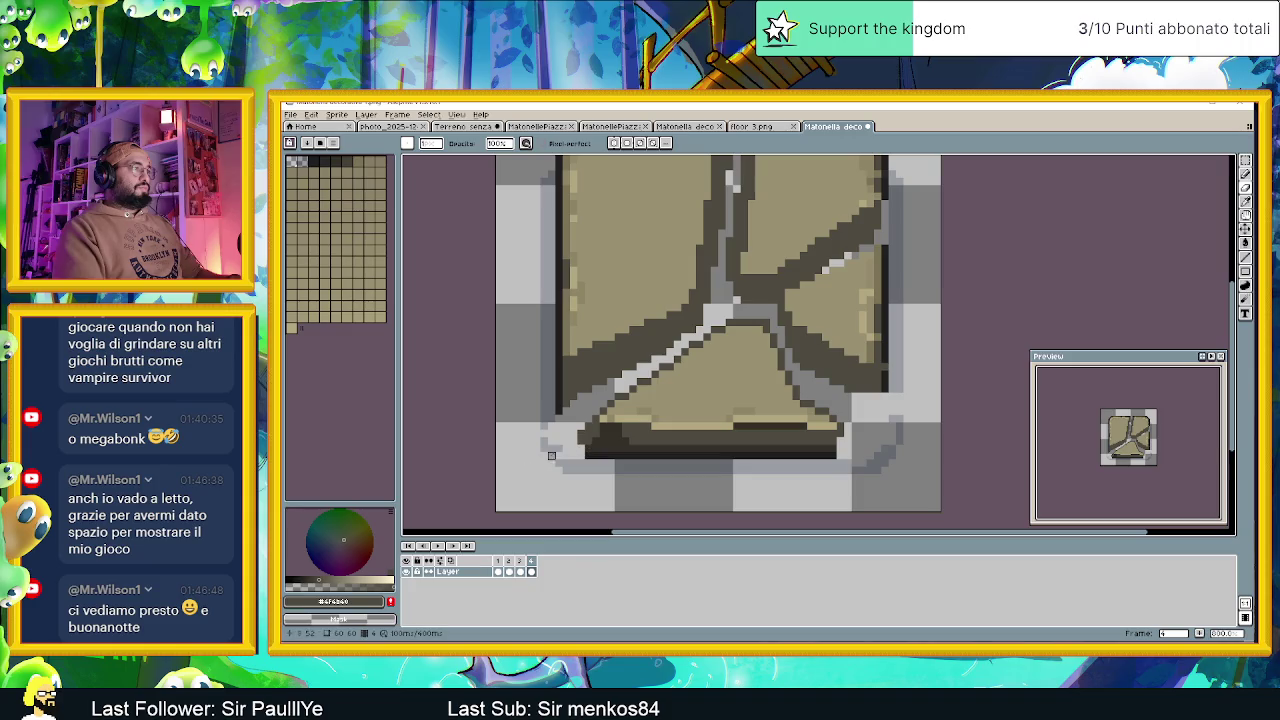
scroll(755, 446, "down", 1)
scroll(810, 440, "up", 1)
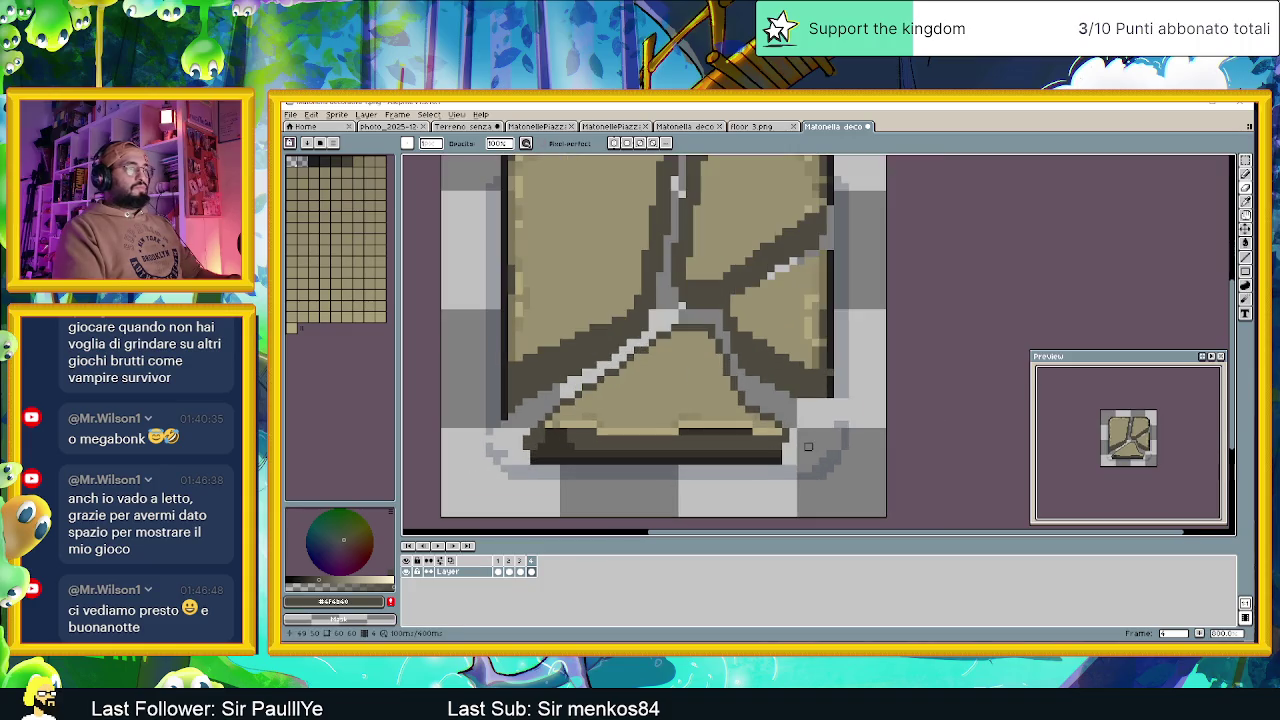
Swap to the dark secondary colour with the Line tool active.
key("i")
key("x")
key("l")
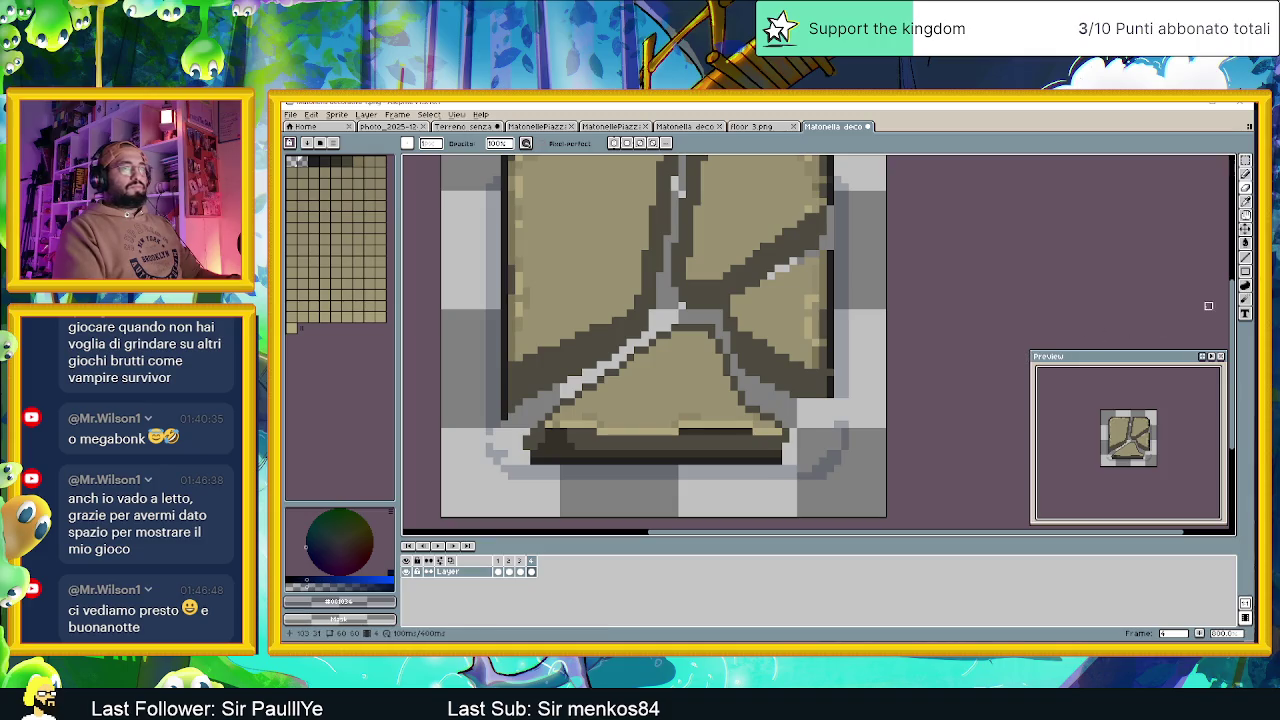
left_click(1248, 258)
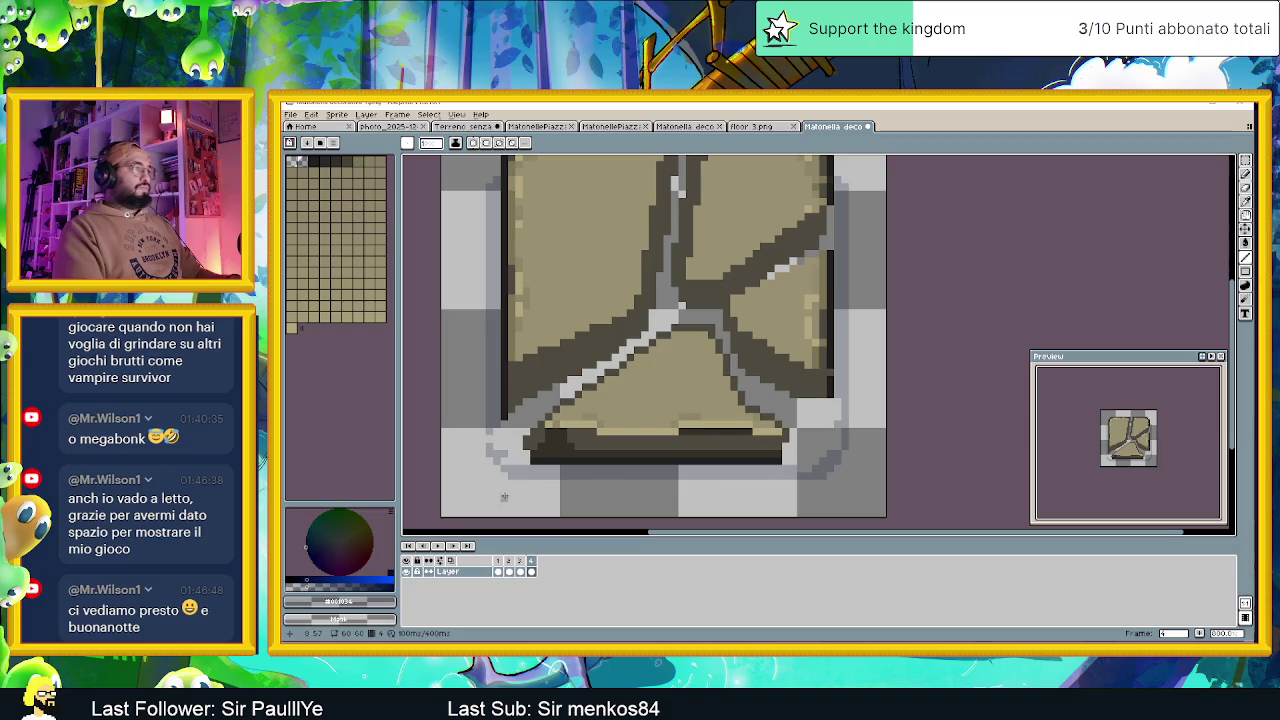
scroll(823, 331, "up", 3)
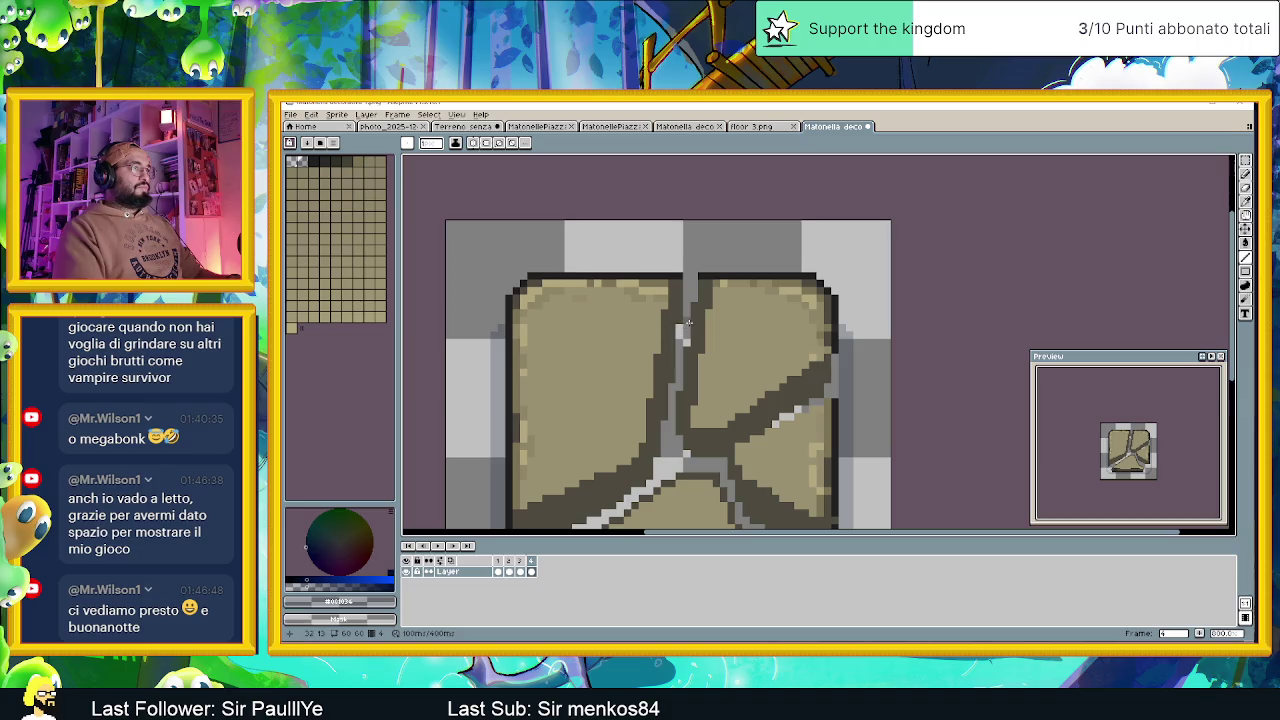
scroll(775, 371, "down", 2)
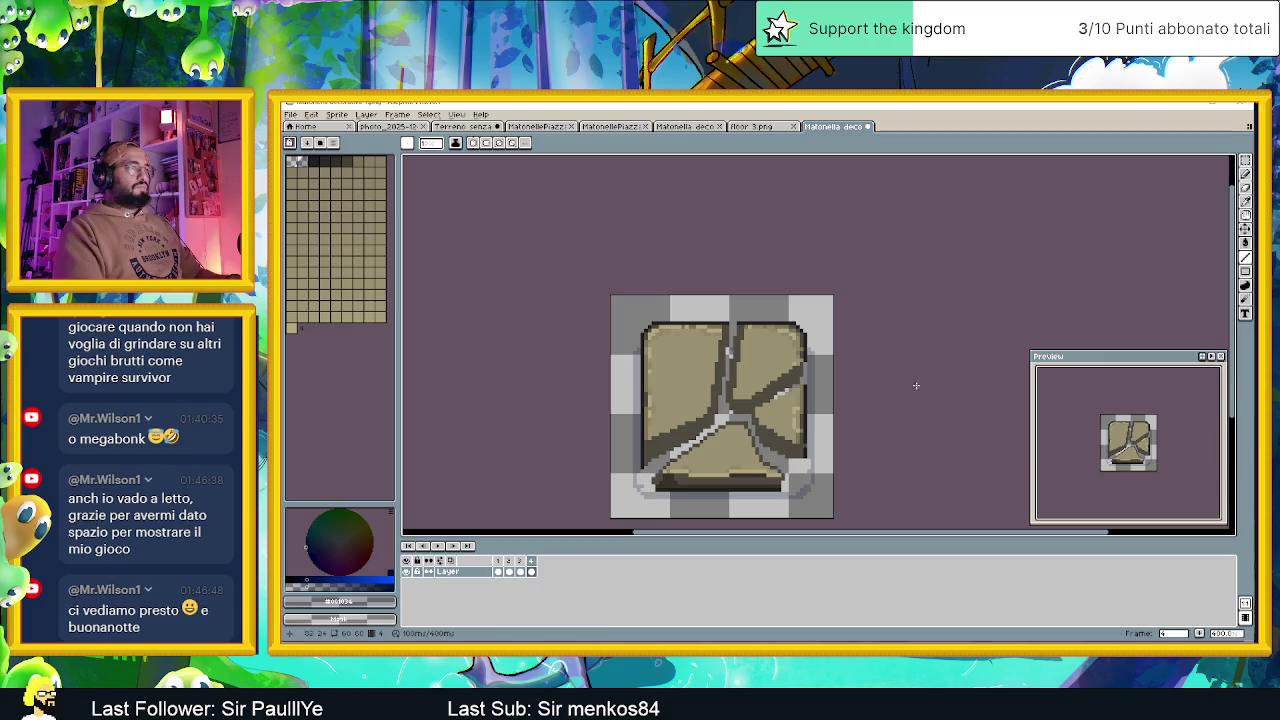
Magic Wand the crack highlights, deselect with Ctrl+D, and eyedrop dark brown #343129.
key("w")
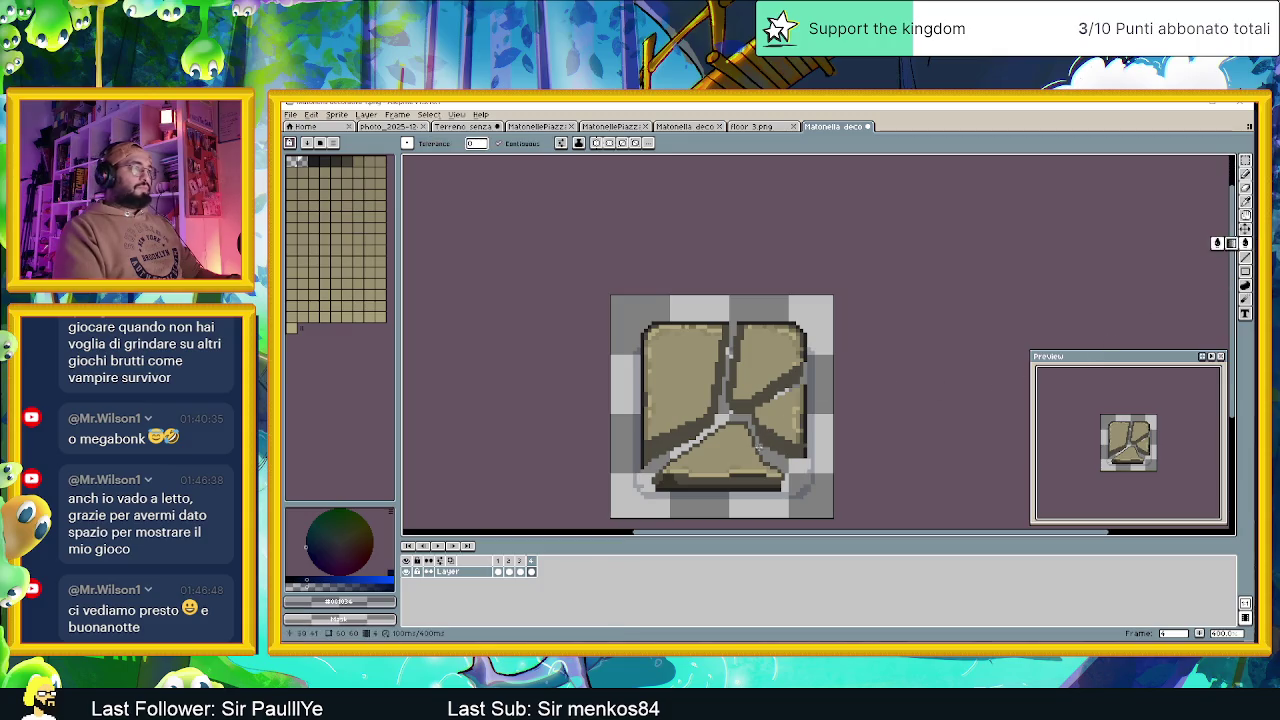
key("ctrl+d")
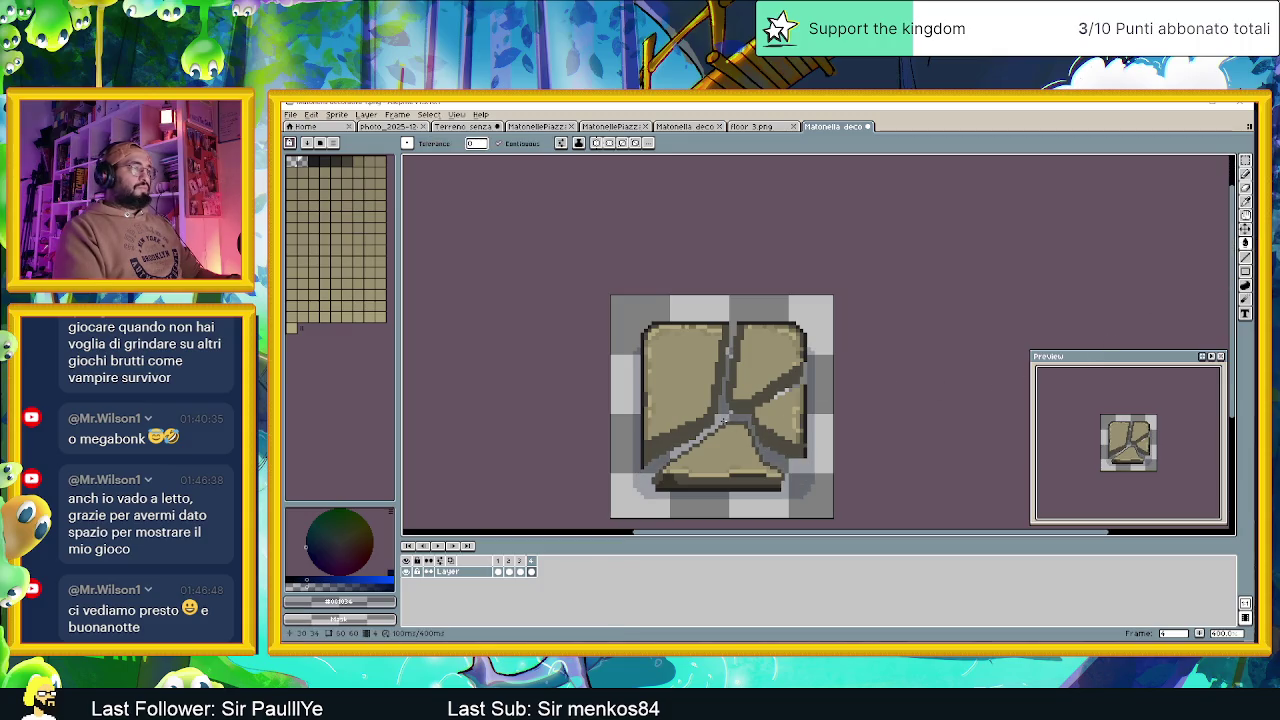
scroll(730, 405, "up", 1)
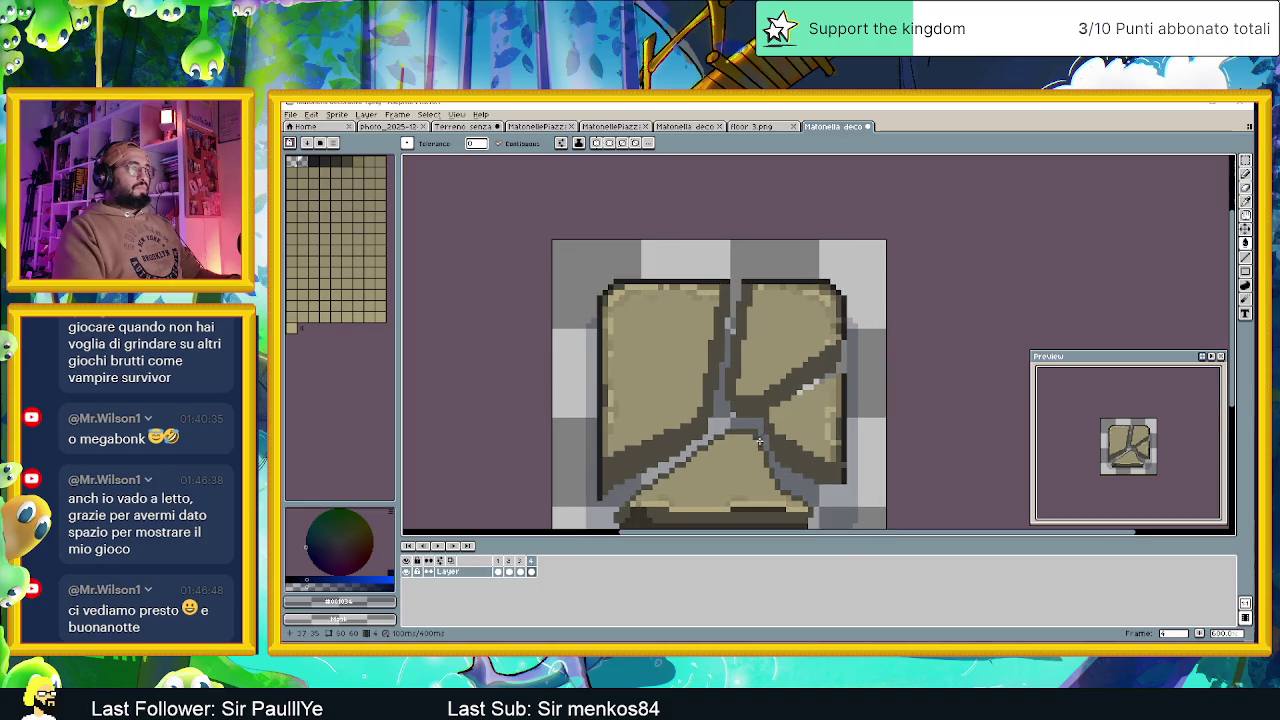
left_click_drag(760, 441, 776, 381)
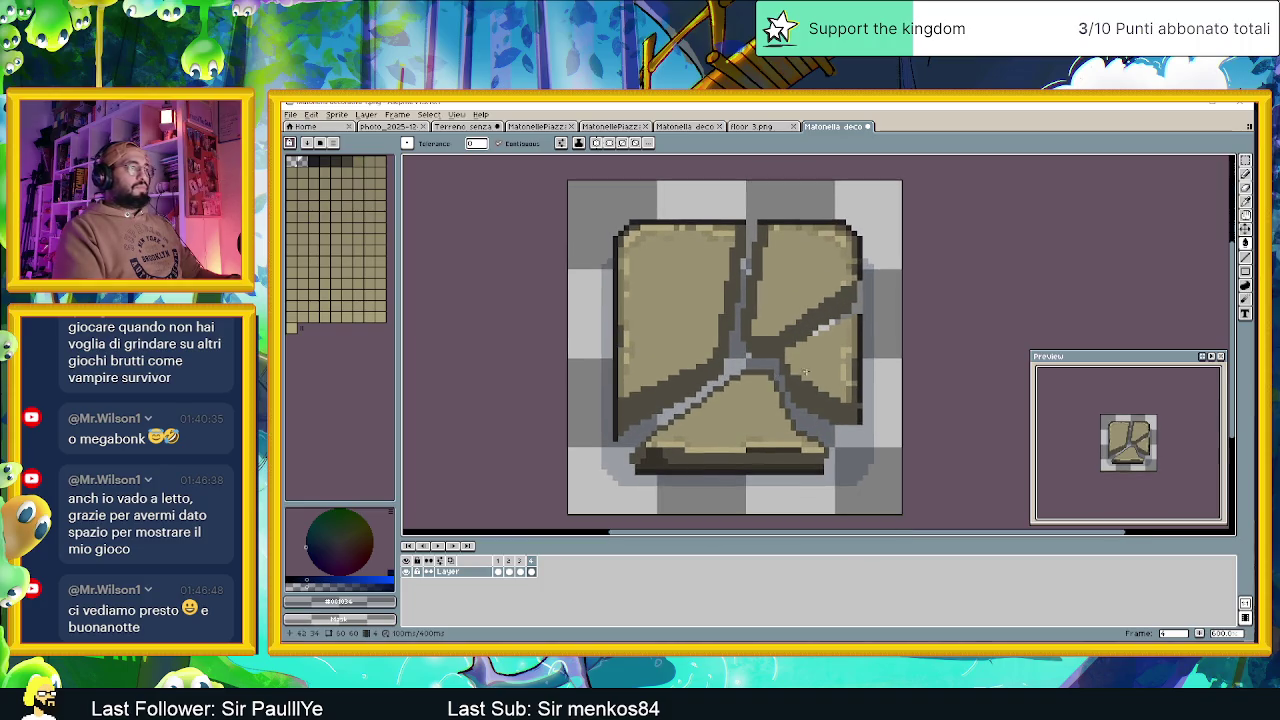
left_click(860, 340, "alt")
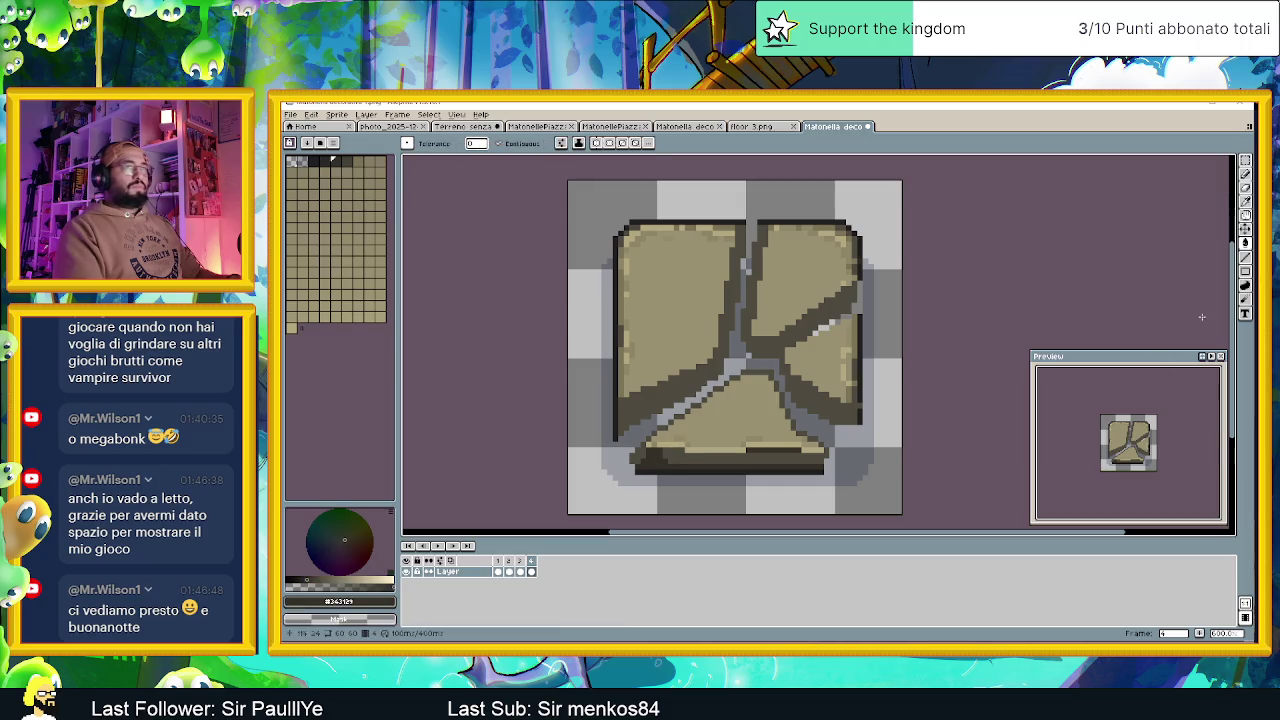
Repaint the lower part of the dark left outline in lighter grey.
left_click(1245, 257)
scroll(760, 390, "up", 1)
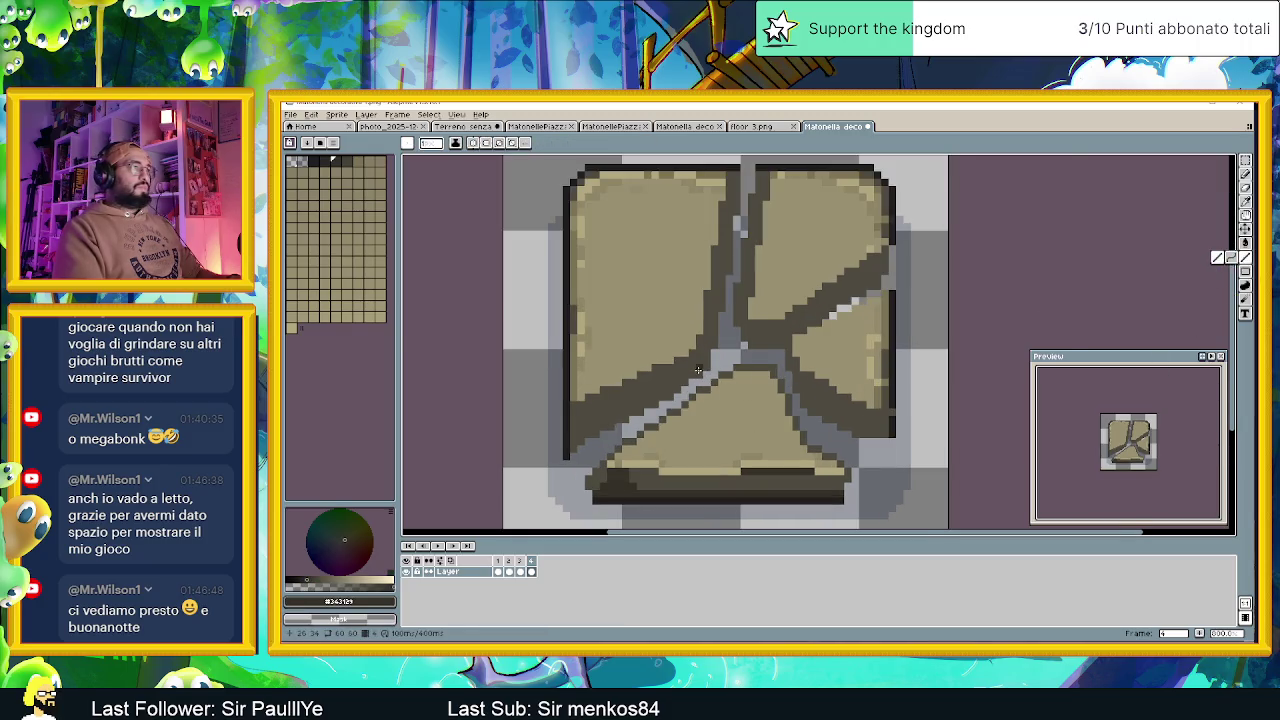
scroll(698, 370, "up", 1)
scroll(737, 354, "up", 1)
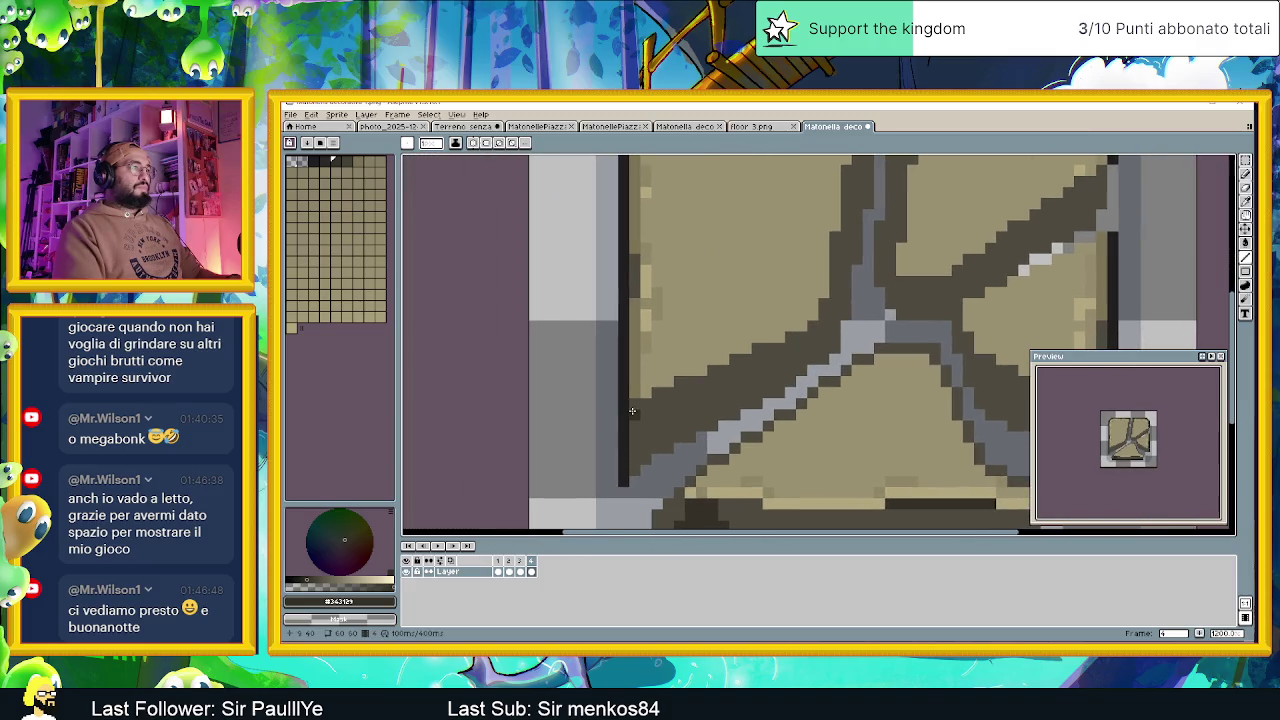
left_click(621, 480, "alt")
left_click_drag(623, 479, 624, 451)
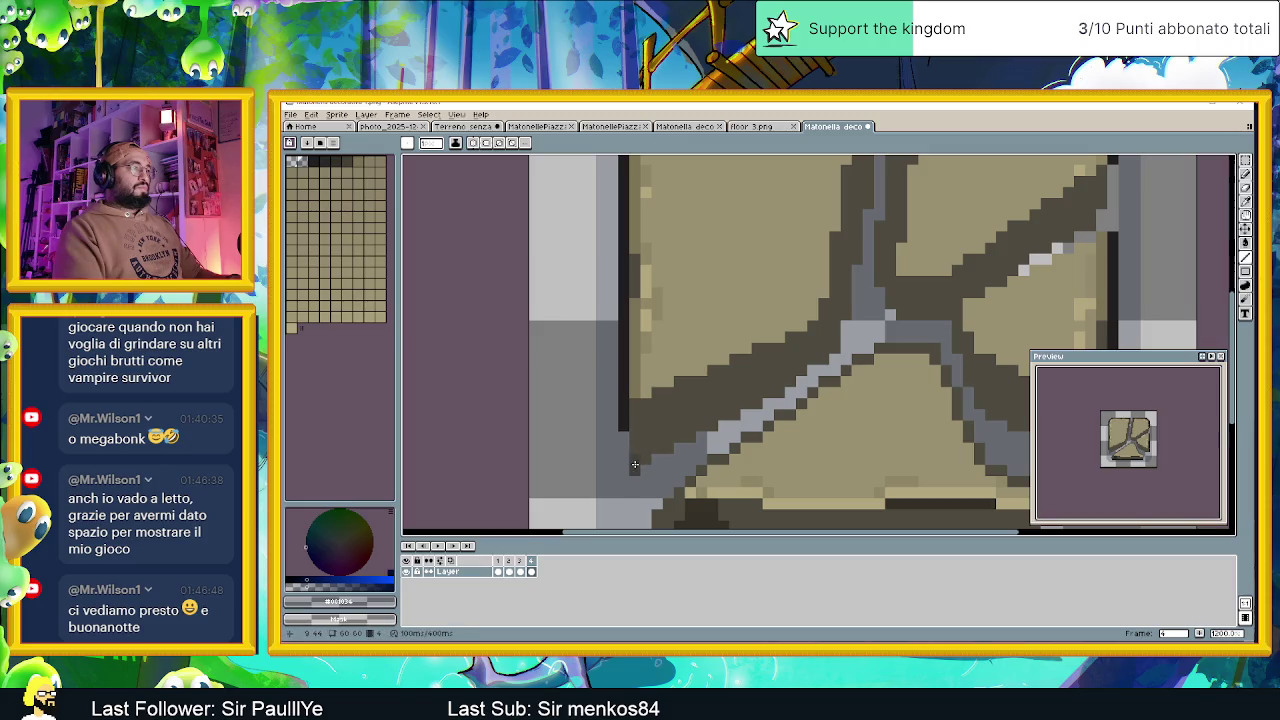
Redraw dark outline pixels along the lower-left edge with one light blue pixel.
left_click_drag(634, 464, 708, 446)
left_click(710, 448)
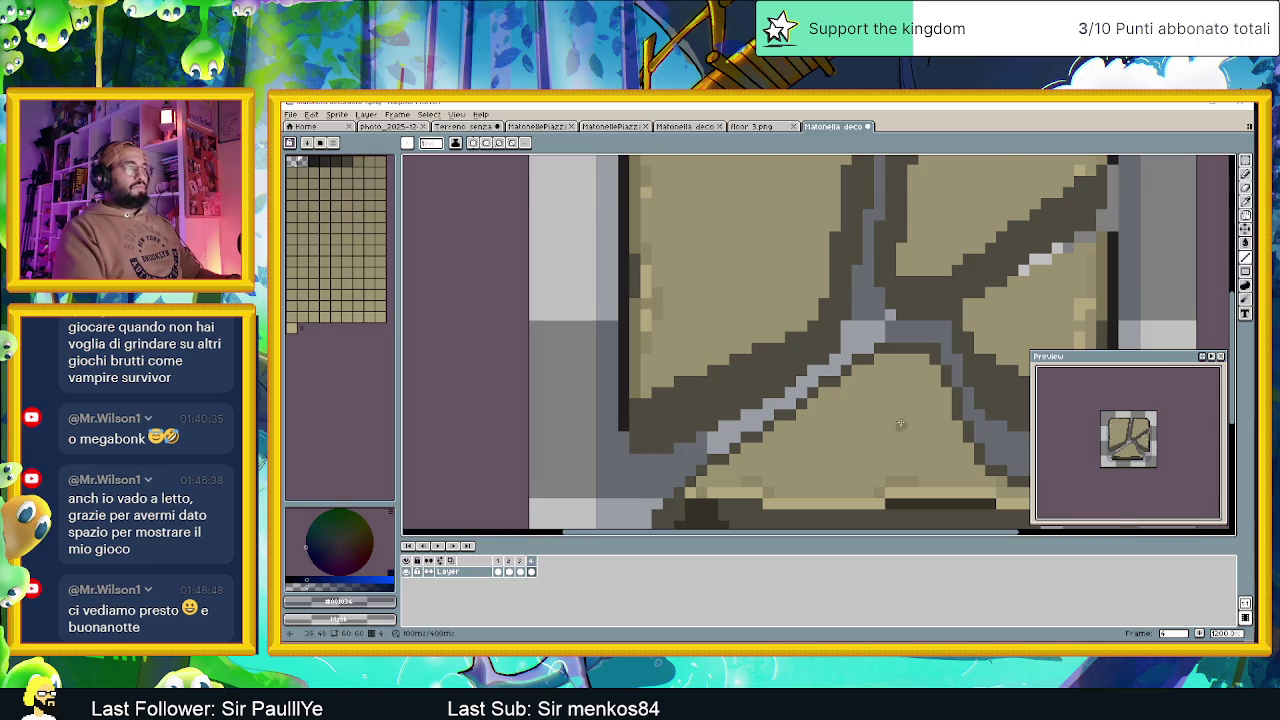
scroll(900, 424, "down", 2)
scroll(762, 418, "up", 1)
left_click(762, 418, "alt")
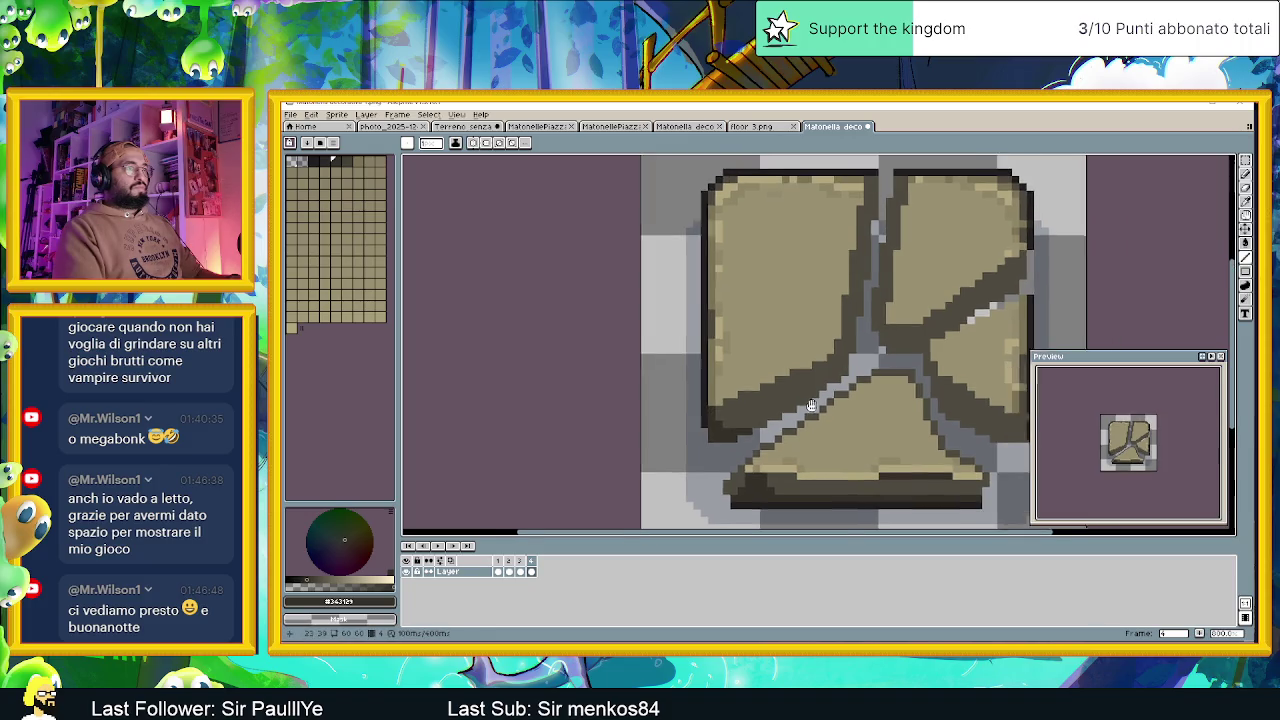
left_click_drag(779, 411, 727, 439)
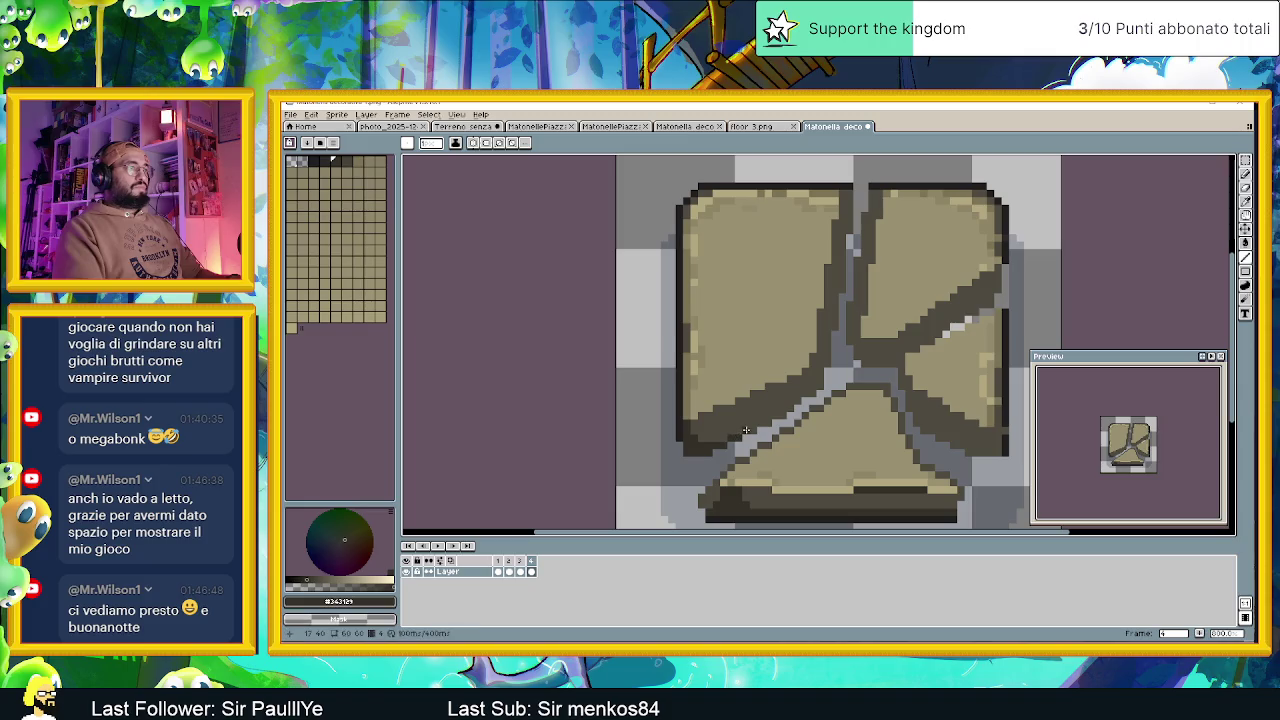